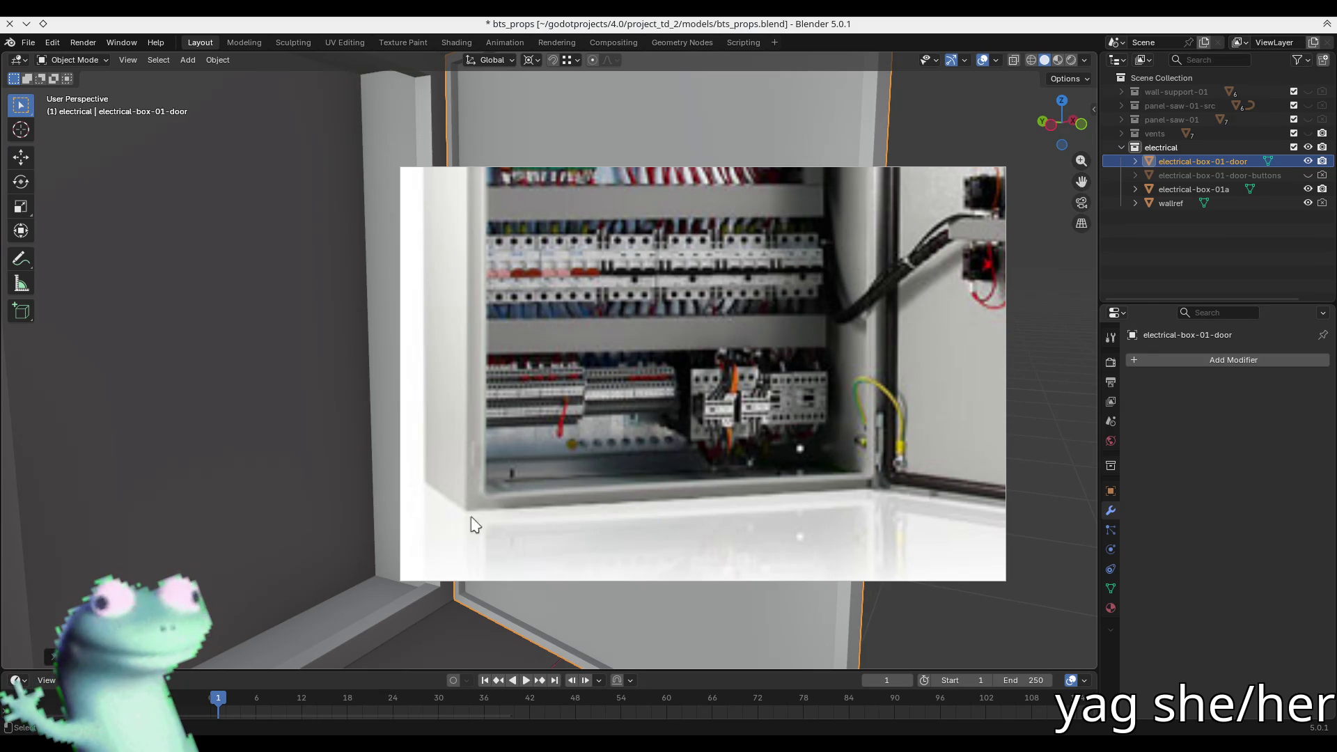
- Move the reference photo aside, select the electrical-box-01a body and enter Edit Mode
{"action": "left_click_drag", "start_coordinate": [503, 148], "coordinate": [320, 147]}
{"action": "mouse_move", "coordinate": [56, 235]}
{"action": "middle_mouse_down"}
{"action": "mouse_move", "coordinate": [382, 390]}
{"action": "mouse_move", "coordinate": [508, 411]}
{"action": "middle_mouse_up"}
{"action": "left_click", "coordinate": [441, 492]}
{"action": "key", "text": "Tab"}
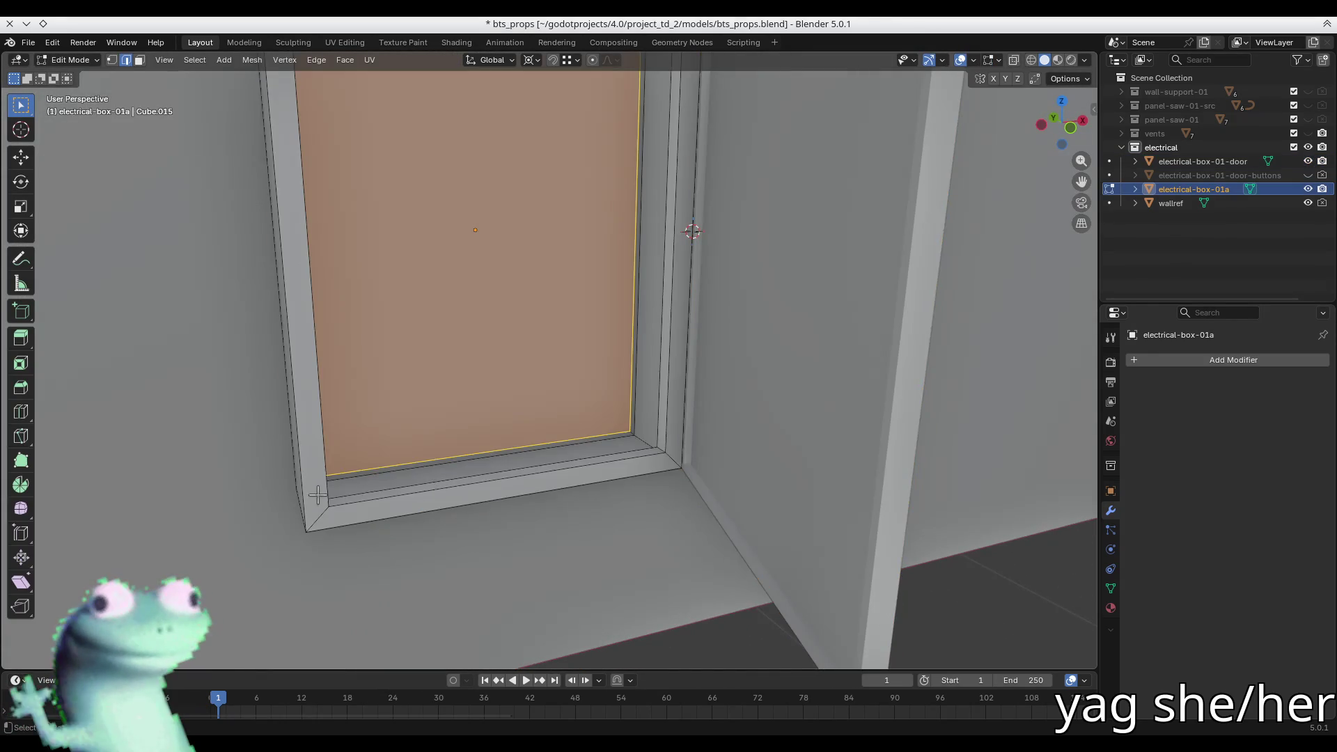
- Bevel the inner rim corner edges with 4 segments at a 0.0419 m offset
{"action": "middle_click_drag", "start_coordinate": [317, 487], "coordinate": [325, 499]}
{"action": "key", "text": "alt+a"}
{"action": "middle_click_drag", "start_coordinate": [451, 467], "coordinate": [649, 426]}
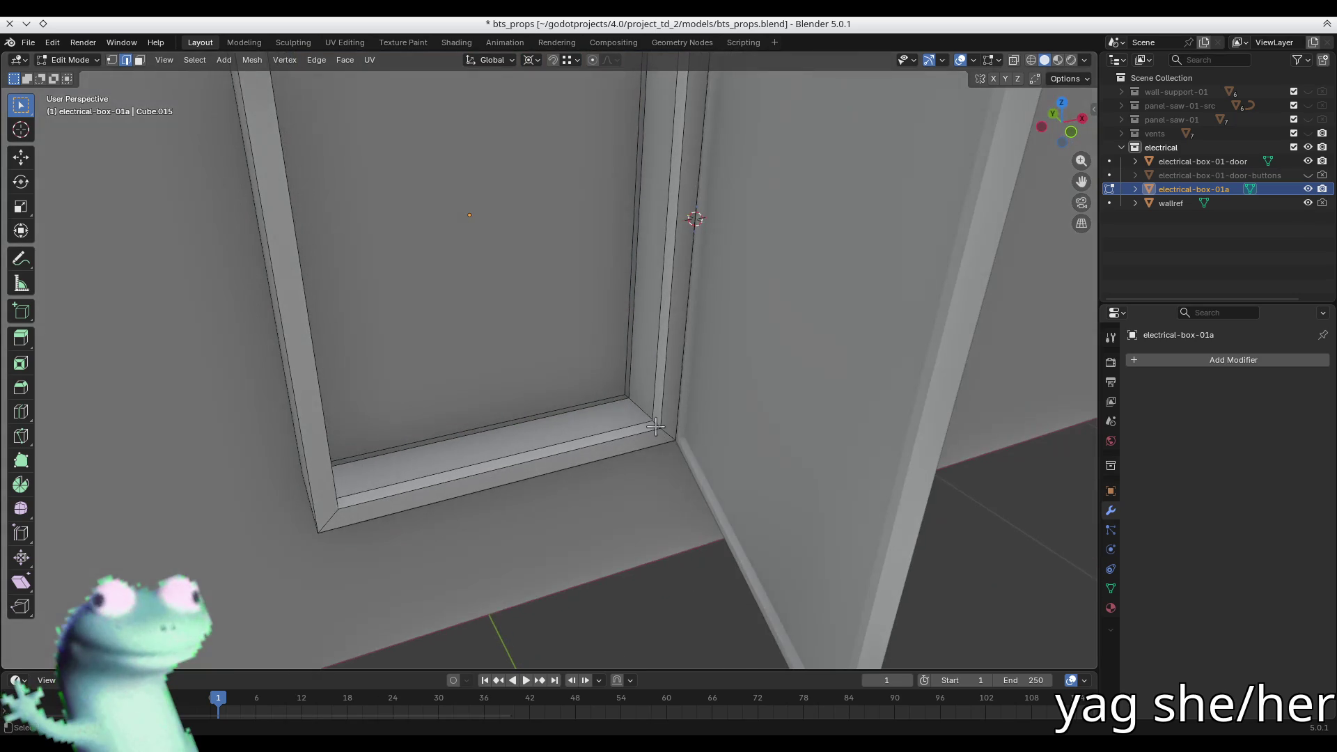
{"action": "mouse_move", "coordinate": [626, 329]}
{"action": "middle_mouse_down"}
{"action": "mouse_move", "coordinate": [634, 198]}
{"action": "mouse_move", "coordinate": [689, 480]}
{"action": "mouse_move", "coordinate": [537, 477]}
{"action": "mouse_move", "coordinate": [591, 418]}
{"action": "mouse_move", "coordinate": [521, 385]}
{"action": "mouse_move", "coordinate": [608, 185]}
{"action": "middle_mouse_up"}
{"action": "mouse_move", "coordinate": [550, 242]}
{"action": "middle_mouse_down"}
{"action": "mouse_move", "coordinate": [546, 262]}
{"action": "mouse_move", "coordinate": [672, 351]}
{"action": "middle_mouse_up"}
{"action": "key", "text": "ctrl+b"}
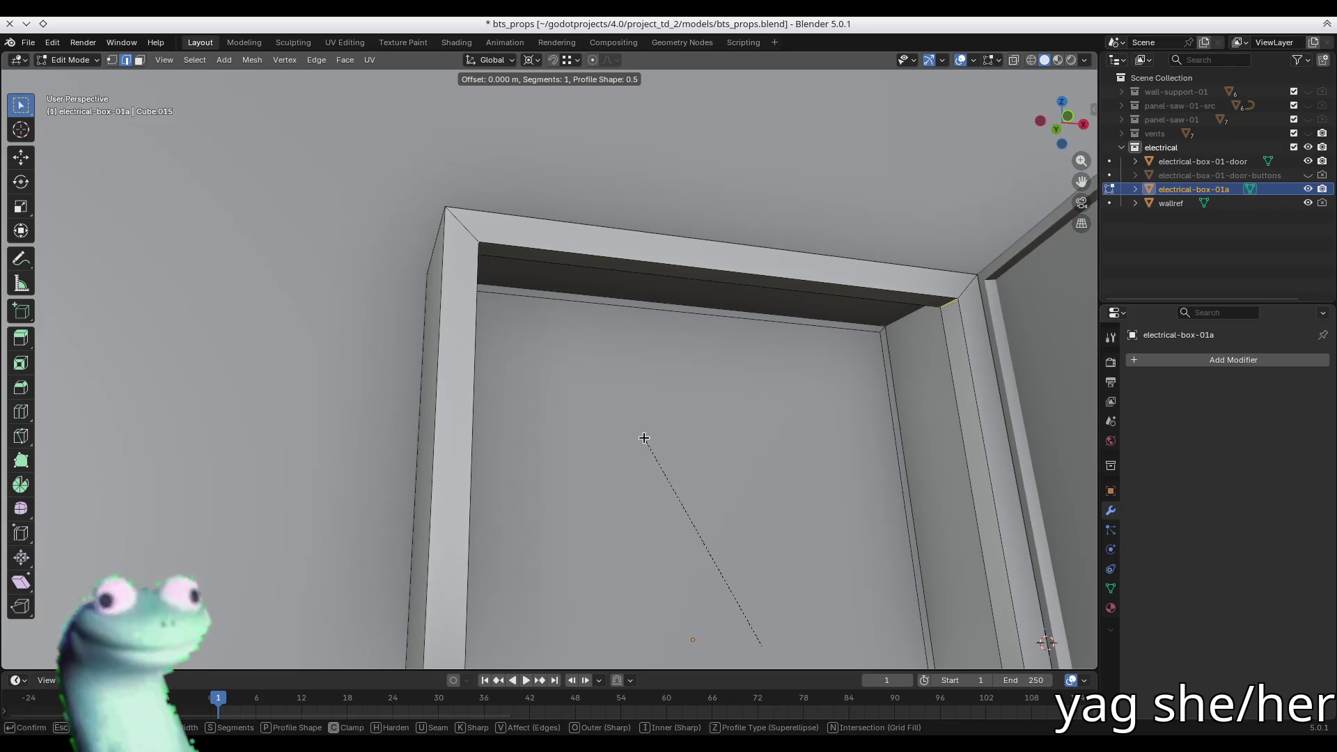
{"action": "left_click", "coordinate": [569, 435]}
{"action": "scroll", "coordinate": [575, 420], "scroll_direction": "down", "scroll_amount": 5}
{"action": "middle_click_drag", "start_coordinate": [575, 421], "coordinate": [587, 462]}
{"action": "scroll", "coordinate": [626, 487], "scroll_direction": "up", "scroll_amount": 5}
- In face select mode, select the whole inner rim face loop
{"action": "key", "text": "Tab"}
{"action": "mouse_move", "coordinate": [659, 513]}
{"action": "middle_mouse_down"}
{"action": "mouse_move", "coordinate": [611, 432]}
{"action": "mouse_move", "coordinate": [552, 402]}
{"action": "mouse_move", "coordinate": [617, 367]}
{"action": "mouse_move", "coordinate": [738, 404]}
{"action": "middle_mouse_up"}
{"action": "key", "text": "Tab"}
{"action": "key", "text": "3"}
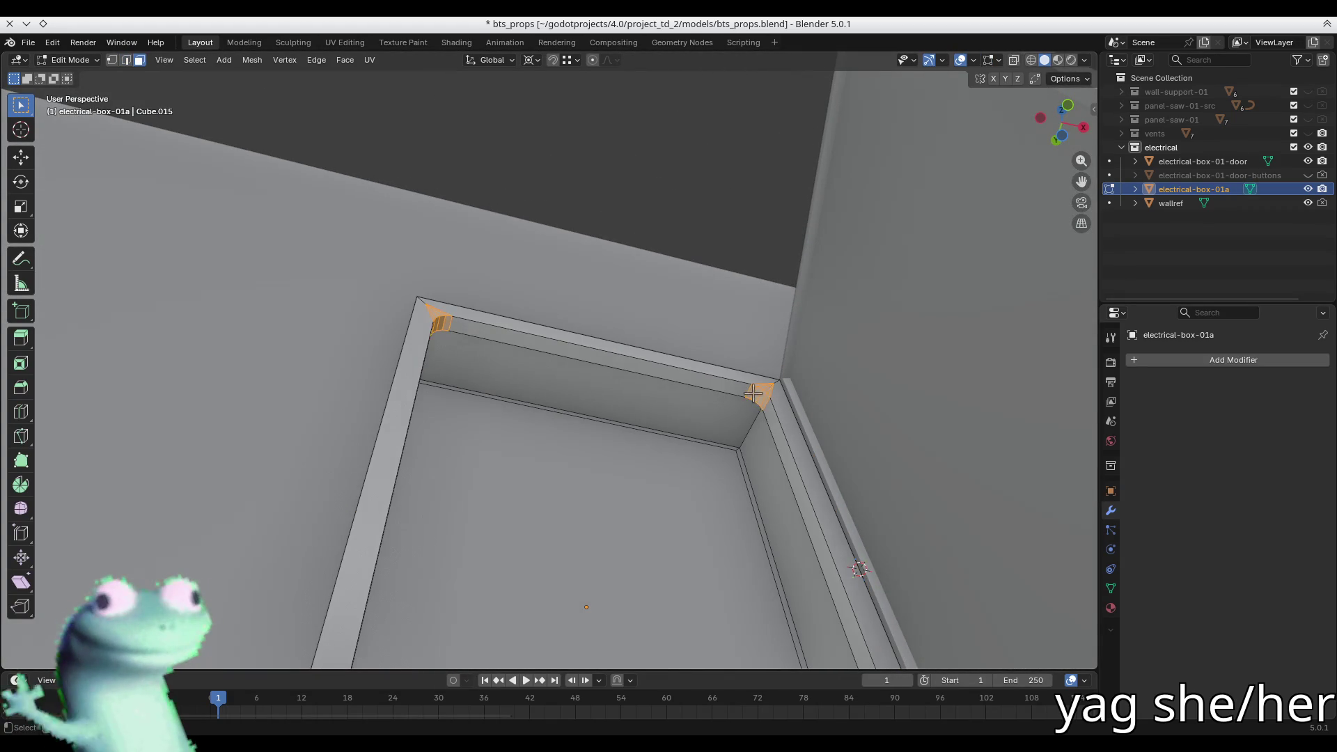
{"action": "left_click", "coordinate": [764, 400], "text": "alt"}
{"action": "right_click", "coordinate": [773, 389]}
{"action": "left_click", "coordinate": [775, 387]}
- Check the box from the front at object level, then return to Edit Mode
{"action": "key", "text": "Tab"}
{"action": "mouse_move", "coordinate": [760, 394]}
{"action": "middle_mouse_down"}
{"action": "mouse_move", "coordinate": [596, 334]}
{"action": "mouse_move", "coordinate": [650, 332]}
{"action": "mouse_move", "coordinate": [707, 432]}
{"action": "mouse_move", "coordinate": [674, 492]}
{"action": "mouse_move", "coordinate": [668, 473]}
{"action": "mouse_move", "coordinate": [627, 460]}
{"action": "mouse_move", "coordinate": [507, 299]}
{"action": "mouse_move", "coordinate": [513, 396]}
{"action": "mouse_move", "coordinate": [495, 349]}
{"action": "mouse_move", "coordinate": [466, 355]}
{"action": "middle_mouse_up"}
{"action": "scroll", "coordinate": [668, 473], "scroll_direction": "up", "scroll_amount": 5}
{"action": "scroll", "coordinate": [625, 457], "scroll_direction": "up", "scroll_amount": 3}
{"action": "key", "text": "Tab"}
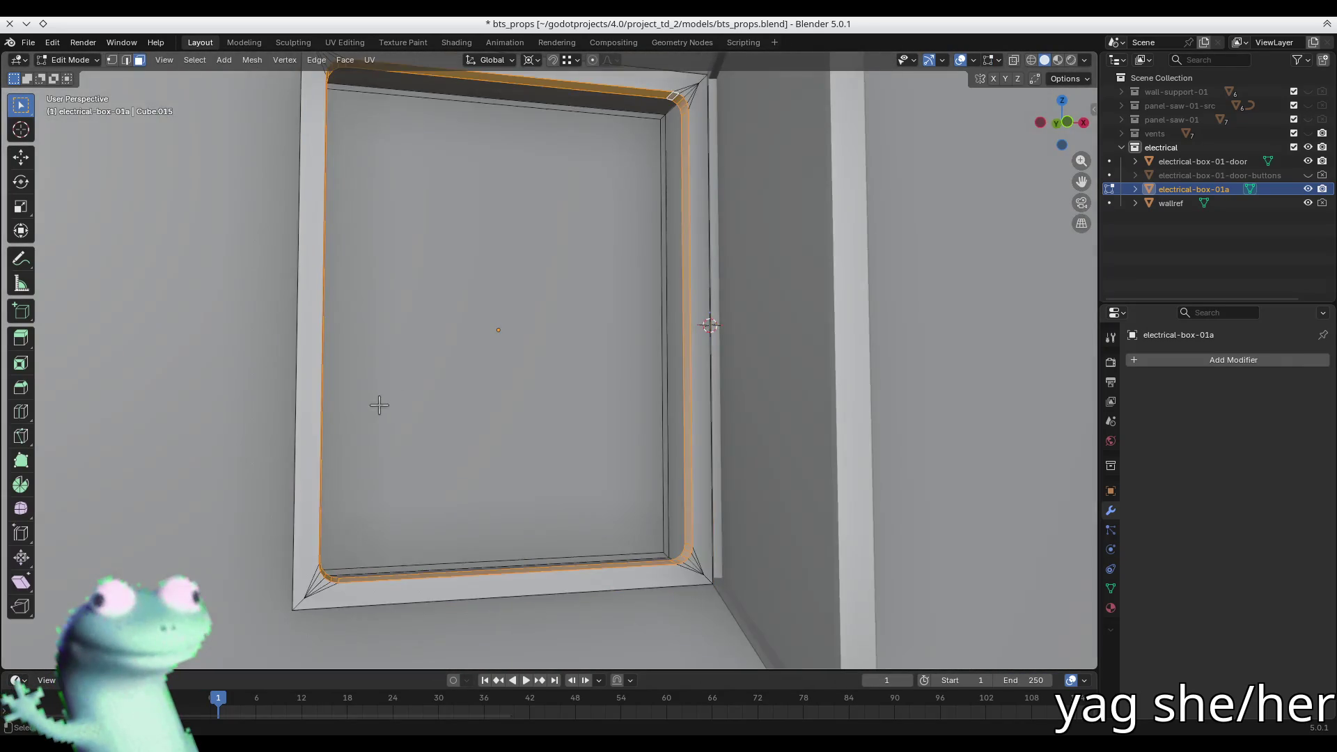
- Change the pivot point and scale the selected inner rim loop
{"action": "middle_click_drag", "start_coordinate": [378, 404], "coordinate": [420, 416]}
{"action": "key", "text": "alt+s"}
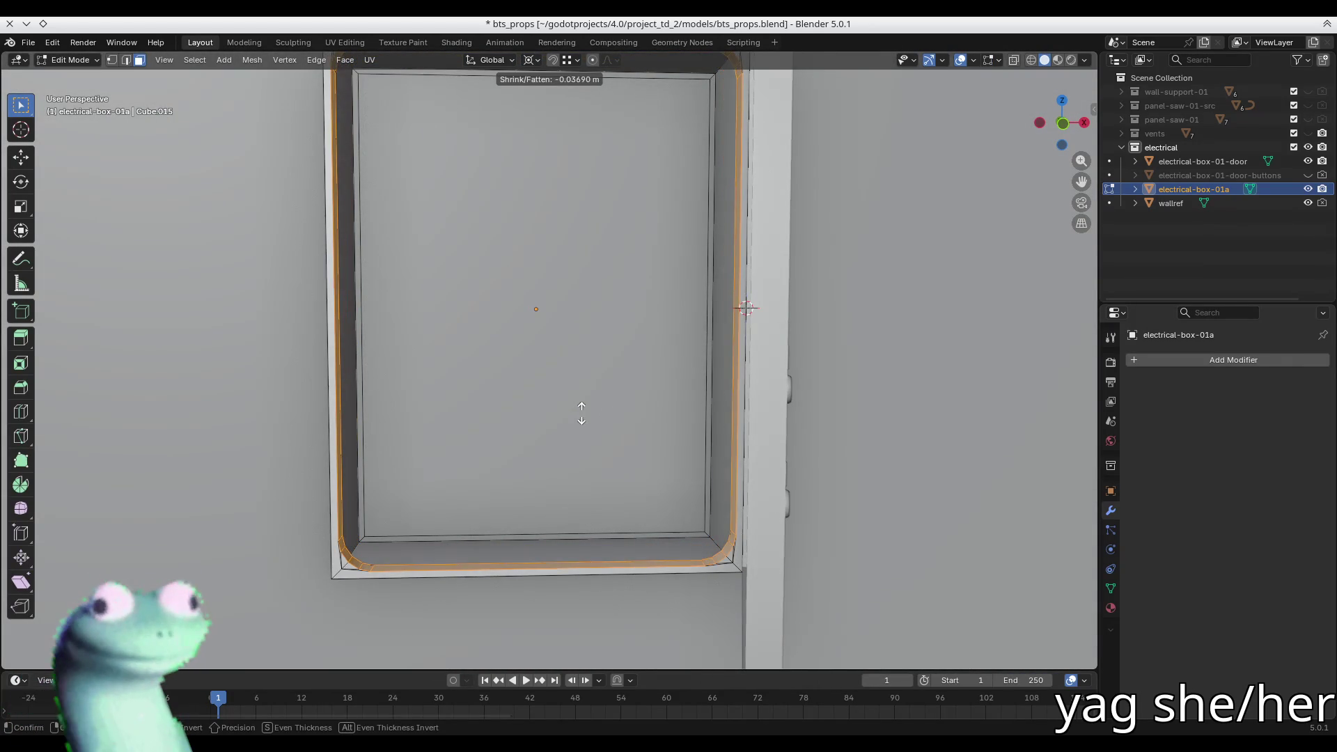
{"action": "key", "text": "Escape"}
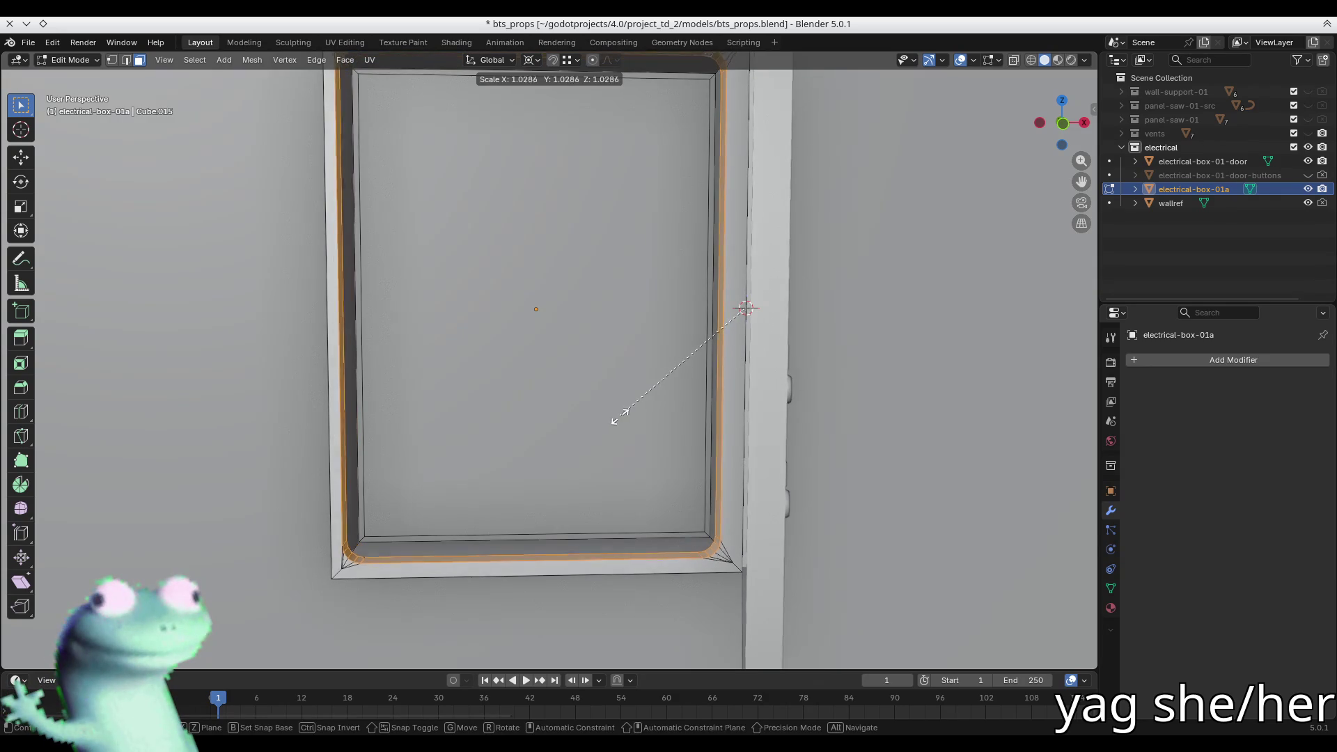
{"action": "key", "text": "period"}
{"action": "left_click", "coordinate": [672, 356]}
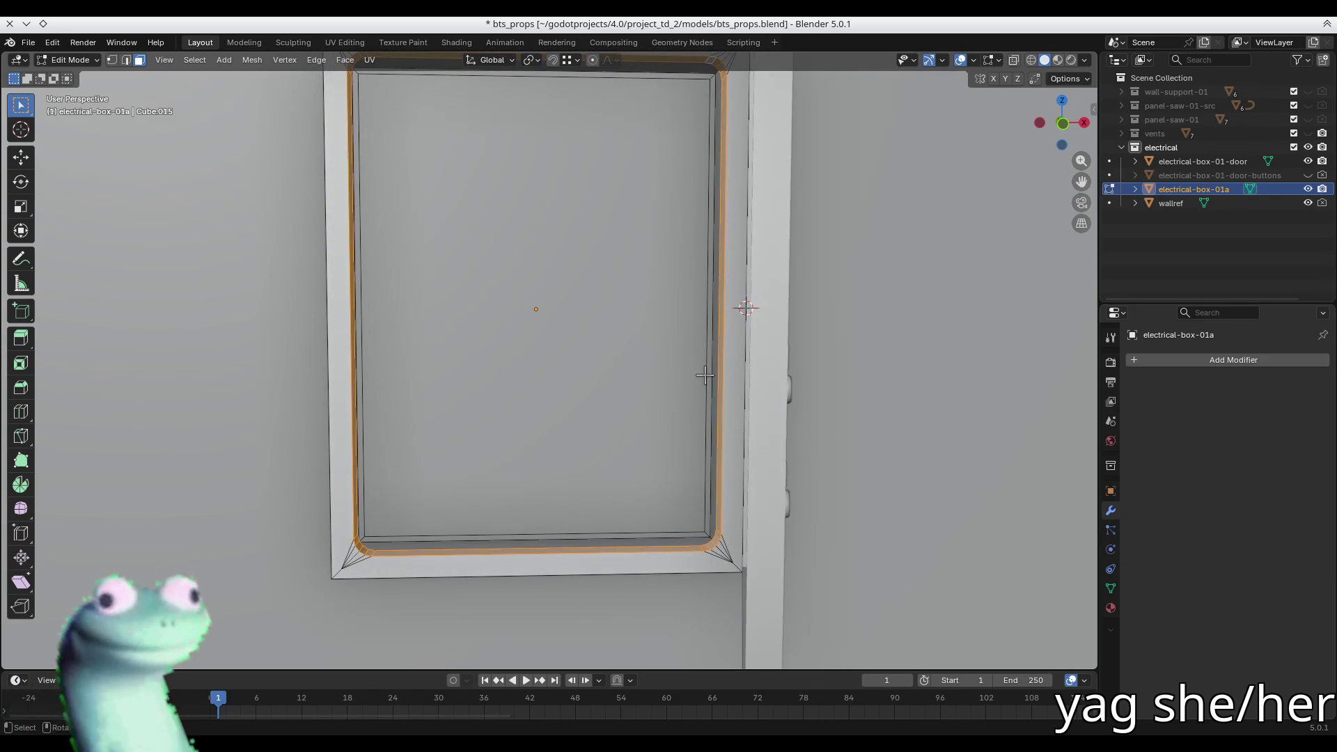
{"action": "key", "text": "Escape"}
{"action": "key", "text": "s"}
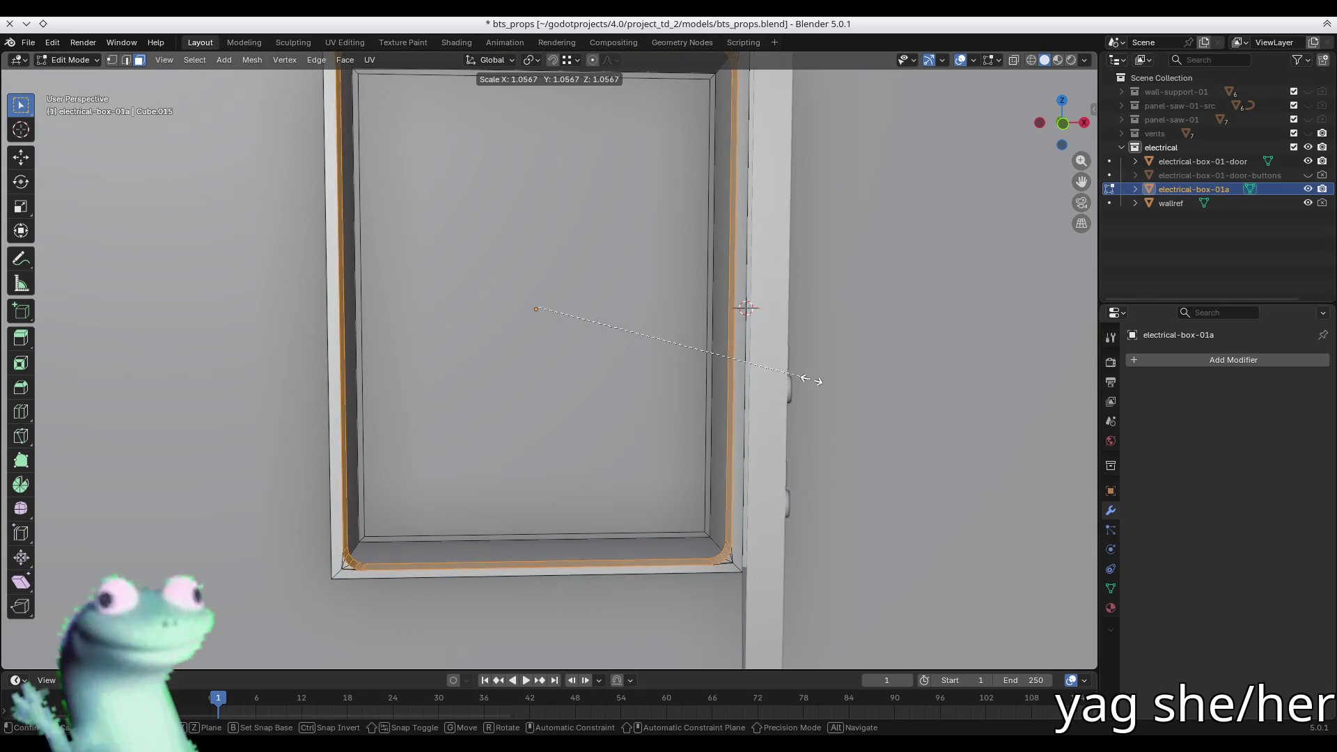
{"action": "key", "text": "Return"}
- Undo the stray bottom-edge selection back to the rim loop and re-enter Edit Mode
{"action": "left_click", "coordinate": [354, 571], "text": "alt"}
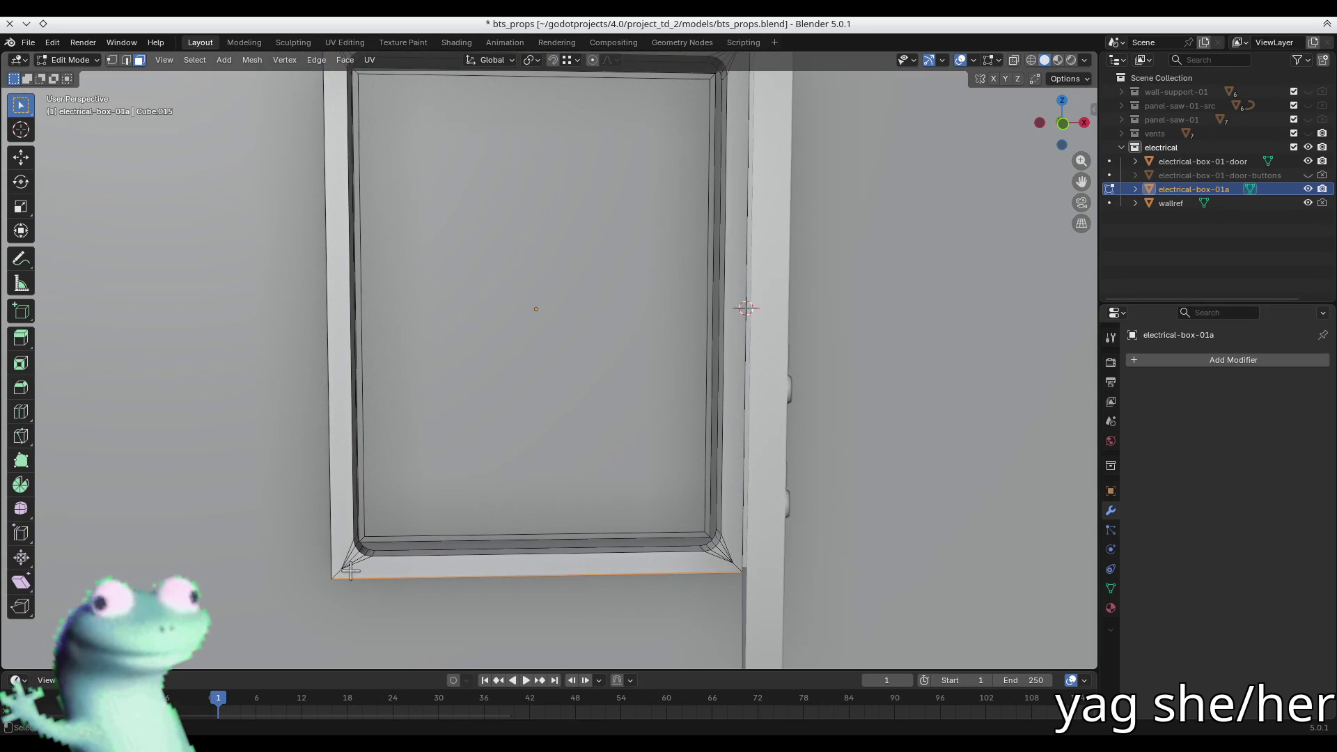
{"action": "mouse_move", "coordinate": [342, 572]}
{"action": "middle_mouse_down"}
{"action": "mouse_move", "coordinate": [364, 486]}
{"action": "mouse_move", "coordinate": [384, 497]}
{"action": "middle_mouse_up"}
{"action": "key", "text": "ctrl+z"}
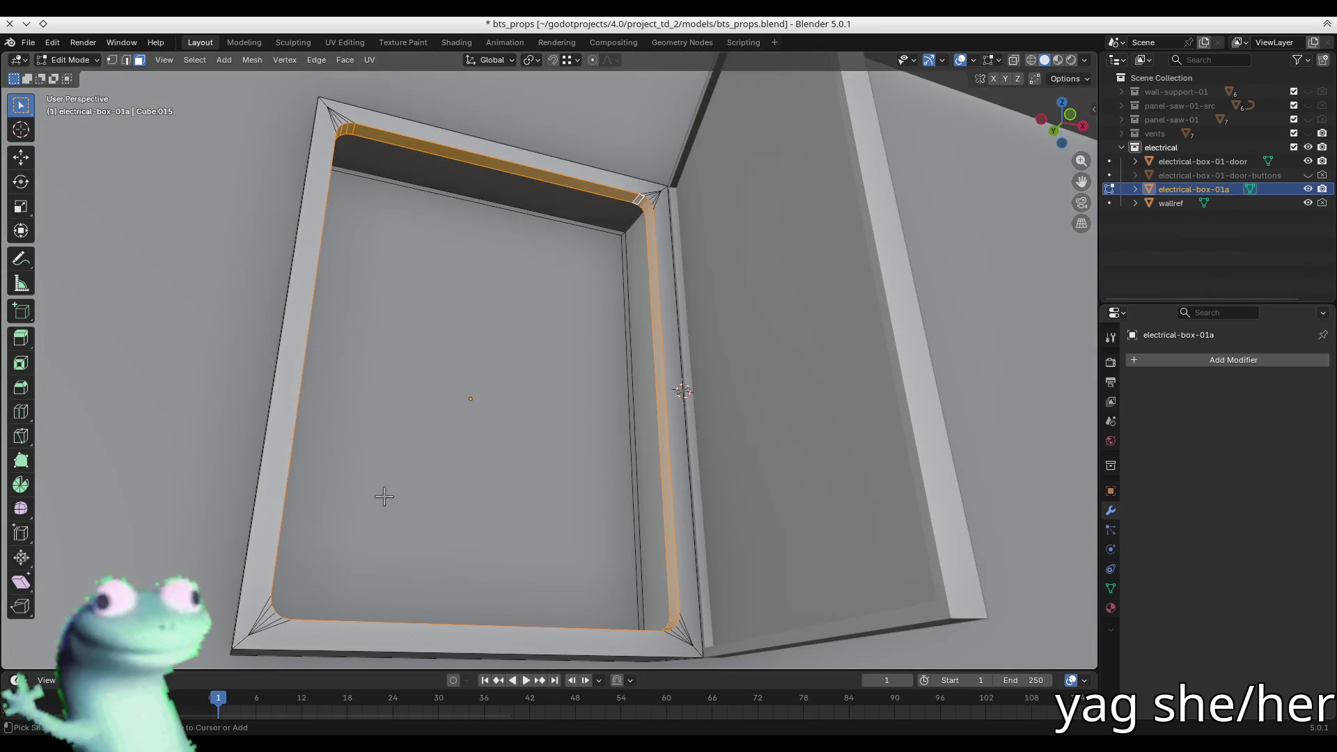
{"action": "key", "text": "Tab"}
{"action": "key", "text": "Tab"}
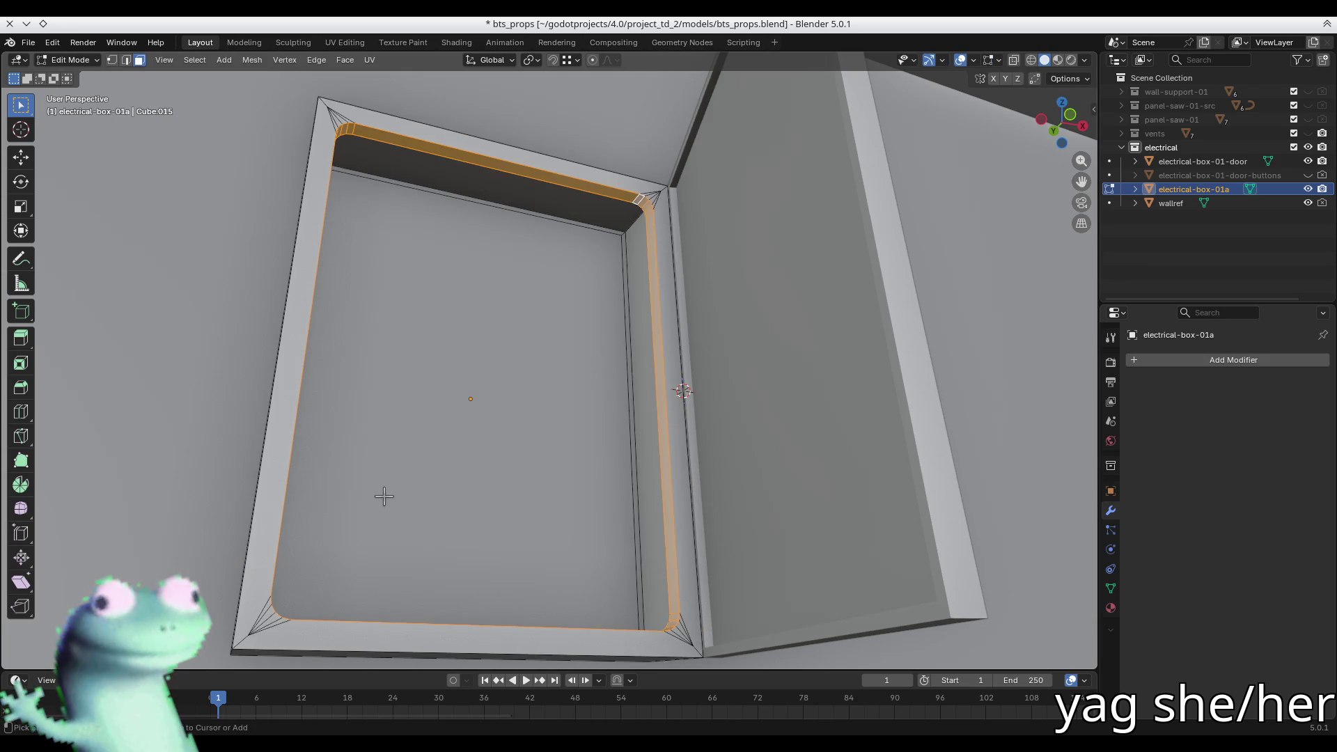
{"action": "key", "text": "ctrl+z"}
{"action": "key", "text": "Tab"}
{"action": "key", "text": "Tab"}
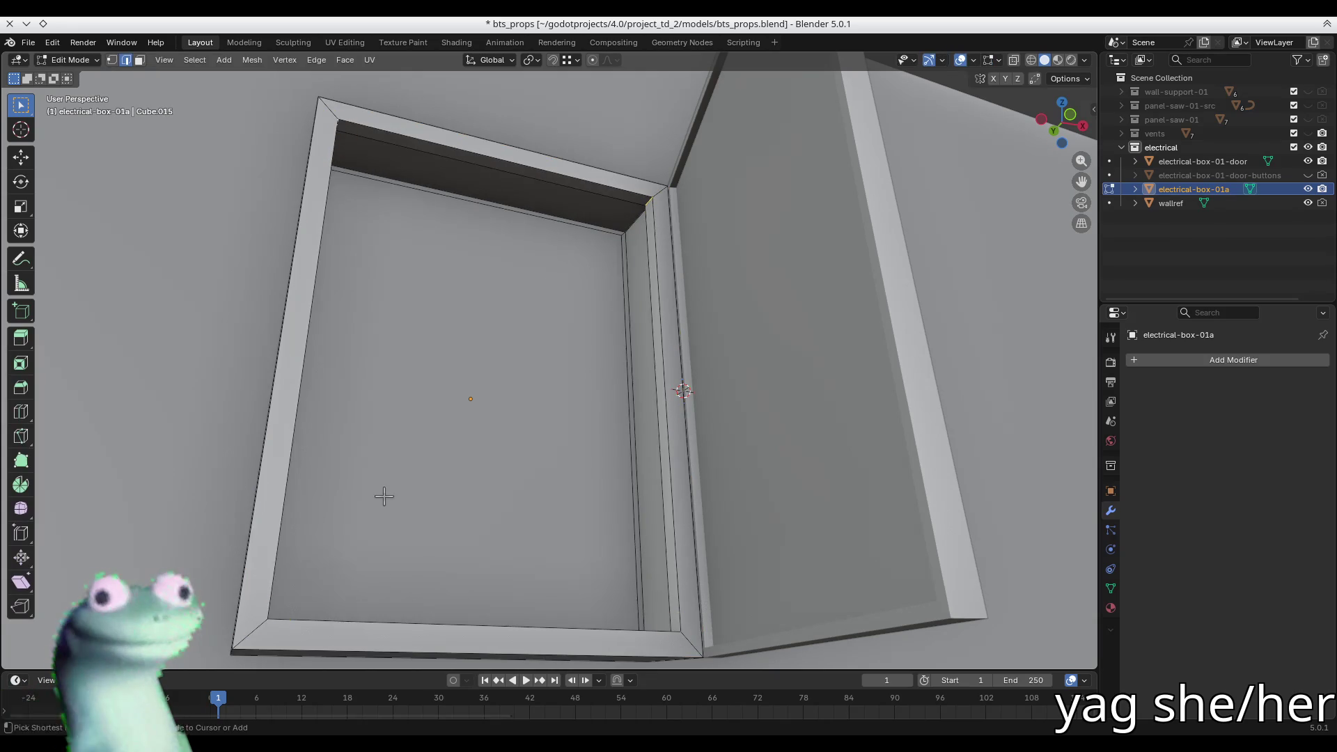
- Shrink the thin inner frame-side face loop inward by about -0.0066 m
{"action": "middle_click_drag", "start_coordinate": [383, 496], "coordinate": [459, 334]}
{"action": "key", "text": "3"}
{"action": "mouse_move", "coordinate": [463, 439]}
{"action": "middle_mouse_down"}
{"action": "mouse_move", "coordinate": [487, 418]}
{"action": "mouse_move", "coordinate": [473, 458]}
{"action": "mouse_move", "coordinate": [367, 529]}
{"action": "middle_mouse_up"}
{"action": "left_click", "coordinate": [367, 529], "text": "alt"}
{"action": "key", "text": "alt+s"}
{"action": "key", "text": "Escape"}
{"action": "left_click", "coordinate": [369, 520], "text": "alt"}
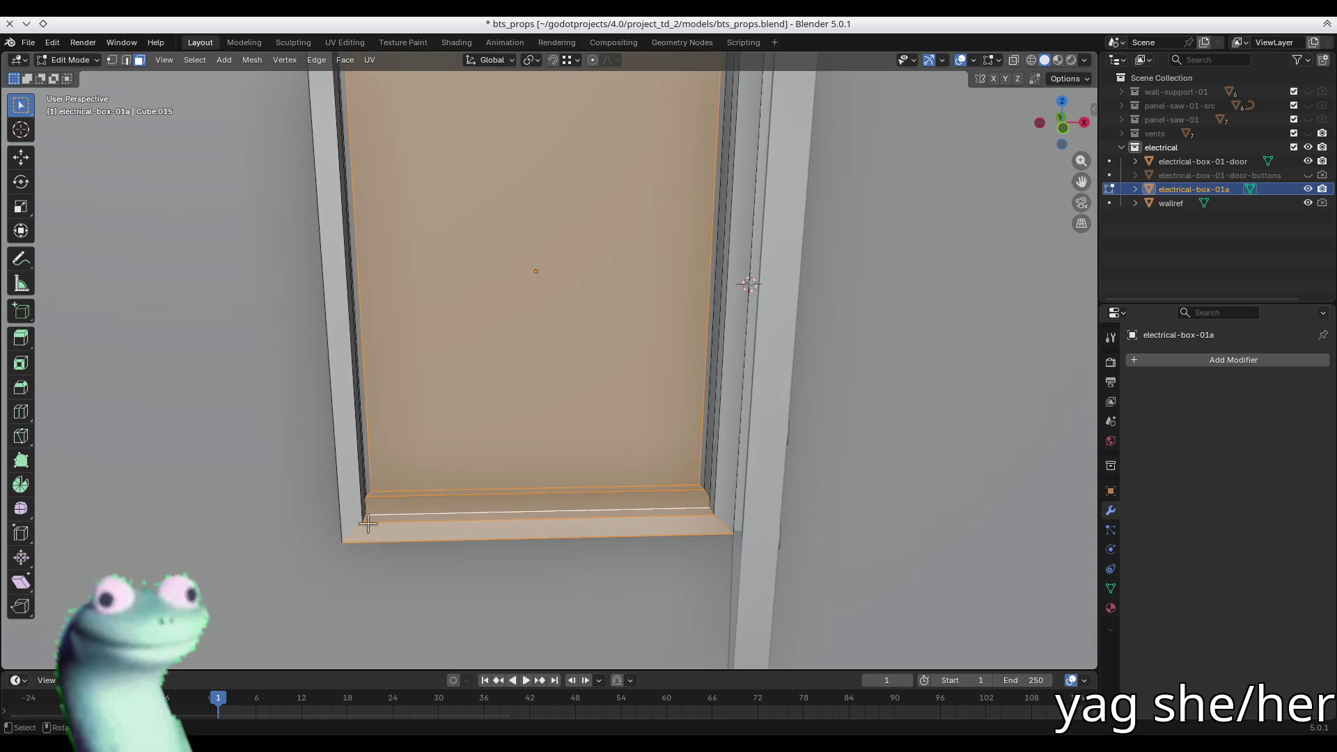
{"action": "left_click", "coordinate": [584, 524], "text": "alt"}
{"action": "key", "text": "alt+s"}
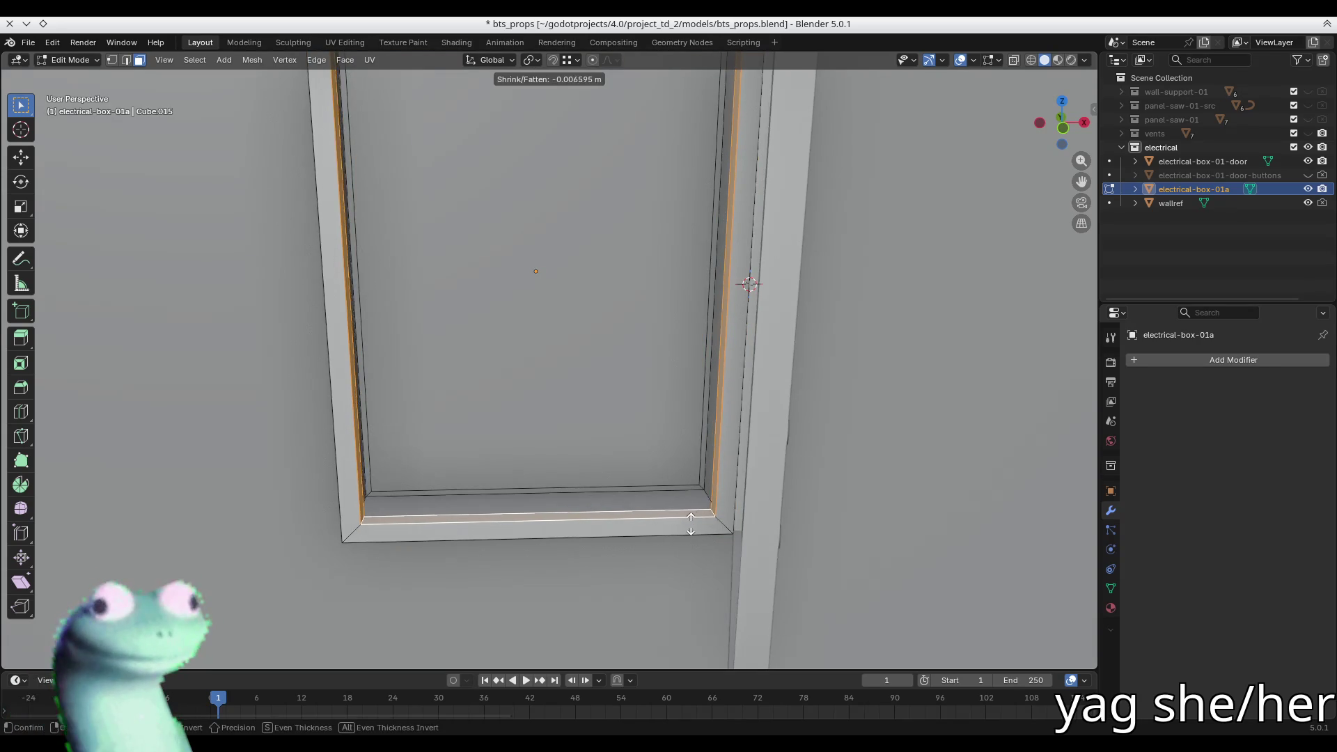
{"action": "left_click", "coordinate": [688, 527]}
{"action": "mouse_move", "coordinate": [688, 527]}
{"action": "middle_mouse_down"}
{"action": "mouse_move", "coordinate": [680, 439]}
{"action": "mouse_move", "coordinate": [728, 450]}
{"action": "mouse_move", "coordinate": [737, 438]}
{"action": "mouse_move", "coordinate": [680, 448]}
{"action": "mouse_move", "coordinate": [698, 397]}
{"action": "mouse_move", "coordinate": [565, 170]}
{"action": "middle_mouse_up"}
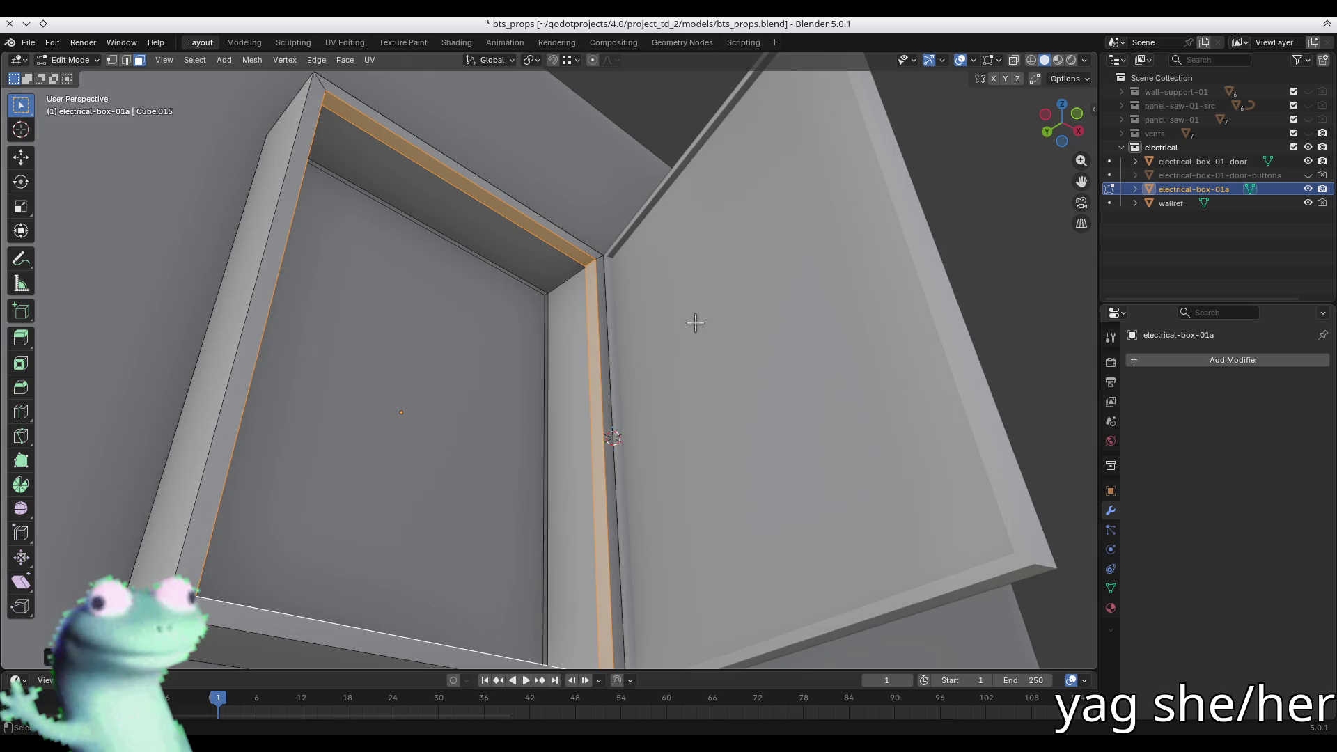
- Return to object level and select the door object
{"action": "key", "text": "Tab"}
{"action": "middle_click_drag", "start_coordinate": [695, 328], "coordinate": [824, 349]}
{"action": "left_click", "coordinate": [825, 349]}
- Hide the wallref object and save bts_props.blend
{"action": "key", "text": "n"}
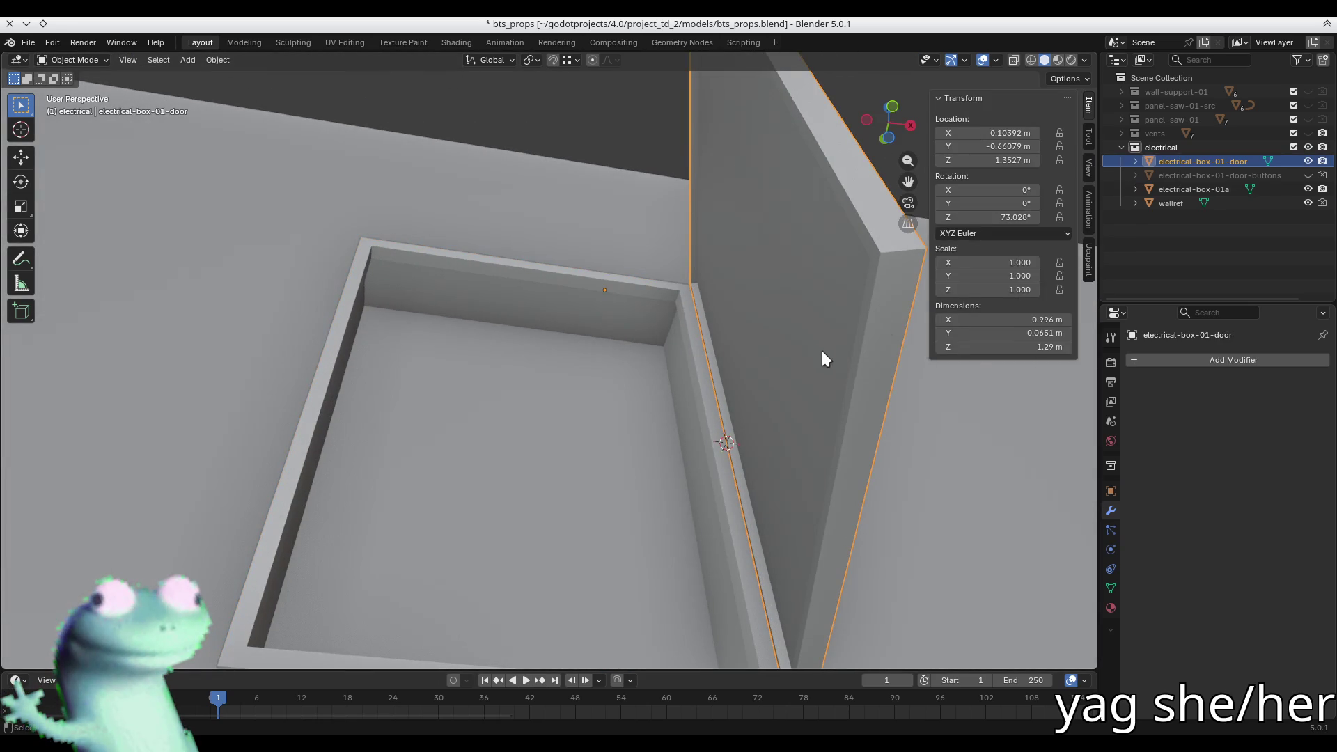
{"action": "key", "text": "n"}
{"action": "mouse_move", "coordinate": [722, 260]}
{"action": "middle_mouse_down"}
{"action": "mouse_move", "coordinate": [603, 317]}
{"action": "mouse_move", "coordinate": [570, 421]}
{"action": "mouse_move", "coordinate": [662, 405]}
{"action": "mouse_move", "coordinate": [583, 362]}
{"action": "mouse_move", "coordinate": [675, 369]}
{"action": "mouse_move", "coordinate": [1044, 268]}
{"action": "middle_mouse_up"}
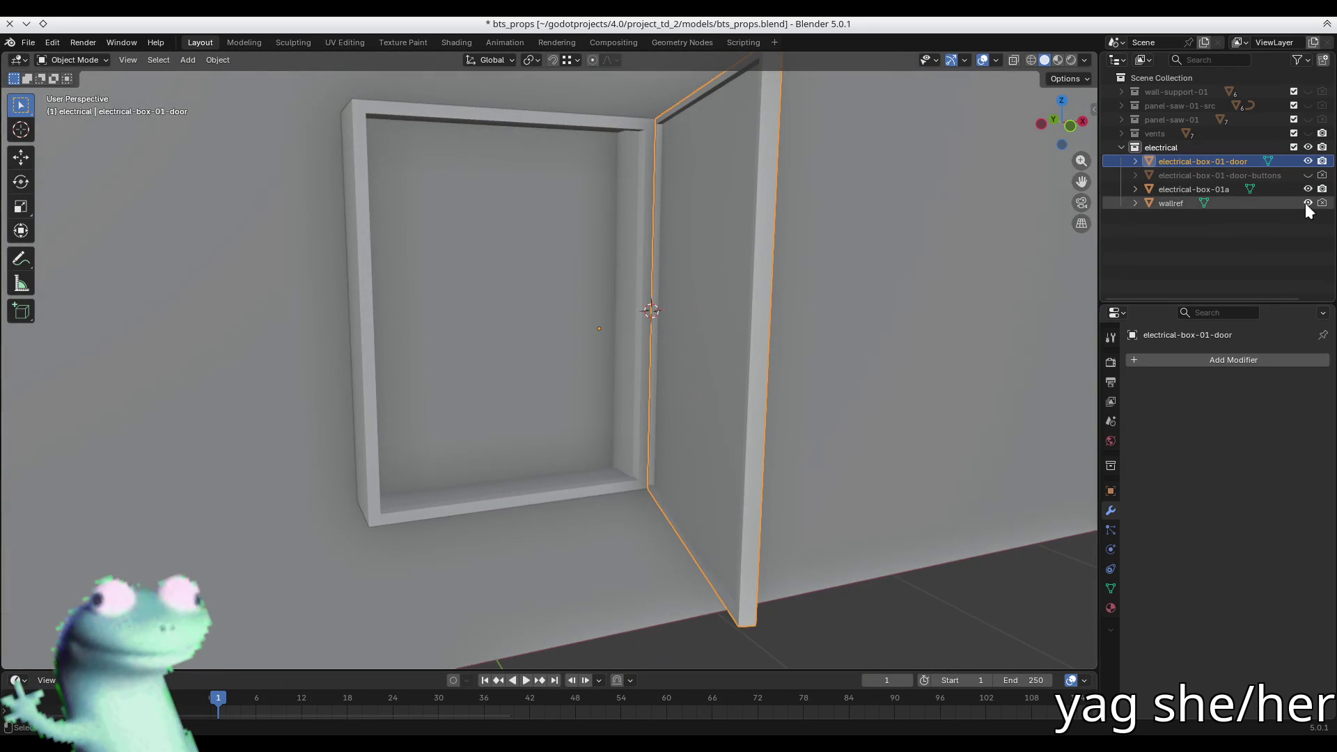
{"action": "left_click", "coordinate": [1306, 204]}
{"action": "middle_click_drag", "start_coordinate": [678, 278], "coordinate": [775, 261]}
{"action": "left_click", "coordinate": [900, 384]}
{"action": "key", "text": "ctrl+s"}
{"action": "mouse_move", "coordinate": [900, 384]}
{"action": "middle_mouse_down"}
{"action": "mouse_move", "coordinate": [645, 237]}
{"action": "mouse_move", "coordinate": [555, 253]}
{"action": "mouse_move", "coordinate": [558, 310]}
{"action": "mouse_move", "coordinate": [576, 283]}
{"action": "mouse_move", "coordinate": [557, 221]}
{"action": "mouse_move", "coordinate": [539, 263]}
{"action": "mouse_move", "coordinate": [640, 324]}
{"action": "mouse_move", "coordinate": [500, 348]}
{"action": "middle_mouse_up"}
- Inspect the door's 73.028° Z rotation, trying 0 and undoing it
{"action": "left_click", "coordinate": [636, 319]}
{"action": "key", "text": "n"}
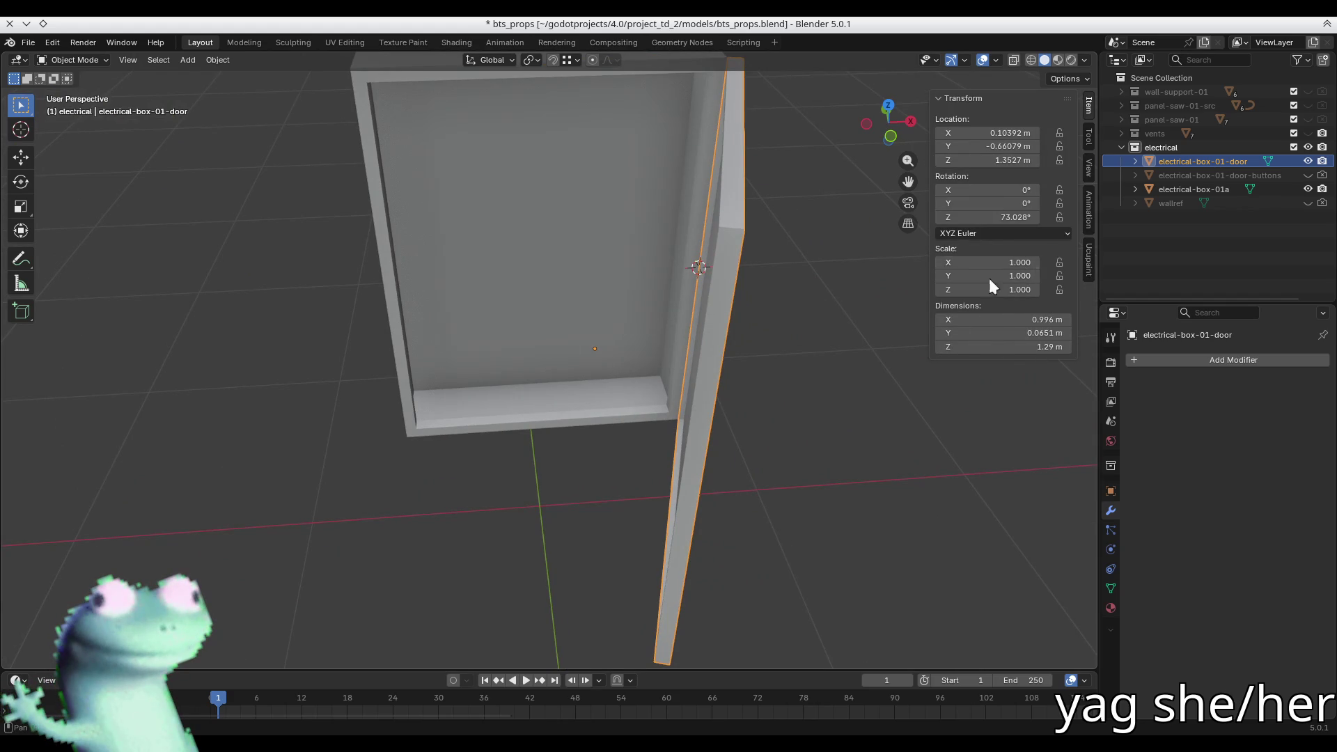
{"action": "left_click", "coordinate": [998, 220]}
{"action": "key", "text": "Return"}
{"action": "mouse_move", "coordinate": [801, 279]}
{"action": "middle_mouse_down"}
{"action": "mouse_move", "coordinate": [736, 269]}
{"action": "mouse_move", "coordinate": [835, 257]}
{"action": "mouse_move", "coordinate": [576, 209]}
{"action": "mouse_move", "coordinate": [585, 236]}
{"action": "middle_mouse_up"}
{"action": "key", "text": "ctrl+z"}
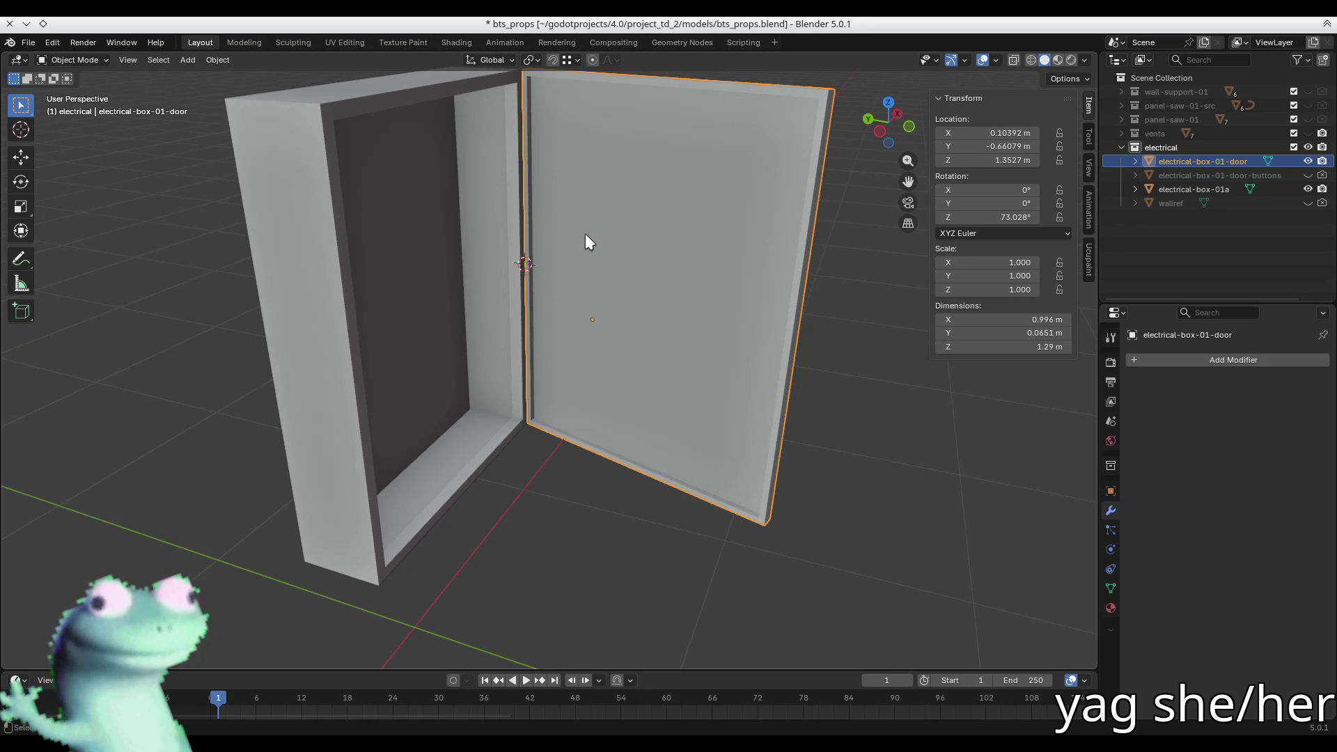
{"action": "middle_click_drag", "start_coordinate": [582, 236], "coordinate": [444, 269]}
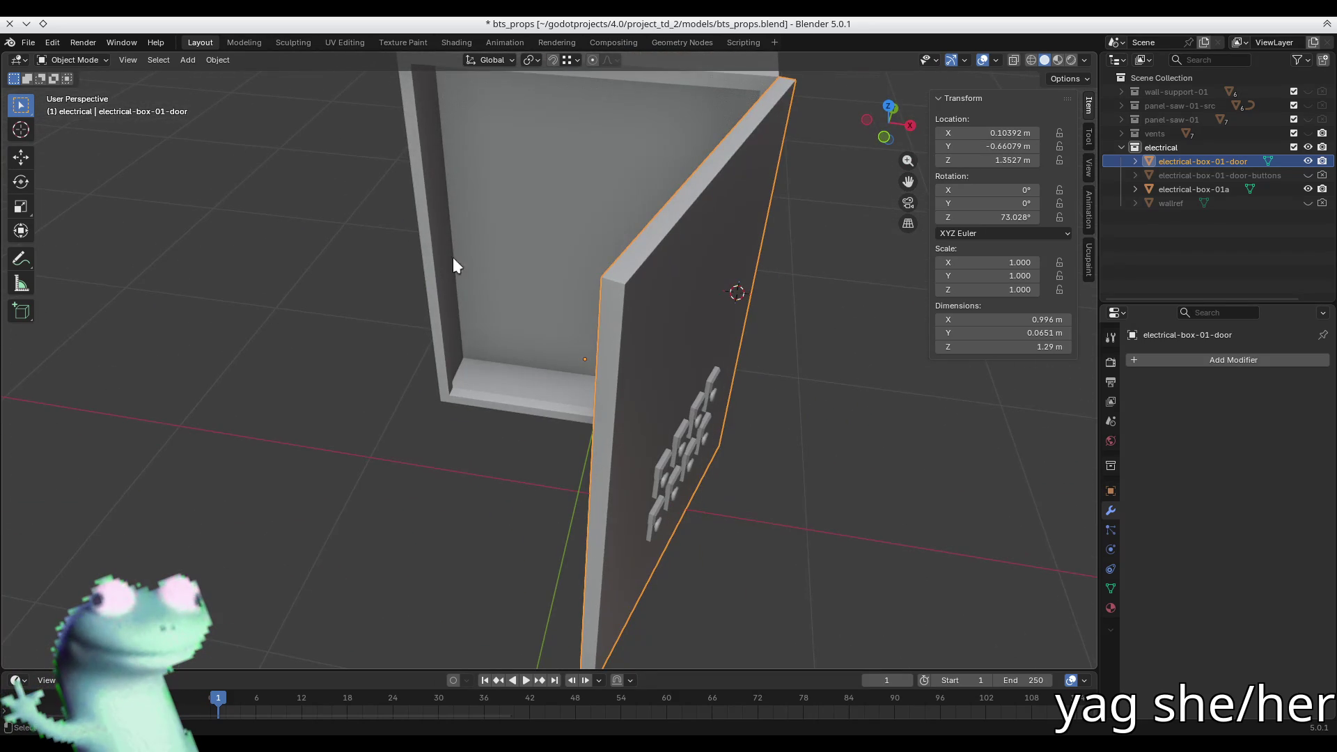
{"action": "left_click", "coordinate": [997, 217]}
{"action": "key", "text": "Return"}
{"action": "middle_click_drag", "start_coordinate": [703, 226], "coordinate": [628, 339]}
{"action": "key", "text": "shift+s"}
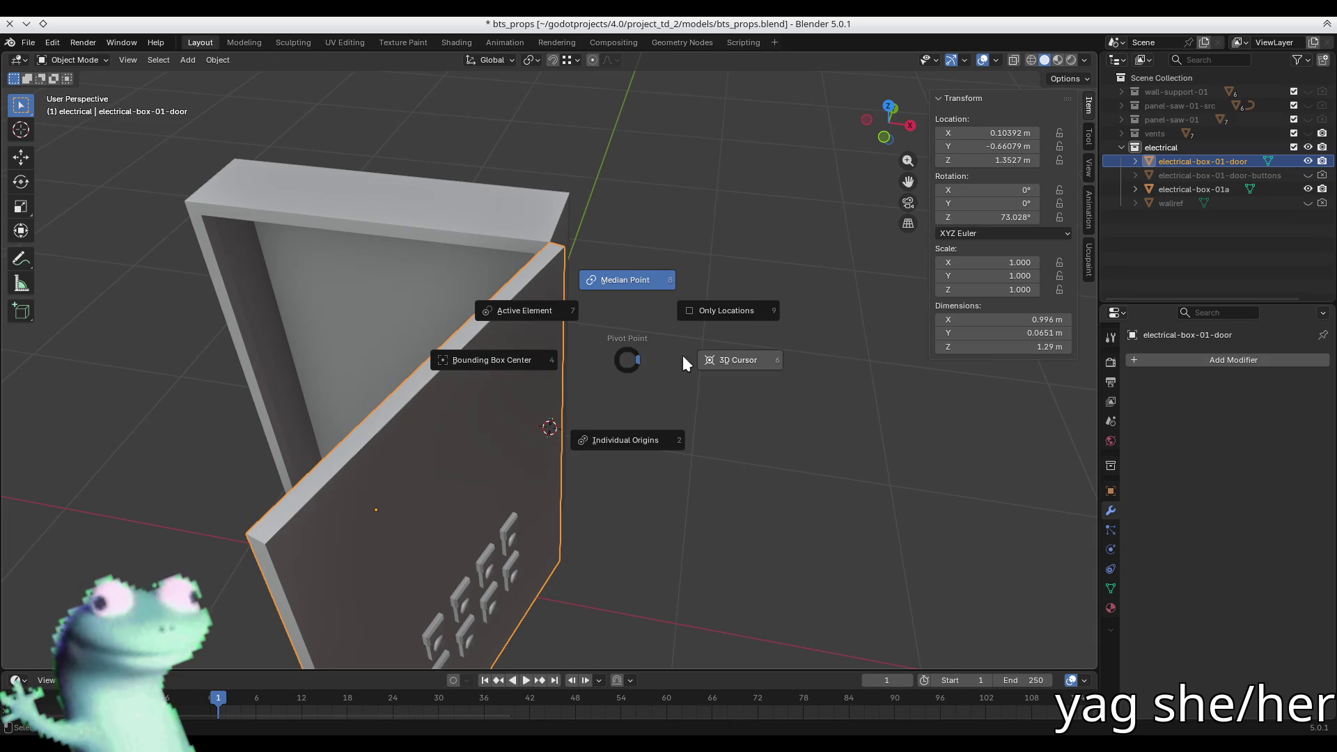
- Swing the door shut by rotating it -73° about Z, setting Z rotation to exactly 0
{"action": "key", "text": "Escape"}
{"action": "key", "text": "r"}
{"action": "key", "text": "z"}
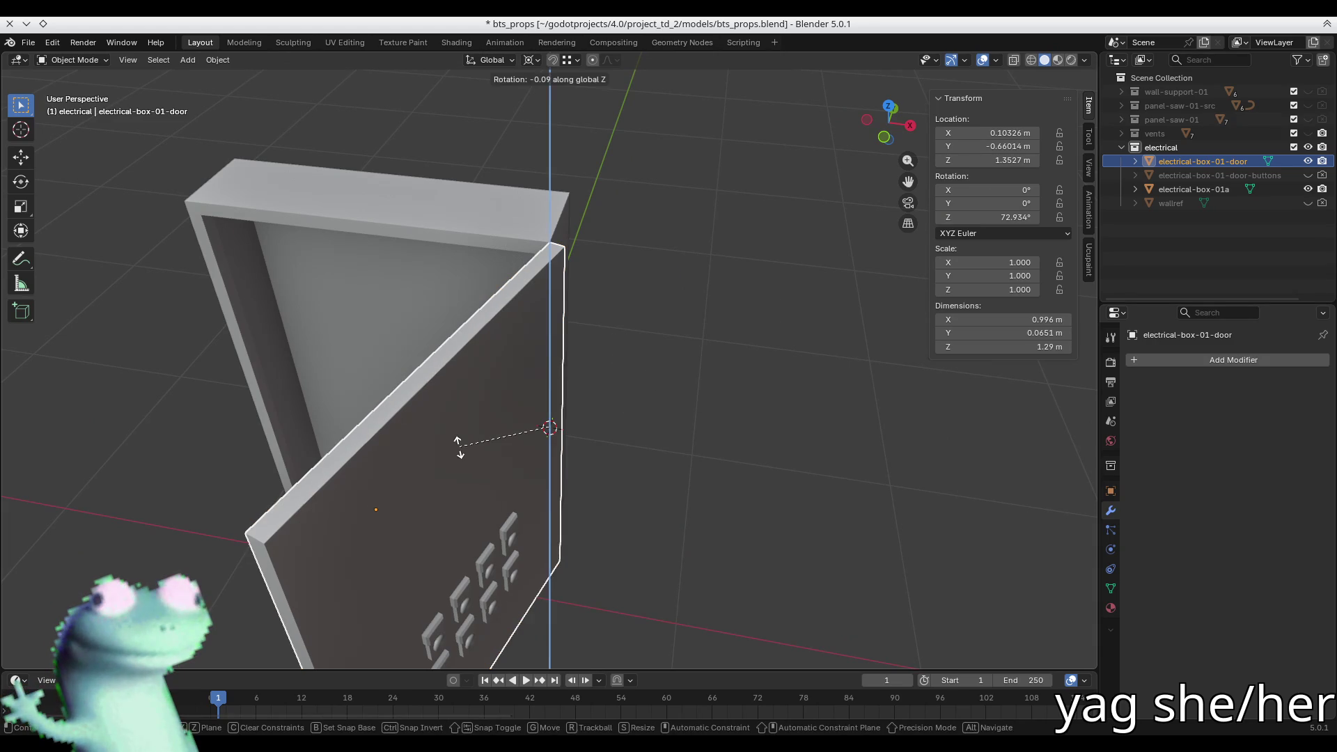
{"action": "type", "text": "73.0279d"}
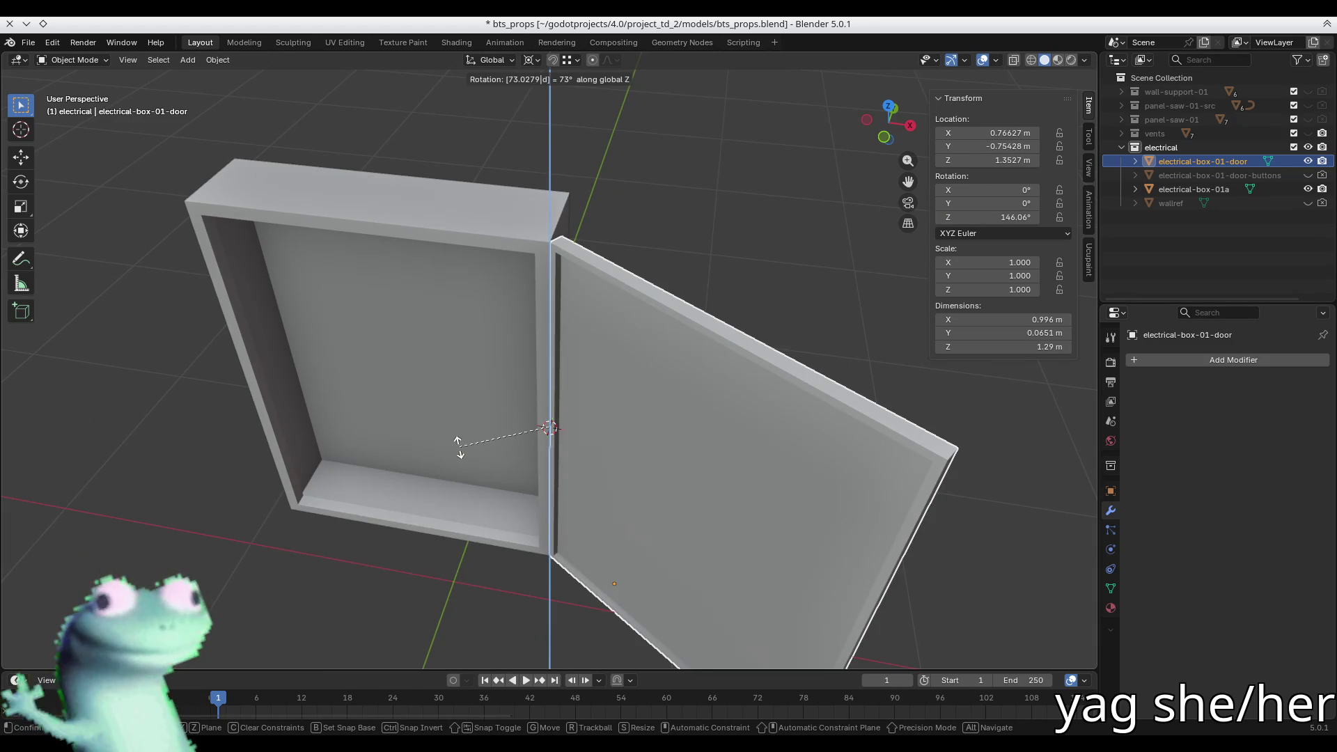
{"action": "key", "text": "minus"}
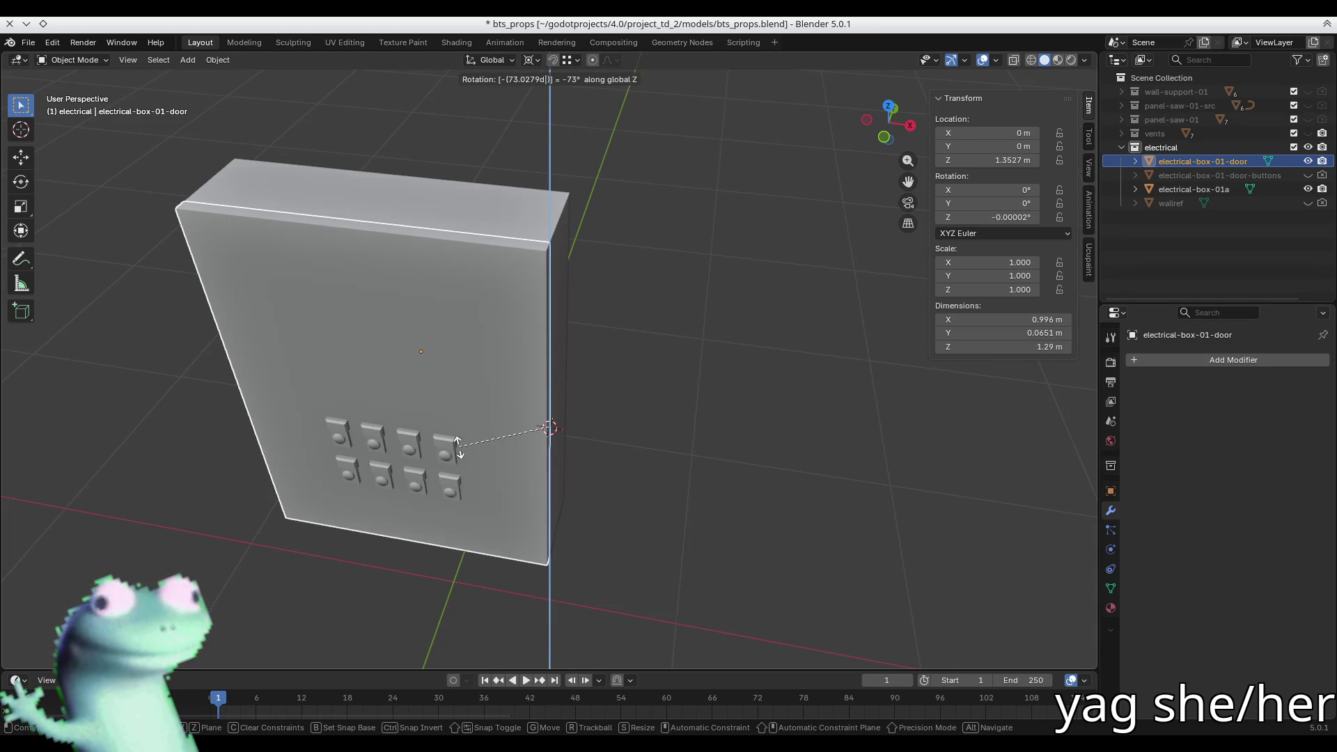
{"action": "key", "text": "Return"}
{"action": "left_click", "coordinate": [998, 217]}
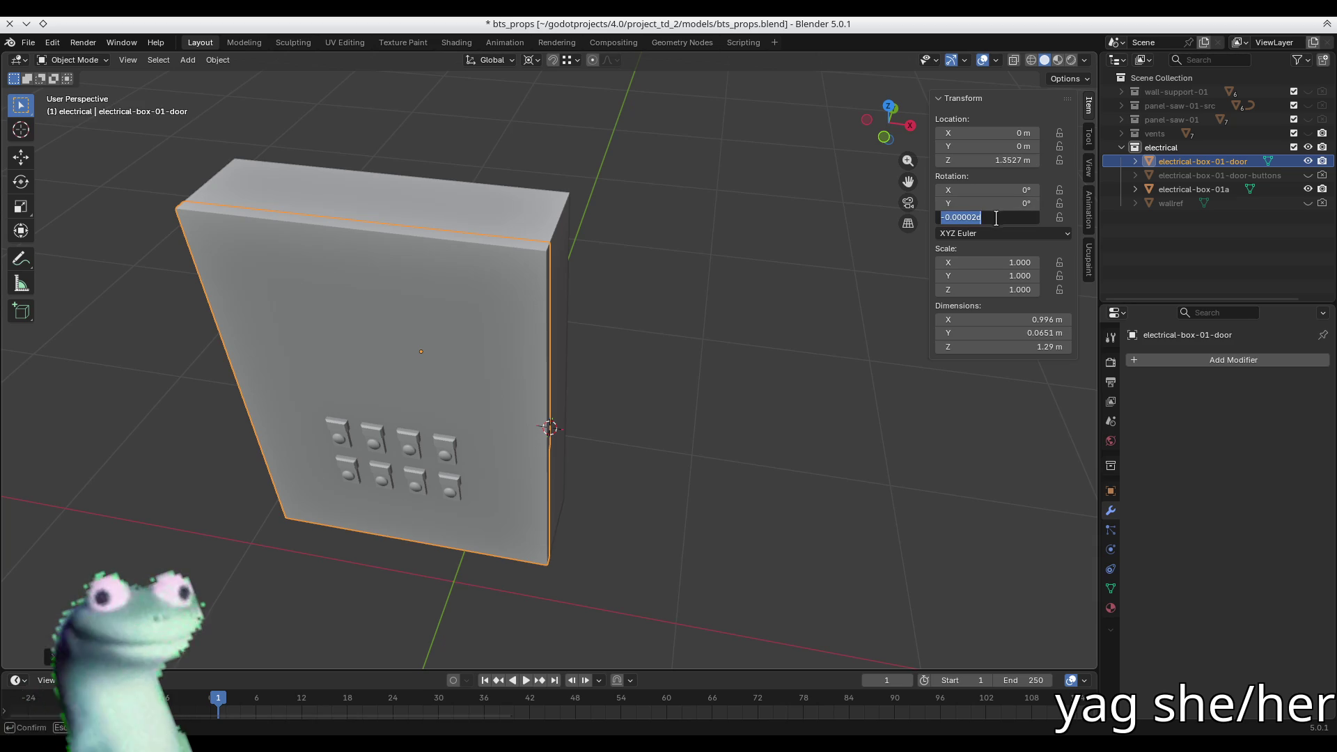
{"action": "key", "text": "Return"}
- Edit the door's mesh with X-ray on and select its front face
{"action": "scroll", "coordinate": [579, 216], "scroll_direction": "up", "scroll_amount": 5}
{"action": "mouse_move", "coordinate": [578, 216]}
{"action": "middle_mouse_down"}
{"action": "mouse_move", "coordinate": [552, 271]}
{"action": "mouse_move", "coordinate": [534, 269]}
{"action": "mouse_move", "coordinate": [450, 344]}
{"action": "middle_mouse_up"}
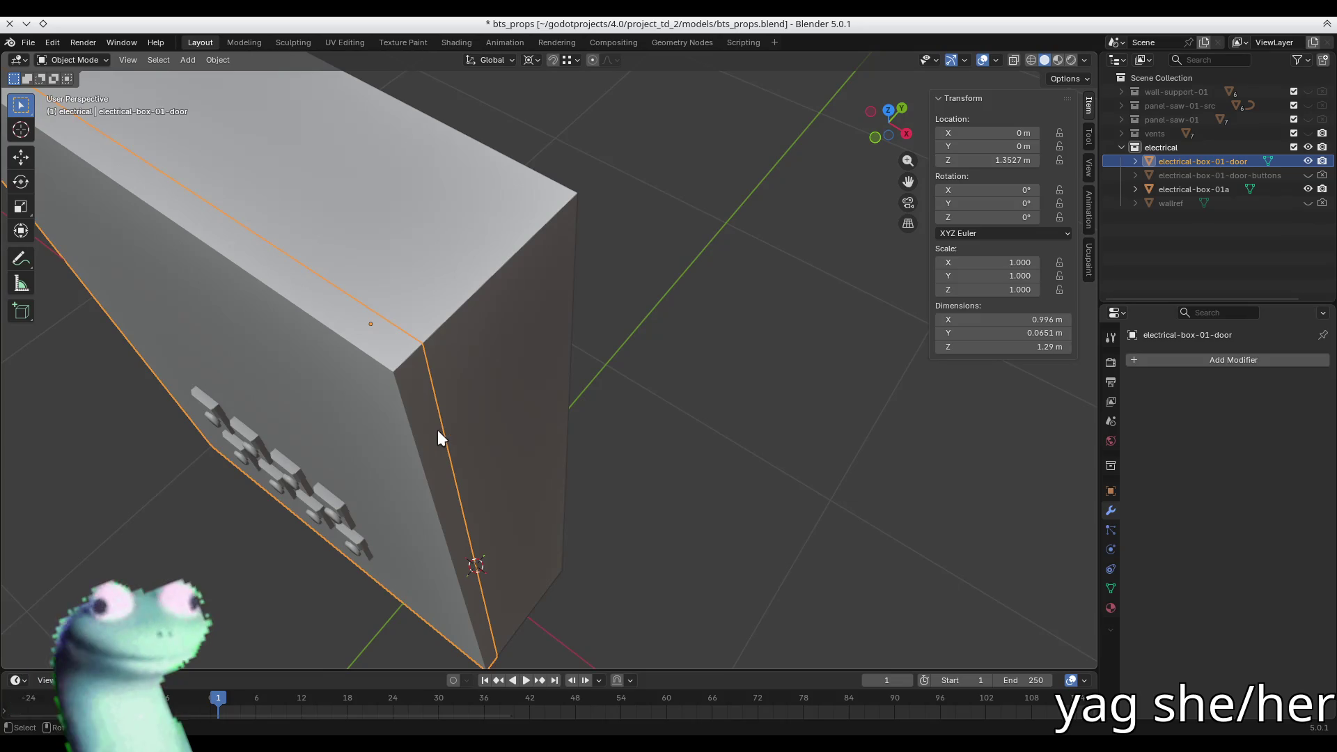
{"action": "key", "text": "Tab"}
{"action": "mouse_move", "coordinate": [445, 443]}
{"action": "middle_mouse_down"}
{"action": "mouse_move", "coordinate": [350, 358]}
{"action": "mouse_move", "coordinate": [353, 328]}
{"action": "mouse_move", "coordinate": [499, 469]}
{"action": "mouse_move", "coordinate": [477, 391]}
{"action": "mouse_move", "coordinate": [490, 420]}
{"action": "mouse_move", "coordinate": [484, 160]}
{"action": "mouse_move", "coordinate": [522, 166]}
{"action": "middle_mouse_up"}
{"action": "key", "text": "alt+z"}
{"action": "left_click", "coordinate": [483, 157]}
- Snap the 3D cursor to the centre of the door's edge loop
{"action": "key", "text": "2"}
{"action": "left_click", "coordinate": [483, 160], "text": "alt"}
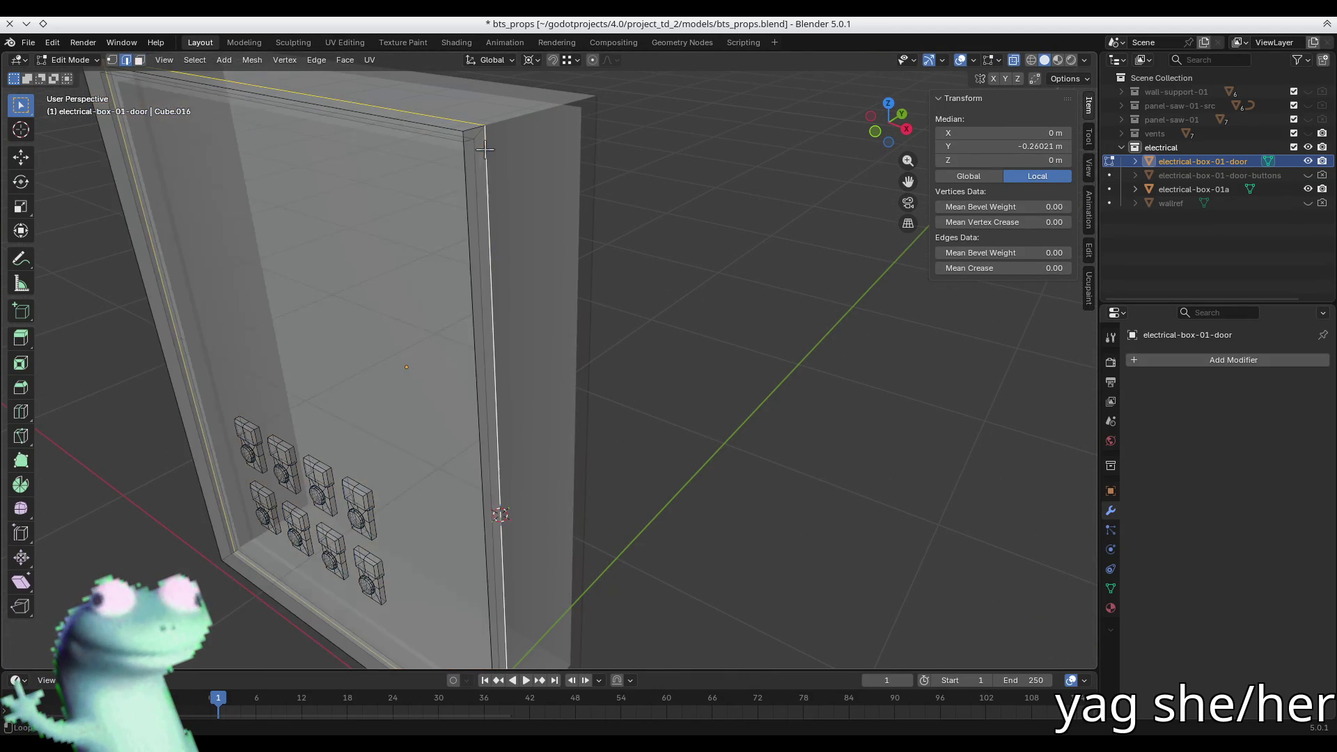
{"action": "key", "text": "shift+s"}
{"action": "left_click", "coordinate": [503, 320]}
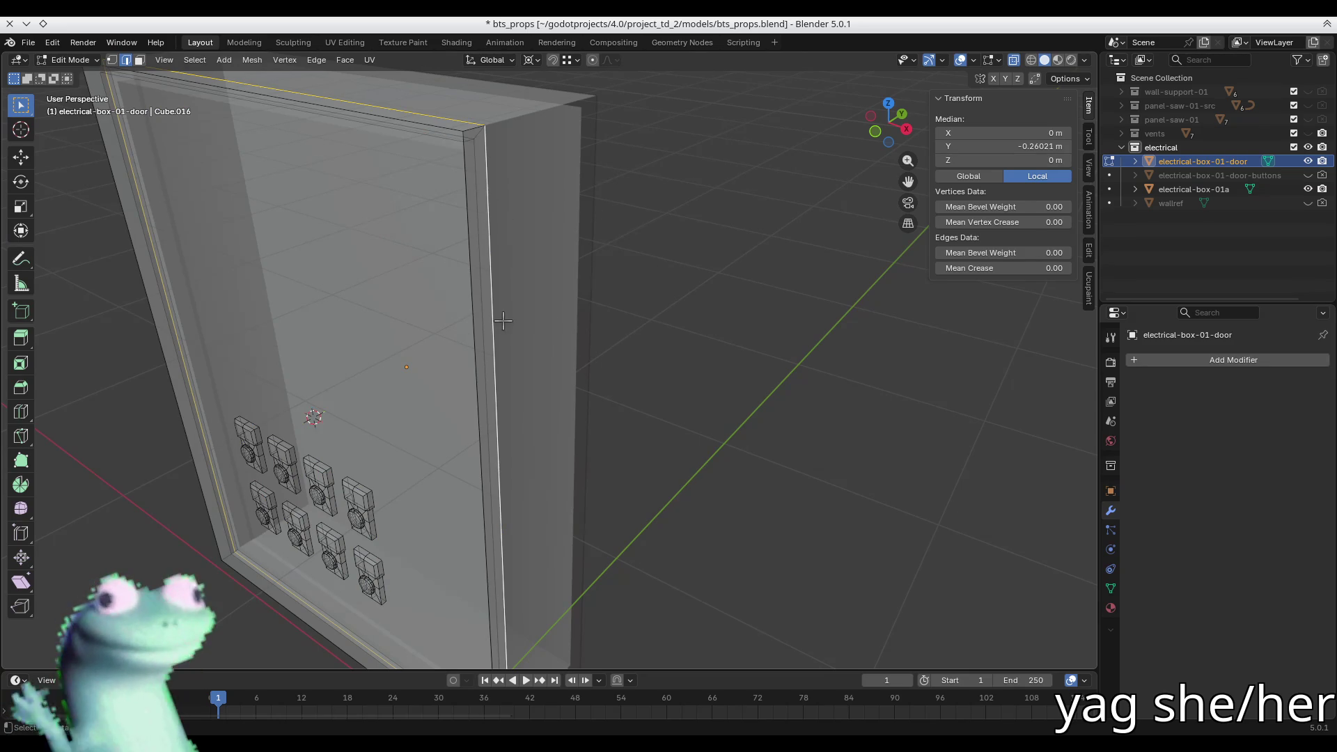
- At object level, set the door's origin to the 3D cursor
{"action": "key", "text": "Tab"}
{"action": "key", "text": "shift+s"}
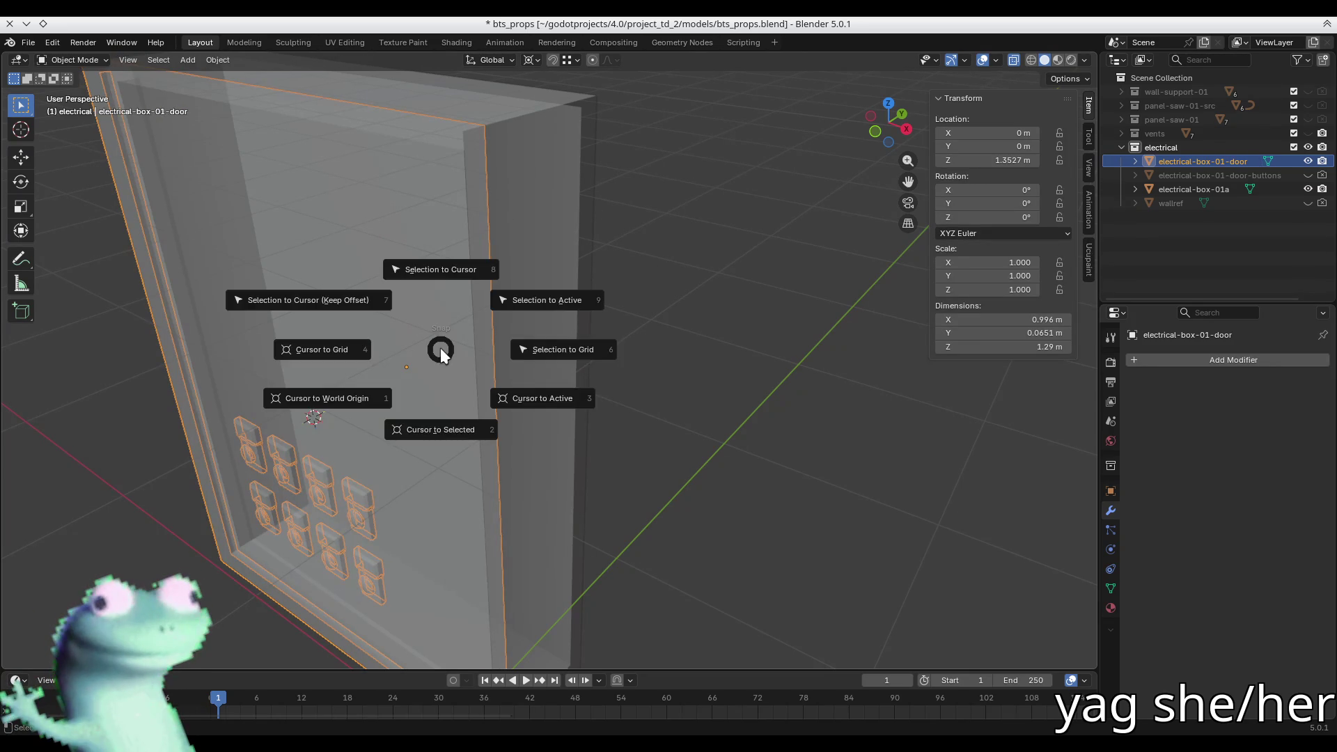
{"action": "key", "text": "Escape"}
{"action": "right_click", "coordinate": [440, 348]}
{"action": "mouse_move", "coordinate": [465, 346]}
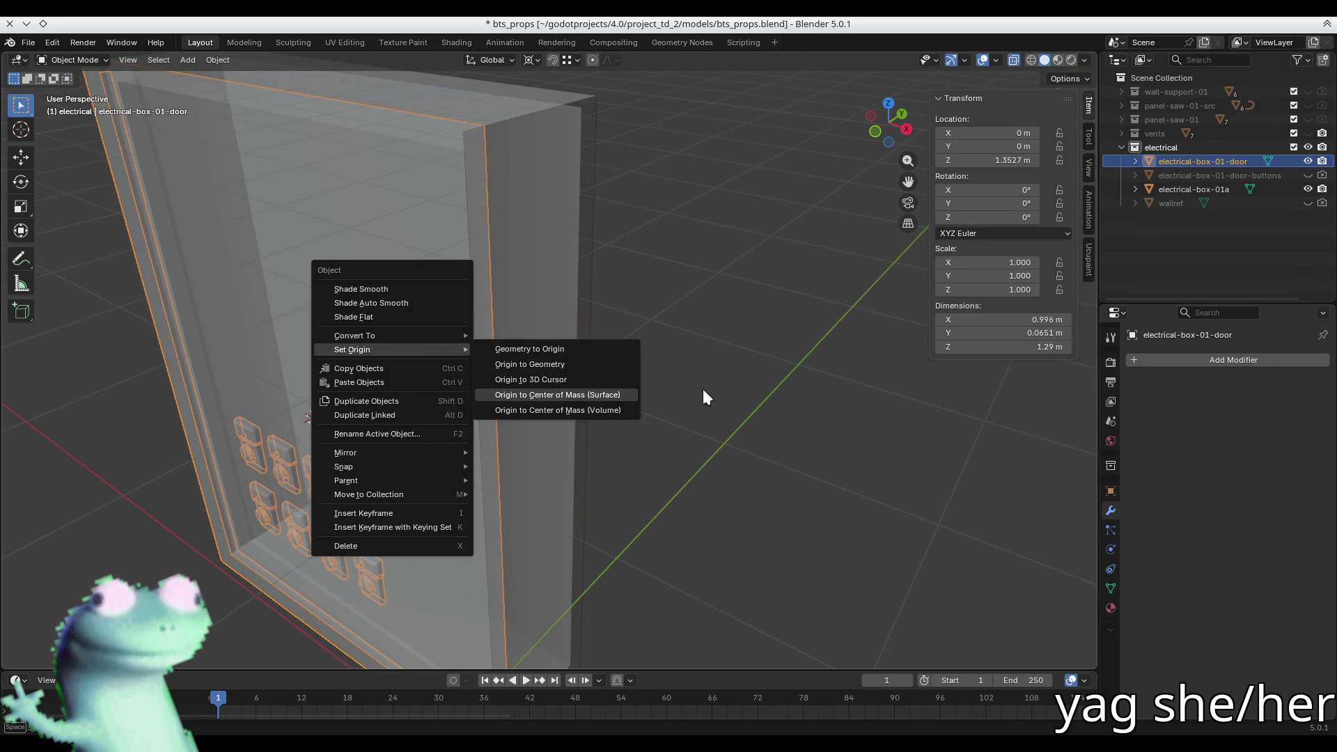
{"action": "left_click", "coordinate": [618, 379]}
{"action": "mouse_move", "coordinate": [618, 379]}
{"action": "middle_mouse_down"}
{"action": "mouse_move", "coordinate": [665, 368]}
{"action": "mouse_move", "coordinate": [488, 286]}
{"action": "mouse_move", "coordinate": [588, 268]}
{"action": "mouse_move", "coordinate": [573, 206]}
{"action": "mouse_move", "coordinate": [613, 208]}
{"action": "middle_mouse_up"}
{"action": "mouse_move", "coordinate": [584, 272]}
{"action": "middle_mouse_down"}
{"action": "mouse_move", "coordinate": [546, 290]}
{"action": "mouse_move", "coordinate": [558, 373]}
{"action": "mouse_move", "coordinate": [499, 213]}
{"action": "mouse_move", "coordinate": [480, 283]}
{"action": "mouse_move", "coordinate": [534, 284]}
{"action": "mouse_move", "coordinate": [662, 373]}
{"action": "mouse_move", "coordinate": [462, 358]}
{"action": "middle_mouse_up"}
- Nudge the door so its Y location reads -0.26021 m
{"action": "key", "text": "Tab"}
{"action": "key", "text": "Tab"}
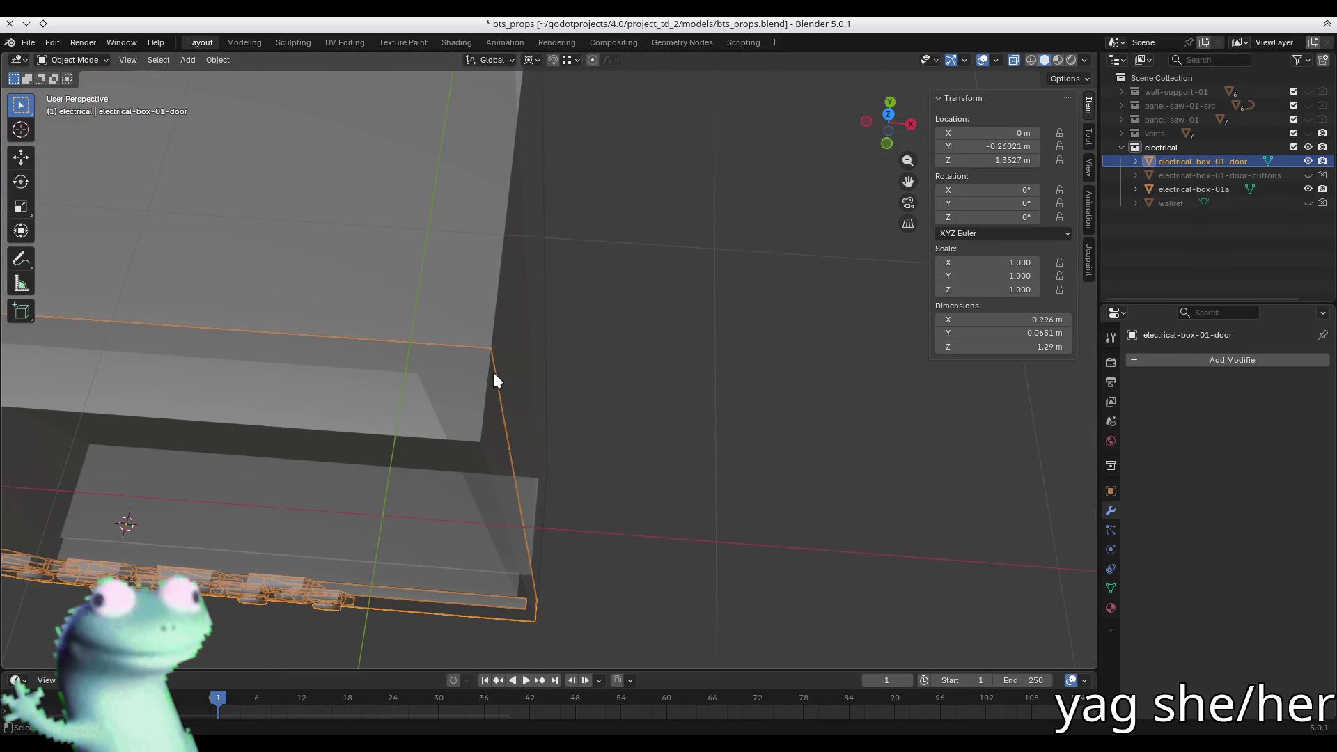
{"action": "key", "text": "g"}
{"action": "key", "text": "y"}
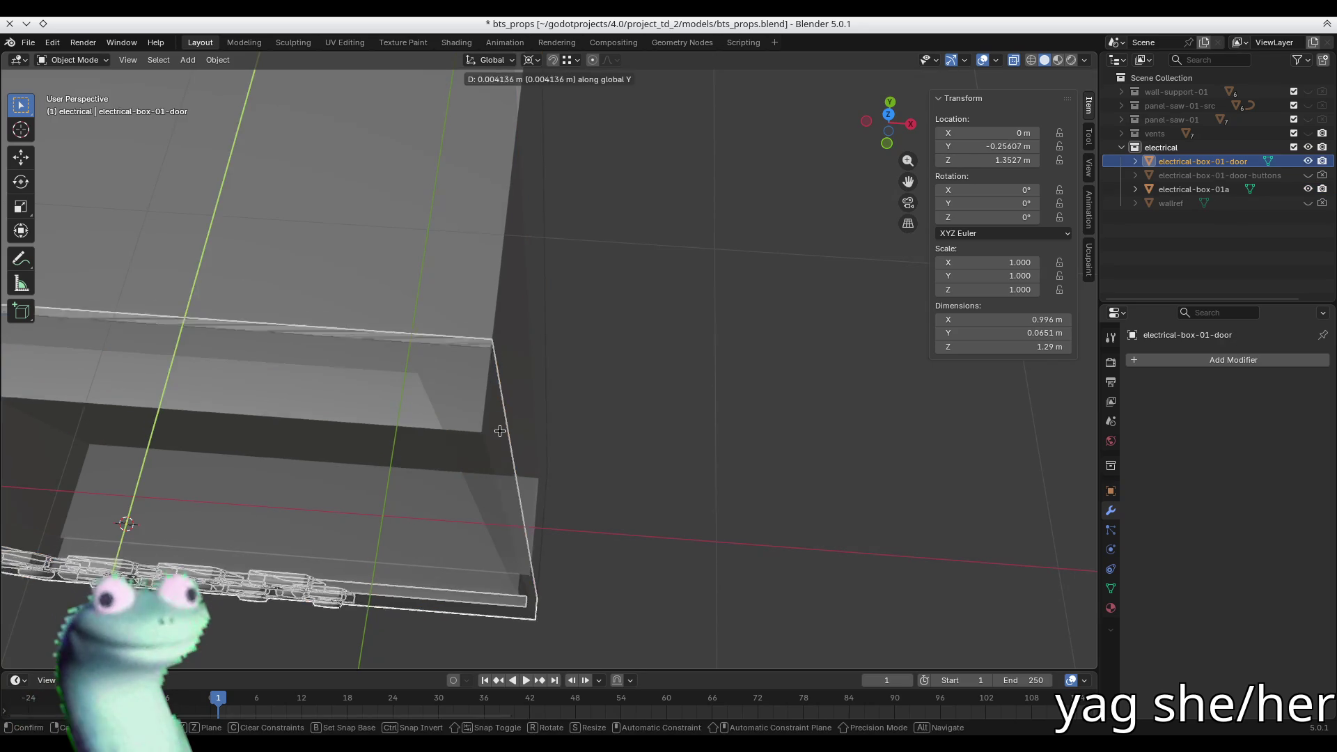
{"action": "key", "text": "x"}
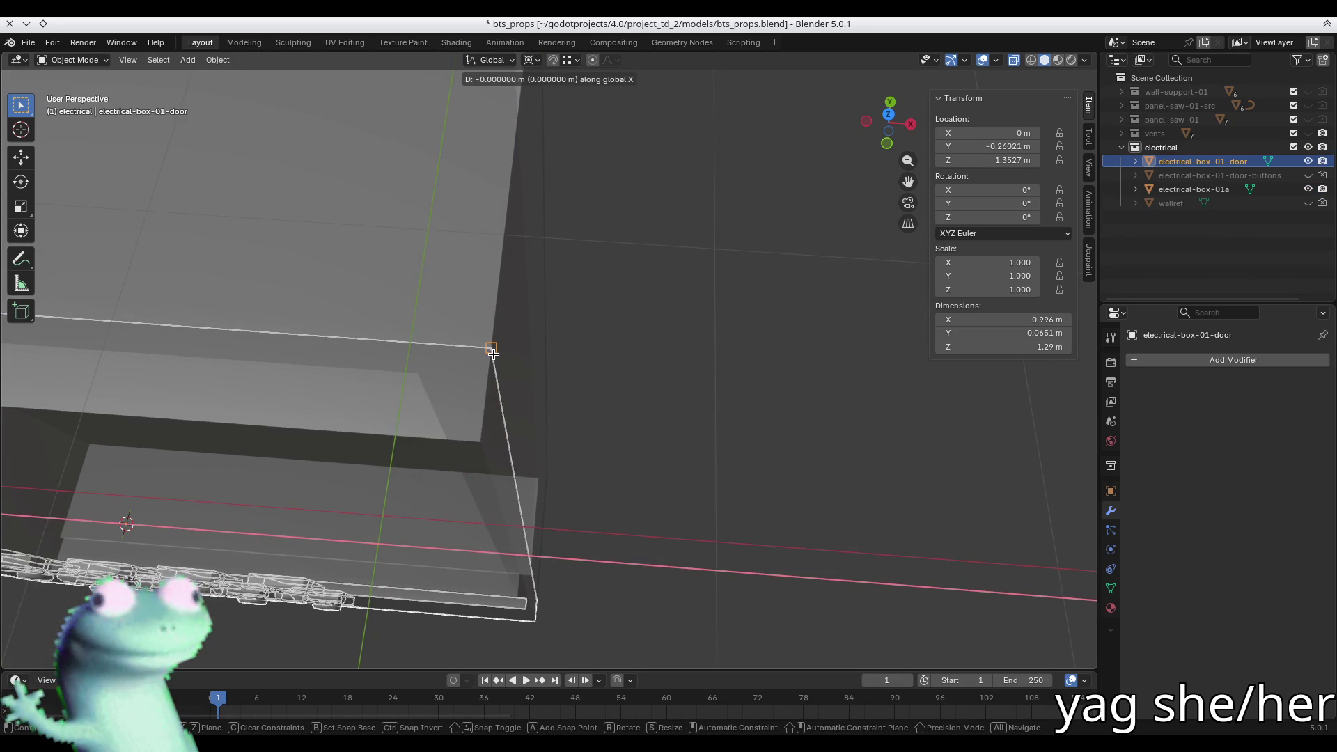
{"action": "left_click", "coordinate": [493, 353]}
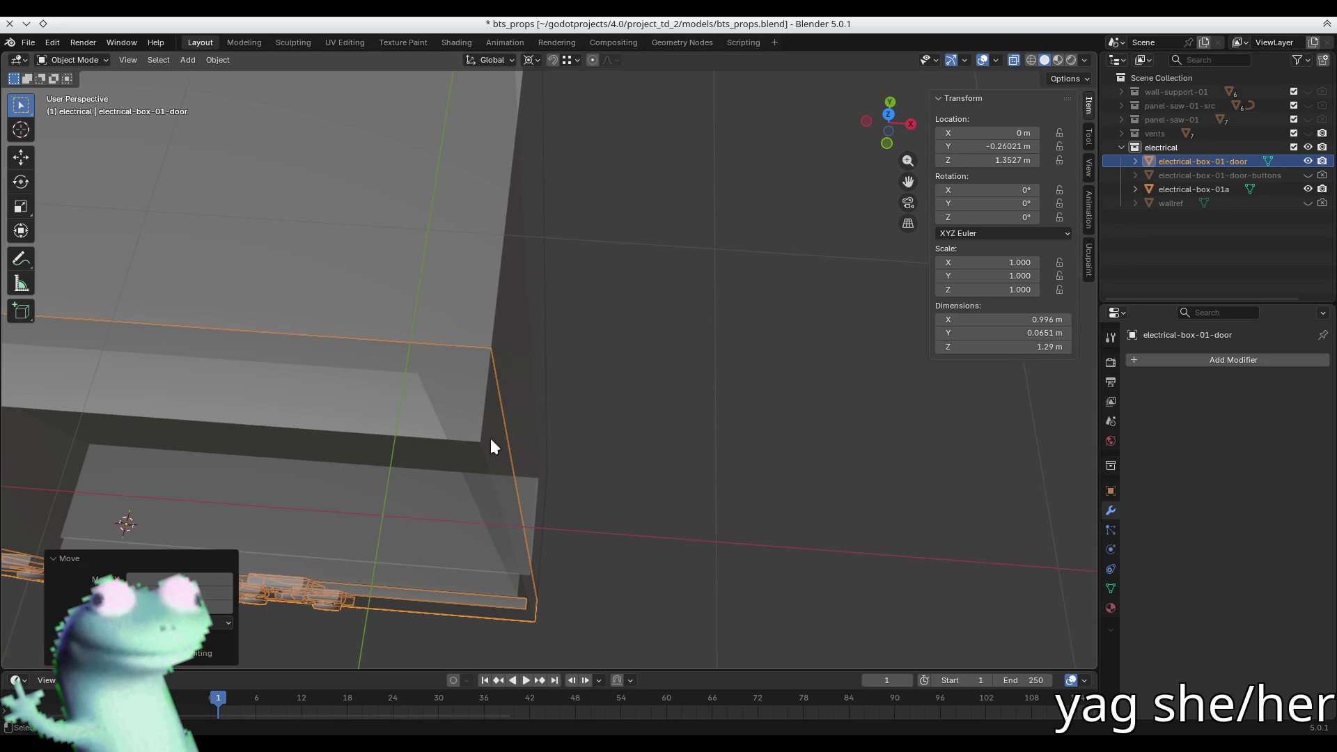
{"action": "key", "text": "n"}
{"action": "key", "text": "n"}
{"action": "left_click", "coordinate": [106, 557]}
{"action": "key", "text": "n"}
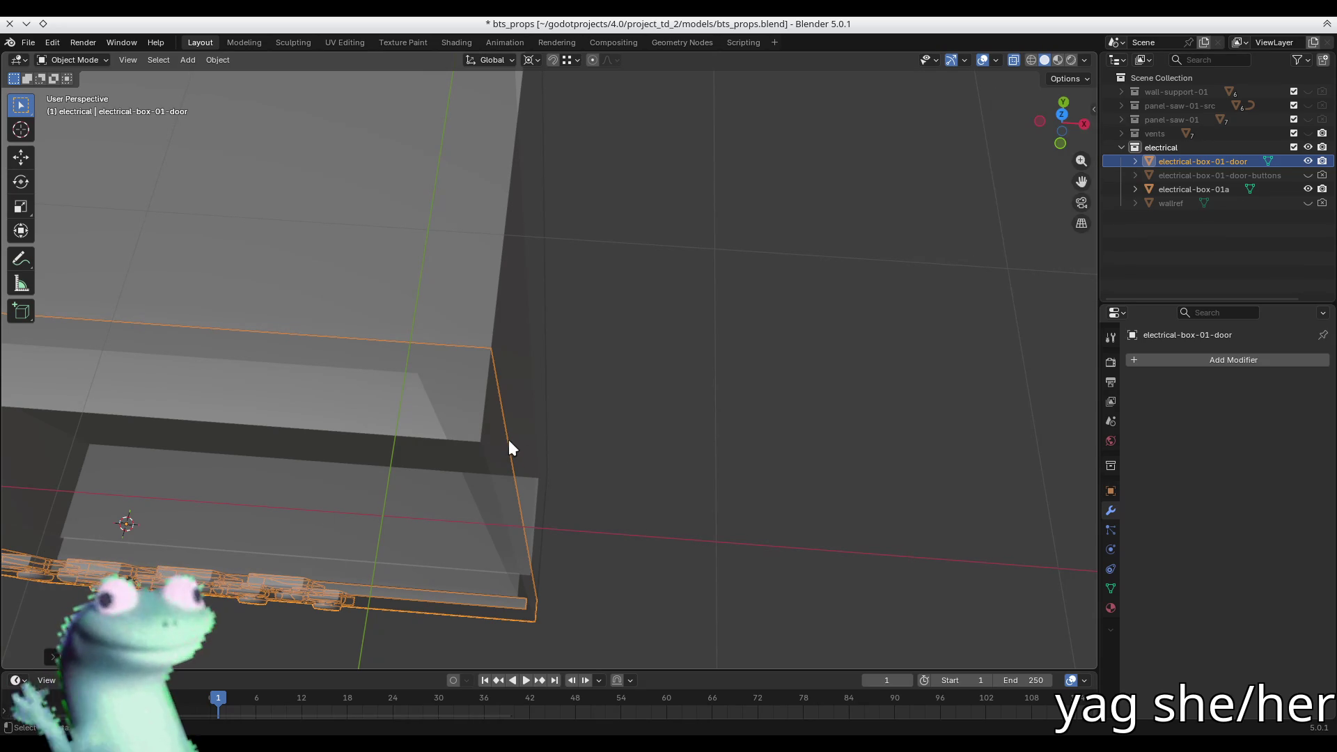
{"action": "key", "text": "n"}
{"action": "scroll", "coordinate": [507, 440], "scroll_direction": "up", "scroll_amount": 3}
{"action": "middle_click_drag", "start_coordinate": [507, 440], "coordinate": [457, 381]}
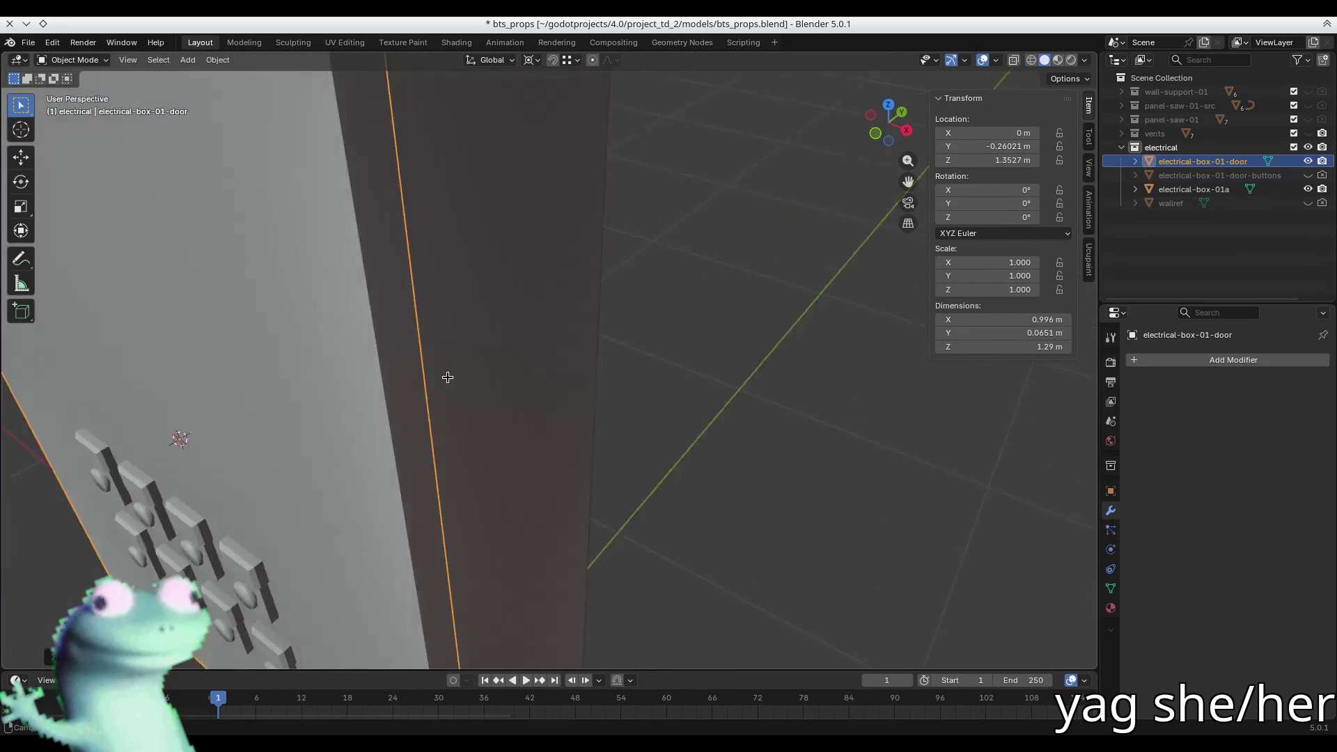
- Snap the 3D cursor onto the door's vertical side edge, about 0.49824 m out
{"action": "scroll", "coordinate": [458, 381], "scroll_direction": "down", "scroll_amount": 6}
{"action": "key", "text": "alt+a"}
{"action": "left_click", "coordinate": [506, 430]}
{"action": "mouse_move", "coordinate": [539, 412]}
{"action": "middle_mouse_down"}
{"action": "mouse_move", "coordinate": [435, 429]}
{"action": "mouse_move", "coordinate": [451, 410]}
{"action": "middle_mouse_up"}
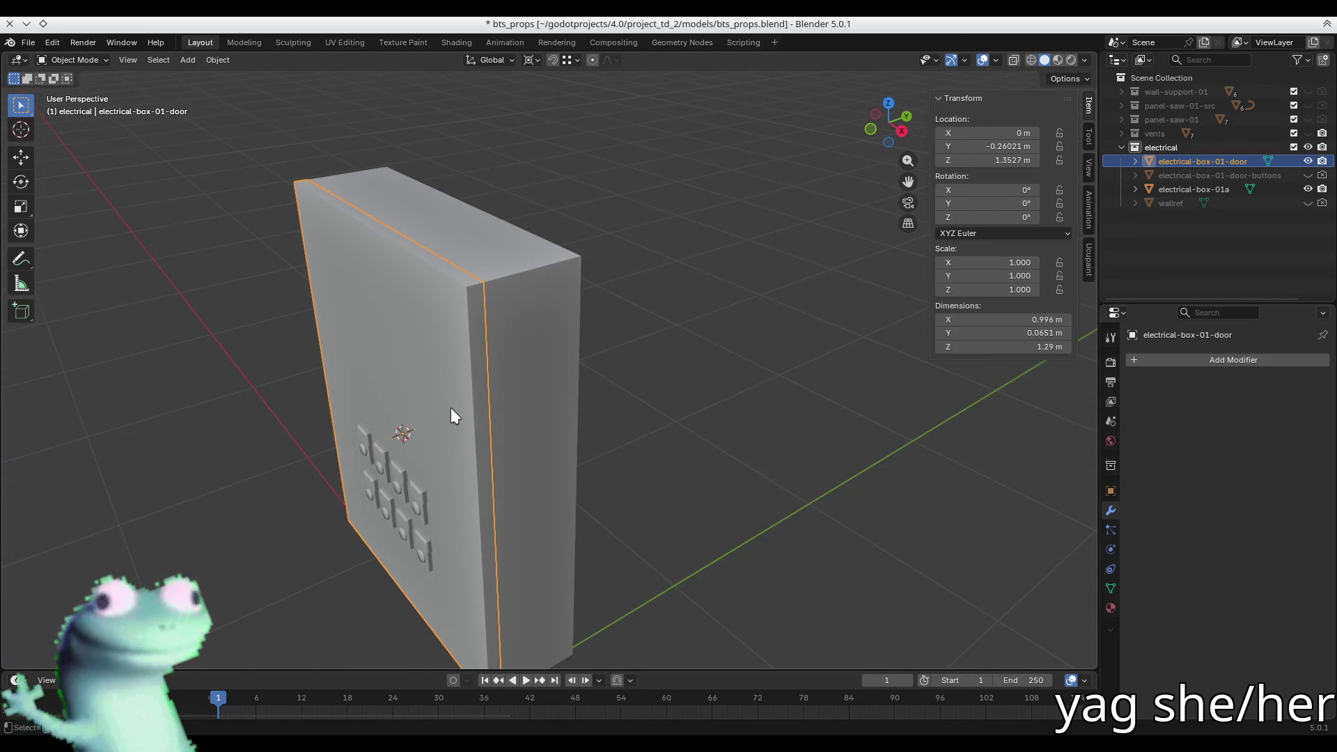
{"action": "key", "text": "Tab"}
{"action": "left_click", "coordinate": [490, 407]}
{"action": "key", "text": "shift+s"}
{"action": "left_click", "coordinate": [554, 500]}
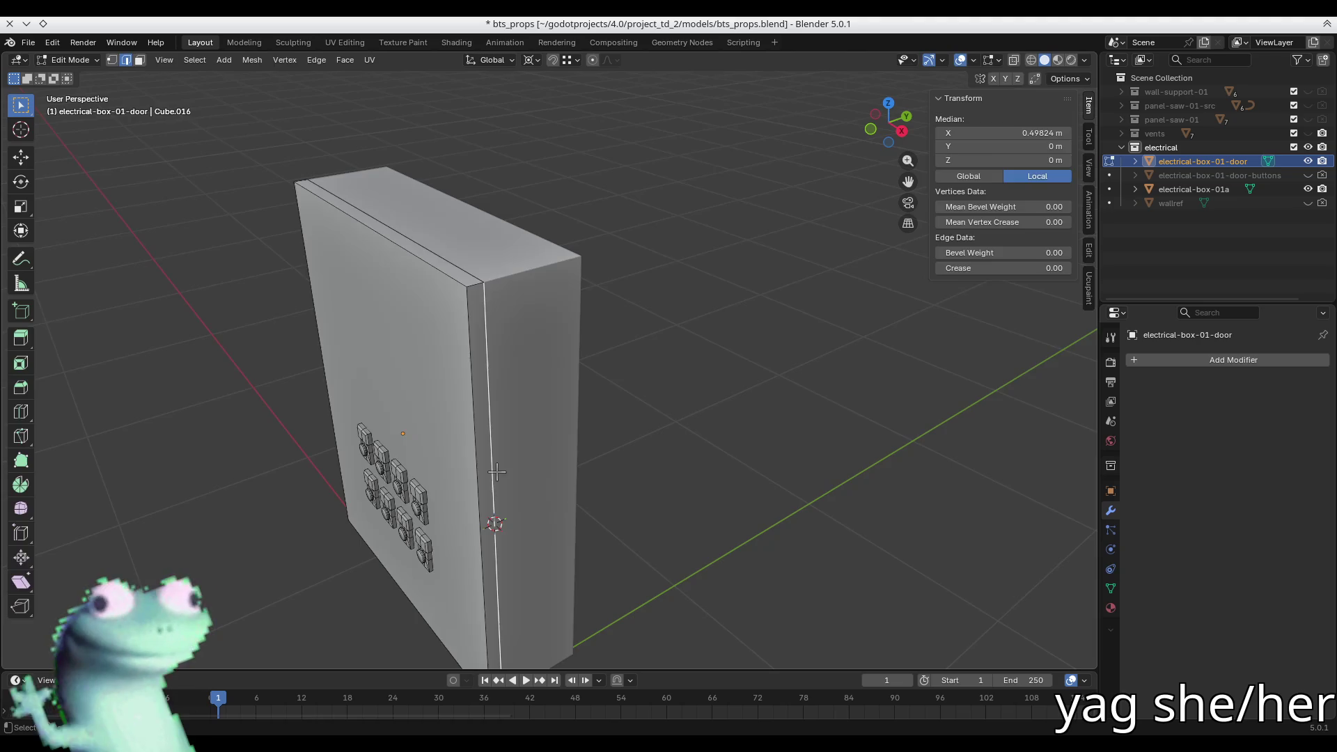
{"action": "key", "text": "Tab"}
{"action": "middle_click_drag", "start_coordinate": [487, 445], "coordinate": [454, 433]}
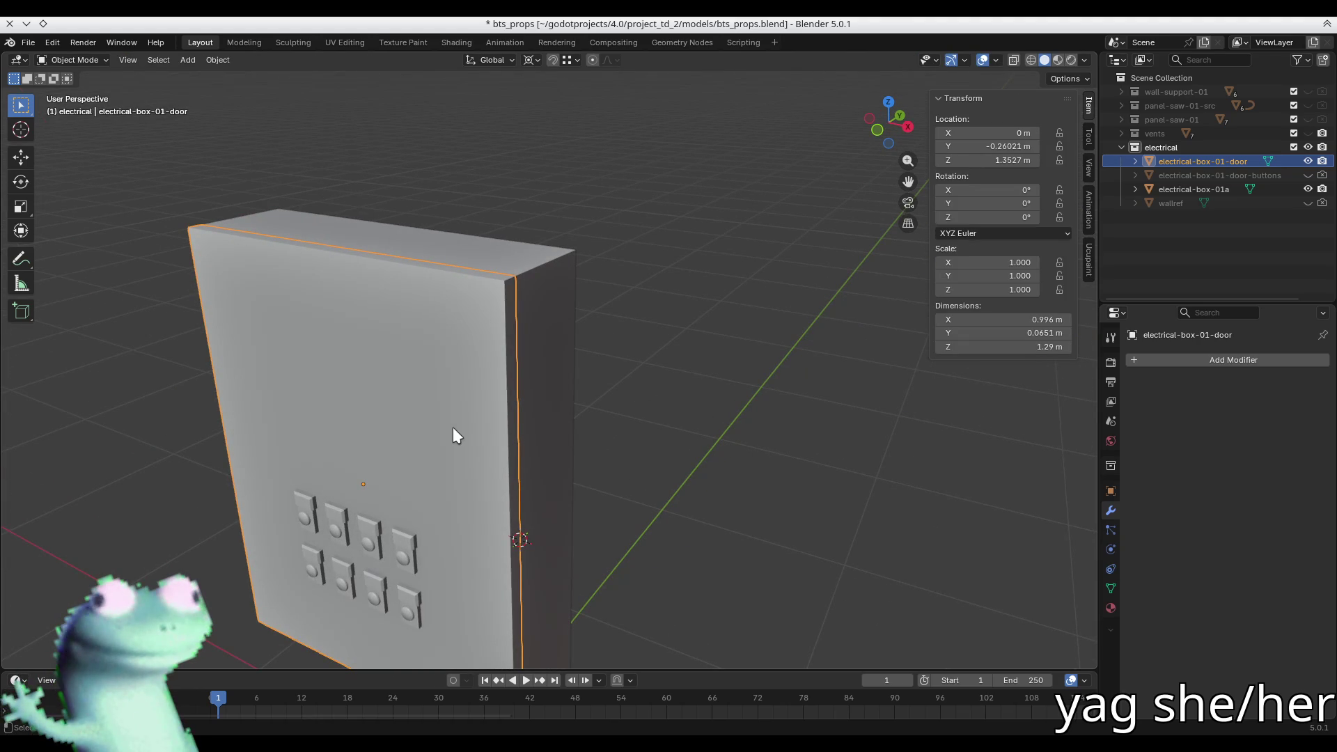
- Set the door's origin to the 3D cursor so it pivots on its hinge edge
{"action": "key", "text": "shift+s"}
{"action": "key", "text": "Escape"}
{"action": "right_click", "coordinate": [453, 428]}
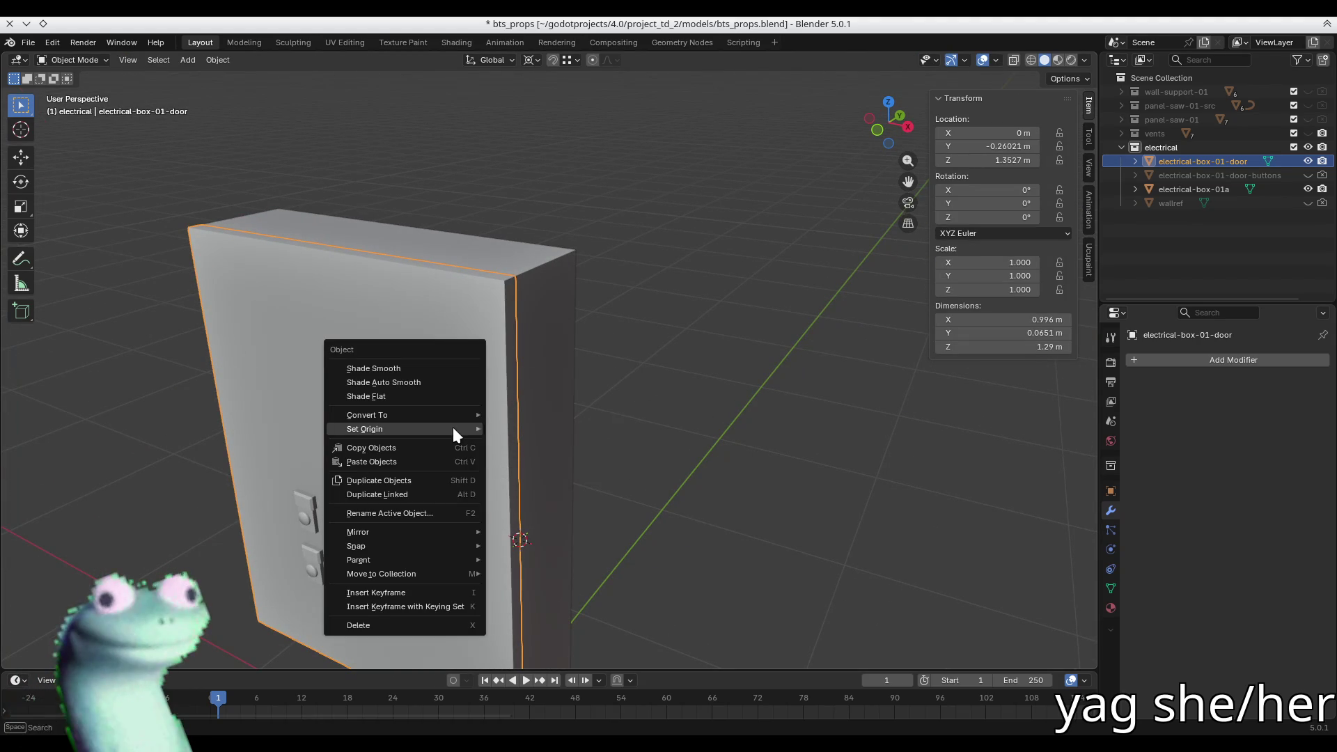
{"action": "mouse_move", "coordinate": [453, 428]}
{"action": "left_click", "coordinate": [539, 456]}
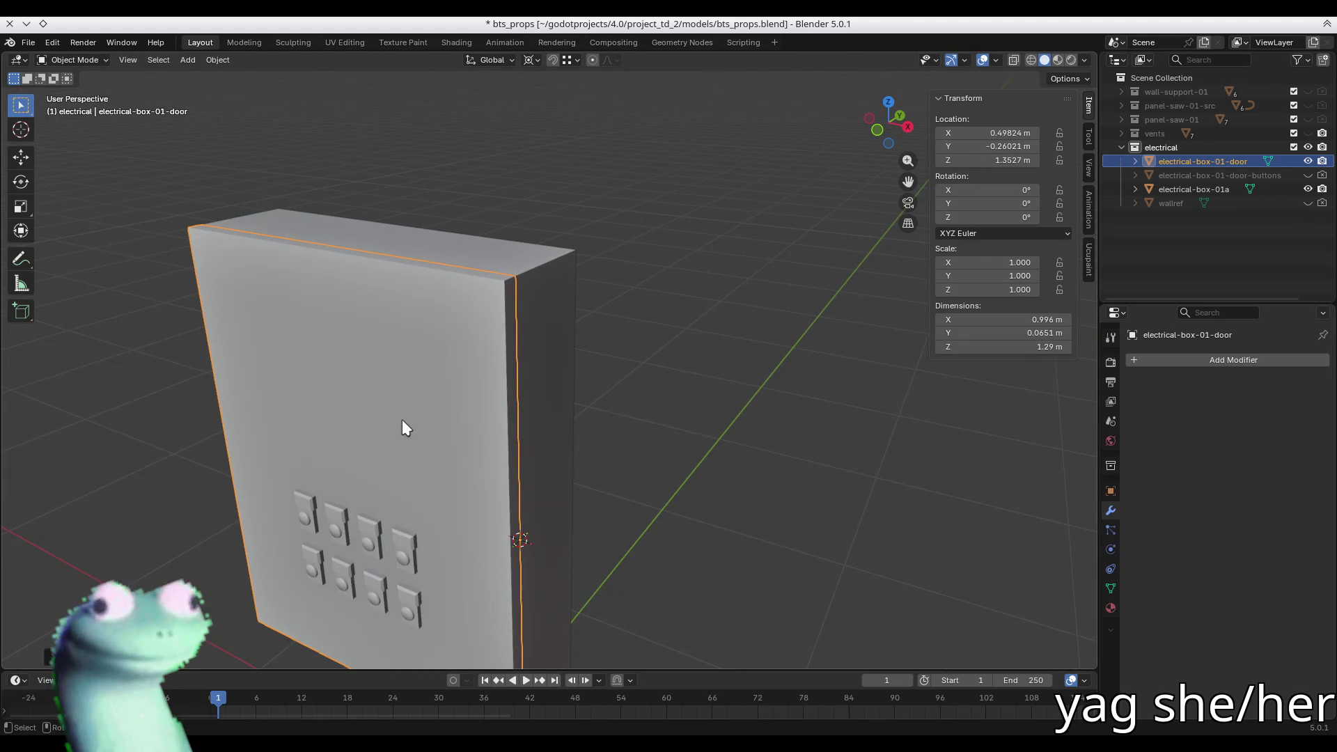
- Swing the door open 58.3° around the Z axis
{"action": "key", "text": "r"}
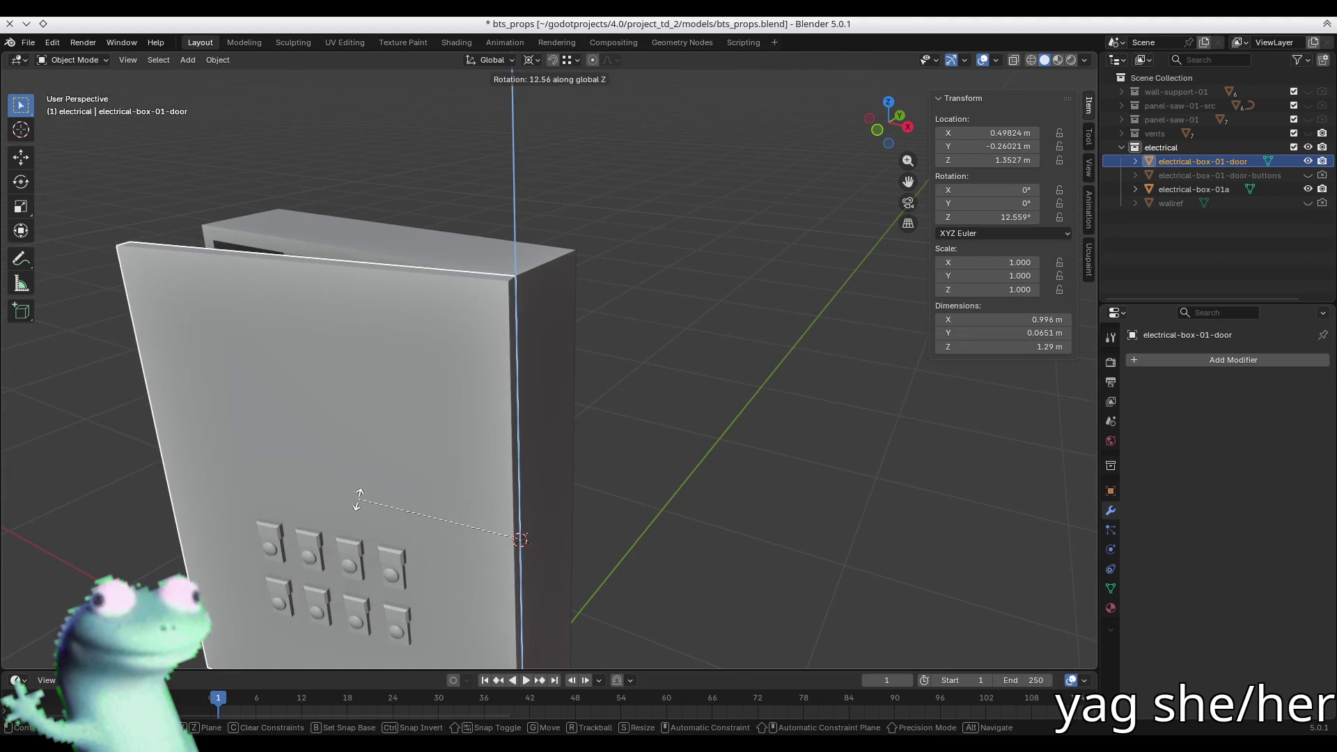
{"action": "key", "text": "Escape"}
{"action": "key", "text": "period"}
{"action": "key", "text": "r"}
{"action": "key", "text": "z"}
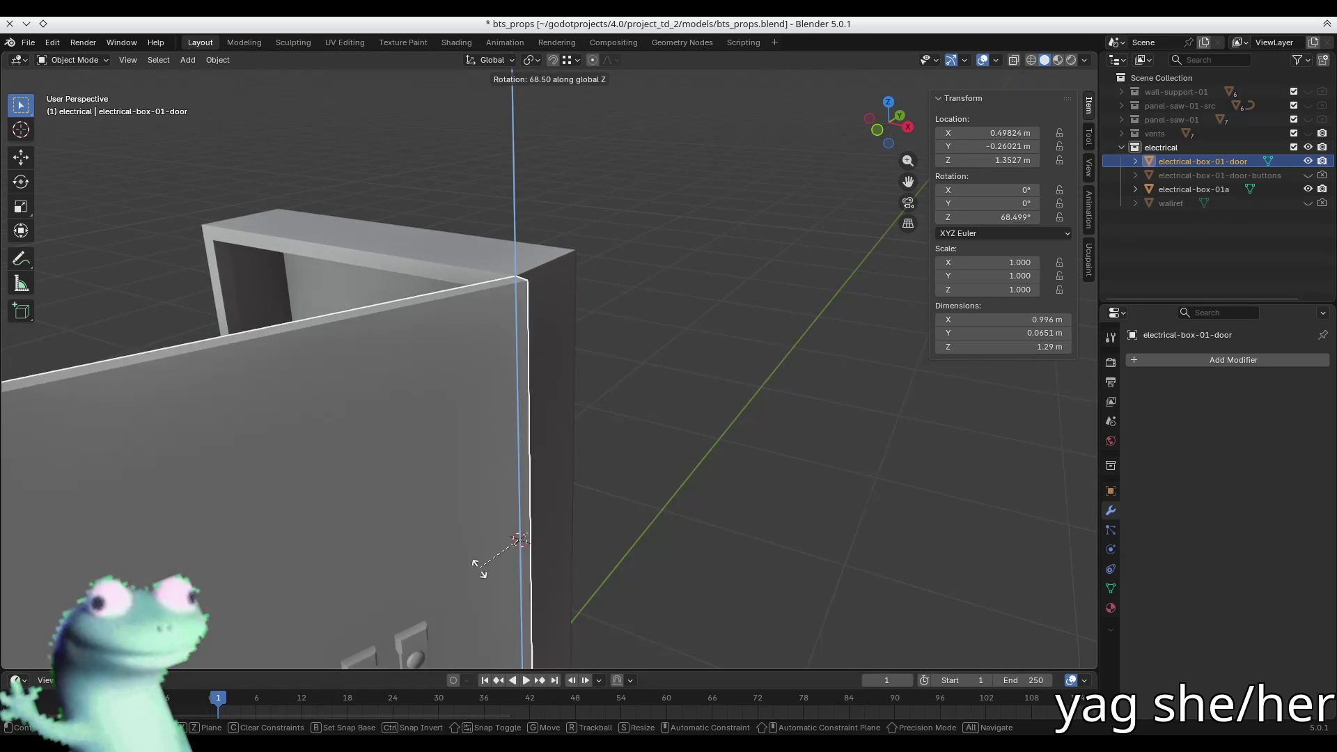
{"action": "left_click", "coordinate": [461, 559]}
{"action": "mouse_move", "coordinate": [397, 441]}
{"action": "middle_mouse_down"}
{"action": "mouse_move", "coordinate": [567, 397]}
{"action": "mouse_move", "coordinate": [573, 344]}
{"action": "mouse_move", "coordinate": [659, 341]}
{"action": "middle_mouse_up"}
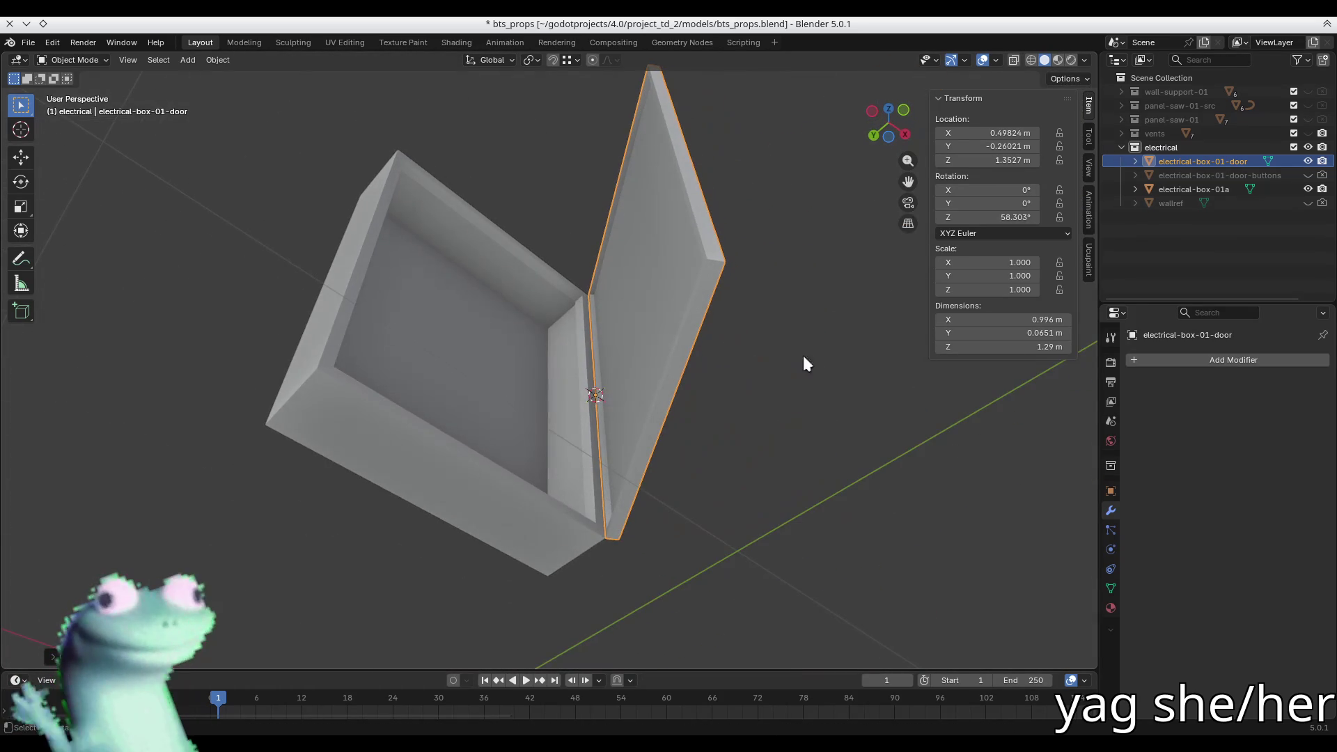
{"action": "left_click", "coordinate": [979, 219]}
{"action": "type", "text": "0"}
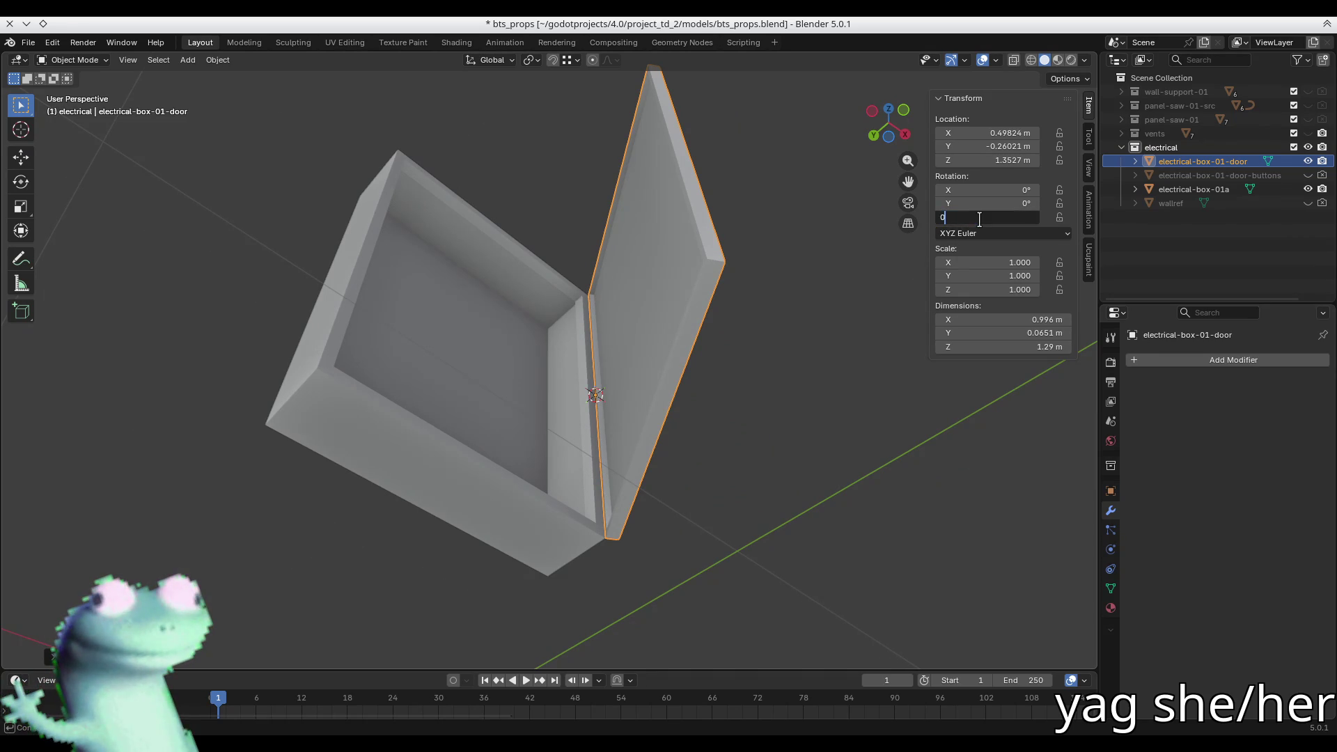
{"action": "key", "text": "Return"}
{"action": "mouse_move", "coordinate": [714, 191]}
{"action": "middle_mouse_down"}
{"action": "mouse_move", "coordinate": [514, 403]}
{"action": "mouse_move", "coordinate": [451, 397]}
{"action": "mouse_move", "coordinate": [597, 352]}
{"action": "mouse_move", "coordinate": [575, 352]}
{"action": "middle_mouse_up"}
{"action": "key", "text": "ctrl+z"}
- Deselect the door and save bts_props.blend with the door open
{"action": "left_click_drag", "start_coordinate": [725, 318], "coordinate": [799, 388]}
{"action": "key", "text": "Tab"}
{"action": "middle_click_drag", "start_coordinate": [501, 388], "coordinate": [514, 234]}
{"action": "key", "text": "Tab"}
{"action": "key", "text": "ctrl+s"}
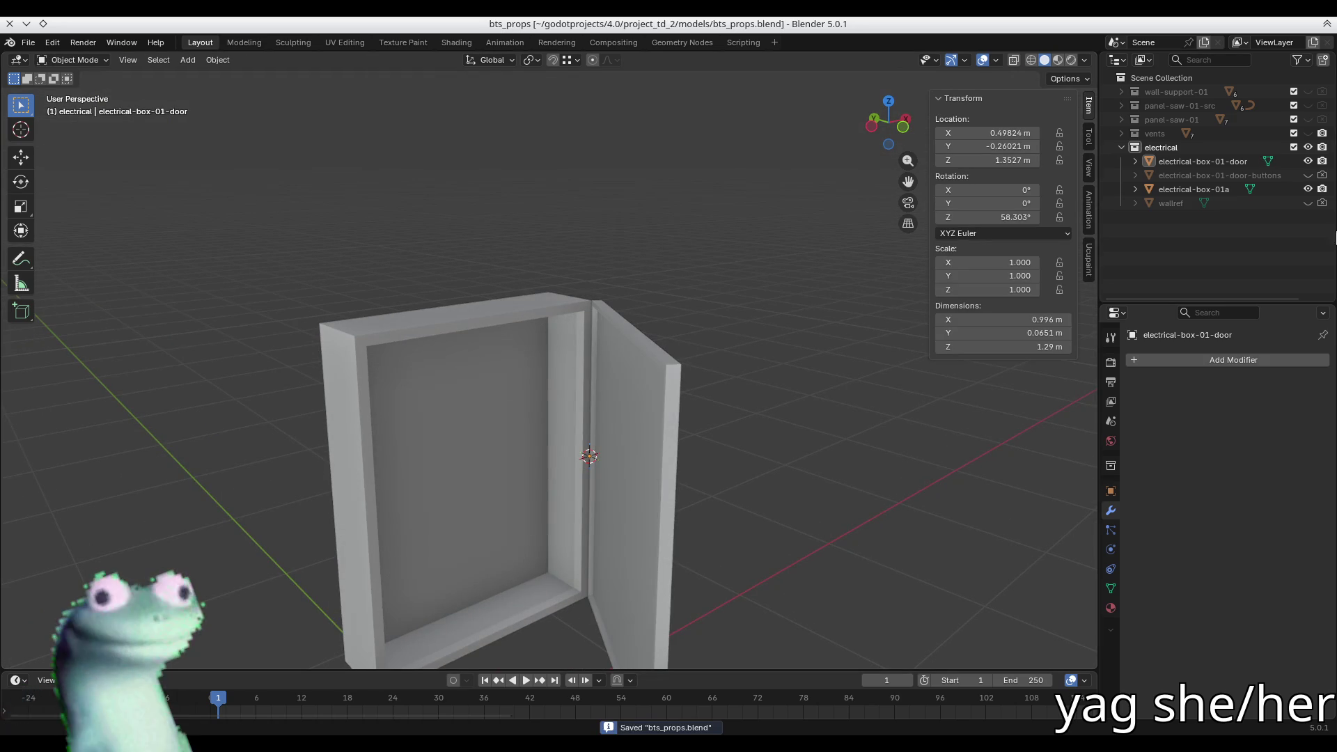
- Hide the door, select the box body and move the 3D cursor to world origin
{"action": "left_click", "coordinate": [1307, 161]}
{"action": "mouse_move", "coordinate": [569, 411]}
{"action": "middle_mouse_down"}
{"action": "mouse_move", "coordinate": [434, 407]}
{"action": "mouse_move", "coordinate": [596, 354]}
{"action": "mouse_move", "coordinate": [531, 319]}
{"action": "mouse_move", "coordinate": [622, 351]}
{"action": "mouse_move", "coordinate": [559, 398]}
{"action": "middle_mouse_up"}
{"action": "left_click", "coordinate": [427, 407]}
{"action": "key", "text": "shift+s"}
{"action": "key", "text": "KP_1"}
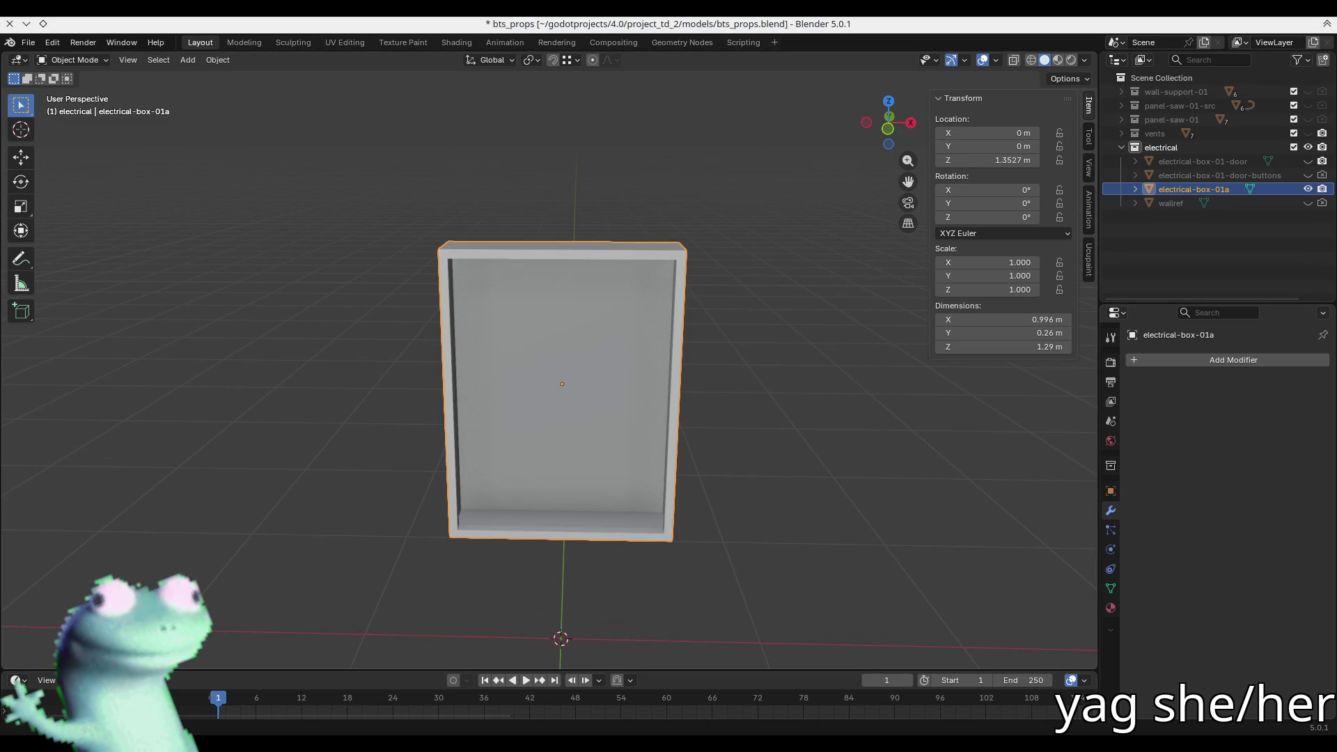
- Bring up the btsref2 reference image window
{"action": "key", "text": "super+s"}
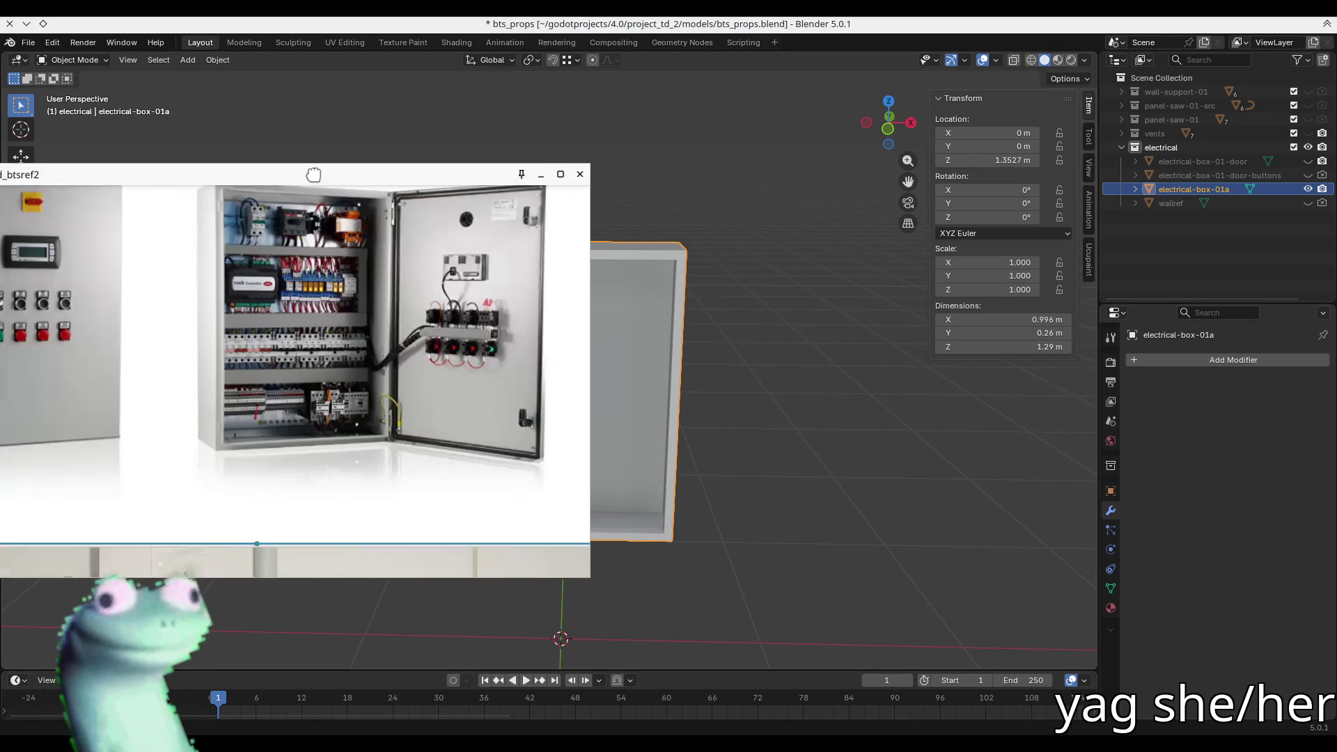
- Zoom from the whole moodboard into the fuse-box and purple breaker-panel photos
{"action": "scroll", "coordinate": [651, 333], "scroll_direction": "up", "scroll_amount": 2}
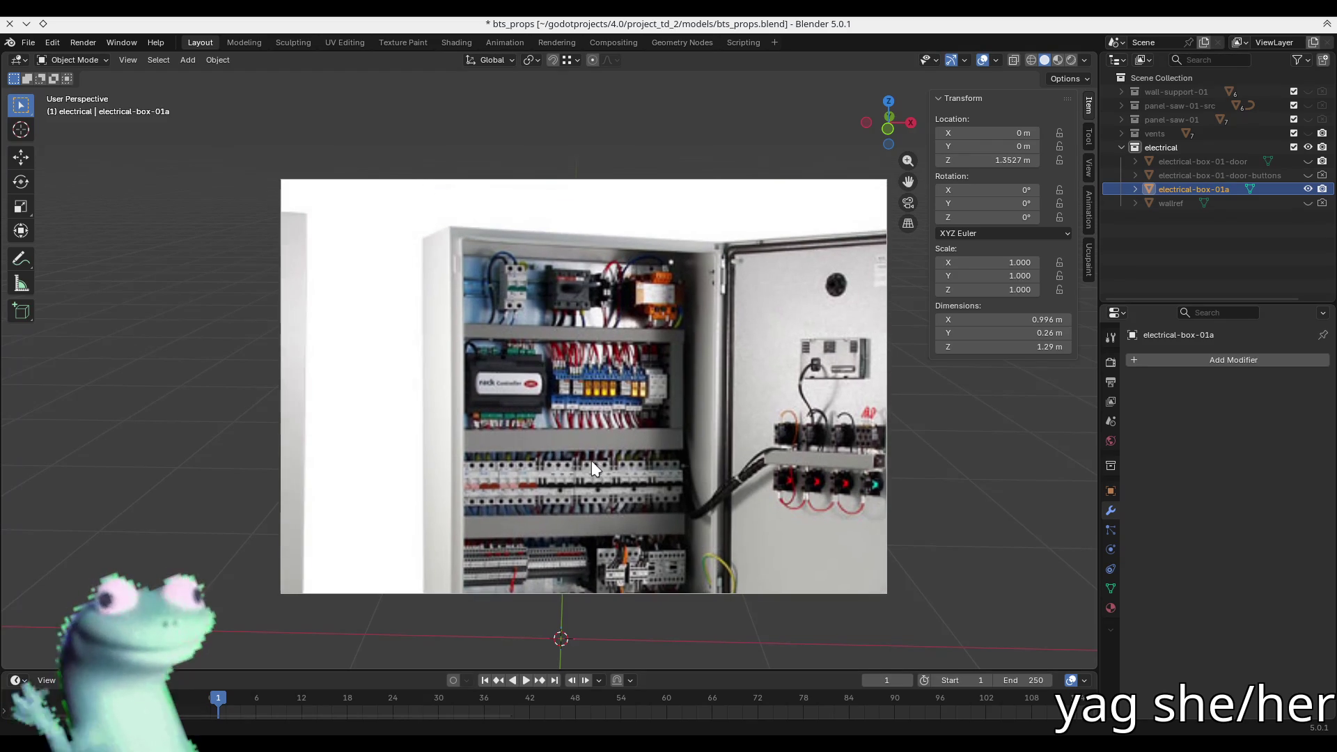
{"action": "double_click", "coordinate": [591, 461]}
{"action": "double_click", "coordinate": [484, 508]}
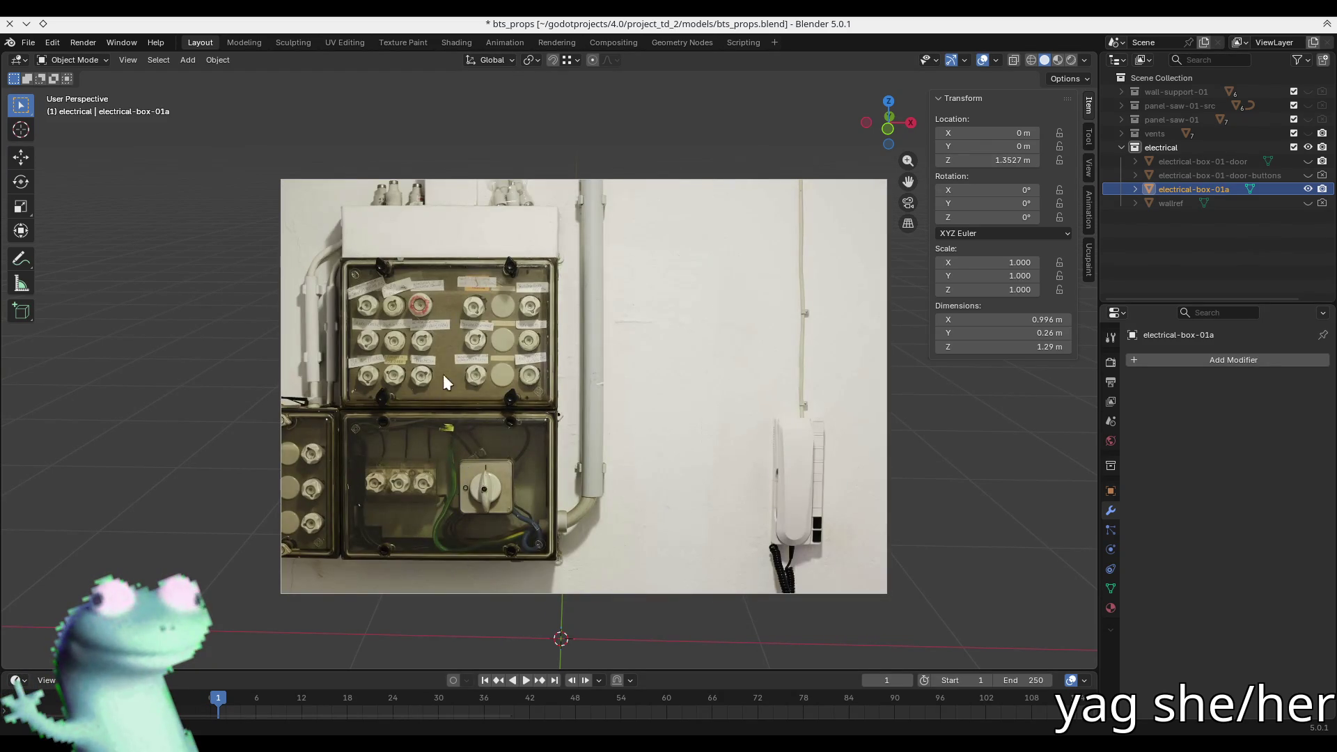
{"action": "scroll", "coordinate": [453, 340], "scroll_direction": "up", "scroll_amount": 3}
{"action": "scroll", "coordinate": [490, 331], "scroll_direction": "up", "scroll_amount": 2}
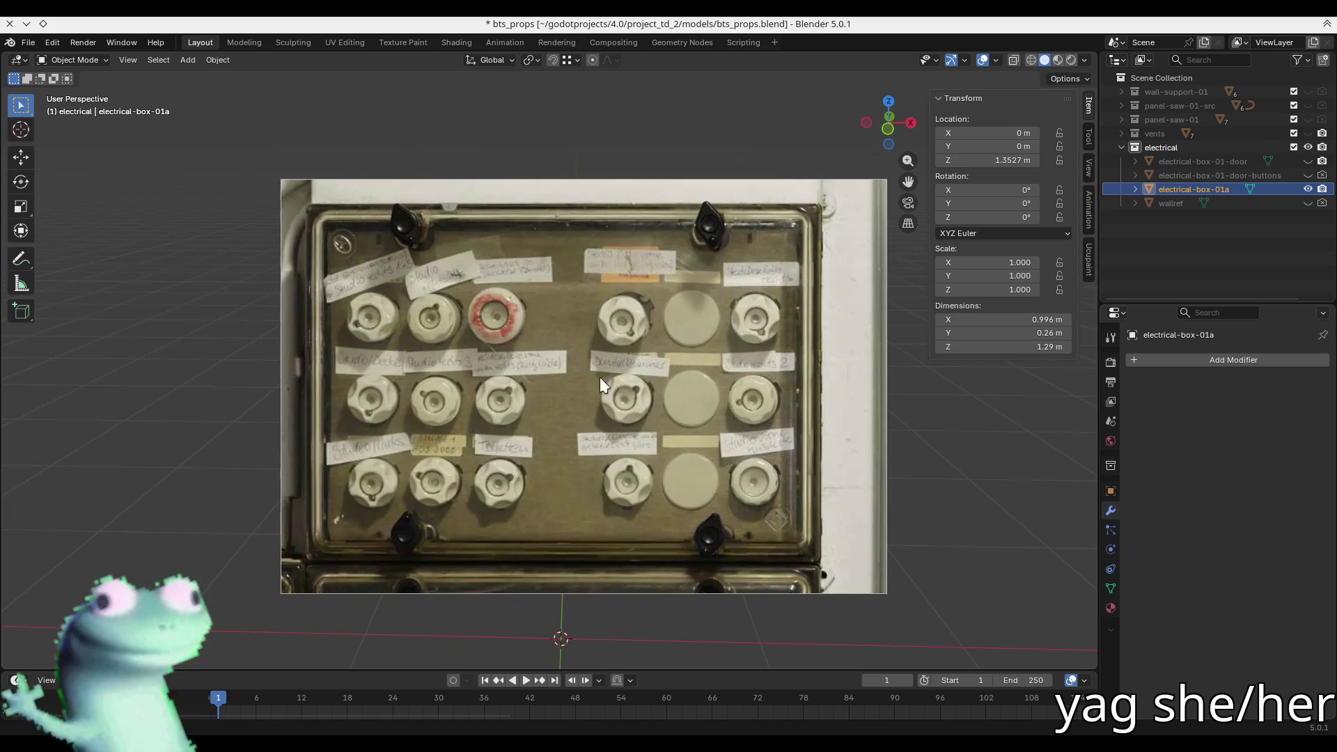
{"action": "scroll", "coordinate": [558, 264], "scroll_direction": "down", "scroll_amount": 3}
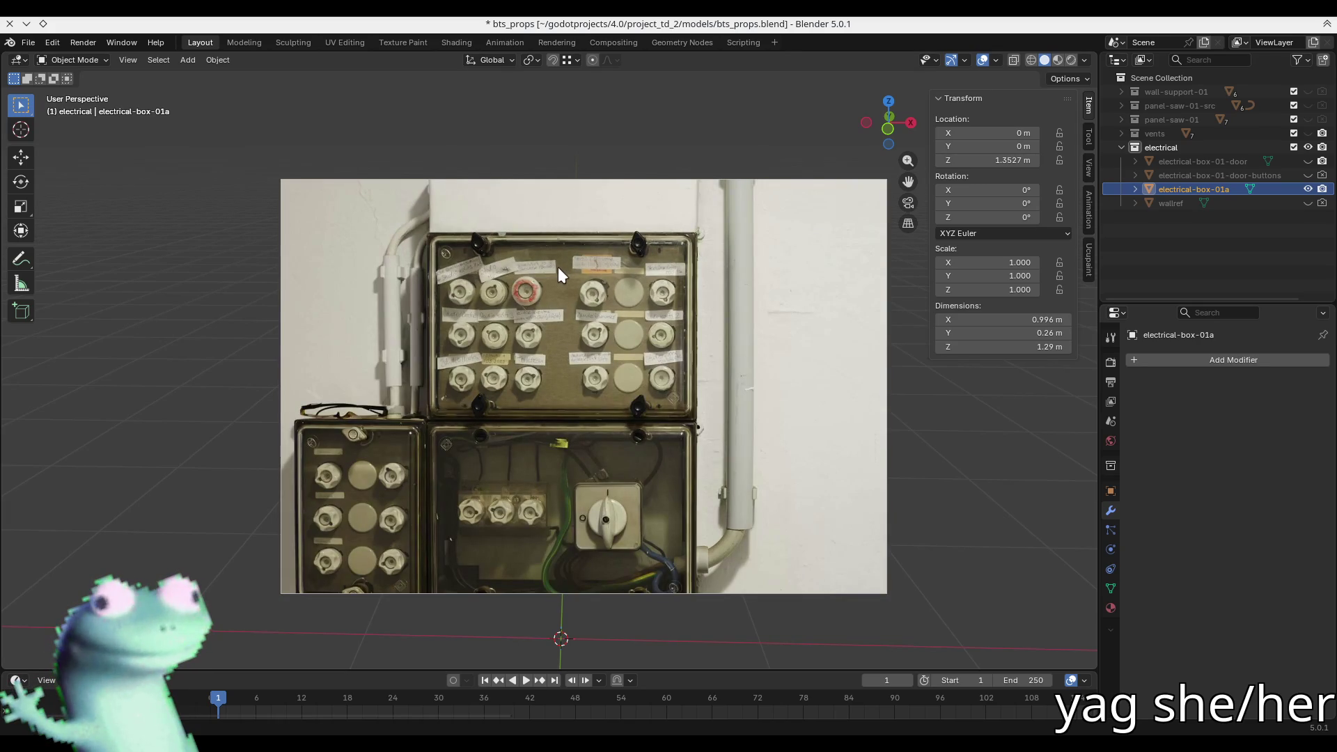
{"action": "scroll", "coordinate": [512, 373], "scroll_direction": "down", "scroll_amount": 1}
{"action": "scroll", "coordinate": [512, 376], "scroll_direction": "down", "scroll_amount": 6}
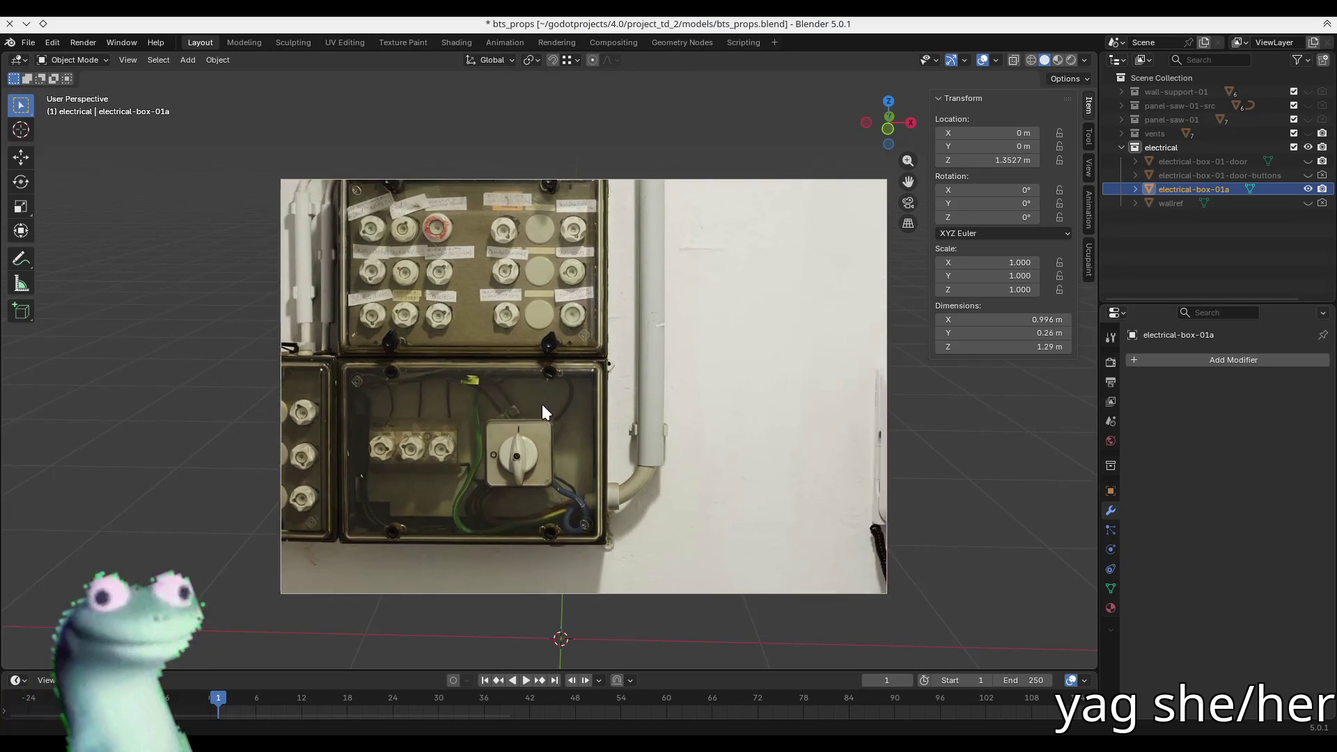
{"action": "middle_click_drag", "start_coordinate": [562, 433], "coordinate": [490, 432]}
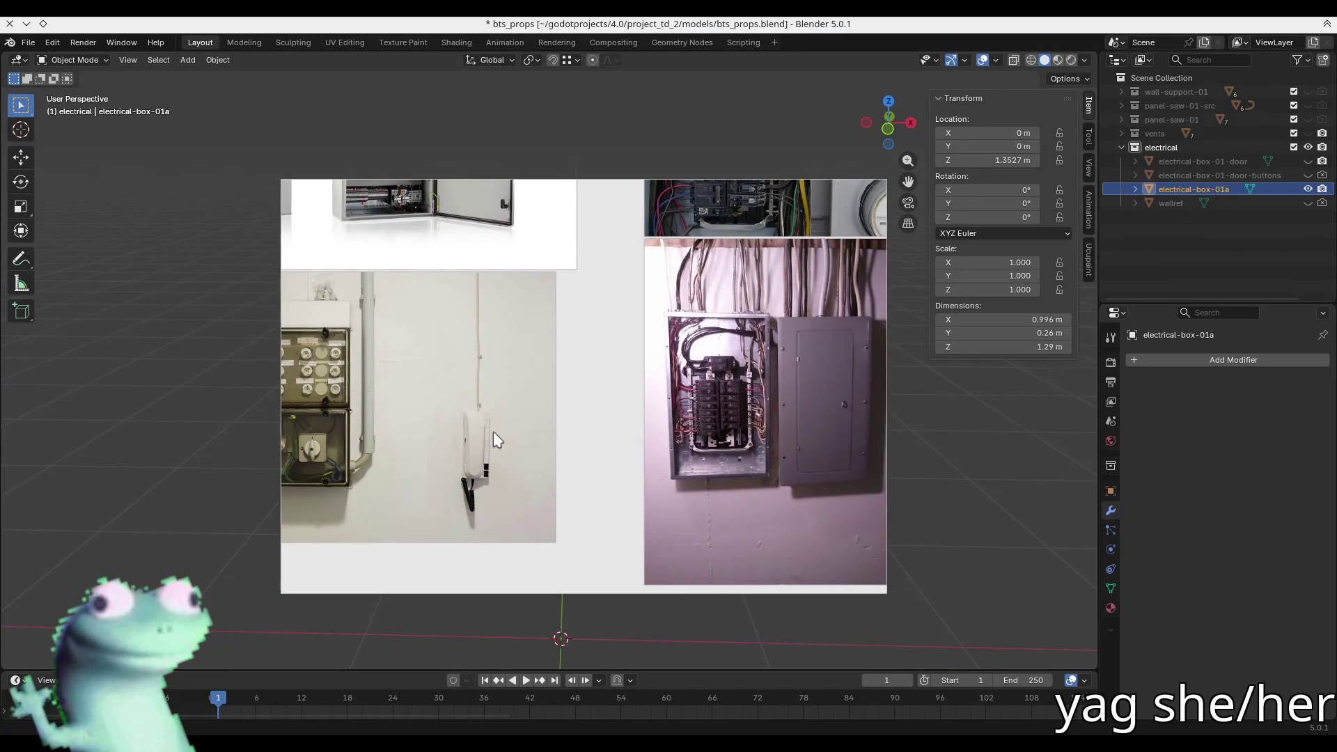
{"action": "scroll", "coordinate": [490, 432], "scroll_direction": "up", "scroll_amount": 5}
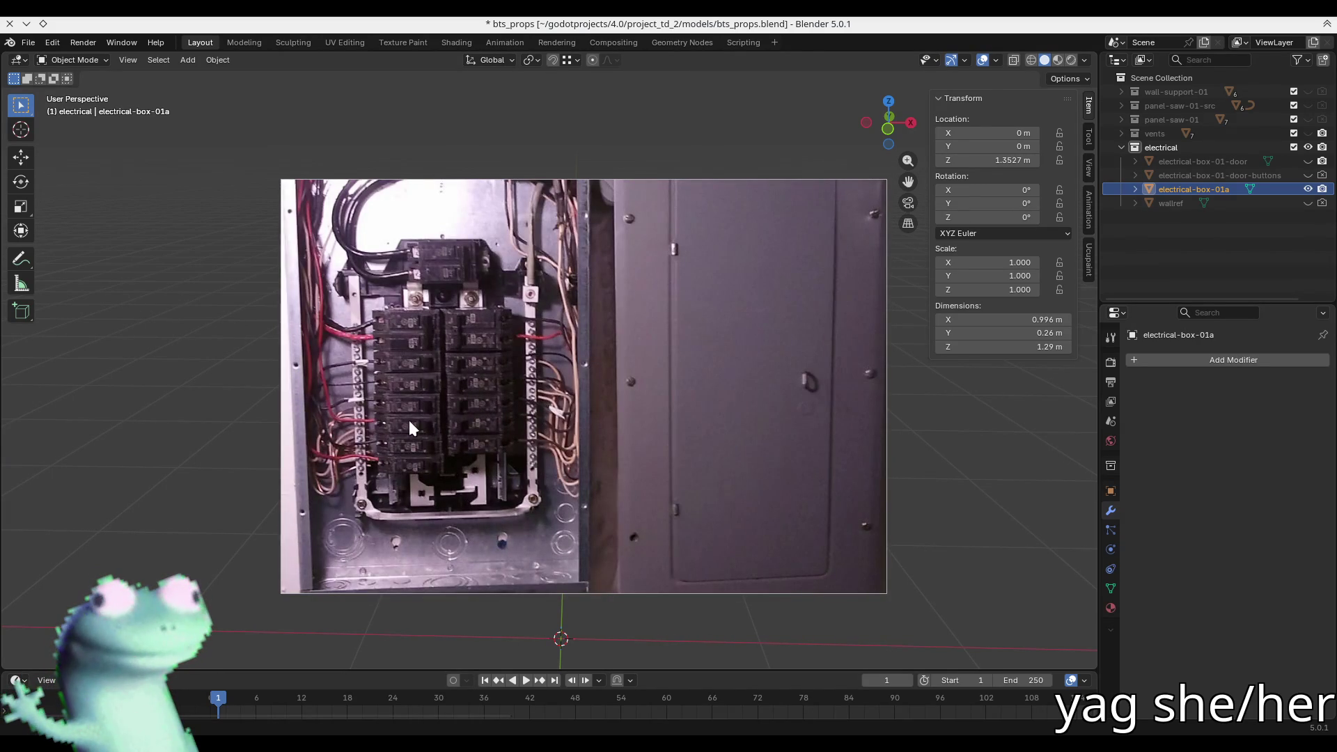
{"action": "scroll", "coordinate": [408, 420], "scroll_direction": "down", "scroll_amount": 4}
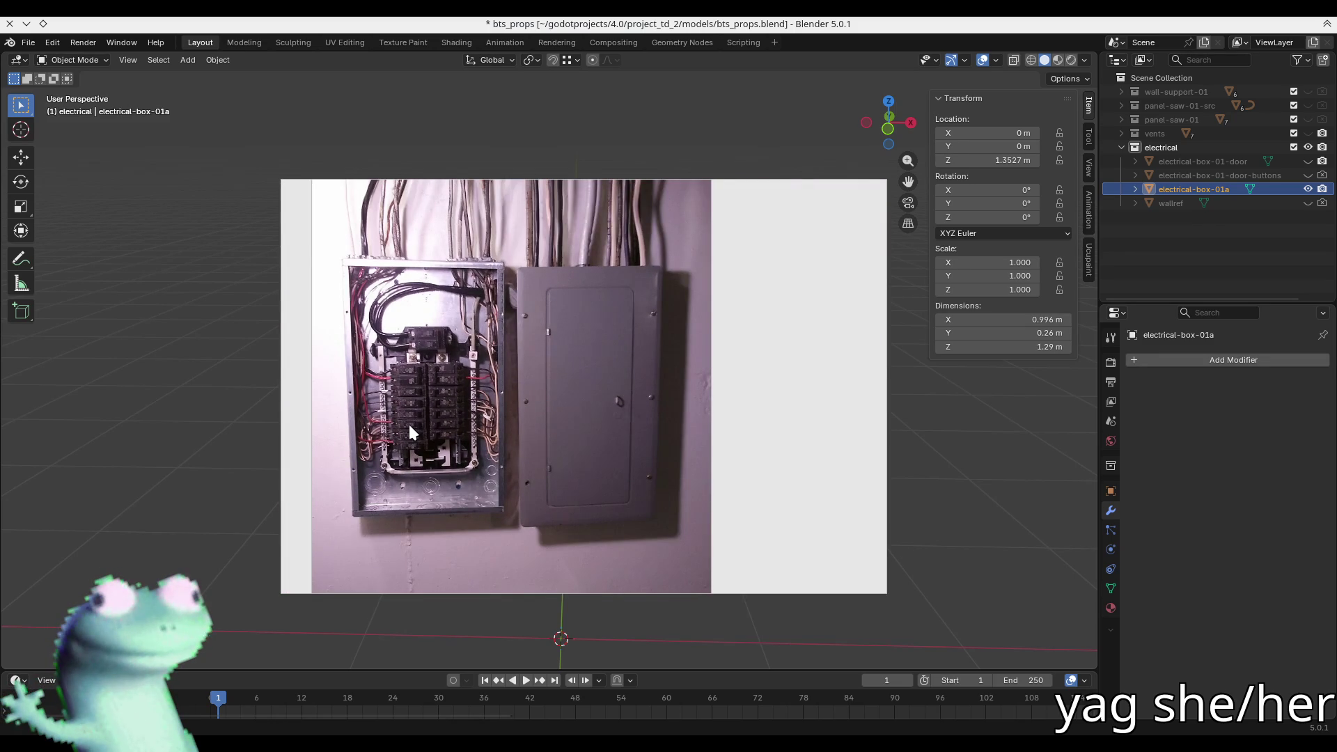
- Pan to the open electrical cabinet photo, then bring up the Obsidian notes window
{"action": "mouse_move", "coordinate": [423, 422]}
{"action": "middle_mouse_down"}
{"action": "mouse_move", "coordinate": [596, 522]}
{"action": "mouse_move", "coordinate": [628, 449]}
{"action": "mouse_move", "coordinate": [708, 424]}
{"action": "mouse_move", "coordinate": [784, 460]}
{"action": "middle_mouse_up"}
{"action": "middle_click_drag", "start_coordinate": [629, 435], "coordinate": [688, 424]}
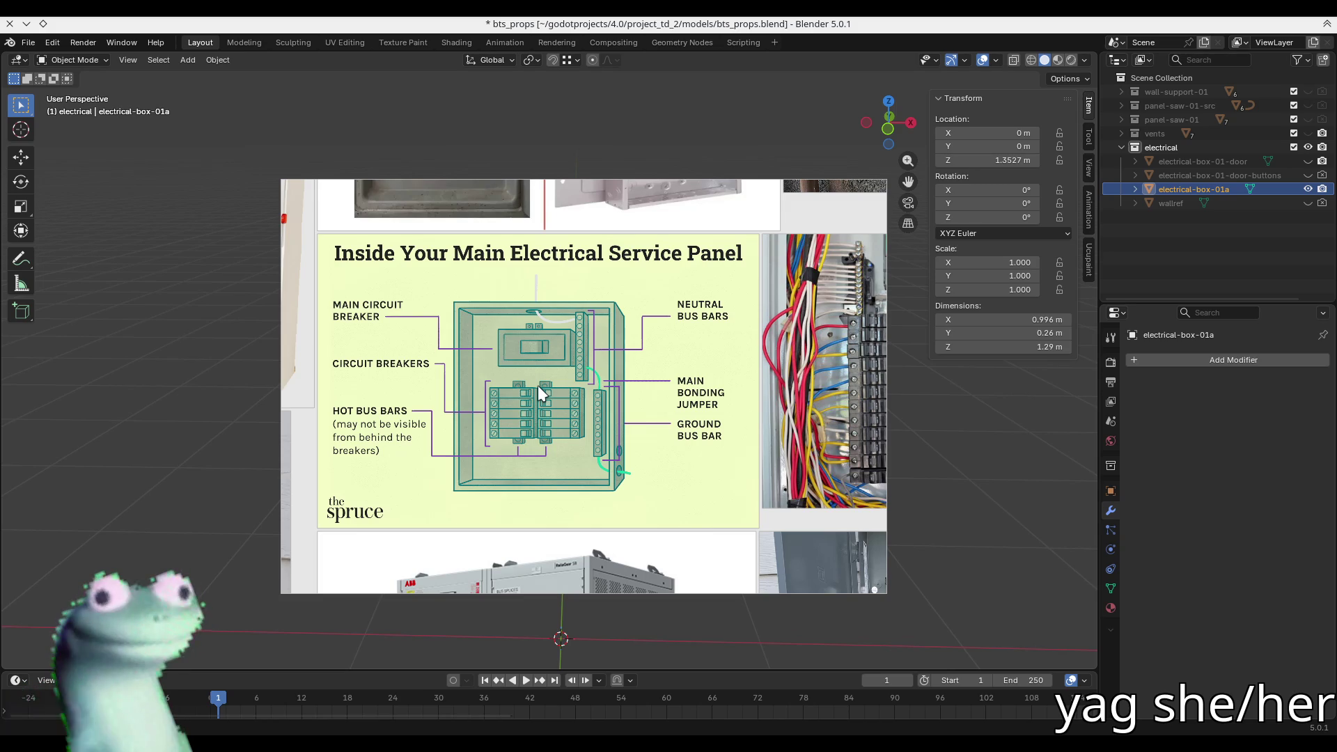
{"action": "scroll", "coordinate": [659, 402], "scroll_direction": "right", "scroll_amount": 5}
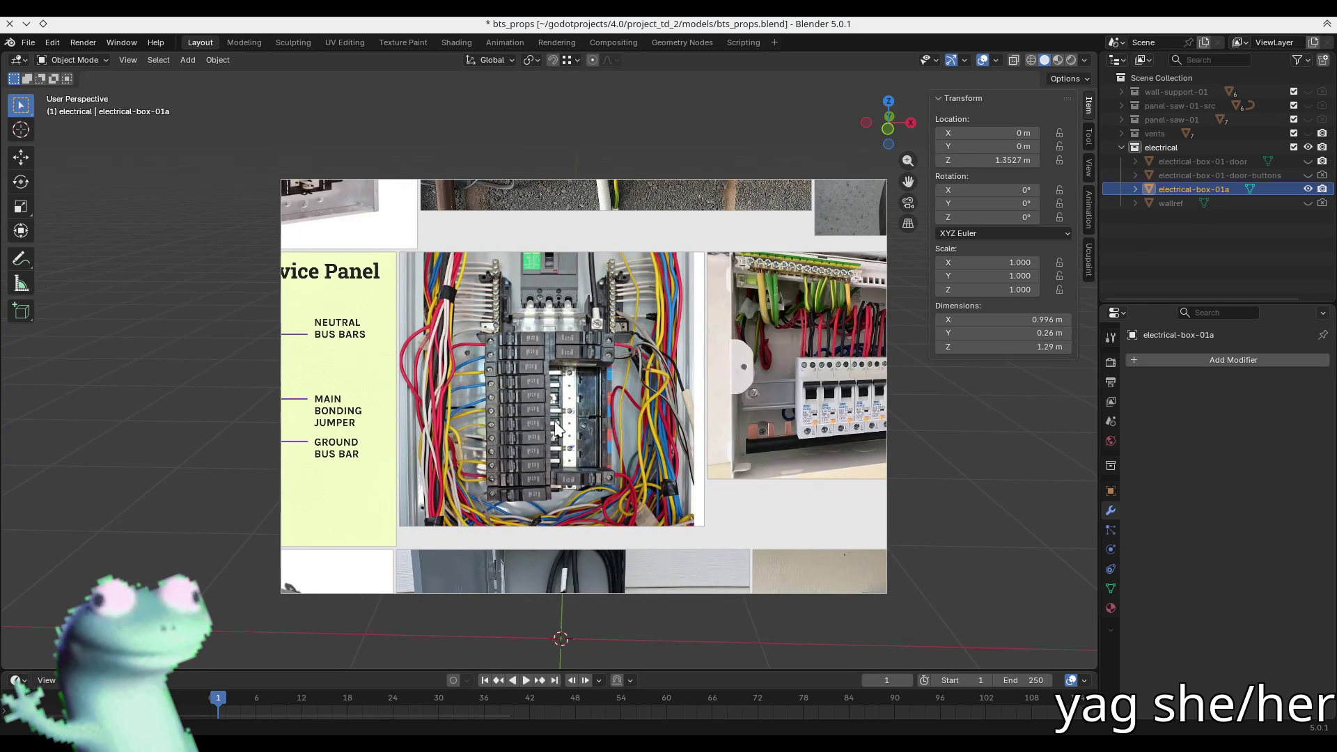
{"action": "scroll", "coordinate": [564, 427], "scroll_direction": "right", "scroll_amount": 3}
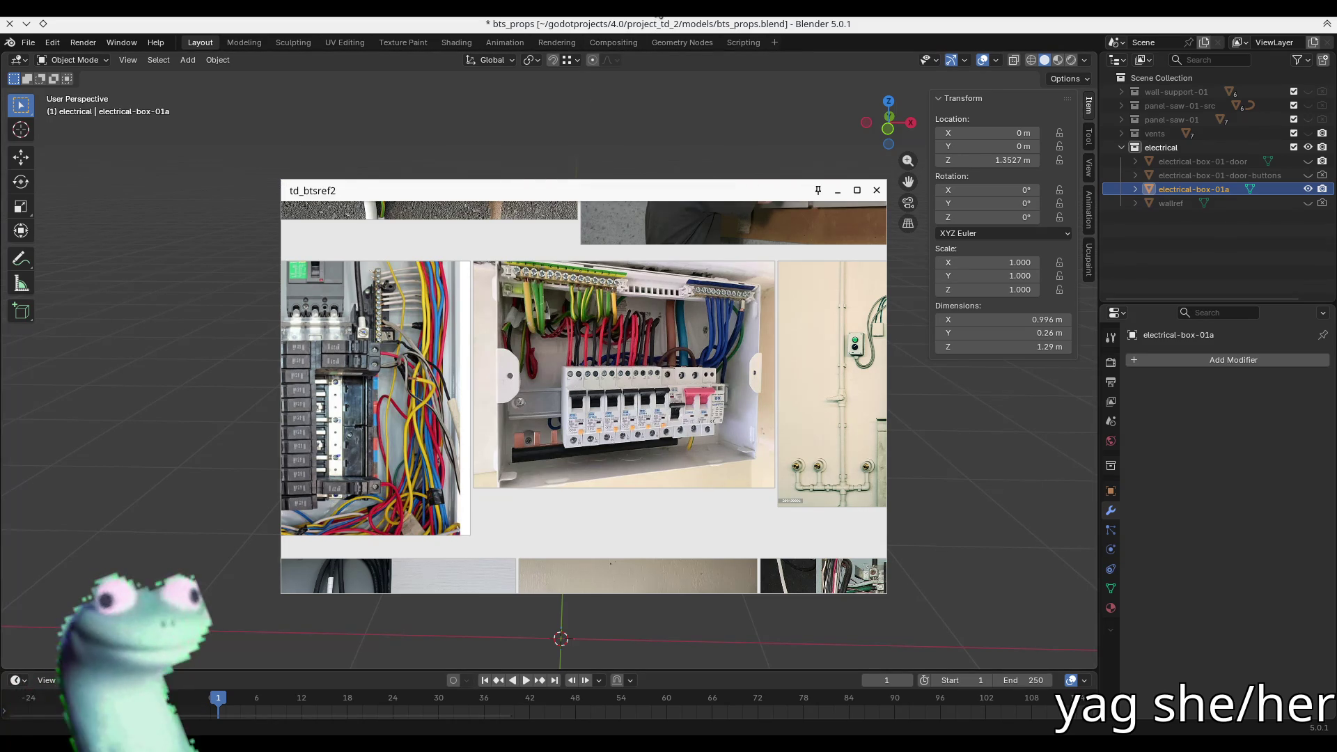
{"action": "left_click", "coordinate": [697, 135]}
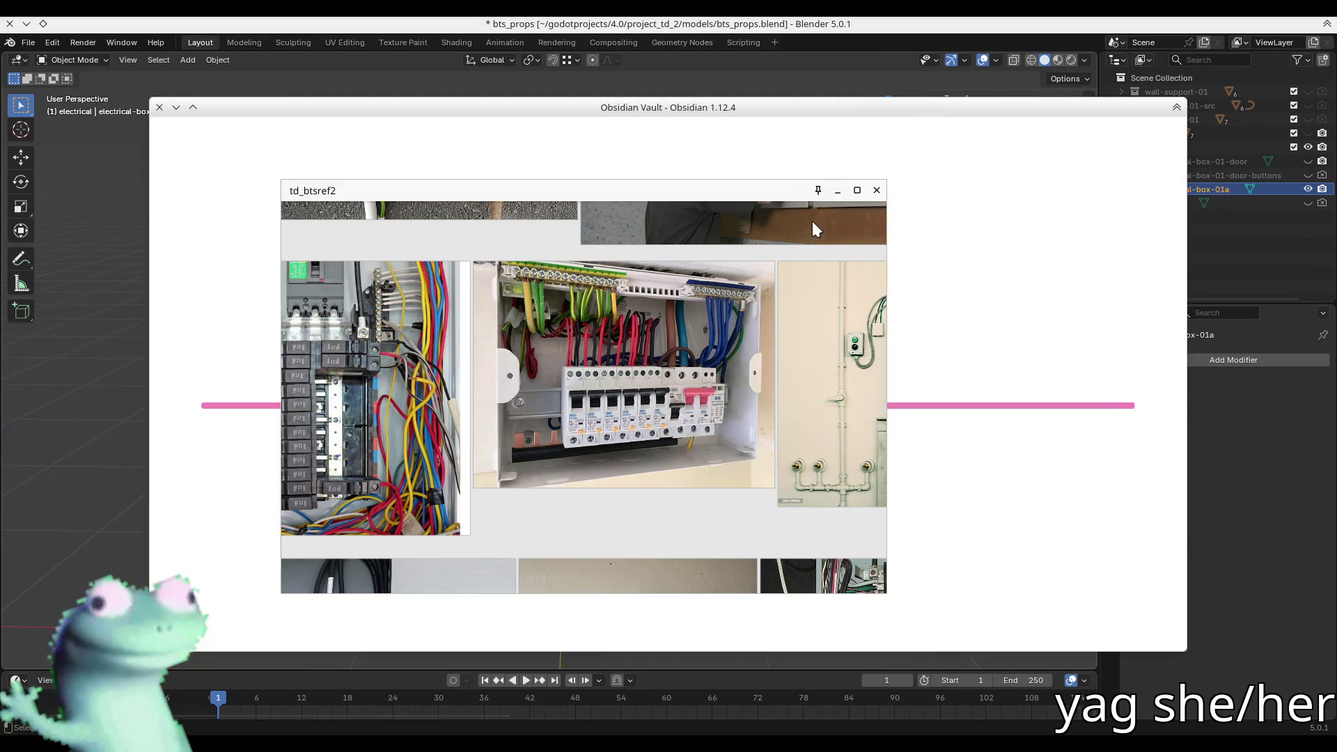
- In 'unsorted credits', add another person's handle under 'explicitly remove from credits', then close Obsidian
{"action": "left_click", "coordinate": [838, 190]}
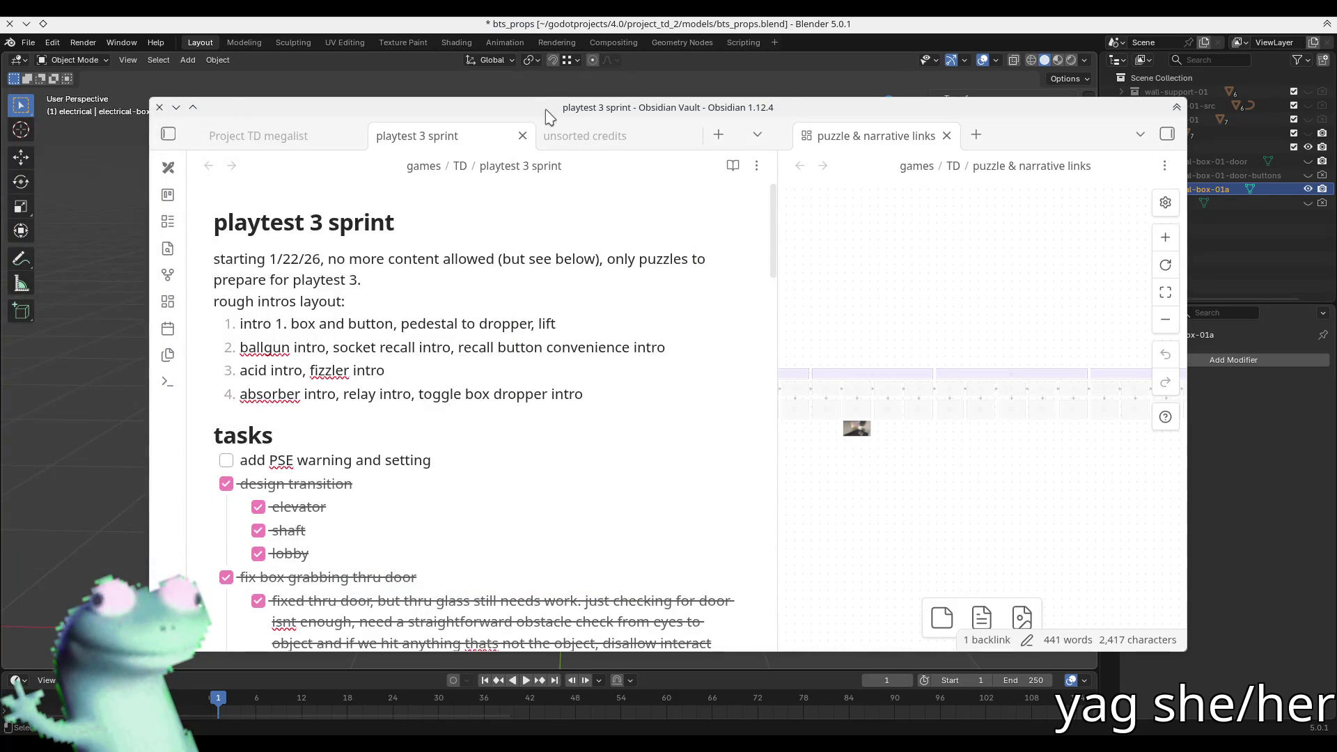
{"action": "left_click", "coordinate": [620, 143]}
{"action": "scroll", "coordinate": [576, 385], "scroll_direction": "down", "scroll_amount": 10}
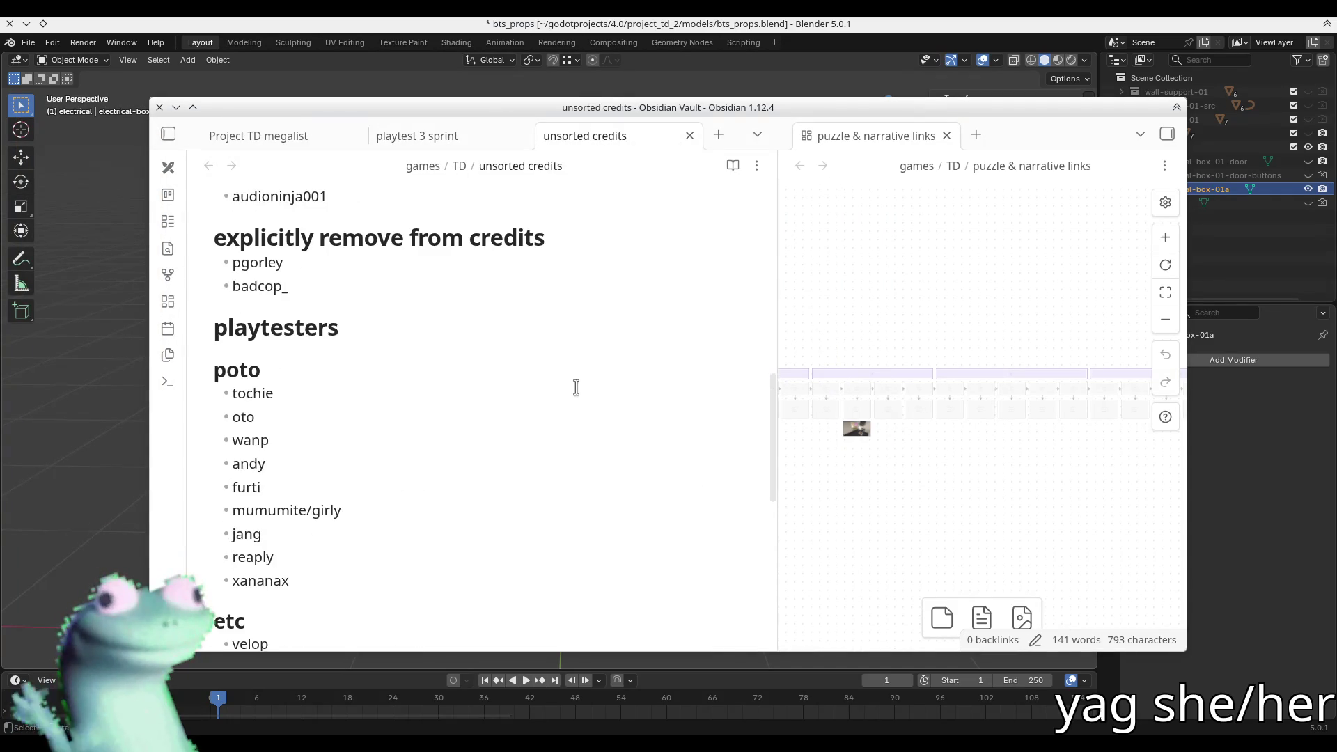
{"action": "left_click", "coordinate": [400, 285]}
{"action": "key", "text": "Return"}
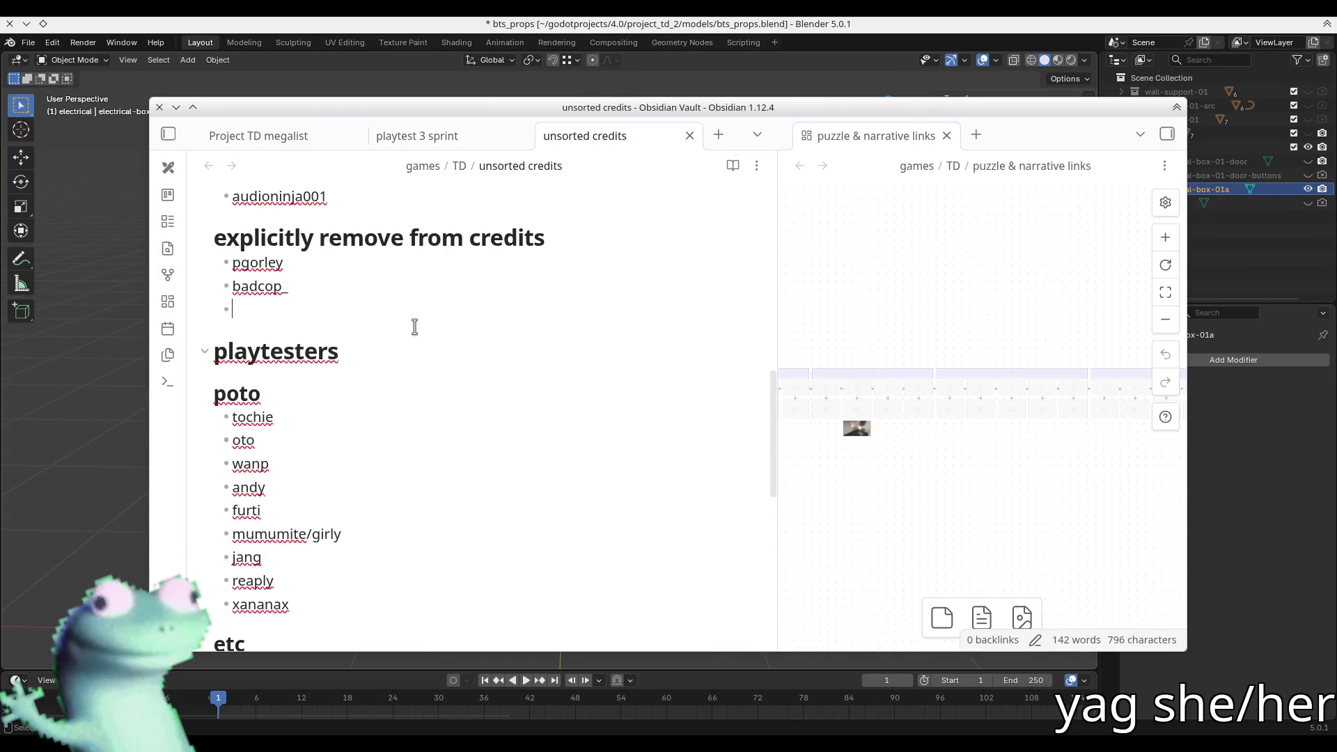
{"action": "type", "text": "fr"}
{"action": "key", "text": "BackSpace"}
{"action": "type", "text": "annyslam"}
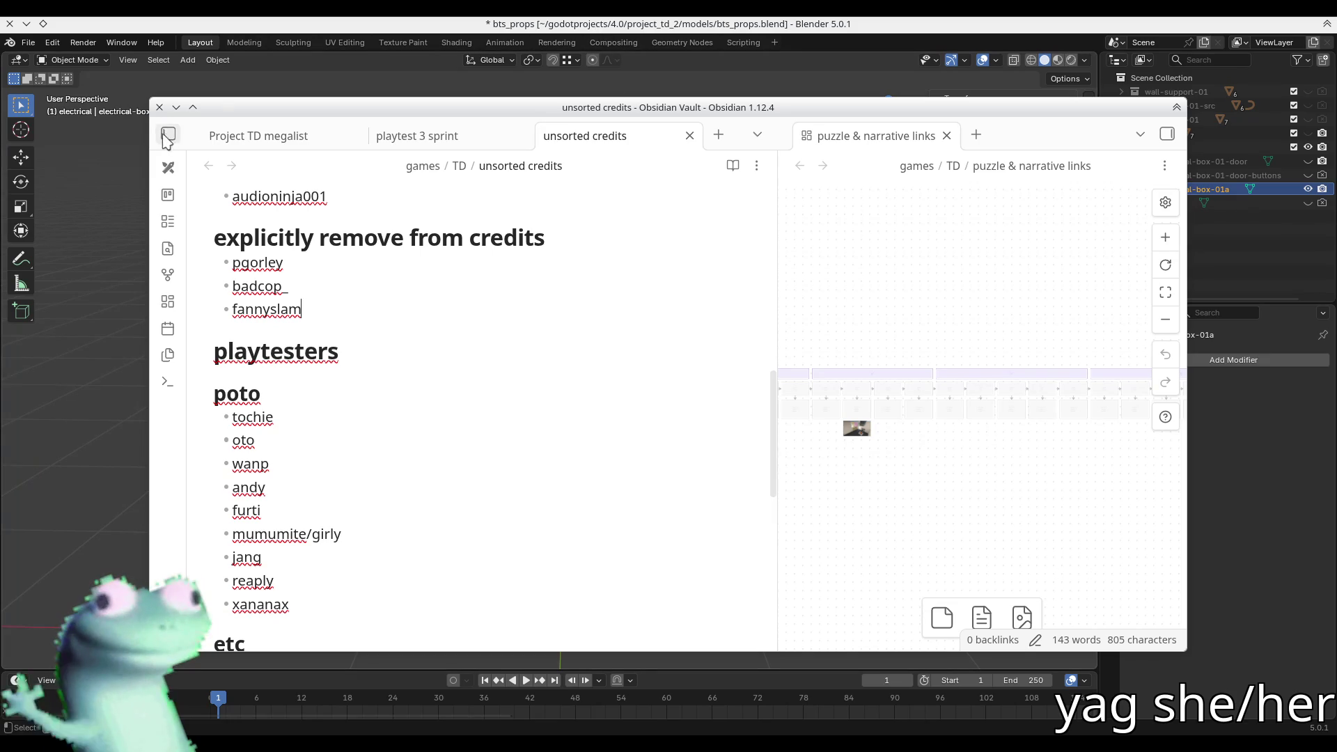
{"action": "left_click", "coordinate": [159, 108]}
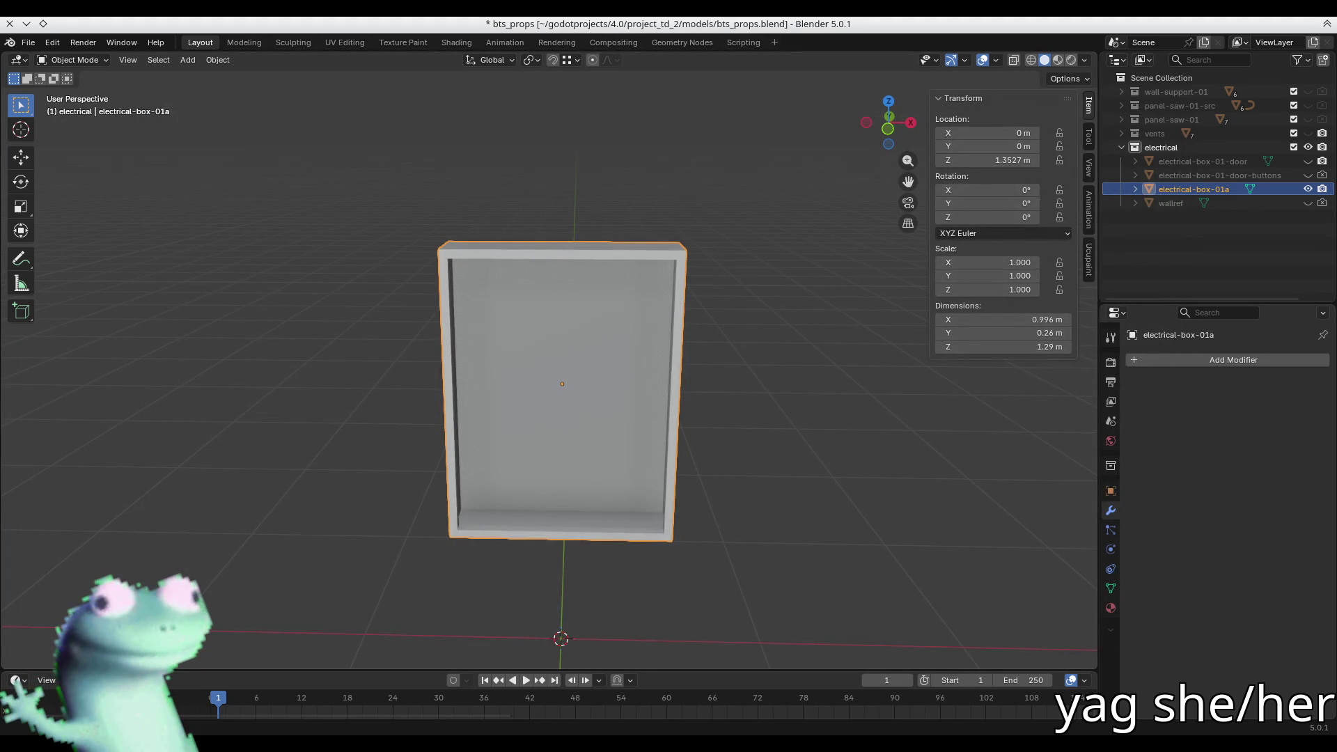
- Place the reference window over the viewport and zoom onto the breaker rows and junction box
{"action": "left_click_drag", "start_coordinate": [487, 140], "coordinate": [549, 163]}
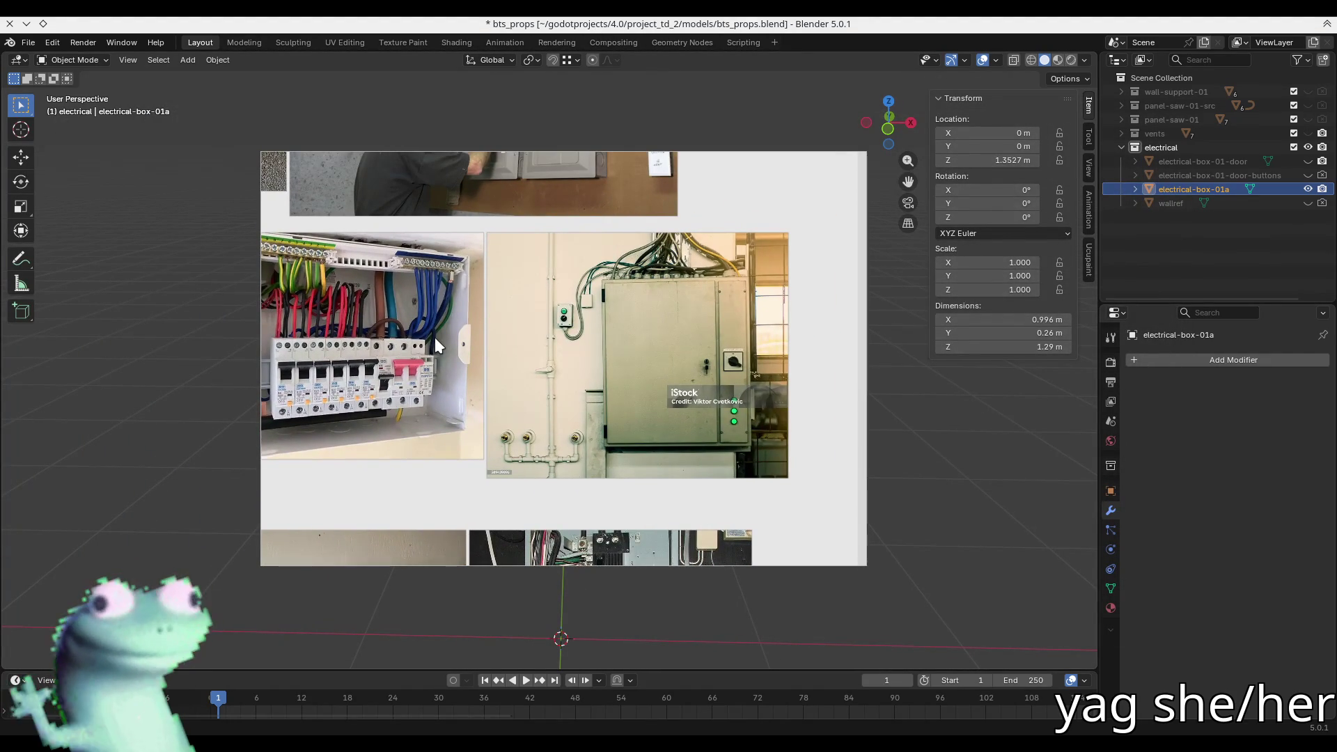
{"action": "scroll", "coordinate": [435, 340], "scroll_direction": "down", "scroll_amount": 5}
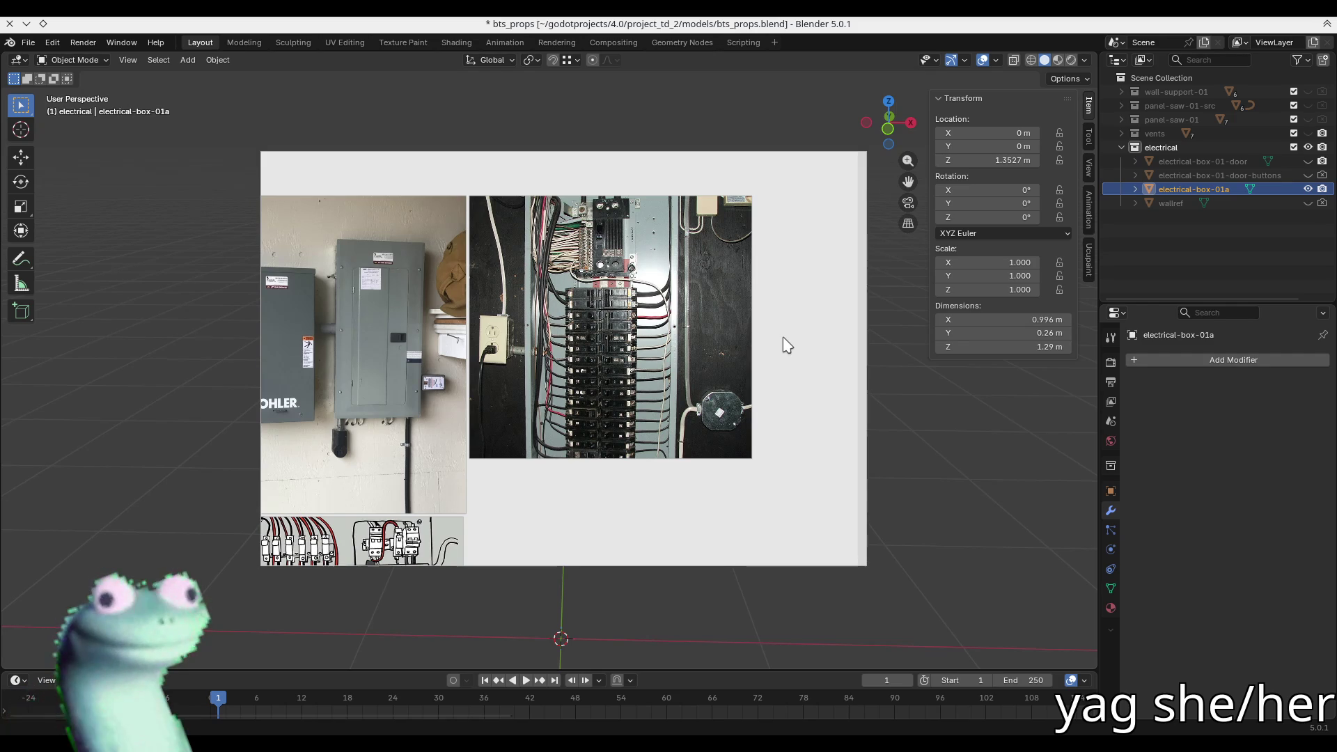
{"action": "scroll", "coordinate": [571, 320], "scroll_direction": "up", "scroll_amount": 5}
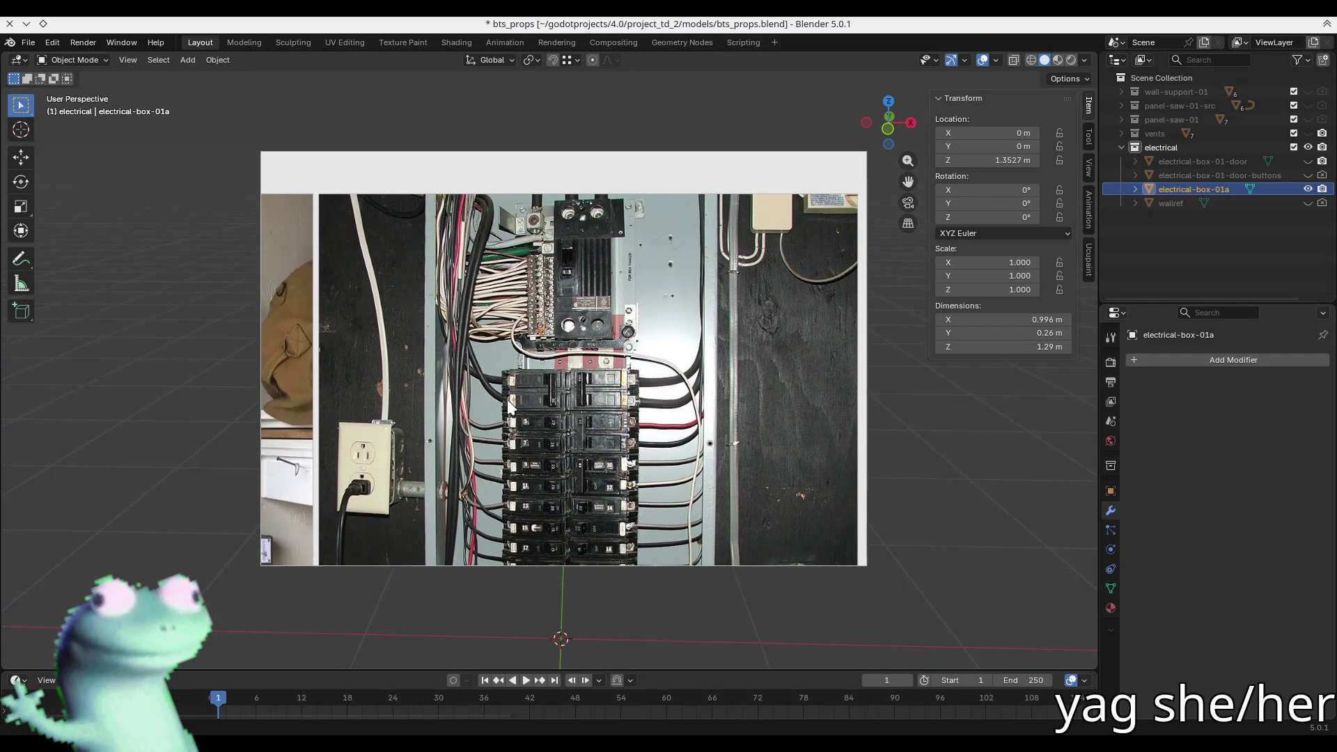
{"action": "middle_click_drag", "start_coordinate": [525, 437], "coordinate": [523, 302]}
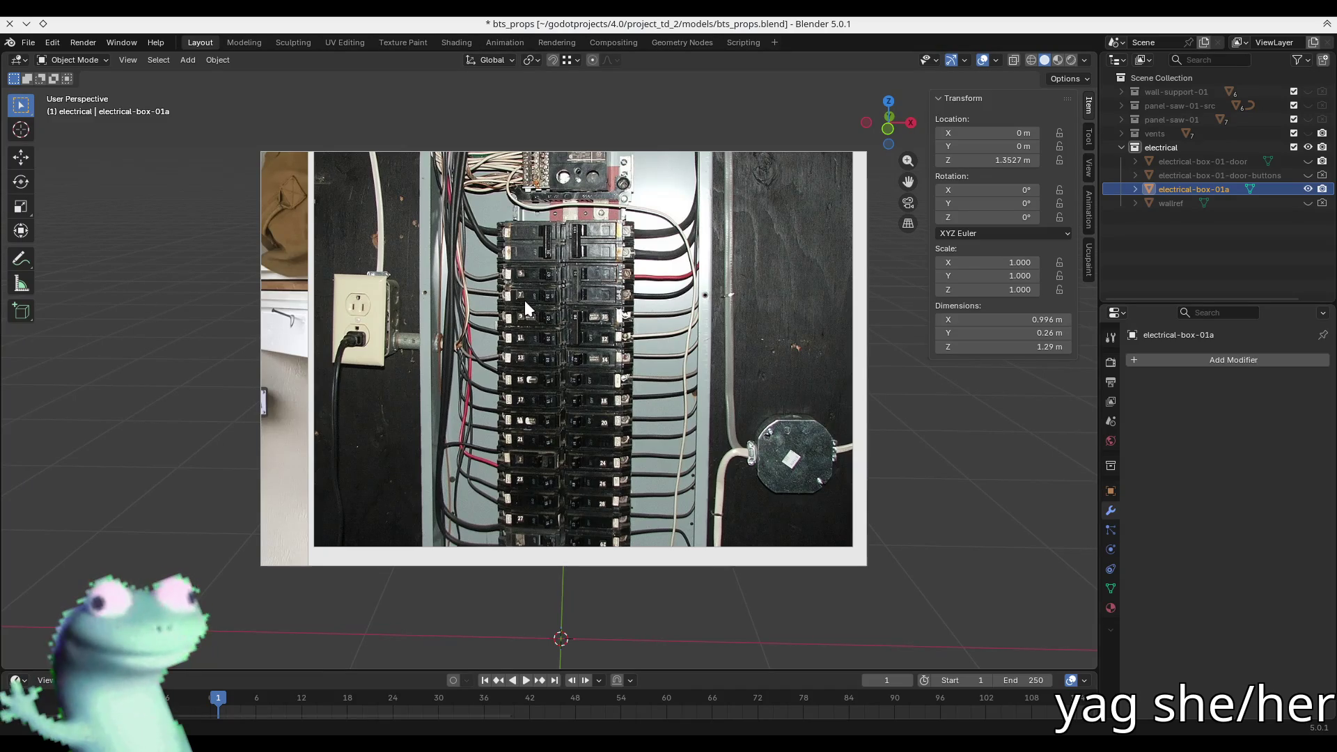
{"action": "mouse_move", "coordinate": [525, 306]}
{"action": "middle_mouse_down"}
{"action": "mouse_move", "coordinate": [505, 374]}
{"action": "mouse_move", "coordinate": [505, 318]}
{"action": "middle_mouse_up"}
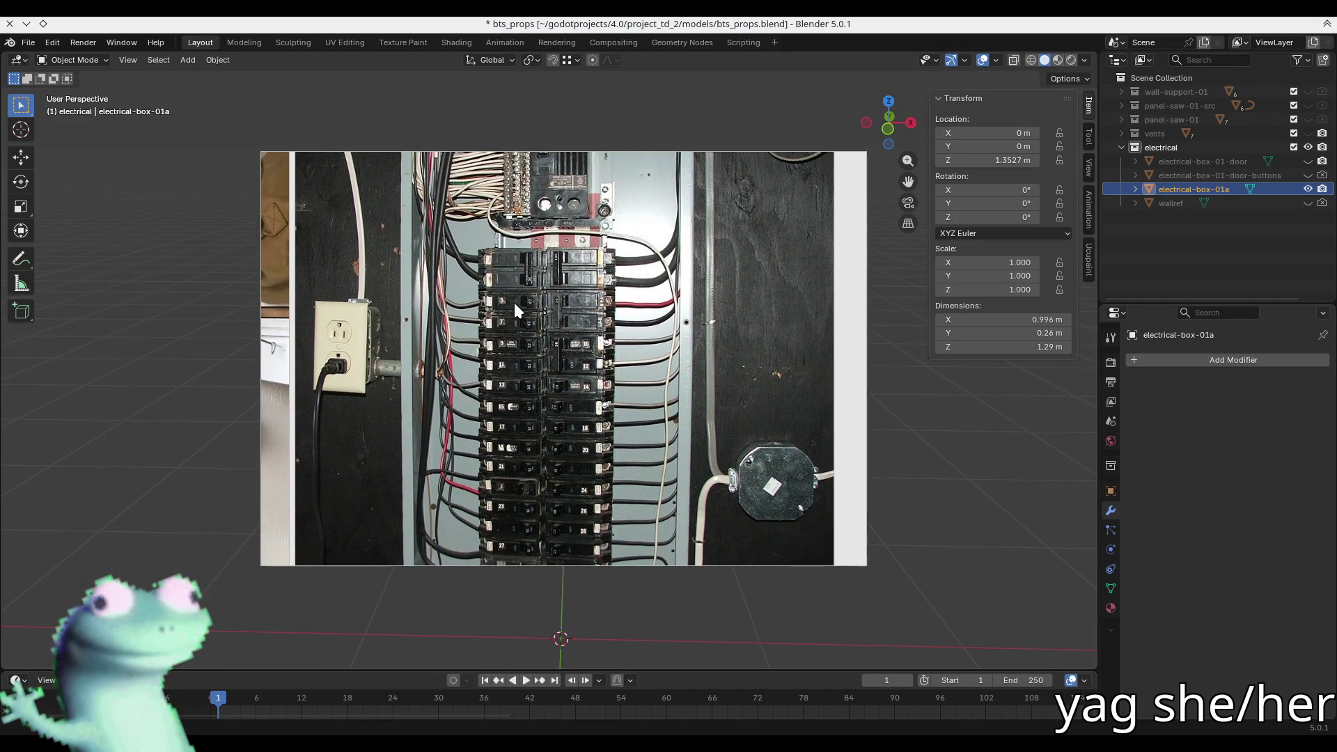
{"action": "scroll", "coordinate": [513, 302], "scroll_direction": "up", "scroll_amount": 3}
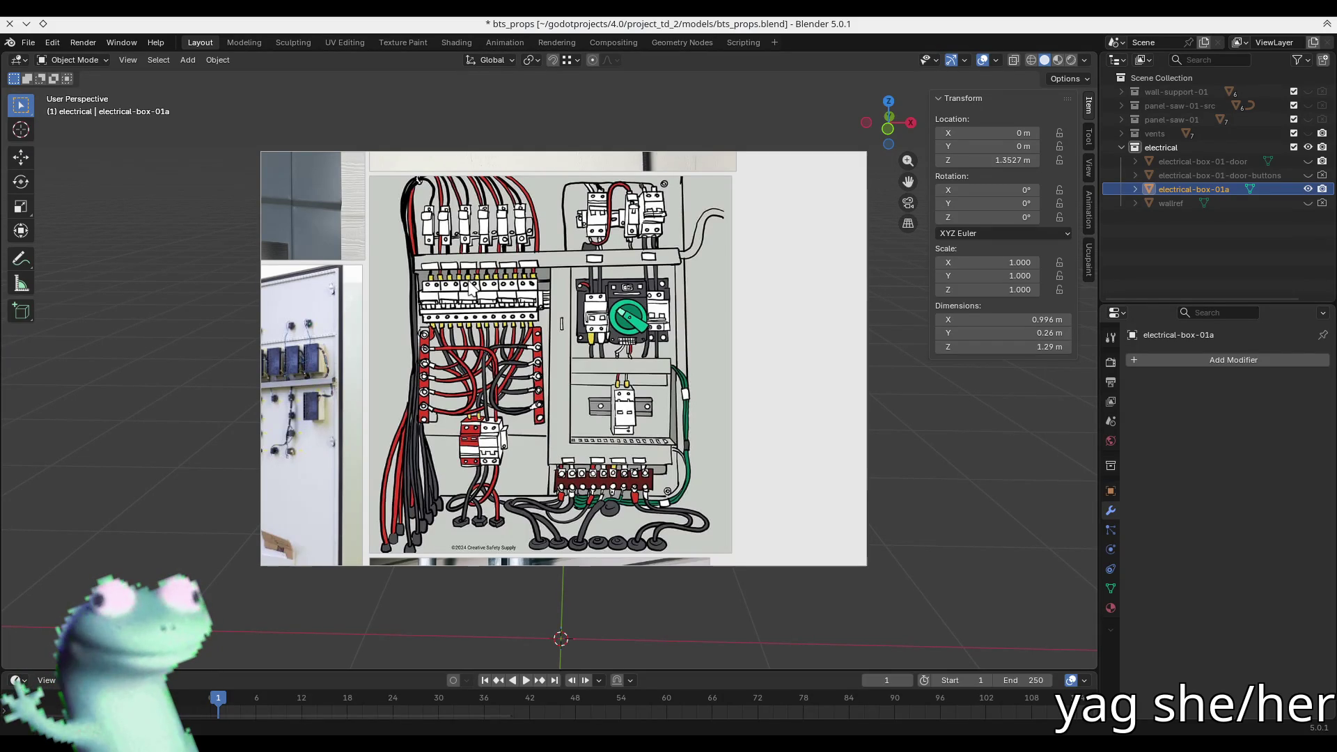
{"action": "scroll", "coordinate": [567, 423], "scroll_direction": "down", "scroll_amount": 4}
- Pan below the wiring diagram and zoom onto the orange-backed breaker and contactor panel
{"action": "left_click_drag", "start_coordinate": [567, 423], "coordinate": [575, 330]}
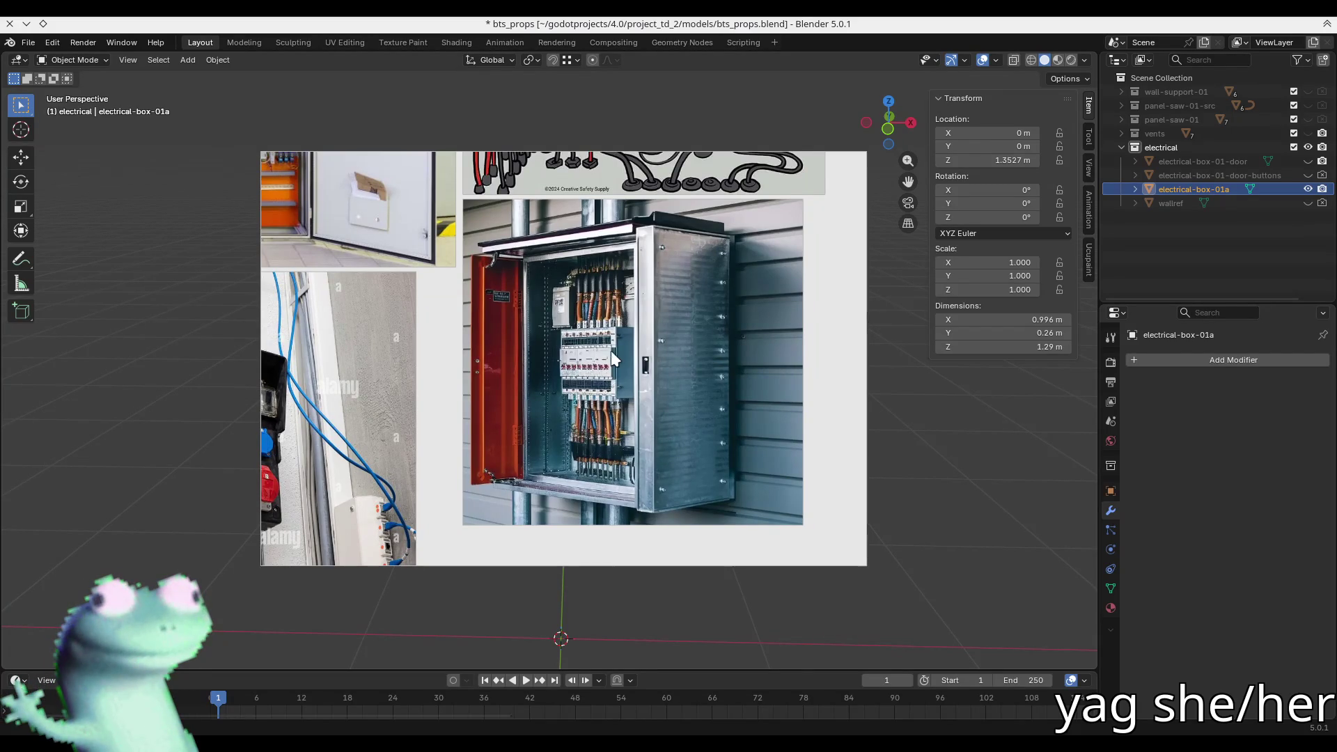
{"action": "scroll", "coordinate": [611, 356], "scroll_direction": "up", "scroll_amount": 3}
{"action": "mouse_move", "coordinate": [614, 368]}
{"action": "left_mouse_down"}
{"action": "mouse_move", "coordinate": [587, 257]}
{"action": "mouse_move", "coordinate": [597, 366]}
{"action": "left_mouse_up"}
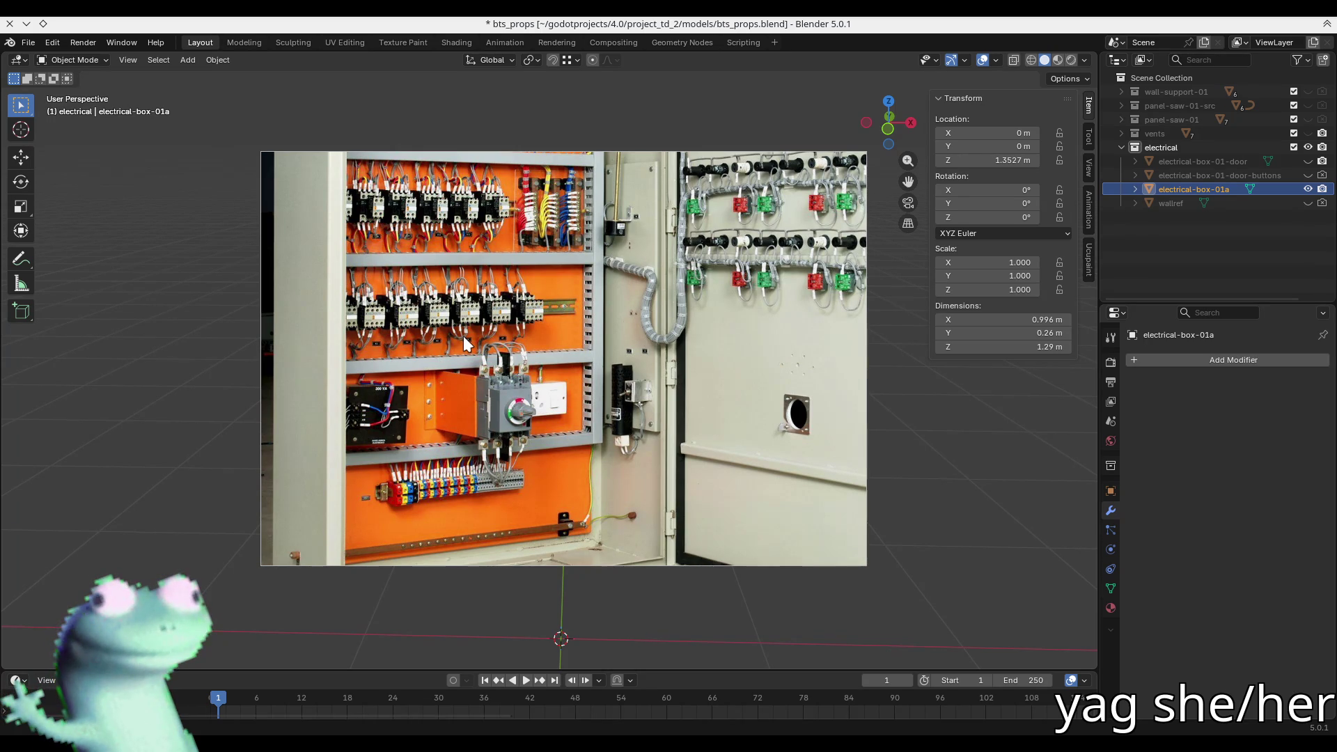
{"action": "mouse_move", "coordinate": [480, 348]}
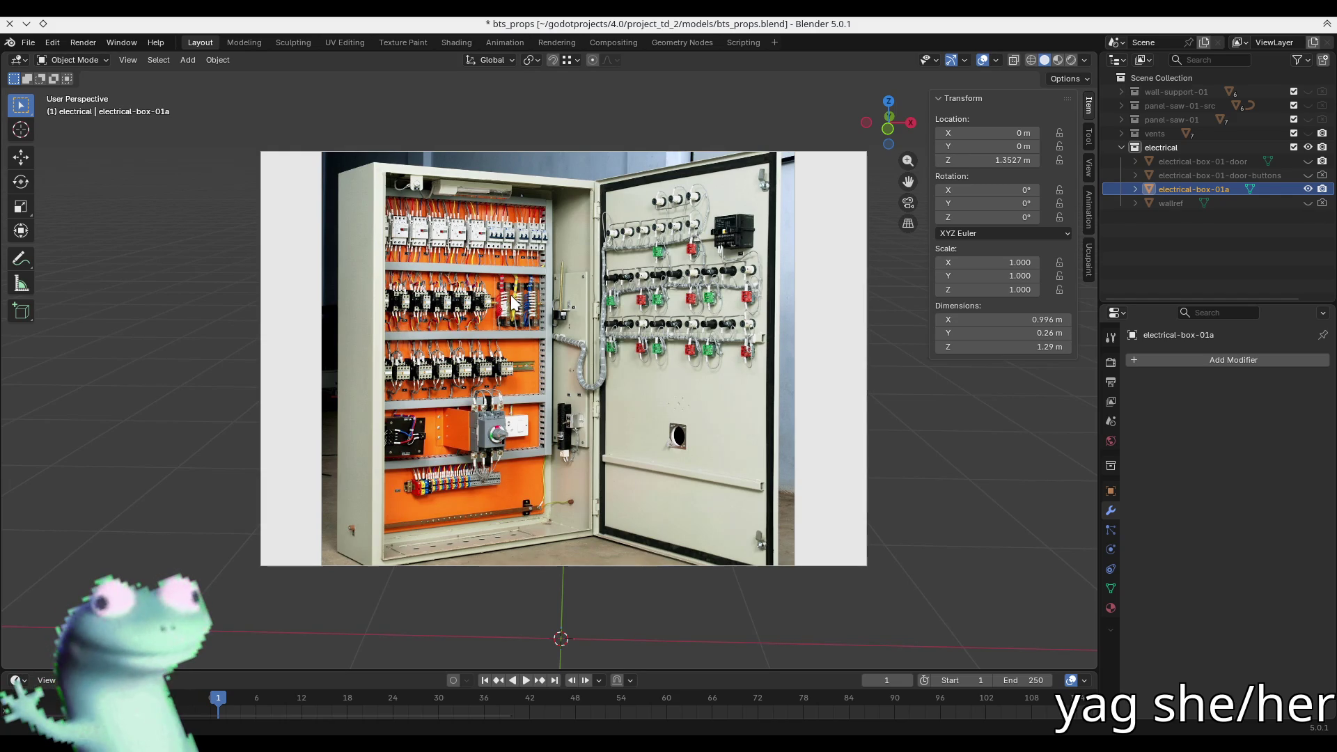
- Close the reference image window to return to the Blender viewport
{"action": "mouse_move", "coordinate": [567, 165]}
{"action": "key", "text": "alt+F4"}
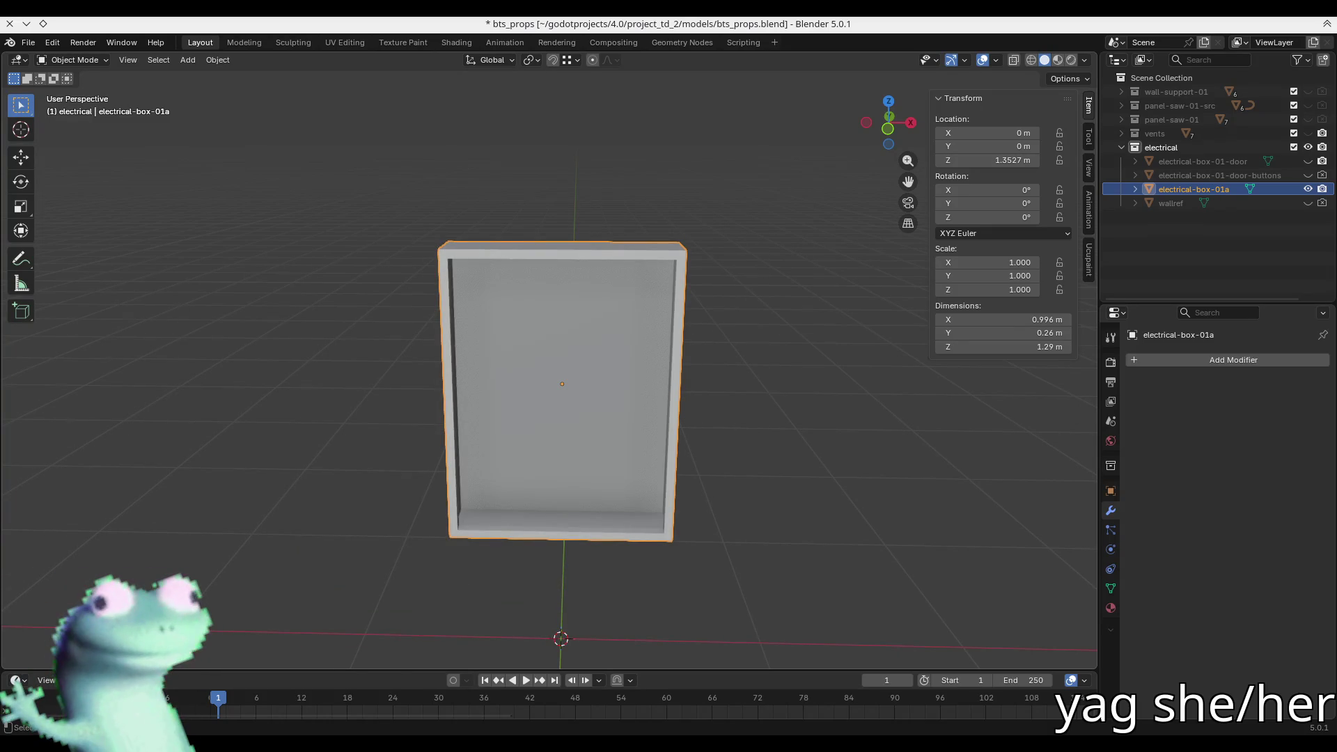
- In Edit Mode, snap the 3D cursor onto a selected edge of the box
{"action": "mouse_move", "coordinate": [566, 390]}
{"action": "middle_mouse_down"}
{"action": "mouse_move", "coordinate": [513, 394]}
{"action": "mouse_move", "coordinate": [568, 436]}
{"action": "mouse_move", "coordinate": [569, 390]}
{"action": "mouse_move", "coordinate": [518, 406]}
{"action": "middle_mouse_up"}
{"action": "key", "text": "Tab"}
{"action": "key", "text": "alt+a"}
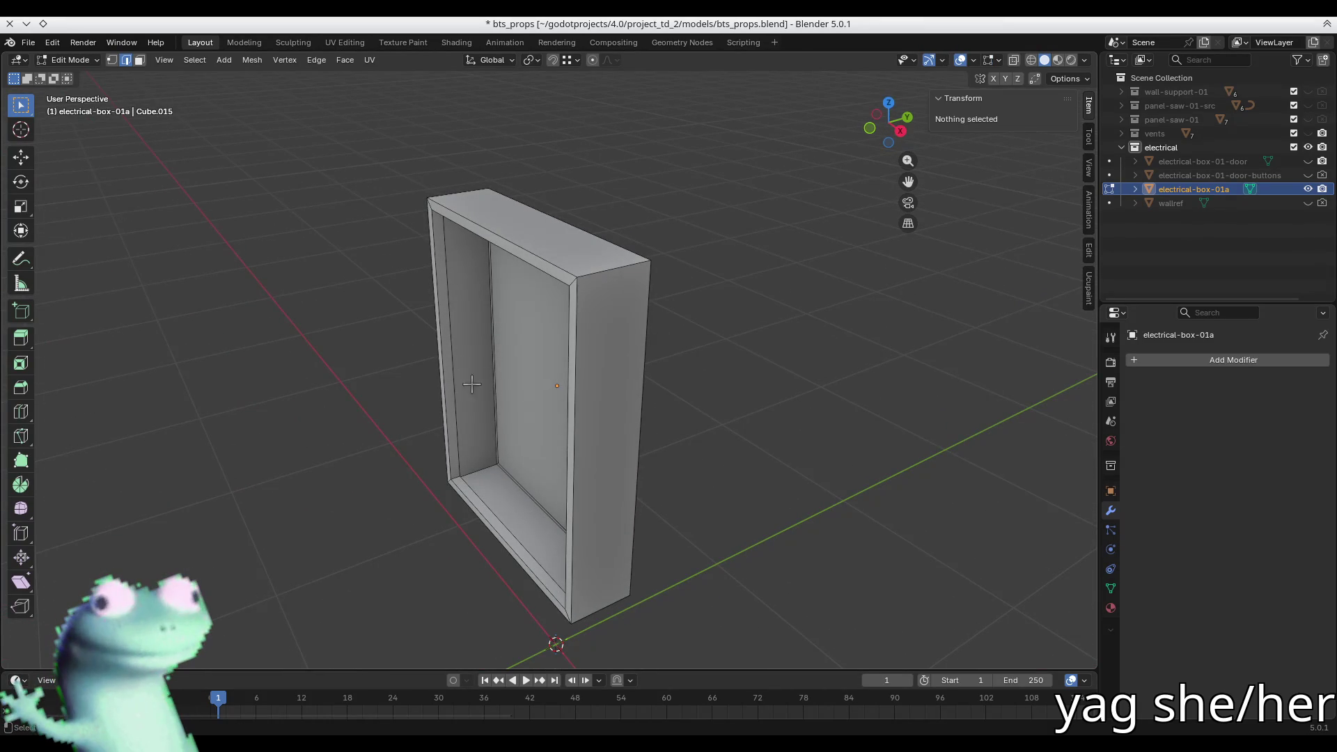
{"action": "left_click", "coordinate": [492, 375]}
{"action": "key", "text": "KP_Decimal"}
{"action": "key", "text": "shift+s"}
{"action": "left_click", "coordinate": [605, 470]}
- Select the box's inner back face and view it straight on
{"action": "middle_click_drag", "start_coordinate": [511, 404], "coordinate": [589, 382]}
{"action": "mouse_move", "coordinate": [333, 367]}
{"action": "middle_mouse_down"}
{"action": "mouse_move", "coordinate": [364, 435]}
{"action": "mouse_move", "coordinate": [364, 482]}
{"action": "middle_mouse_up"}
{"action": "left_click", "coordinate": [388, 593]}
{"action": "scroll", "coordinate": [457, 502], "scroll_direction": "down", "scroll_amount": 5}
{"action": "mouse_move", "coordinate": [457, 501]}
{"action": "middle_mouse_down"}
{"action": "mouse_move", "coordinate": [451, 452]}
{"action": "mouse_move", "coordinate": [508, 486]}
{"action": "mouse_move", "coordinate": [378, 490]}
{"action": "middle_mouse_up"}
{"action": "key", "text": "3"}
{"action": "left_click", "coordinate": [525, 469]}
{"action": "key", "text": "shift+KP_7"}
{"action": "key", "text": "KP_Decimal"}
{"action": "key", "text": "grave"}
{"action": "left_click", "coordinate": [577, 520]}
{"action": "scroll", "coordinate": [577, 520], "scroll_direction": "down", "scroll_amount": 2}
{"action": "middle_click_drag", "start_coordinate": [557, 512], "coordinate": [389, 364]}
- Clear the selection and add a cube at the 3D cursor
{"action": "key", "text": "2"}
{"action": "left_click", "coordinate": [410, 285]}
{"action": "middle_click_drag", "start_coordinate": [410, 286], "coordinate": [501, 450]}
{"action": "key", "text": "b"}
{"action": "key", "text": "Escape"}
{"action": "key", "text": "alt+a"}
{"action": "key", "text": "shift+s"}
{"action": "key", "text": "Escape"}
{"action": "key", "text": "shift+a"}
{"action": "left_click", "coordinate": [492, 420]}
{"action": "scroll", "coordinate": [613, 452], "scroll_direction": "down", "scroll_amount": 5}
{"action": "mouse_move", "coordinate": [612, 452]}
{"action": "middle_mouse_down"}
{"action": "mouse_move", "coordinate": [613, 487]}
{"action": "mouse_move", "coordinate": [525, 435]}
{"action": "mouse_move", "coordinate": [494, 460]}
{"action": "middle_mouse_up"}
- Scale the new cube down and, in X-ray, select its right-side vertices
{"action": "key", "text": "s"}
{"action": "left_click", "coordinate": [615, 481]}
{"action": "scroll", "coordinate": [644, 492], "scroll_direction": "up", "scroll_amount": 2}
{"action": "key", "text": "alt+z"}
{"action": "key", "text": "1"}
{"action": "left_click_drag", "start_coordinate": [614, 364], "coordinate": [565, 488]}
{"action": "scroll", "coordinate": [542, 456], "scroll_direction": "up", "scroll_amount": 4}
{"action": "key", "text": "ctrl+shift+Tab"}
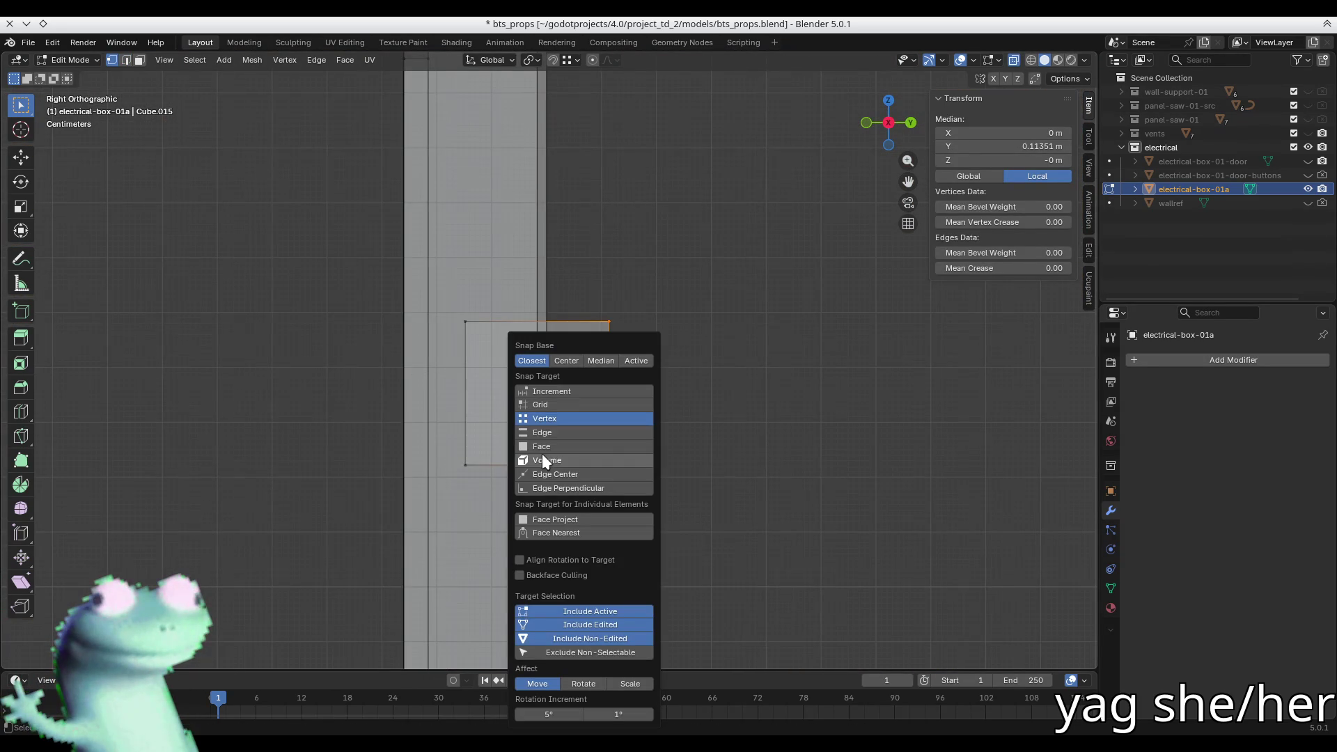
- Slide the selected vertices along Y so the block sits about 0.044 m off the back wall
{"action": "key", "text": "g"}
{"action": "key", "text": "y"}
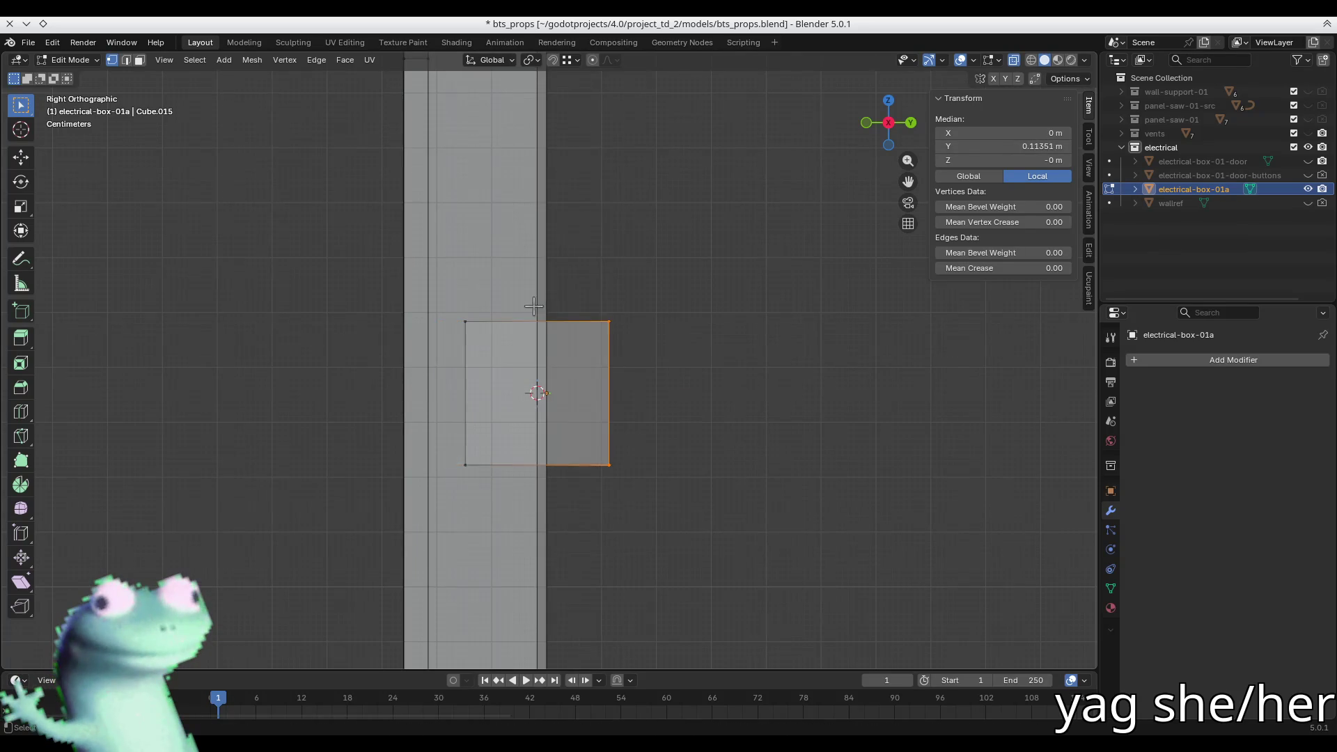
{"action": "middle_click_drag", "start_coordinate": [518, 248], "coordinate": [531, 443], "text": "alt+shift"}
{"action": "left_click", "coordinate": [386, 271]}
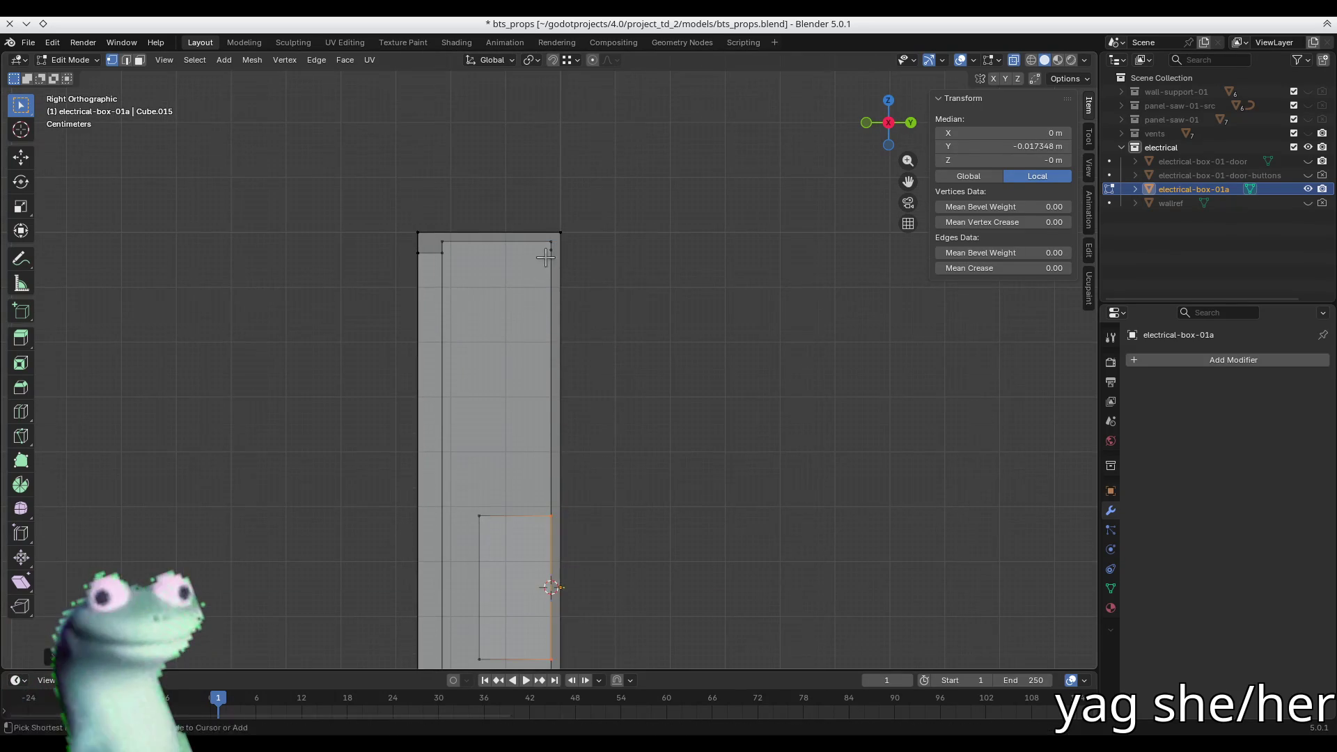
{"action": "scroll", "coordinate": [518, 390], "scroll_direction": "down", "scroll_amount": 3}
{"action": "key", "text": "g"}
{"action": "key", "text": "y"}
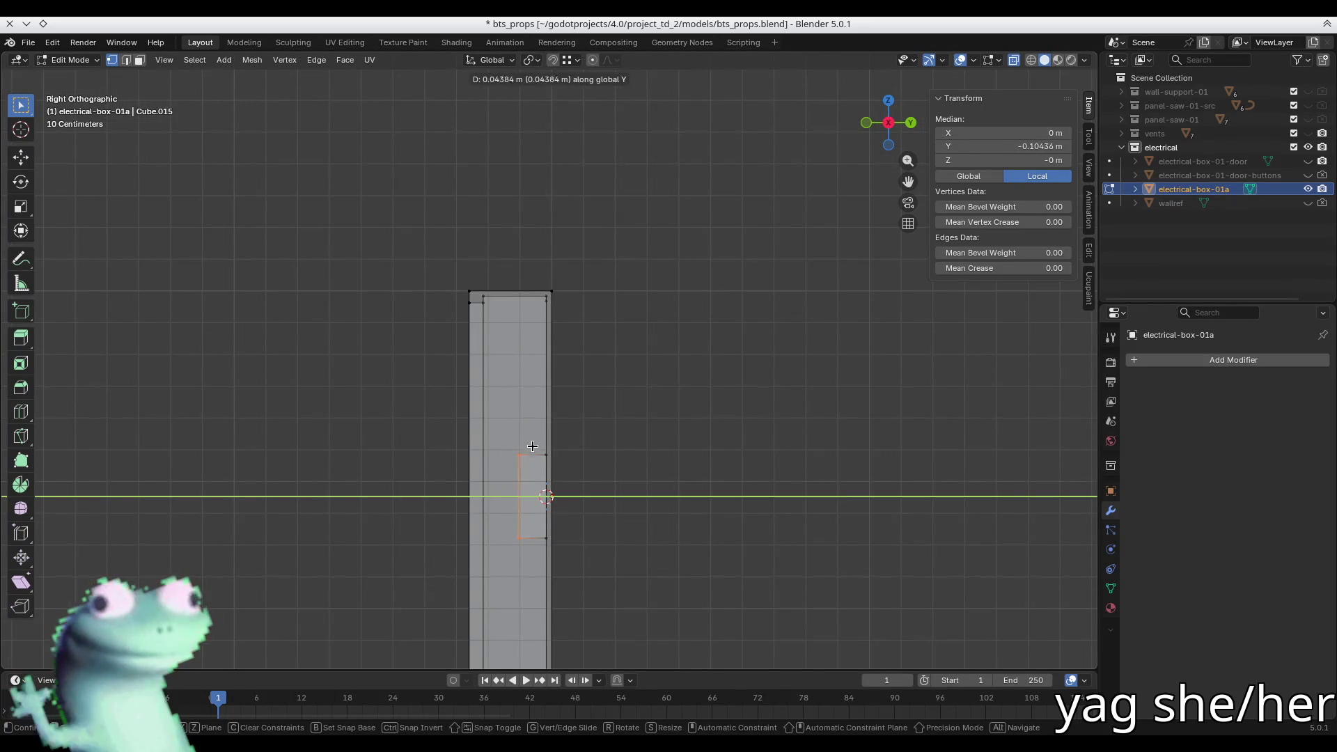
{"action": "left_click", "coordinate": [550, 435]}
{"action": "key", "text": "KP_5"}
{"action": "key", "text": "KP_1"}
- Select the small square panel face rather than the overlapping back wall
{"action": "key", "text": "3"}
{"action": "left_click_drag", "start_coordinate": [521, 435], "coordinate": [618, 547]}
{"action": "left_click", "coordinate": [578, 494]}
{"action": "left_click", "coordinate": [581, 498]}
{"action": "left_click", "coordinate": [598, 510]}
{"action": "mouse_move", "coordinate": [599, 511]}
{"action": "middle_mouse_down"}
{"action": "mouse_move", "coordinate": [578, 498]}
{"action": "mouse_move", "coordinate": [415, 496]}
{"action": "middle_mouse_up"}
{"action": "left_click", "coordinate": [578, 497]}
{"action": "scroll", "coordinate": [488, 498], "scroll_direction": "up", "scroll_amount": 3}
{"action": "left_click", "coordinate": [531, 502]}
{"action": "left_click", "coordinate": [531, 502]}
{"action": "left_click", "coordinate": [532, 503]}
{"action": "left_click", "coordinate": [531, 503]}
{"action": "right_click", "coordinate": [531, 502]}
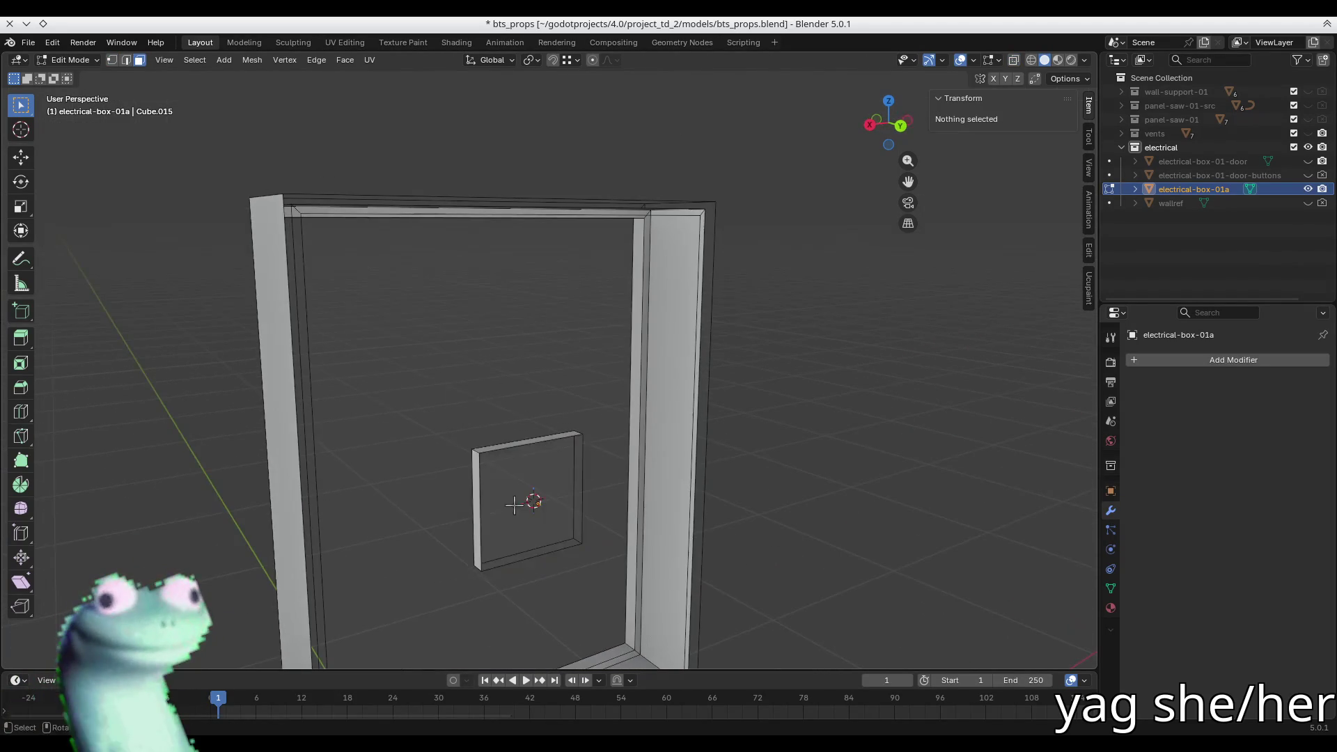
{"action": "left_click", "coordinate": [539, 510]}
- In Front Ortho view, scale the small square face wider along X and taller along Z
{"action": "key", "text": "KP_1"}
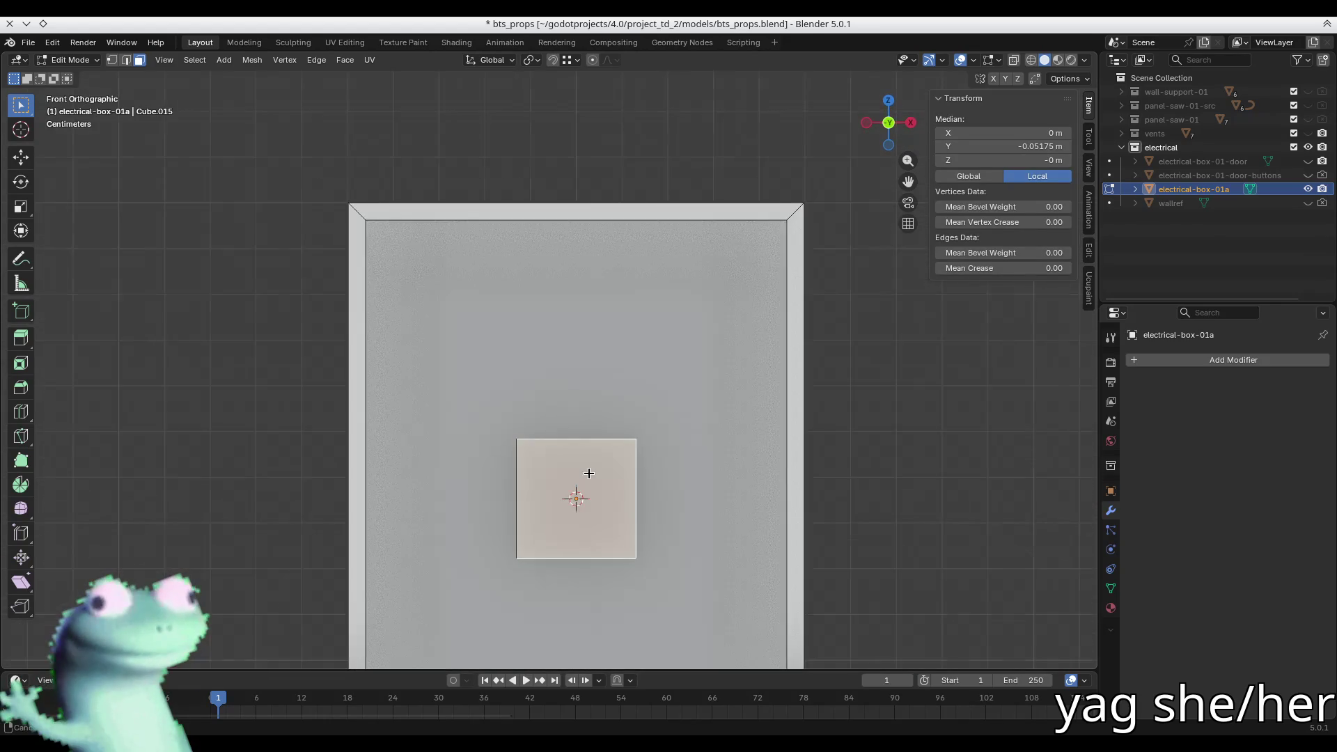
{"action": "scroll", "coordinate": [589, 474], "scroll_direction": "down", "scroll_amount": 3}
{"action": "left_click", "coordinate": [589, 473]}
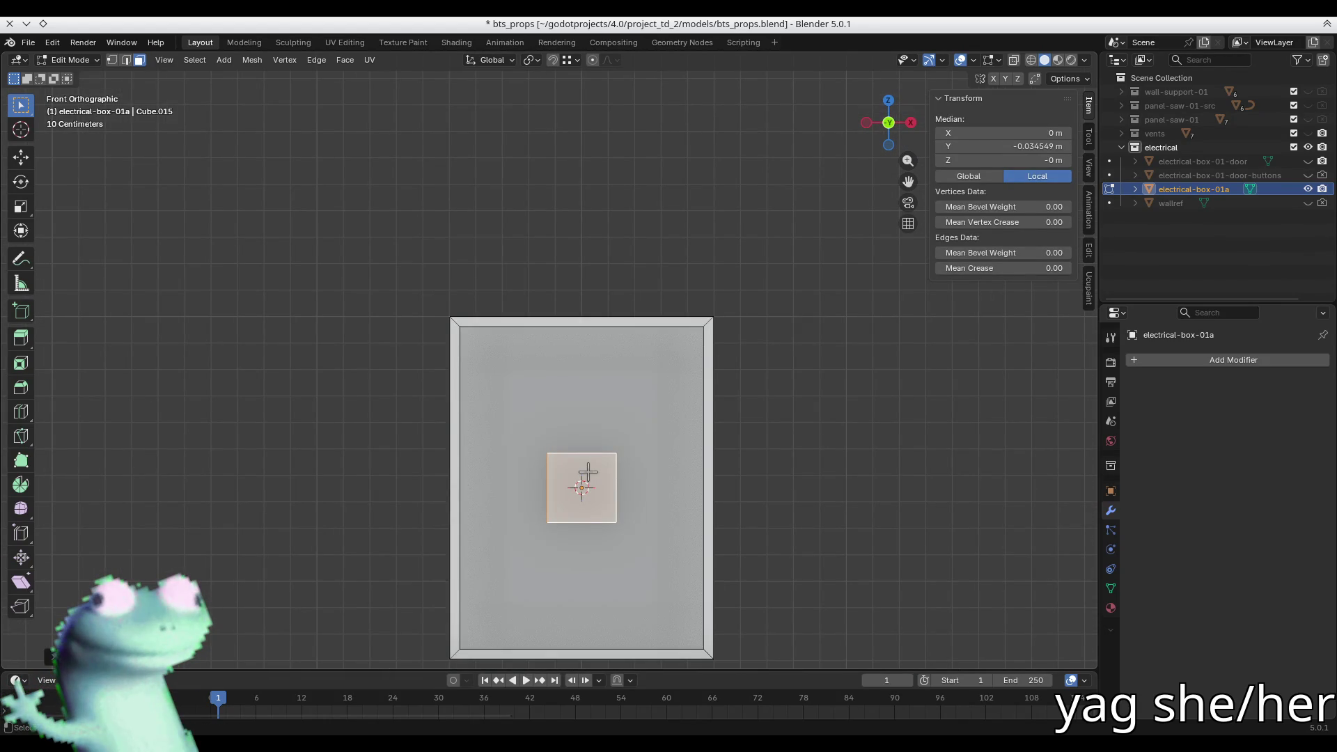
{"action": "key", "text": "s"}
{"action": "key", "text": "x"}
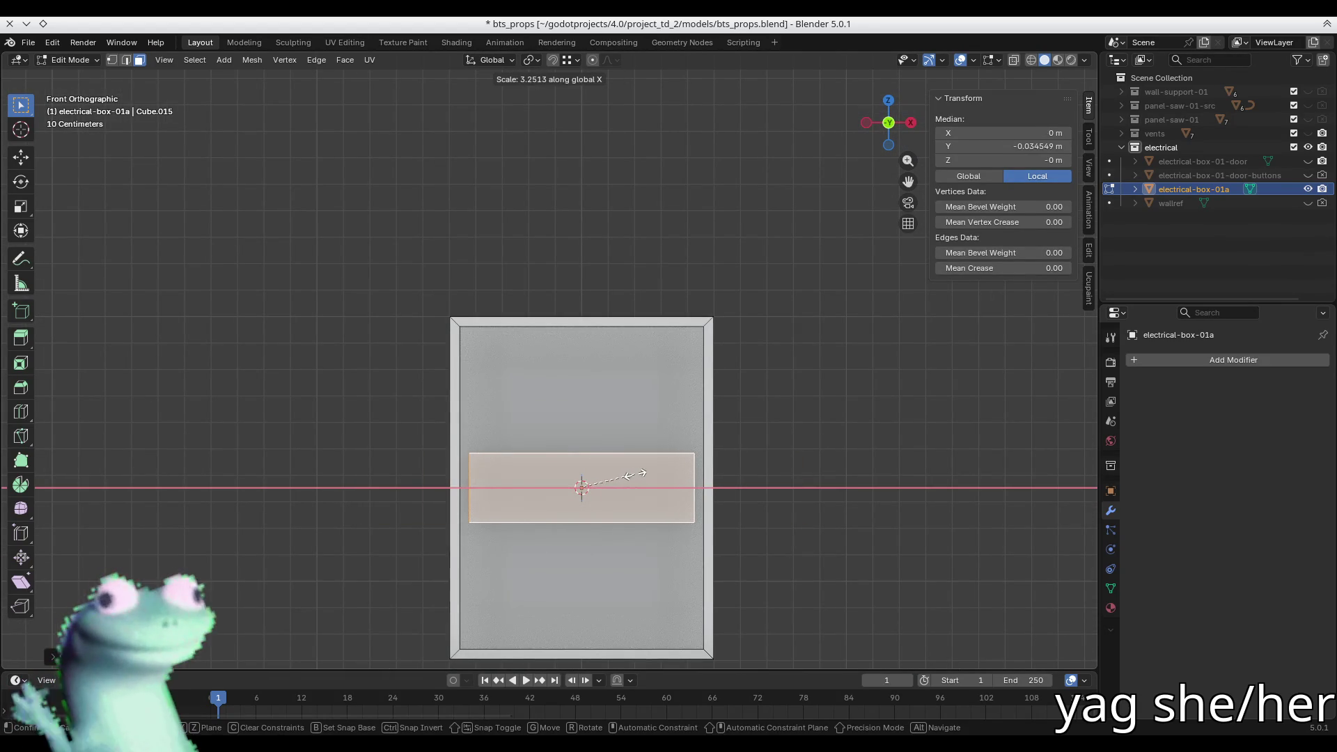
{"action": "left_click", "coordinate": [635, 472]}
{"action": "key", "text": "period"}
{"action": "left_click", "coordinate": [639, 473]}
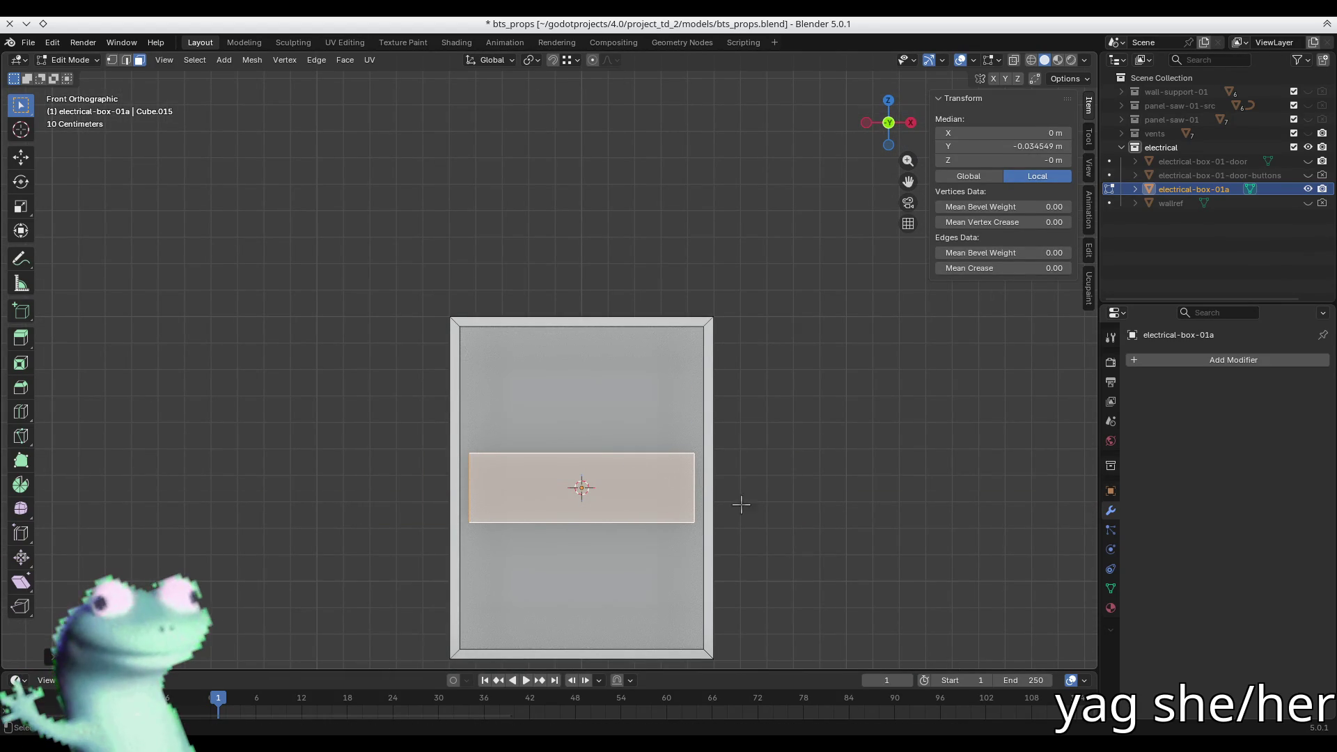
{"action": "key", "text": "s"}
{"action": "key", "text": "z"}
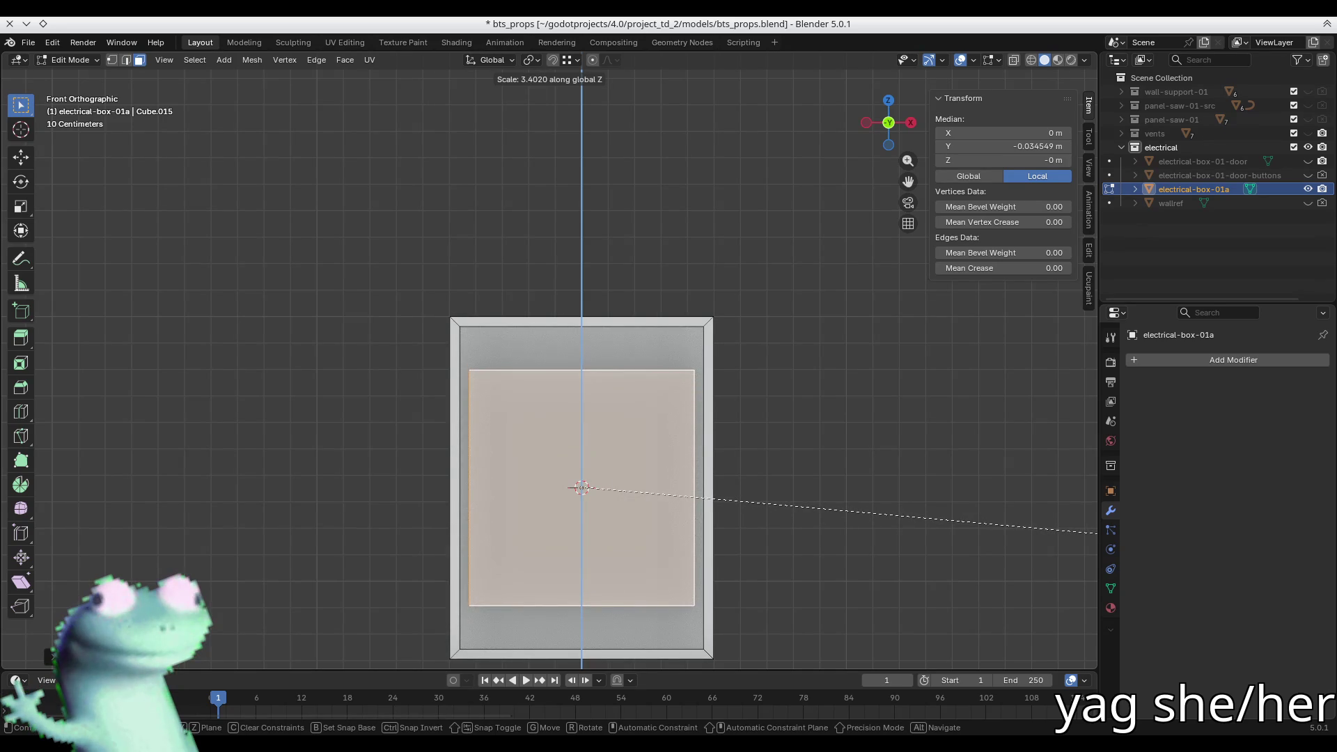
{"action": "left_click", "coordinate": [225, 554]}
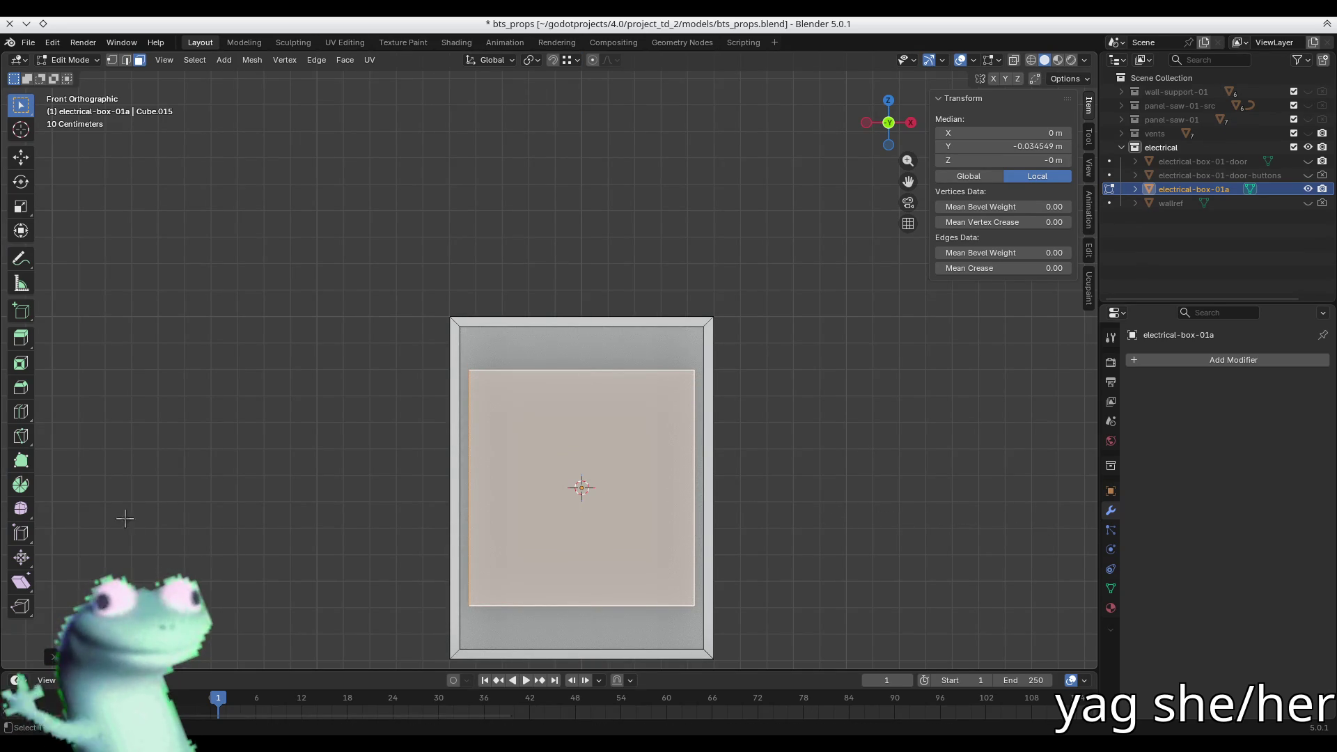
- Raise the face along Z and widen it slightly along X over the upper back panel
{"action": "key", "text": "g"}
{"action": "key", "text": "z"}
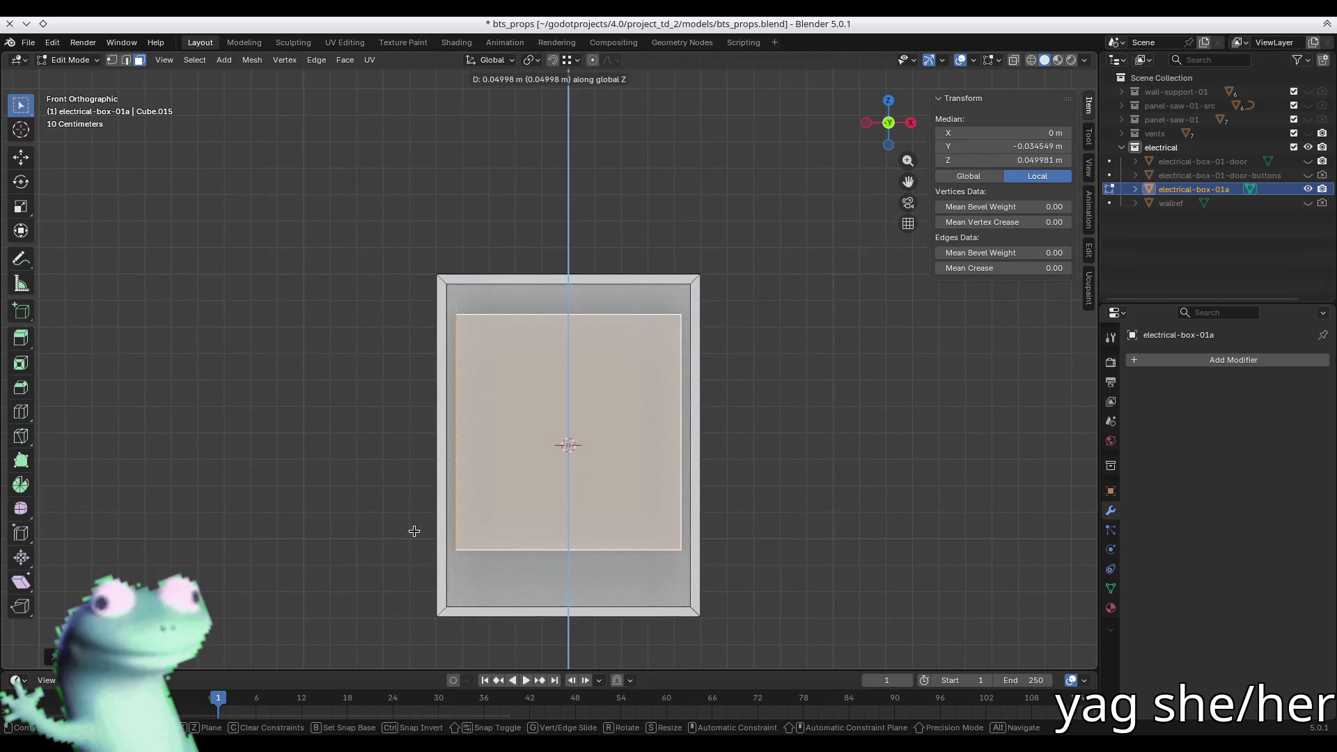
{"action": "left_click", "coordinate": [412, 505]}
{"action": "key", "text": "s"}
{"action": "key", "text": "x"}
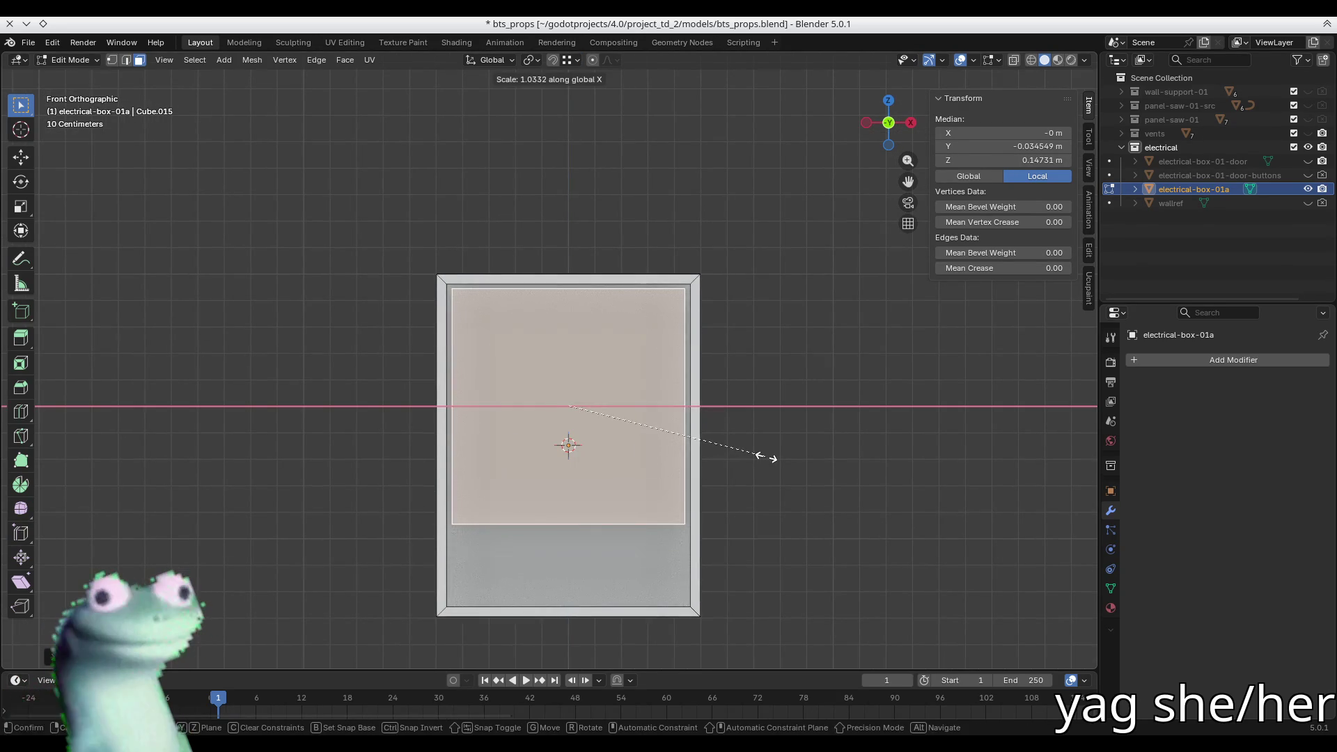
{"action": "left_click", "coordinate": [774, 457]}
{"action": "scroll", "coordinate": [531, 380], "scroll_direction": "up", "scroll_amount": 1}
{"action": "mouse_move", "coordinate": [531, 379]}
{"action": "middle_mouse_down"}
{"action": "mouse_move", "coordinate": [483, 326]}
{"action": "mouse_move", "coordinate": [498, 331]}
{"action": "middle_mouse_up"}
{"action": "scroll", "coordinate": [480, 311], "scroll_direction": "up", "scroll_amount": 5}
- Move the panel's left-edge vertices outward along X to the box's inner left wall
{"action": "key", "text": "1"}
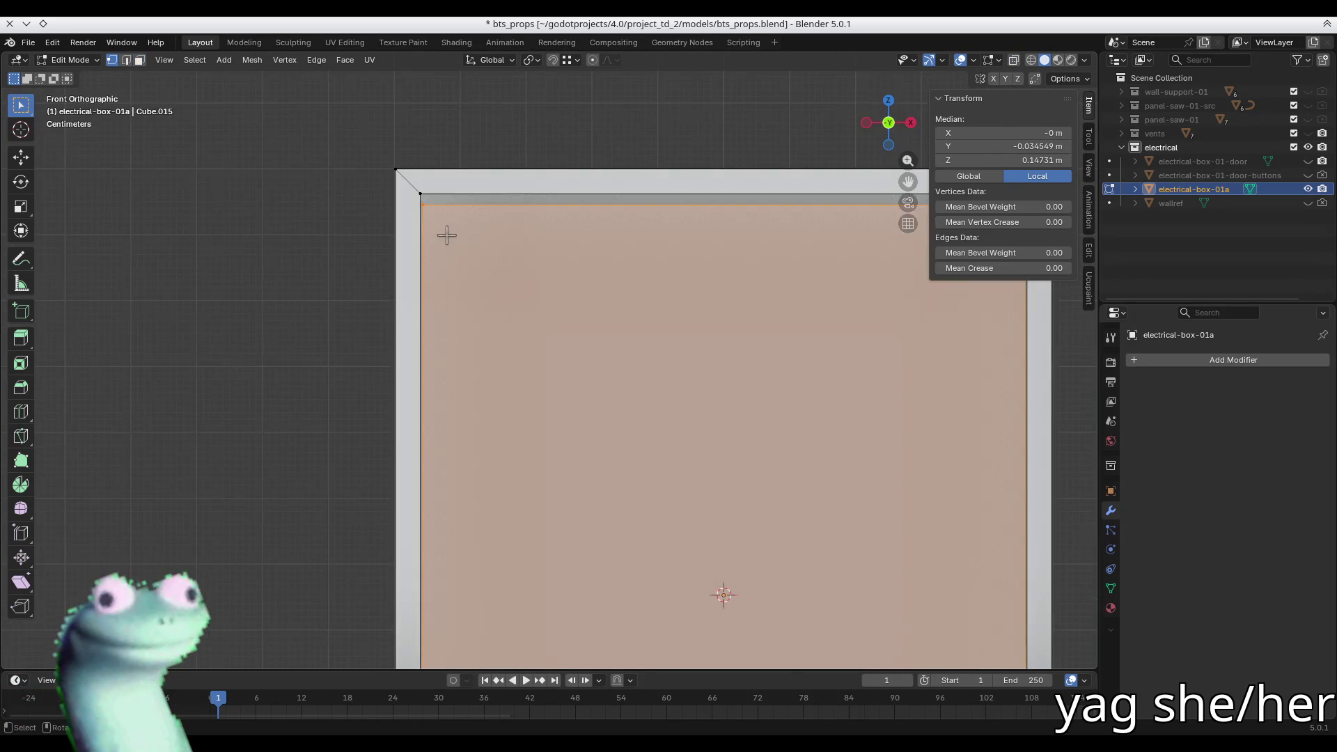
{"action": "scroll", "coordinate": [447, 232], "scroll_direction": "down", "scroll_amount": 3}
{"action": "scroll", "coordinate": [441, 248], "scroll_direction": "up", "scroll_amount": 3}
{"action": "left_click_drag", "start_coordinate": [432, 216], "coordinate": [427, 255]}
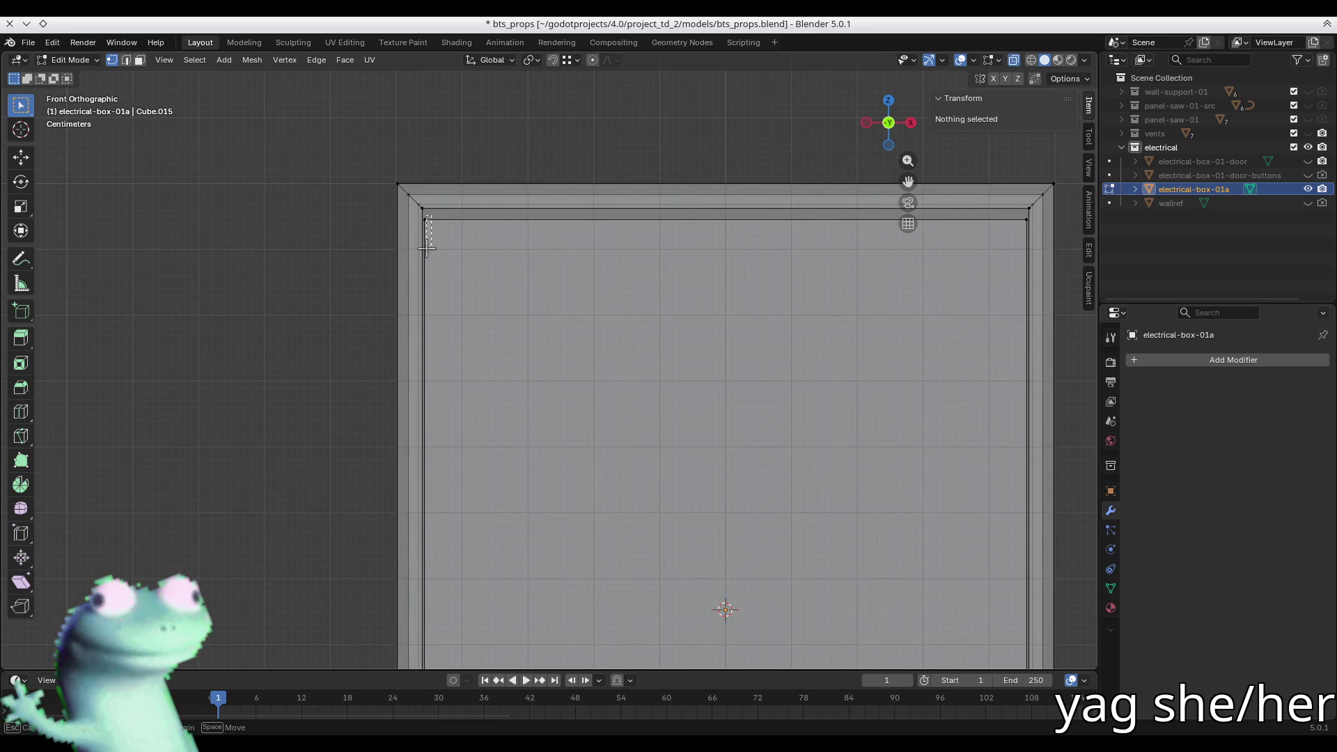
{"action": "scroll", "coordinate": [441, 513], "scroll_direction": "down", "scroll_amount": 5, "text": "shift"}
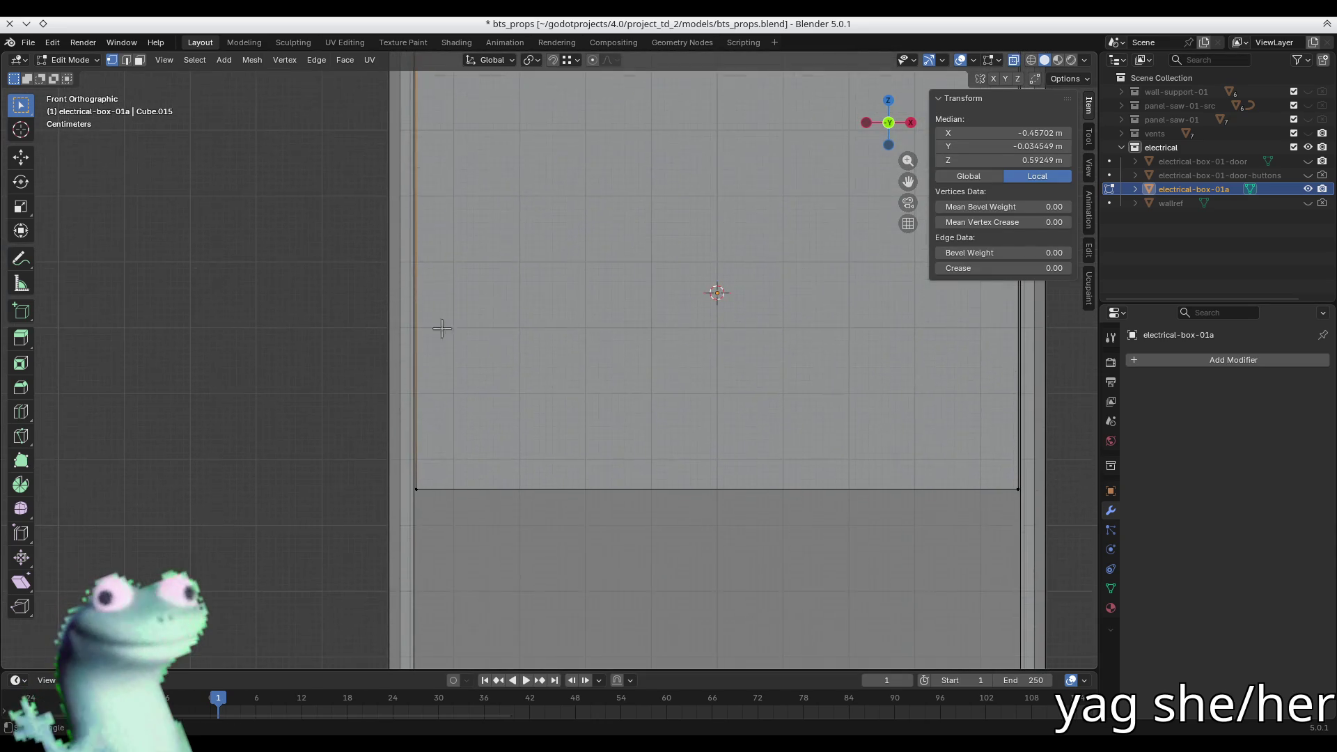
{"action": "left_click", "coordinate": [412, 496], "text": "shift"}
{"action": "mouse_move", "coordinate": [413, 497]}
{"action": "middle_mouse_down"}
{"action": "mouse_move", "coordinate": [367, 510]}
{"action": "mouse_move", "coordinate": [379, 536]}
{"action": "mouse_move", "coordinate": [447, 534]}
{"action": "middle_mouse_up"}
{"action": "mouse_move", "coordinate": [450, 350]}
{"action": "middle_mouse_down"}
{"action": "mouse_move", "coordinate": [820, 541]}
{"action": "mouse_move", "coordinate": [423, 411]}
{"action": "mouse_move", "coordinate": [416, 368]}
{"action": "mouse_move", "coordinate": [376, 348]}
{"action": "mouse_move", "coordinate": [397, 331]}
{"action": "middle_mouse_up"}
{"action": "key", "text": "g"}
{"action": "key", "text": "x"}
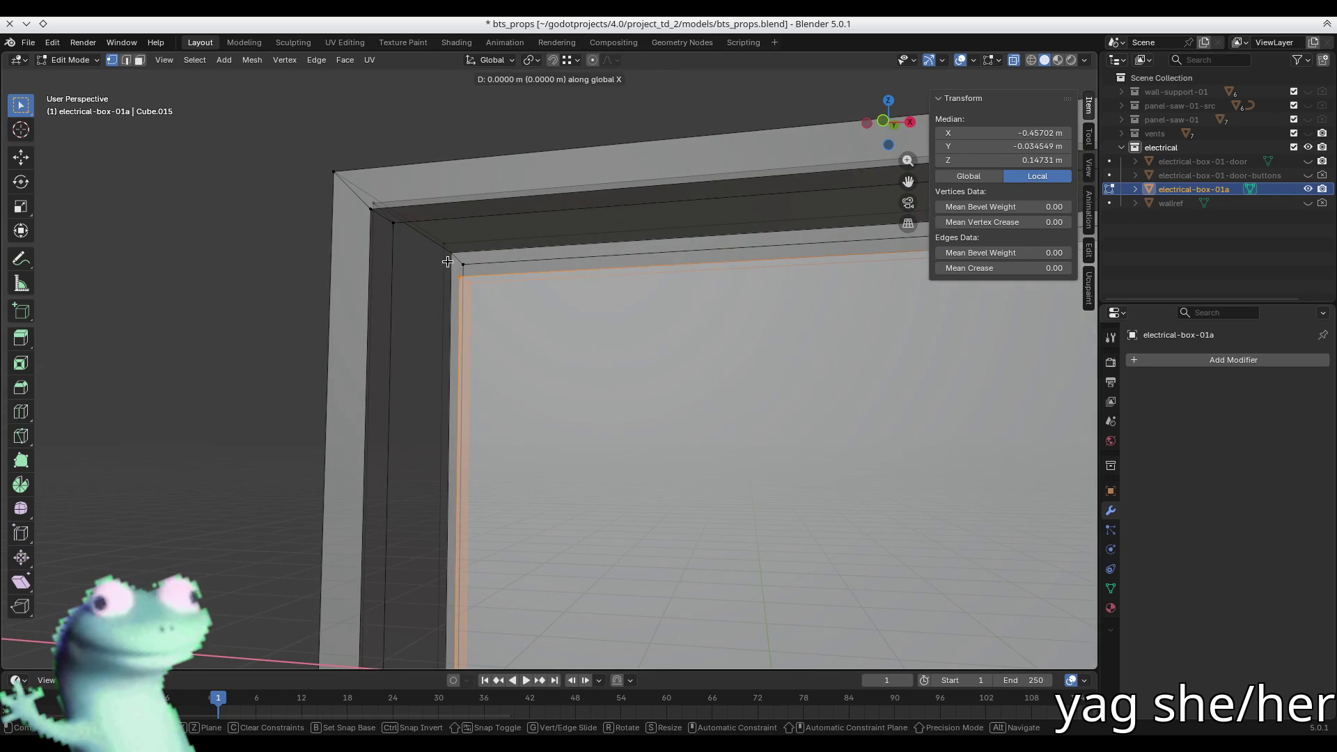
{"action": "left_click", "coordinate": [451, 256]}
- Move the panel's right-edge vertices outward along X to the inner right wall
{"action": "mouse_move", "coordinate": [532, 338]}
{"action": "middle_mouse_down"}
{"action": "mouse_move", "coordinate": [668, 376]}
{"action": "mouse_move", "coordinate": [488, 362]}
{"action": "mouse_move", "coordinate": [520, 361]}
{"action": "middle_mouse_up"}
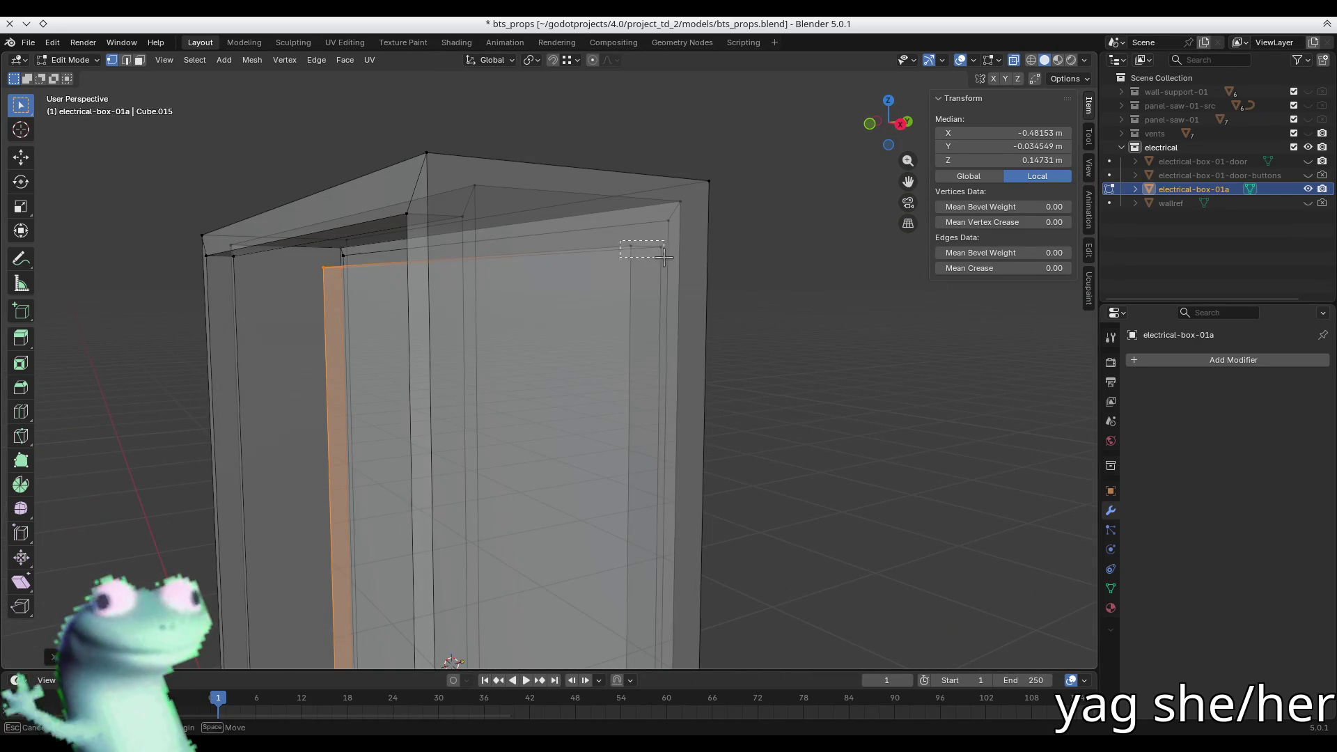
{"action": "left_click", "coordinate": [631, 292]}
{"action": "scroll", "coordinate": [390, 591], "scroll_direction": "up", "scroll_amount": 5}
{"action": "left_click_drag", "start_coordinate": [373, 549], "coordinate": [421, 570]}
{"action": "middle_click_drag", "start_coordinate": [436, 301], "coordinate": [445, 635]}
{"action": "scroll", "coordinate": [431, 369], "scroll_direction": "up", "scroll_amount": 3}
{"action": "middle_click_drag", "start_coordinate": [431, 369], "coordinate": [453, 367]}
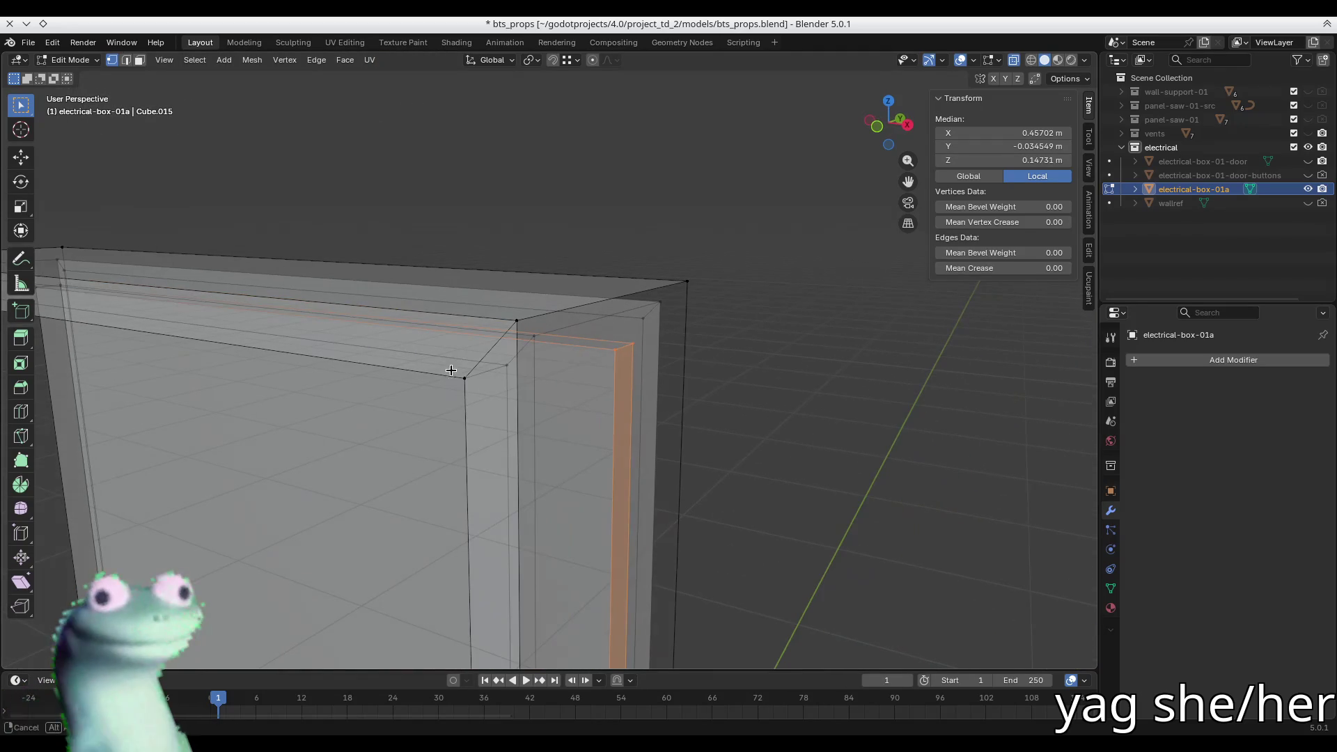
{"action": "key", "text": "g"}
{"action": "key", "text": "y"}
{"action": "key", "text": "x"}
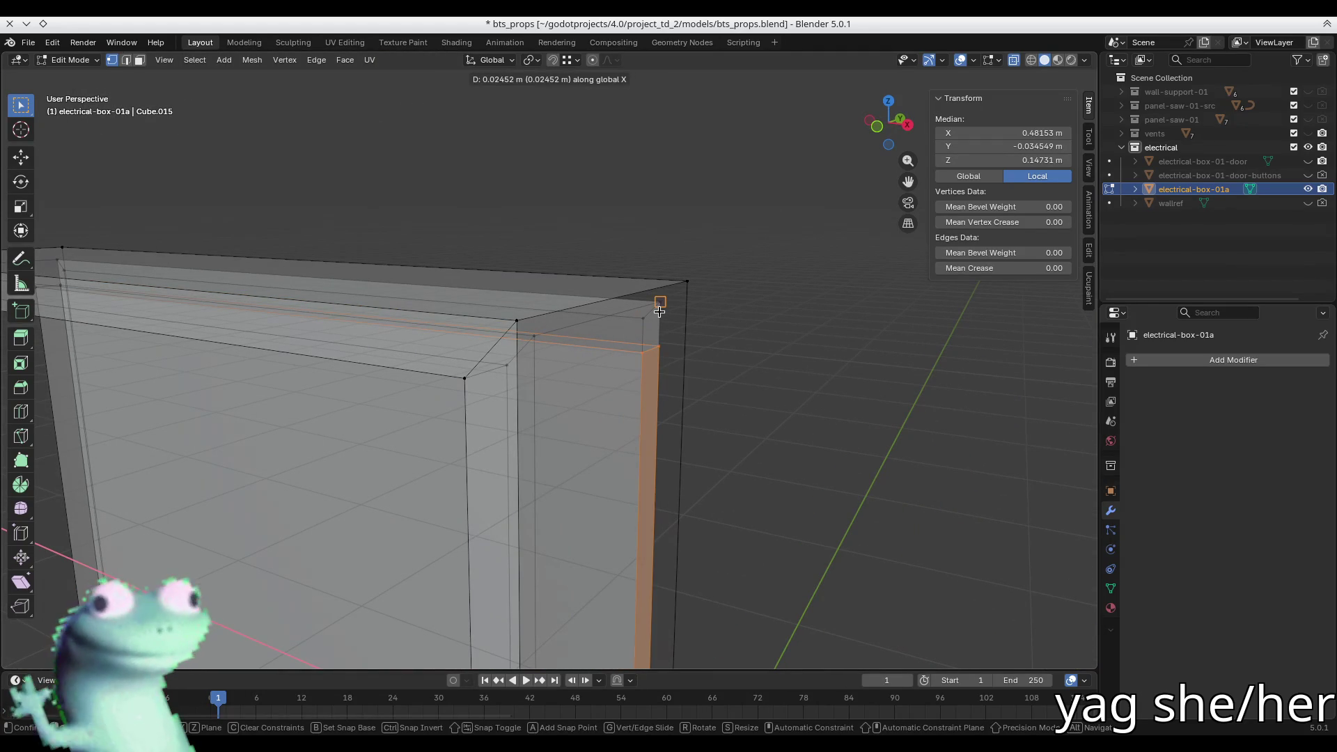
{"action": "left_click", "coordinate": [660, 306]}
{"action": "mouse_move", "coordinate": [659, 306]}
{"action": "middle_mouse_down"}
{"action": "mouse_move", "coordinate": [531, 358]}
{"action": "mouse_move", "coordinate": [477, 314]}
{"action": "mouse_move", "coordinate": [424, 344]}
{"action": "mouse_move", "coordinate": [525, 322]}
{"action": "mouse_move", "coordinate": [513, 324]}
{"action": "middle_mouse_up"}
- Switch to face selection and check the panel's face strips from above
{"action": "key", "text": "3"}
{"action": "key", "text": "alt+a"}
{"action": "mouse_move", "coordinate": [471, 456]}
{"action": "middle_mouse_down", "text": "shift"}
{"action": "mouse_move", "coordinate": [486, 442]}
{"action": "mouse_move", "coordinate": [496, 136]}
{"action": "mouse_move", "coordinate": [512, 159]}
{"action": "mouse_move", "coordinate": [510, 272]}
{"action": "mouse_move", "coordinate": [525, 310]}
{"action": "mouse_move", "coordinate": [446, 327]}
{"action": "mouse_move", "coordinate": [290, 269]}
{"action": "mouse_move", "coordinate": [244, 420]}
{"action": "mouse_move", "coordinate": [462, 203]}
{"action": "mouse_move", "coordinate": [292, 304]}
{"action": "mouse_move", "coordinate": [341, 310]}
{"action": "mouse_move", "coordinate": [494, 247]}
{"action": "mouse_move", "coordinate": [524, 285]}
{"action": "middle_mouse_up", "text": "shift"}
{"action": "left_click", "coordinate": [507, 184]}
{"action": "left_click", "coordinate": [689, 190]}
{"action": "left_click", "coordinate": [676, 243], "text": "shift"}
{"action": "mouse_move", "coordinate": [675, 243]}
{"action": "middle_mouse_down"}
{"action": "mouse_move", "coordinate": [591, 274]}
{"action": "mouse_move", "coordinate": [573, 310]}
{"action": "mouse_move", "coordinate": [511, 251]}
{"action": "mouse_move", "coordinate": [516, 420]}
{"action": "mouse_move", "coordinate": [463, 304]}
{"action": "mouse_move", "coordinate": [468, 290]}
{"action": "middle_mouse_up"}
{"action": "scroll", "coordinate": [499, 351], "scroll_direction": "down", "scroll_amount": 3}
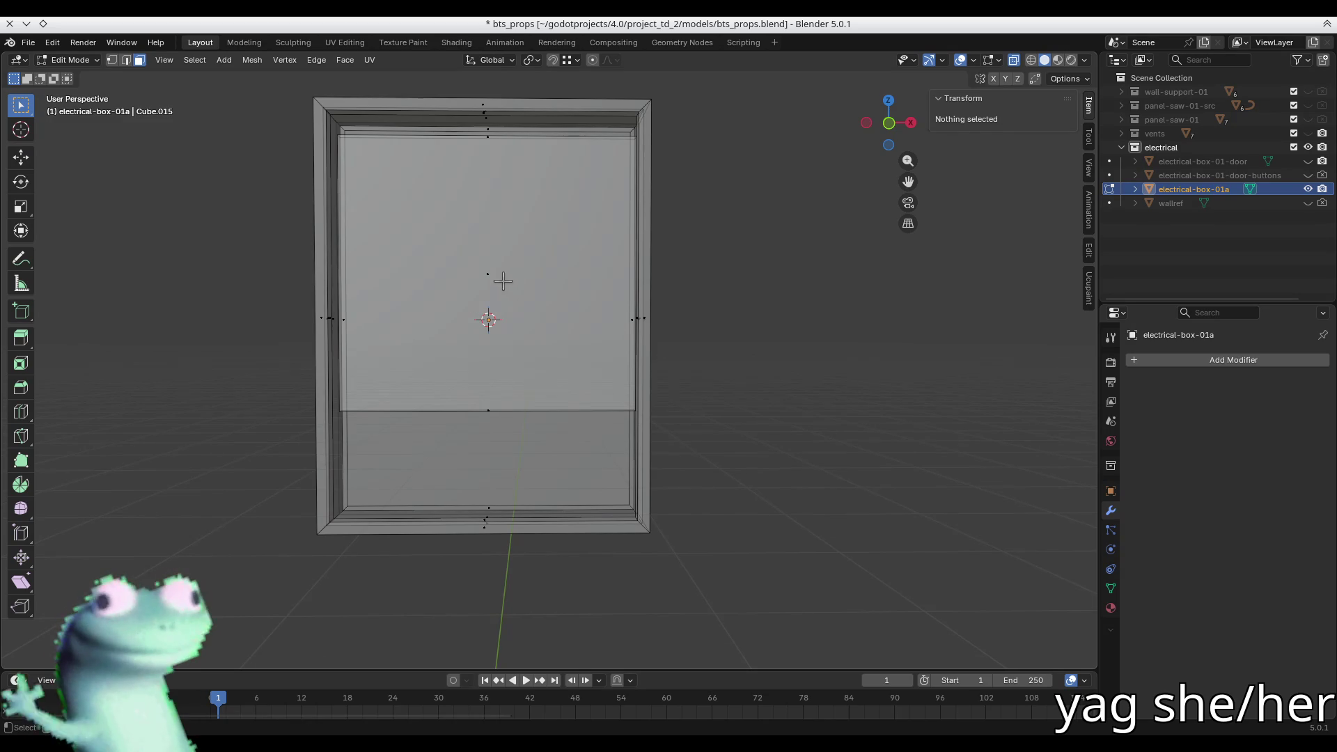
- Select the panel's front face, grow it to the border faces, and hide everything else
{"action": "left_click", "coordinate": [506, 284]}
{"action": "middle_click_drag", "start_coordinate": [506, 284], "coordinate": [441, 306]}
{"action": "key", "text": "alt+a"}
{"action": "left_click", "coordinate": [440, 306]}
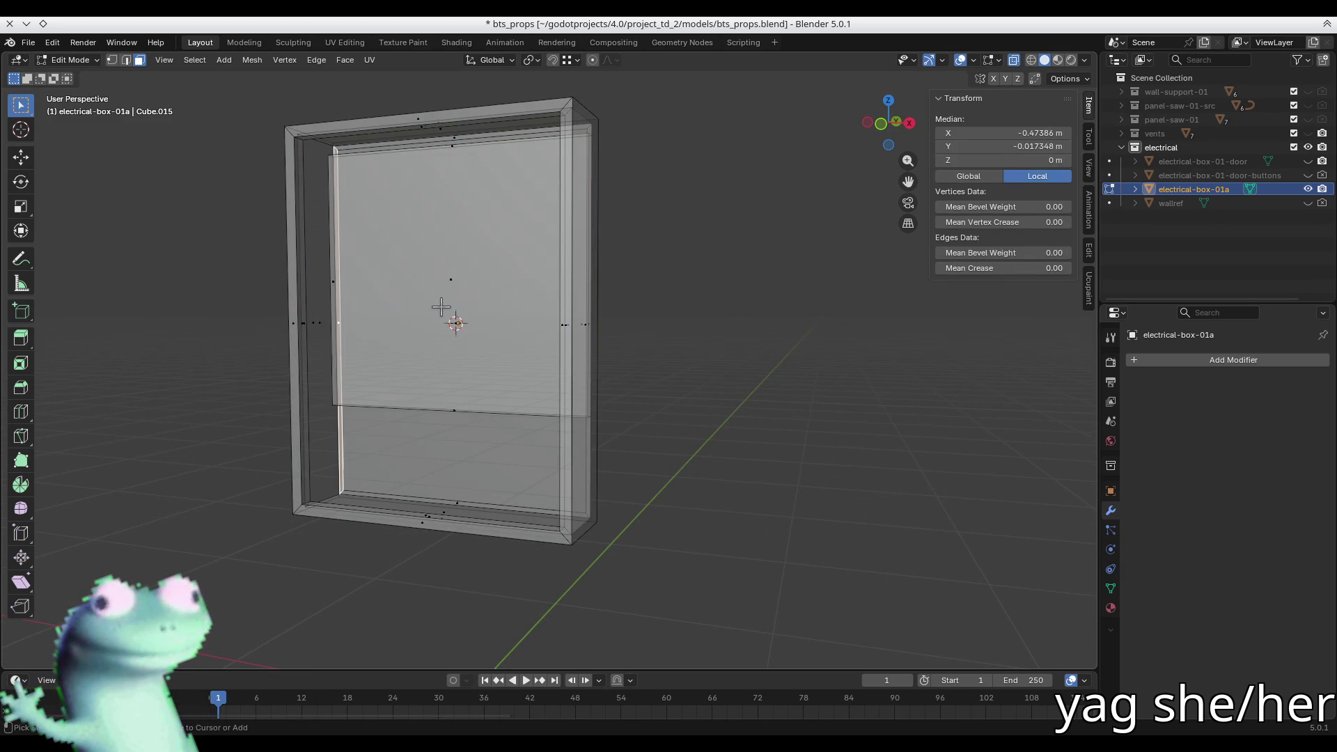
{"action": "key", "text": "alt+a"}
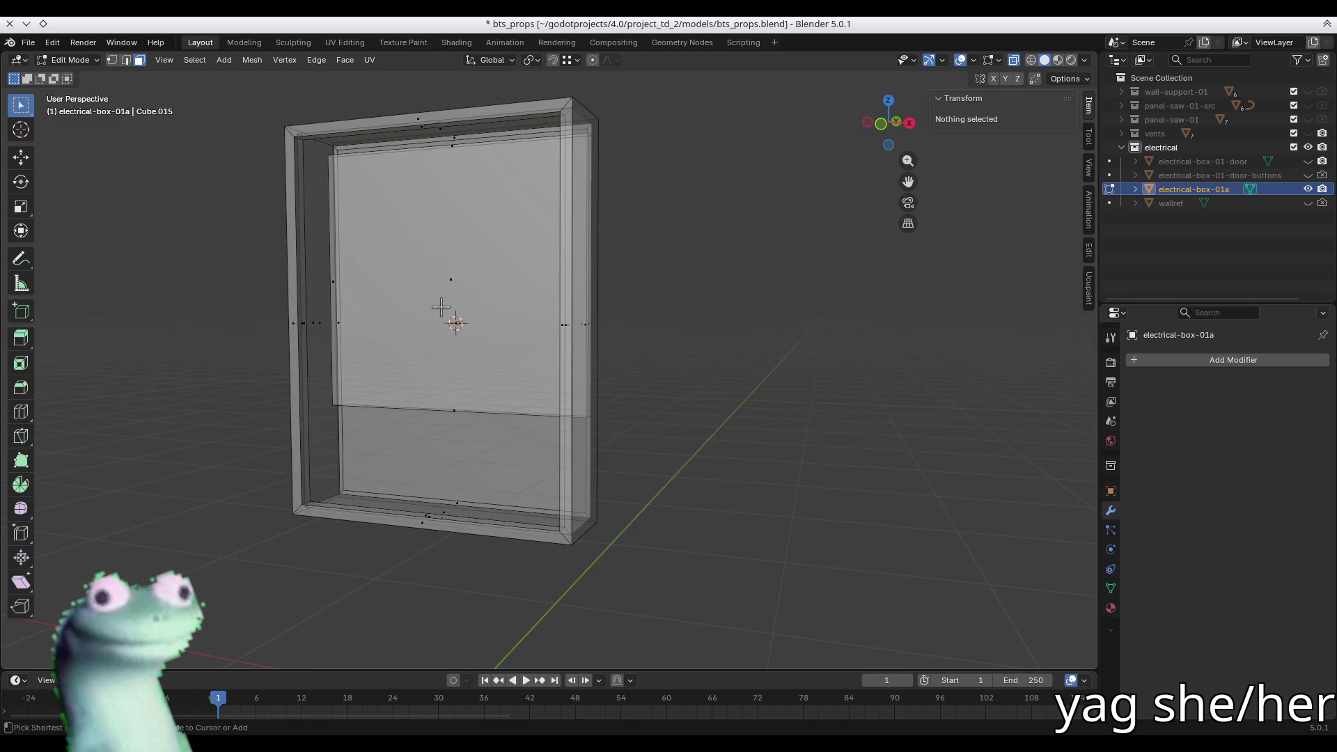
{"action": "left_click", "coordinate": [441, 307]}
{"action": "mouse_move", "coordinate": [440, 306]}
{"action": "middle_mouse_down"}
{"action": "mouse_move", "coordinate": [364, 316]}
{"action": "mouse_move", "coordinate": [352, 300]}
{"action": "mouse_move", "coordinate": [362, 323]}
{"action": "mouse_move", "coordinate": [445, 313]}
{"action": "middle_mouse_up"}
{"action": "left_click", "coordinate": [453, 316]}
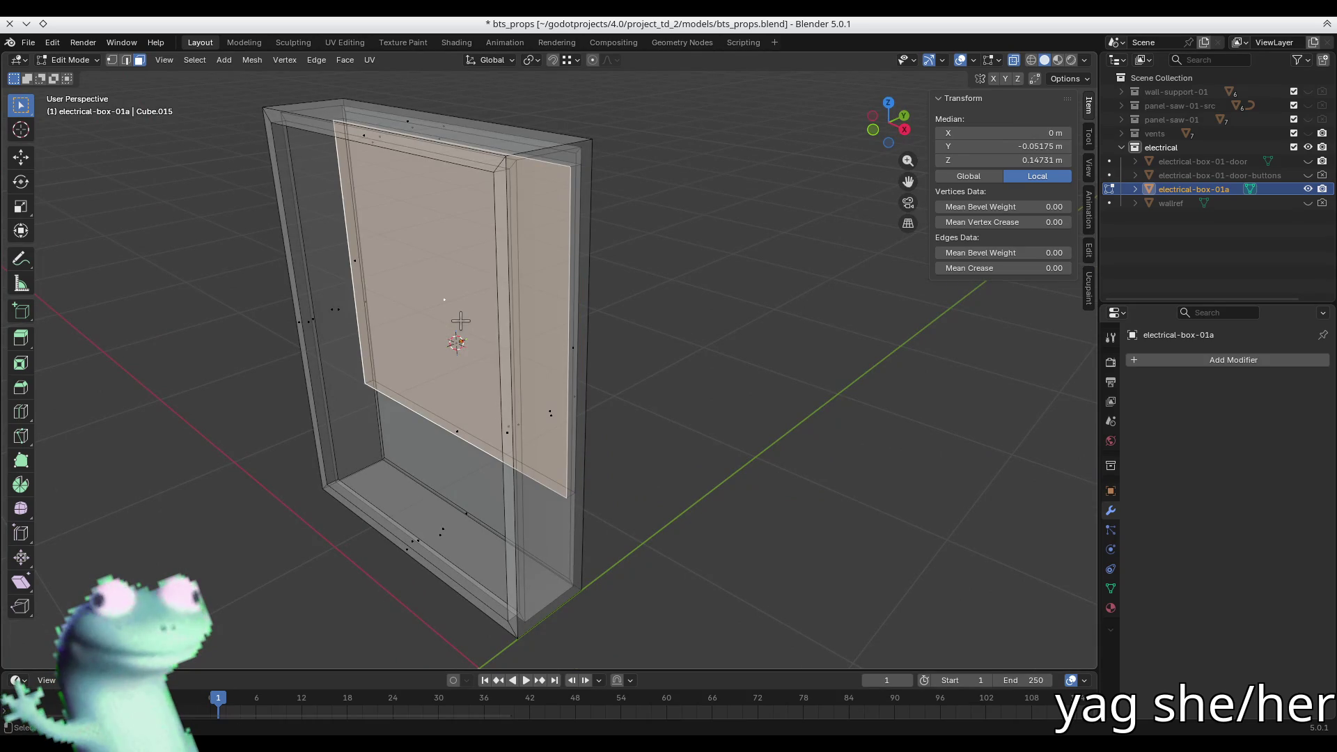
{"action": "key", "text": "ctrl+r"}
{"action": "key", "text": "Escape"}
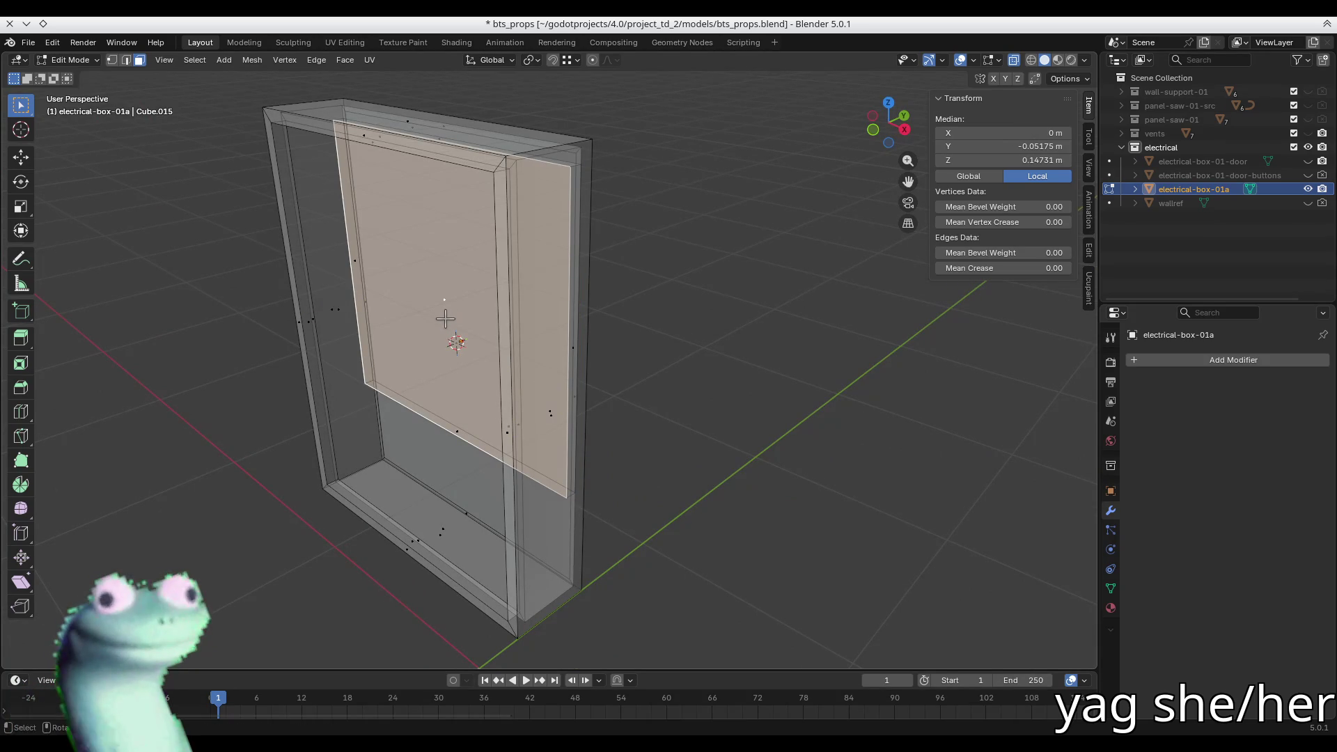
{"action": "key", "text": "ctrl+KP_Add"}
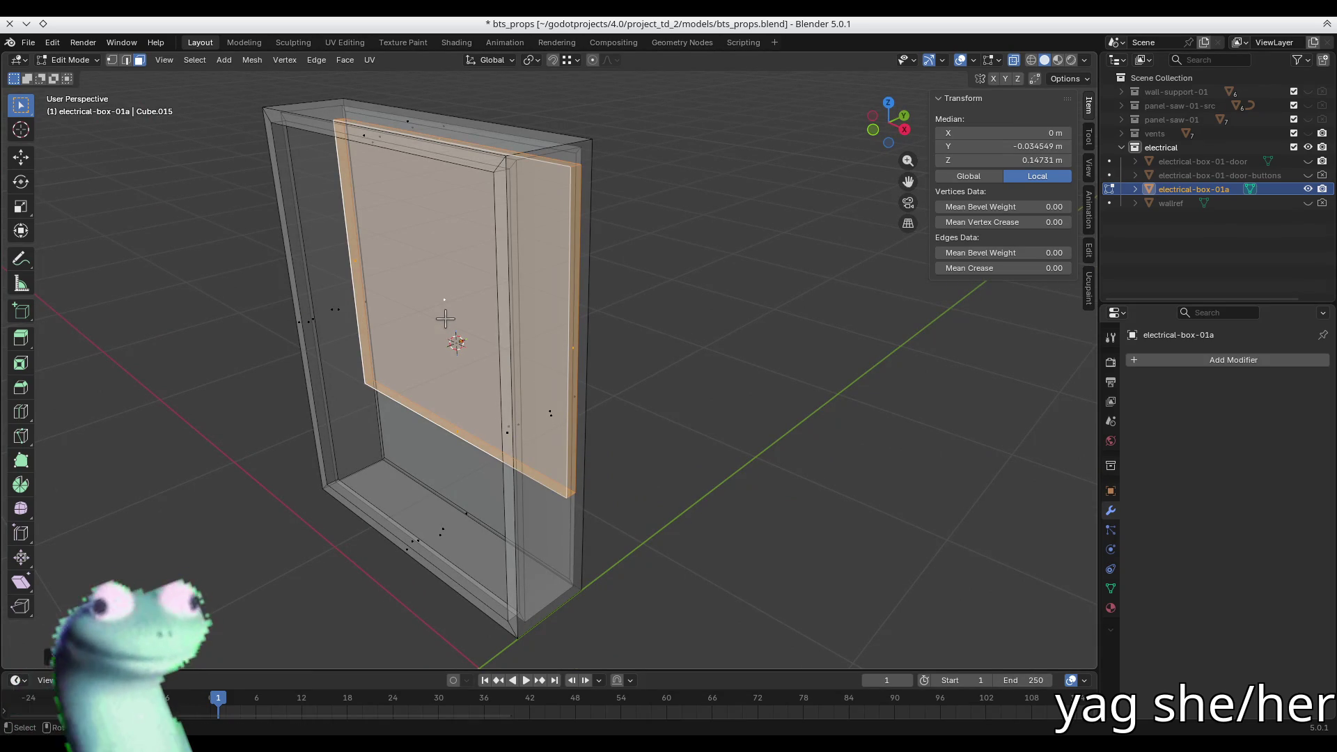
{"action": "key", "text": "shift+h"}
- Add two horizontal loop cuts across the isolated panel
{"action": "key", "text": "ctrl+r"}
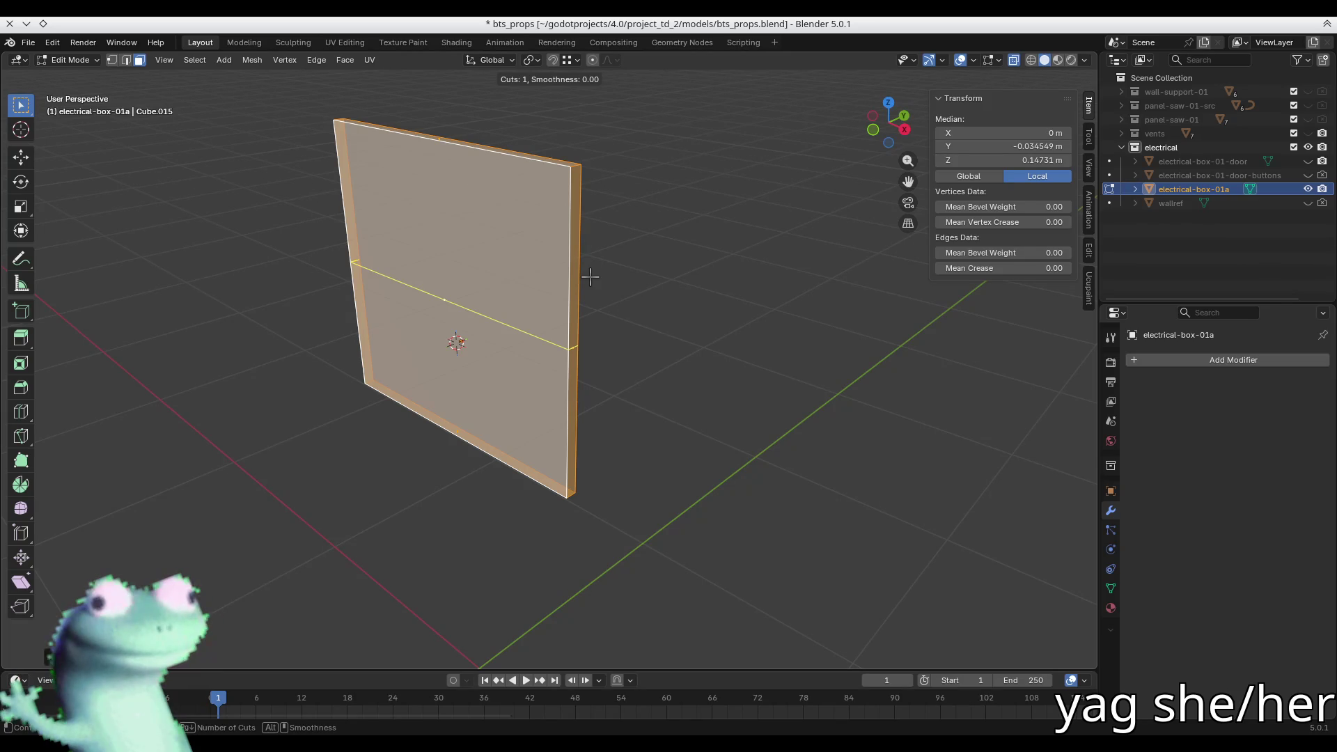
{"action": "scroll", "coordinate": [604, 271], "scroll_direction": "up", "scroll_amount": 1}
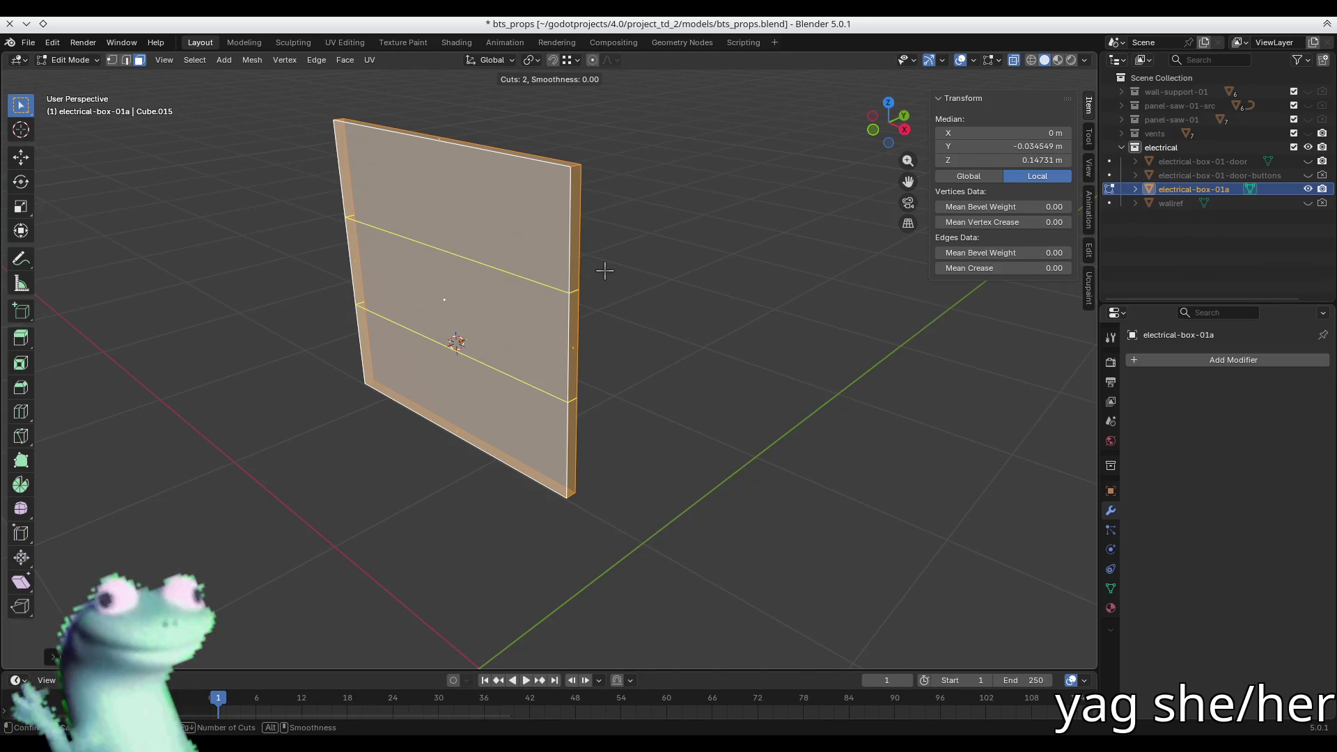
{"action": "left_click", "coordinate": [604, 271]}
{"action": "left_click", "coordinate": [635, 350]}
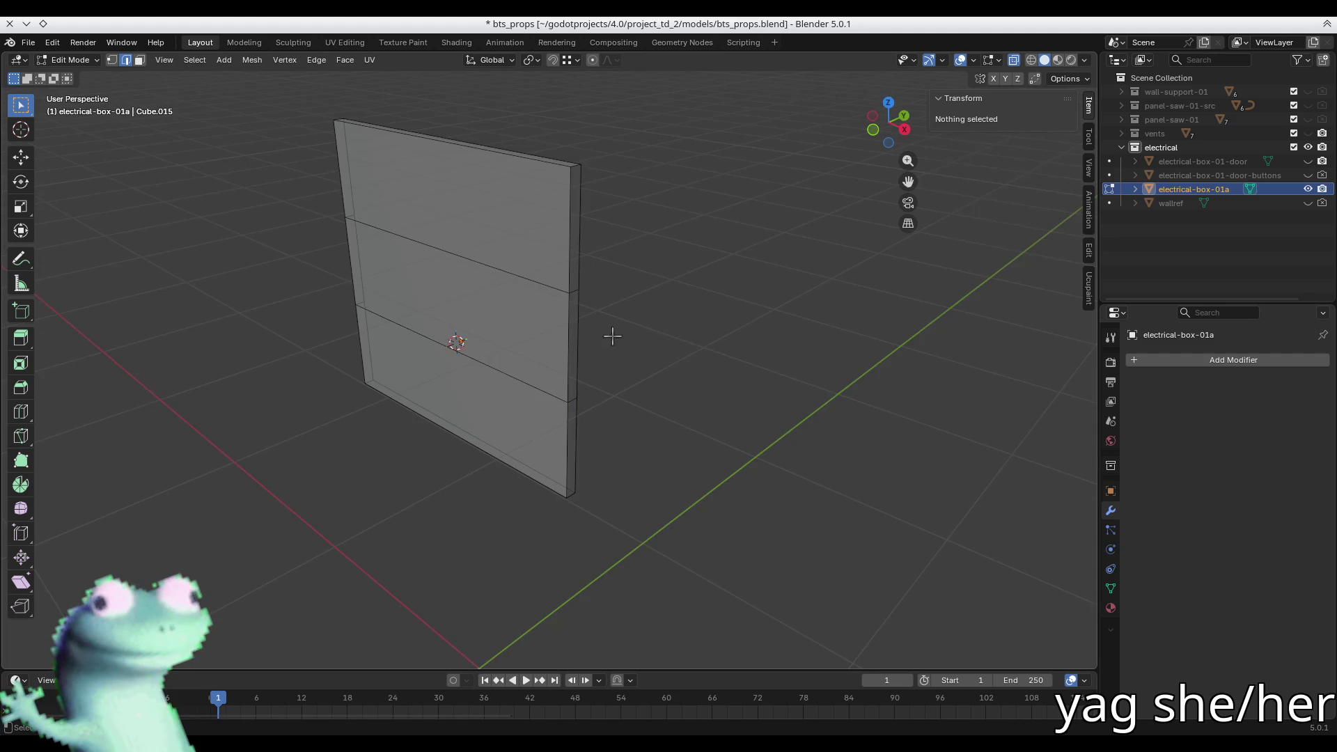
{"action": "middle_click_drag", "start_coordinate": [635, 349], "coordinate": [564, 310]}
{"action": "key", "text": "3"}
{"action": "double_click", "coordinate": [502, 236]}
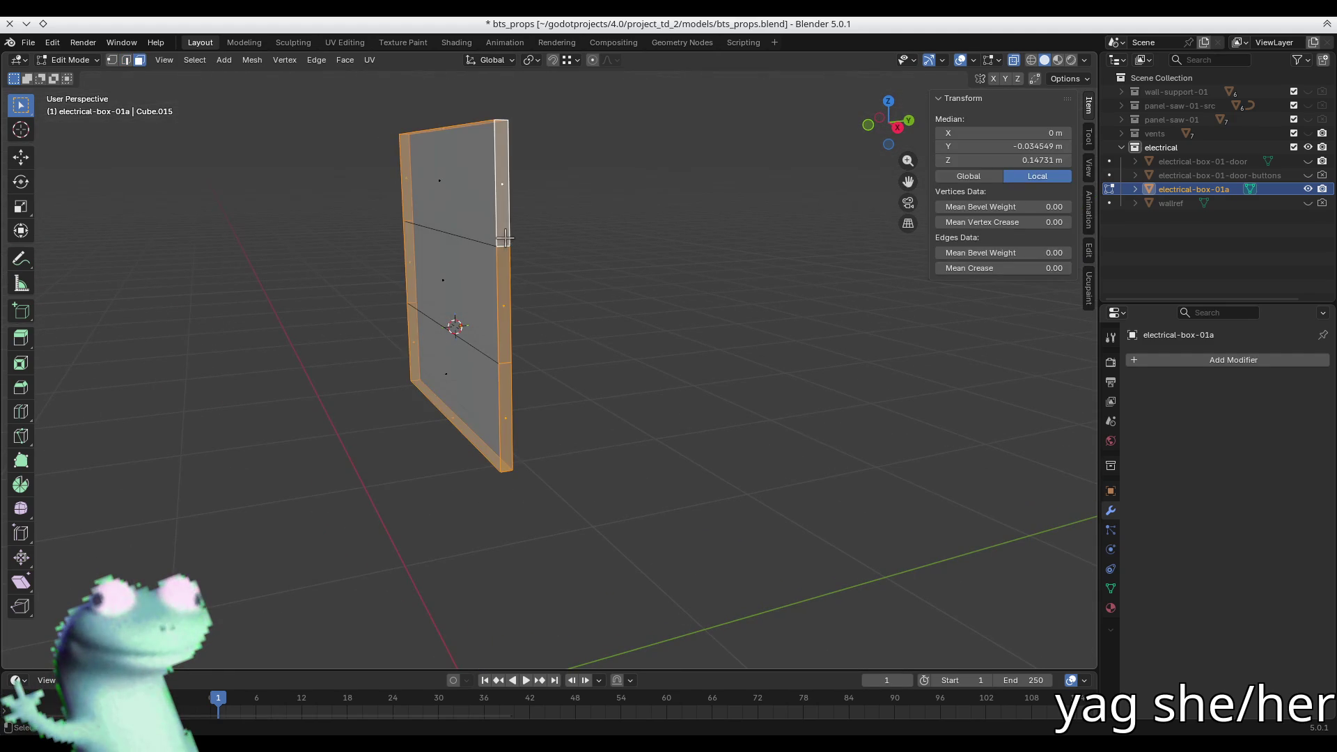
- Reveal the box walls and inset the three panel sections as individual faces
{"action": "middle_click_drag", "start_coordinate": [320, 343], "coordinate": [393, 338]}
{"action": "key", "text": "alt+a"}
{"action": "key", "text": "alt+z"}
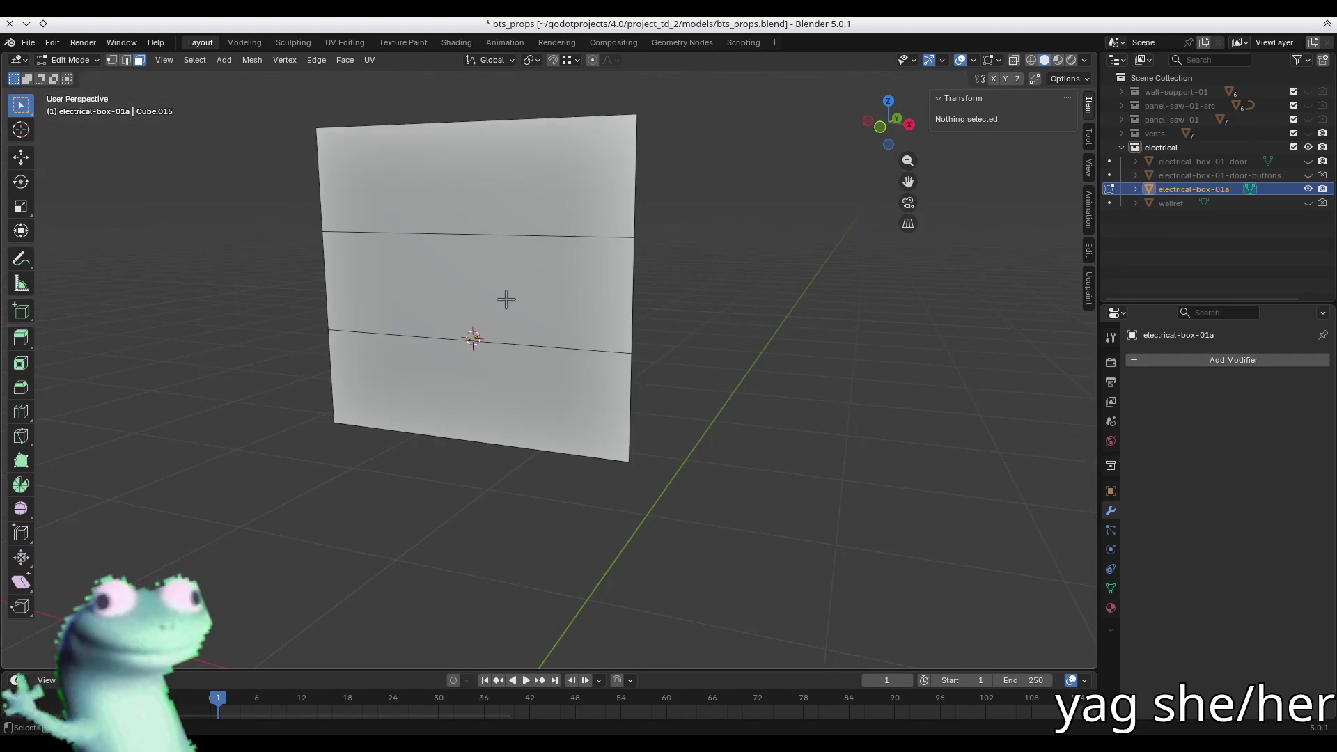
{"action": "key", "text": "alt+h"}
{"action": "mouse_move", "coordinate": [508, 277]}
{"action": "middle_mouse_down"}
{"action": "mouse_move", "coordinate": [468, 299]}
{"action": "mouse_move", "coordinate": [507, 293]}
{"action": "middle_mouse_up"}
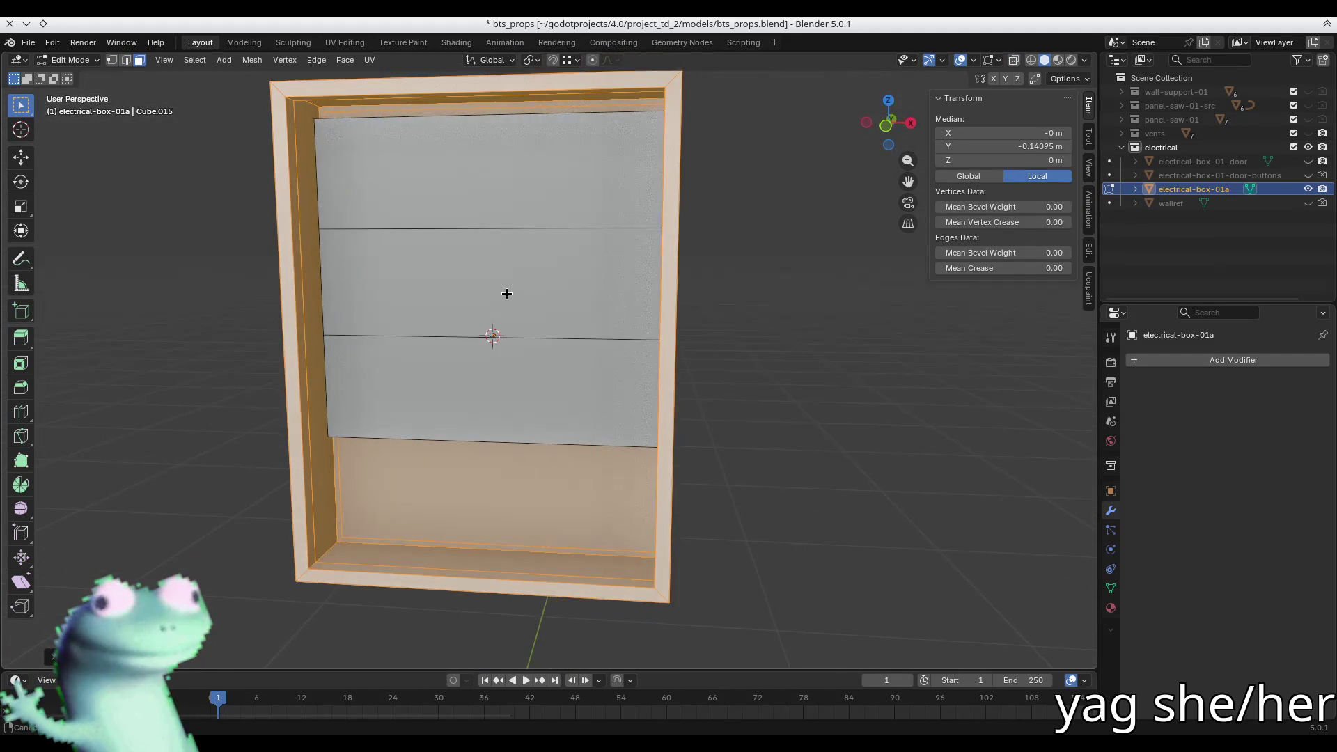
{"action": "left_click", "coordinate": [485, 215]}
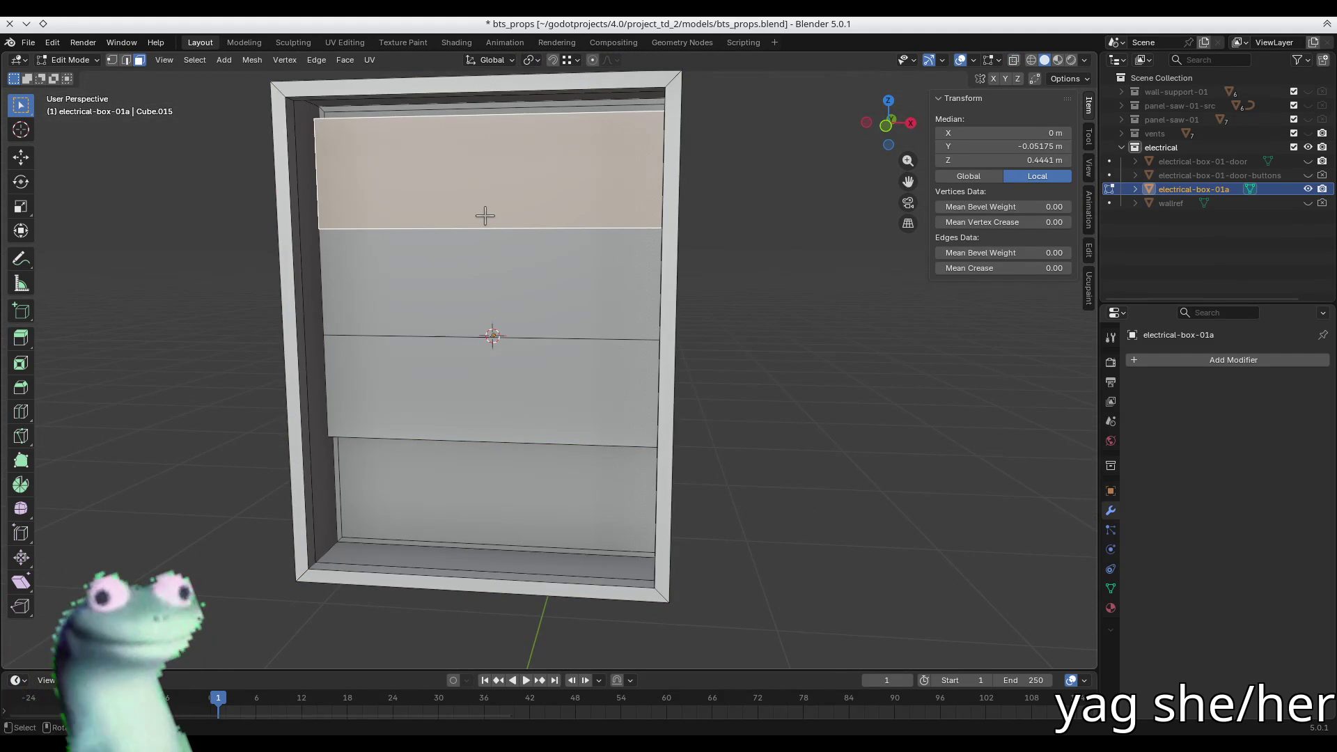
{"action": "left_click", "coordinate": [478, 270], "text": "shift"}
{"action": "left_click", "coordinate": [466, 372], "text": "shift"}
{"action": "key", "text": "i"}
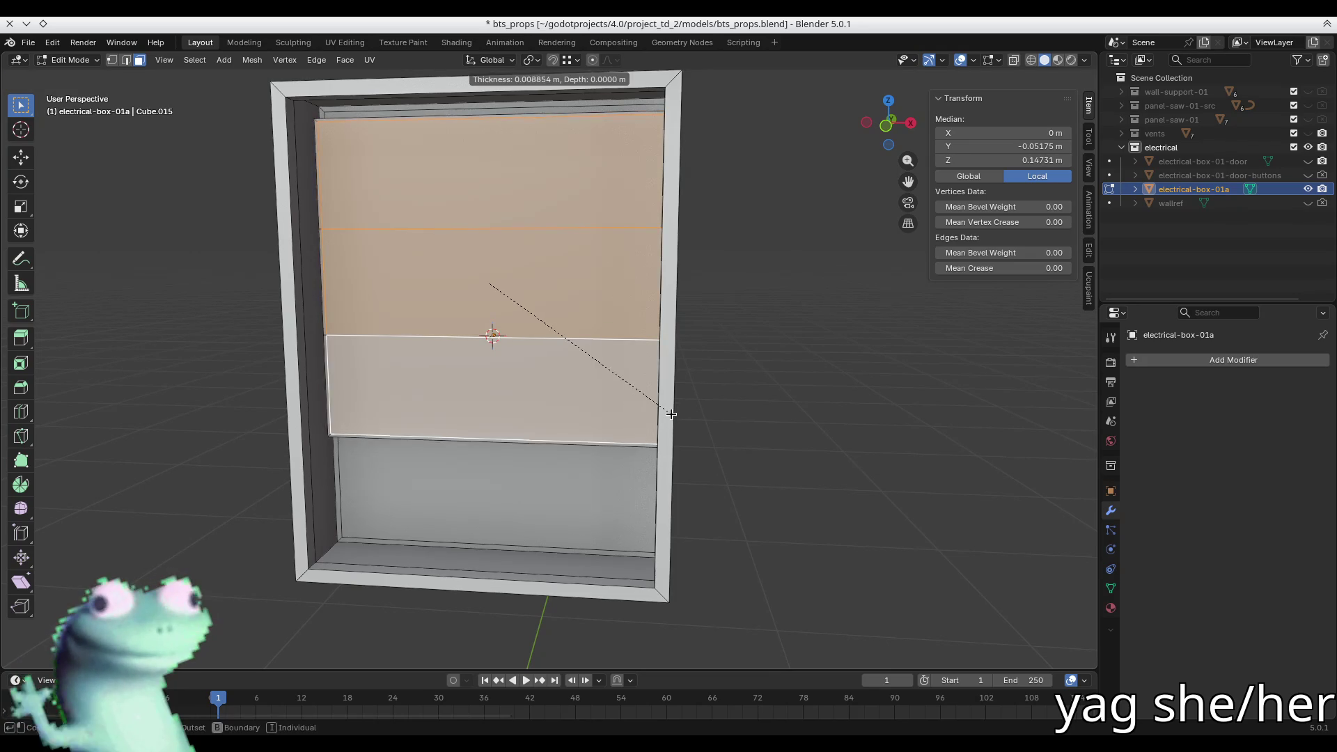
{"action": "key", "text": "i"}
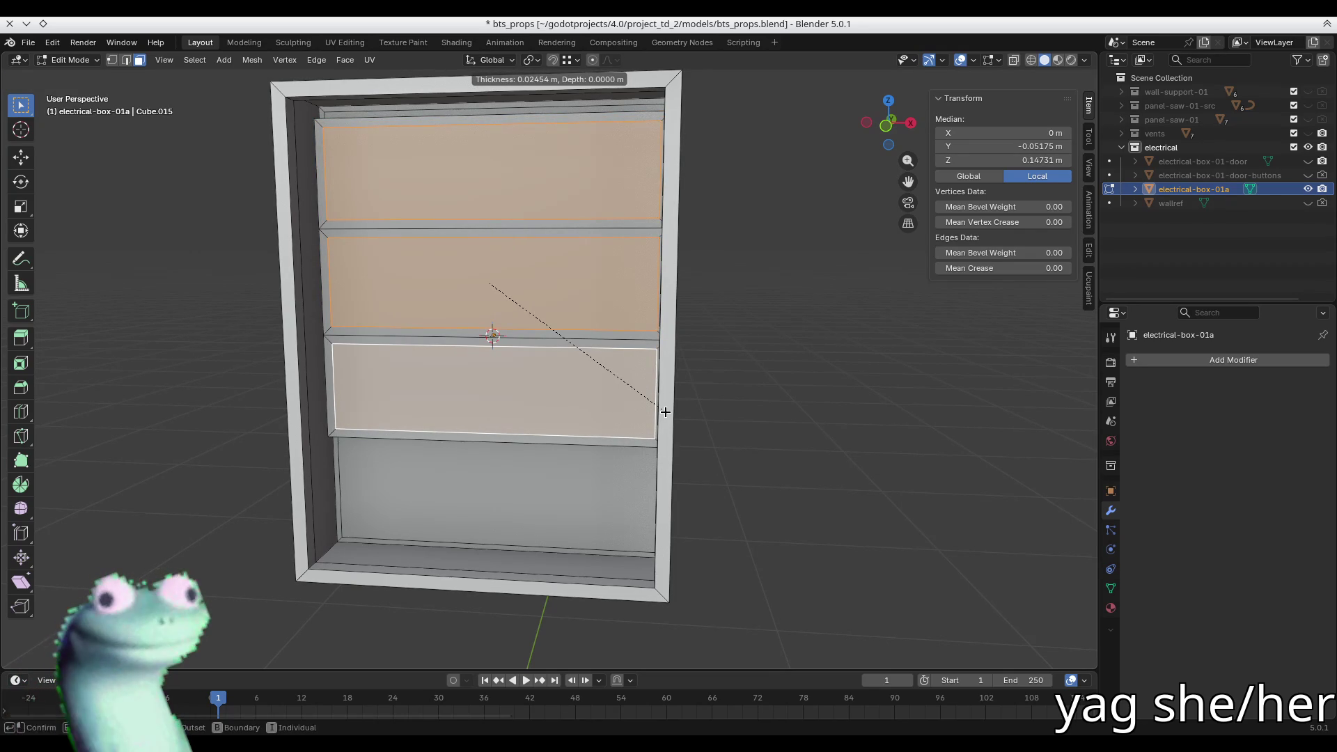
{"action": "left_click", "coordinate": [665, 412]}
- Reselect the top, middle and lower panel sections and inset them again
{"action": "middle_click_drag", "start_coordinate": [498, 344], "coordinate": [606, 515]}
{"action": "key", "text": "ctrl+i"}
{"action": "key", "text": "h"}
{"action": "key", "text": "a"}
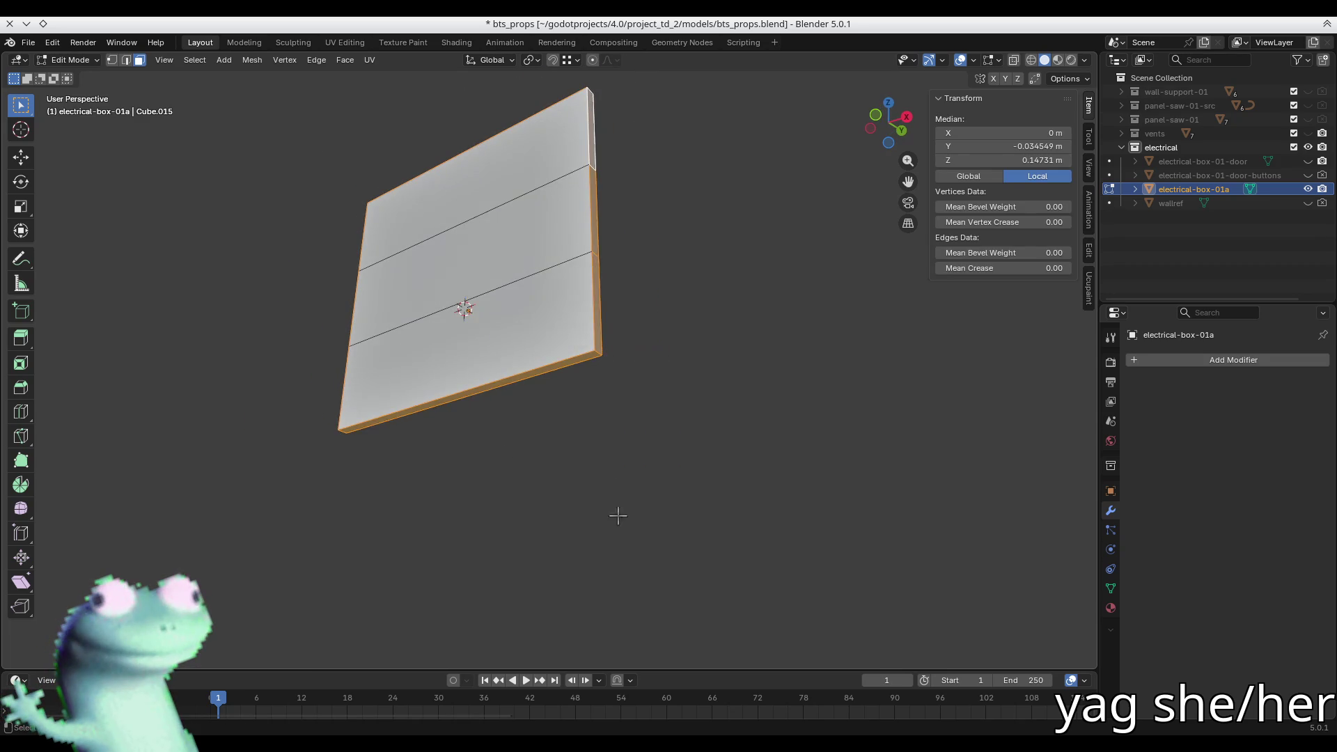
{"action": "key", "text": "alt+a"}
{"action": "middle_click_drag", "start_coordinate": [528, 382], "coordinate": [570, 397]}
{"action": "key", "text": "alt+h"}
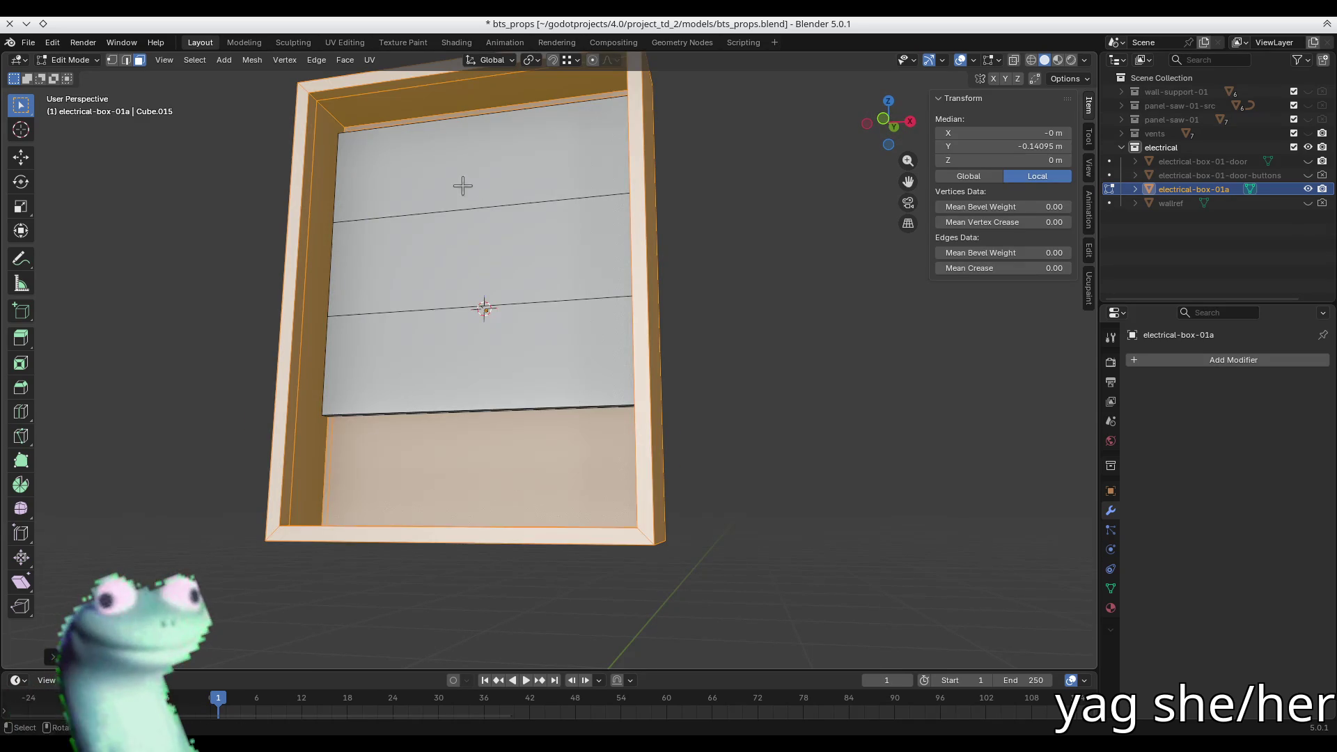
{"action": "left_click", "coordinate": [462, 185]}
{"action": "left_click", "coordinate": [455, 240], "text": "shift"}
{"action": "left_click", "coordinate": [436, 361], "text": "shift"}
{"action": "key", "text": "i"}
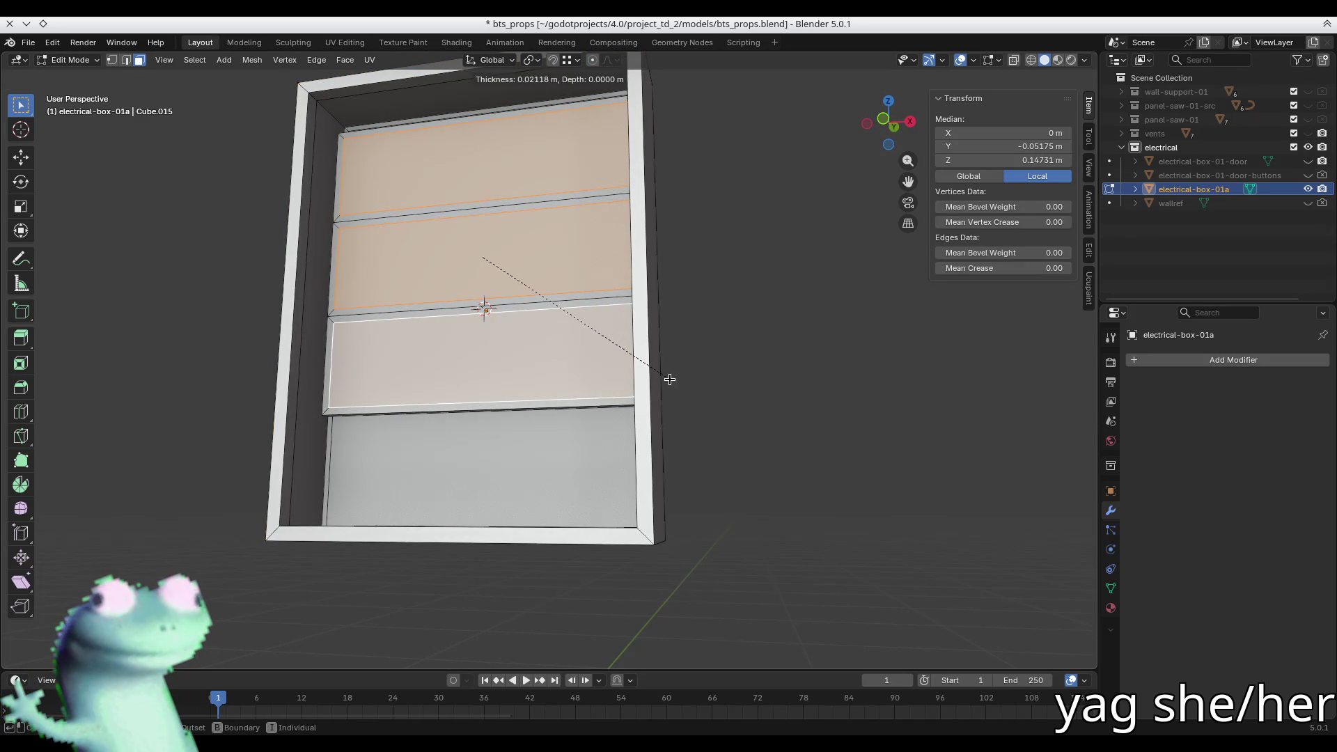
{"action": "left_click", "coordinate": [668, 378]}
{"action": "mouse_move", "coordinate": [478, 302]}
{"action": "middle_mouse_down"}
{"action": "mouse_move", "coordinate": [370, 351]}
{"action": "mouse_move", "coordinate": [406, 383]}
{"action": "middle_mouse_up"}
{"action": "scroll", "coordinate": [406, 382], "scroll_direction": "up", "scroll_amount": 3}
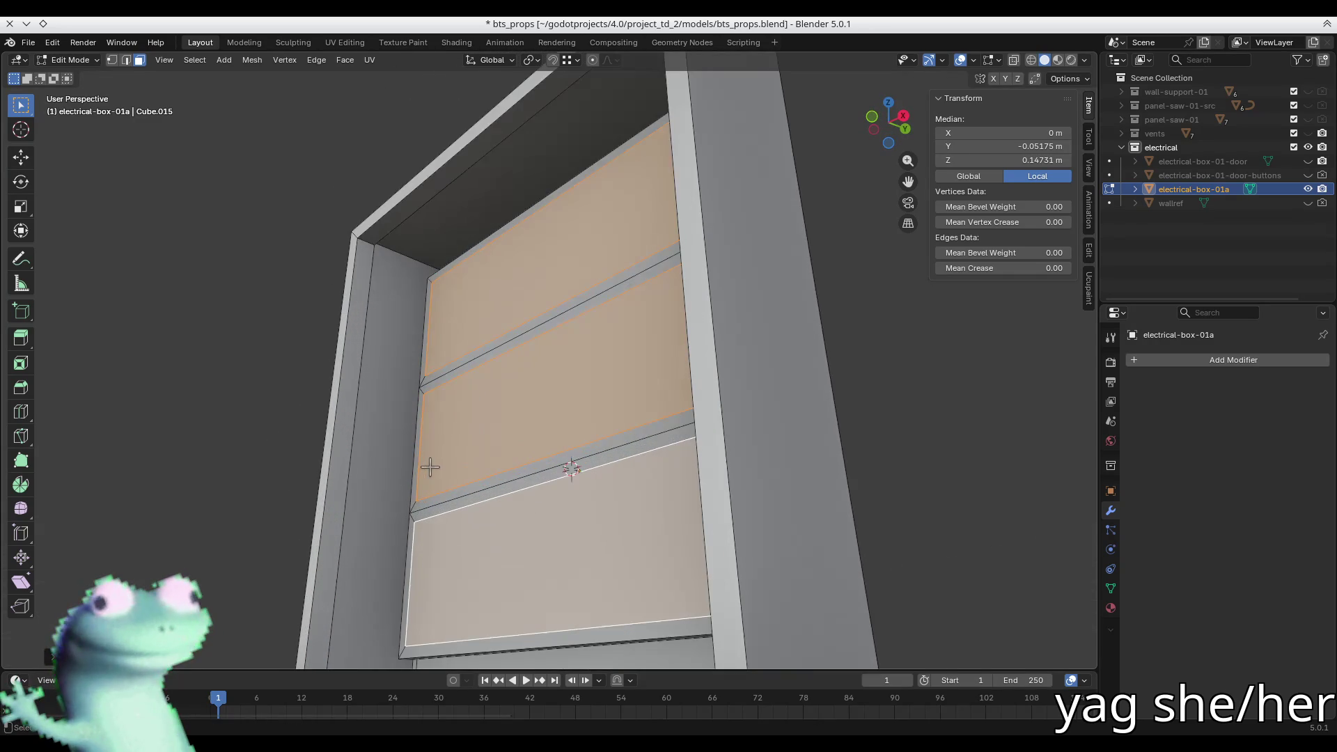
- Grow the selection to the border strips and scale them along Y around the 3D cursor
{"action": "key", "text": "ctrl+KP_Add"}
{"action": "mouse_move", "coordinate": [462, 501]}
{"action": "middle_mouse_down"}
{"action": "mouse_move", "coordinate": [439, 470]}
{"action": "mouse_move", "coordinate": [532, 483]}
{"action": "middle_mouse_up"}
{"action": "key", "text": "shift+s"}
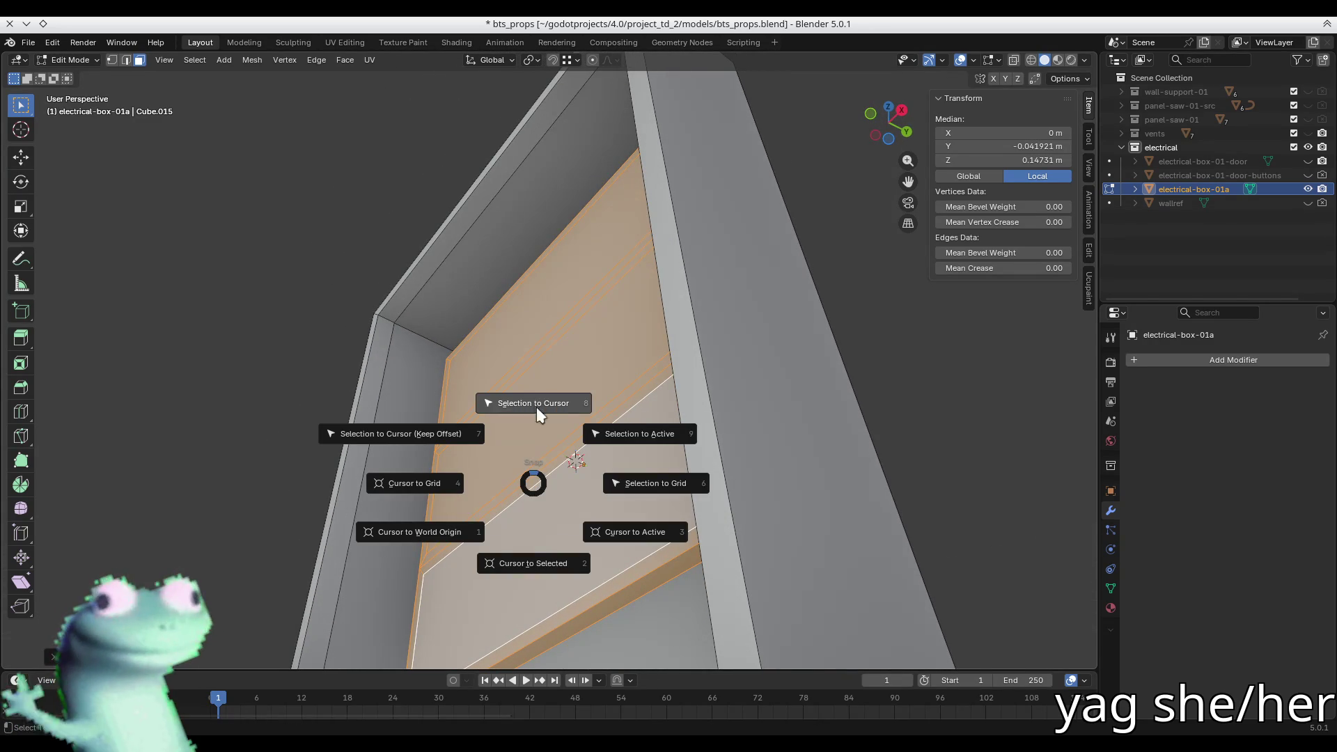
{"action": "left_click", "coordinate": [536, 483]}
{"action": "key", "text": "KP_3"}
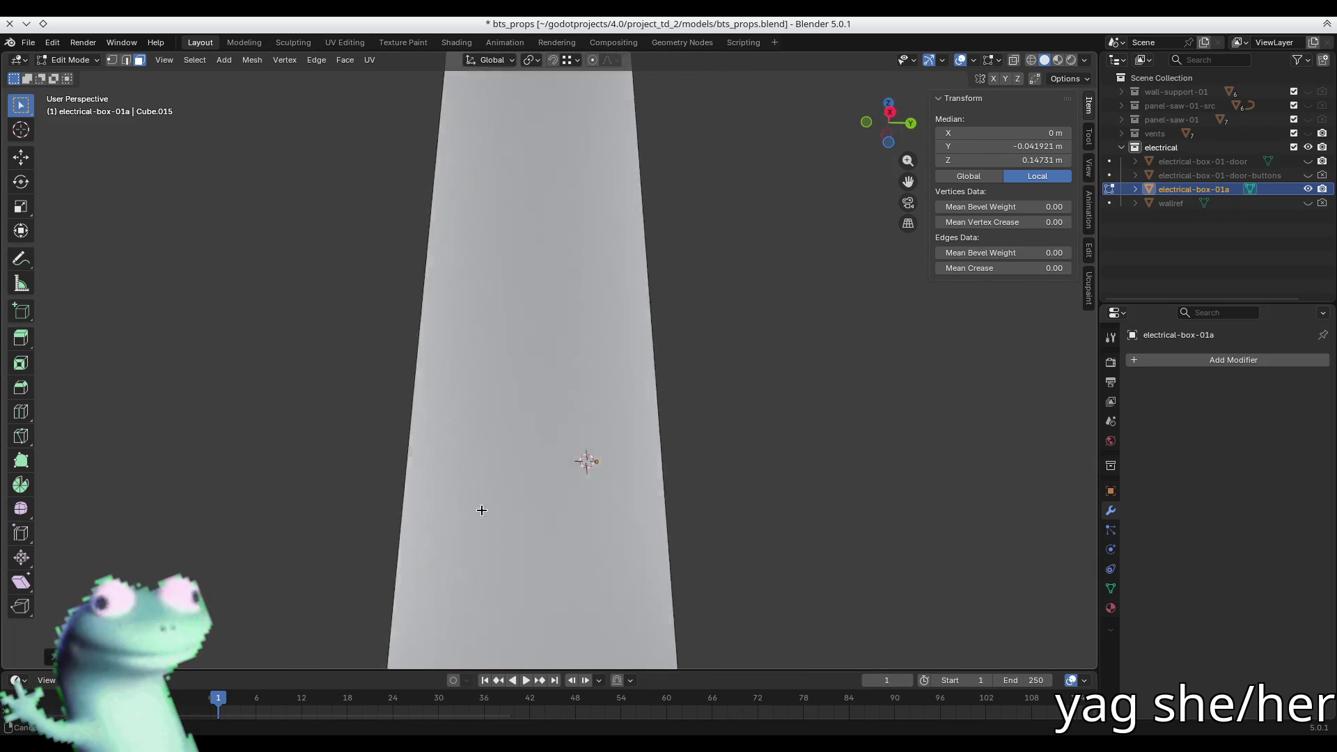
{"action": "scroll", "coordinate": [574, 504], "scroll_direction": "up", "scroll_amount": 2}
{"action": "scroll", "coordinate": [573, 504], "scroll_direction": "down", "scroll_amount": 3}
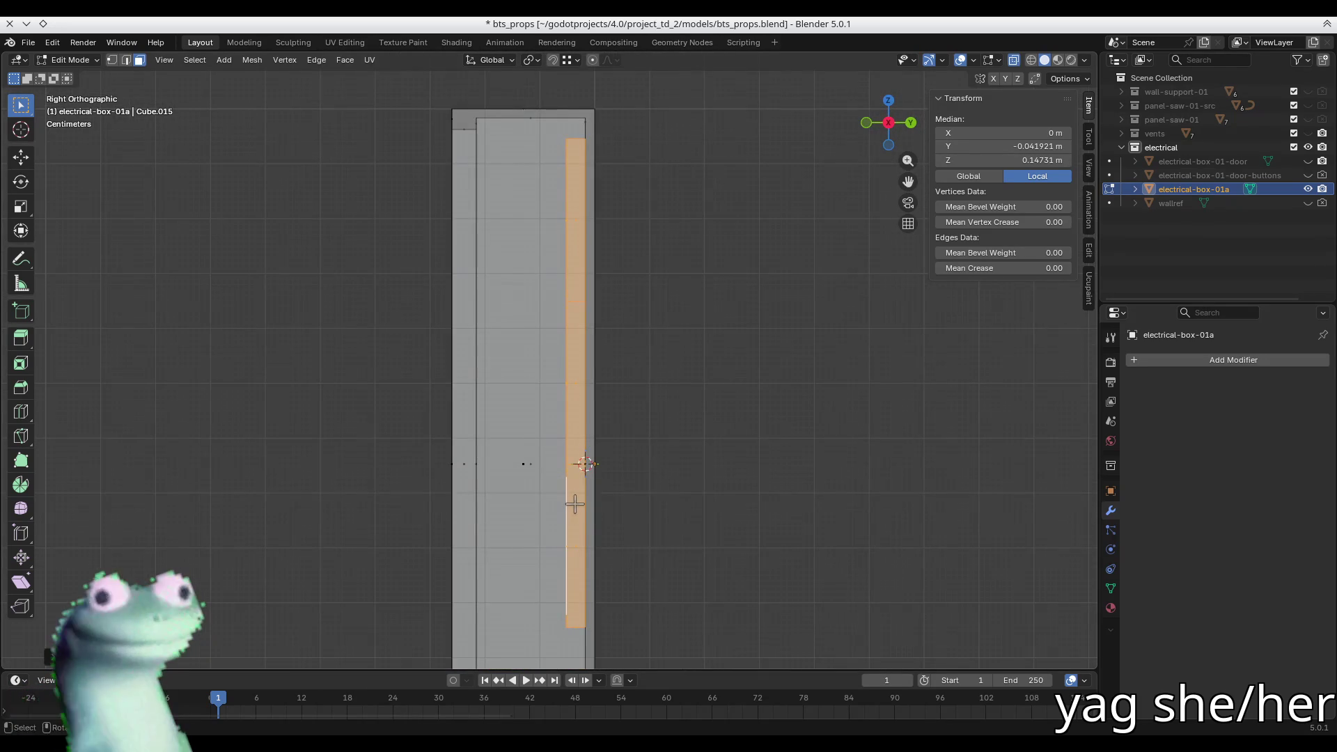
{"action": "key", "text": "period"}
{"action": "left_click", "coordinate": [574, 506]}
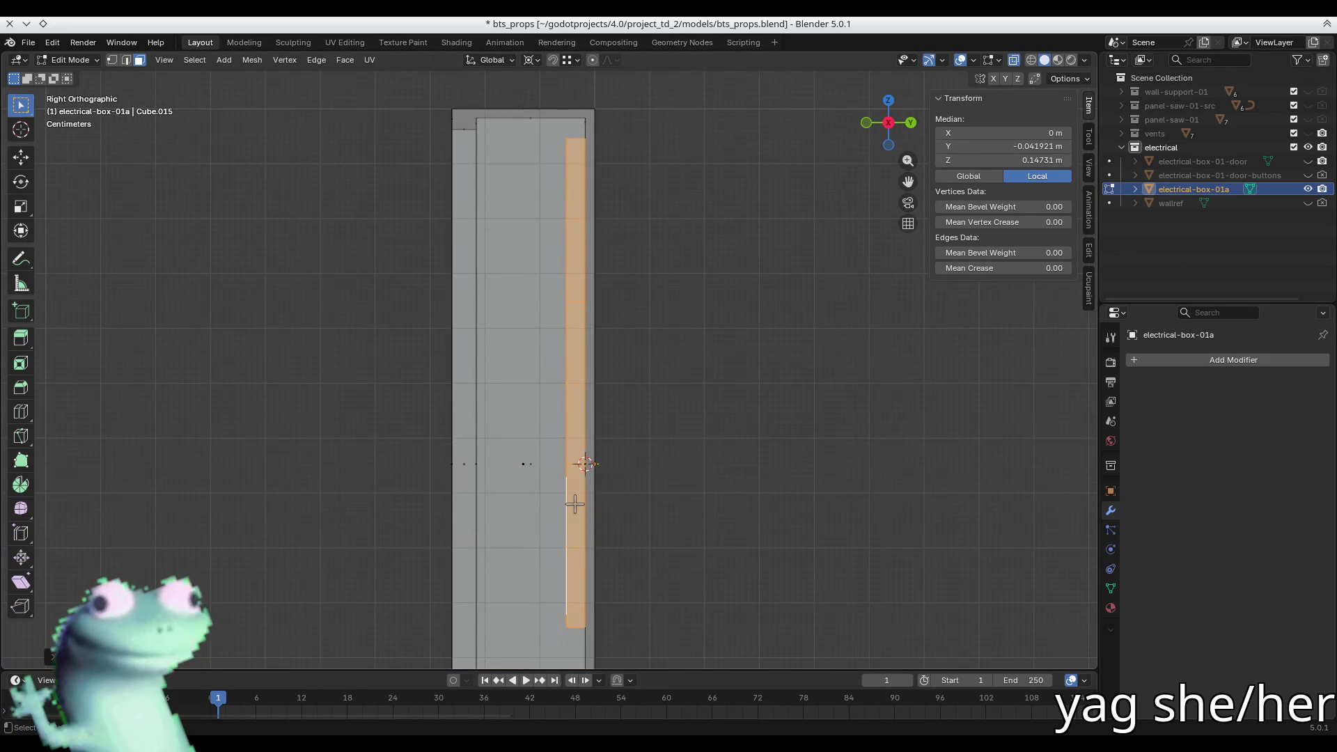
{"action": "key", "text": "s"}
{"action": "key", "text": "y"}
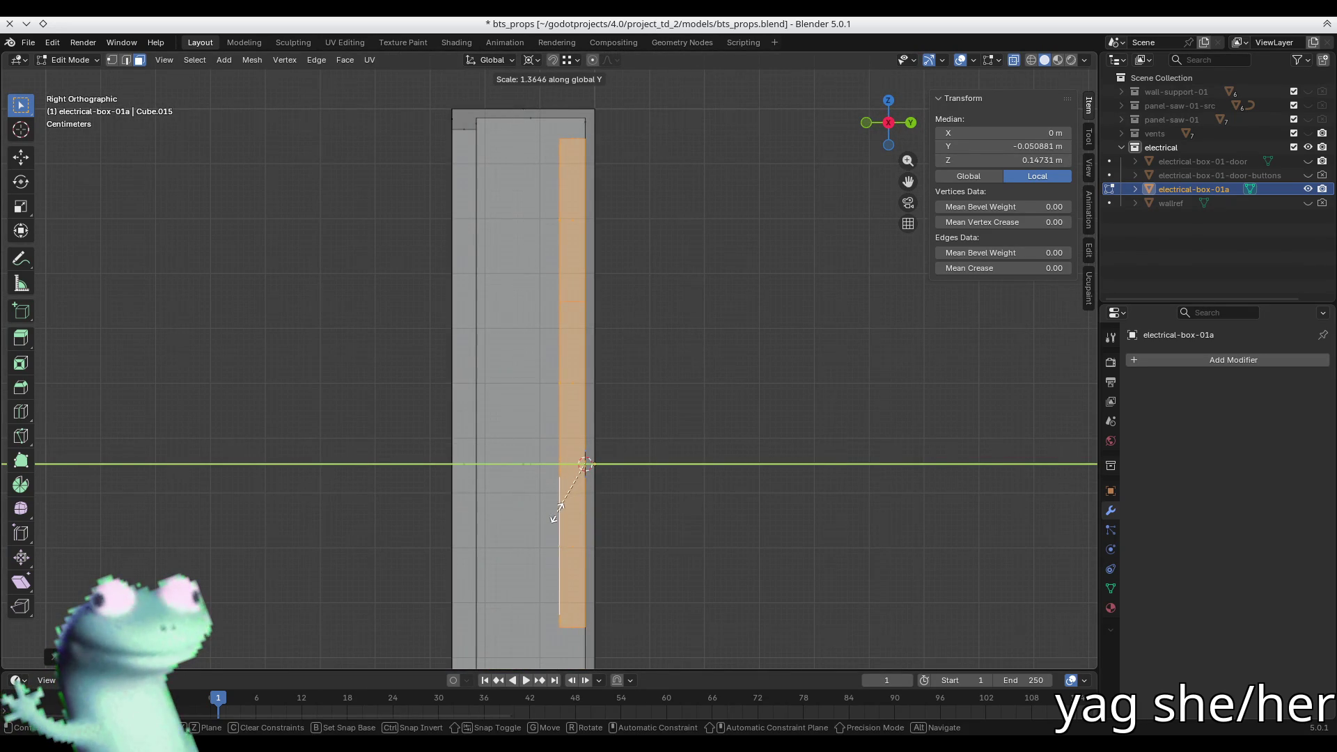
{"action": "left_click", "coordinate": [536, 516]}
- Recess the middle and bottom panel sections by 0.04391 m
{"action": "mouse_move", "coordinate": [536, 515]}
{"action": "middle_mouse_down"}
{"action": "mouse_move", "coordinate": [594, 427]}
{"action": "mouse_move", "coordinate": [495, 260]}
{"action": "middle_mouse_up"}
{"action": "left_click", "coordinate": [494, 385], "text": "shift"}
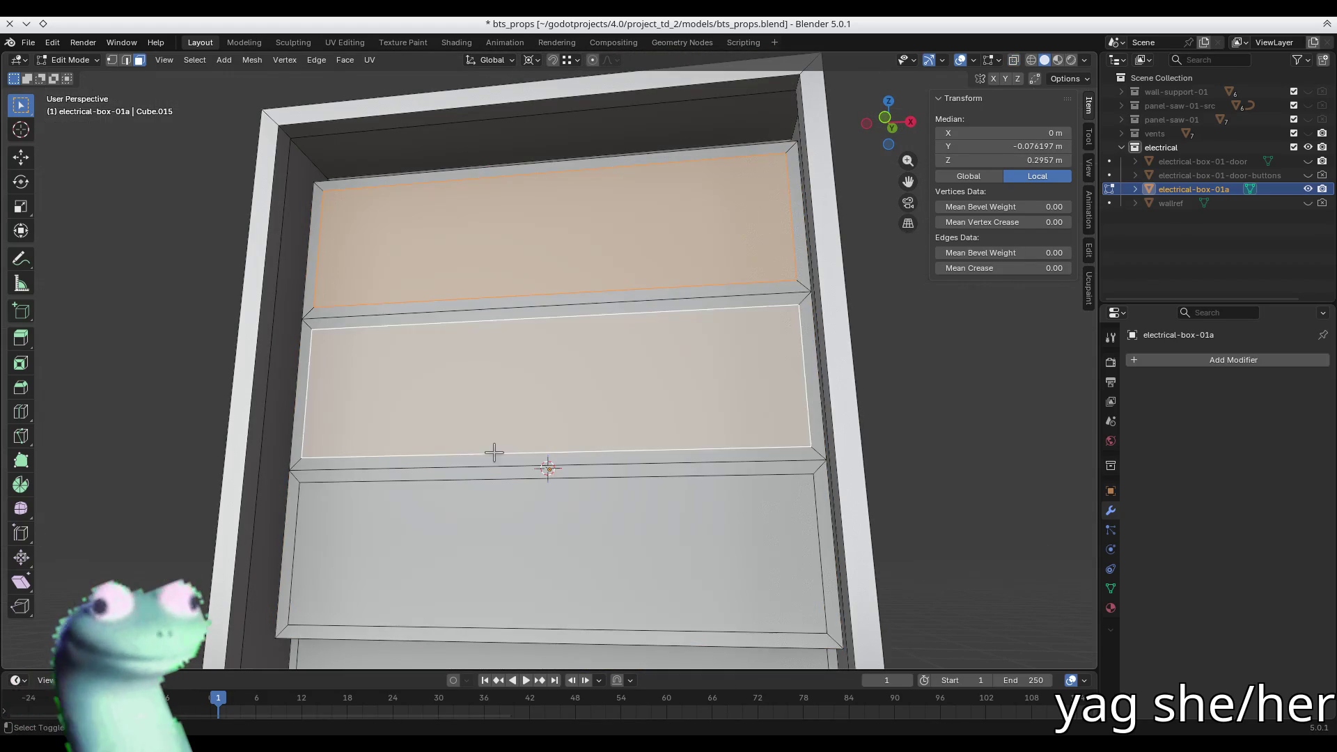
{"action": "left_click", "coordinate": [478, 541], "text": "shift"}
{"action": "key", "text": "e"}
{"action": "left_click", "coordinate": [466, 559]}
{"action": "mouse_move", "coordinate": [466, 559]}
{"action": "middle_mouse_down"}
{"action": "mouse_move", "coordinate": [487, 468]}
{"action": "mouse_move", "coordinate": [435, 486]}
{"action": "mouse_move", "coordinate": [449, 480]}
{"action": "mouse_move", "coordinate": [469, 509]}
{"action": "middle_mouse_up"}
{"action": "key", "text": "alt+a"}
- Move the column of rail vertices along Y to line up with the panel's outer face
{"action": "key", "text": "2"}
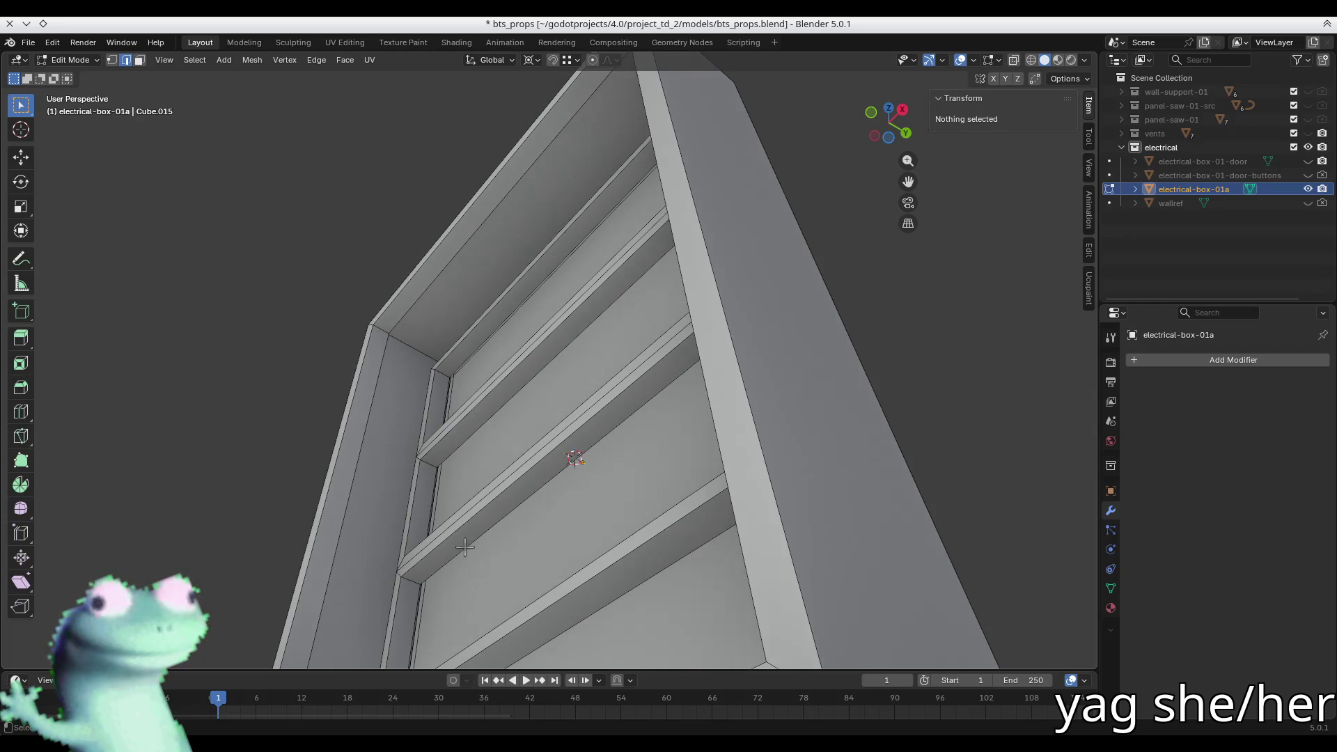
{"action": "left_click", "coordinate": [461, 549]}
{"action": "key", "text": "KP_3"}
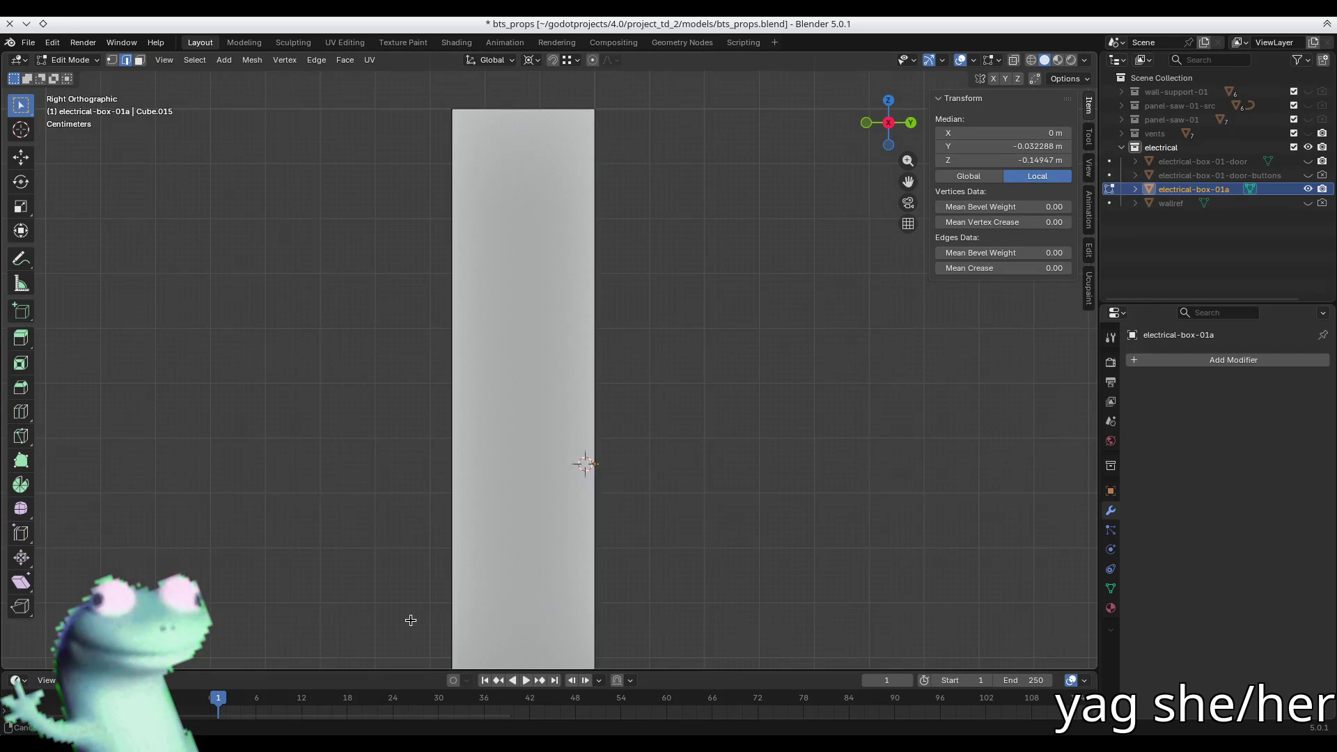
{"action": "key", "text": "alt+z"}
{"action": "key", "text": "1"}
{"action": "mouse_move", "coordinate": [579, 148]}
{"action": "left_mouse_down"}
{"action": "mouse_move", "coordinate": [566, 242]}
{"action": "mouse_move", "coordinate": [569, 613]}
{"action": "mouse_move", "coordinate": [580, 620]}
{"action": "left_mouse_up"}
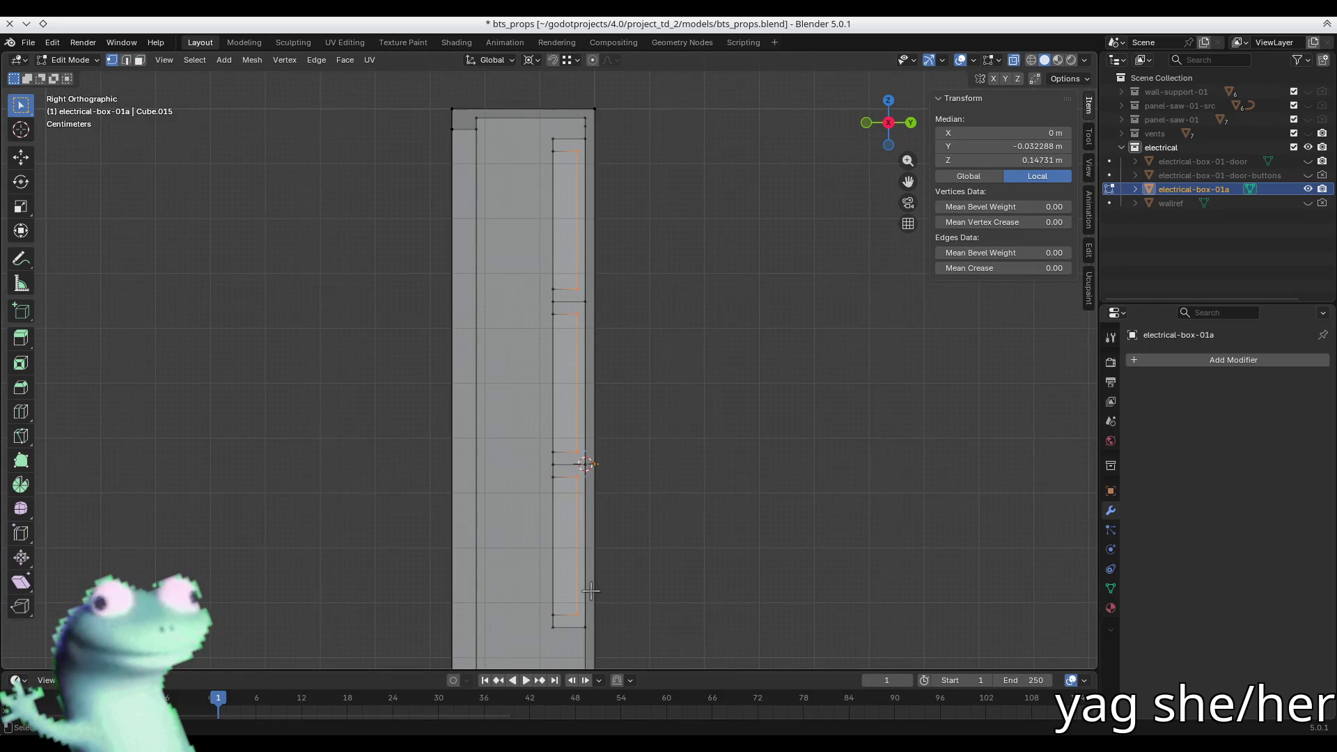
{"action": "key", "text": "g"}
{"action": "key", "text": "y"}
{"action": "left_click", "coordinate": [586, 464]}
{"action": "key", "text": "alt+z"}
{"action": "mouse_move", "coordinate": [405, 340]}
{"action": "middle_mouse_down"}
{"action": "mouse_move", "coordinate": [487, 274]}
{"action": "mouse_move", "coordinate": [448, 411]}
{"action": "mouse_move", "coordinate": [382, 373]}
{"action": "mouse_move", "coordinate": [382, 341]}
{"action": "mouse_move", "coordinate": [487, 390]}
{"action": "middle_mouse_up"}
{"action": "key", "text": "alt+a"}
- Return to Object Mode and save bts_props.blend
{"action": "key", "text": "Tab"}
{"action": "key", "text": "ctrl+s"}
{"action": "scroll", "coordinate": [622, 358], "scroll_direction": "up", "scroll_amount": 3}
{"action": "middle_click_drag", "start_coordinate": [621, 358], "coordinate": [578, 341]}
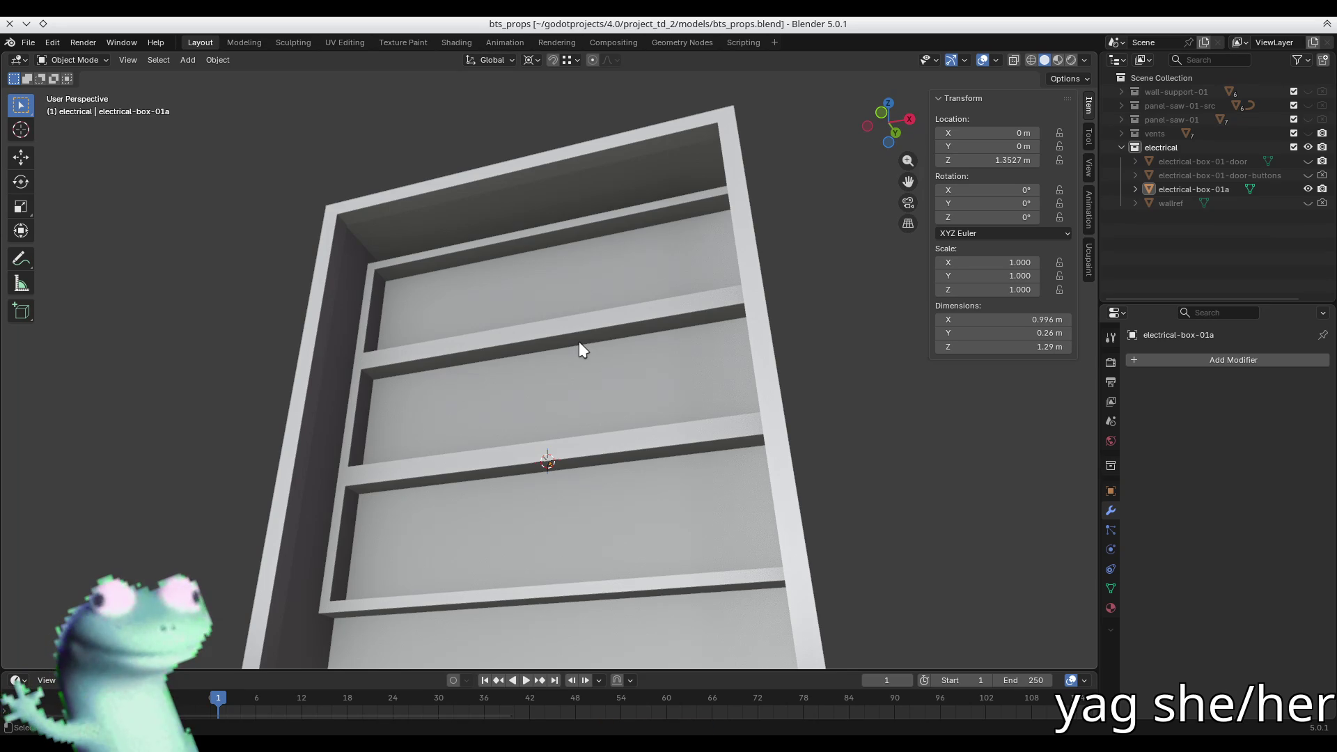
- In face select mode, select the whole connected rail frame on the back panel
{"action": "middle_click_drag", "start_coordinate": [578, 342], "coordinate": [387, 274]}
{"action": "key", "text": "Tab"}
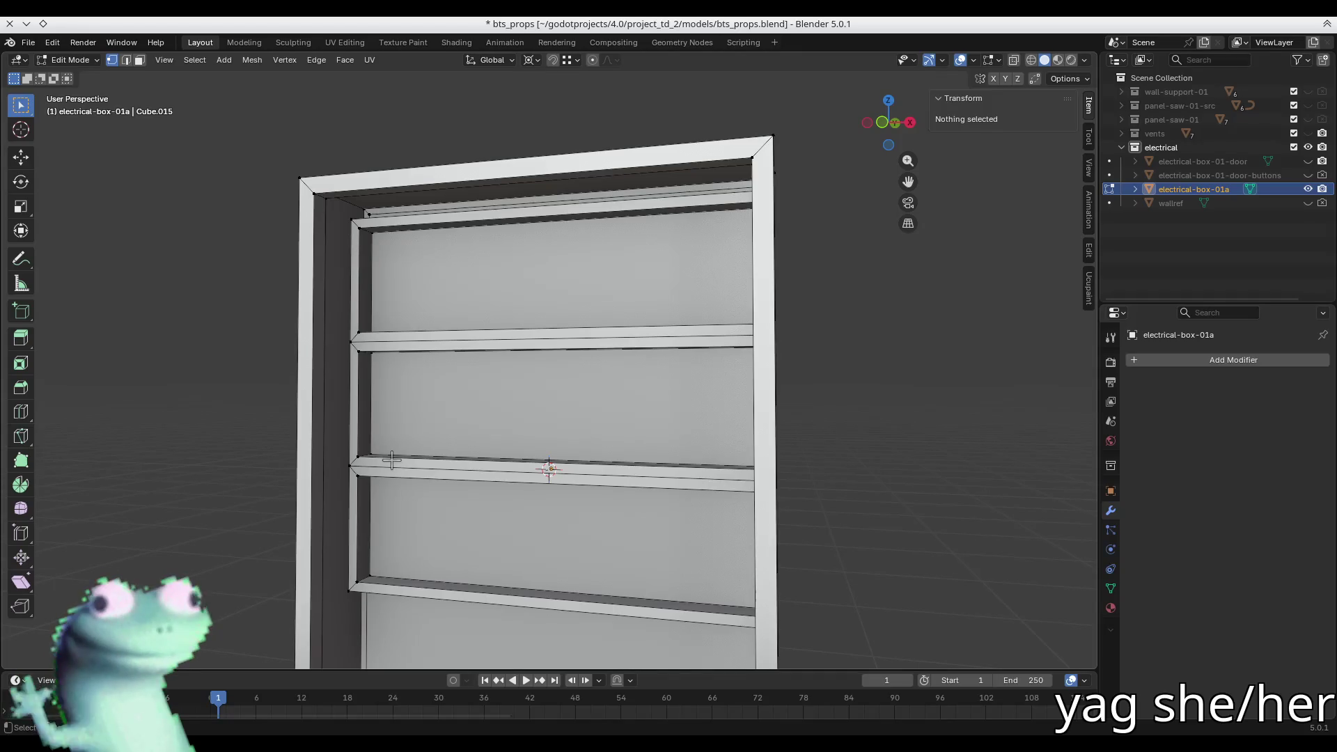
{"action": "key", "text": "KP_1"}
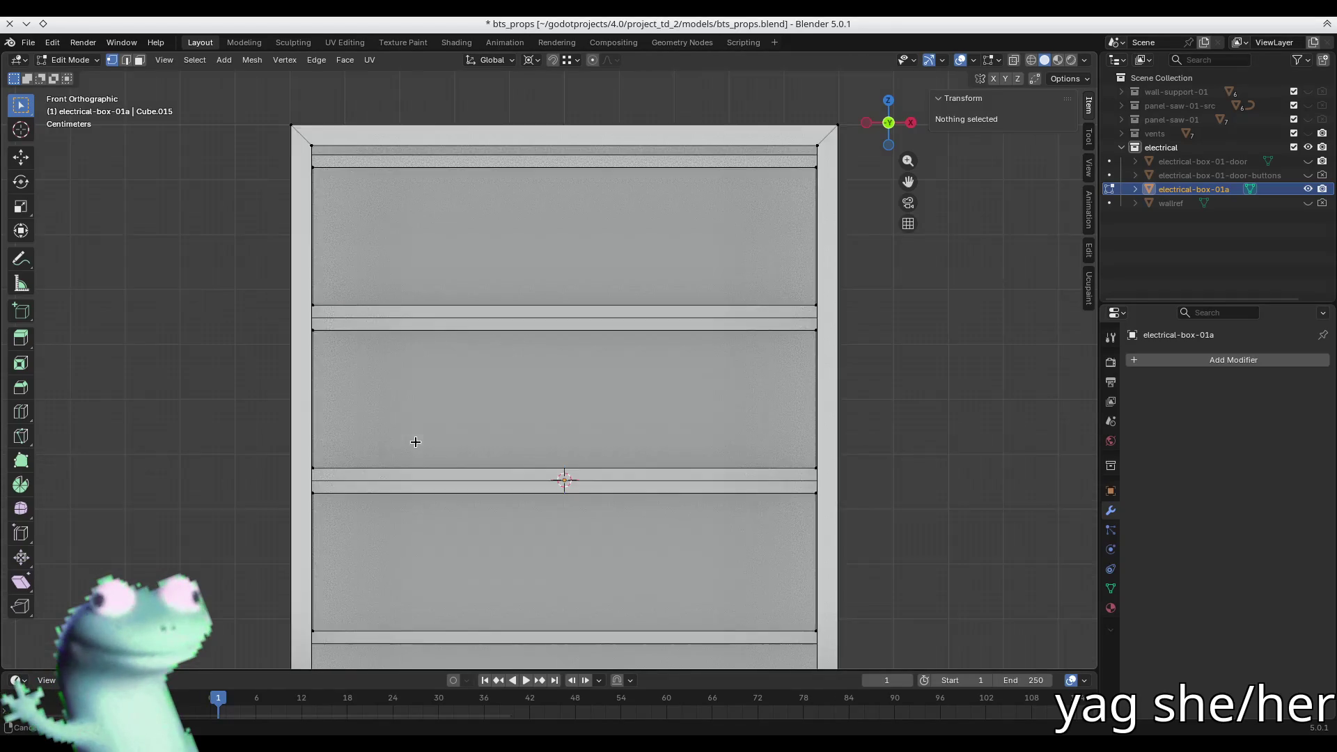
{"action": "scroll", "coordinate": [415, 438], "scroll_direction": "down", "scroll_amount": 2}
{"action": "middle_click_drag", "start_coordinate": [415, 439], "coordinate": [443, 398]}
{"action": "key", "text": "3"}
{"action": "left_click", "coordinate": [399, 252]}
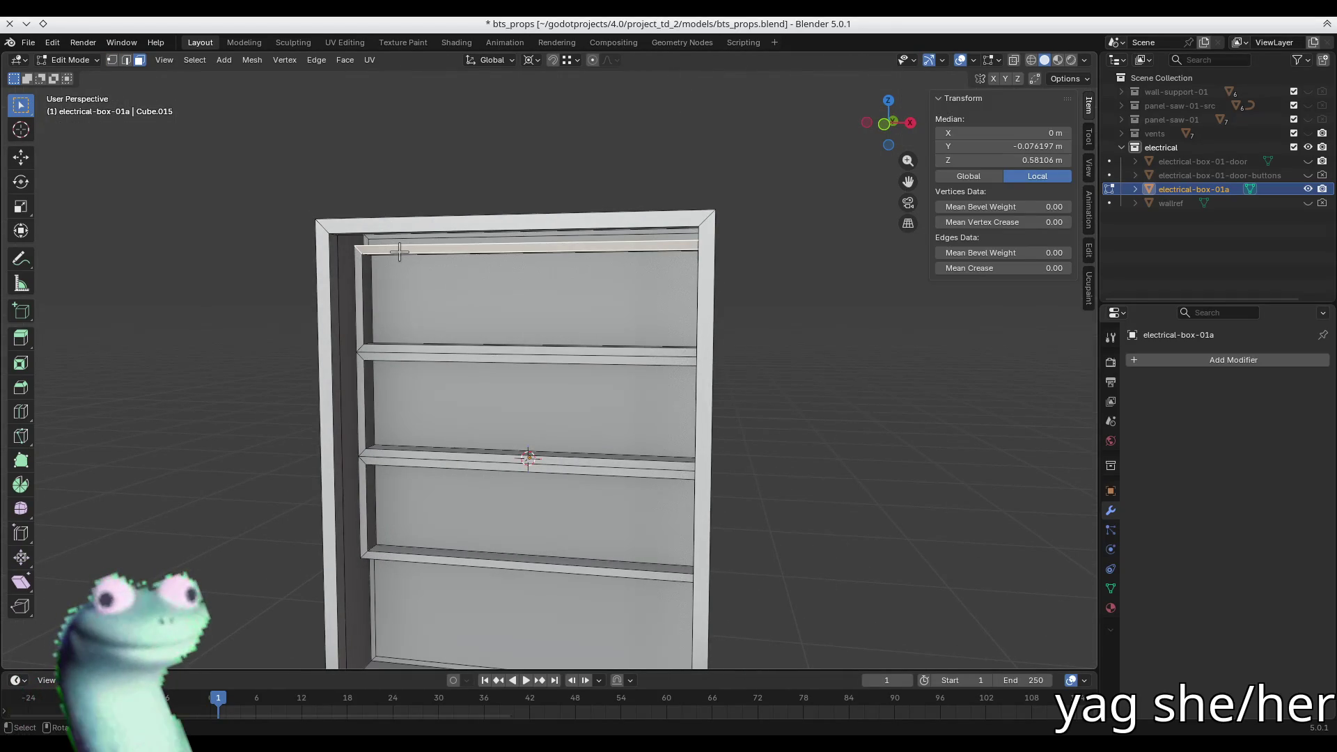
{"action": "key", "text": "l"}
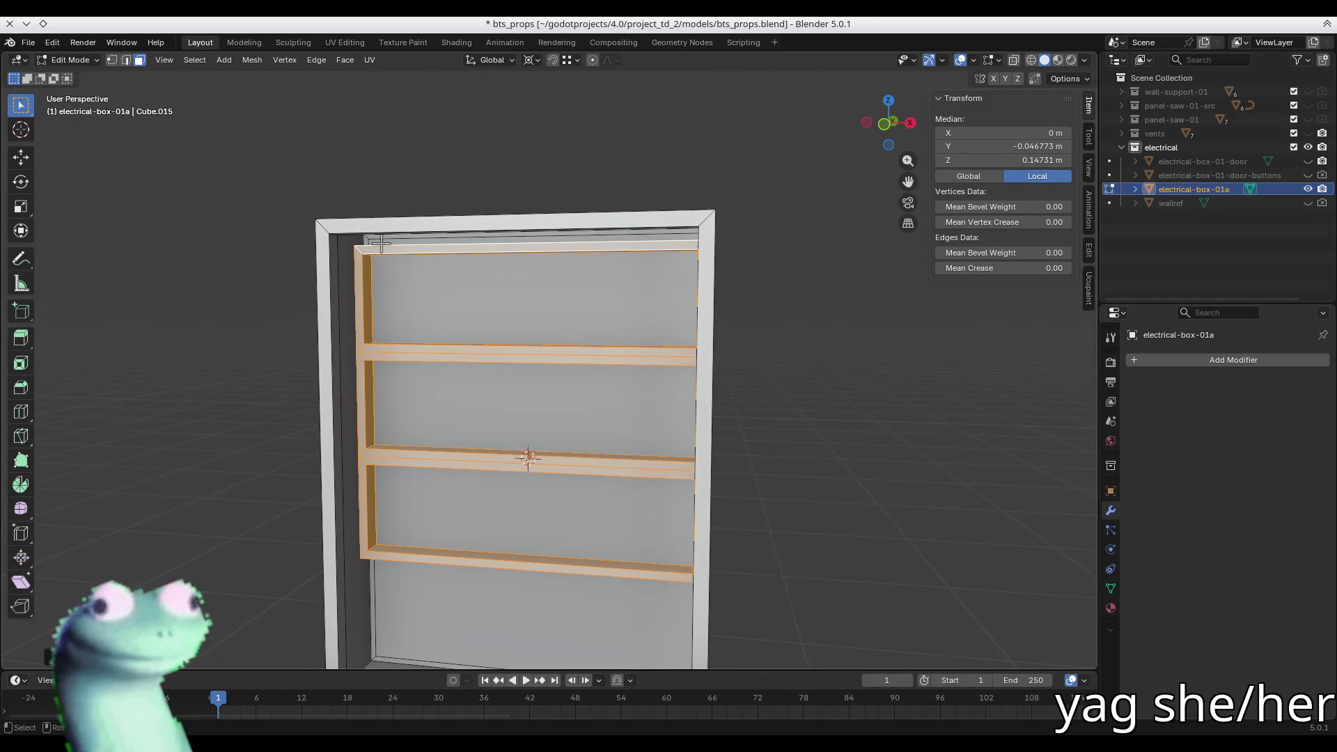
- Raise the rail frame 0.038 m along Z and check it from the front
{"action": "scroll", "coordinate": [366, 242], "scroll_direction": "up", "scroll_amount": 8}
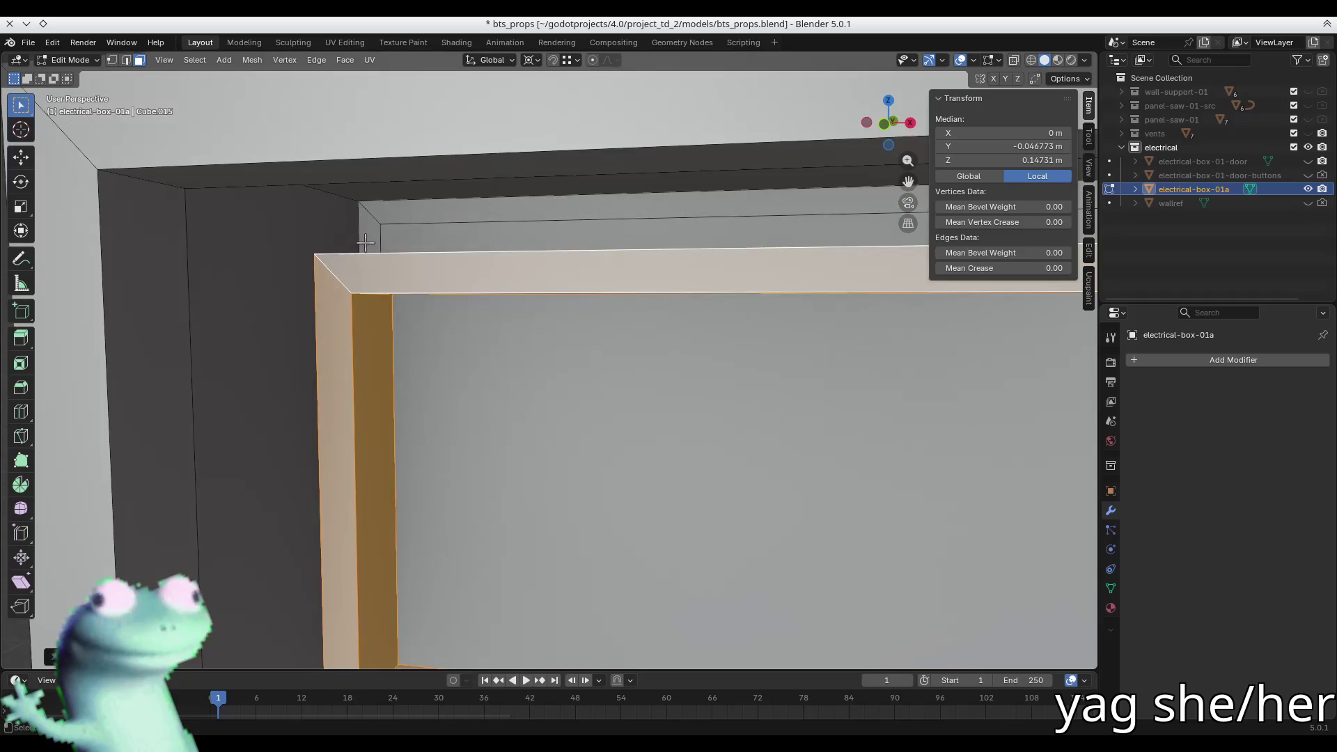
{"action": "key", "text": "g"}
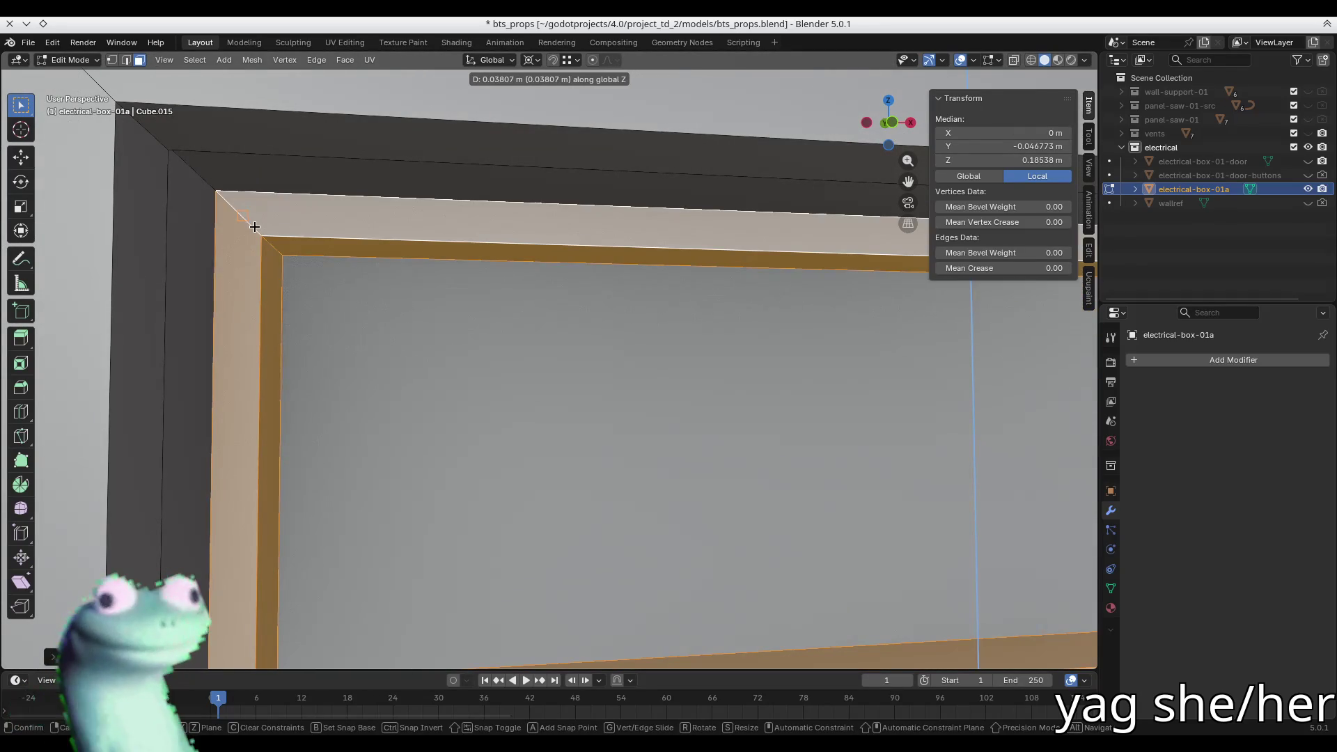
{"action": "key", "text": "z"}
{"action": "left_click", "coordinate": [444, 343]}
{"action": "scroll", "coordinate": [443, 343], "scroll_direction": "down", "scroll_amount": 8}
{"action": "mouse_move", "coordinate": [443, 344]}
{"action": "middle_mouse_down"}
{"action": "mouse_move", "coordinate": [545, 429]}
{"action": "mouse_move", "coordinate": [259, 331]}
{"action": "mouse_move", "coordinate": [441, 347]}
{"action": "mouse_move", "coordinate": [441, 362]}
{"action": "mouse_move", "coordinate": [588, 403]}
{"action": "mouse_move", "coordinate": [720, 364]}
{"action": "mouse_move", "coordinate": [698, 352]}
{"action": "mouse_move", "coordinate": [650, 362]}
{"action": "mouse_move", "coordinate": [451, 421]}
{"action": "mouse_move", "coordinate": [430, 482]}
{"action": "middle_mouse_up"}
{"action": "scroll", "coordinate": [278, 254], "scroll_direction": "up", "scroll_amount": 6}
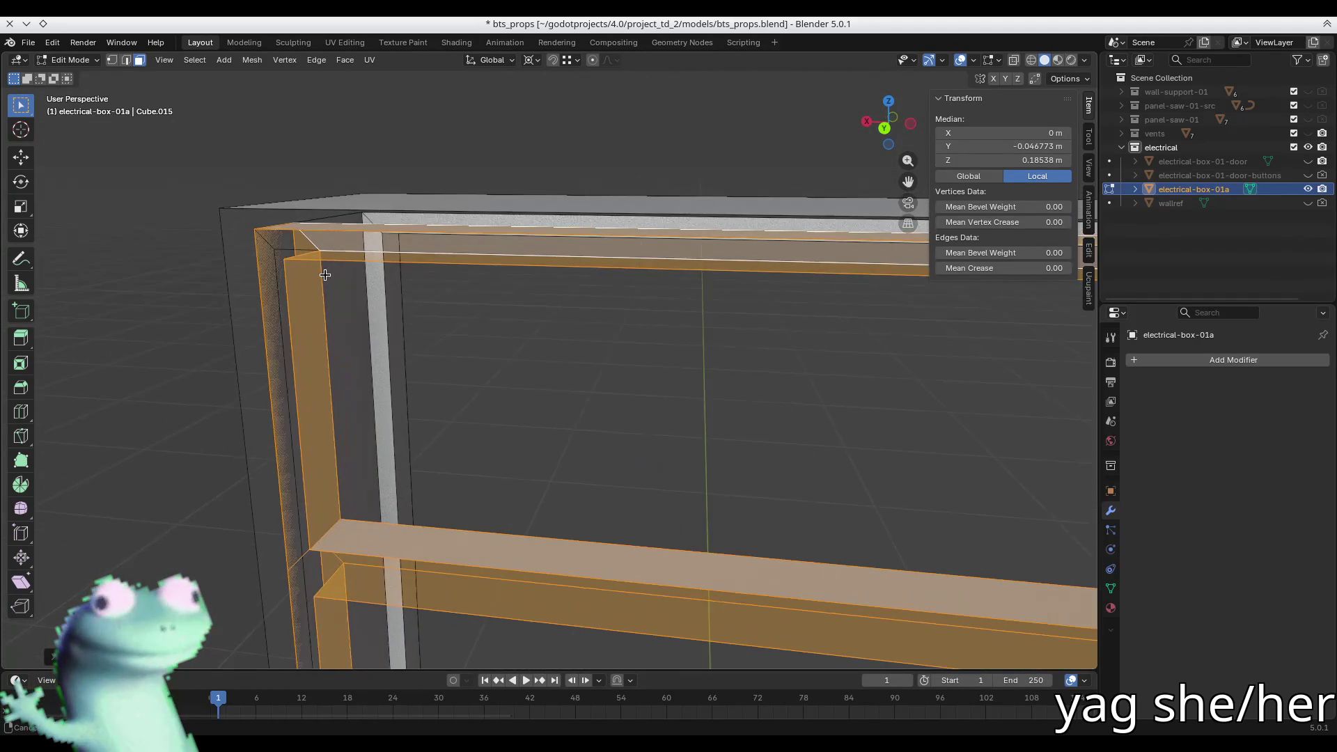
{"action": "mouse_move", "coordinate": [309, 285]}
{"action": "middle_mouse_down"}
{"action": "mouse_move", "coordinate": [406, 268]}
{"action": "mouse_move", "coordinate": [426, 174]}
{"action": "mouse_move", "coordinate": [557, 182]}
{"action": "mouse_move", "coordinate": [481, 218]}
{"action": "mouse_move", "coordinate": [314, 158]}
{"action": "mouse_move", "coordinate": [791, 457]}
{"action": "mouse_move", "coordinate": [561, 328]}
{"action": "mouse_move", "coordinate": [598, 350]}
{"action": "middle_mouse_up"}
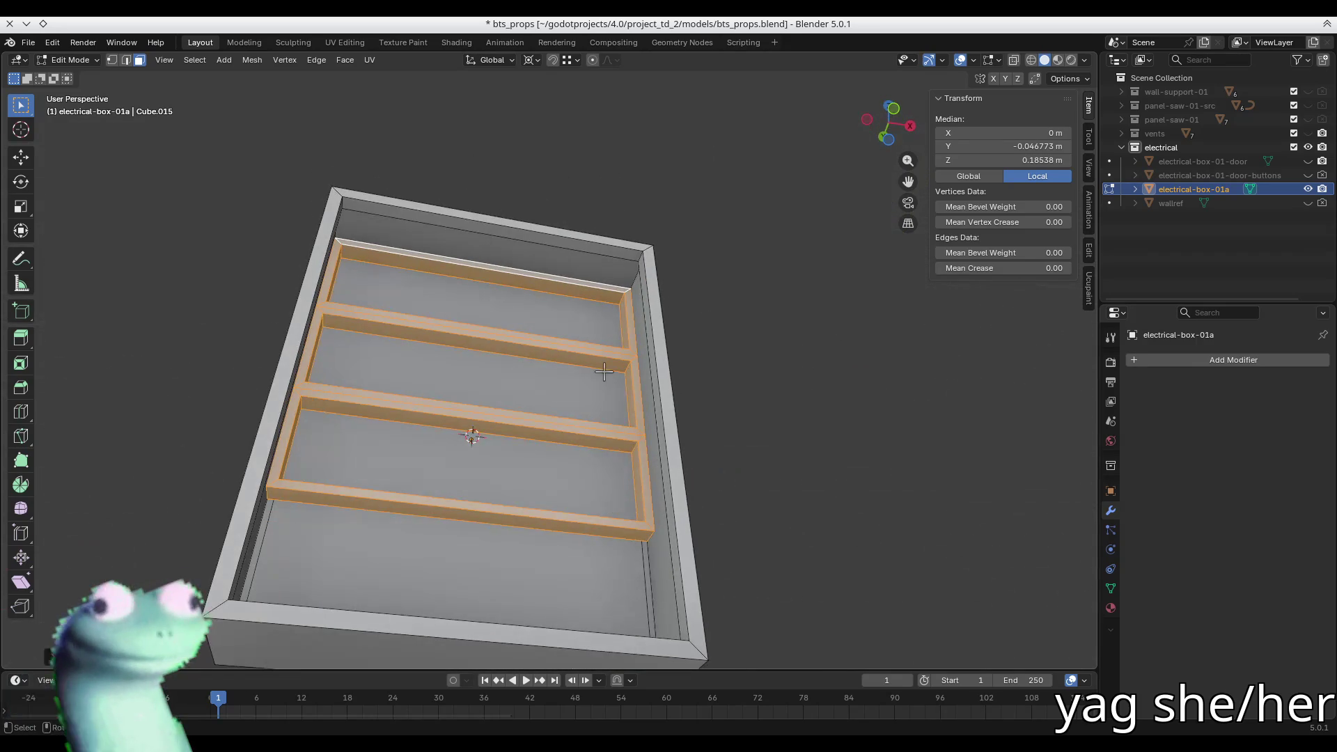
- Deselect the rail frame and check the box from front and left angles
{"action": "left_click", "coordinate": [764, 322]}
{"action": "mouse_move", "coordinate": [607, 522]}
{"action": "middle_mouse_down"}
{"action": "mouse_move", "coordinate": [572, 516]}
{"action": "mouse_move", "coordinate": [526, 577]}
{"action": "mouse_move", "coordinate": [567, 472]}
{"action": "mouse_move", "coordinate": [528, 427]}
{"action": "middle_mouse_up"}
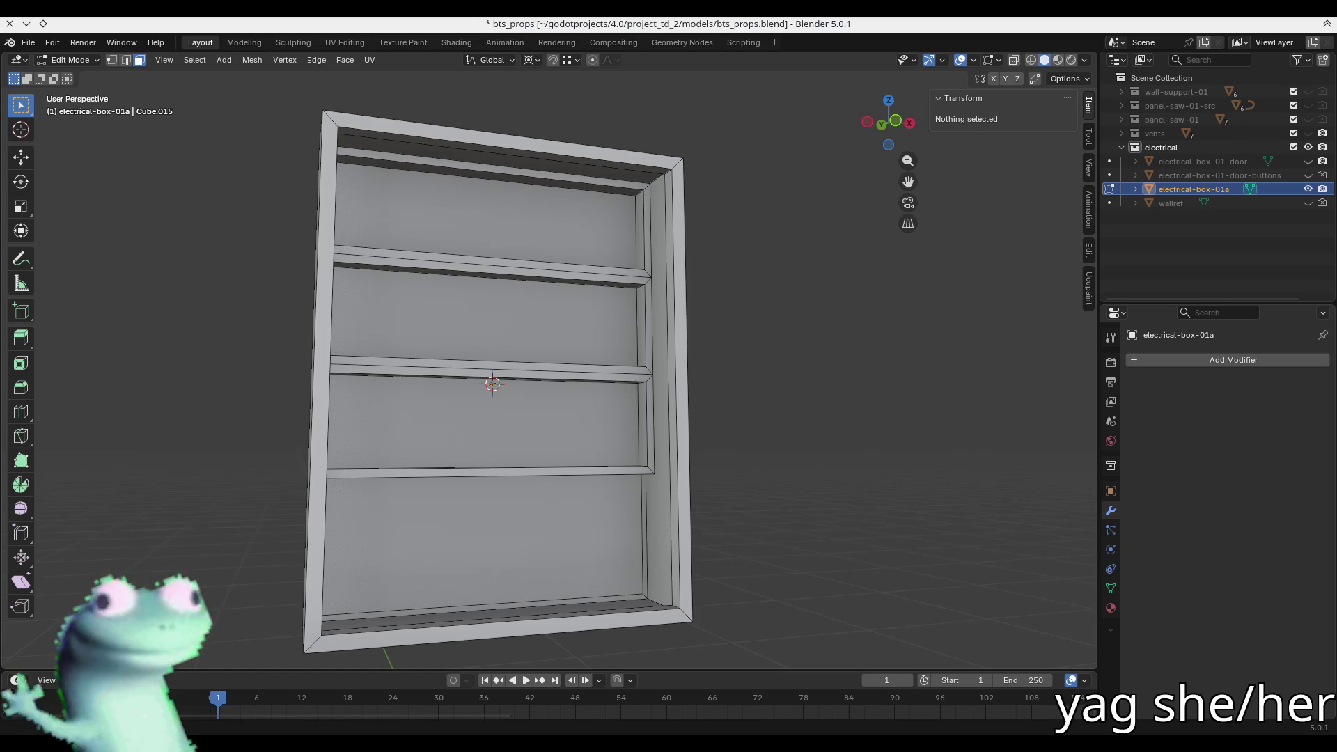
{"action": "middle_click_drag", "start_coordinate": [349, 256], "coordinate": [425, 274]}
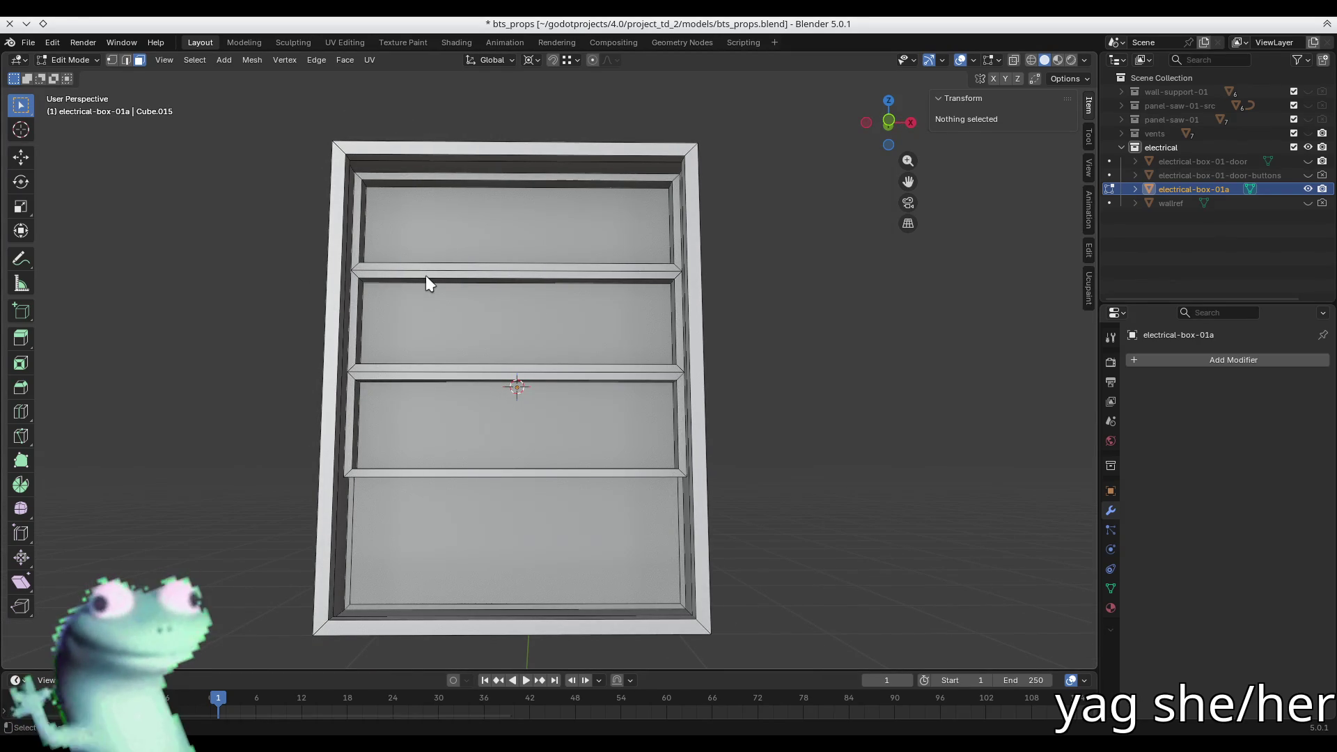
{"action": "middle_click_drag", "start_coordinate": [431, 275], "coordinate": [493, 384]}
- Save the bts_props .blend file and move the reference photo over the model
{"action": "key", "text": "ctrl+s"}
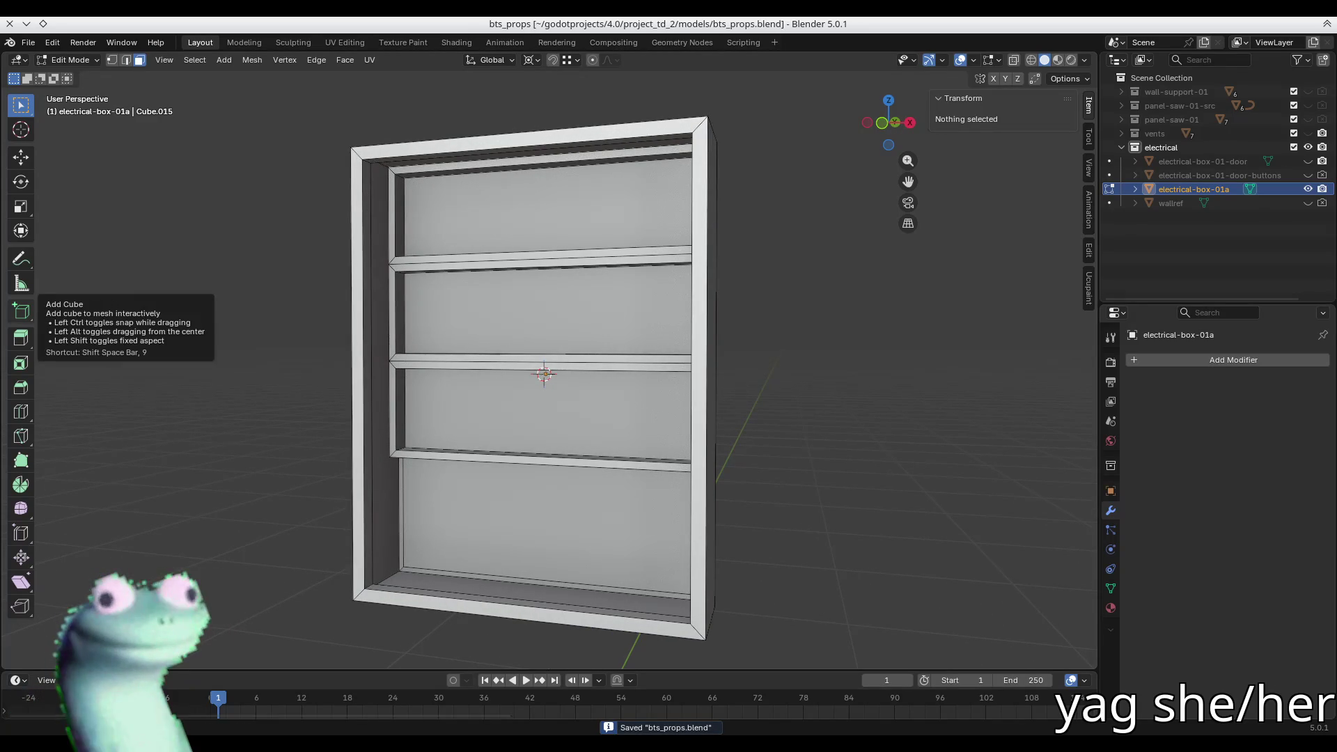
{"action": "middle_click_drag", "start_coordinate": [621, 423], "coordinate": [586, 417]}
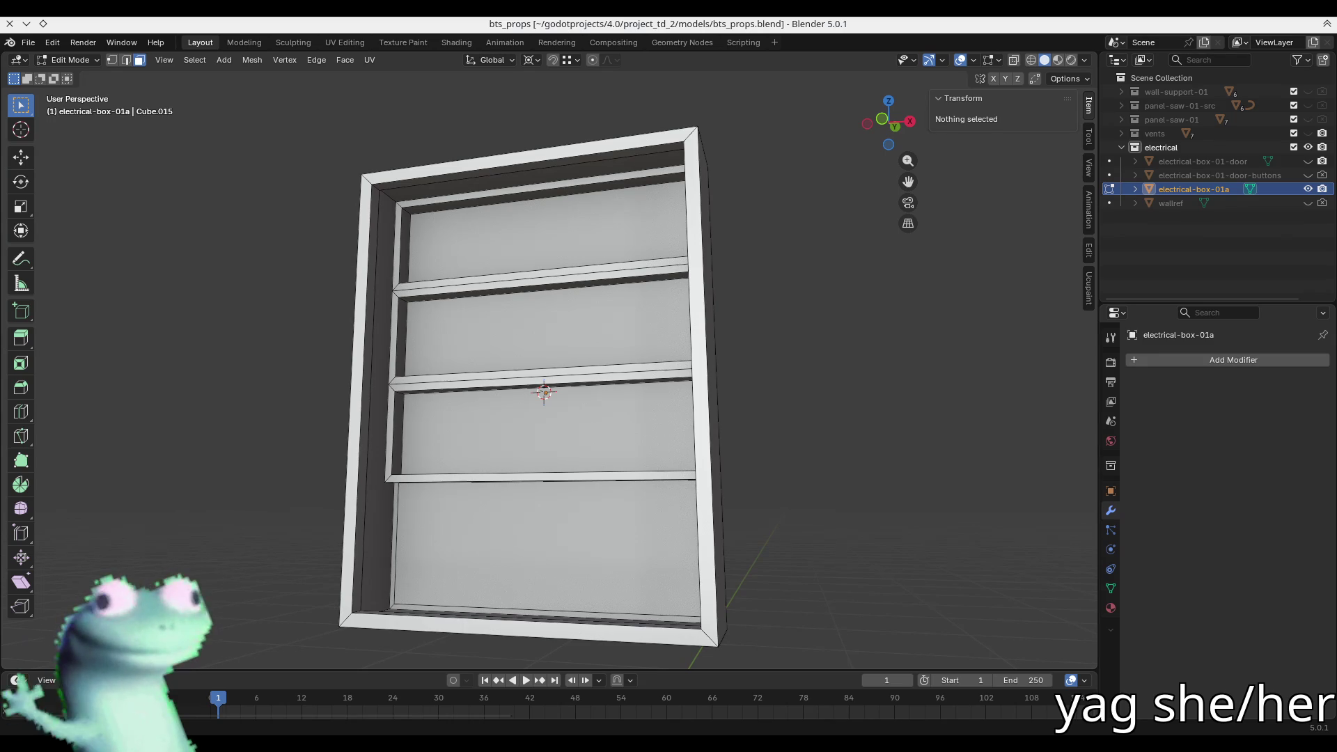
{"action": "mouse_move", "coordinate": [0, 227]}
{"action": "left_mouse_down"}
{"action": "mouse_move", "coordinate": [219, 227]}
{"action": "mouse_move", "coordinate": [716, 155]}
{"action": "left_mouse_up"}
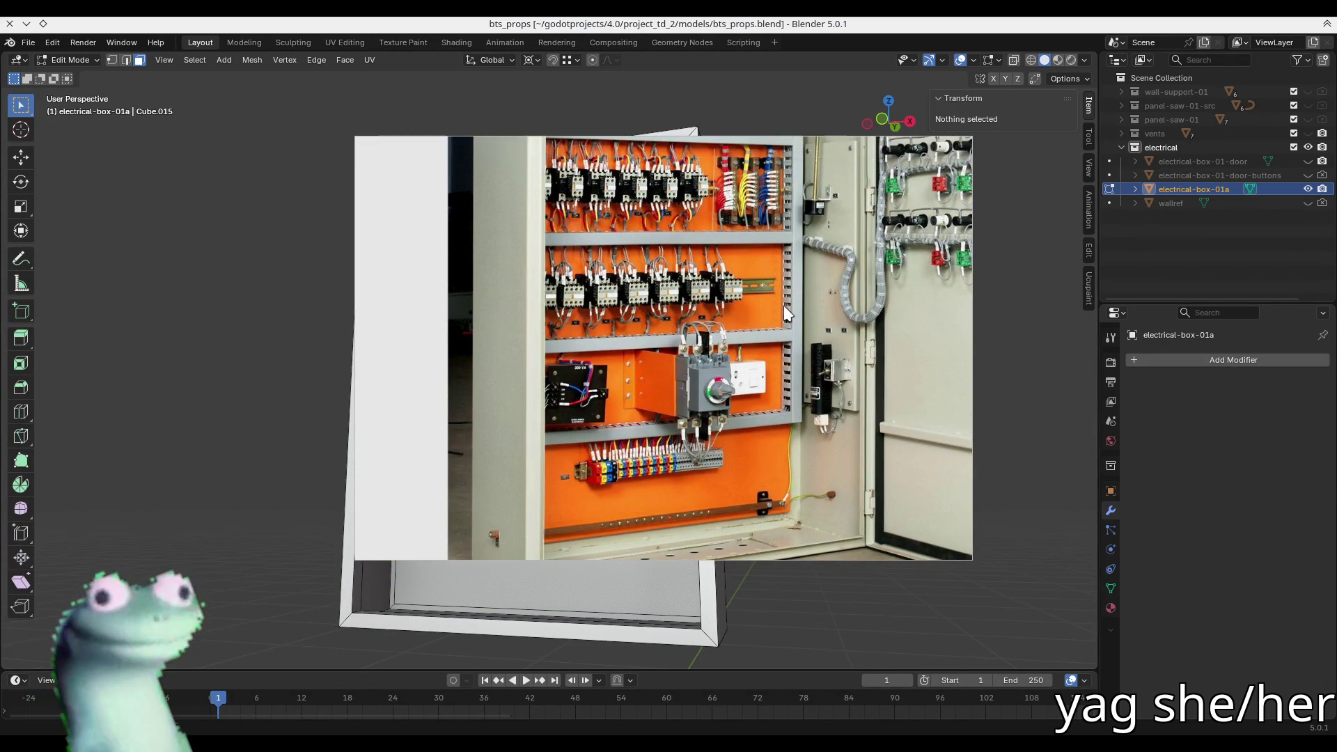
{"action": "left_click_drag", "start_coordinate": [785, 313], "coordinate": [728, 465]}
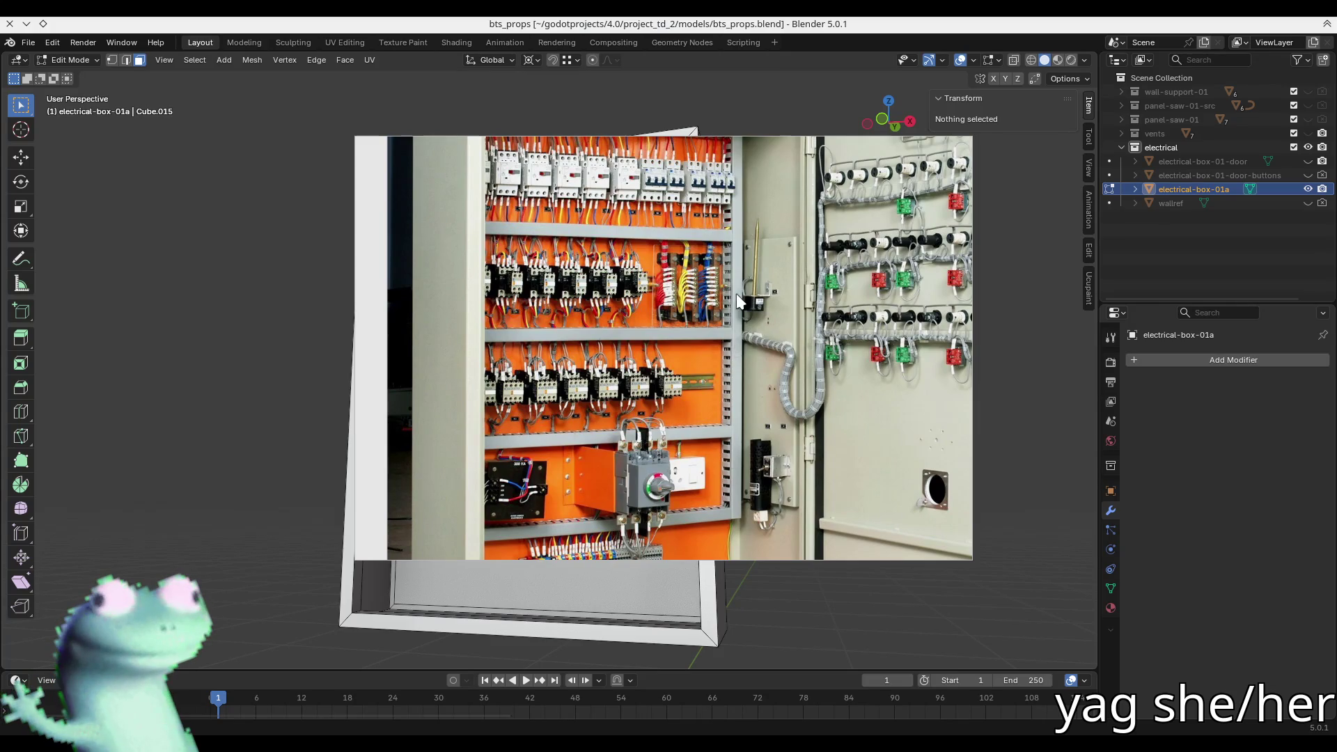
{"action": "scroll", "coordinate": [730, 299], "scroll_direction": "up", "scroll_amount": 3}
{"action": "scroll", "coordinate": [708, 327], "scroll_direction": "down", "scroll_amount": 5}
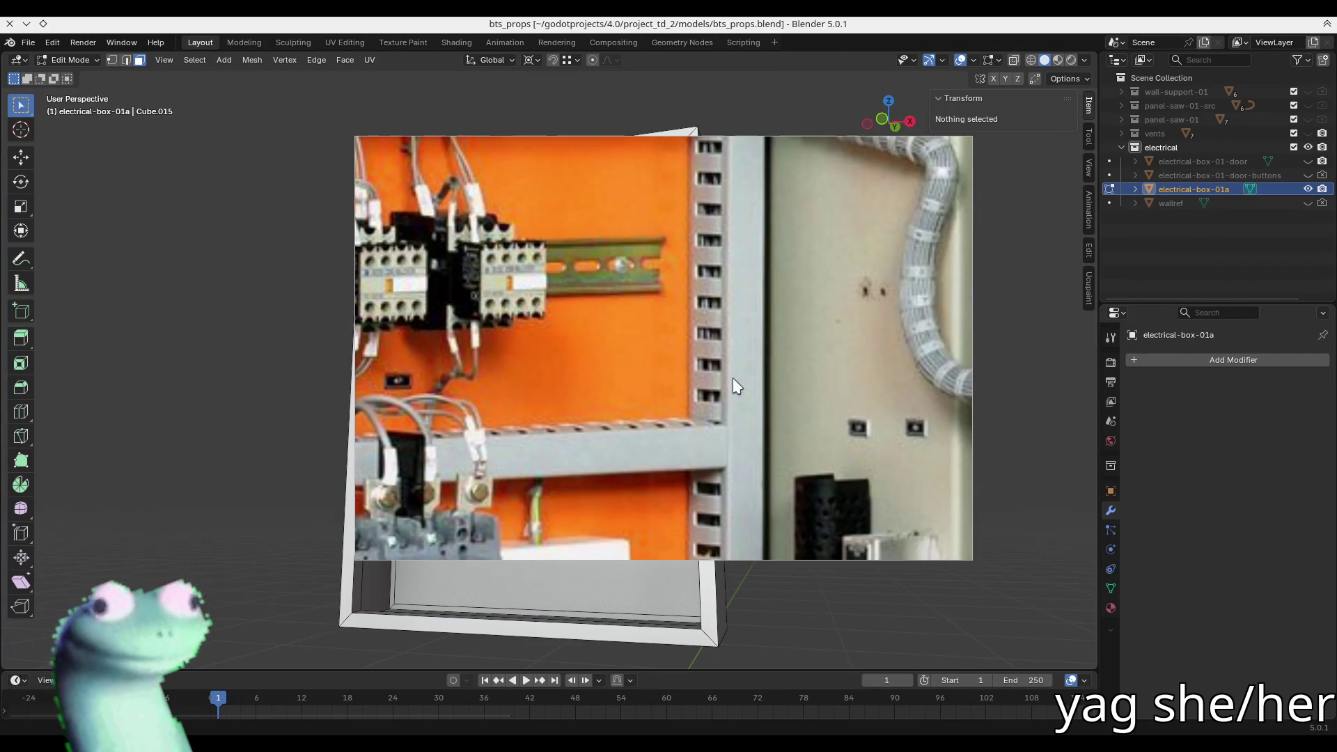
{"action": "scroll", "coordinate": [734, 378], "scroll_direction": "down", "scroll_amount": 5}
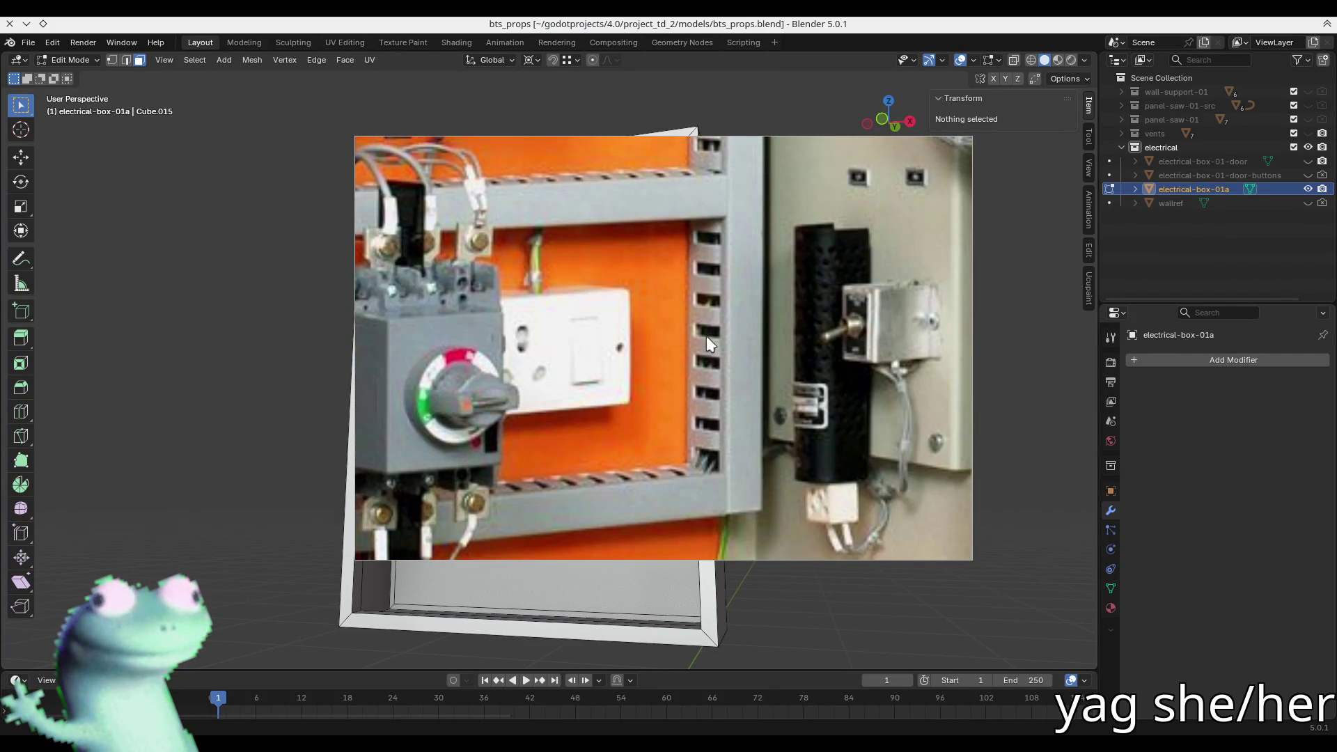
{"action": "scroll", "coordinate": [656, 230], "scroll_direction": "up", "scroll_amount": 2}
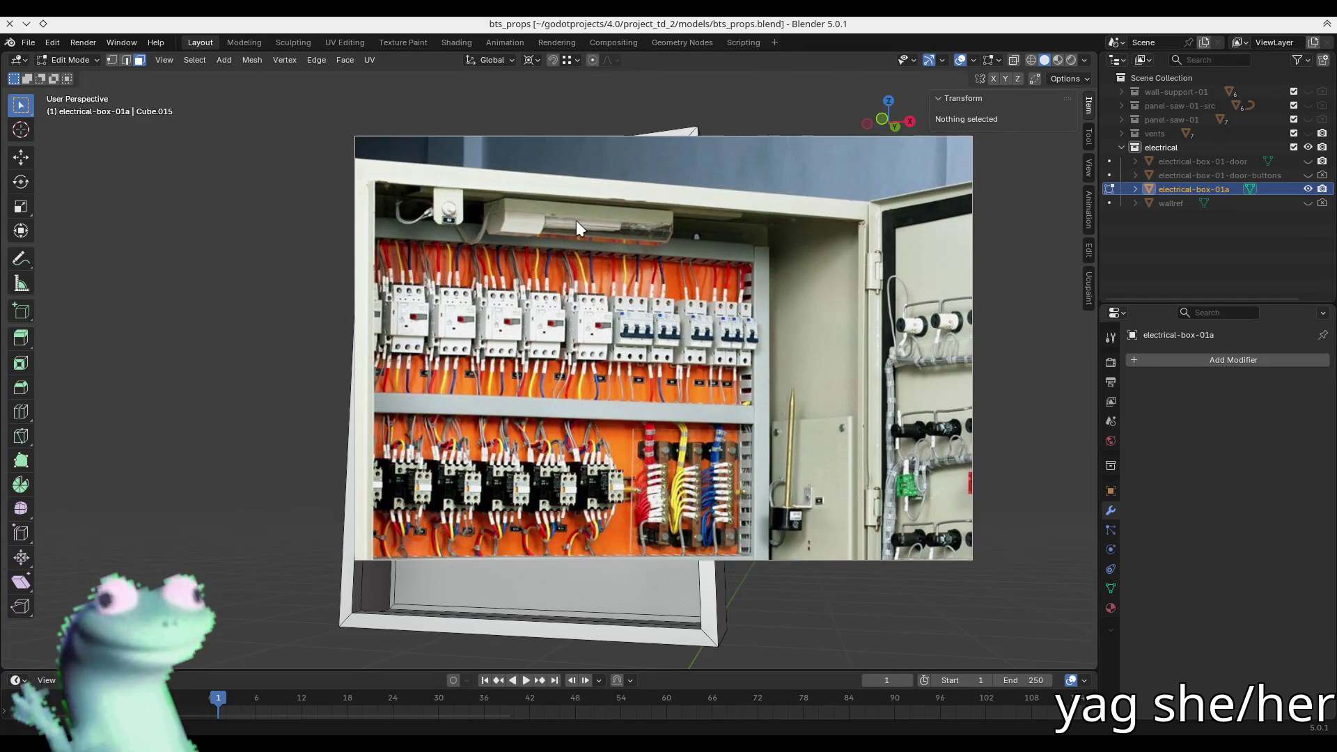
{"action": "left_click_drag", "start_coordinate": [575, 220], "coordinate": [566, 218]}
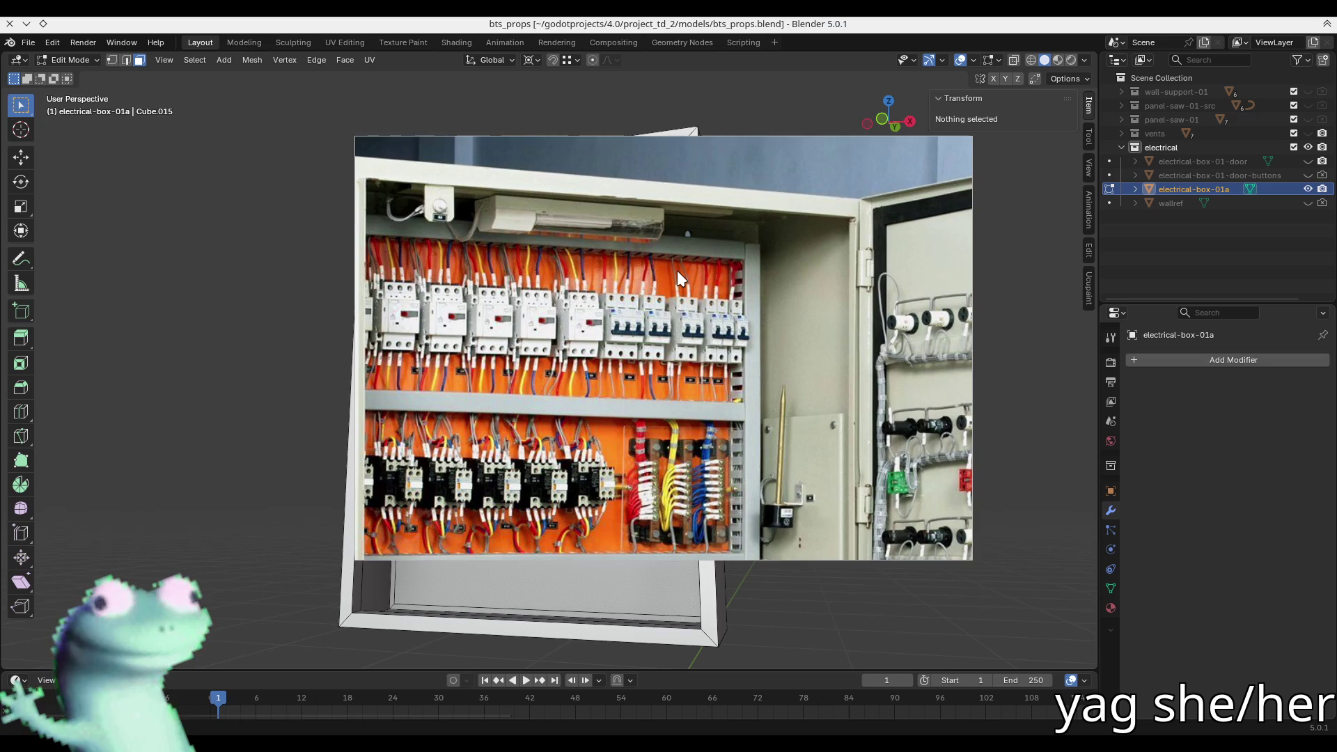
{"action": "mouse_move", "coordinate": [657, 242]}
{"action": "left_mouse_down"}
{"action": "mouse_move", "coordinate": [633, 228]}
{"action": "mouse_move", "coordinate": [607, 272]}
{"action": "mouse_move", "coordinate": [639, 311]}
{"action": "left_mouse_up"}
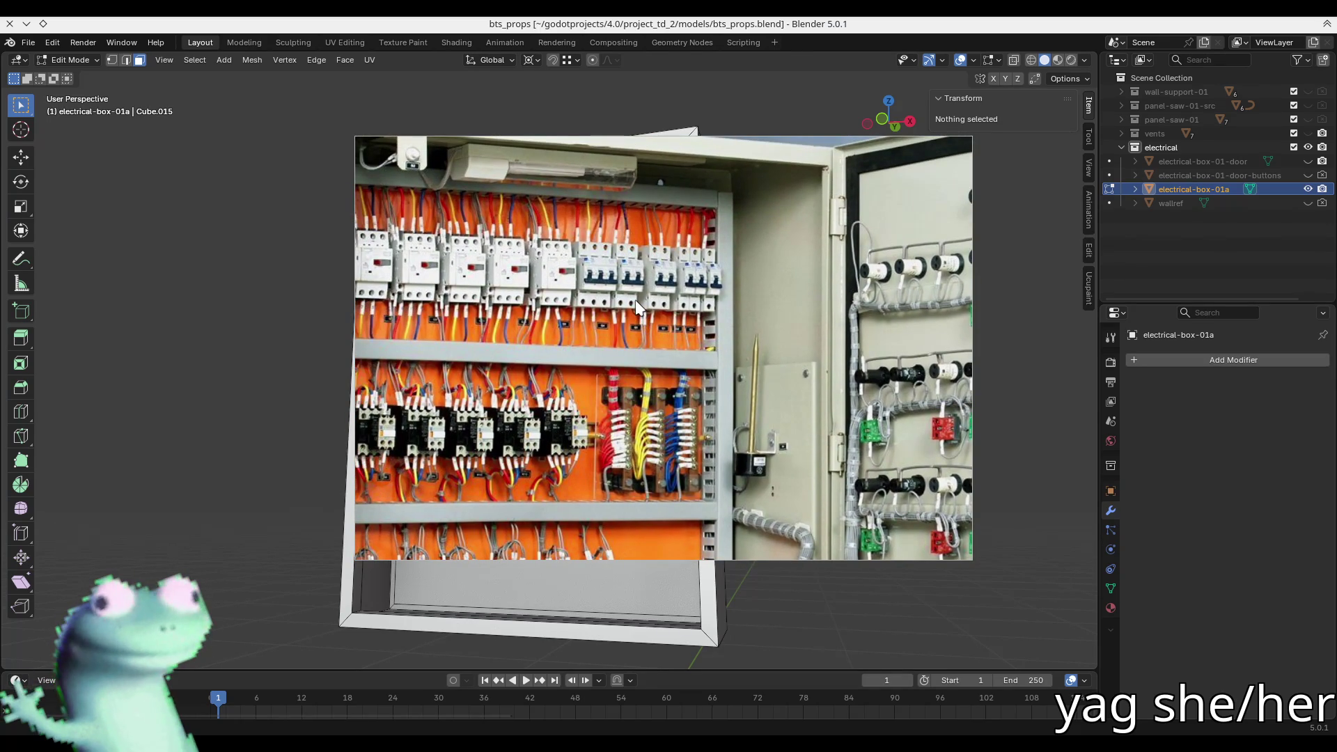
{"action": "left_click_drag", "start_coordinate": [634, 304], "coordinate": [712, 319]}
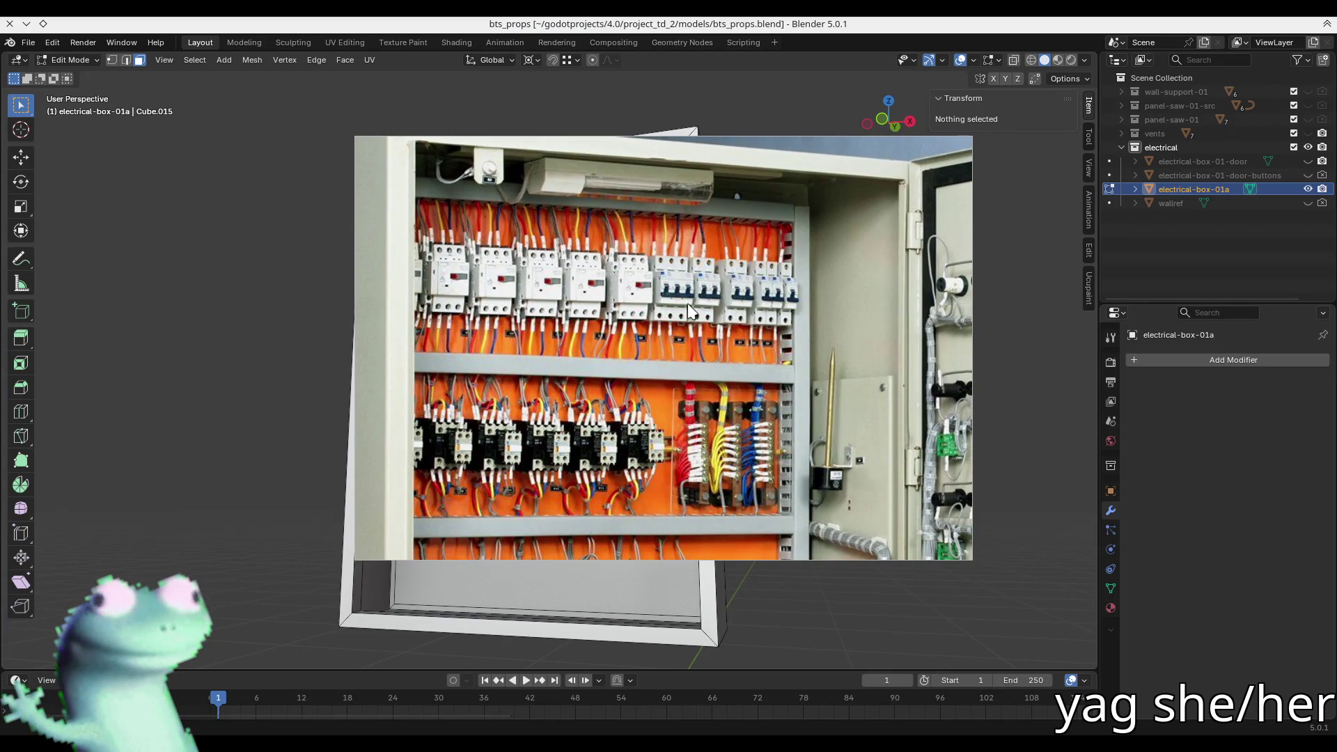
{"action": "left_click_drag", "start_coordinate": [688, 304], "coordinate": [665, 311]}
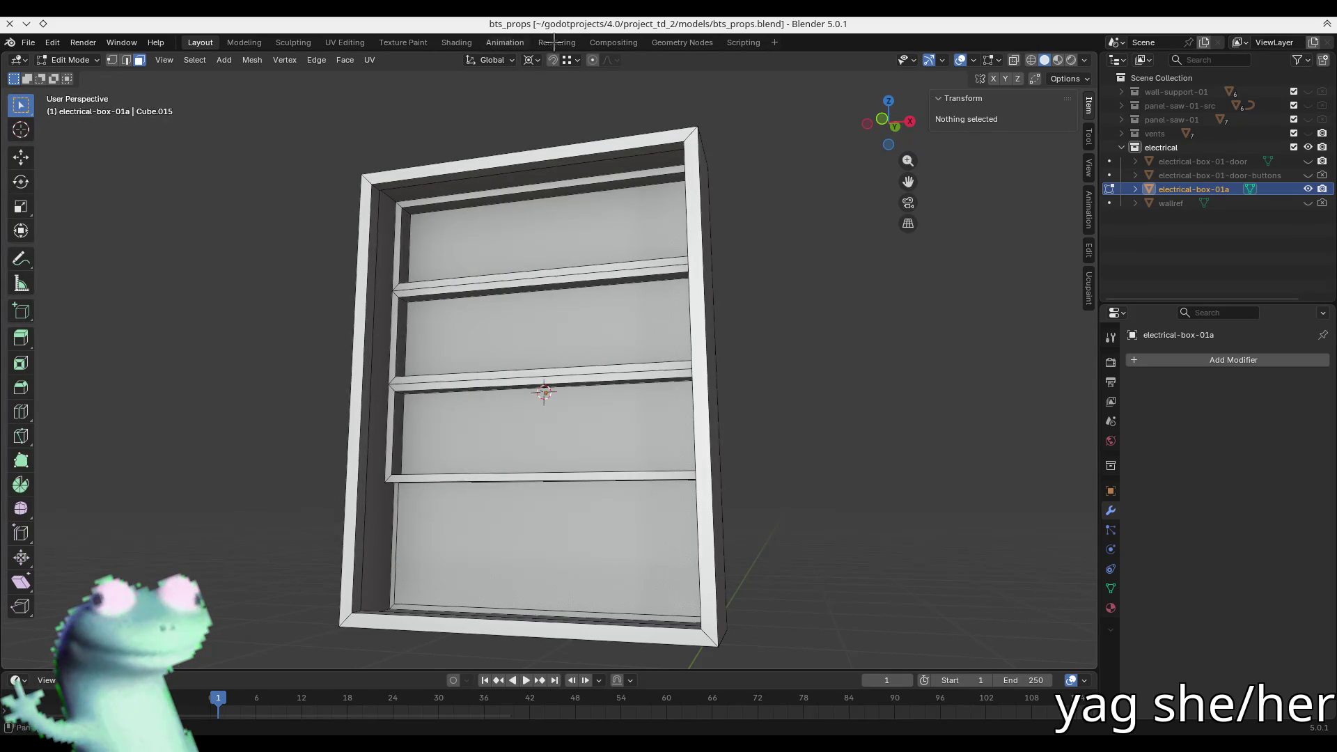
- Scroll through the live DJ set's tracklist on the SoundCloud page, then return to Blender
{"action": "key", "text": "alt+Tab"}
{"action": "scroll", "coordinate": [473, 381], "scroll_direction": "down", "scroll_amount": 8}
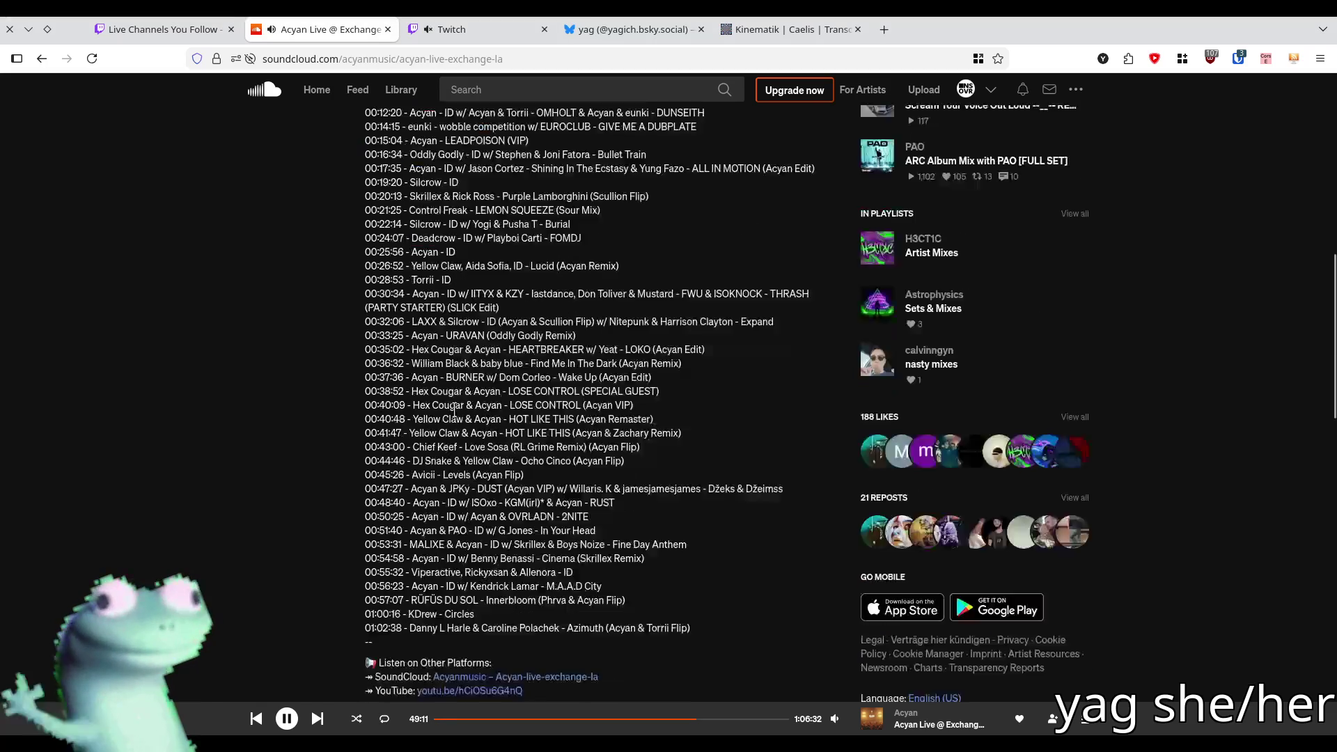
{"action": "scroll", "coordinate": [474, 380], "scroll_direction": "up", "scroll_amount": 2}
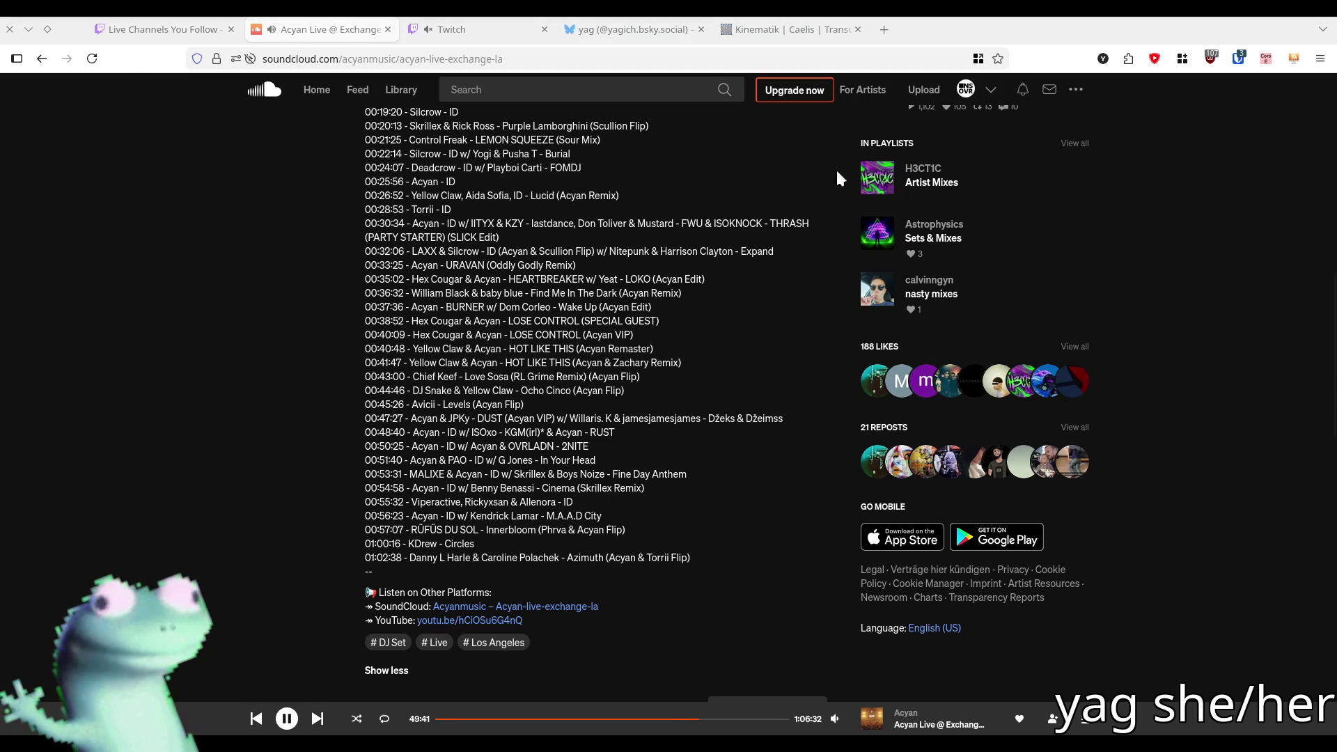
{"action": "key", "text": "alt+Tab"}
- Orbit around the box and show the cabinet reference photo over the viewport
{"action": "middle_click_drag", "start_coordinate": [479, 295], "coordinate": [540, 300]}
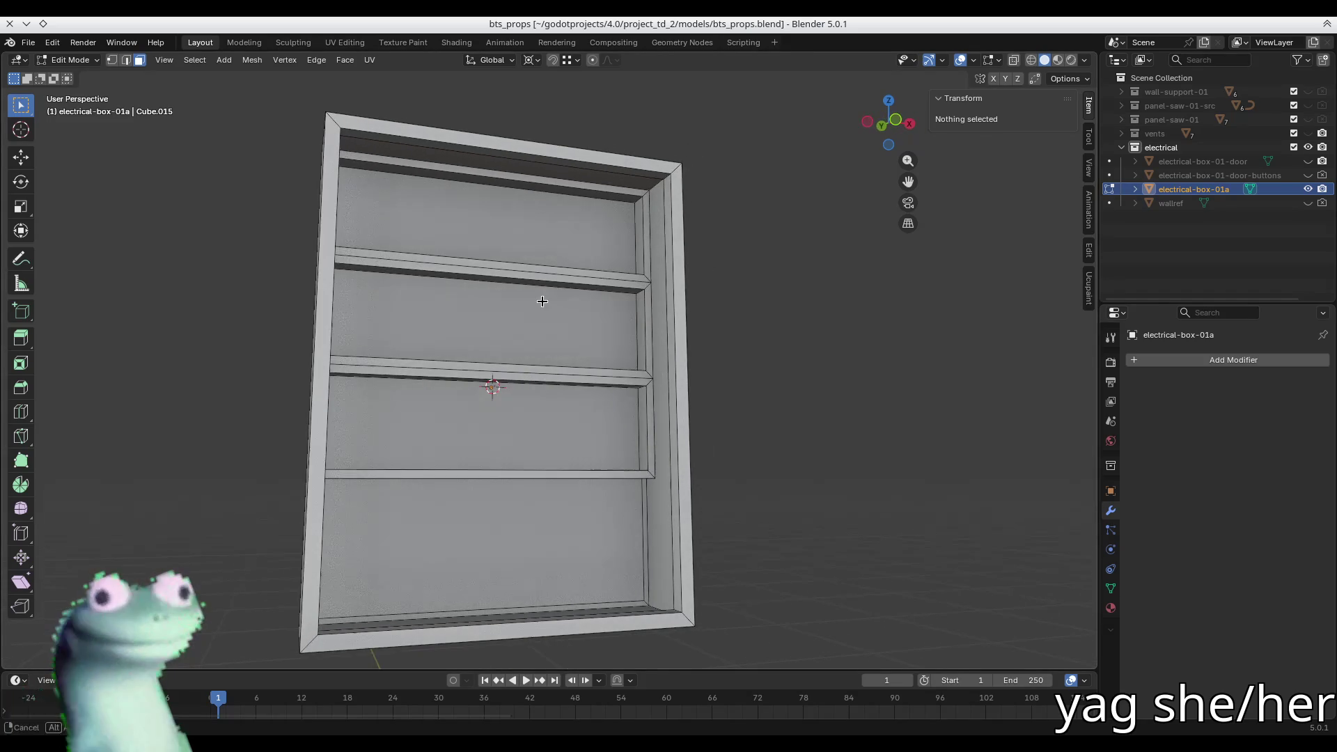
{"action": "key", "text": "alt+Tab"}
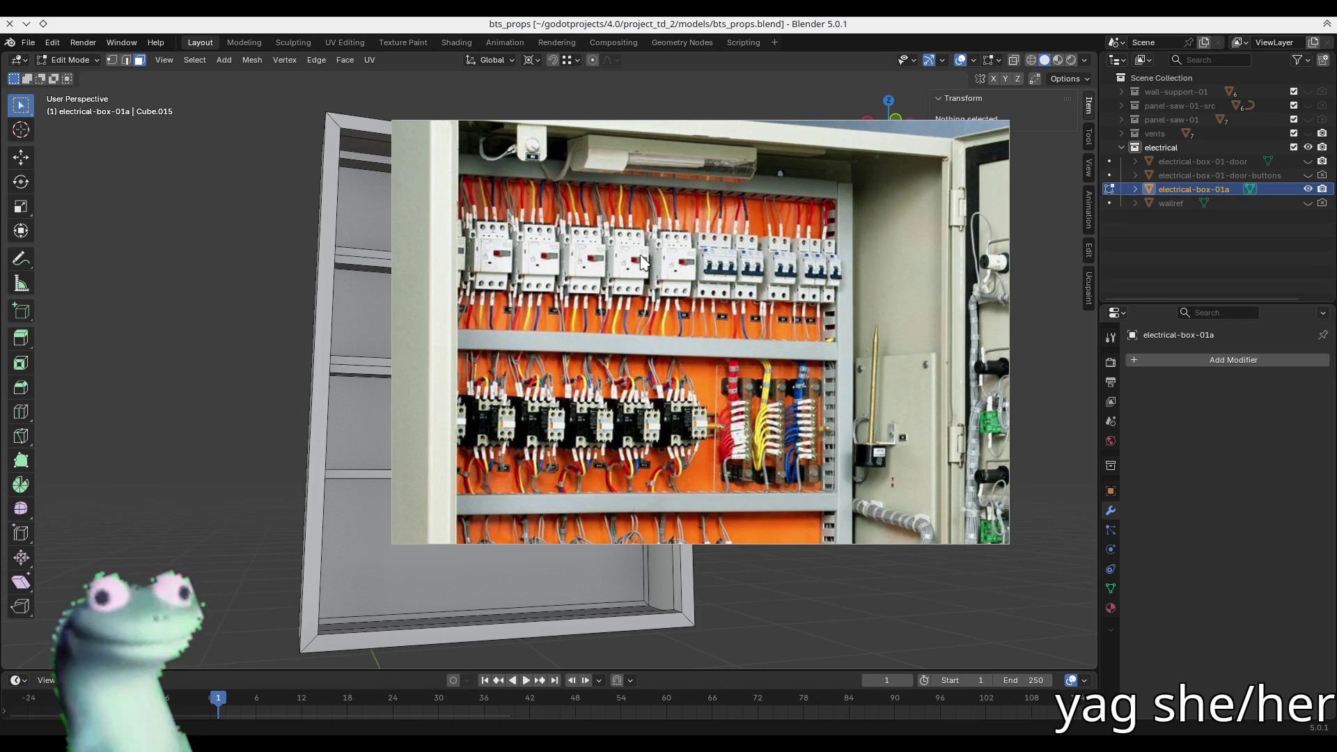
- Hide the reference photo and go to the Twitch Stream Manager in Firefox
{"action": "key", "text": "Escape"}
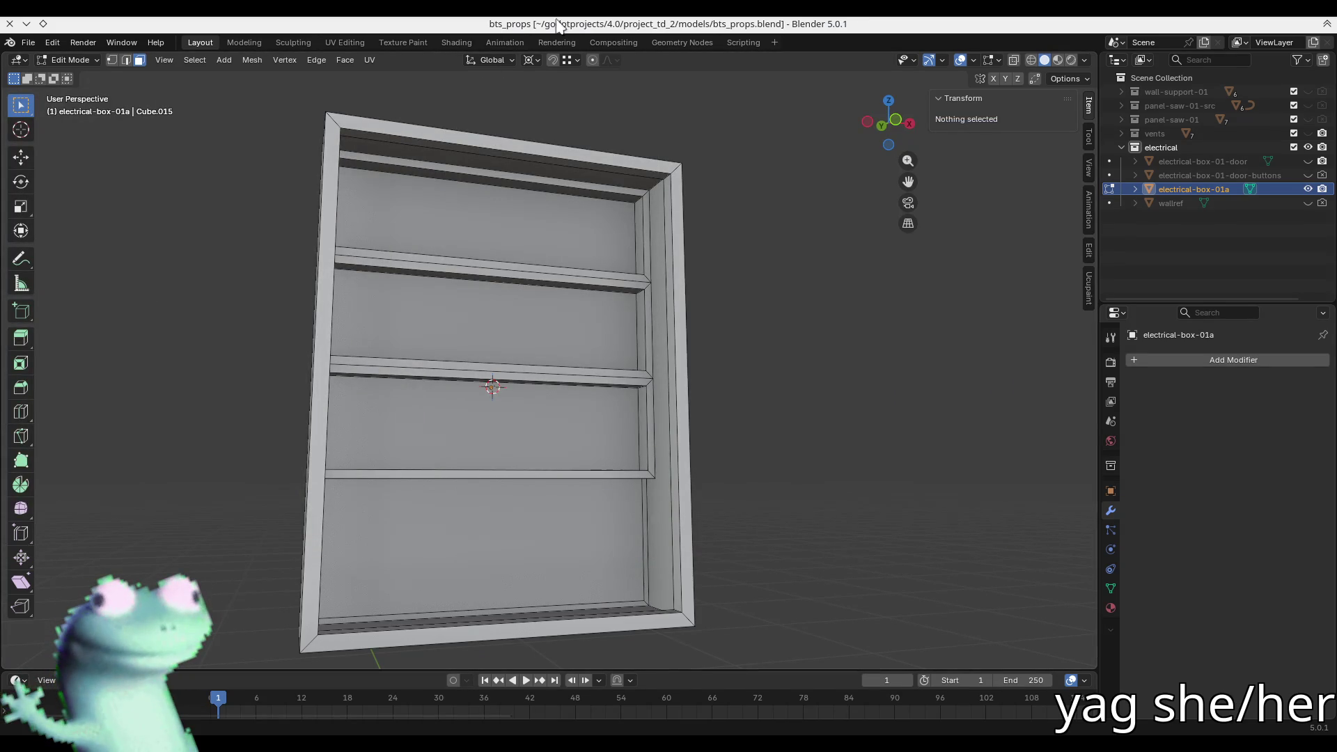
{"action": "key", "text": "alt+Tab"}
{"action": "left_click", "coordinate": [506, 34]}
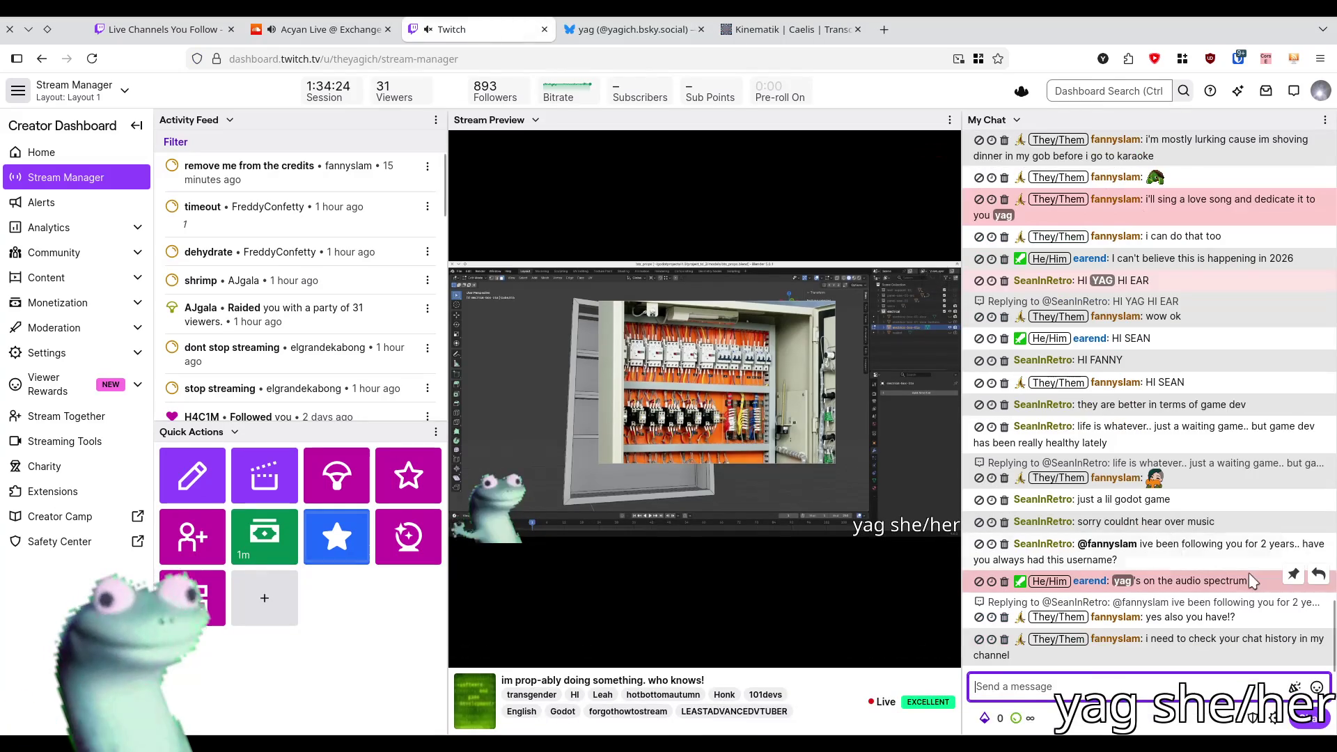
- Pin the viewer's chat message and close the Unpin After duration popup
{"action": "left_click", "coordinate": [1293, 568]}
{"action": "left_click", "coordinate": [1293, 245]}
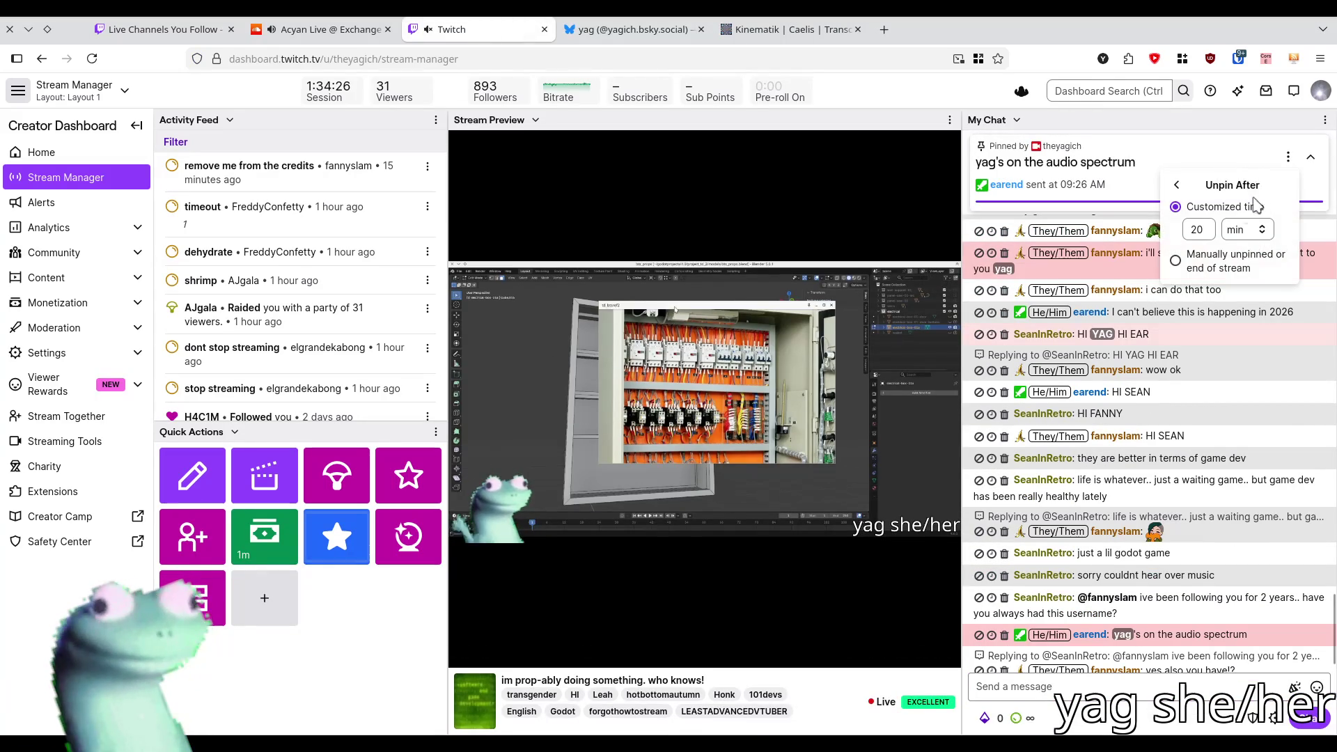
{"action": "left_click", "coordinate": [1127, 181]}
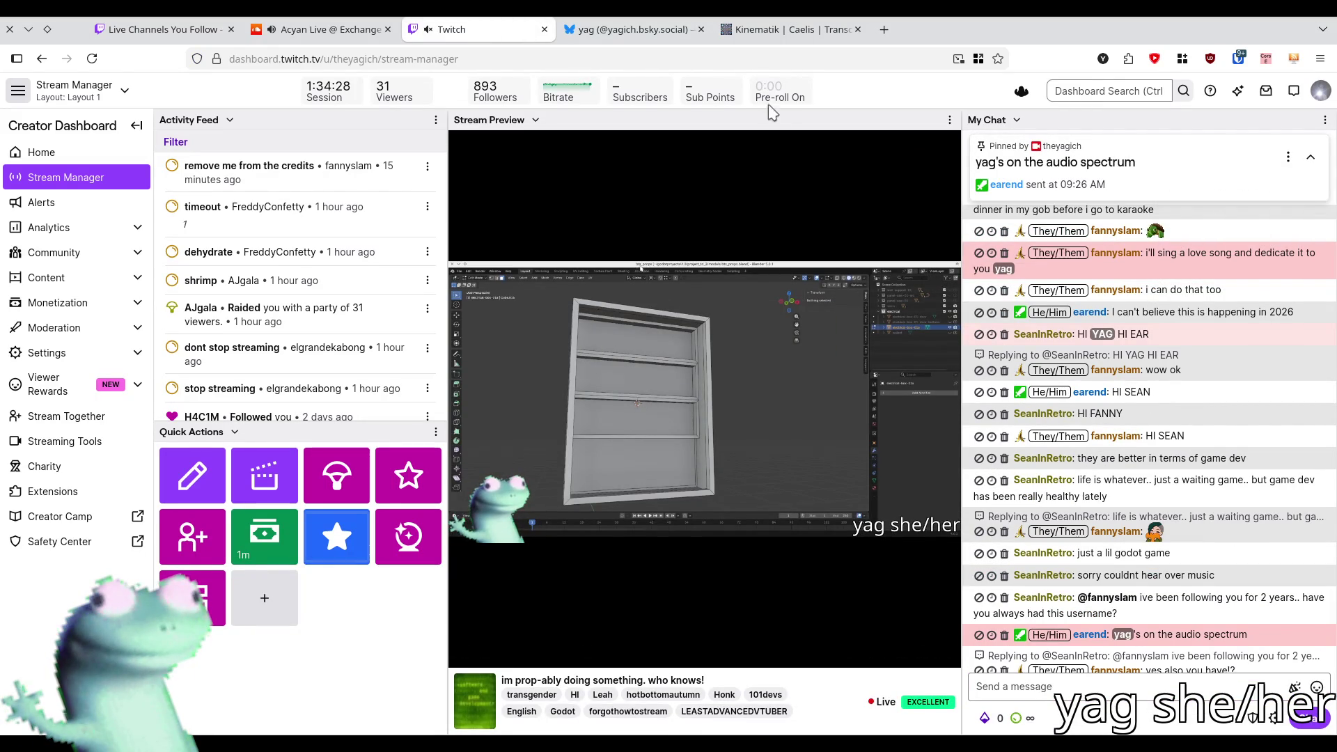
{"action": "key", "text": "alt+Tab"}
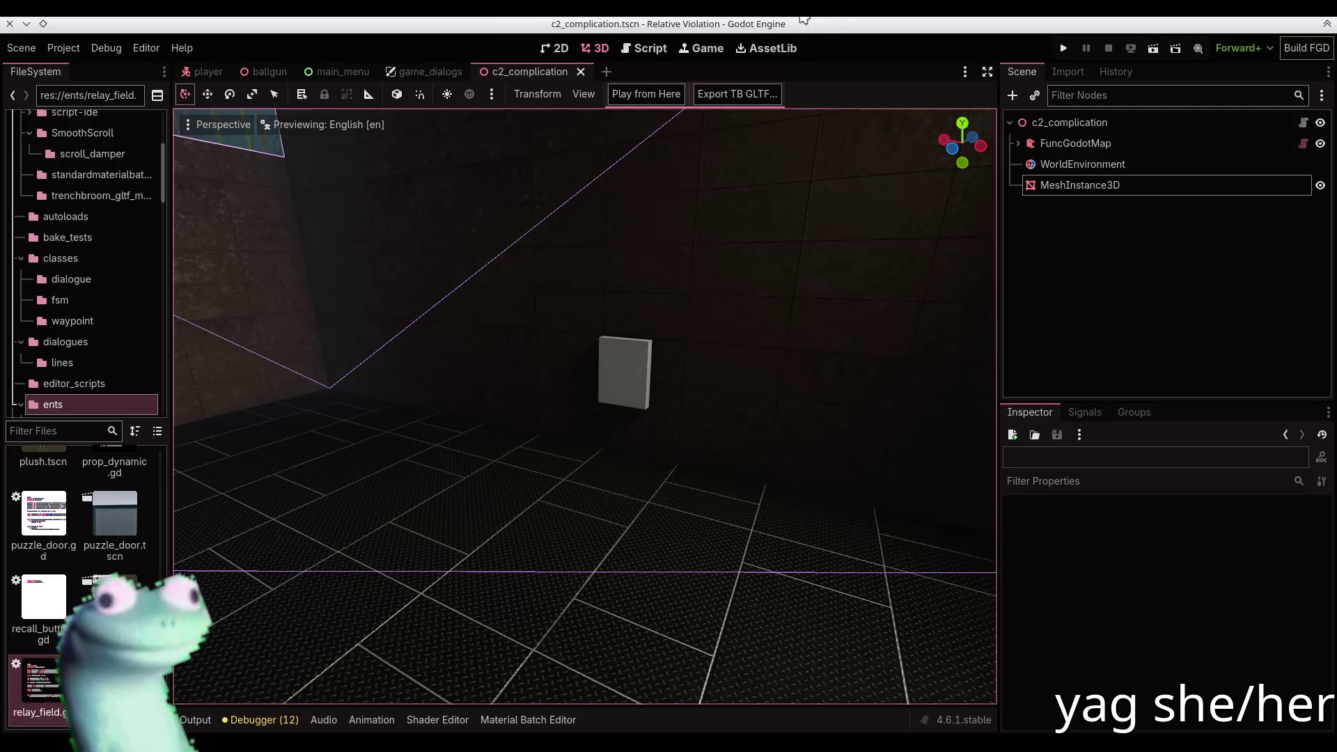
- Look over the grey box in Godot's c2_complication scene, then return to Blender
{"action": "key", "text": "alt+Tab"}
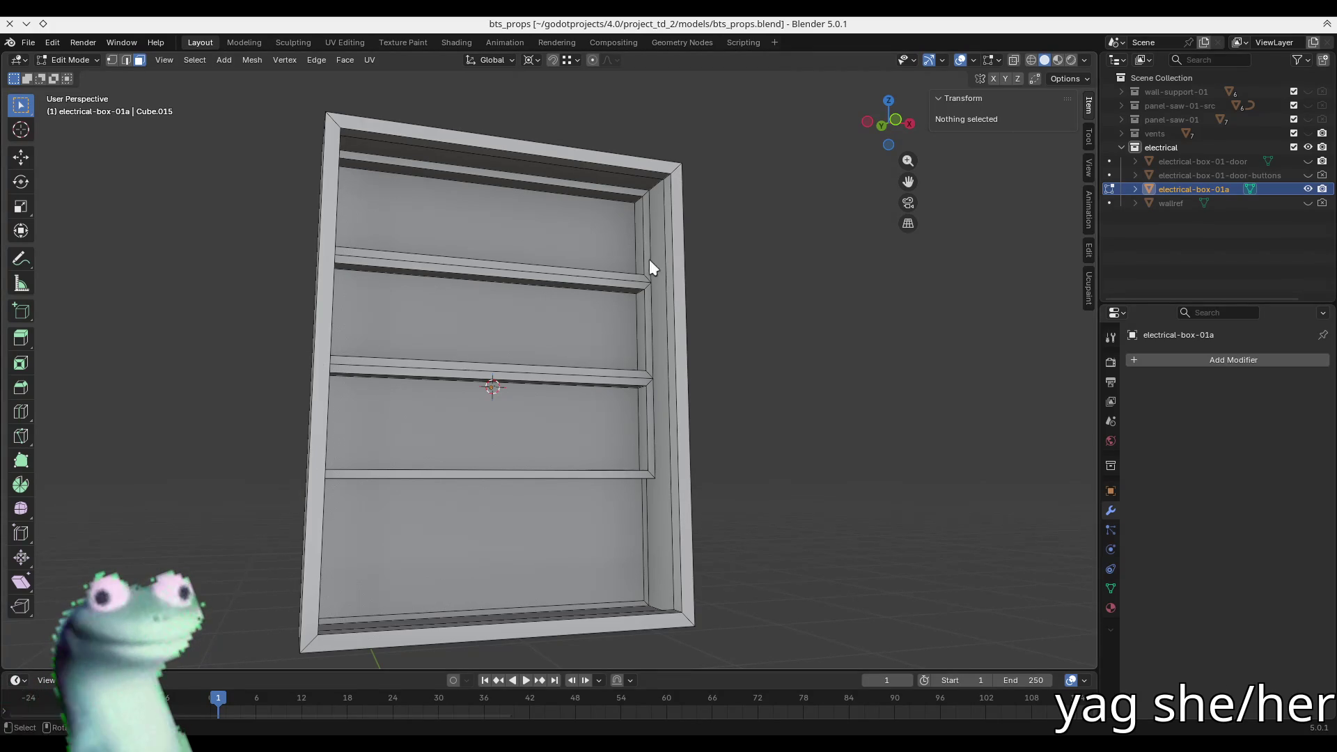
- Select the top compartment's face loop and snap the 3D cursor to it
{"action": "left_click", "coordinate": [571, 233]}
{"action": "middle_click_drag", "start_coordinate": [571, 232], "coordinate": [457, 260]}
{"action": "left_click", "coordinate": [476, 218]}
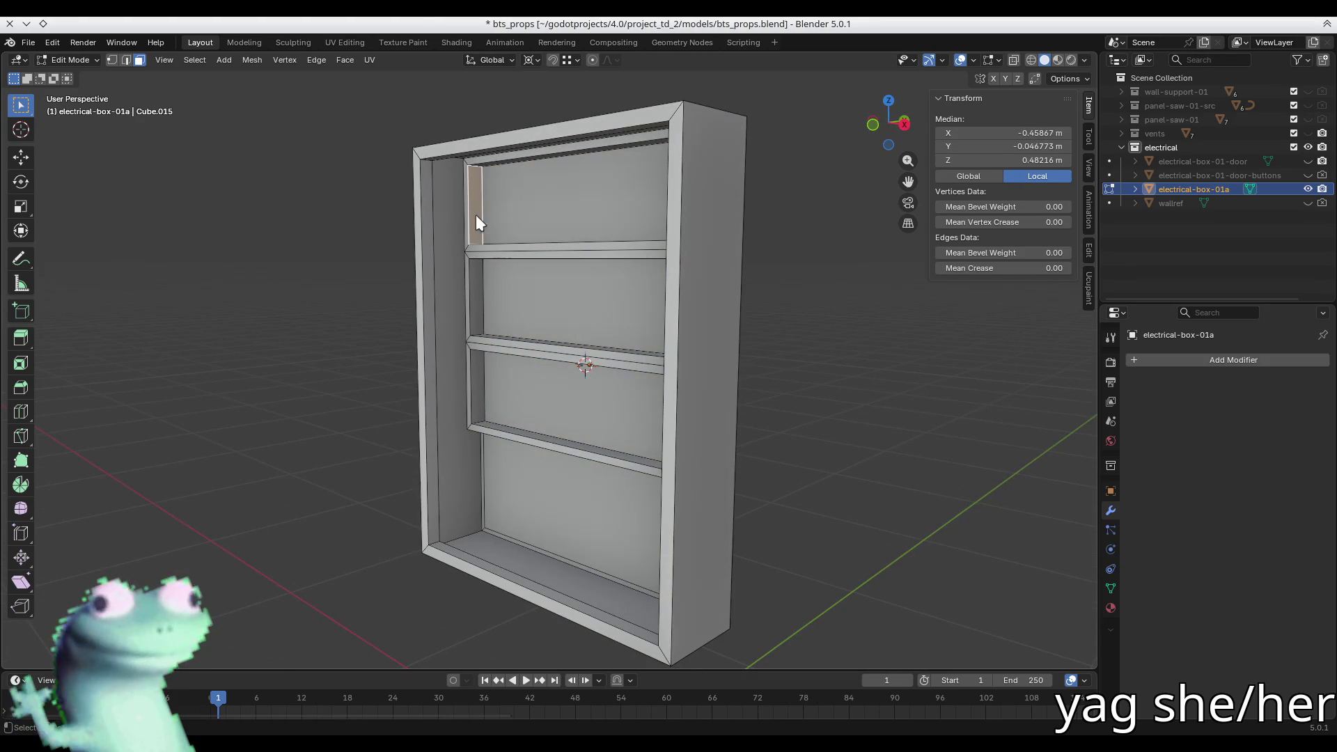
{"action": "left_click", "coordinate": [478, 220], "text": "alt"}
{"action": "left_click", "coordinate": [474, 167], "text": "alt"}
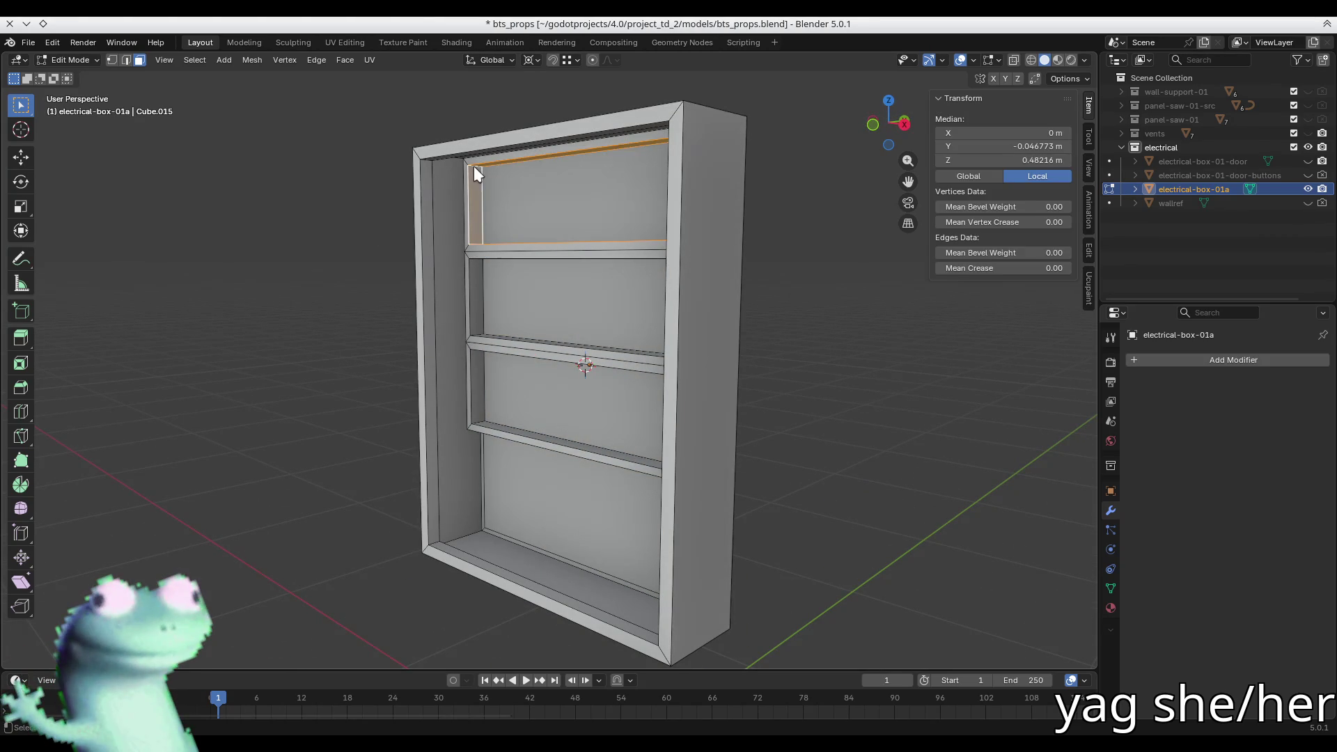
{"action": "scroll", "coordinate": [473, 166], "scroll_direction": "up", "scroll_amount": 5}
{"action": "mouse_move", "coordinate": [462, 396]}
{"action": "middle_mouse_down"}
{"action": "mouse_move", "coordinate": [529, 295]}
{"action": "mouse_move", "coordinate": [612, 265]}
{"action": "mouse_move", "coordinate": [553, 261]}
{"action": "middle_mouse_up"}
{"action": "key", "text": "shift+s"}
{"action": "left_click", "coordinate": [552, 391]}
- Clear the face selection and select the whole mesh
{"action": "middle_click_drag", "start_coordinate": [552, 391], "coordinate": [616, 442]}
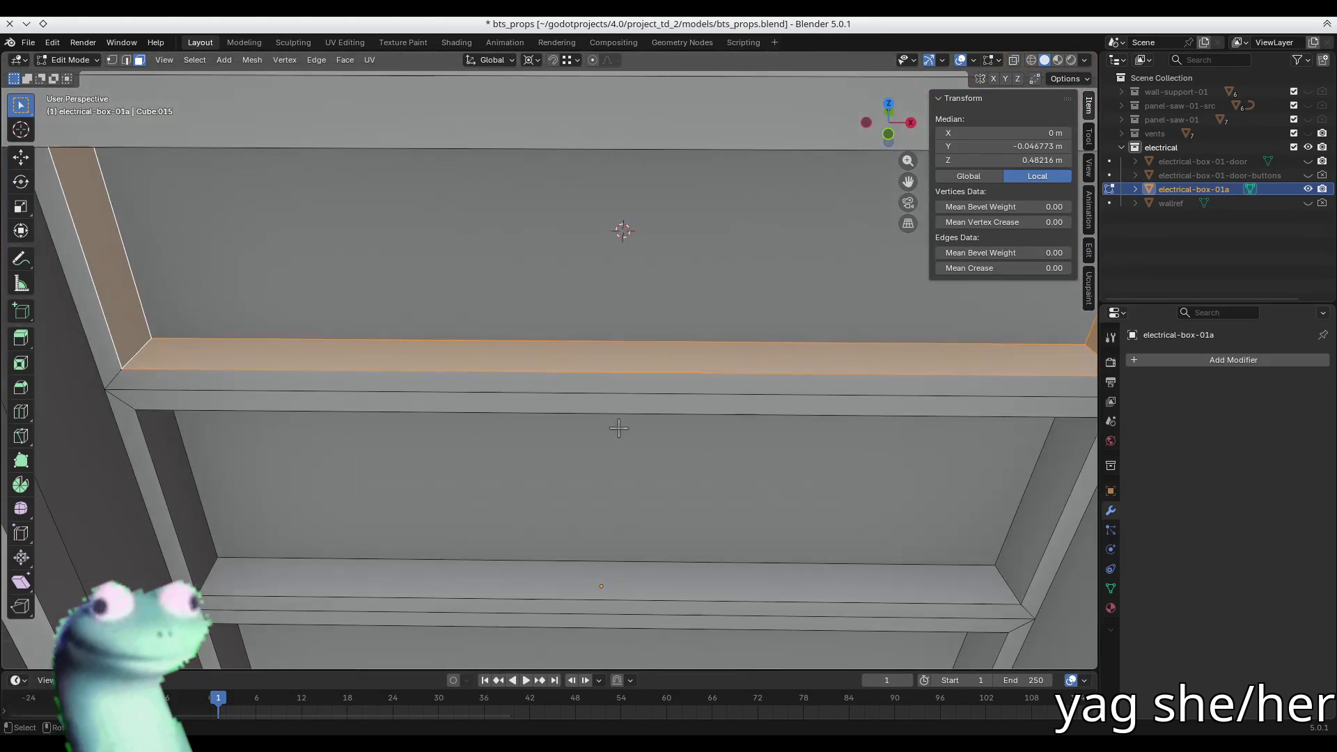
{"action": "left_click", "coordinate": [659, 265]}
{"action": "key", "text": "alt+a"}
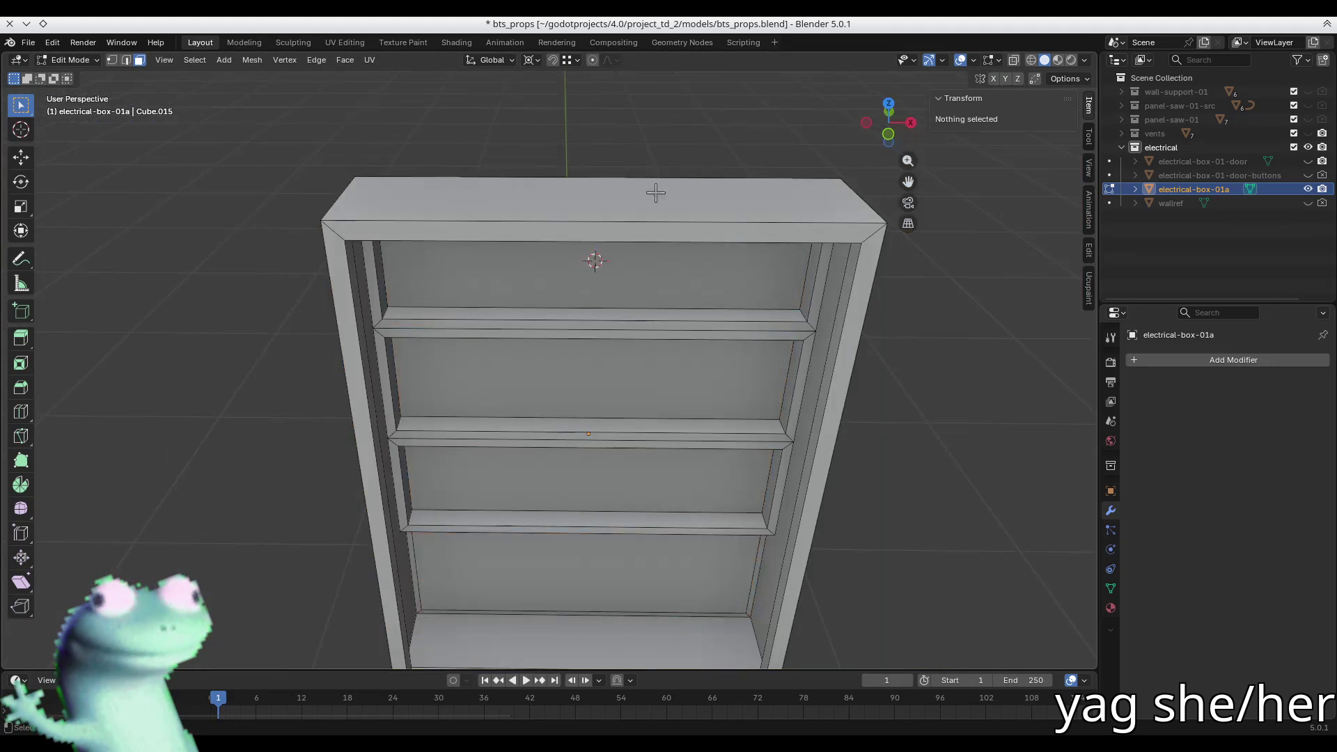
{"action": "key", "text": "shift+s"}
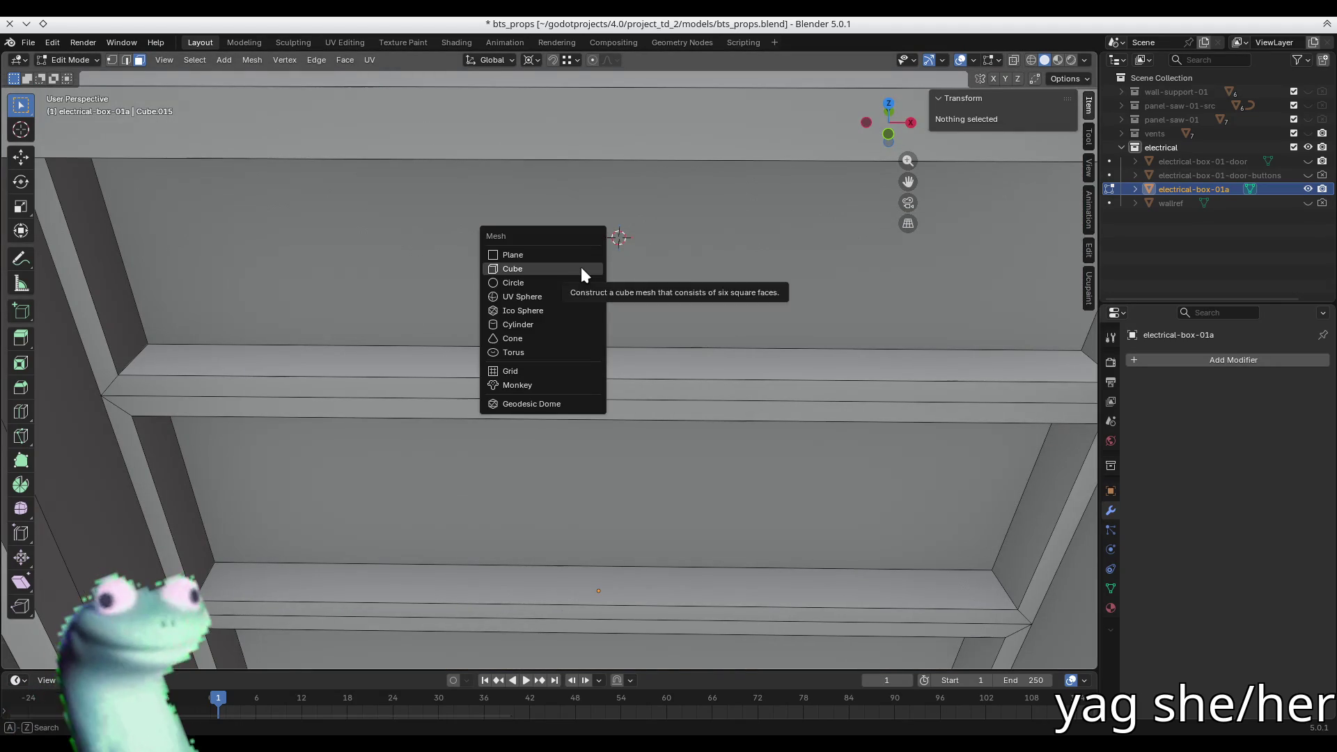
- Add a cube to the mesh and scale it down small
{"action": "left_click", "coordinate": [581, 268]}
{"action": "scroll", "coordinate": [581, 268], "scroll_direction": "down", "scroll_amount": 15}
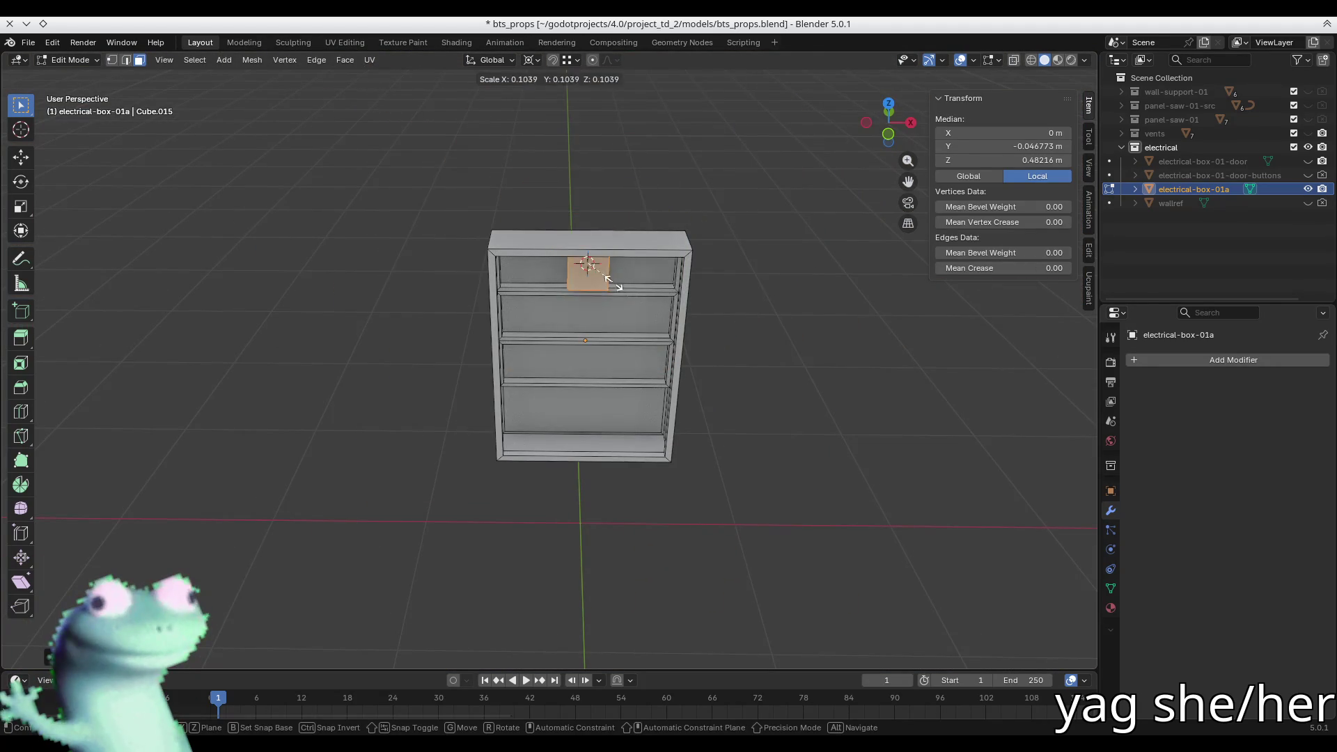
{"action": "scroll", "coordinate": [598, 274], "scroll_direction": "up", "scroll_amount": 15}
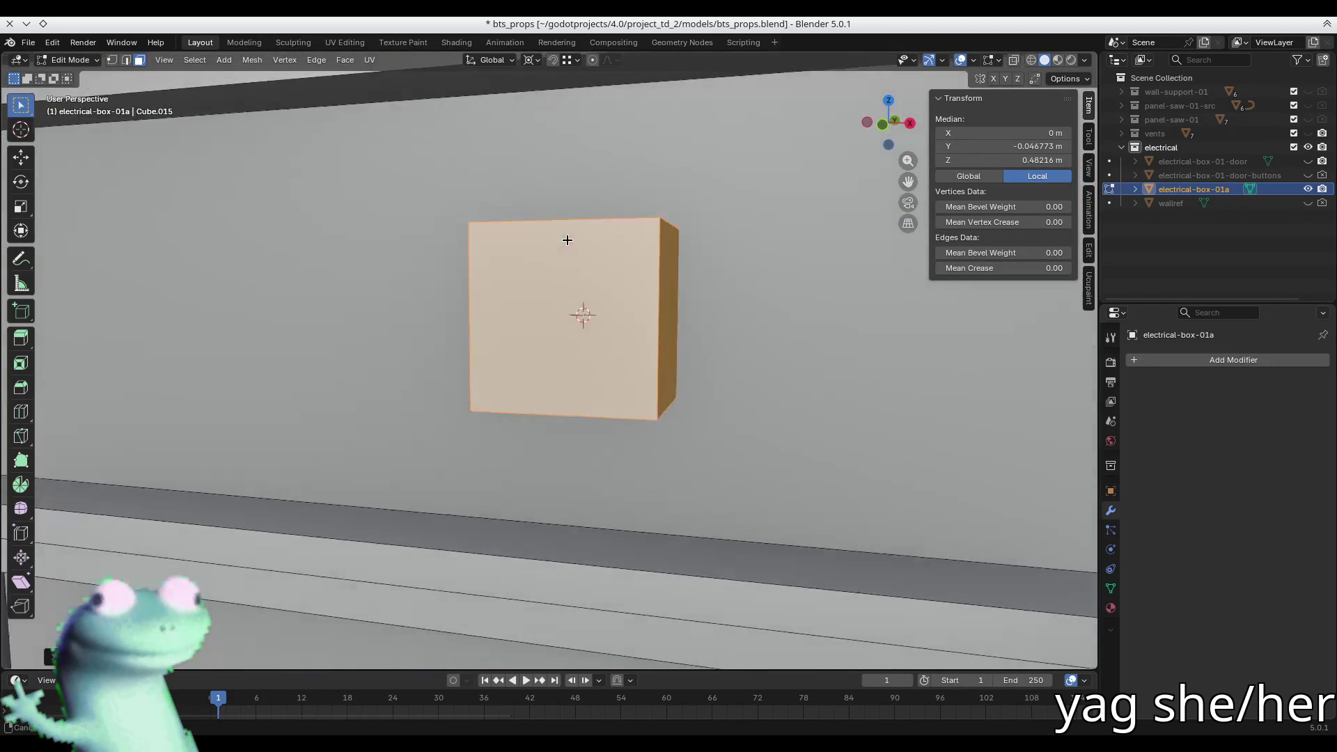
{"action": "scroll", "coordinate": [567, 240], "scroll_direction": "down", "scroll_amount": 5}
{"action": "mouse_move", "coordinate": [587, 260]}
{"action": "middle_mouse_down"}
{"action": "mouse_move", "coordinate": [695, 249]}
{"action": "mouse_move", "coordinate": [763, 305]}
{"action": "mouse_move", "coordinate": [522, 298]}
{"action": "middle_mouse_up"}
{"action": "key", "text": "s"}
{"action": "left_click", "coordinate": [821, 328]}
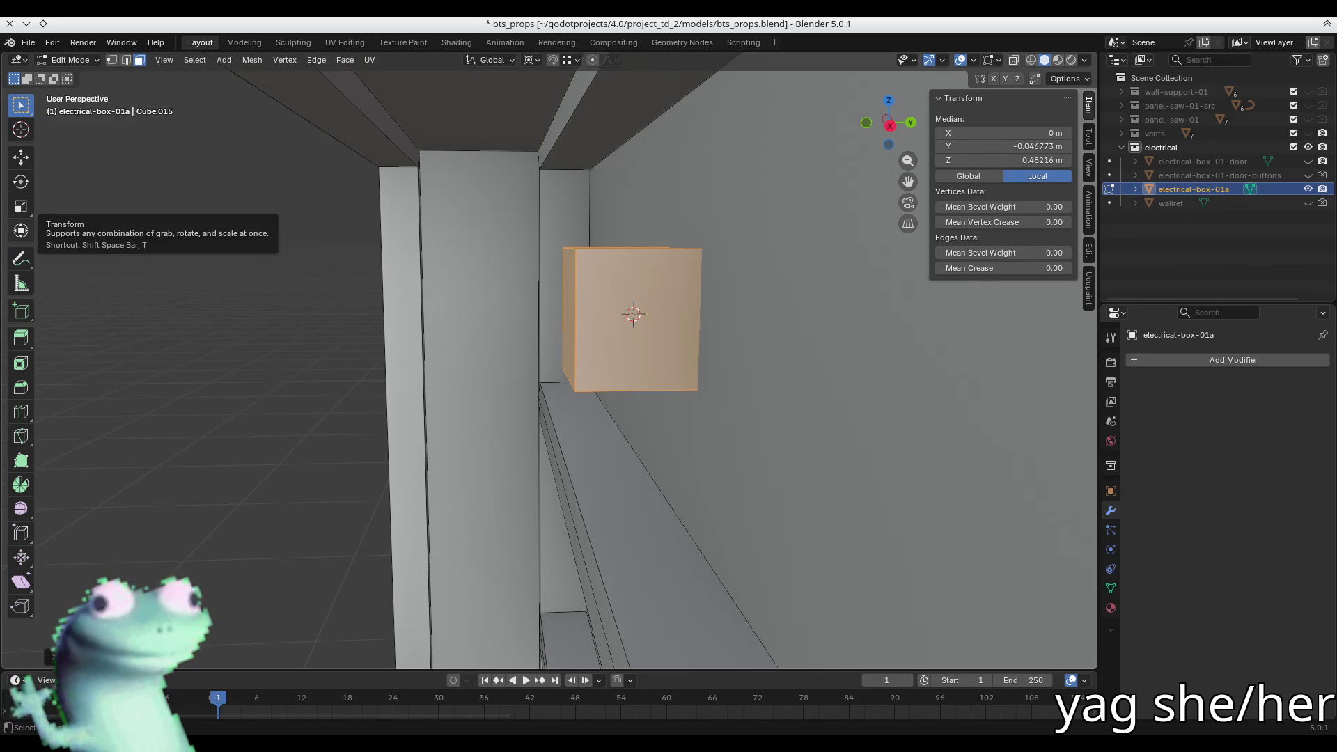
- Switch to Right Orthographic view and box-select the cube's right-edge vertices
{"action": "mouse_move", "coordinate": [677, 279]}
{"action": "middle_mouse_down"}
{"action": "mouse_move", "coordinate": [680, 257]}
{"action": "mouse_move", "coordinate": [653, 271]}
{"action": "middle_mouse_up"}
{"action": "scroll", "coordinate": [680, 257], "scroll_direction": "up", "scroll_amount": 5}
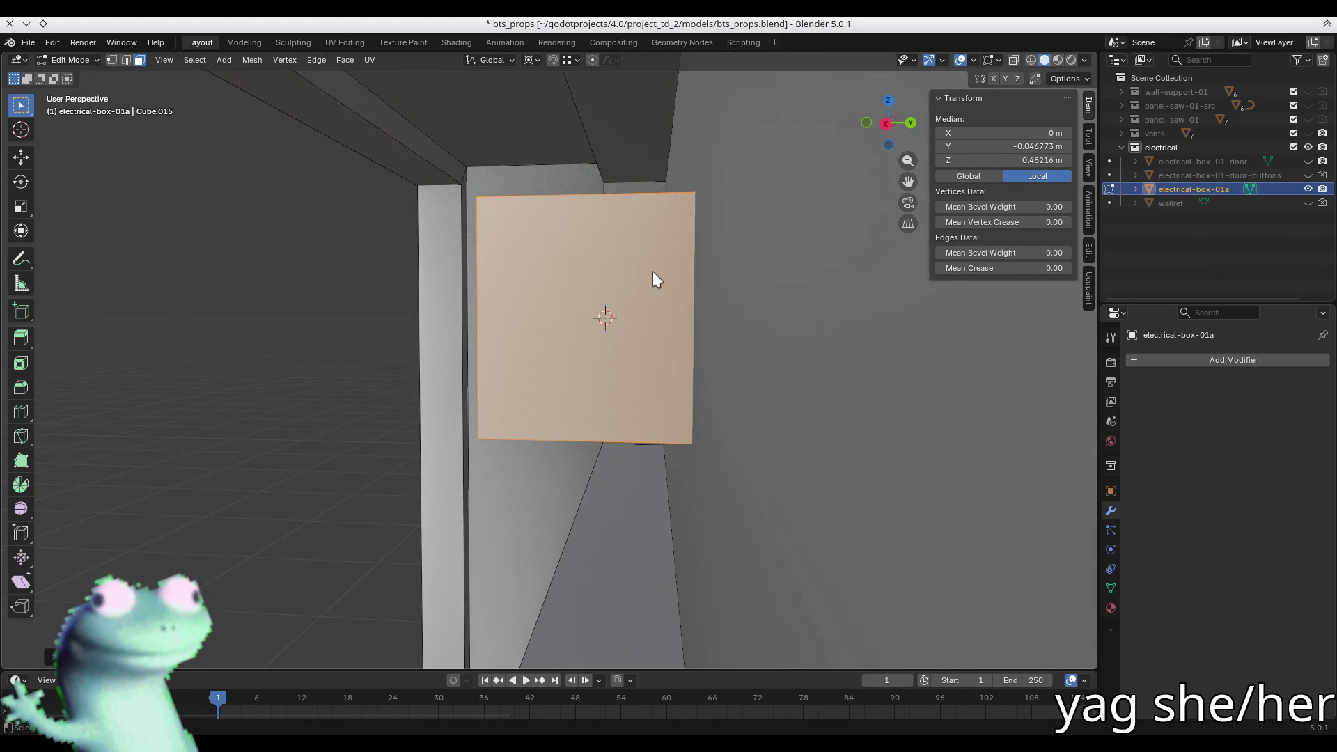
{"action": "key", "text": "KP_3"}
{"action": "scroll", "coordinate": [628, 269], "scroll_direction": "down", "scroll_amount": 3}
{"action": "scroll", "coordinate": [679, 316], "scroll_direction": "up", "scroll_amount": 3}
{"action": "key", "text": "1"}
{"action": "mouse_move", "coordinate": [808, 146]}
{"action": "left_mouse_down"}
{"action": "mouse_move", "coordinate": [824, 587]}
{"action": "mouse_move", "coordinate": [795, 607]}
{"action": "left_mouse_up"}
- Move the selected edge along Y to about -0.066 m, making the cube shallower
{"action": "scroll", "coordinate": [707, 249], "scroll_direction": "down", "scroll_amount": 3}
{"action": "key", "text": "g"}
{"action": "key", "text": "x"}
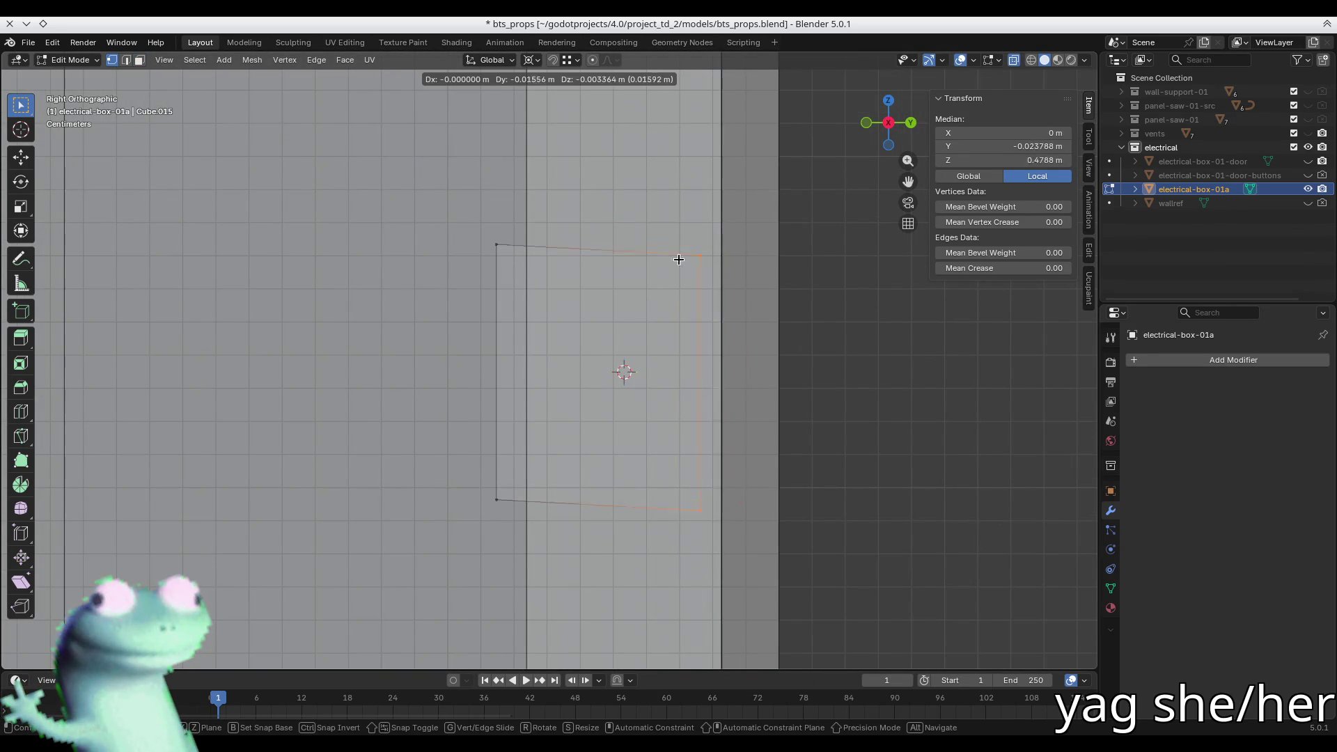
{"action": "key", "text": "y"}
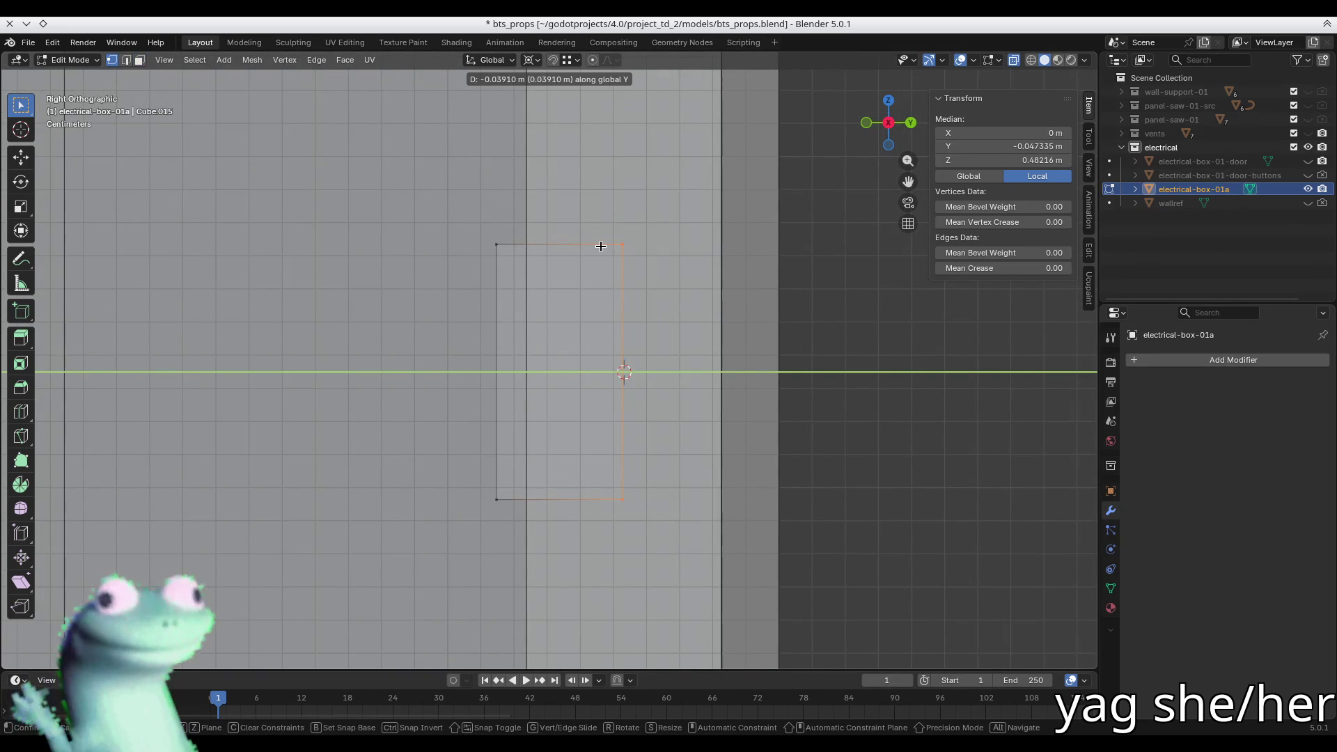
{"action": "left_click", "coordinate": [601, 246]}
{"action": "mouse_move", "coordinate": [601, 246]}
{"action": "middle_mouse_down"}
{"action": "mouse_move", "coordinate": [626, 292]}
{"action": "mouse_move", "coordinate": [718, 334]}
{"action": "mouse_move", "coordinate": [514, 351]}
{"action": "mouse_move", "coordinate": [579, 416]}
{"action": "mouse_move", "coordinate": [602, 395]}
{"action": "mouse_move", "coordinate": [477, 357]}
{"action": "middle_mouse_up"}
- Turn off X-ray, delete the cube's left side face, then select the whole box
{"action": "left_click", "coordinate": [576, 422]}
{"action": "key", "text": "alt+z"}
{"action": "key", "text": "3"}
{"action": "key", "text": "a"}
{"action": "left_click", "coordinate": [479, 362]}
{"action": "key", "text": "x"}
{"action": "left_click", "coordinate": [611, 429]}
{"action": "mouse_move", "coordinate": [608, 426]}
{"action": "middle_mouse_down"}
{"action": "mouse_move", "coordinate": [620, 462]}
{"action": "mouse_move", "coordinate": [606, 447]}
{"action": "mouse_move", "coordinate": [614, 401]}
{"action": "mouse_move", "coordinate": [612, 417]}
{"action": "mouse_move", "coordinate": [513, 295]}
{"action": "mouse_move", "coordinate": [492, 289]}
{"action": "mouse_move", "coordinate": [555, 319]}
{"action": "mouse_move", "coordinate": [359, 249]}
{"action": "mouse_move", "coordinate": [403, 248]}
{"action": "middle_mouse_up"}
{"action": "left_click", "coordinate": [528, 293]}
{"action": "key", "text": "a"}
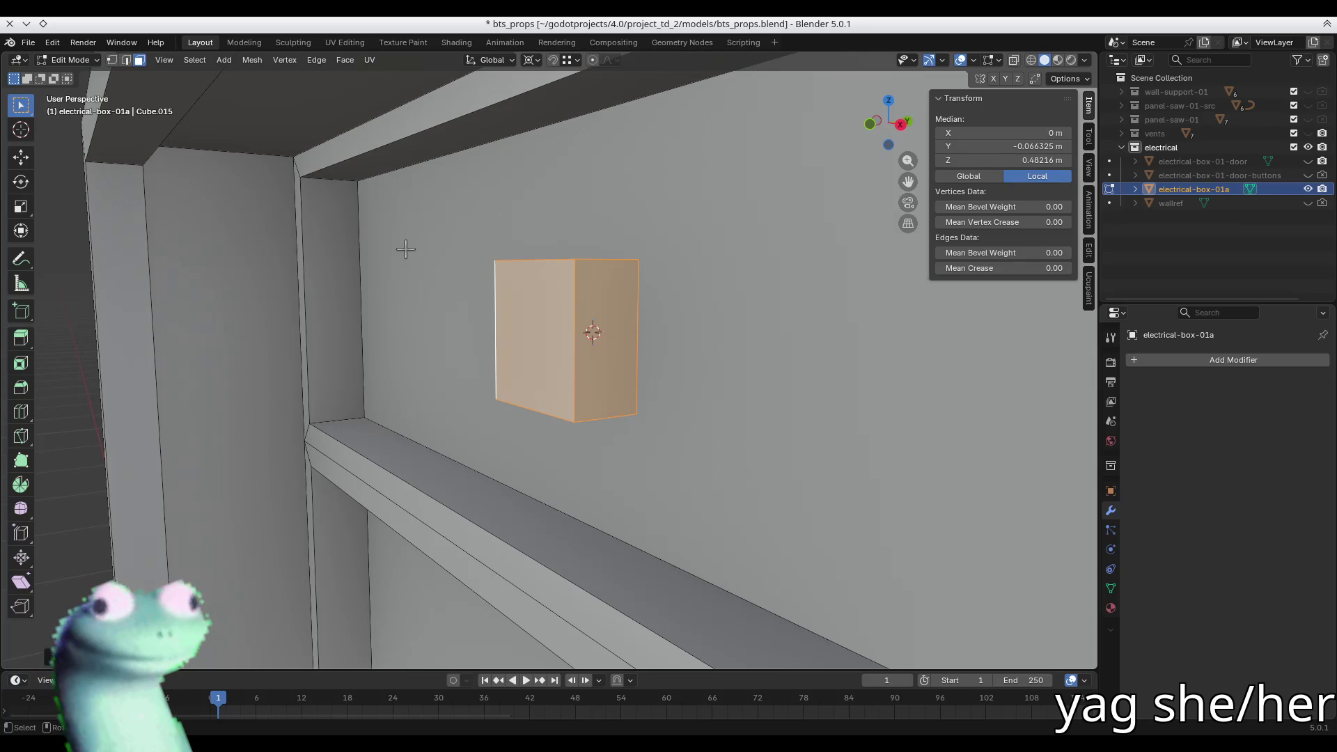
- Narrow the cube along X and stretch it taller along Z
{"action": "mouse_move", "coordinate": [412, 272]}
{"action": "middle_mouse_down"}
{"action": "mouse_move", "coordinate": [507, 257]}
{"action": "mouse_move", "coordinate": [418, 278]}
{"action": "mouse_move", "coordinate": [523, 322]}
{"action": "mouse_move", "coordinate": [487, 316]}
{"action": "middle_mouse_up"}
{"action": "scroll", "coordinate": [507, 355], "scroll_direction": "up", "scroll_amount": 5}
{"action": "scroll", "coordinate": [710, 349], "scroll_direction": "down", "scroll_amount": 3}
{"action": "key", "text": "s"}
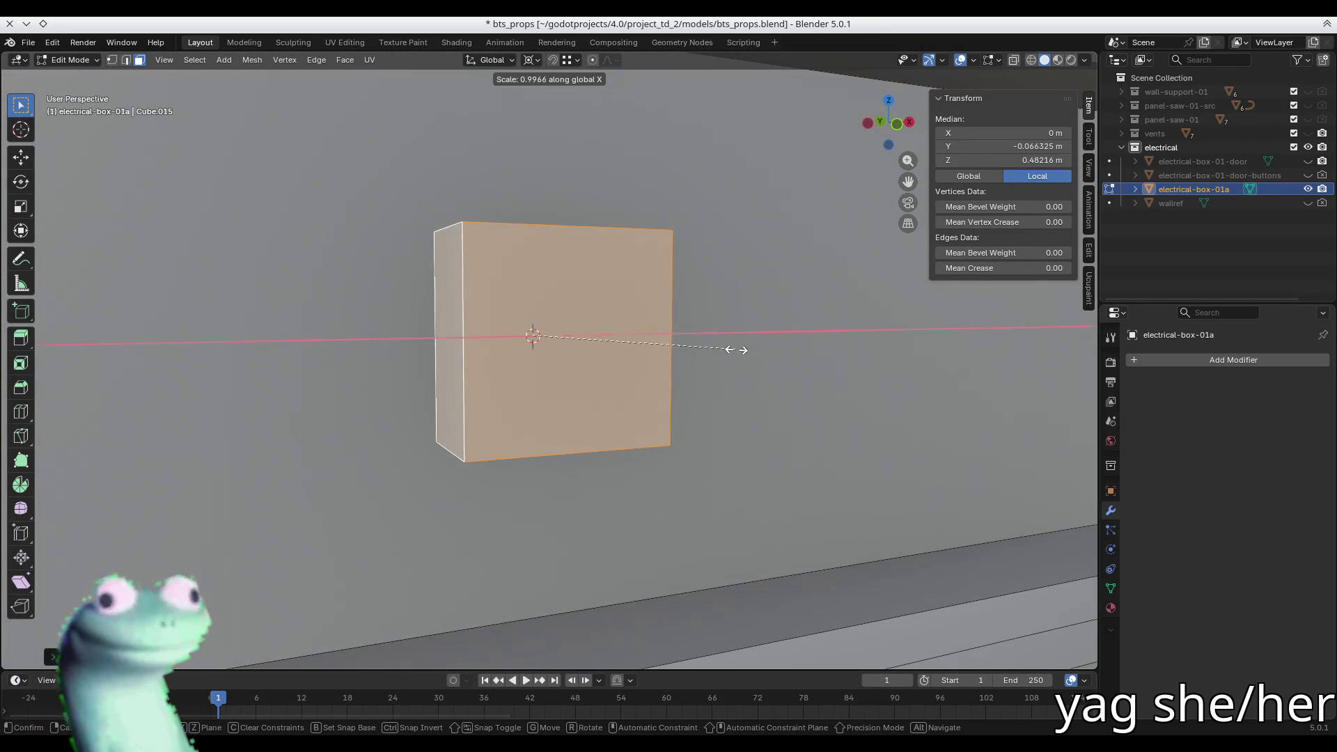
{"action": "key", "text": "x"}
{"action": "left_click", "coordinate": [677, 356]}
{"action": "mouse_move", "coordinate": [676, 356]}
{"action": "middle_mouse_down"}
{"action": "mouse_move", "coordinate": [564, 348]}
{"action": "mouse_move", "coordinate": [549, 346]}
{"action": "mouse_move", "coordinate": [608, 352]}
{"action": "mouse_move", "coordinate": [519, 330]}
{"action": "middle_mouse_up"}
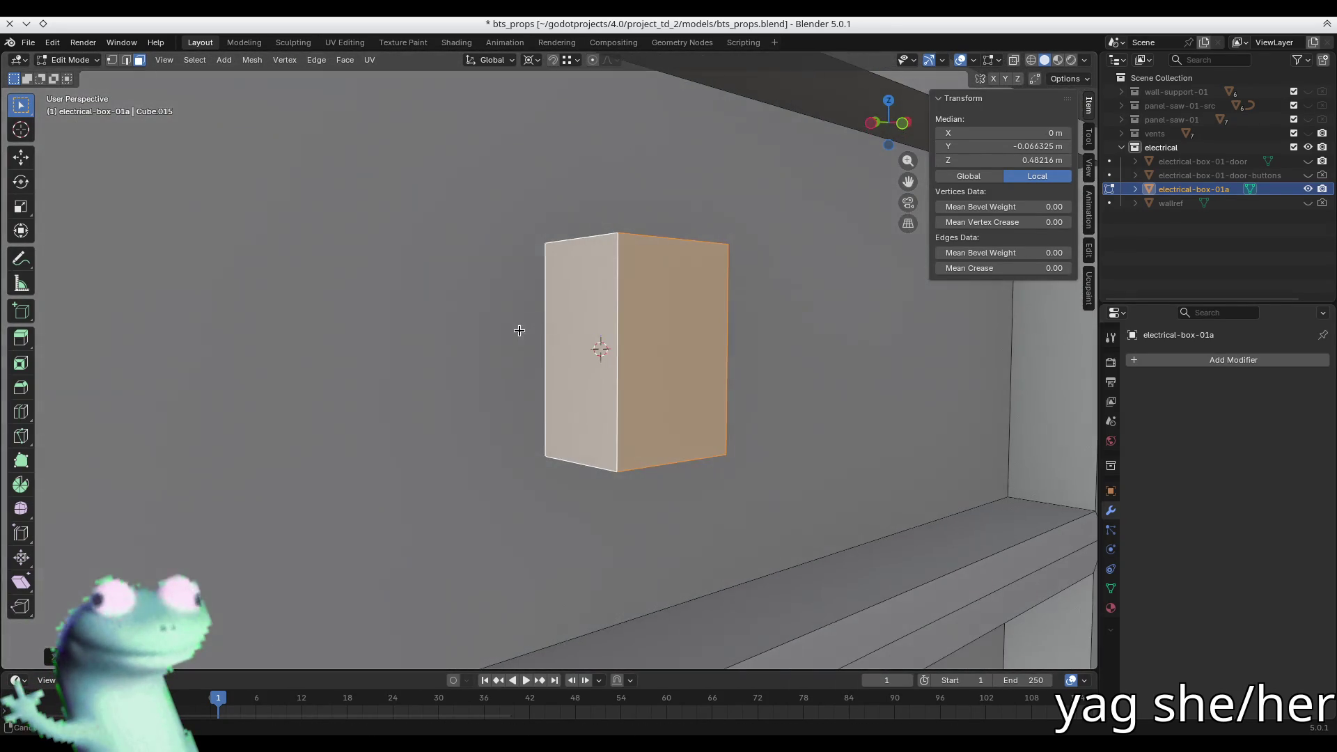
{"action": "key", "text": "s"}
{"action": "key", "text": "z"}
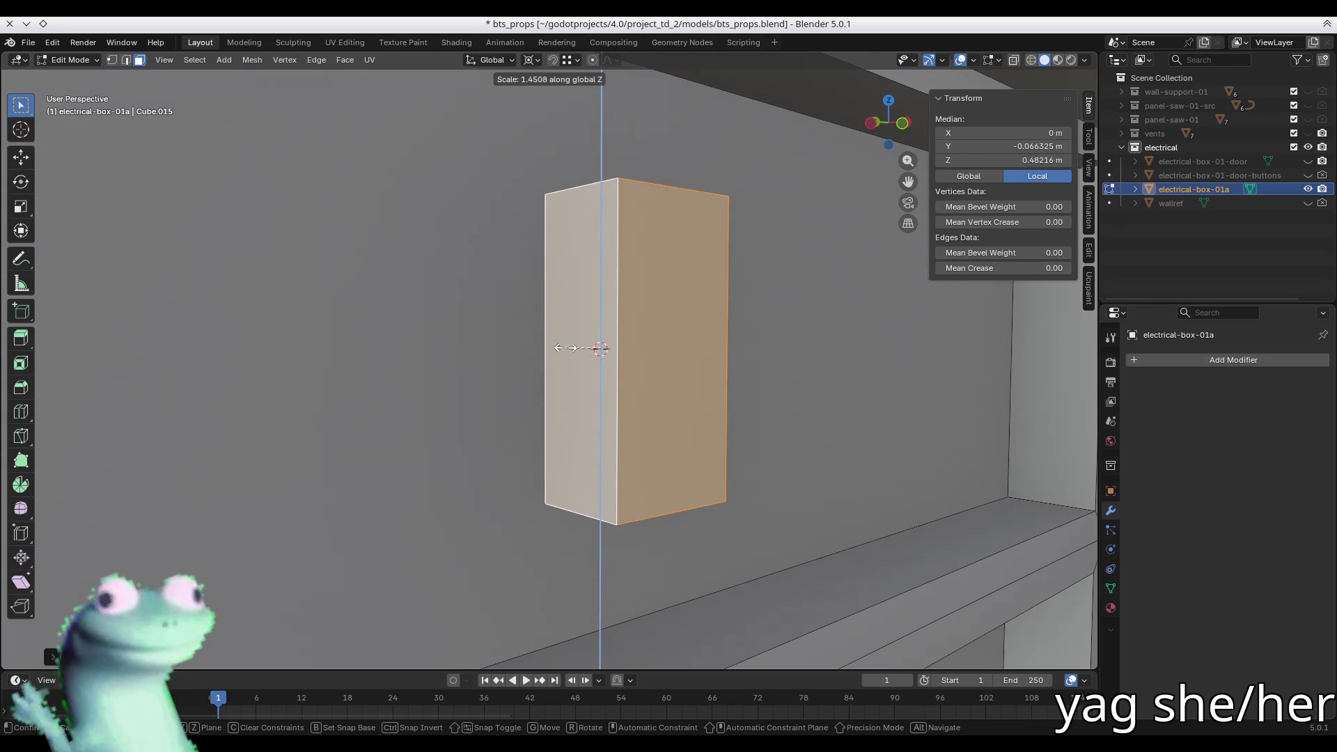
{"action": "left_click", "coordinate": [560, 347]}
- Widen the block slightly along X, make it thinner in Y, and hide the N panel
{"action": "middle_click_drag", "start_coordinate": [558, 346], "coordinate": [529, 350]}
{"action": "key", "text": "s"}
{"action": "key", "text": "x"}
{"action": "left_click", "coordinate": [788, 376]}
{"action": "key", "text": "s"}
{"action": "key", "text": "y"}
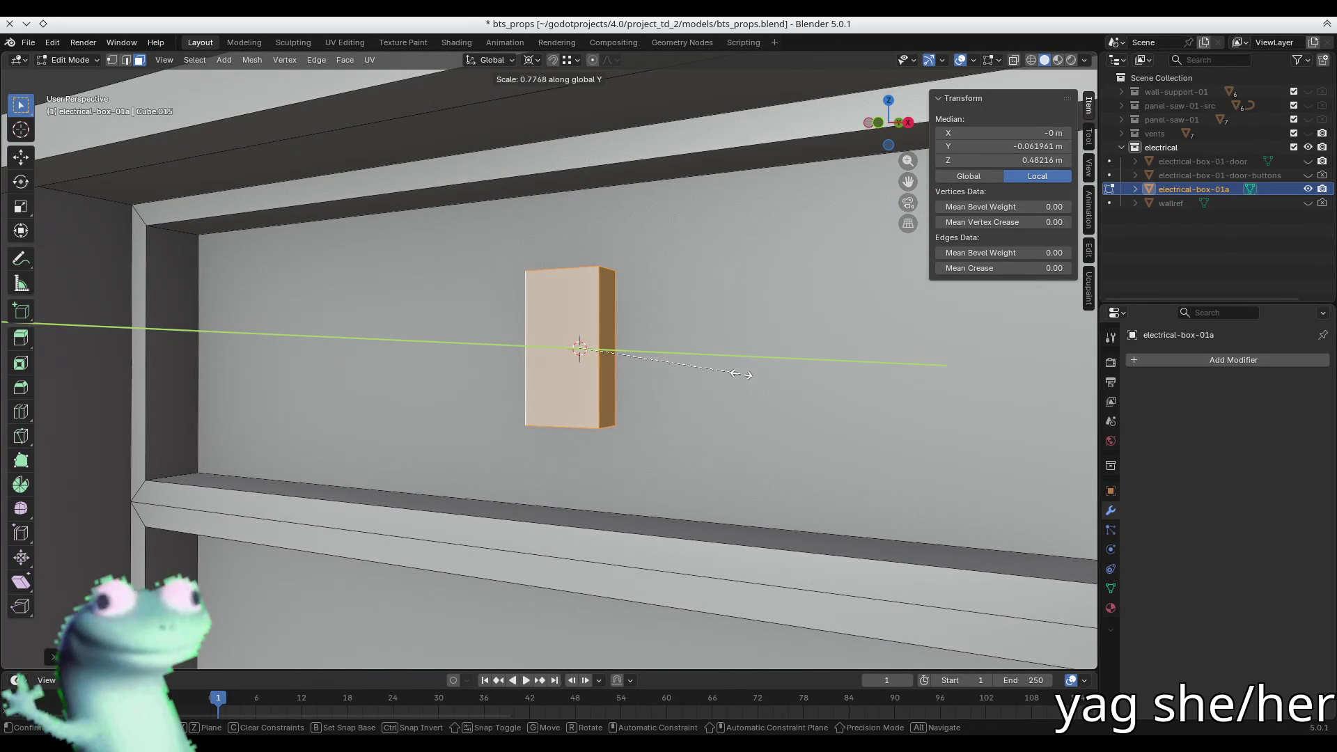
{"action": "left_click", "coordinate": [740, 375]}
{"action": "key", "text": "n"}
- Face the block head-on and narrow it along X to about 0.41
{"action": "mouse_move", "coordinate": [740, 375]}
{"action": "middle_mouse_down"}
{"action": "mouse_move", "coordinate": [615, 373]}
{"action": "mouse_move", "coordinate": [647, 390]}
{"action": "mouse_move", "coordinate": [524, 374]}
{"action": "mouse_move", "coordinate": [588, 364]}
{"action": "middle_mouse_up"}
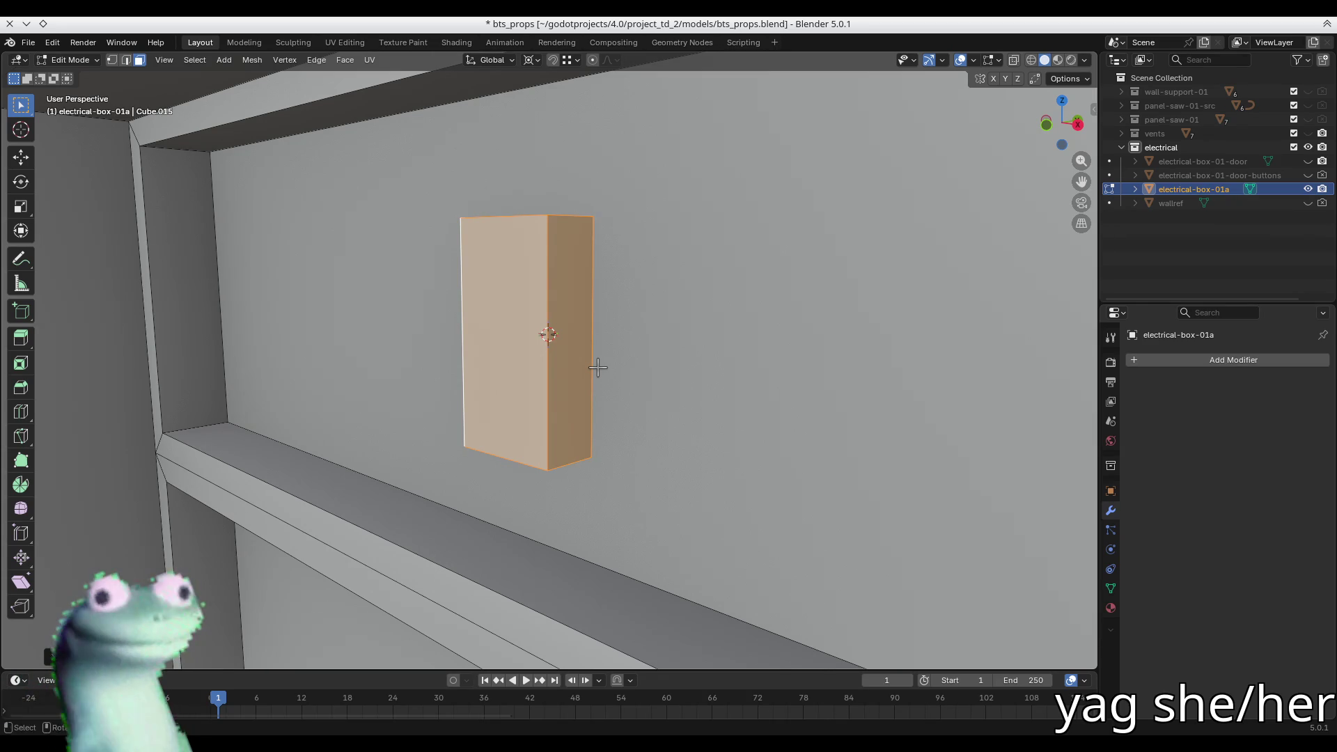
{"action": "middle_click_drag", "start_coordinate": [599, 342], "coordinate": [662, 331]}
{"action": "middle_click_drag", "start_coordinate": [850, 369], "coordinate": [838, 352]}
{"action": "key", "text": "ctrl+r"}
{"action": "key", "text": "Escape"}
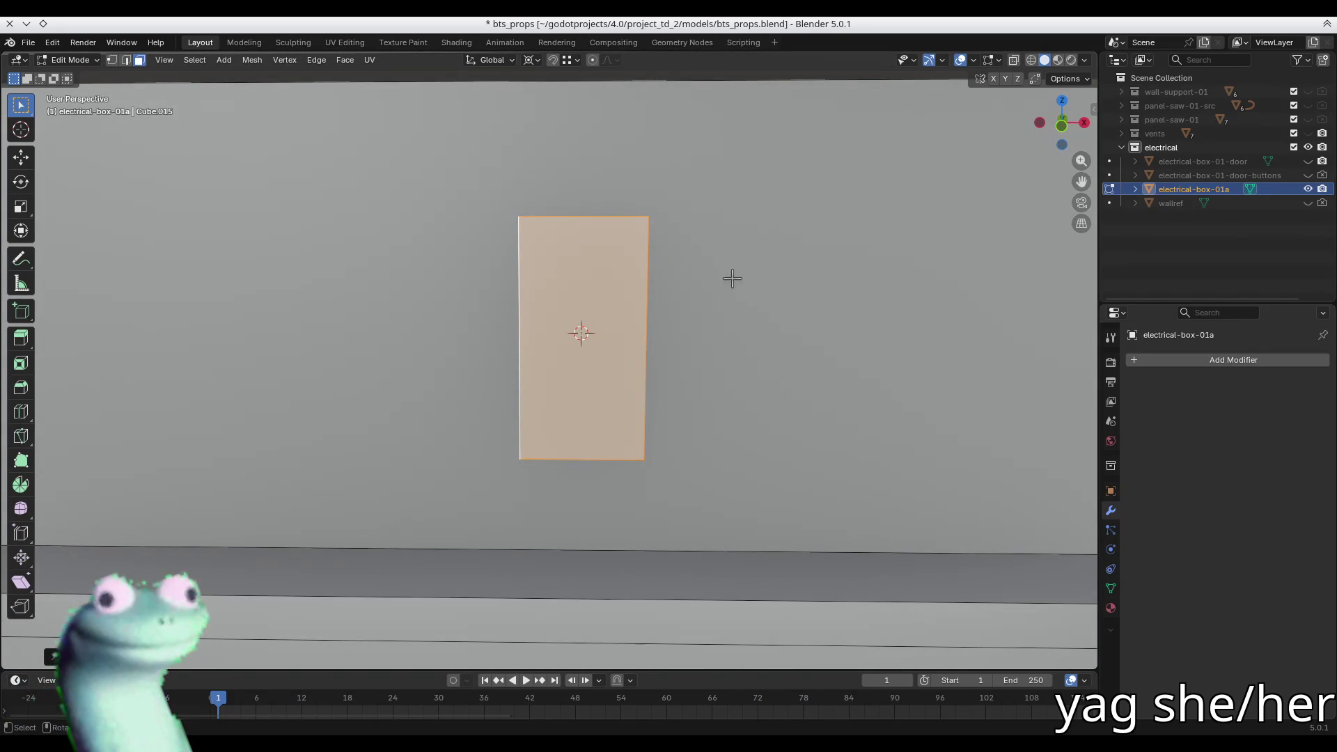
{"action": "key", "text": "s"}
{"action": "key", "text": "x"}
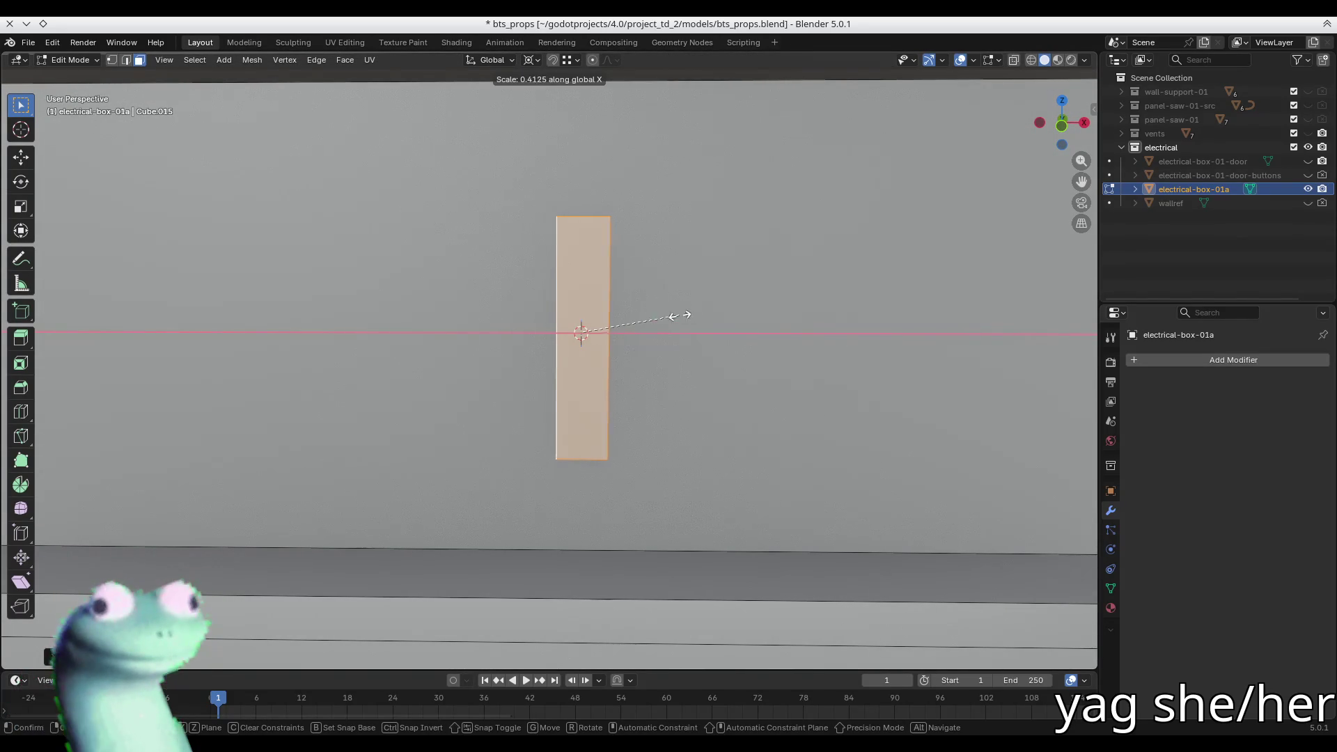
{"action": "left_click", "coordinate": [671, 315]}
{"action": "key", "text": "alt+Tab"}
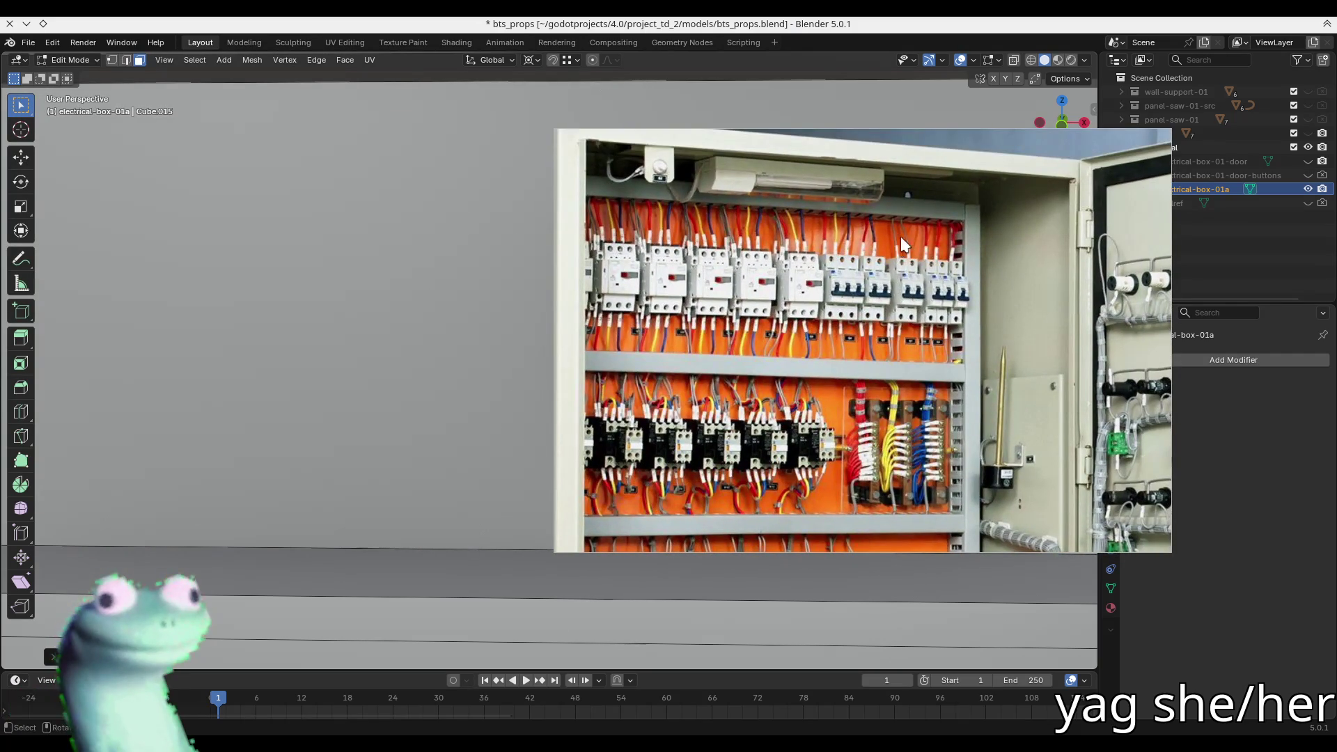
{"action": "scroll", "coordinate": [901, 236], "scroll_direction": "up", "scroll_amount": 3}
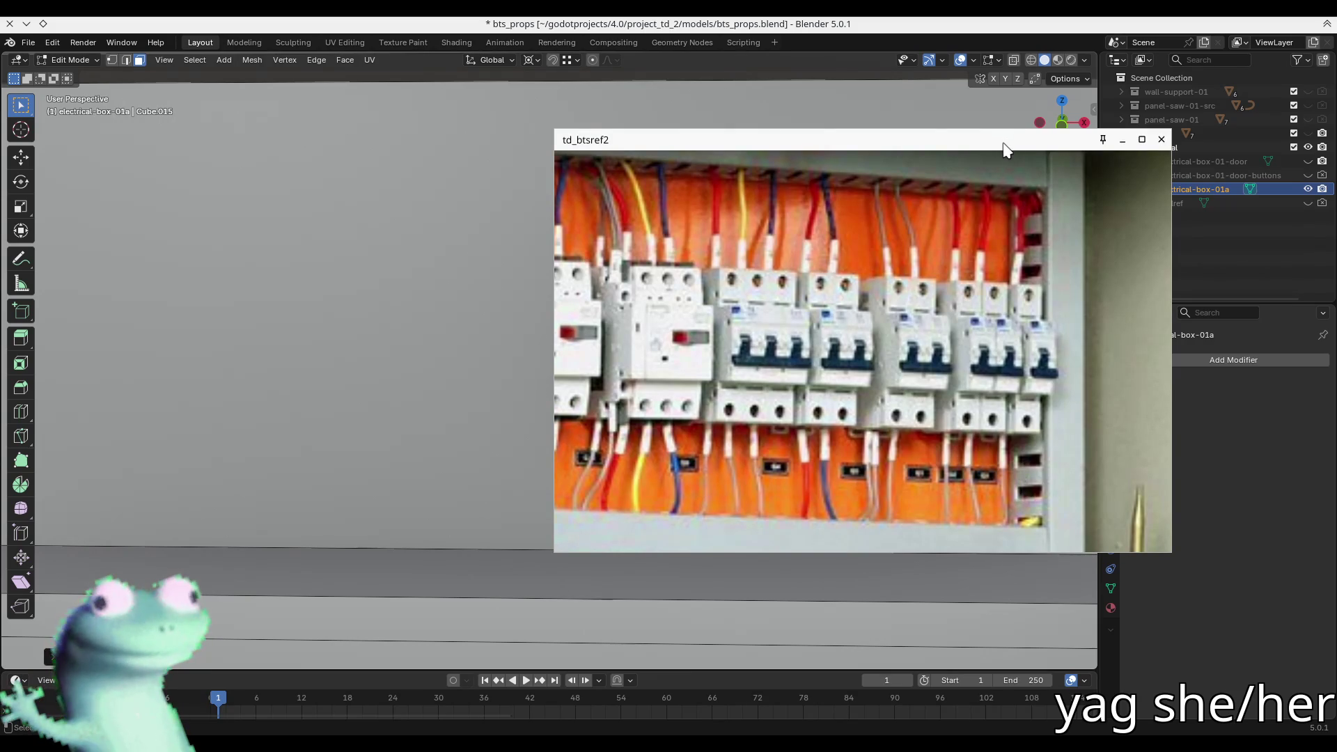
{"action": "mouse_move", "coordinate": [1005, 149]}
{"action": "left_mouse_down"}
{"action": "mouse_move", "coordinate": [719, 173]}
{"action": "mouse_move", "coordinate": [0, 181]}
{"action": "left_mouse_up"}
{"action": "mouse_move", "coordinate": [845, 304]}
{"action": "middle_mouse_down"}
{"action": "mouse_move", "coordinate": [767, 289]}
{"action": "mouse_move", "coordinate": [790, 292]}
{"action": "mouse_move", "coordinate": [778, 328]}
{"action": "mouse_move", "coordinate": [805, 300]}
{"action": "middle_mouse_up"}
{"action": "type", "text": "sx"}
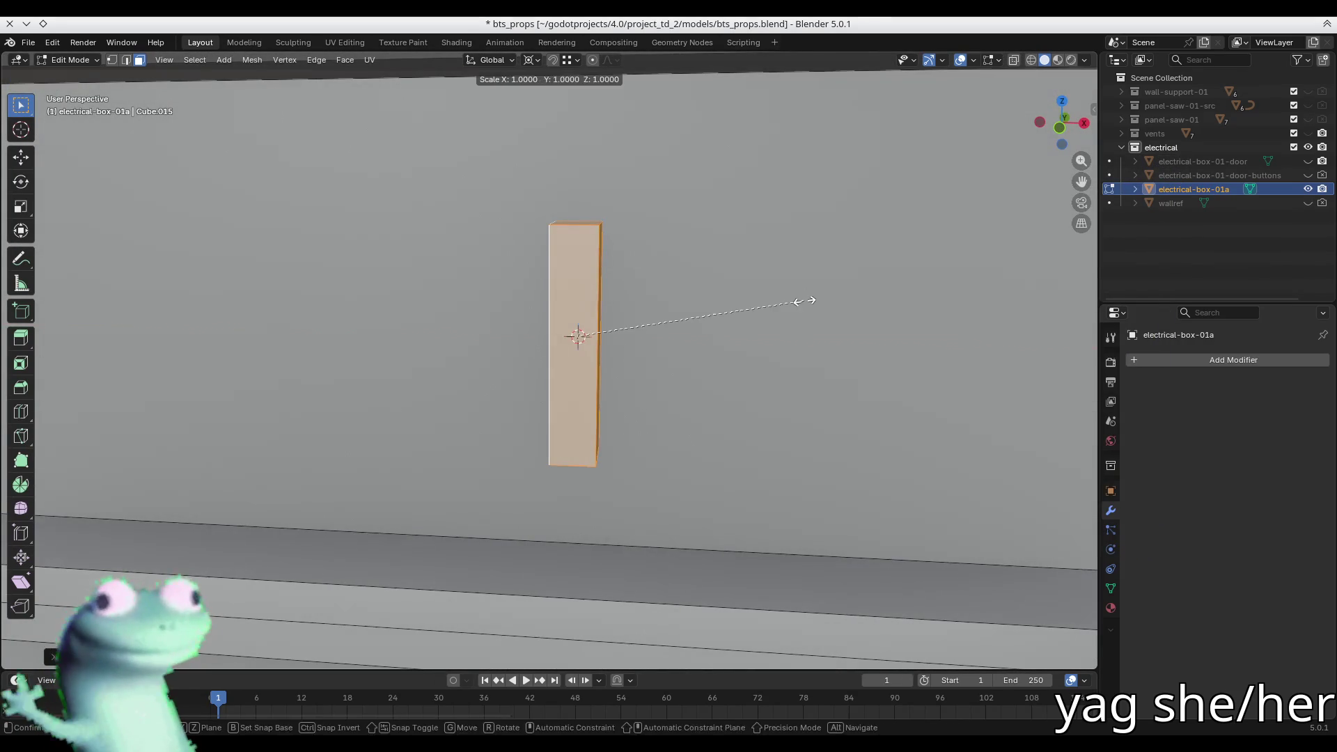
{"action": "type", "text": "3"}
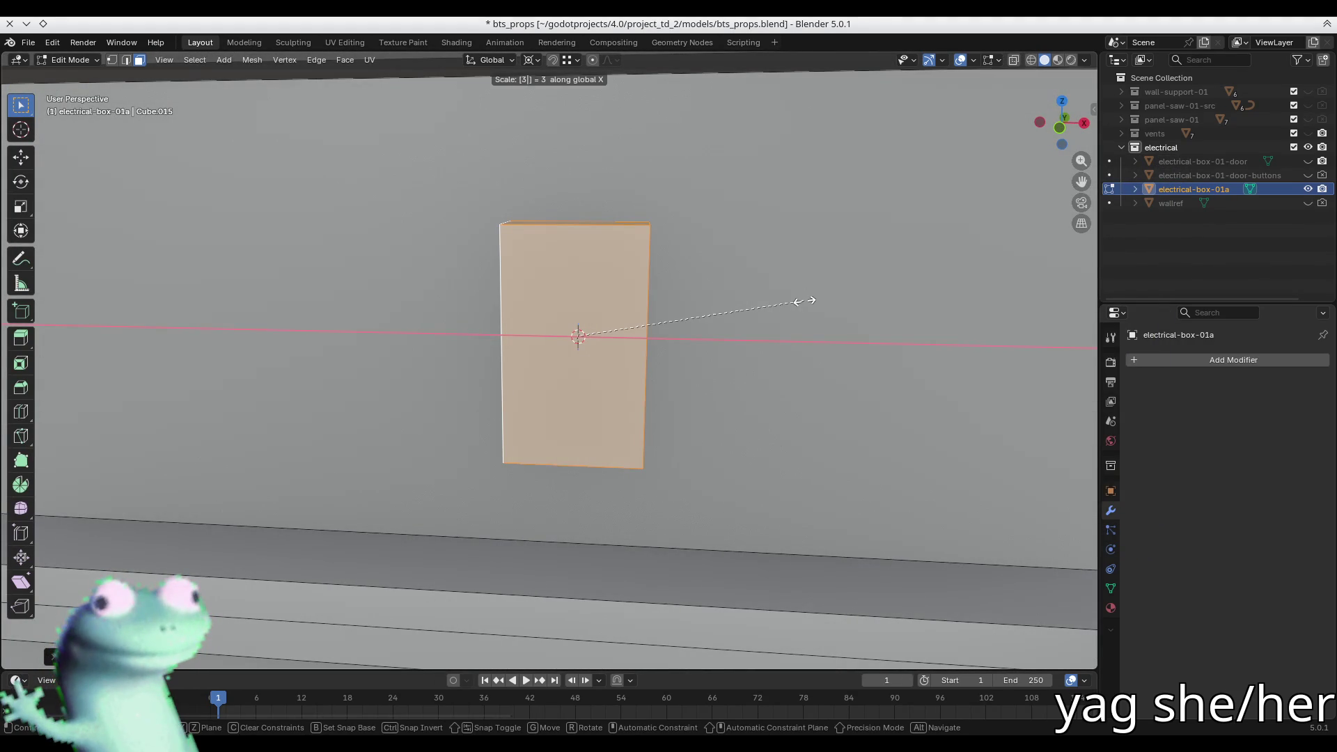
- Show the N sidebar and scale the breaker block by a factor of 3 along X
{"action": "key", "text": "Escape"}
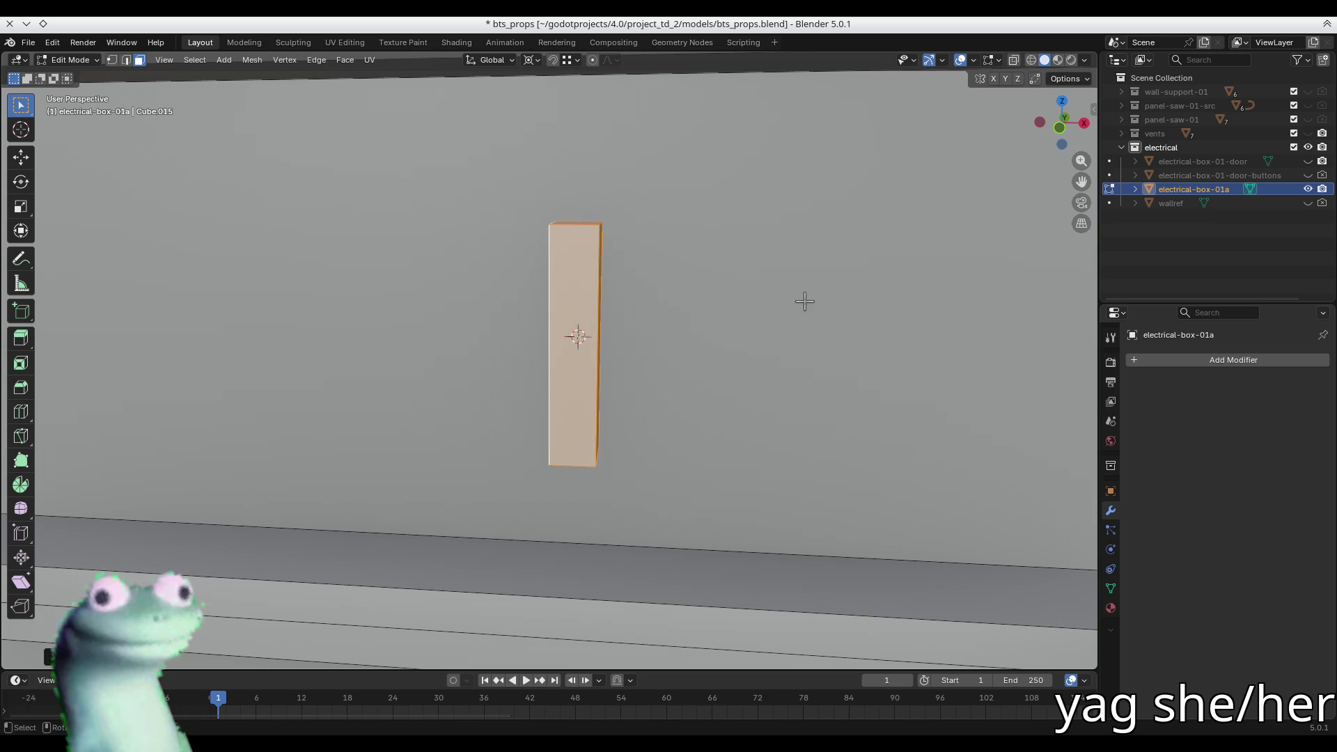
{"action": "key", "text": "n"}
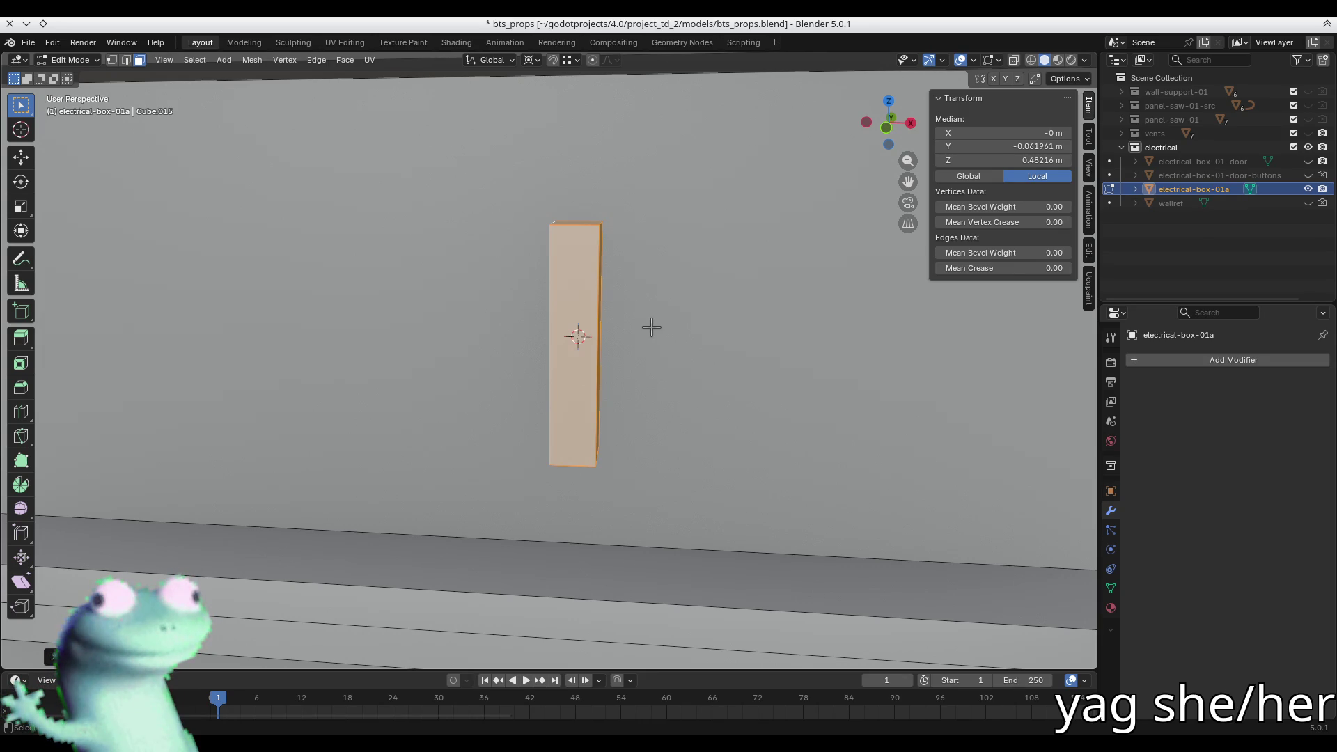
{"action": "middle_click_drag", "start_coordinate": [651, 327], "coordinate": [603, 338]}
{"action": "key", "text": "s"}
{"action": "key", "text": "x"}
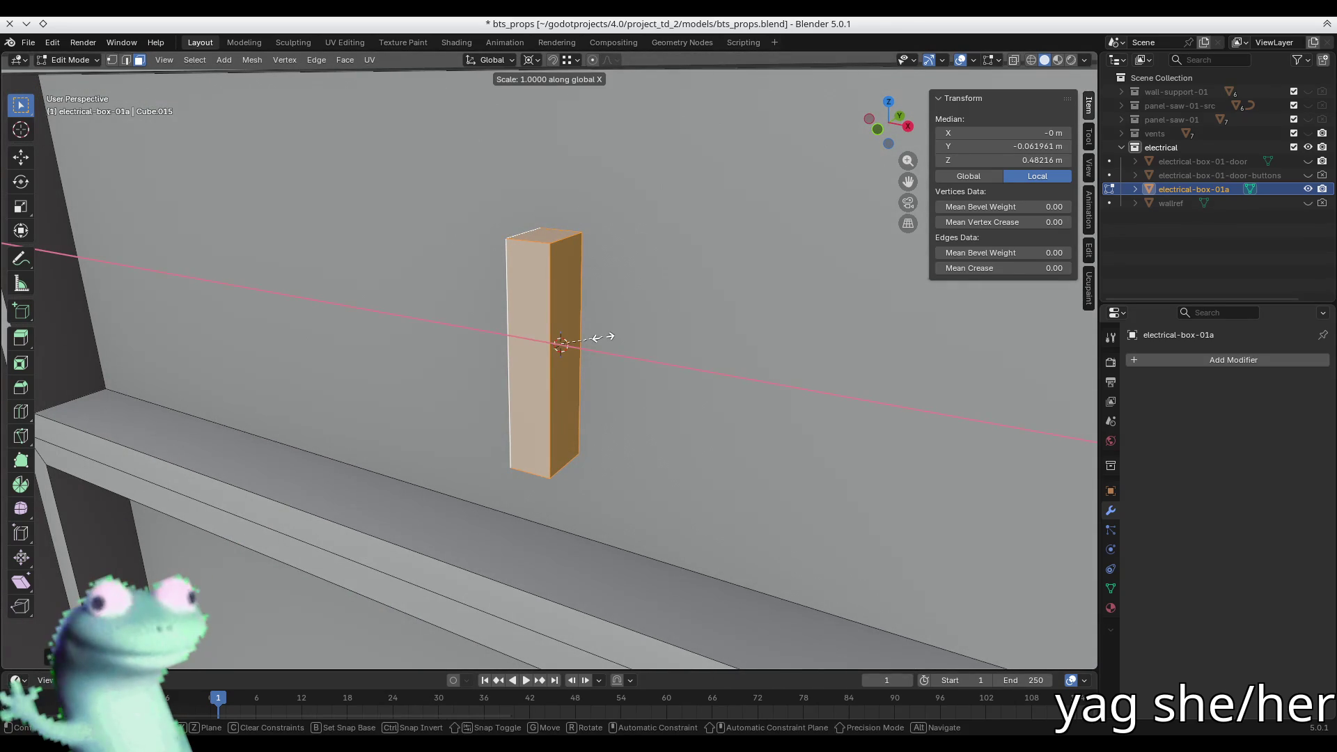
{"action": "type", "text": "3"}
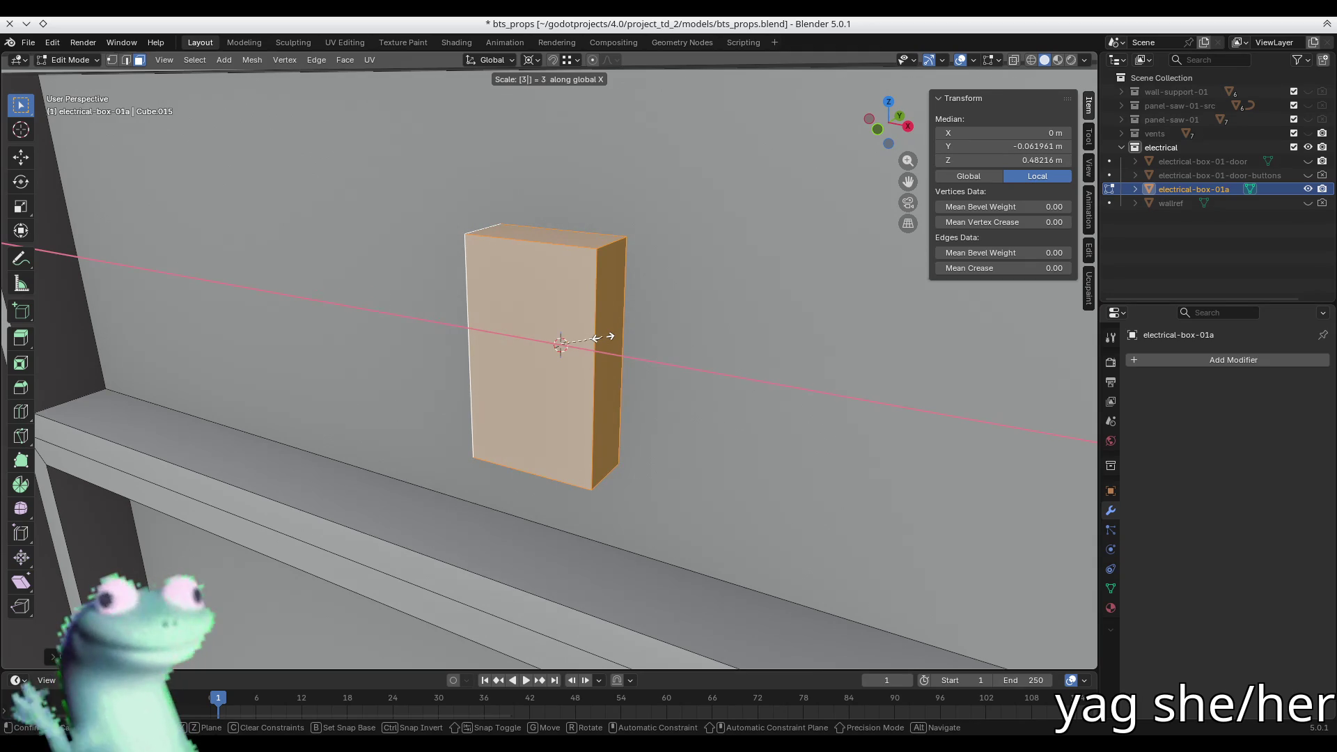
{"action": "key", "text": "Escape"}
{"action": "key", "text": "s"}
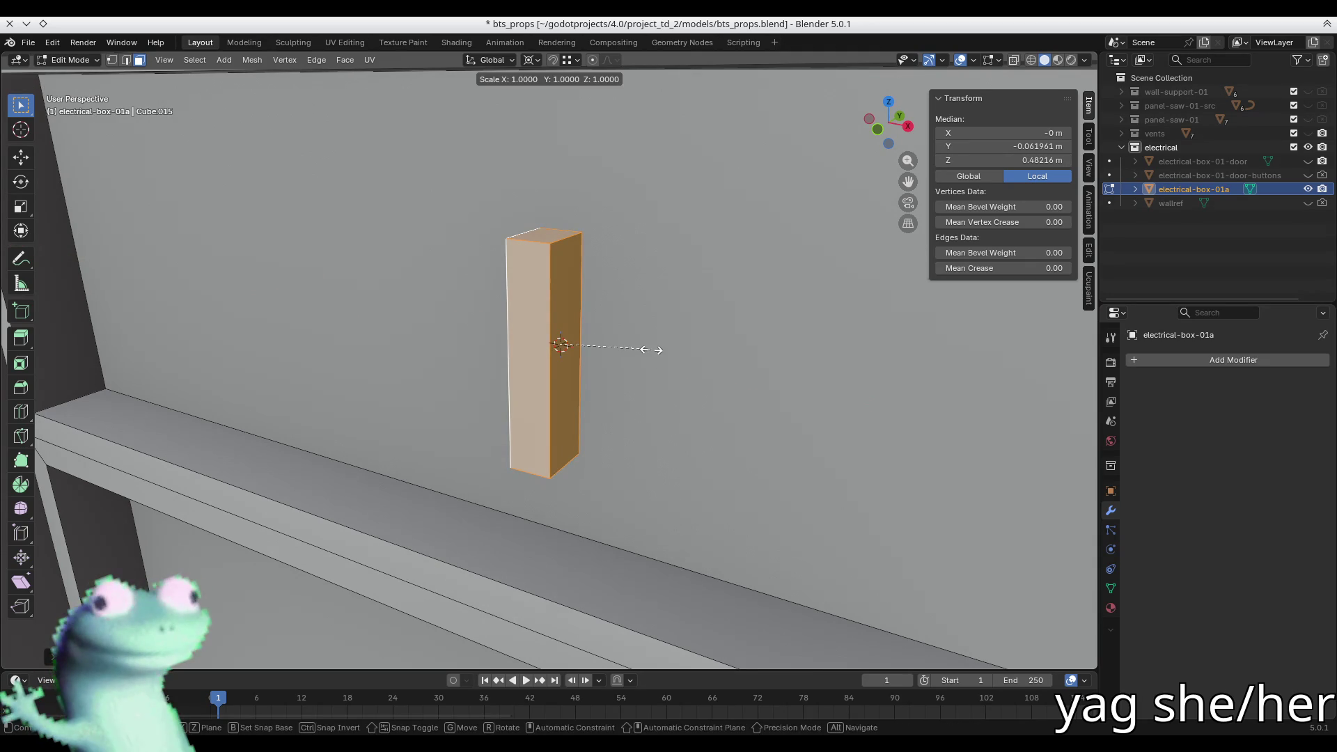
{"action": "type", "text": "x3"}
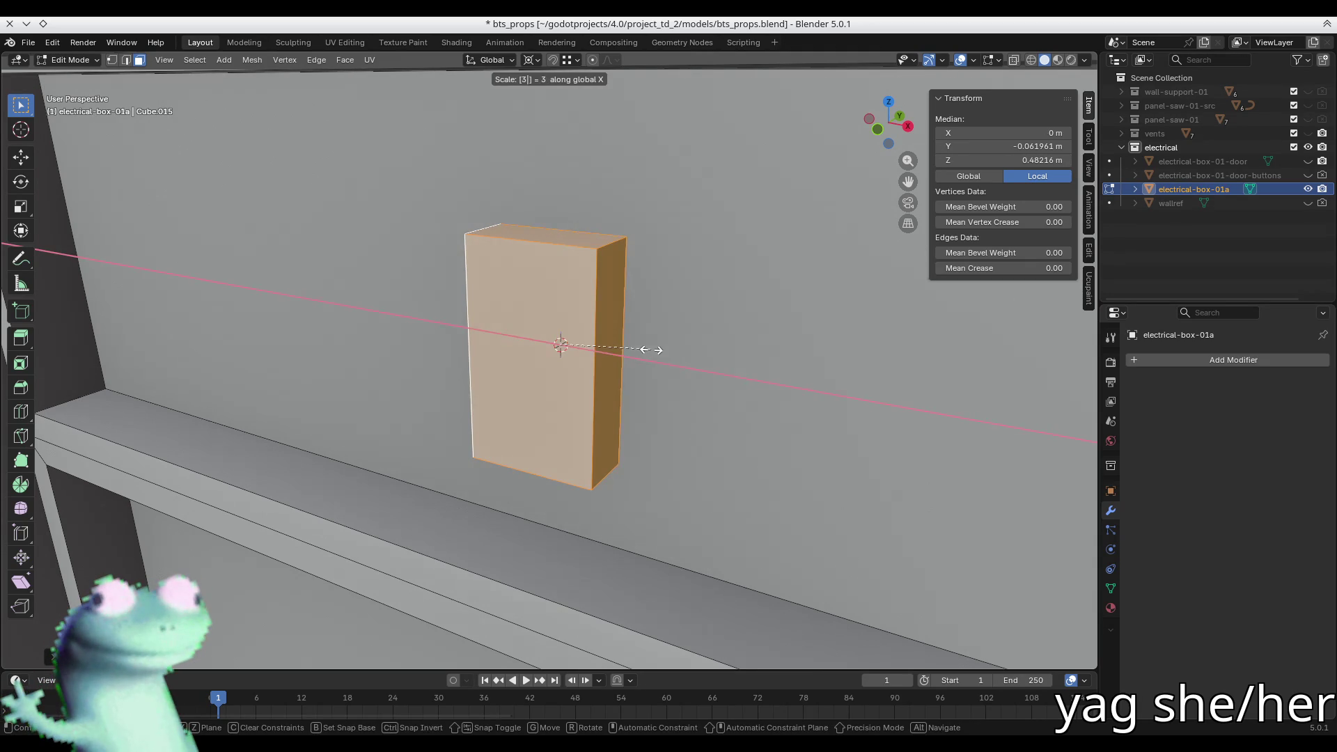
{"action": "key", "text": "Return"}
{"action": "mouse_move", "coordinate": [602, 369]}
{"action": "middle_mouse_down"}
{"action": "mouse_move", "coordinate": [525, 320]}
{"action": "mouse_move", "coordinate": [450, 355]}
{"action": "mouse_move", "coordinate": [440, 382]}
{"action": "mouse_move", "coordinate": [641, 362]}
{"action": "middle_mouse_up"}
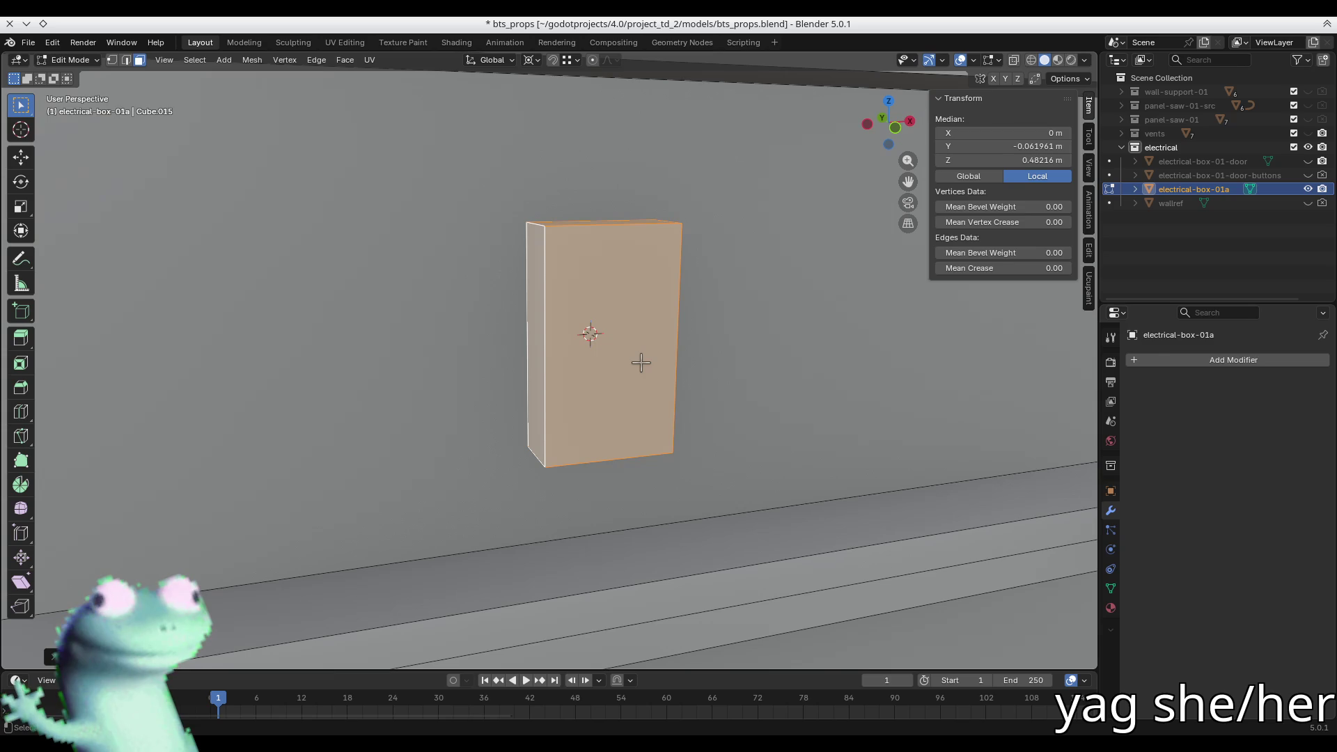
{"action": "mouse_move", "coordinate": [641, 360]}
{"action": "middle_mouse_down"}
{"action": "mouse_move", "coordinate": [557, 353]}
{"action": "mouse_move", "coordinate": [605, 311]}
{"action": "mouse_move", "coordinate": [601, 293]}
{"action": "mouse_move", "coordinate": [524, 332]}
{"action": "mouse_move", "coordinate": [504, 364]}
{"action": "mouse_move", "coordinate": [508, 299]}
{"action": "mouse_move", "coordinate": [422, 309]}
{"action": "mouse_move", "coordinate": [487, 314]}
{"action": "mouse_move", "coordinate": [513, 346]}
{"action": "mouse_move", "coordinate": [513, 311]}
{"action": "mouse_move", "coordinate": [477, 322]}
{"action": "mouse_move", "coordinate": [499, 289]}
{"action": "mouse_move", "coordinate": [488, 300]}
{"action": "mouse_move", "coordinate": [530, 316]}
{"action": "mouse_move", "coordinate": [613, 306]}
{"action": "mouse_move", "coordinate": [554, 255]}
{"action": "mouse_move", "coordinate": [463, 283]}
{"action": "mouse_move", "coordinate": [420, 399]}
{"action": "mouse_move", "coordinate": [492, 315]}
{"action": "mouse_move", "coordinate": [588, 290]}
{"action": "mouse_move", "coordinate": [576, 290]}
{"action": "middle_mouse_up"}
- Re-enter Edit Mode on the cabinet with see-through display and a right-side view
{"action": "key", "text": "Tab"}
{"action": "scroll", "coordinate": [439, 324], "scroll_direction": "down", "scroll_amount": 5}
{"action": "scroll", "coordinate": [620, 307], "scroll_direction": "up", "scroll_amount": 3}
{"action": "scroll", "coordinate": [553, 254], "scroll_direction": "down", "scroll_amount": 4}
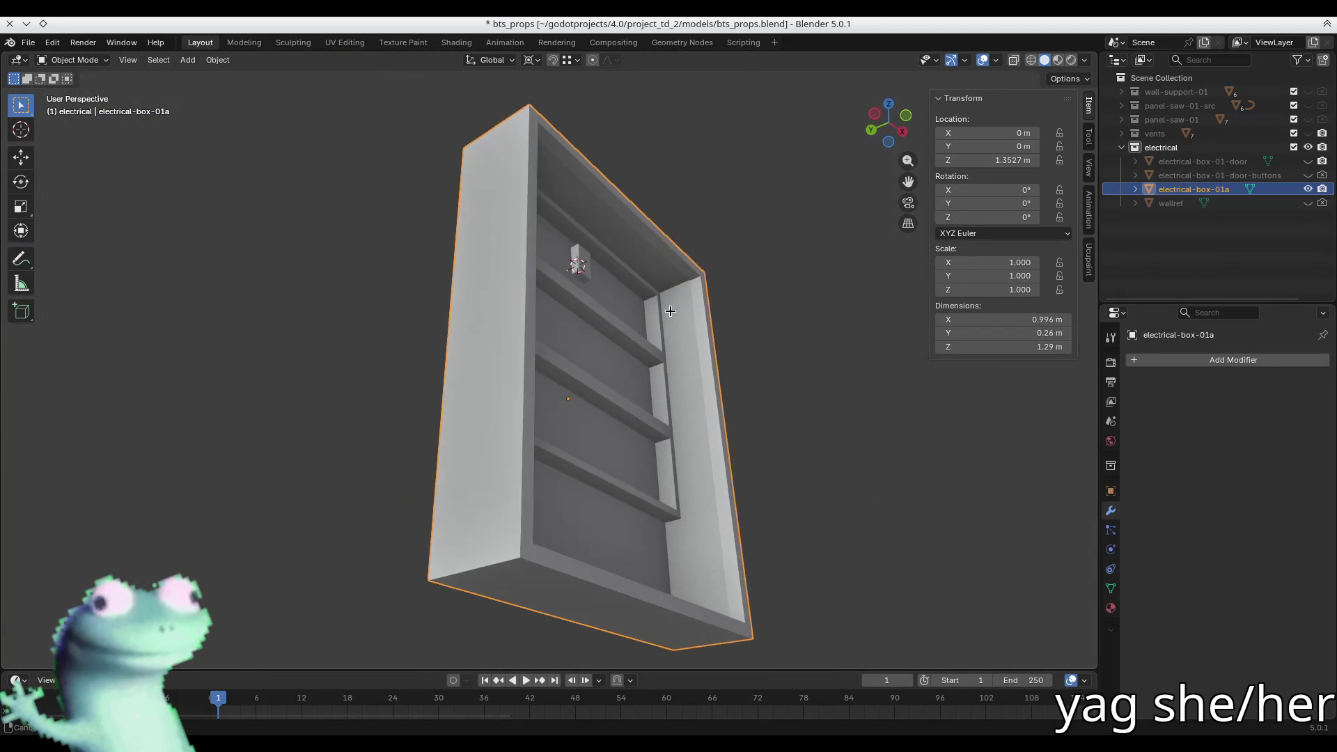
{"action": "key", "text": "Tab"}
{"action": "mouse_move", "coordinate": [679, 335]}
{"action": "middle_mouse_down"}
{"action": "mouse_move", "coordinate": [523, 328]}
{"action": "mouse_move", "coordinate": [486, 290]}
{"action": "mouse_move", "coordinate": [443, 386]}
{"action": "mouse_move", "coordinate": [487, 292]}
{"action": "mouse_move", "coordinate": [460, 390]}
{"action": "mouse_move", "coordinate": [467, 367]}
{"action": "middle_mouse_up"}
{"action": "key", "text": "alt+z"}
{"action": "key", "text": "KP_3"}
{"action": "scroll", "coordinate": [454, 369], "scroll_direction": "up", "scroll_amount": 2}
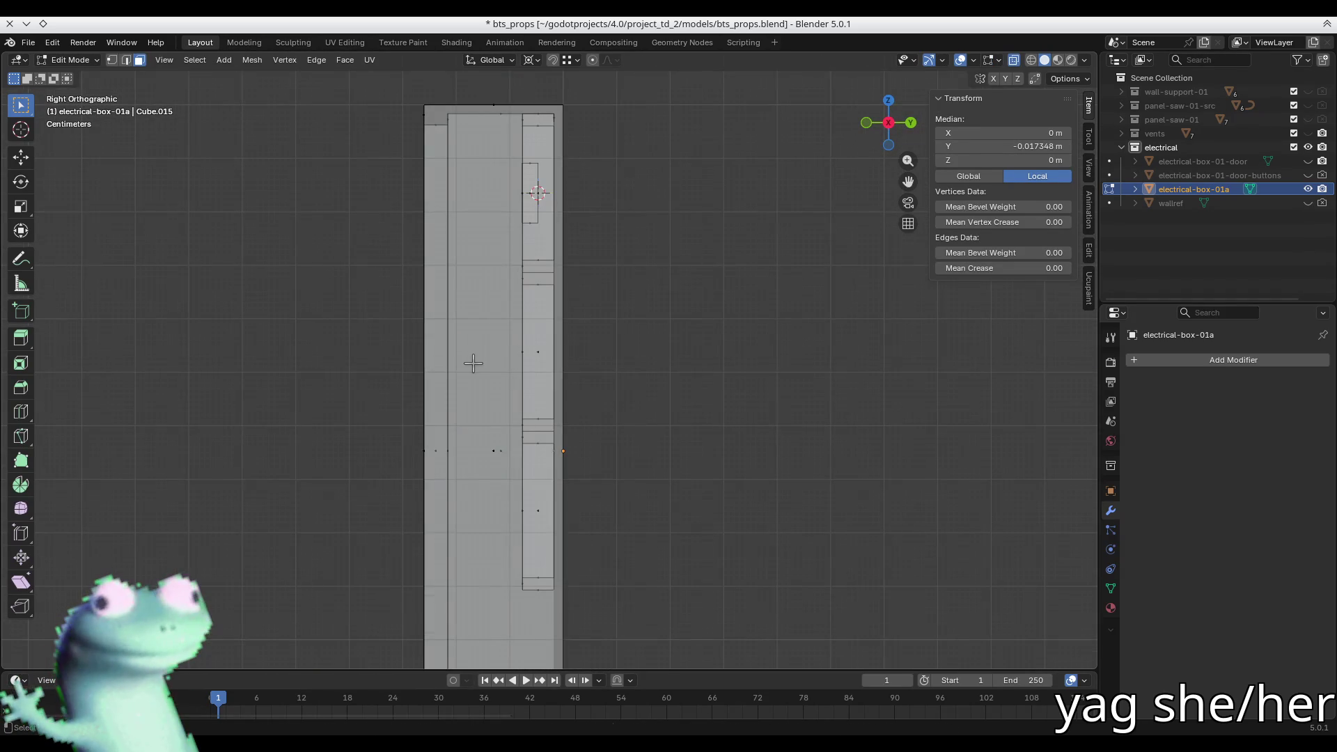
{"action": "key", "text": "g"}
{"action": "key", "text": "y"}
{"action": "key", "text": "Escape"}
{"action": "mouse_move", "coordinate": [440, 360]}
{"action": "middle_mouse_down"}
{"action": "mouse_move", "coordinate": [385, 227]}
{"action": "mouse_move", "coordinate": [384, 240]}
{"action": "middle_mouse_up"}
- Hide the whole connected shelf frame and select the back panel face
{"action": "left_click", "coordinate": [339, 270]}
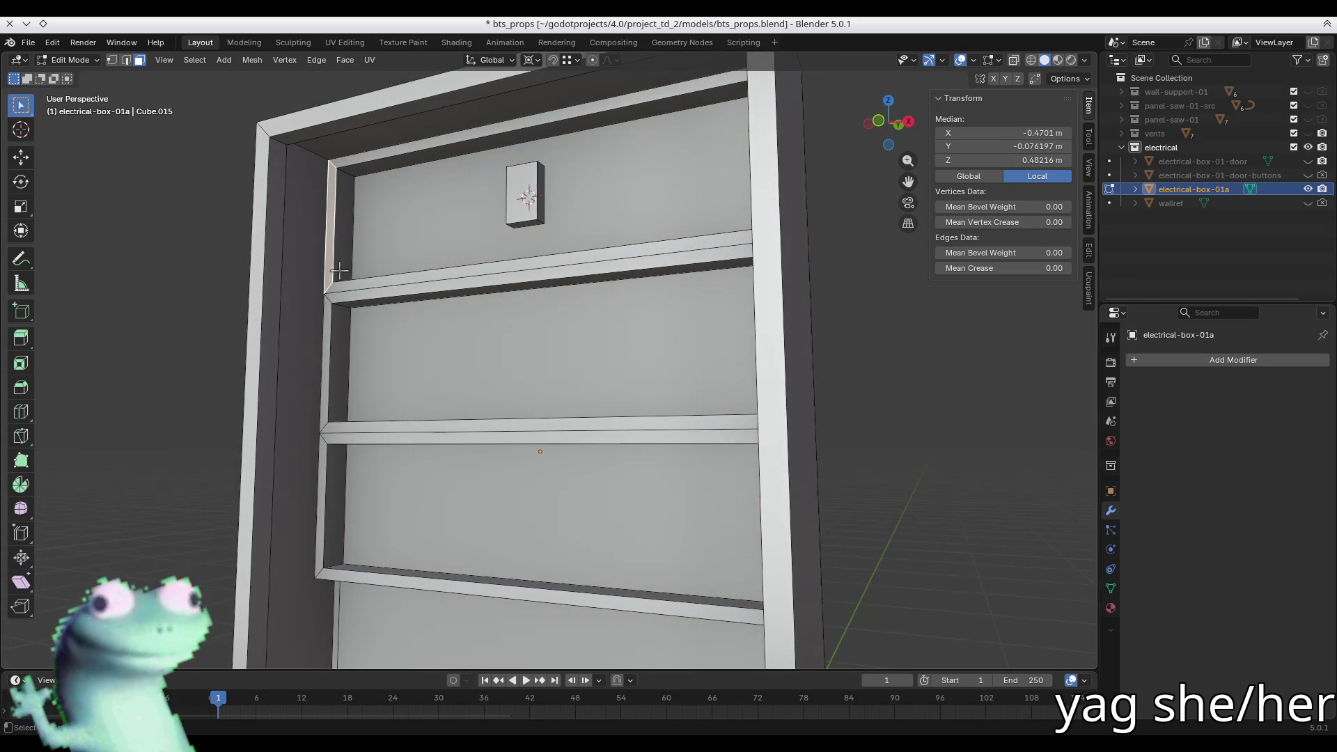
{"action": "key", "text": "ctrl+l"}
{"action": "key", "text": "h"}
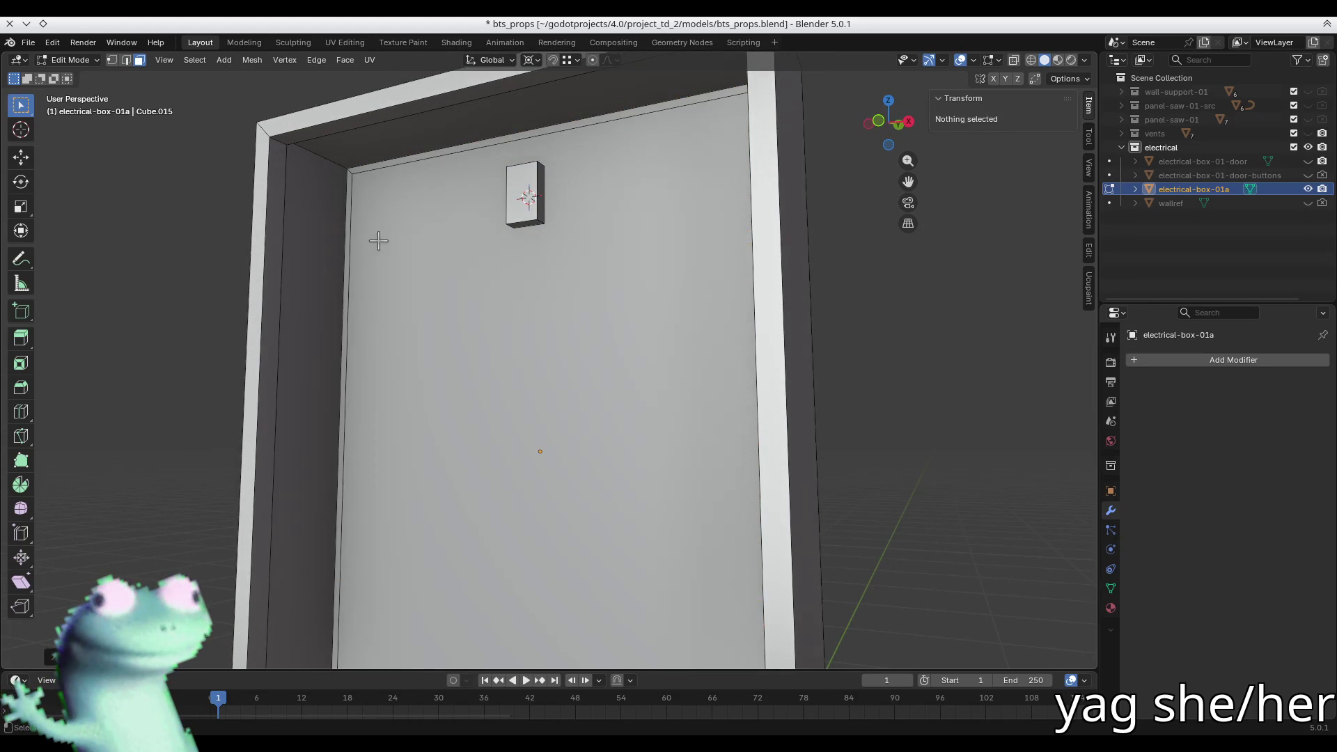
{"action": "left_click", "coordinate": [418, 270]}
{"action": "mouse_move", "coordinate": [418, 270]}
{"action": "middle_mouse_down"}
{"action": "mouse_move", "coordinate": [450, 272]}
{"action": "mouse_move", "coordinate": [432, 292]}
{"action": "mouse_move", "coordinate": [454, 309]}
{"action": "mouse_move", "coordinate": [460, 290]}
{"action": "mouse_move", "coordinate": [466, 352]}
{"action": "mouse_move", "coordinate": [465, 312]}
{"action": "middle_mouse_up"}
{"action": "left_click", "coordinate": [464, 311]}
- Move the back panel face deeper along the Y axis
{"action": "key", "text": "x"}
{"action": "scroll", "coordinate": [464, 310], "scroll_direction": "up", "scroll_amount": 7}
{"action": "scroll", "coordinate": [463, 310], "scroll_direction": "down", "scroll_amount": 4}
{"action": "key", "text": "Return"}
{"action": "middle_click_drag", "start_coordinate": [464, 311], "coordinate": [415, 279]}
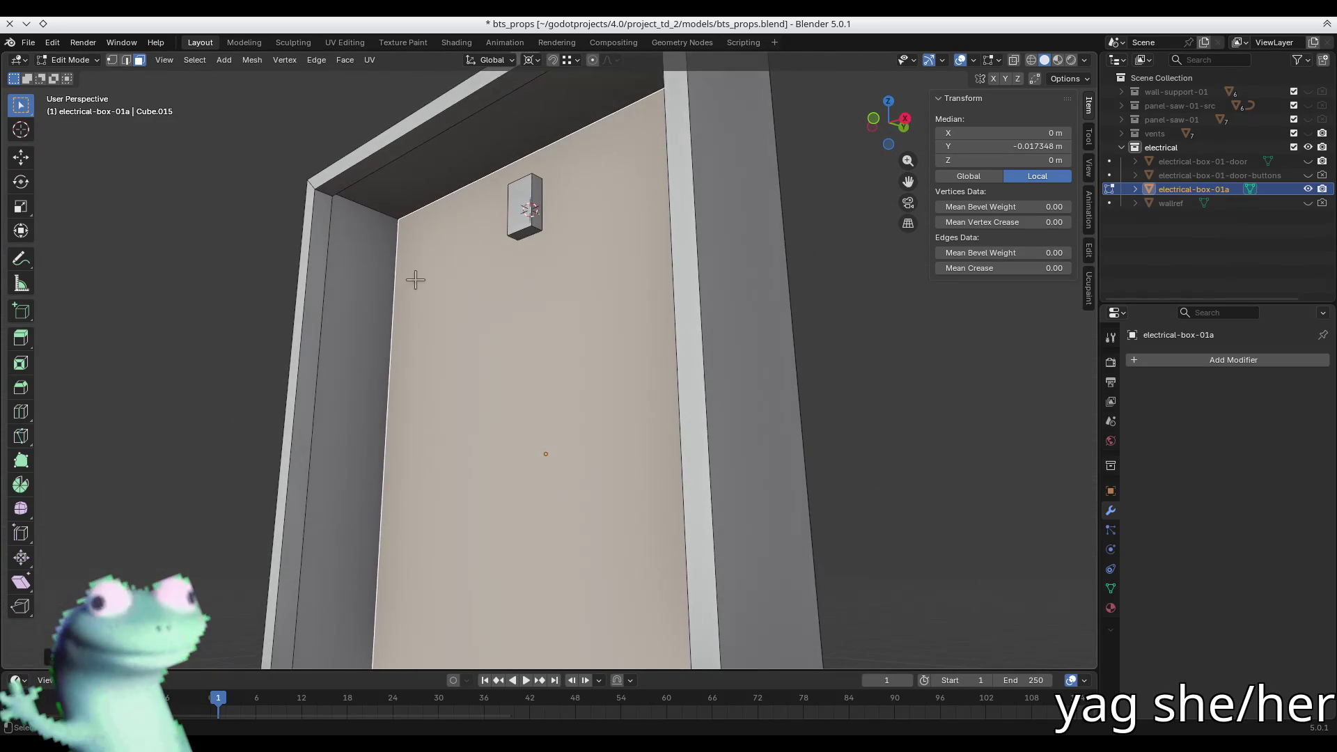
{"action": "key", "text": "g"}
{"action": "key", "text": "y"}
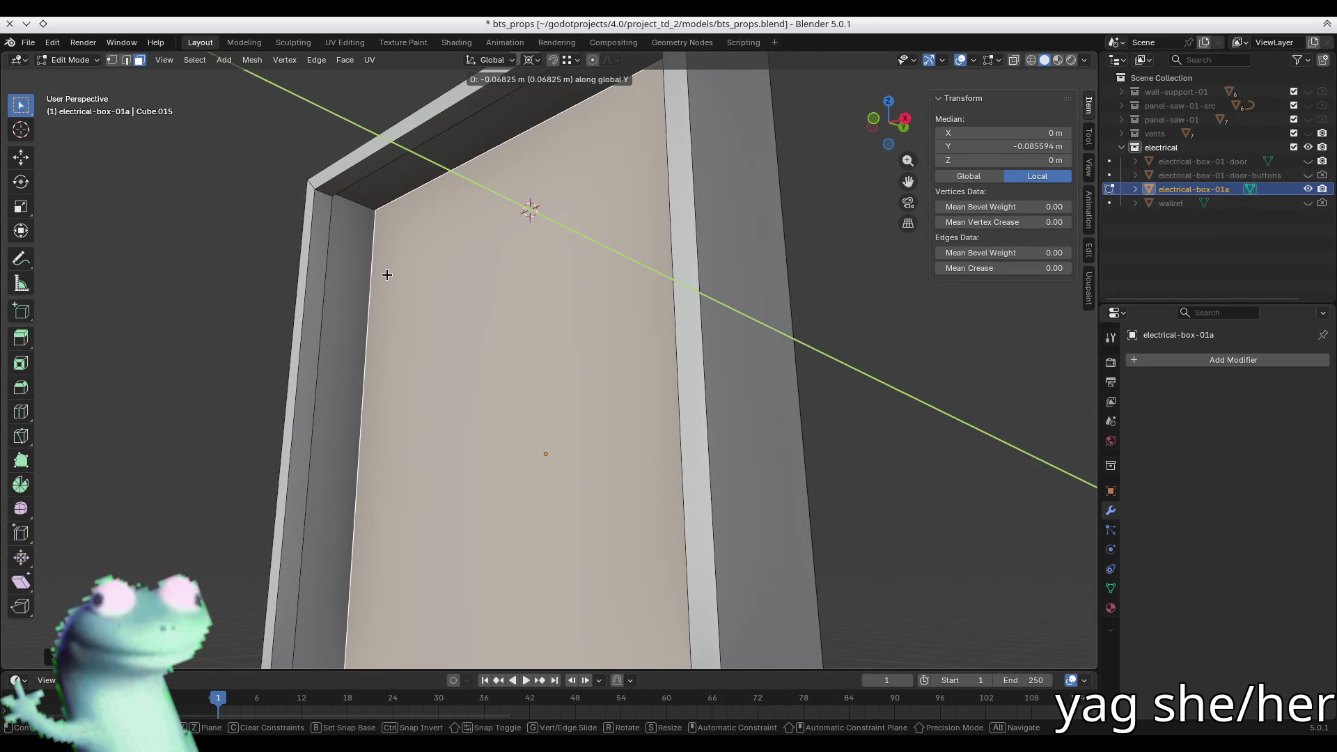
{"action": "left_click", "coordinate": [387, 275]}
{"action": "middle_click_drag", "start_coordinate": [444, 286], "coordinate": [417, 304]}
{"action": "key", "text": "KP_3"}
- Keep solid shading with X-ray on and move the selected vertices along Y
{"action": "key", "text": "z"}
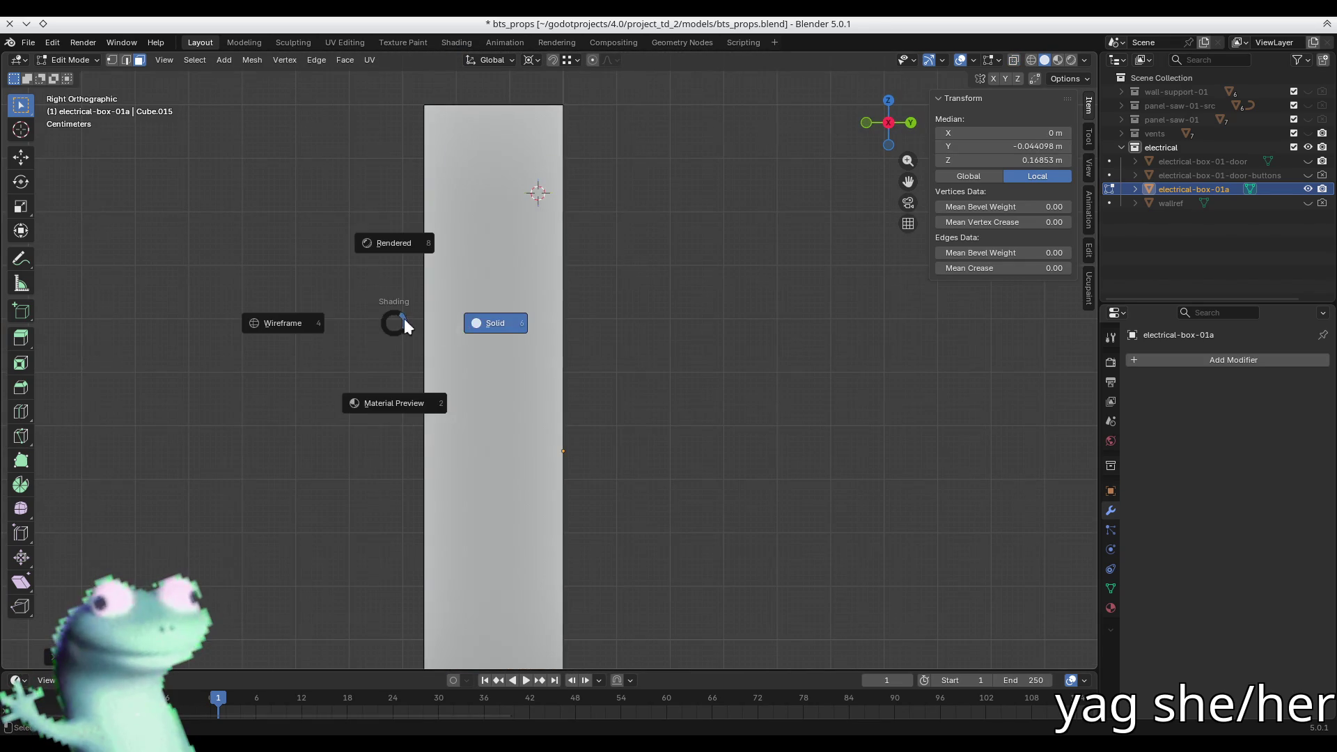
{"action": "left_click", "coordinate": [404, 325]}
{"action": "key", "text": "alt+z"}
{"action": "scroll", "coordinate": [402, 319], "scroll_direction": "down", "scroll_amount": 4}
{"action": "scroll", "coordinate": [492, 202], "scroll_direction": "up", "scroll_amount": 3}
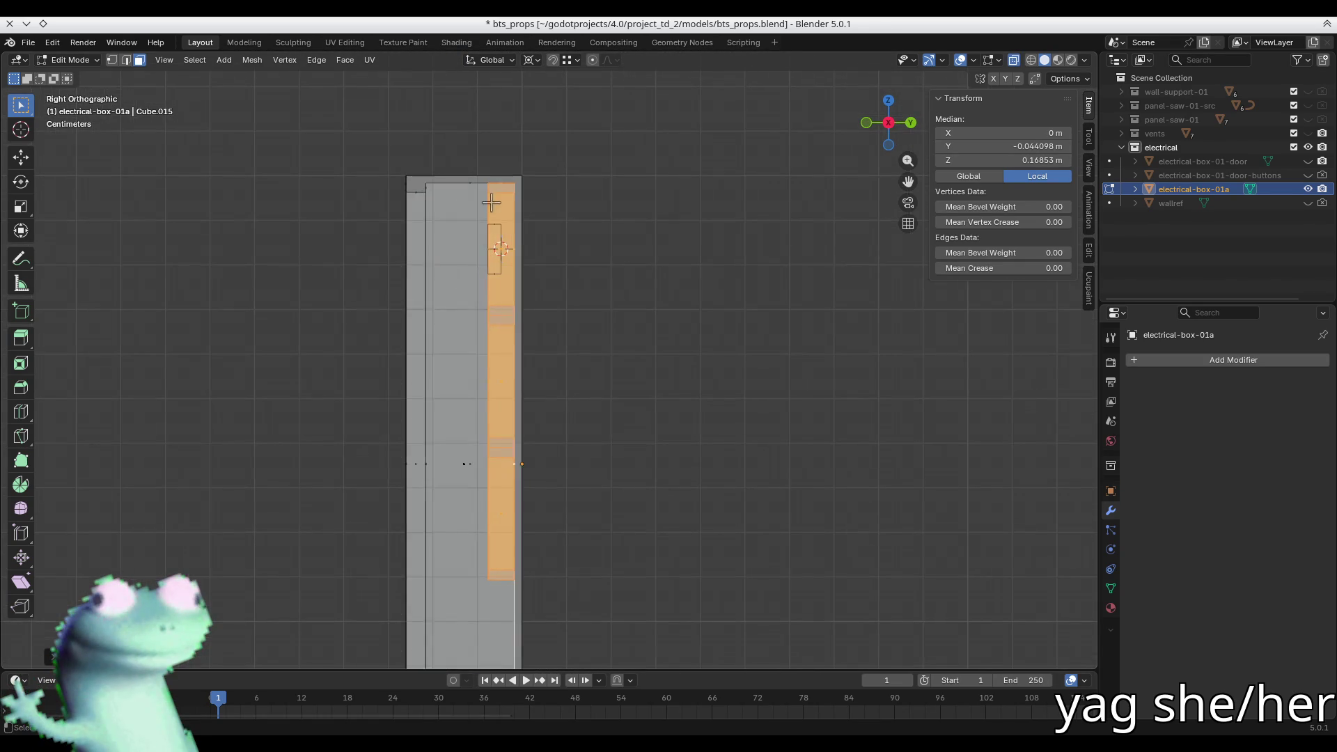
{"action": "key", "text": "1"}
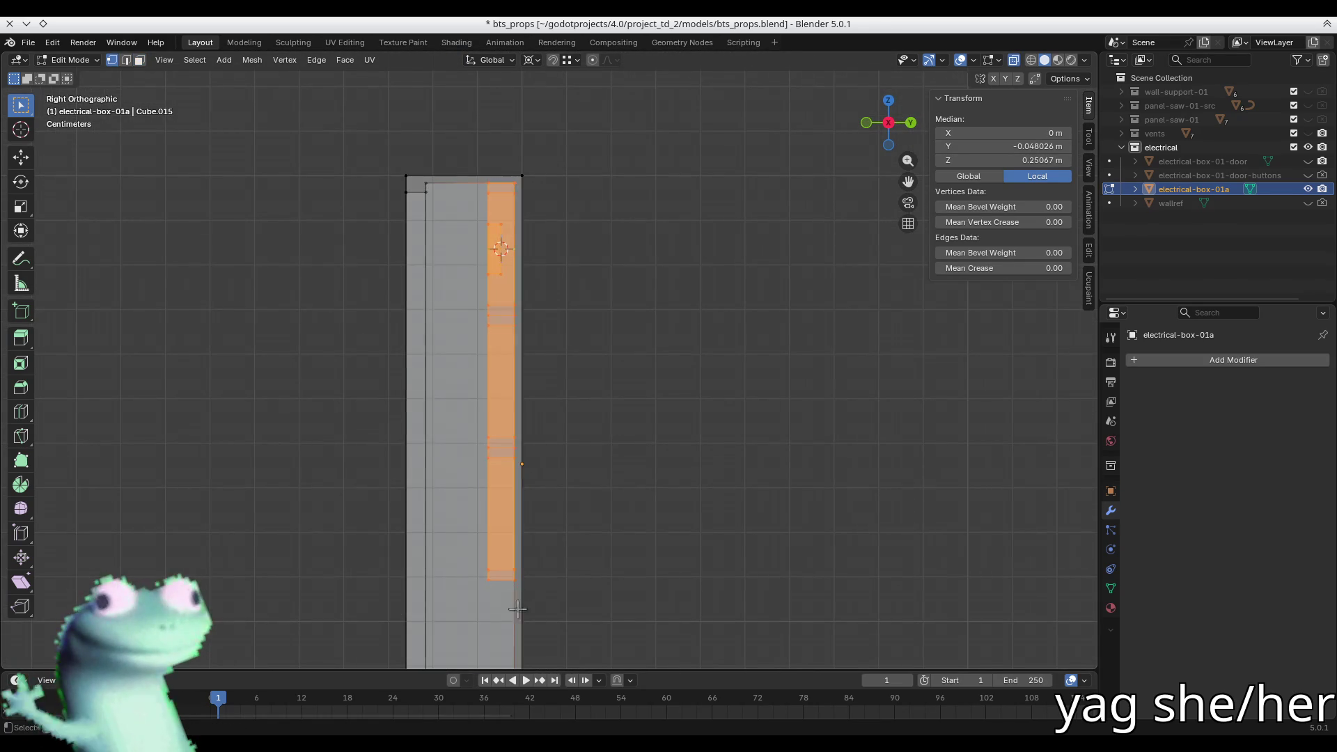
{"action": "middle_click_drag", "start_coordinate": [519, 597], "coordinate": [508, 293], "text": "shift"}
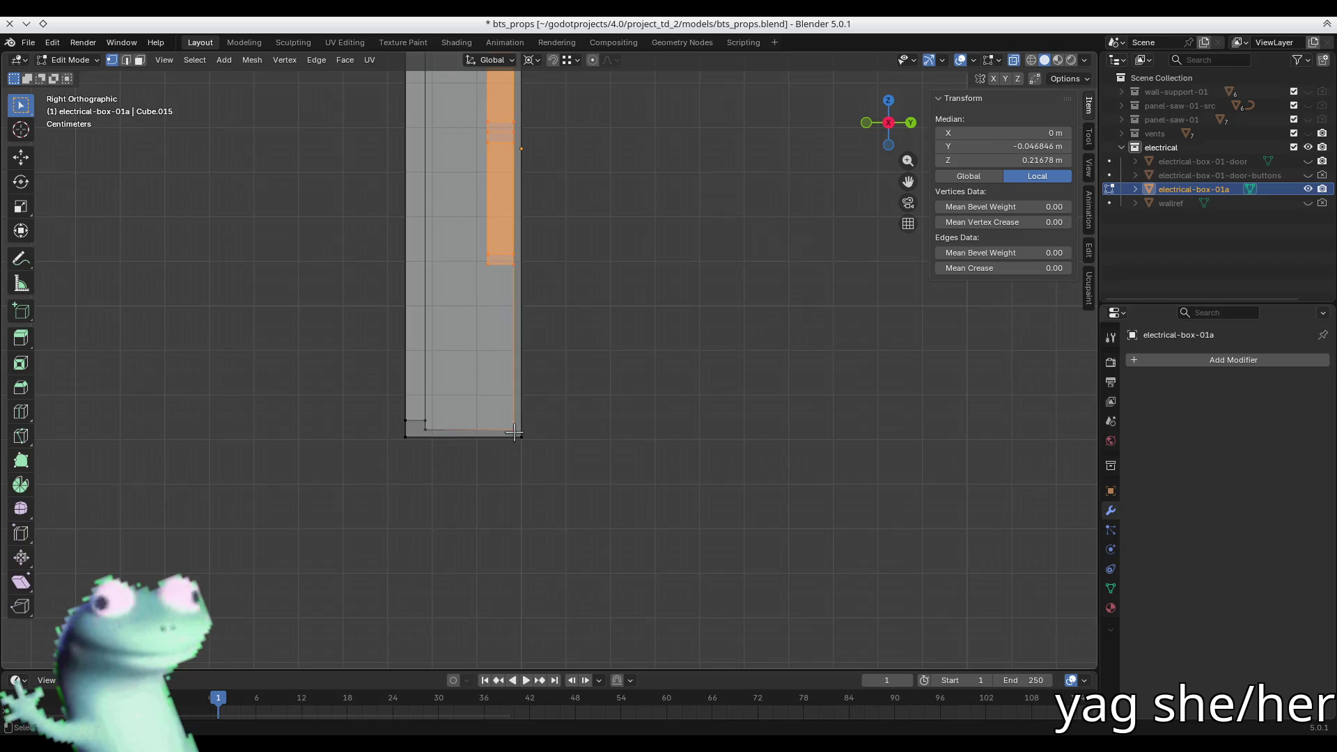
{"action": "scroll", "coordinate": [511, 430], "scroll_direction": "up", "scroll_amount": 5, "text": "shift"}
{"action": "key", "text": "g"}
{"action": "key", "text": "y"}
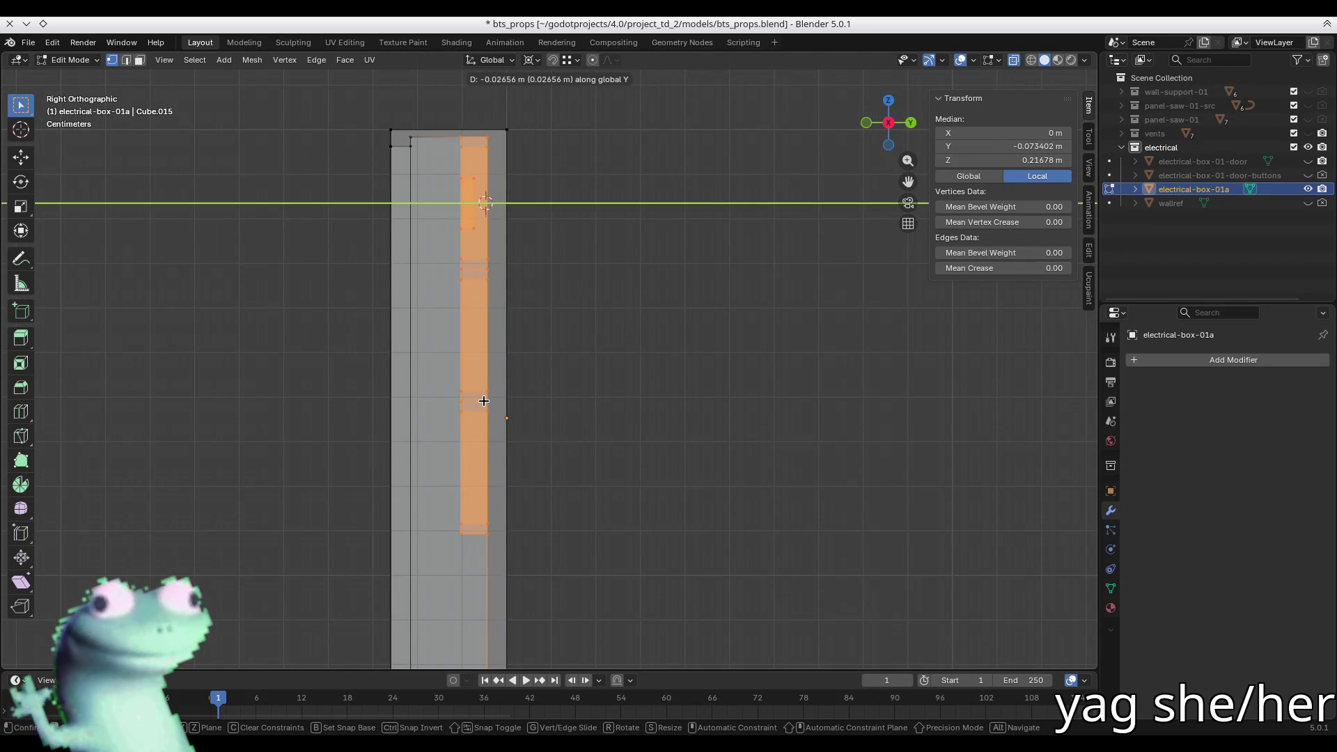
{"action": "left_click", "coordinate": [481, 401]}
- Select the small breaker box's front face and frame it in the view
{"action": "mouse_move", "coordinate": [481, 401]}
{"action": "middle_mouse_down"}
{"action": "mouse_move", "coordinate": [463, 320]}
{"action": "mouse_move", "coordinate": [508, 318]}
{"action": "mouse_move", "coordinate": [462, 320]}
{"action": "mouse_move", "coordinate": [438, 397]}
{"action": "mouse_move", "coordinate": [474, 397]}
{"action": "middle_mouse_up"}
{"action": "scroll", "coordinate": [498, 286], "scroll_direction": "up", "scroll_amount": 5}
{"action": "left_click", "coordinate": [500, 202]}
{"action": "key", "text": "a"}
{"action": "left_click", "coordinate": [499, 203]}
{"action": "key", "text": "3"}
{"action": "left_click", "coordinate": [496, 185]}
{"action": "key", "text": "KP_Decimal"}
{"action": "scroll", "coordinate": [496, 185], "scroll_direction": "down", "scroll_amount": 5}
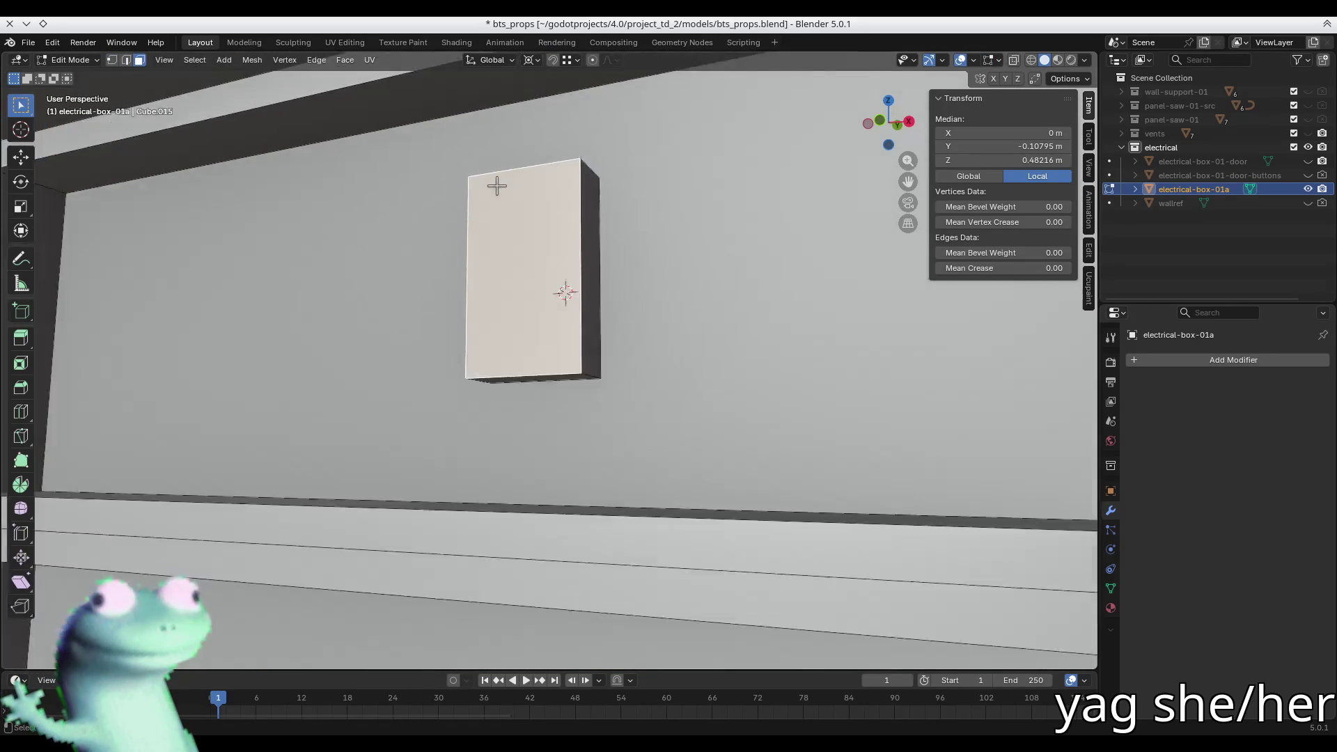
{"action": "scroll", "coordinate": [525, 244], "scroll_direction": "up", "scroll_amount": 1}
{"action": "mouse_move", "coordinate": [524, 245]}
{"action": "middle_mouse_down"}
{"action": "mouse_move", "coordinate": [534, 256]}
{"action": "mouse_move", "coordinate": [516, 212]}
{"action": "mouse_move", "coordinate": [501, 230]}
{"action": "mouse_move", "coordinate": [515, 327]}
{"action": "middle_mouse_up"}
- Make the breaker box taller by scaling its top and bottom faces along Z
{"action": "left_click", "coordinate": [510, 221]}
{"action": "key", "text": "s"}
{"action": "key", "text": "z"}
{"action": "left_click", "coordinate": [623, 336]}
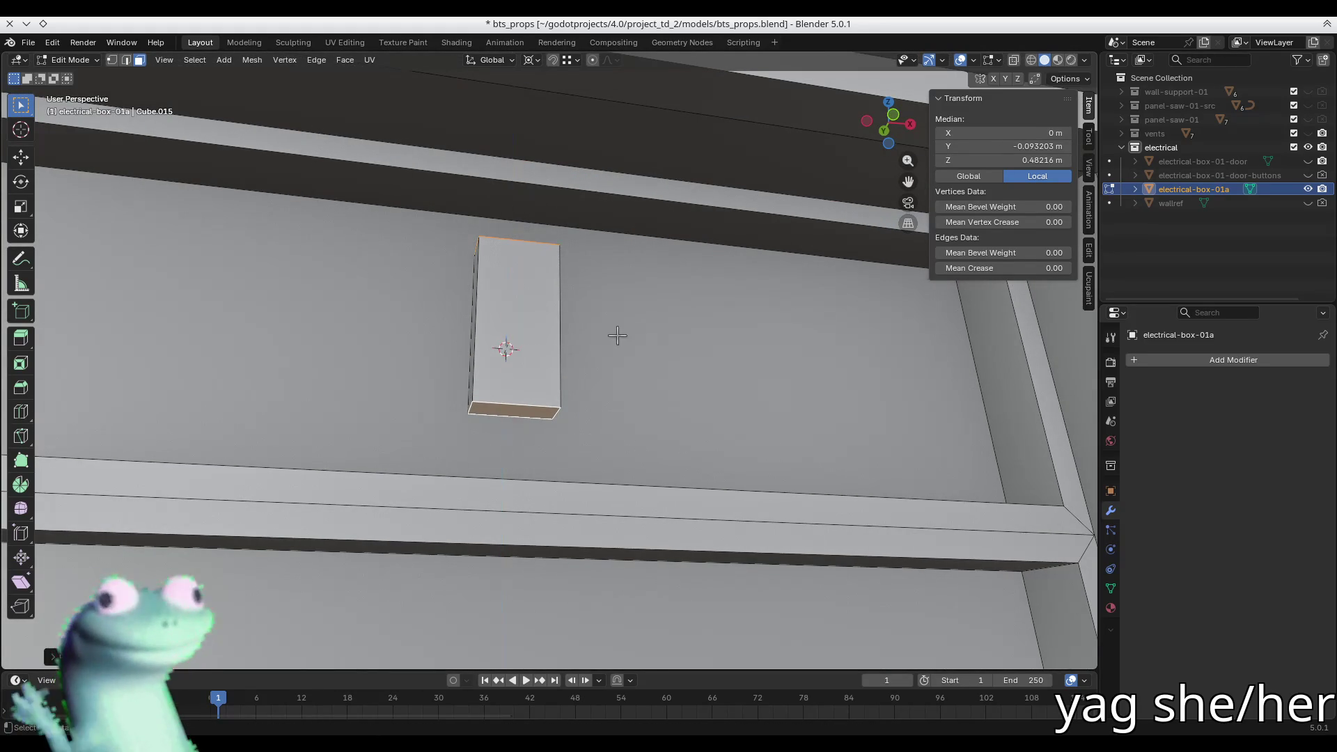
{"action": "key", "text": "s"}
{"action": "key", "text": "z"}
{"action": "left_click", "coordinate": [632, 342]}
{"action": "mouse_move", "coordinate": [632, 343]}
{"action": "middle_mouse_down"}
{"action": "mouse_move", "coordinate": [571, 334]}
{"action": "mouse_move", "coordinate": [550, 307]}
{"action": "middle_mouse_up"}
- Add two centred loop cuts across the box and spread them apart vertically
{"action": "key", "text": "ctrl+r"}
{"action": "left_click", "coordinate": [545, 296]}
{"action": "right_click", "coordinate": [545, 296]}
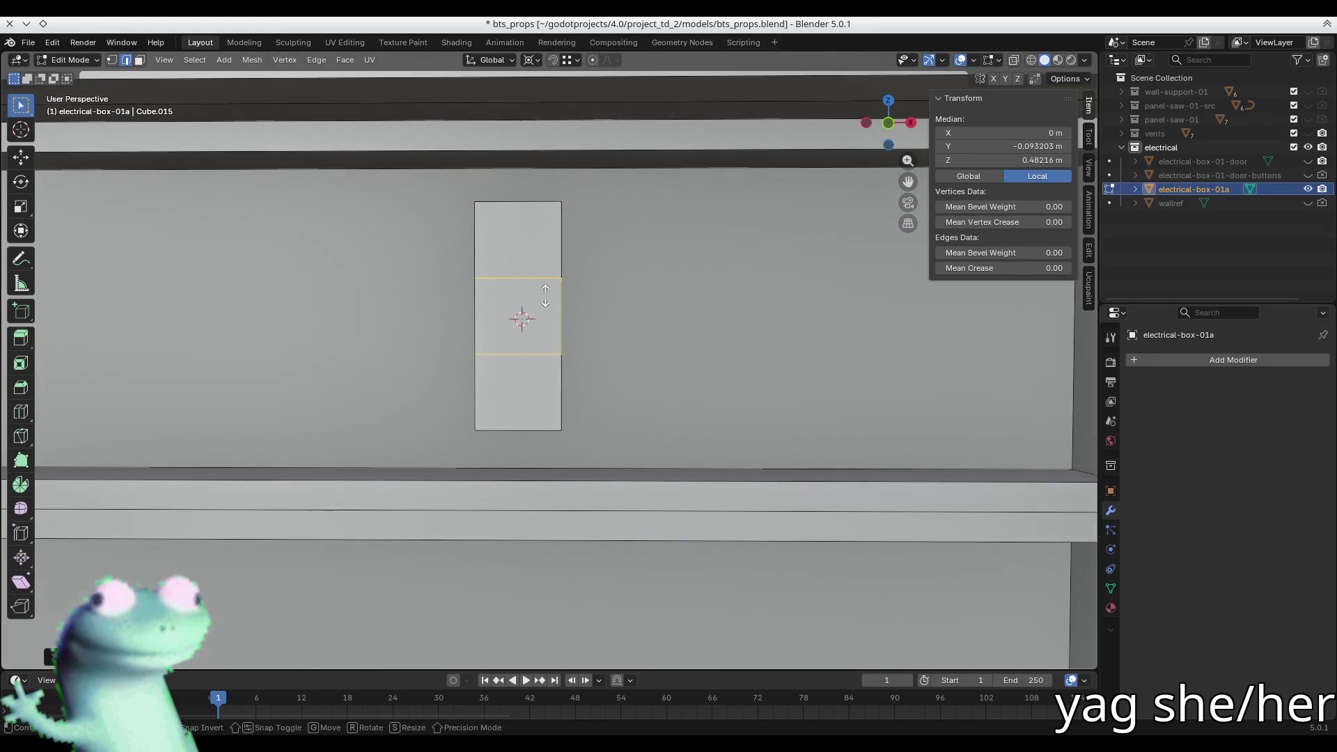
{"action": "key", "text": "s"}
{"action": "key", "text": "z"}
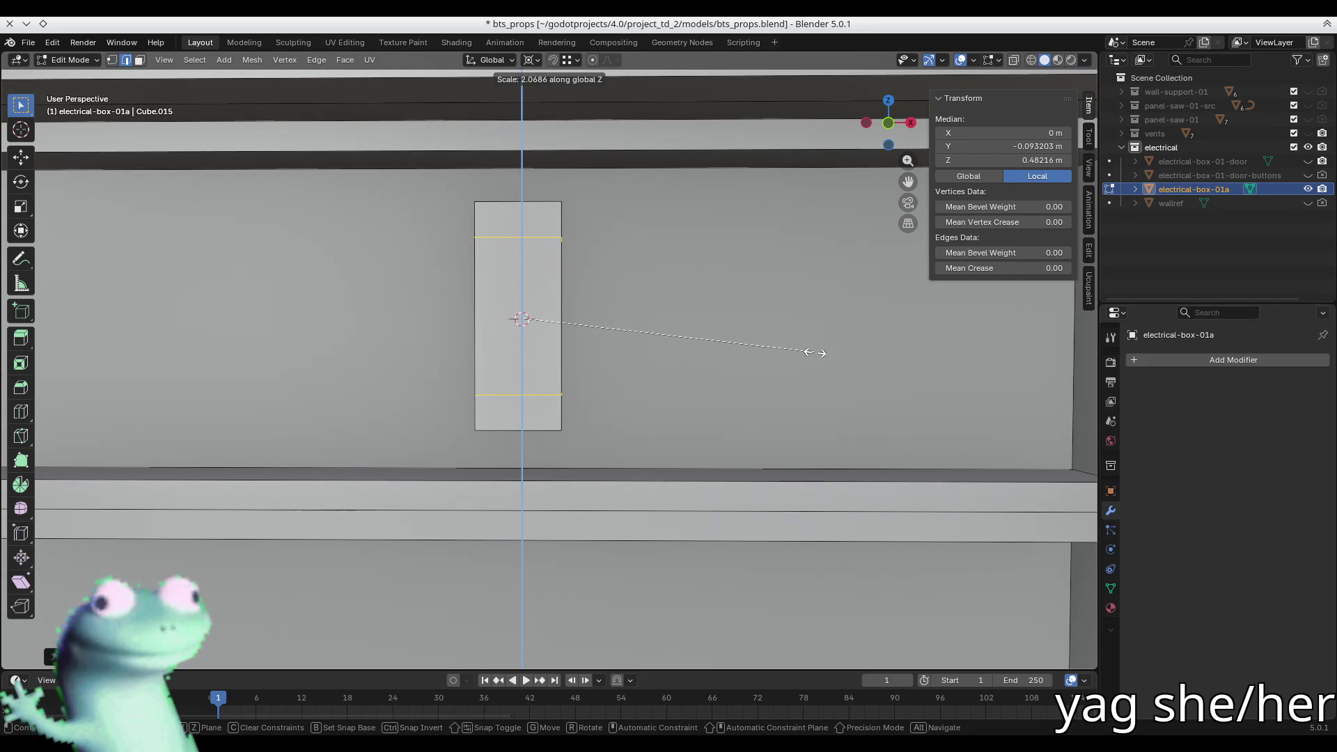
{"action": "left_click", "coordinate": [814, 353]}
- Extrude the box's middle band face outward by about 0.019 m
{"action": "key", "text": "3"}
{"action": "left_click", "coordinate": [520, 303]}
{"action": "middle_click_drag", "start_coordinate": [521, 302], "coordinate": [593, 339]}
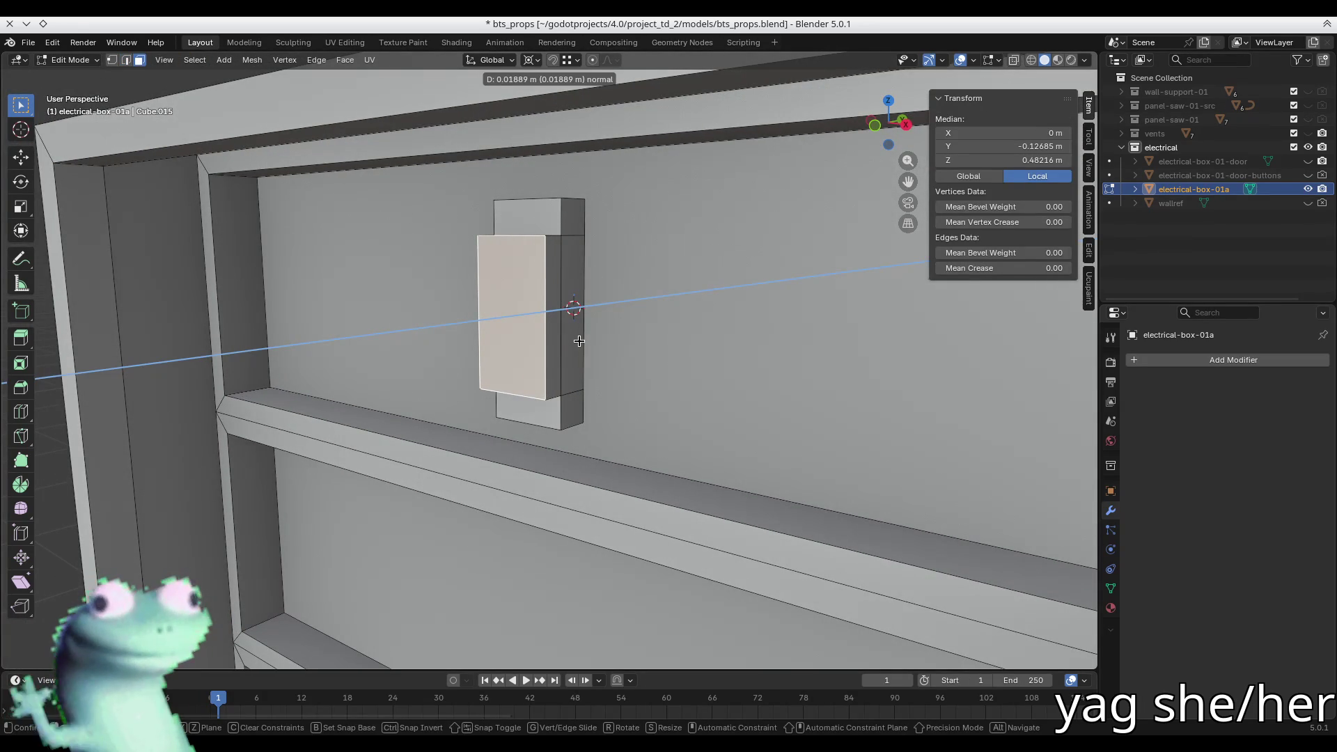
{"action": "left_click", "coordinate": [579, 340]}
{"action": "scroll", "coordinate": [579, 340], "scroll_direction": "down", "scroll_amount": 6}
- Save the file with Ctrl+S, then reselect the small box's front face in Edit Mode
{"action": "key", "text": "Tab"}
{"action": "mouse_move", "coordinate": [490, 311]}
{"action": "middle_mouse_down"}
{"action": "mouse_move", "coordinate": [666, 277]}
{"action": "mouse_move", "coordinate": [662, 310]}
{"action": "middle_mouse_up"}
{"action": "key", "text": "ctrl+s"}
{"action": "scroll", "coordinate": [663, 311], "scroll_direction": "down", "scroll_amount": 3}
{"action": "scroll", "coordinate": [529, 357], "scroll_direction": "up", "scroll_amount": 8}
{"action": "middle_click_drag", "start_coordinate": [529, 357], "coordinate": [521, 266]}
{"action": "scroll", "coordinate": [523, 273], "scroll_direction": "down", "scroll_amount": 5}
{"action": "mouse_move", "coordinate": [419, 319]}
{"action": "middle_mouse_down"}
{"action": "mouse_move", "coordinate": [437, 324]}
{"action": "mouse_move", "coordinate": [416, 322]}
{"action": "middle_mouse_up"}
{"action": "scroll", "coordinate": [416, 322], "scroll_direction": "up", "scroll_amount": 5}
{"action": "key", "text": "Tab"}
{"action": "middle_click_drag", "start_coordinate": [550, 296], "coordinate": [529, 309]}
{"action": "left_click", "coordinate": [529, 310]}
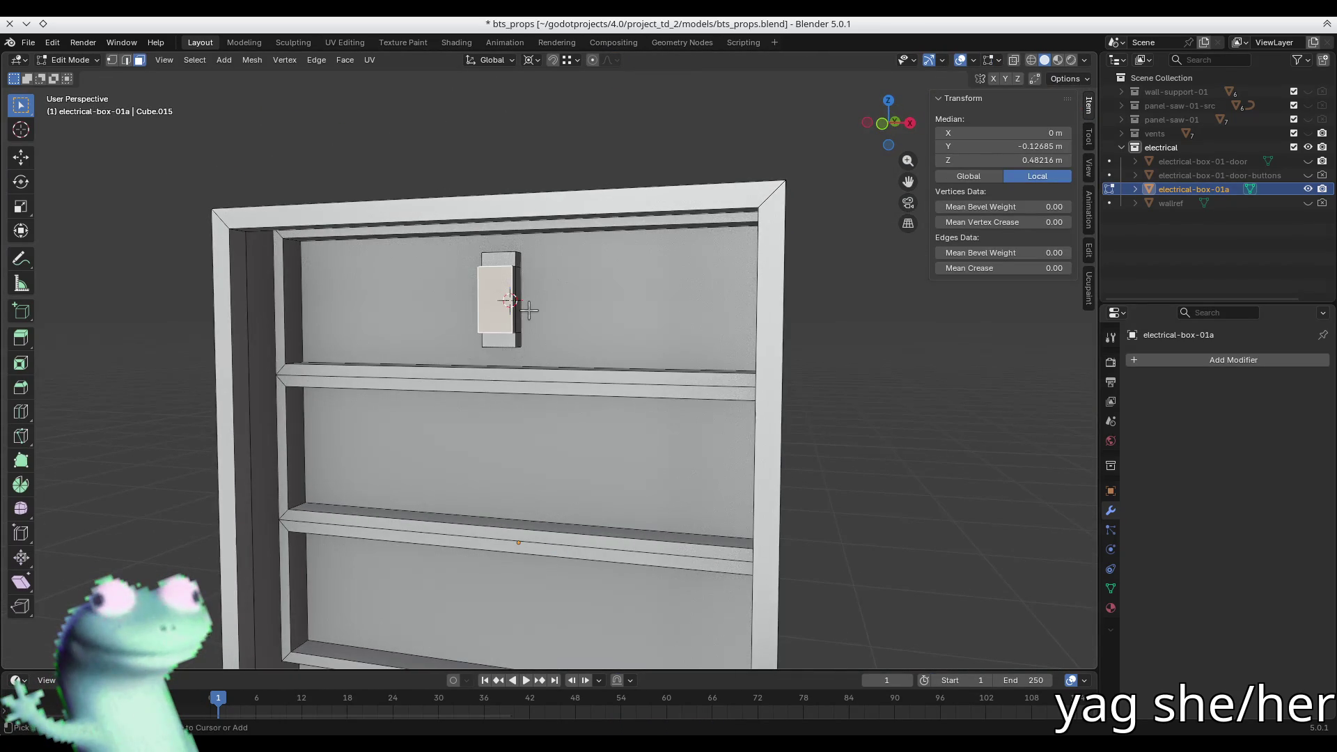
- Move the breaker to the compartment's left end along X and select all its geometry
{"action": "key", "text": "g"}
{"action": "key", "text": "x"}
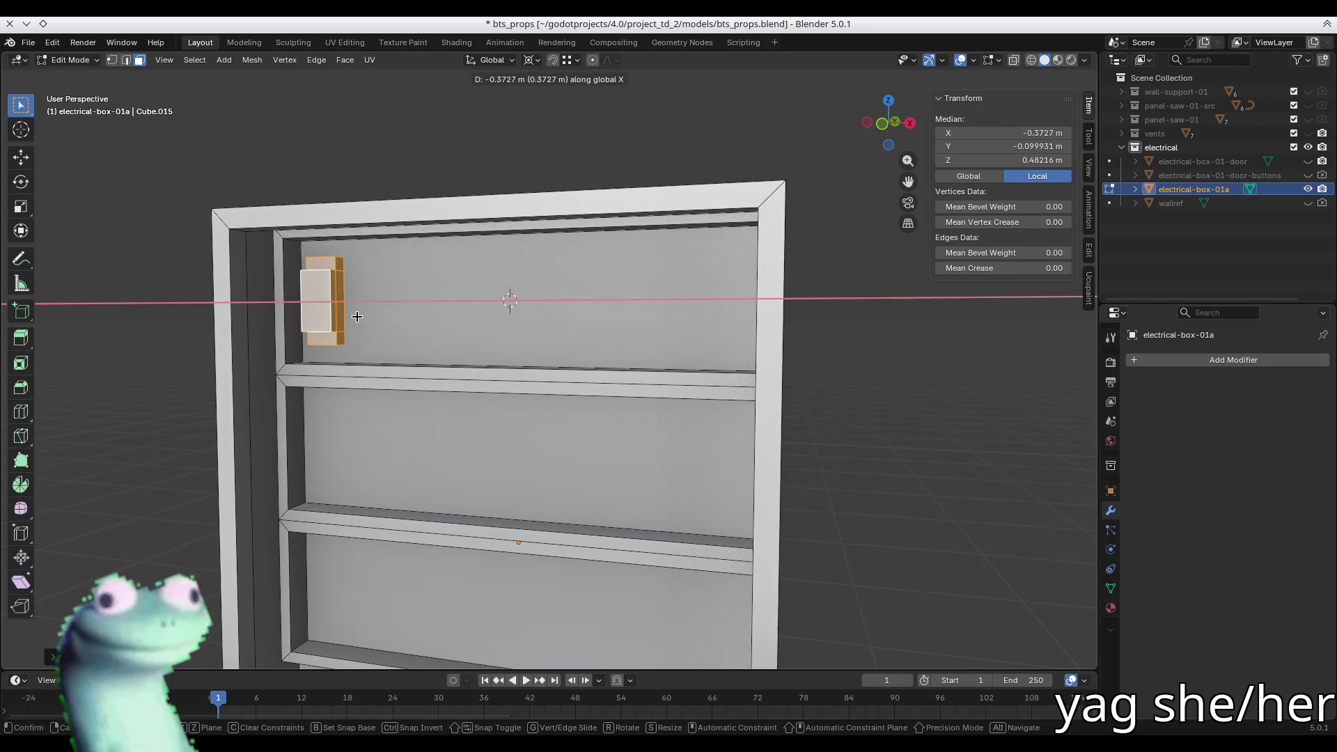
{"action": "left_click", "coordinate": [394, 317]}
{"action": "left_click", "coordinate": [319, 299], "text": "shift"}
{"action": "key", "text": "ctrl+l"}
{"action": "scroll", "coordinate": [358, 287], "scroll_direction": "up", "scroll_amount": 3}
{"action": "mouse_move", "coordinate": [357, 287]}
{"action": "middle_mouse_down"}
{"action": "mouse_move", "coordinate": [439, 319]}
{"action": "mouse_move", "coordinate": [427, 319]}
{"action": "middle_mouse_up"}
- Duplicate the breaker along X, placing the copy beside the original
{"action": "key", "text": "g"}
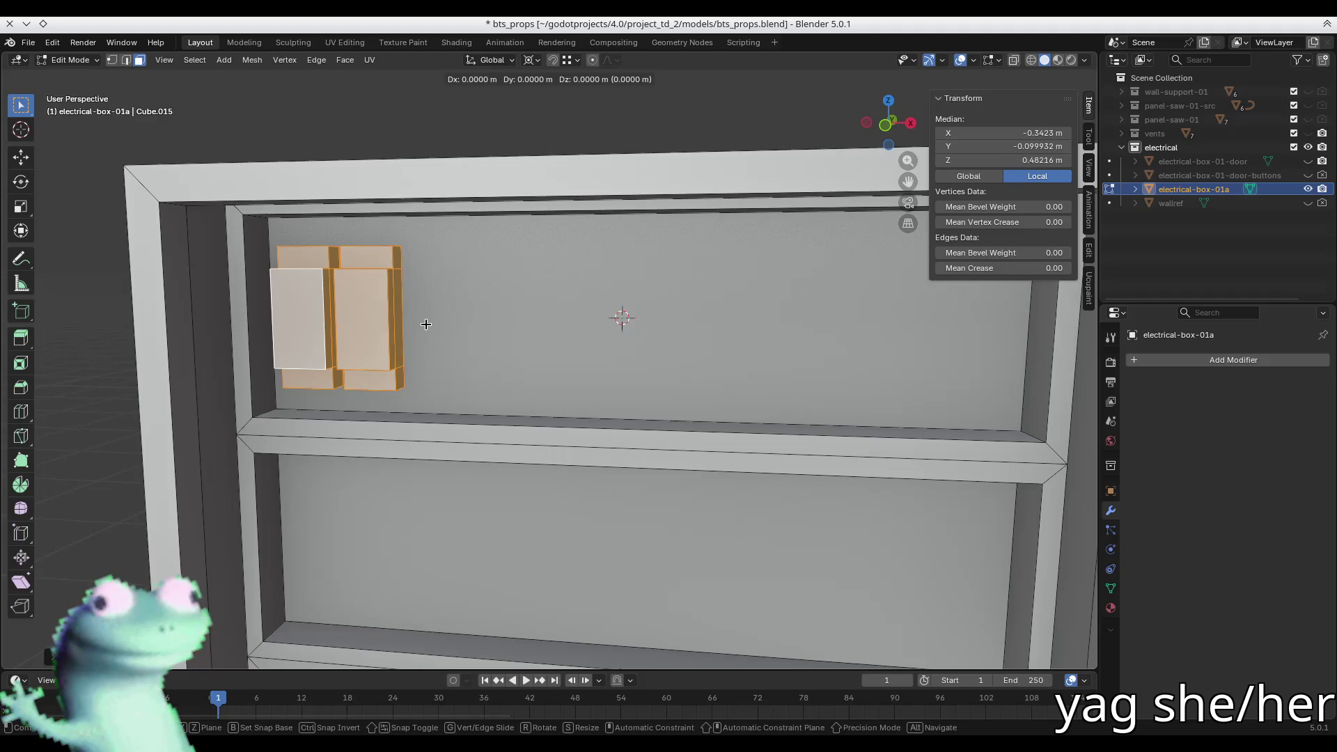
{"action": "key", "text": "x"}
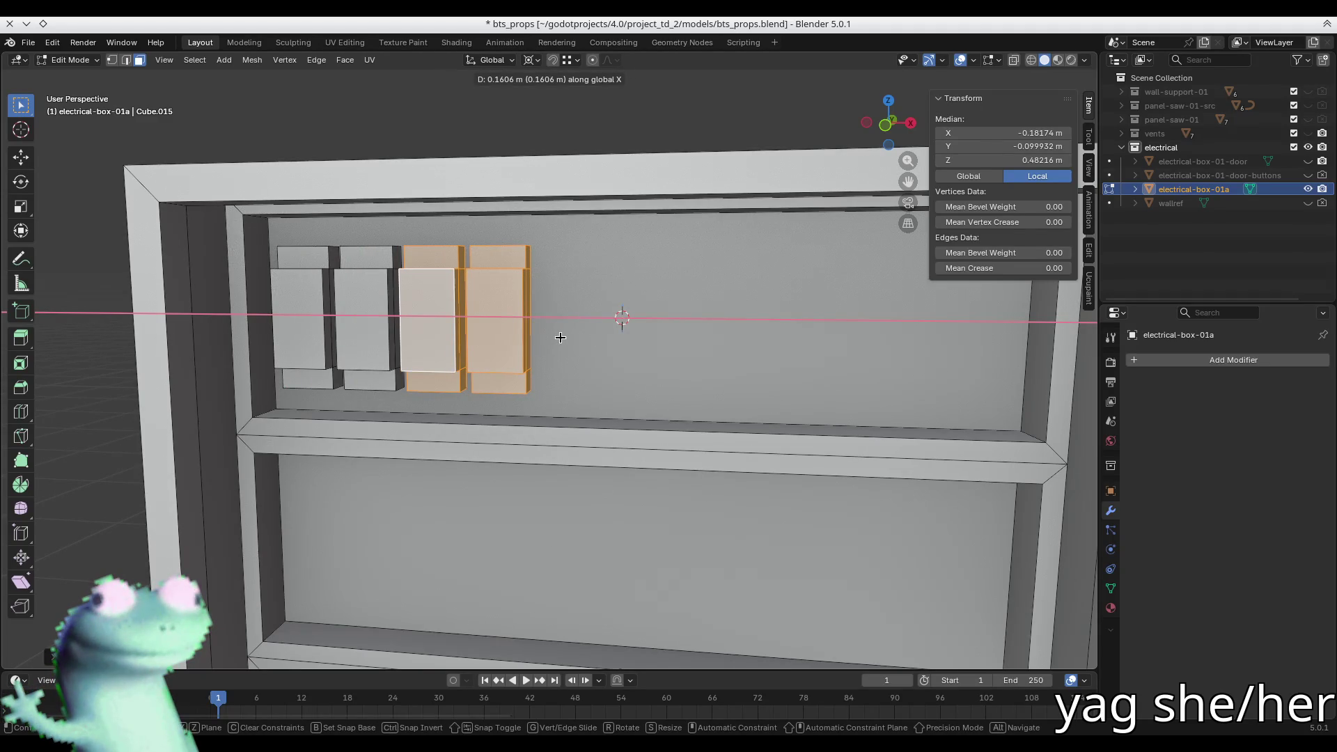
{"action": "left_click", "coordinate": [518, 328]}
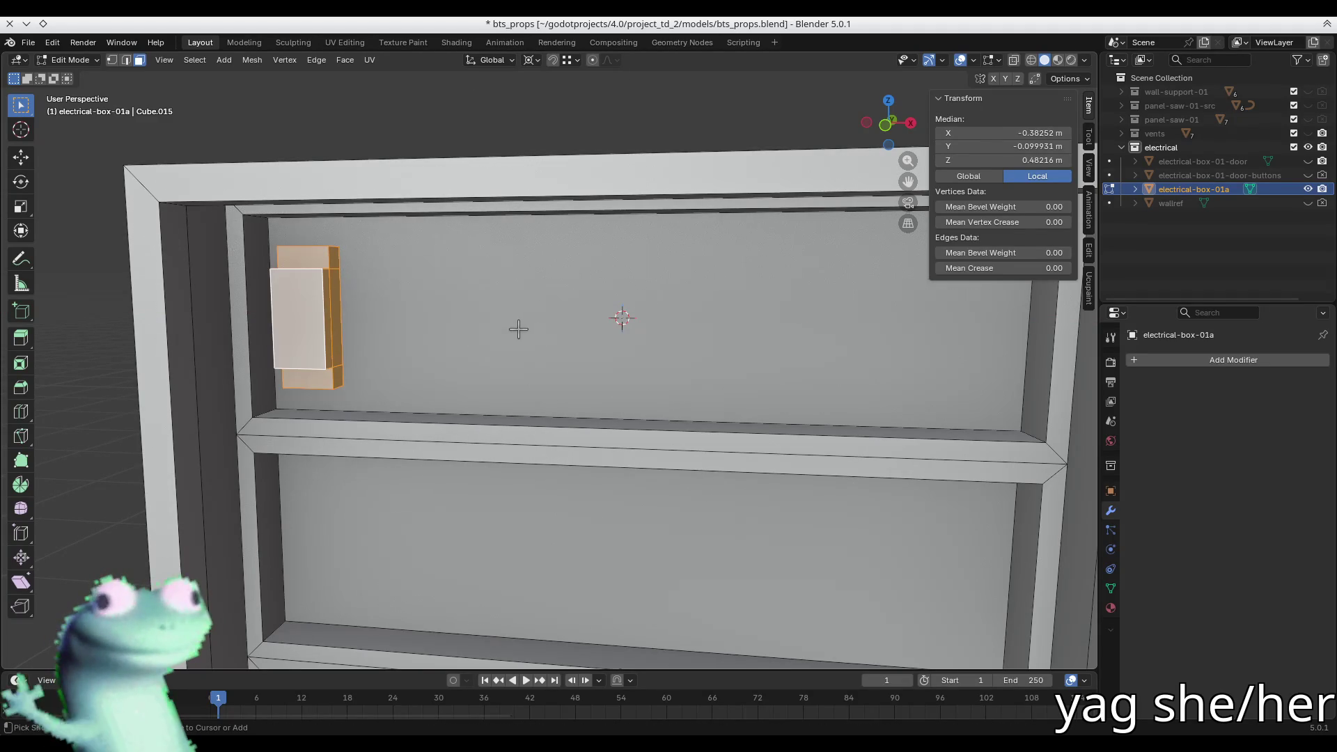
{"action": "key", "text": "shift+d"}
{"action": "key", "text": "x"}
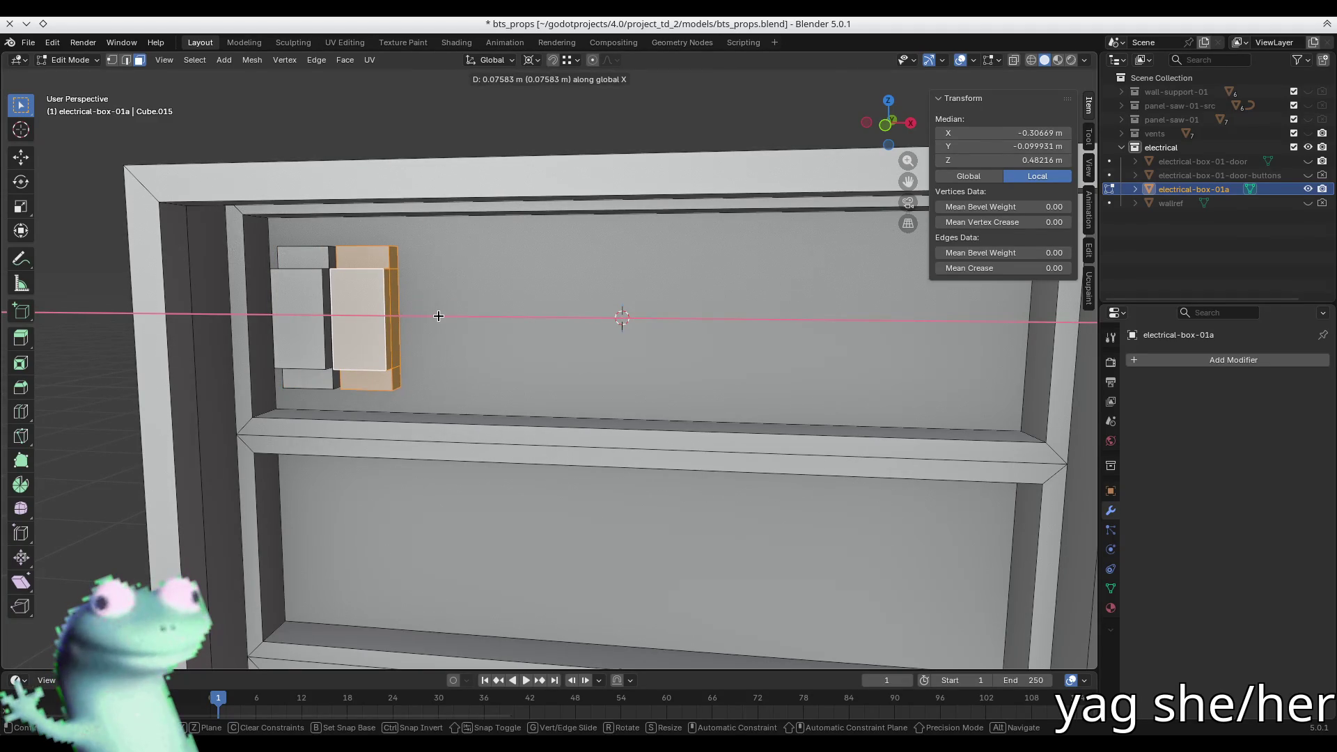
{"action": "left_click", "coordinate": [438, 316]}
{"action": "double_click", "coordinate": [176, 579]}
{"action": "key", "text": "Escape"}
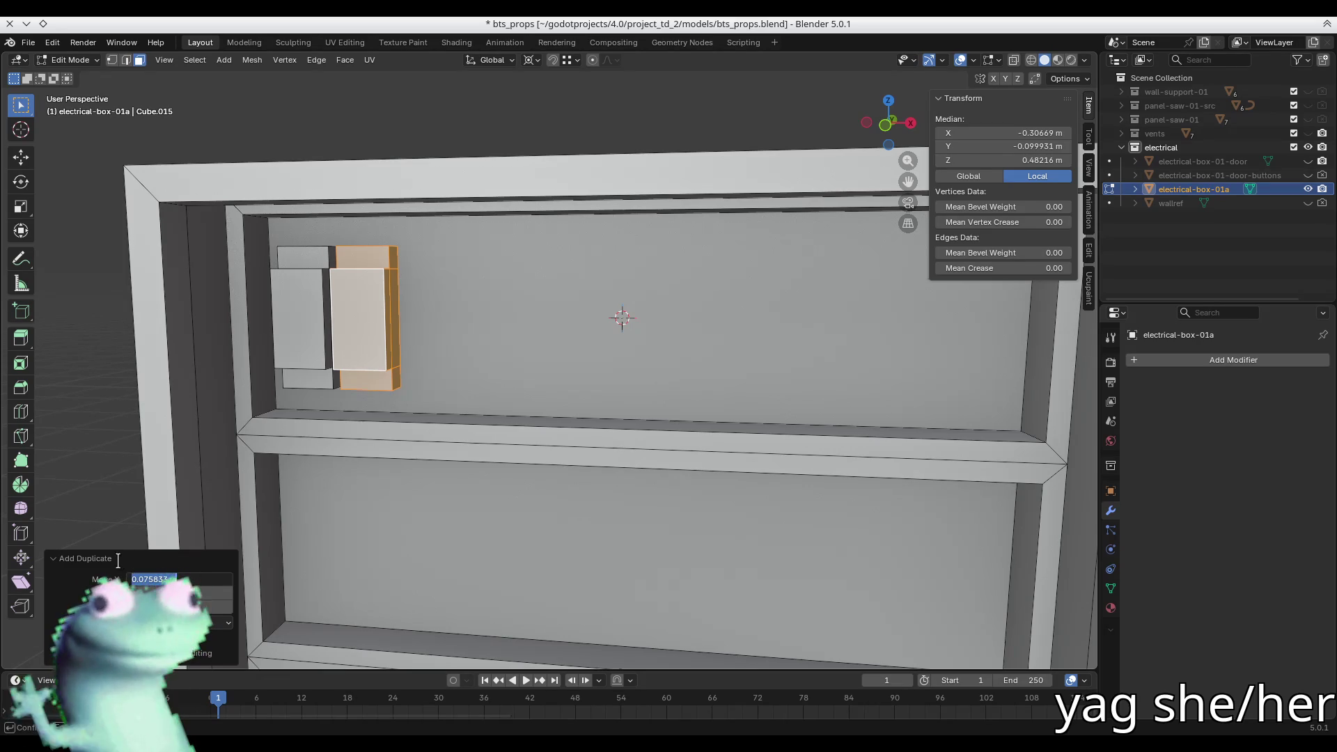
{"action": "left_click", "coordinate": [110, 558]}
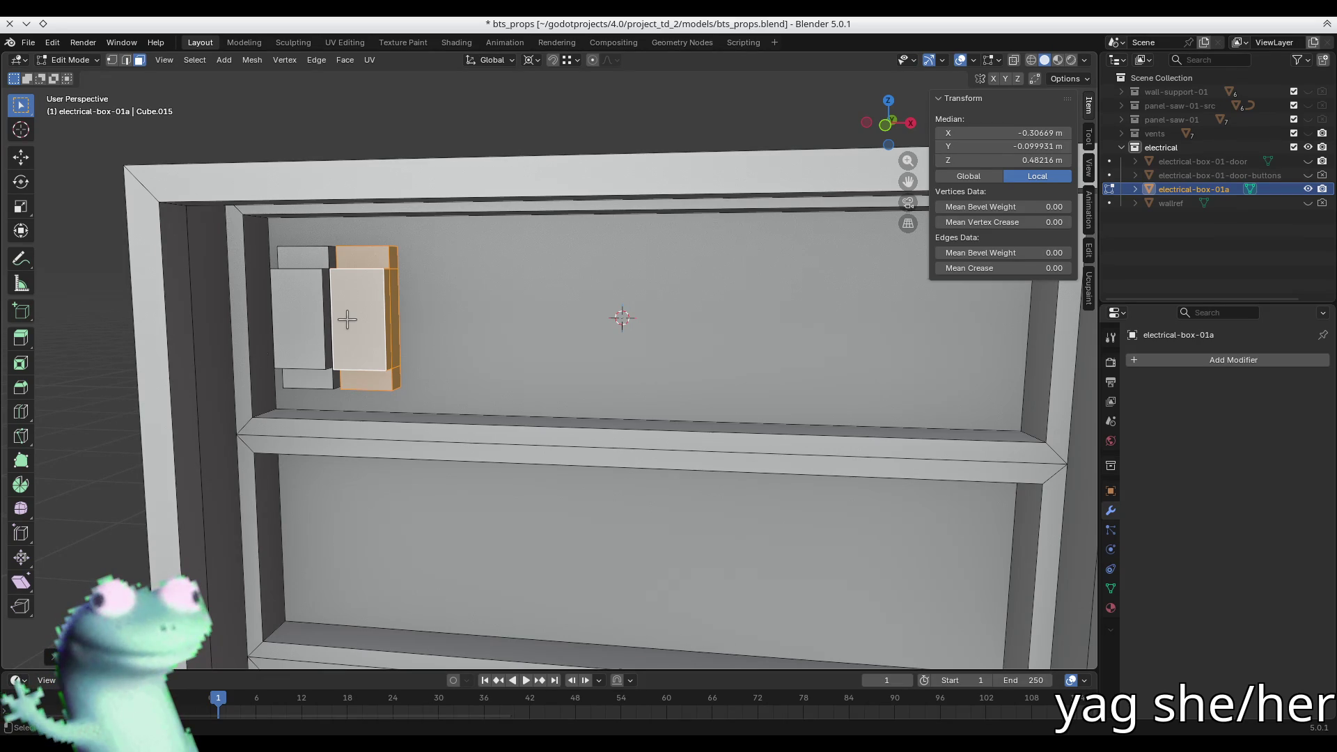
- Add another copy at matching spacing and repeat it twice with Shift+R
{"action": "key", "text": "shift+d"}
{"action": "key", "text": "x"}
{"action": "left_click", "coordinate": [393, 319]}
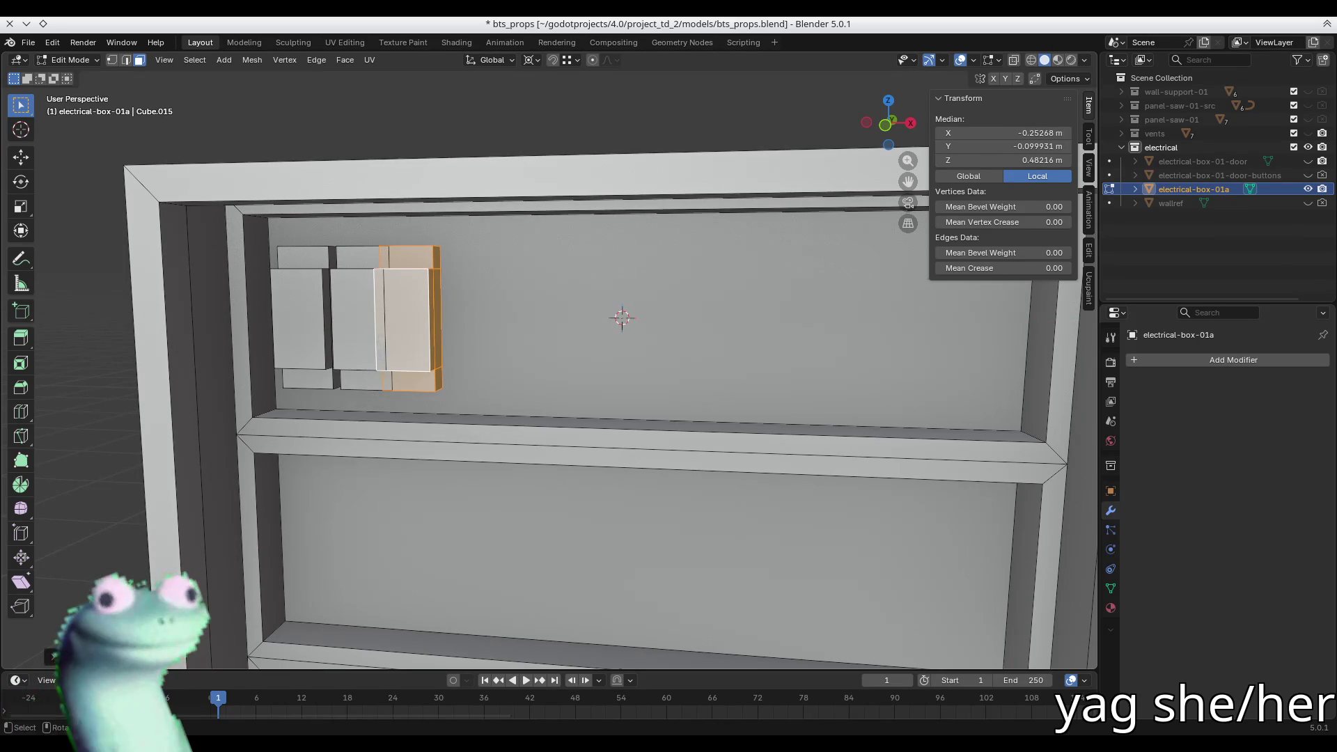
{"action": "left_click", "coordinate": [446, 324]}
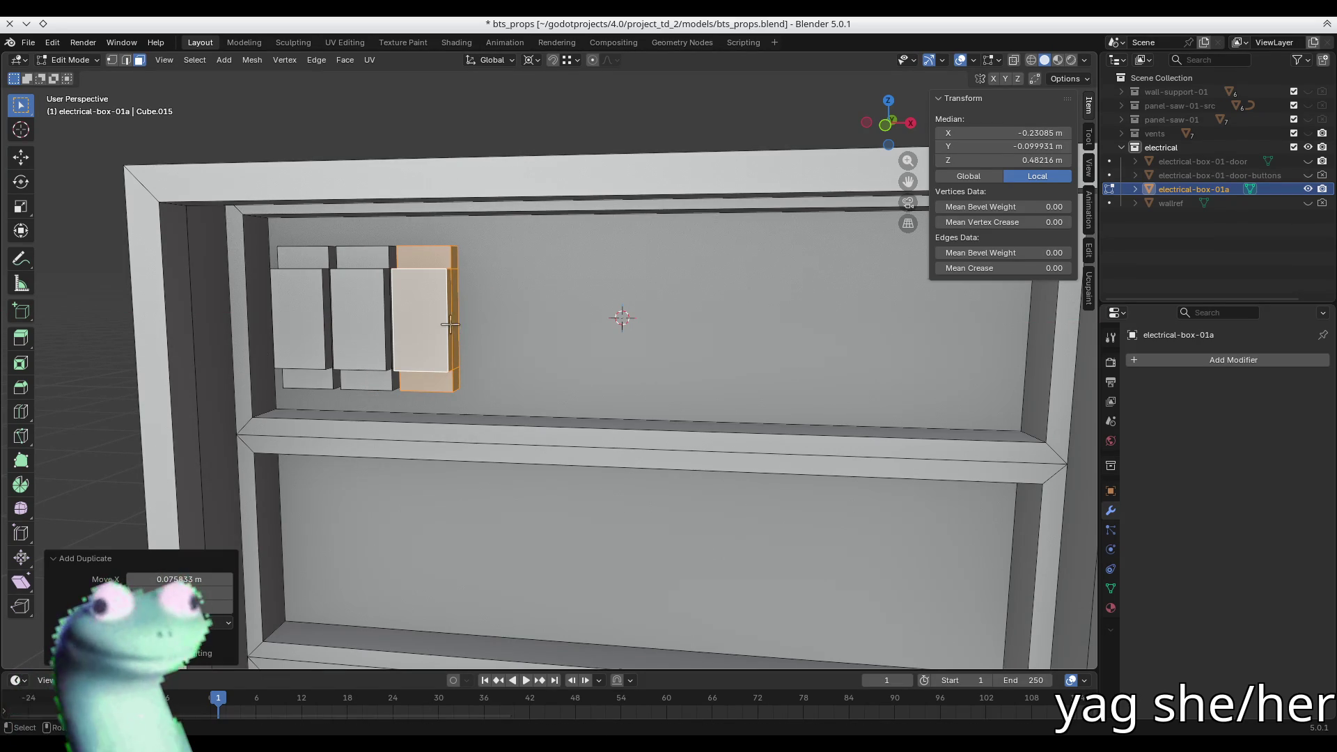
{"action": "left_click_drag", "start_coordinate": [210, 577], "coordinate": [208, 579]}
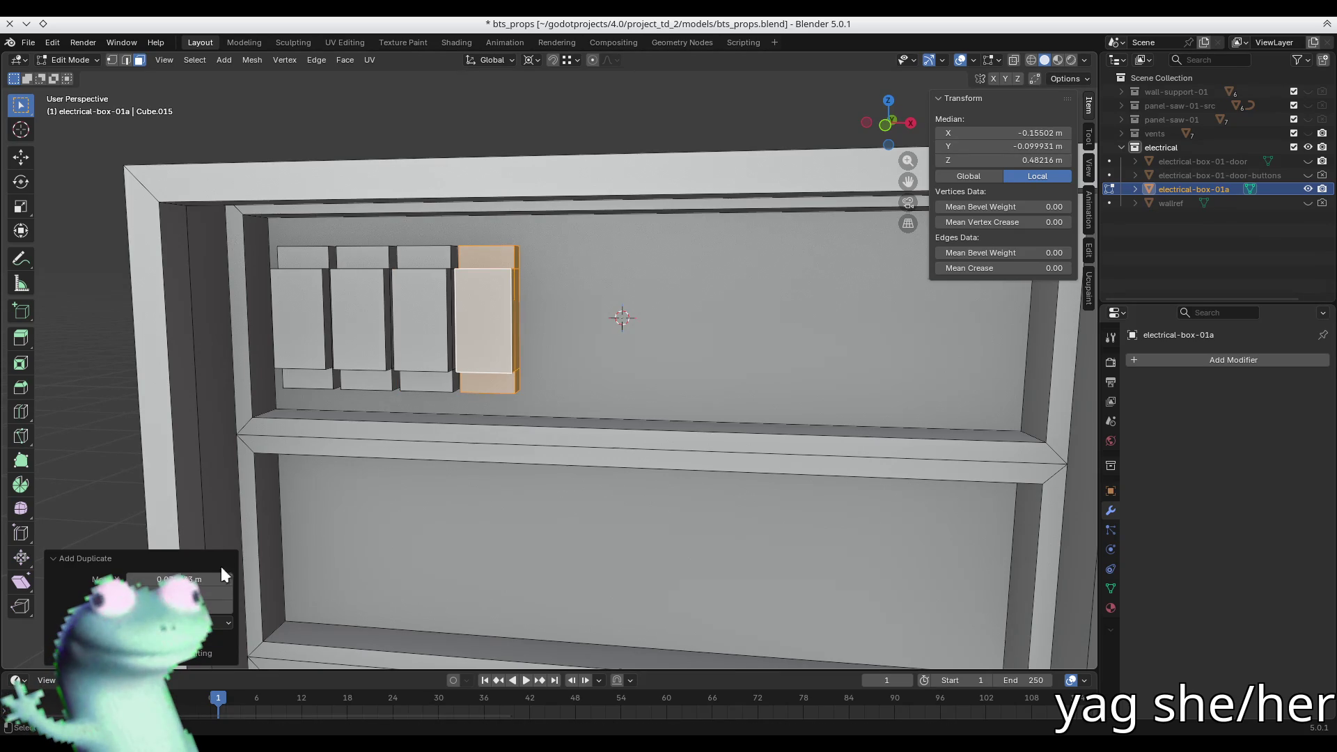
{"action": "key", "text": "shift+r"}
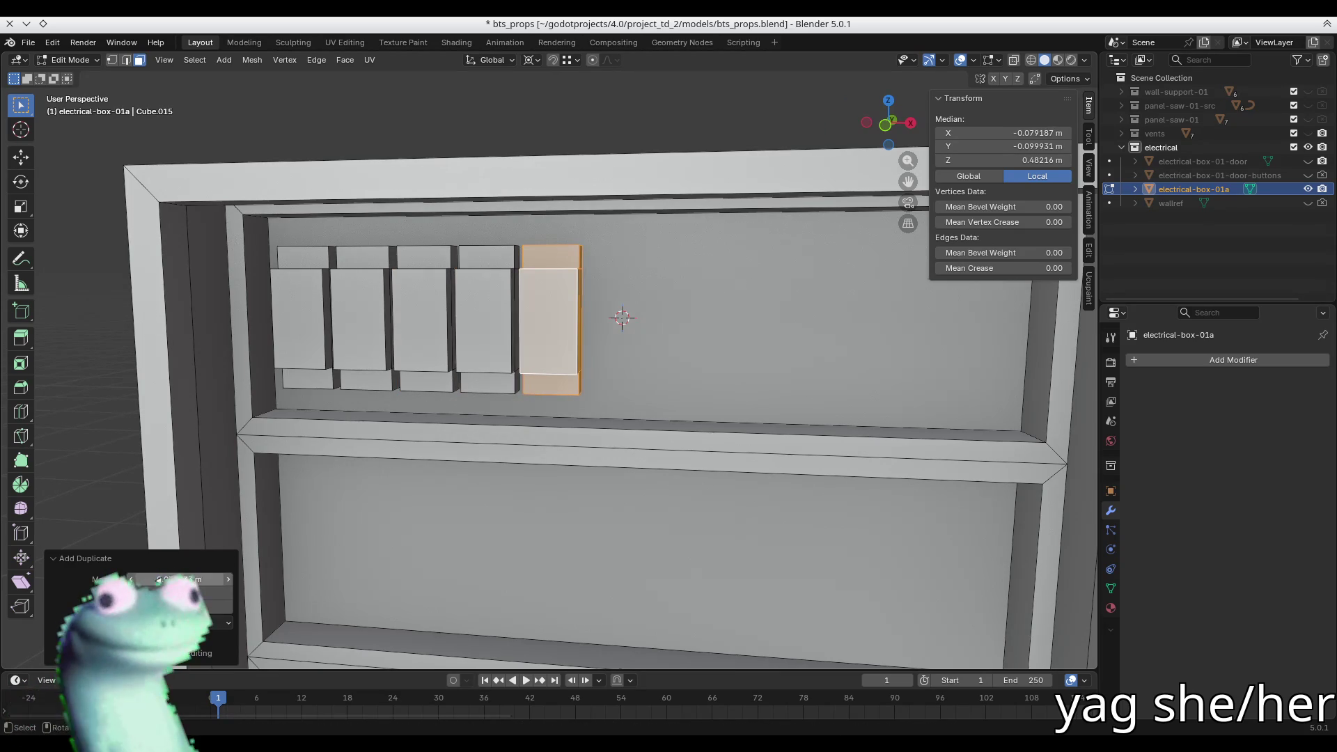
{"action": "key", "text": "shift+r"}
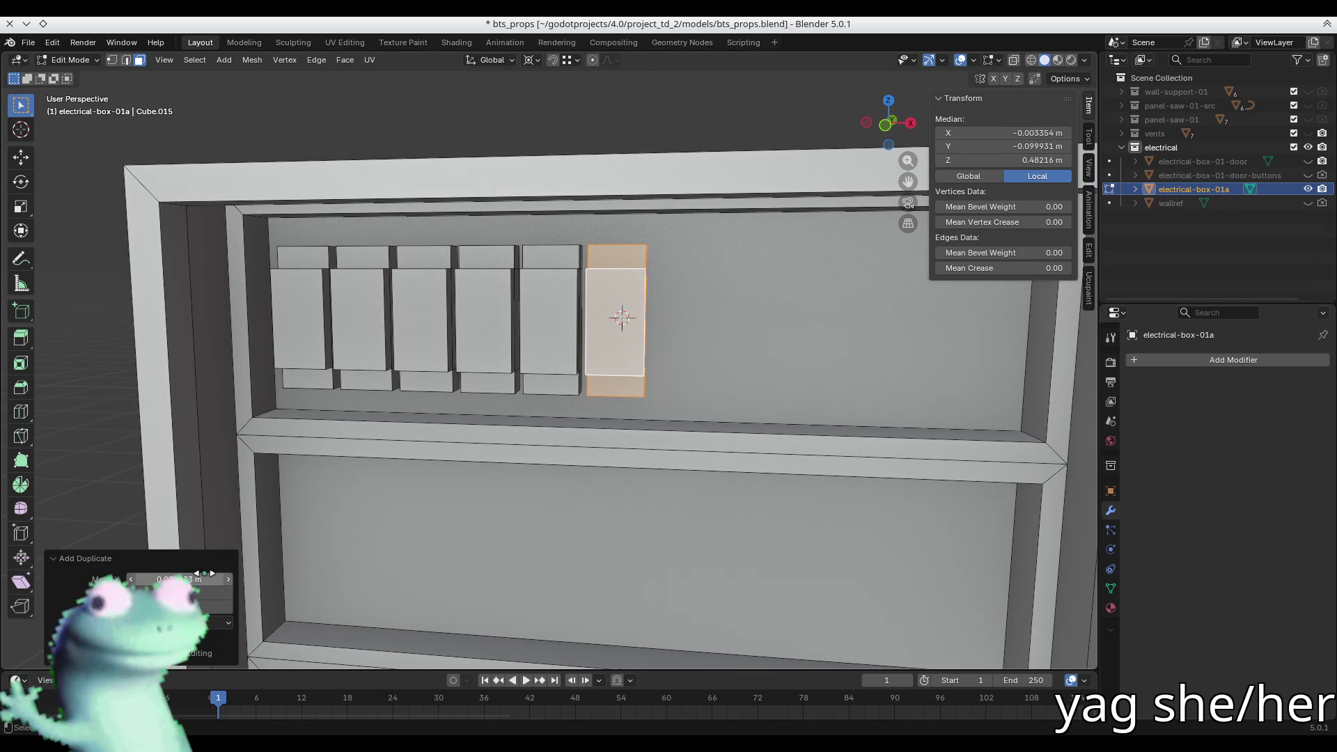
- Switch to the front view and adjust the last duplicate's offset
{"action": "mouse_move", "coordinate": [551, 417]}
{"action": "middle_mouse_down"}
{"action": "mouse_move", "coordinate": [564, 406]}
{"action": "mouse_move", "coordinate": [510, 338]}
{"action": "mouse_move", "coordinate": [495, 253]}
{"action": "mouse_move", "coordinate": [508, 352]}
{"action": "mouse_move", "coordinate": [349, 357]}
{"action": "middle_mouse_up"}
{"action": "key", "text": "KP_1"}
{"action": "scroll", "coordinate": [552, 388], "scroll_direction": "down", "scroll_amount": 2}
{"action": "scroll", "coordinate": [552, 388], "scroll_direction": "up", "scroll_amount": 2}
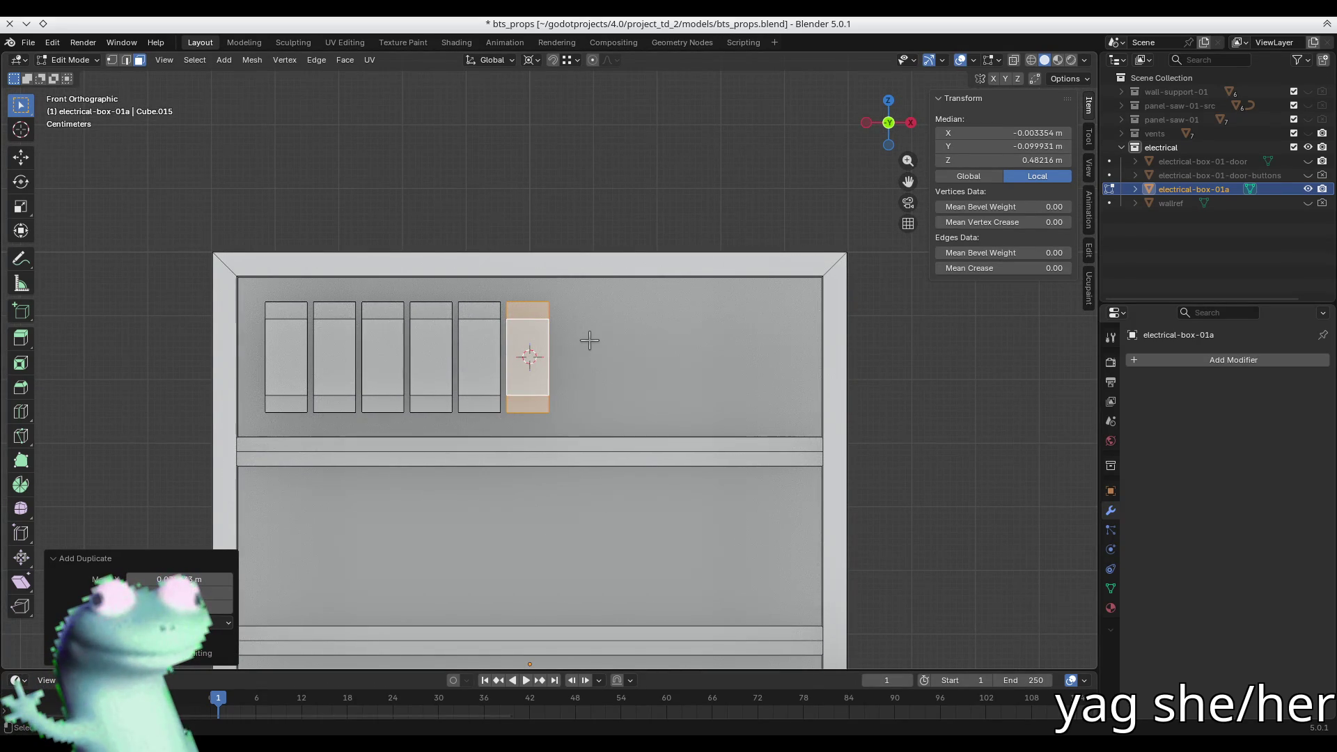
{"action": "key", "text": "g"}
{"action": "key", "text": "Escape"}
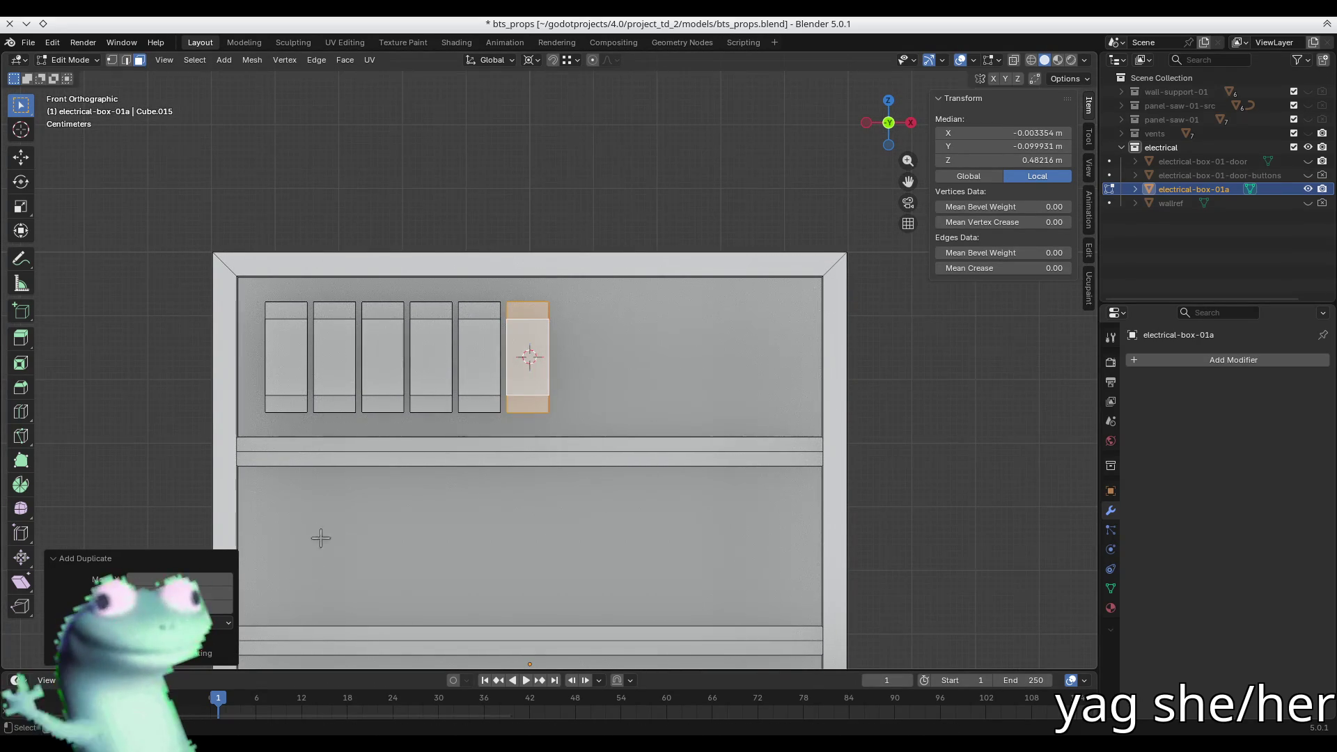
{"action": "left_click_drag", "start_coordinate": [162, 579], "coordinate": [200, 579]}
- Duplicate further breakers to complete the row of eleven, then deselect everything
{"action": "key", "text": "shift+d"}
{"action": "key", "text": "Escape"}
{"action": "key", "text": "shift+d"}
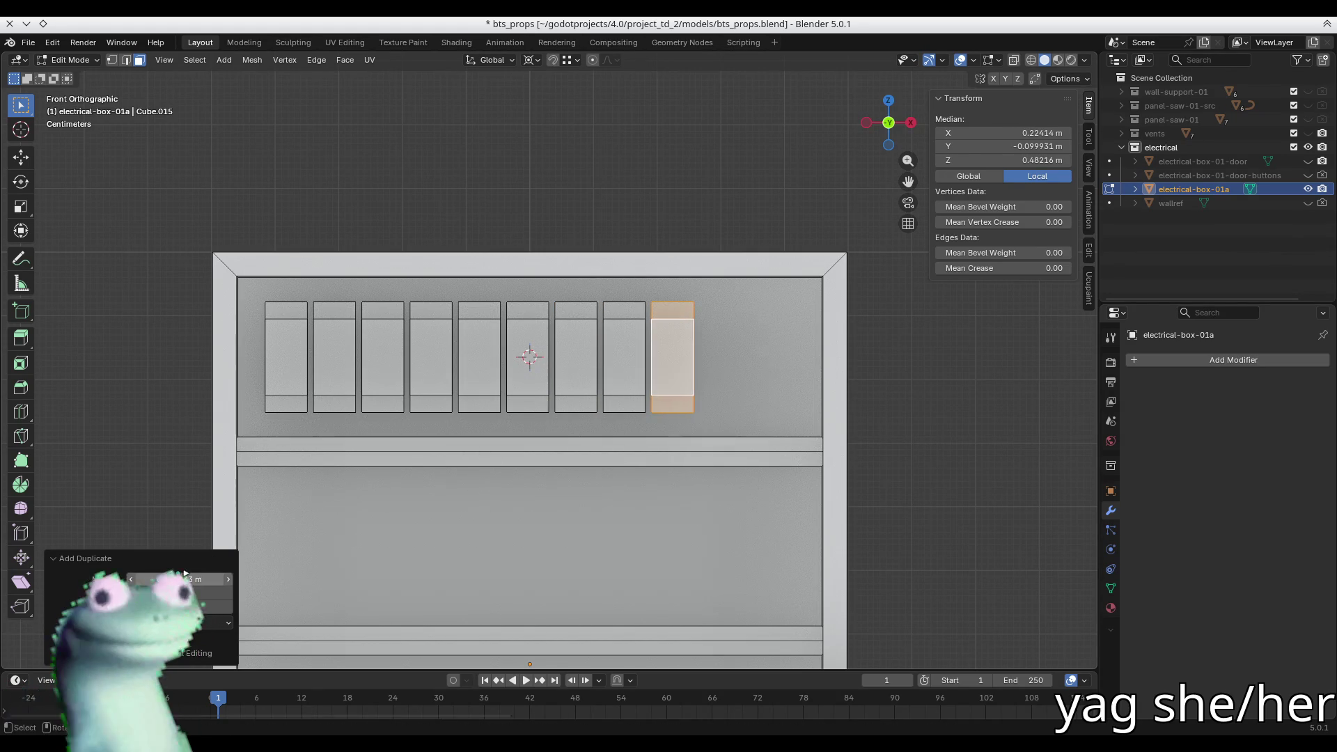
{"action": "left_click", "coordinate": [647, 405]}
{"action": "key", "text": "shift+r"}
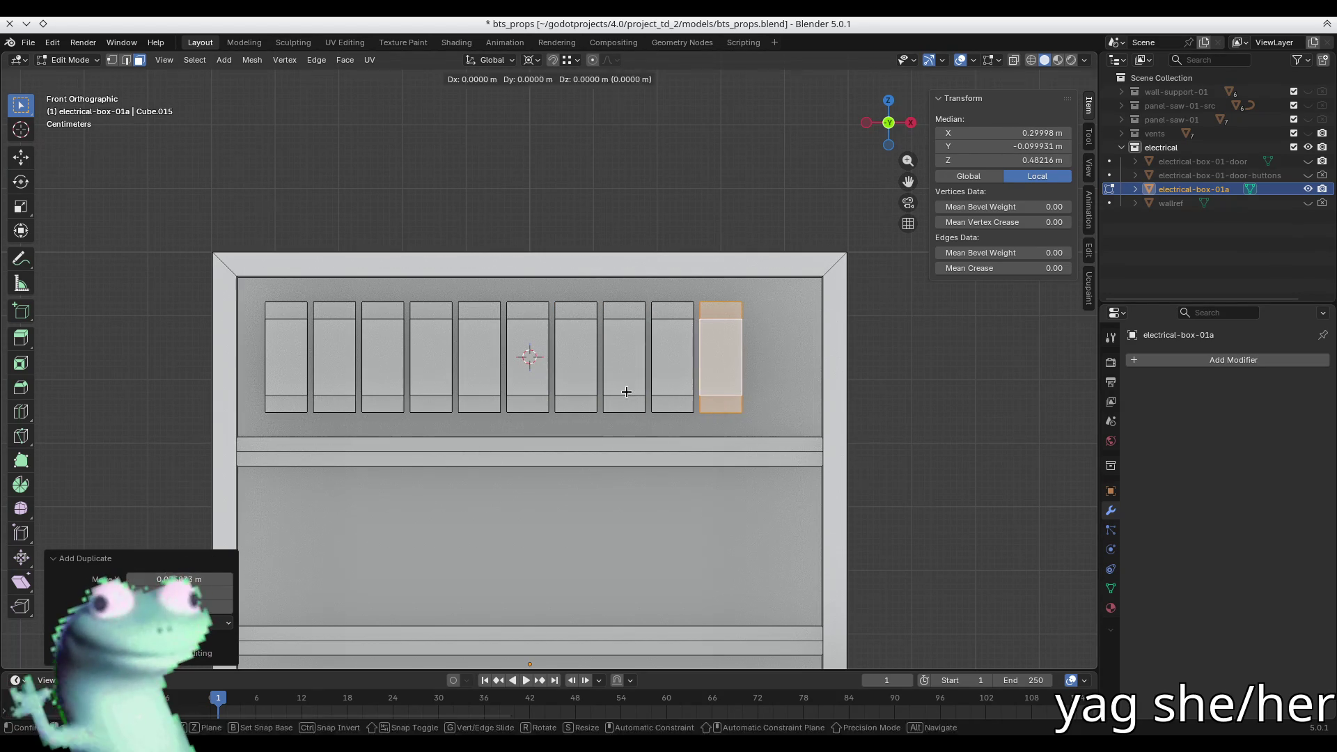
{"action": "left_click_drag", "start_coordinate": [174, 579], "coordinate": [197, 578]}
{"action": "left_click_drag", "start_coordinate": [465, 187], "coordinate": [465, 190]}
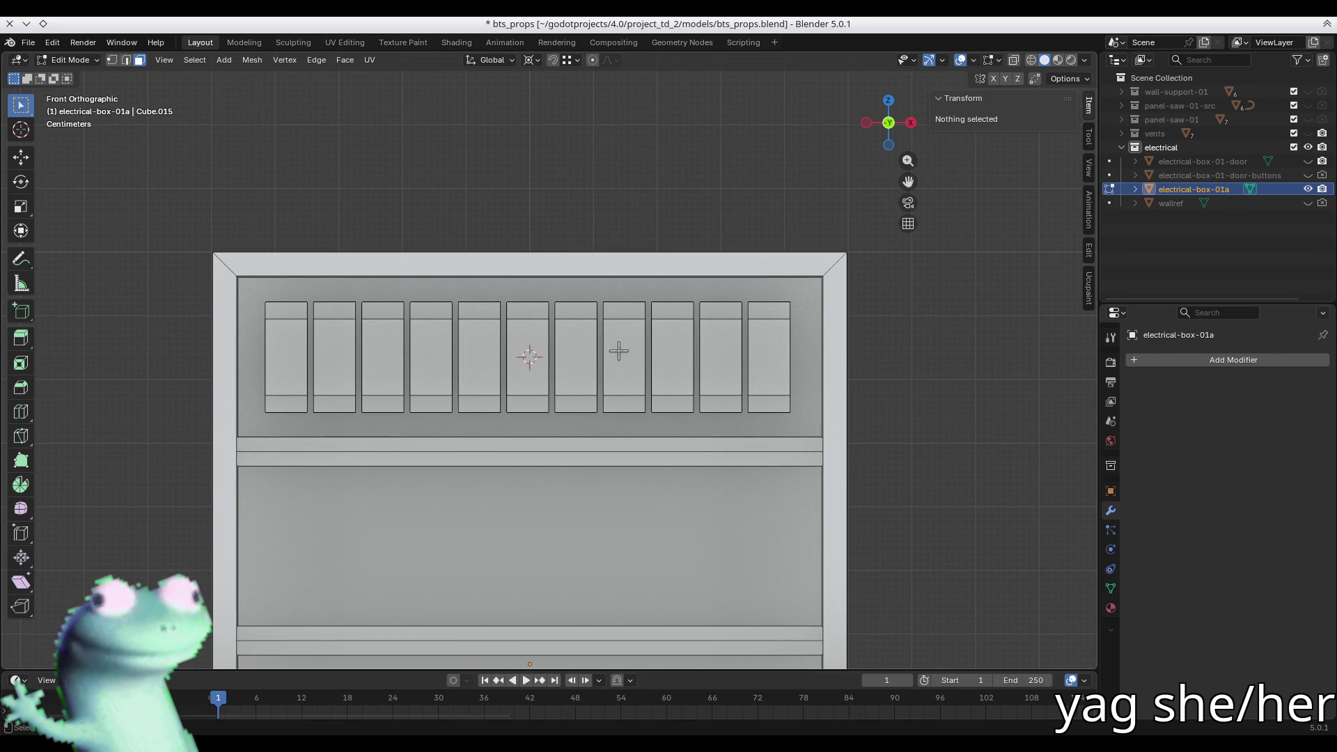
- Make the wallref reference visible and view the box from near the front
{"action": "mouse_move", "coordinate": [778, 359]}
{"action": "middle_mouse_down"}
{"action": "mouse_move", "coordinate": [633, 346]}
{"action": "mouse_move", "coordinate": [508, 173]}
{"action": "mouse_move", "coordinate": [437, 424]}
{"action": "mouse_move", "coordinate": [540, 420]}
{"action": "mouse_move", "coordinate": [501, 421]}
{"action": "mouse_move", "coordinate": [531, 424]}
{"action": "mouse_move", "coordinate": [506, 409]}
{"action": "mouse_move", "coordinate": [633, 450]}
{"action": "mouse_move", "coordinate": [570, 495]}
{"action": "mouse_move", "coordinate": [485, 427]}
{"action": "mouse_move", "coordinate": [458, 321]}
{"action": "mouse_move", "coordinate": [544, 283]}
{"action": "middle_mouse_up"}
{"action": "left_click", "coordinate": [1308, 203]}
{"action": "mouse_move", "coordinate": [687, 266]}
{"action": "middle_mouse_down"}
{"action": "mouse_move", "coordinate": [689, 331]}
{"action": "mouse_move", "coordinate": [526, 379]}
{"action": "mouse_move", "coordinate": [618, 405]}
{"action": "mouse_move", "coordinate": [546, 352]}
{"action": "mouse_move", "coordinate": [584, 361]}
{"action": "middle_mouse_up"}
{"action": "scroll", "coordinate": [630, 234], "scroll_direction": "up", "scroll_amount": 3}
{"action": "scroll", "coordinate": [630, 234], "scroll_direction": "up", "scroll_amount": 3}
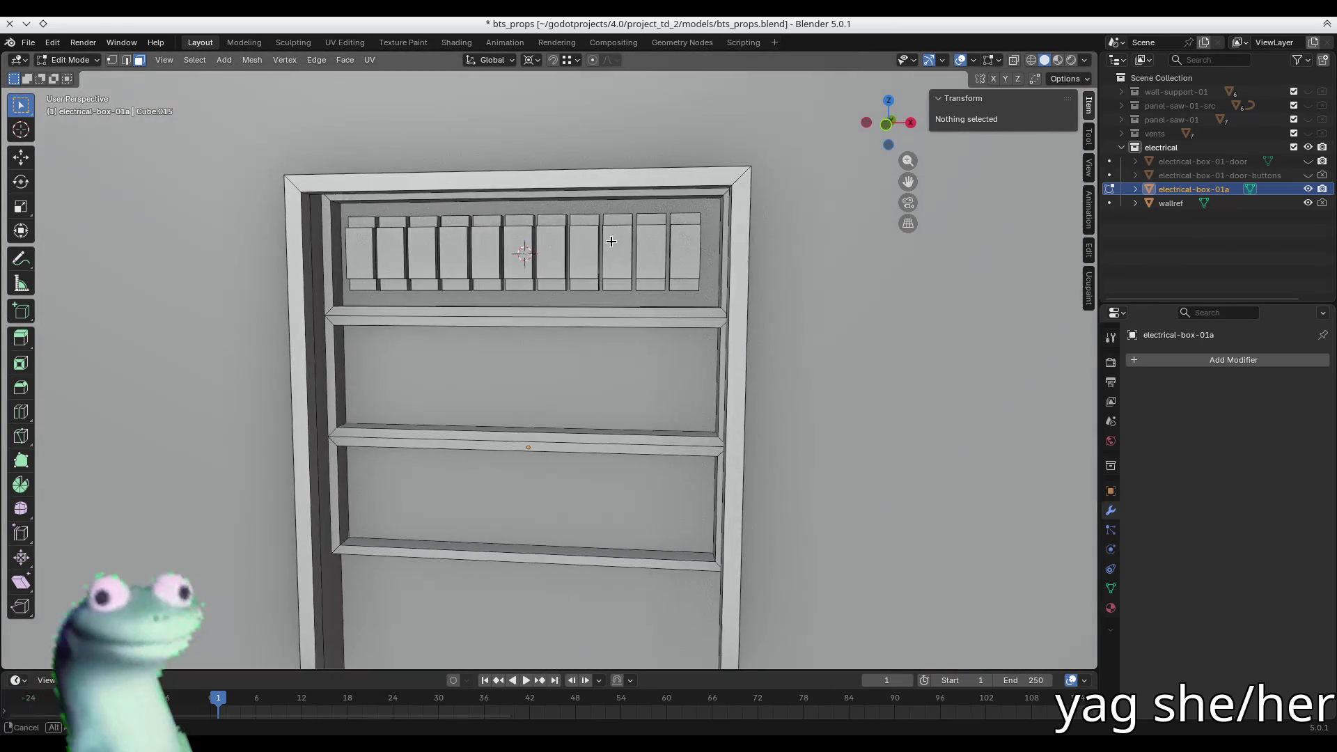
- Select breakers 2 through 11 along the top compartment
{"action": "left_click", "coordinate": [686, 258]}
{"action": "middle_click_drag", "start_coordinate": [686, 258], "coordinate": [680, 253]}
{"action": "left_click", "coordinate": [679, 253], "text": "shift"}
{"action": "left_click", "coordinate": [636, 253], "text": "shift"}
{"action": "left_click", "coordinate": [589, 253], "text": "shift"}
{"action": "left_click", "coordinate": [554, 252], "text": "shift"}
{"action": "left_click", "coordinate": [514, 252], "text": "shift"}
{"action": "left_click", "coordinate": [472, 251], "text": "shift"}
{"action": "left_click", "coordinate": [431, 251], "text": "shift"}
{"action": "left_click", "coordinate": [390, 249], "text": "shift"}
{"action": "left_click", "coordinate": [349, 248], "text": "shift"}
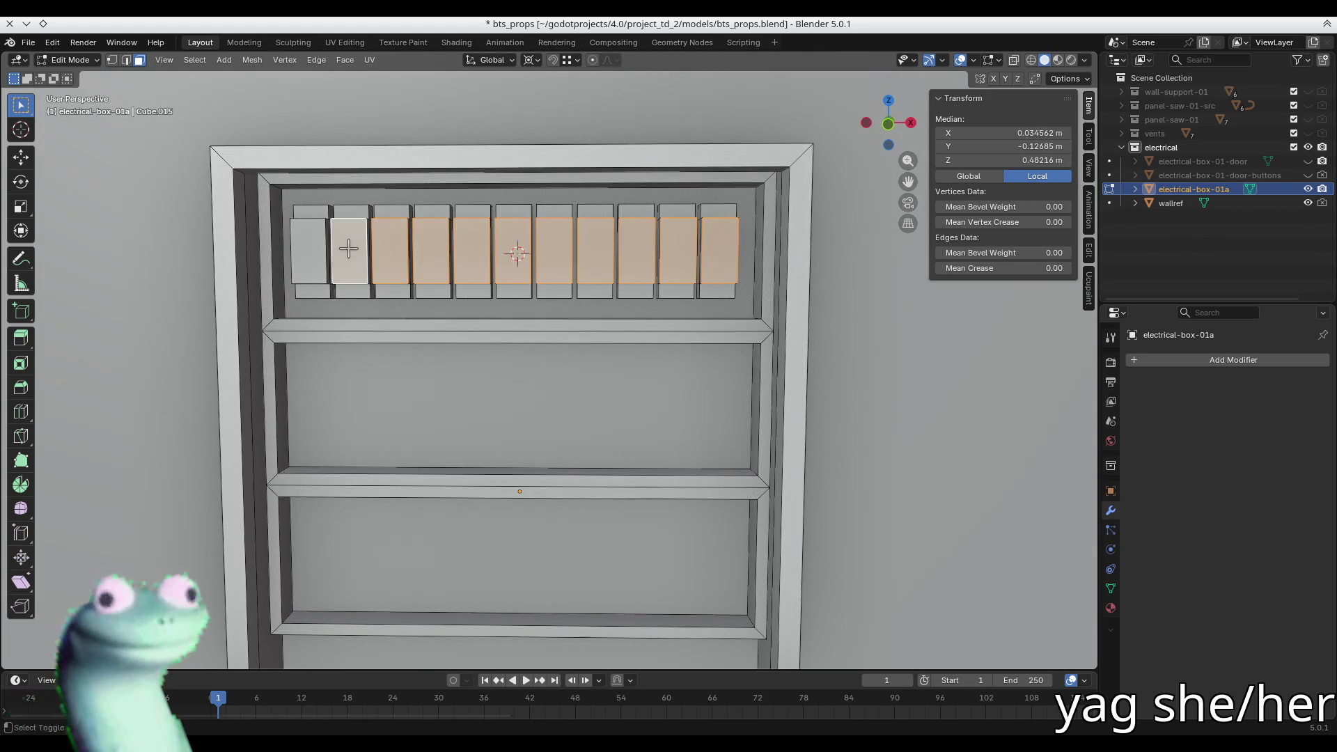
- Delete breakers 2–11 and select the whole remaining first breaker block
{"action": "key", "text": "ctrl+l"}
{"action": "key", "text": "x"}
{"action": "left_click", "coordinate": [348, 252]}
{"action": "left_click", "coordinate": [318, 249]}
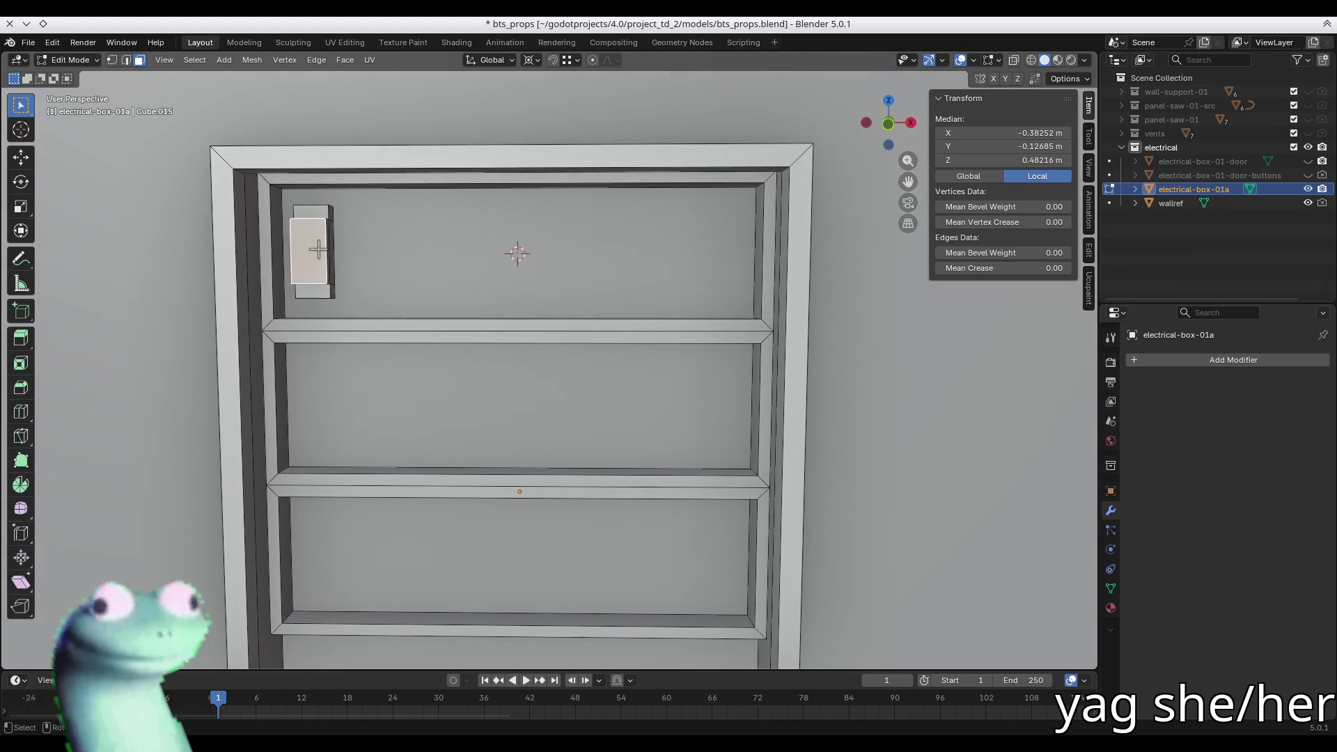
{"action": "key", "text": "ctrl+l"}
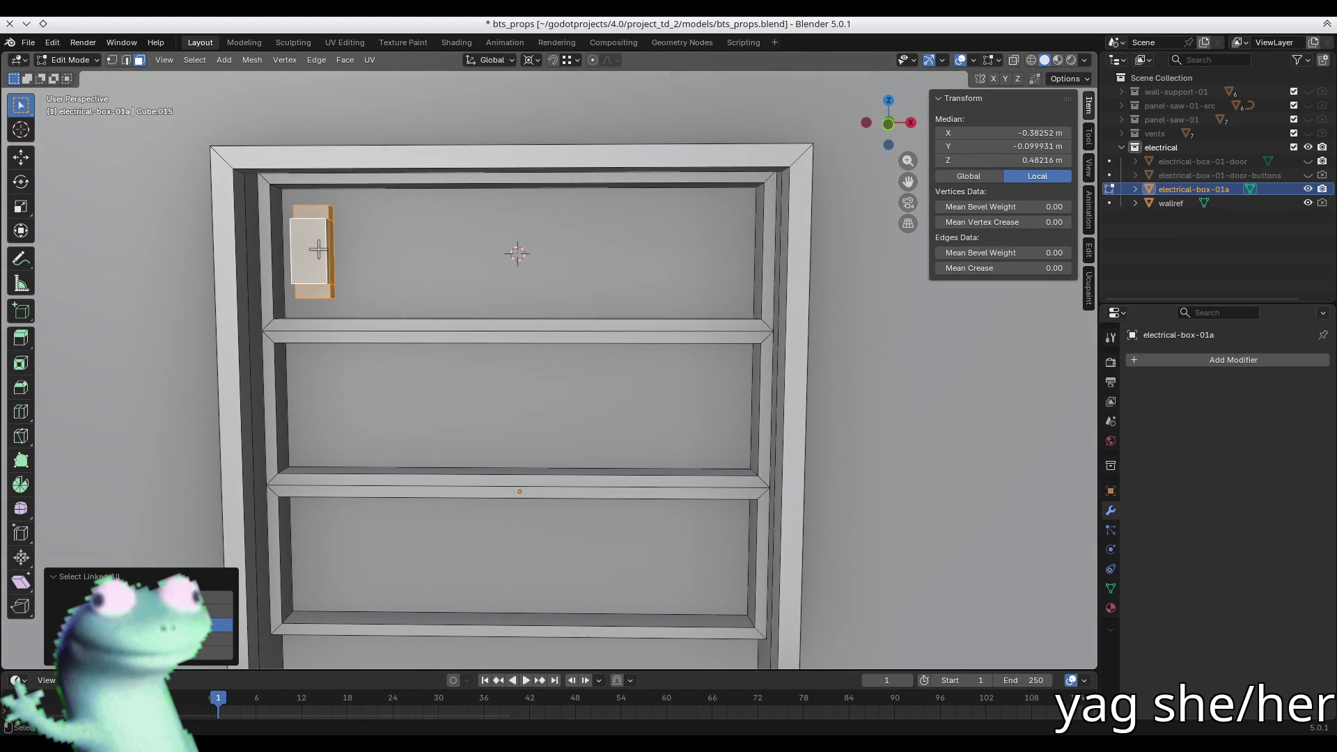
- Snap the breaker block to the 3D cursor to center it on the panel
{"action": "mouse_move", "coordinate": [320, 248]}
{"action": "middle_mouse_down"}
{"action": "mouse_move", "coordinate": [382, 290]}
{"action": "mouse_move", "coordinate": [334, 290]}
{"action": "middle_mouse_up"}
{"action": "key", "text": "shift+s"}
{"action": "left_click", "coordinate": [223, 207]}
- In X-ray right-side view, move the block along Y to Y -0.096985 m
{"action": "key", "text": "alt+z"}
{"action": "key", "text": "KP_3"}
{"action": "scroll", "coordinate": [357, 244], "scroll_direction": "up", "scroll_amount": 4}
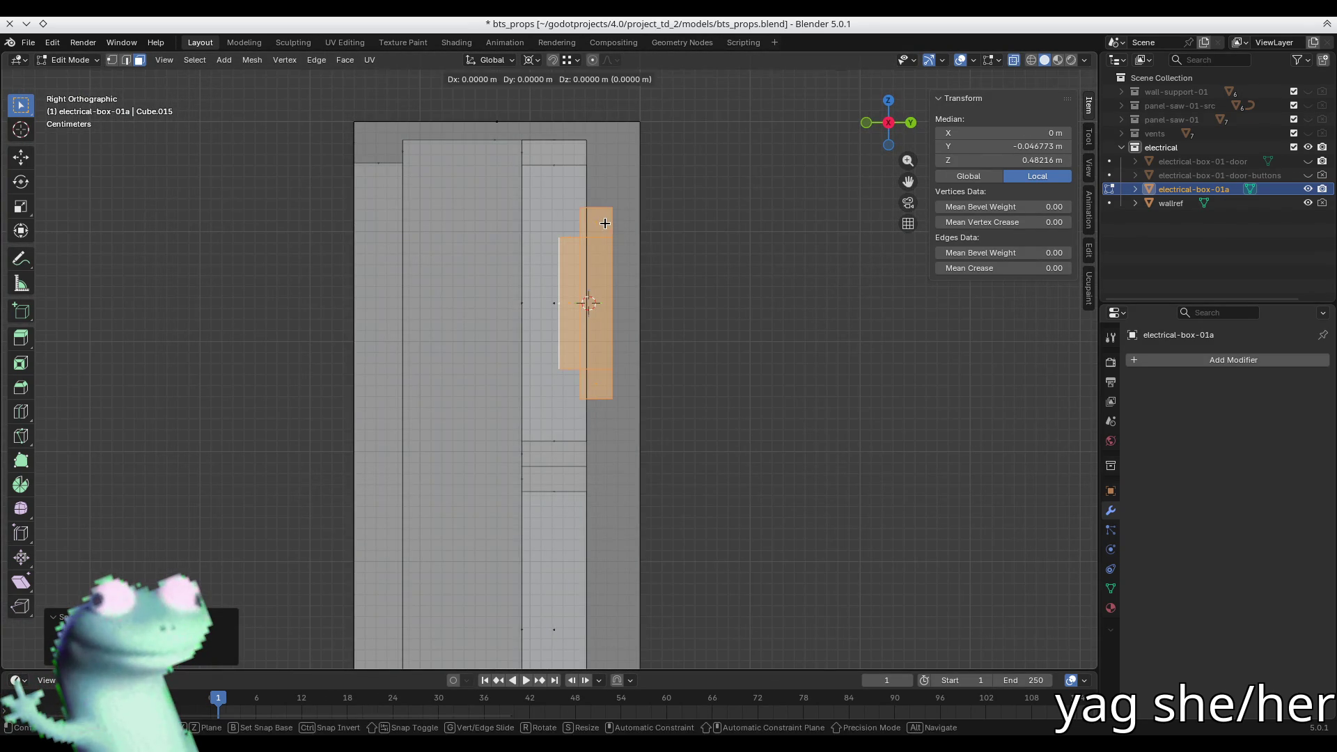
{"action": "key", "text": "shift+ctrl+Tab"}
{"action": "key", "text": "g"}
{"action": "key", "text": "y"}
{"action": "left_click", "coordinate": [578, 221]}
{"action": "key", "text": "g"}
{"action": "key", "text": "y"}
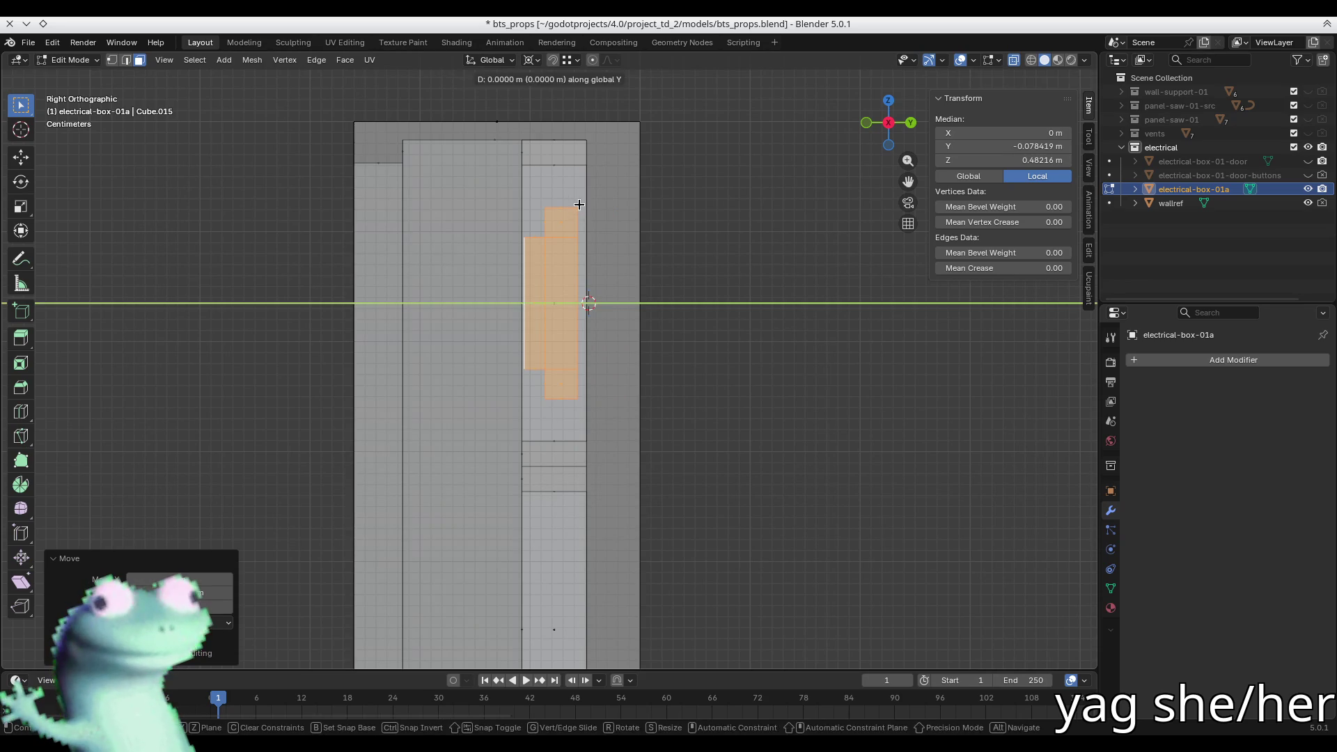
{"action": "left_click", "coordinate": [583, 176]}
- Scale the block's front face along Z to resize the front section
{"action": "left_click", "coordinate": [773, 350]}
{"action": "mouse_move", "coordinate": [773, 349]}
{"action": "middle_mouse_down"}
{"action": "mouse_move", "coordinate": [316, 322]}
{"action": "mouse_move", "coordinate": [540, 310]}
{"action": "mouse_move", "coordinate": [466, 339]}
{"action": "middle_mouse_up"}
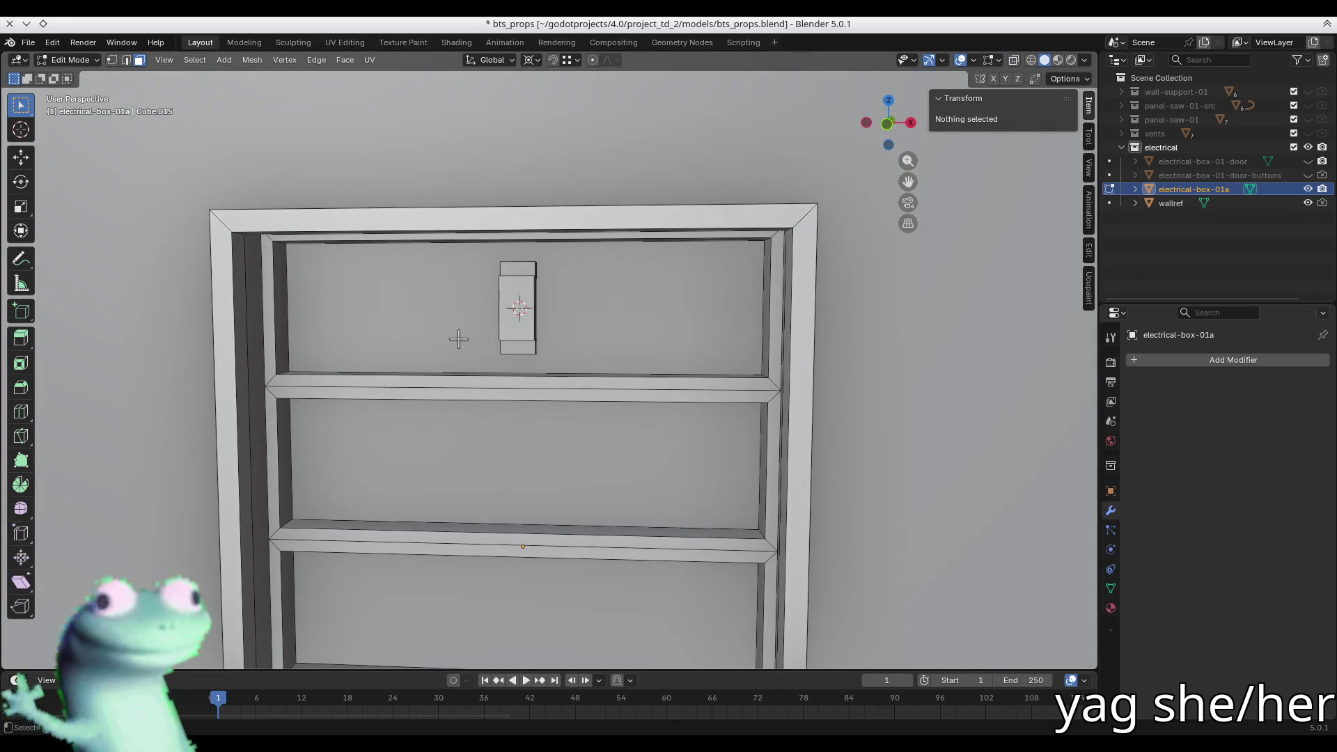
{"action": "scroll", "coordinate": [466, 339], "scroll_direction": "up", "scroll_amount": 3}
{"action": "left_click", "coordinate": [561, 286]}
{"action": "middle_click_drag", "start_coordinate": [561, 286], "coordinate": [768, 323]}
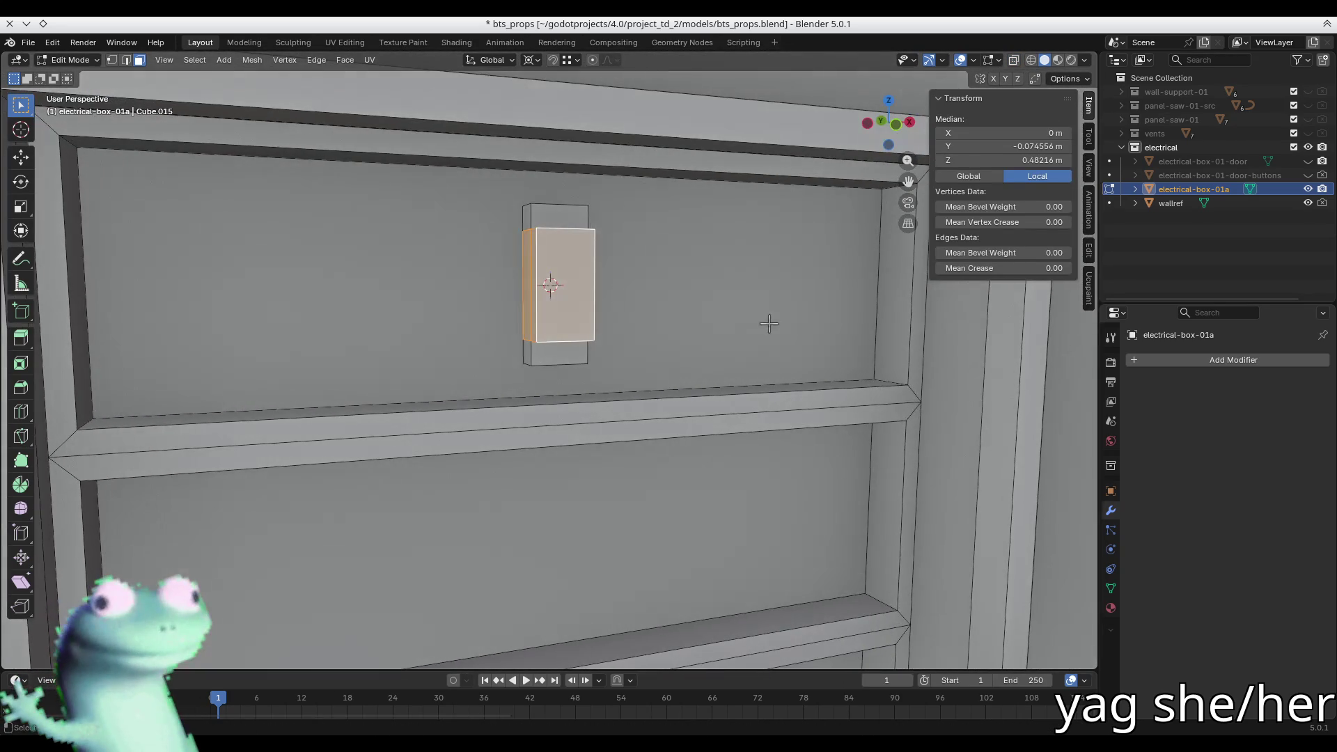
{"action": "key", "text": "s"}
{"action": "key", "text": "z"}
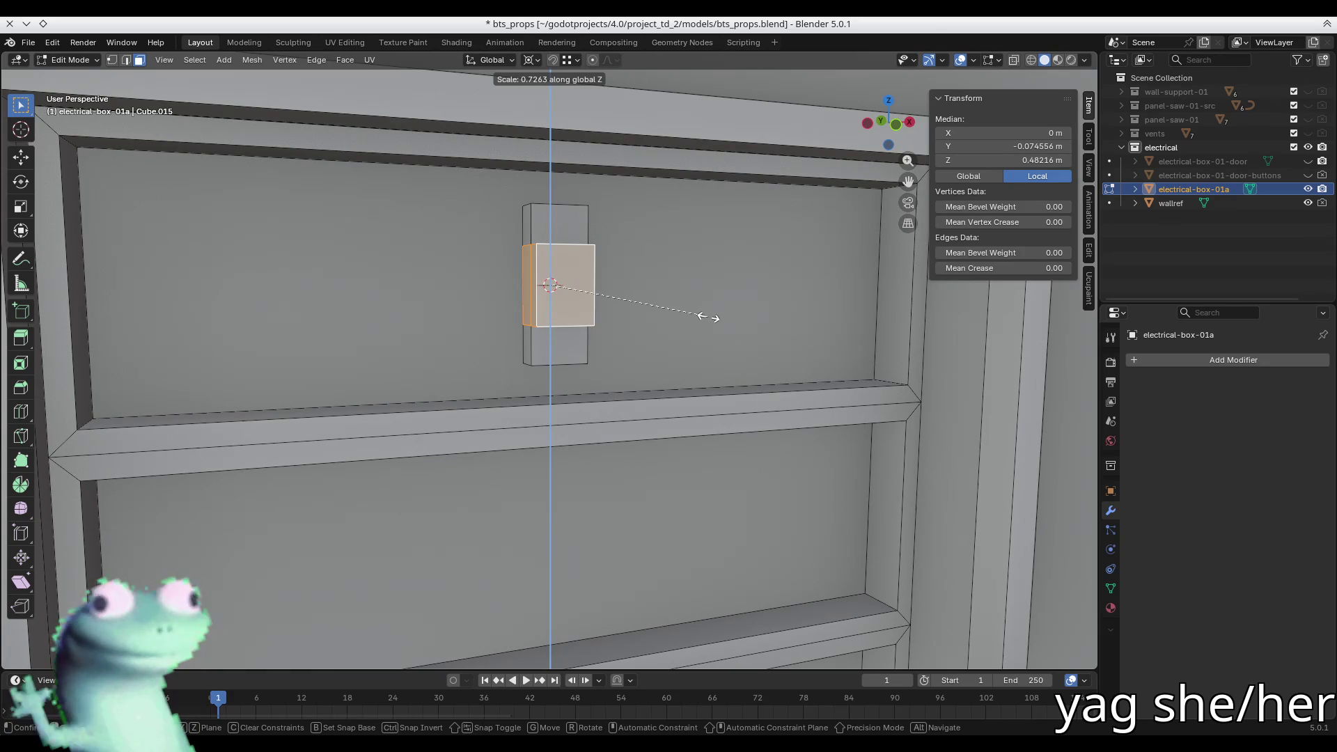
{"action": "left_click", "coordinate": [709, 318]}
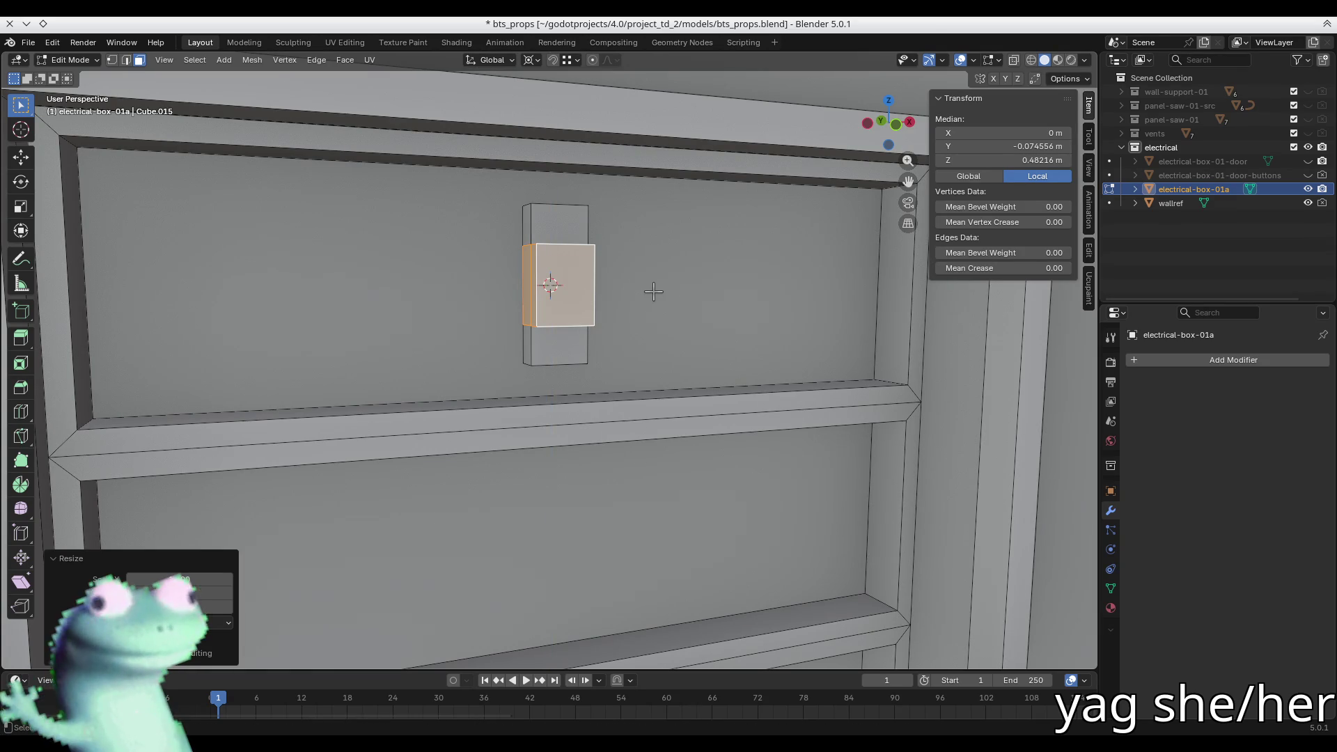
{"action": "left_click", "coordinate": [580, 288]}
{"action": "scroll", "coordinate": [582, 271], "scroll_direction": "up", "scroll_amount": 5}
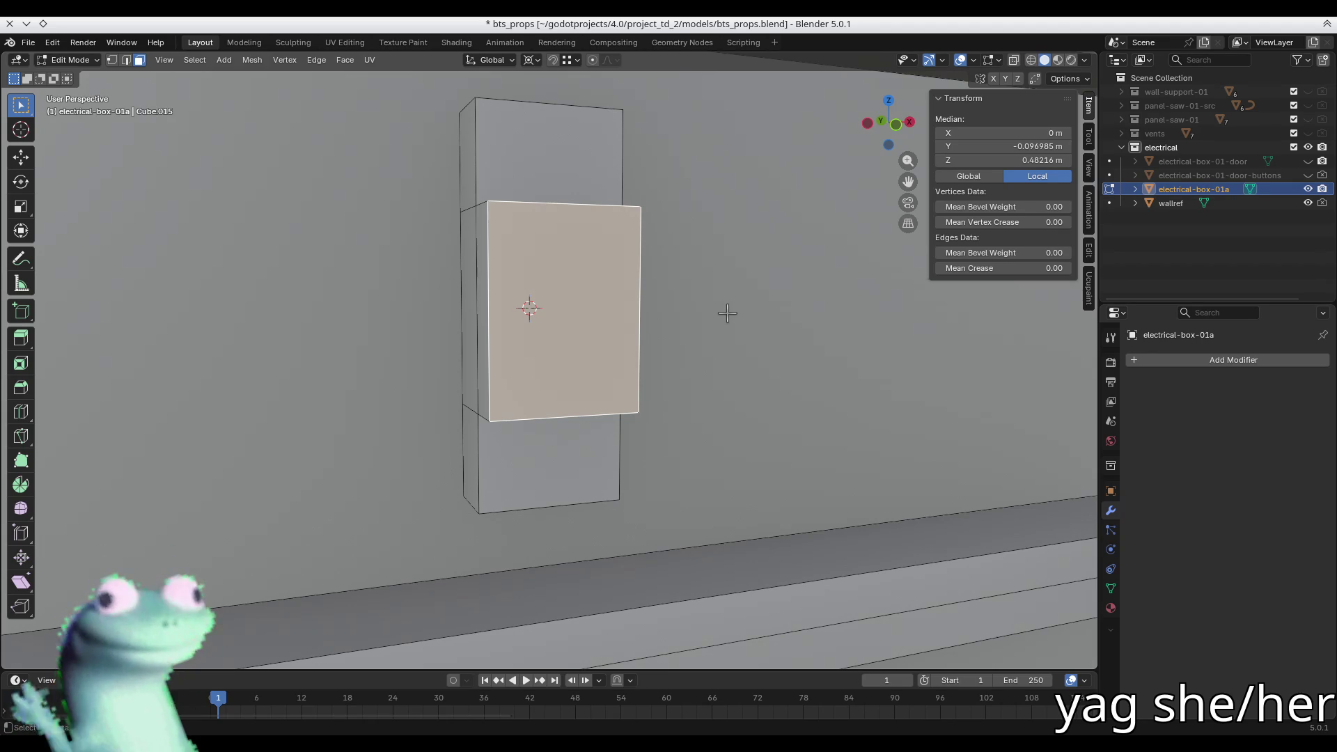
- Add two centered vertical loop cuts, dividing the breaker block into three columns
{"action": "mouse_move", "coordinate": [726, 312]}
{"action": "middle_mouse_down"}
{"action": "mouse_move", "coordinate": [686, 322]}
{"action": "mouse_move", "coordinate": [555, 307]}
{"action": "middle_mouse_up"}
{"action": "key", "text": "ctrl+r"}
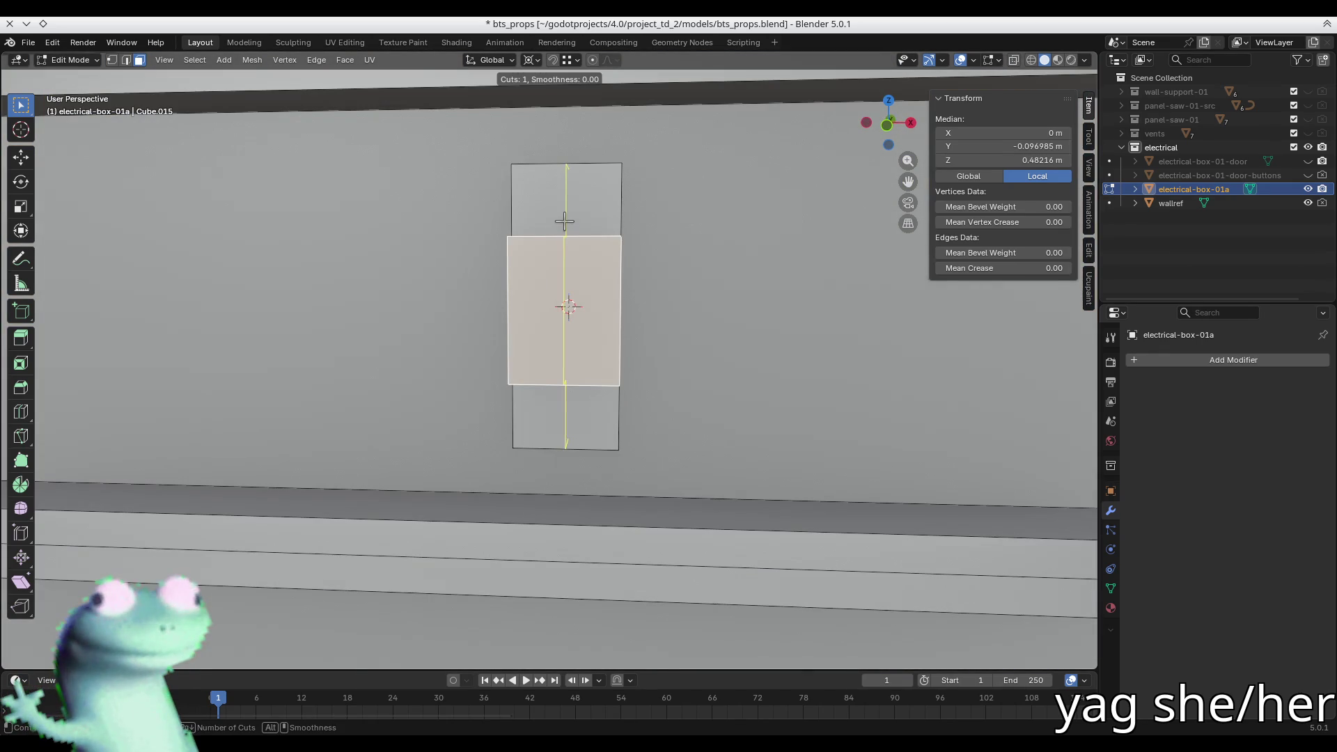
{"action": "scroll", "coordinate": [564, 221], "scroll_direction": "up", "scroll_amount": 1}
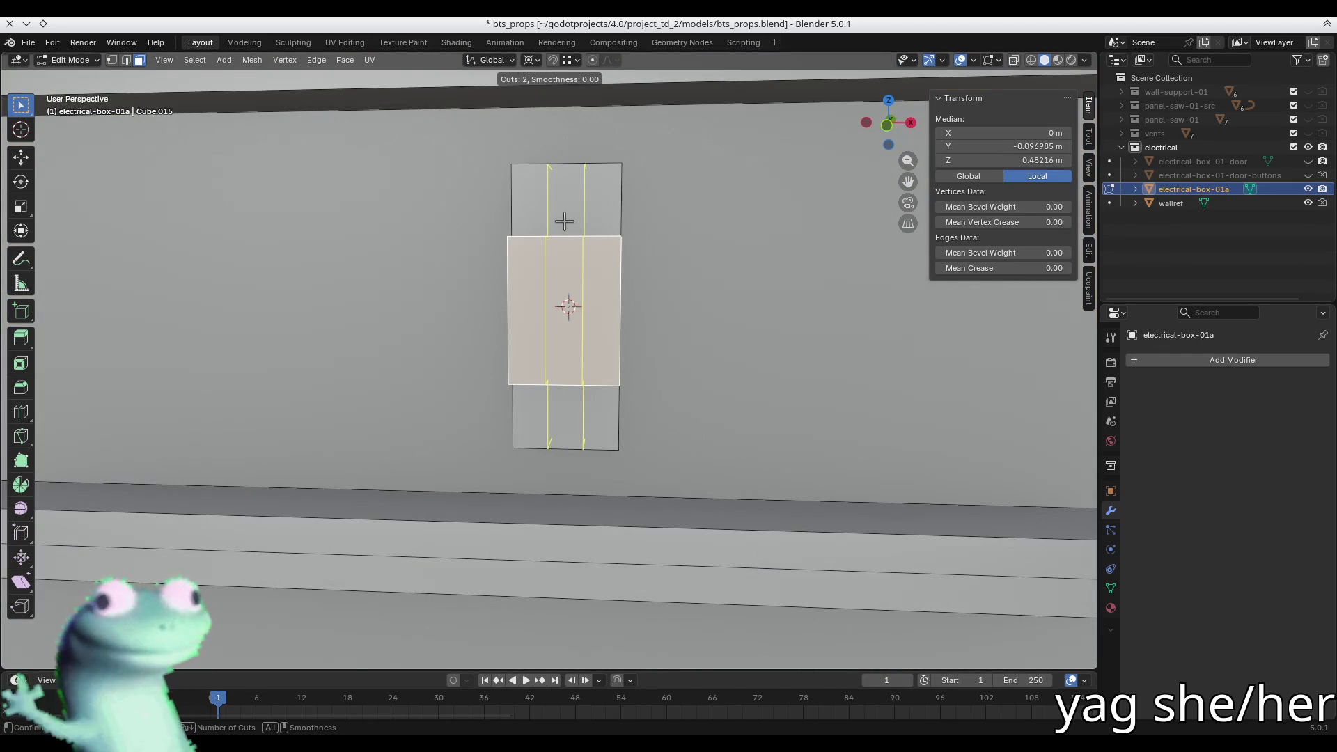
{"action": "left_click", "coordinate": [564, 221]}
{"action": "right_click", "coordinate": [564, 222]}
{"action": "mouse_move", "coordinate": [591, 311]}
{"action": "middle_mouse_down"}
{"action": "mouse_move", "coordinate": [597, 337]}
{"action": "mouse_move", "coordinate": [574, 264]}
{"action": "middle_mouse_up"}
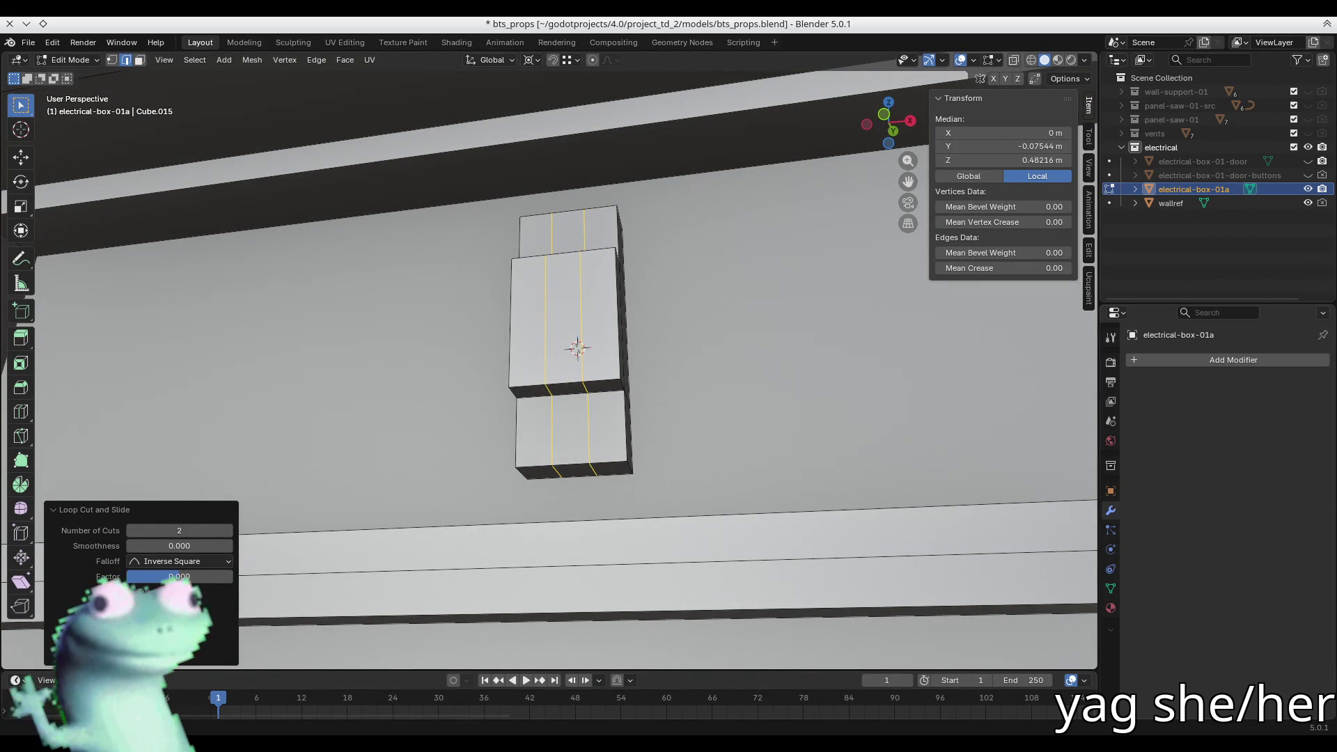
{"action": "key", "text": "alt+Tab"}
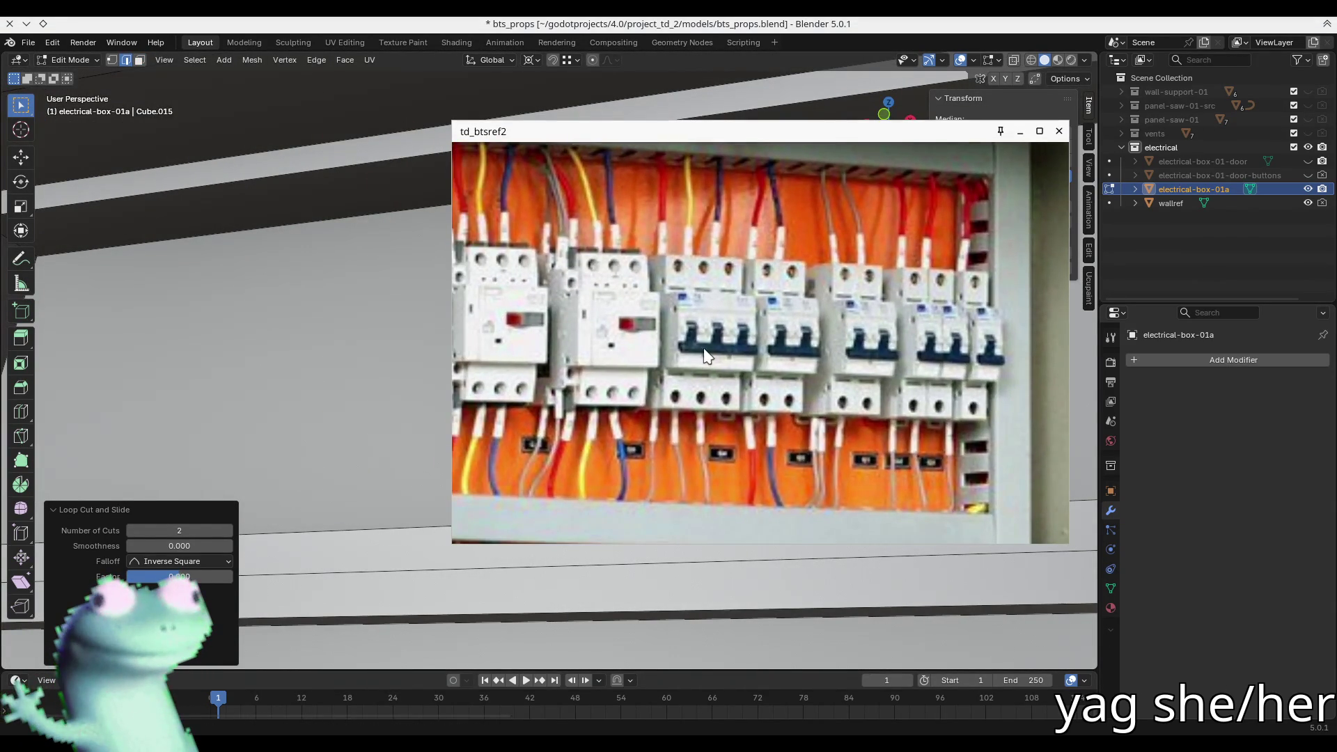
- Bring the td_btsref2 photo back and zoom in on the rows of miniature breakers
{"action": "scroll", "coordinate": [817, 369], "scroll_direction": "down", "scroll_amount": 4}
{"action": "scroll", "coordinate": [780, 362], "scroll_direction": "up", "scroll_amount": 6}
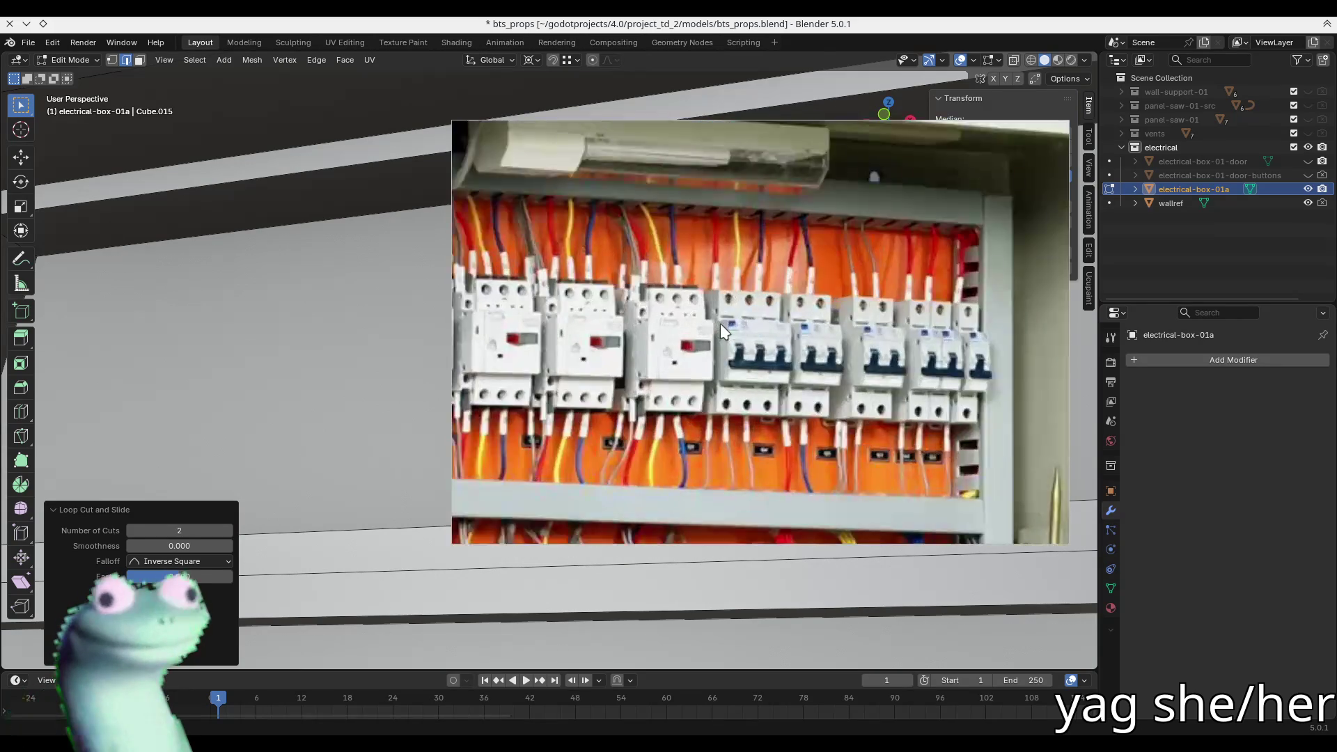
{"action": "scroll", "coordinate": [767, 358], "scroll_direction": "down", "scroll_amount": 5}
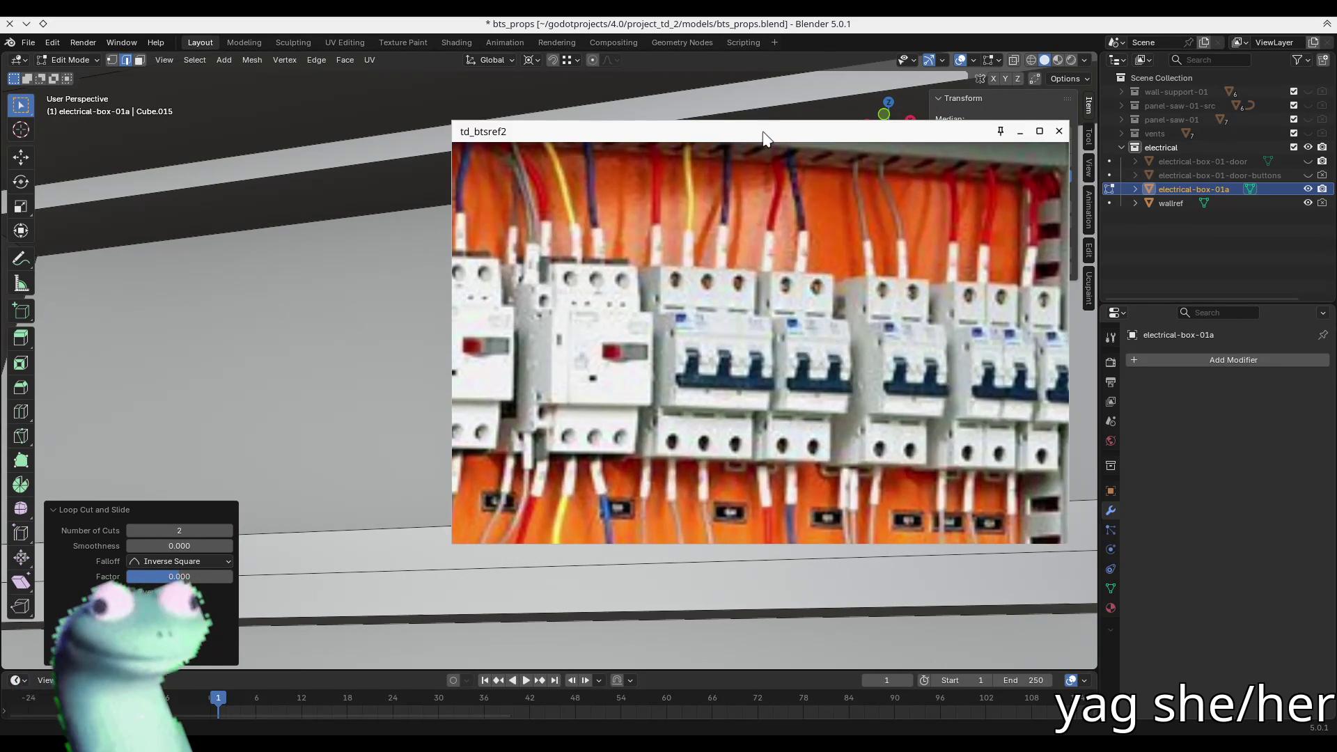
{"action": "key", "text": "alt+Tab"}
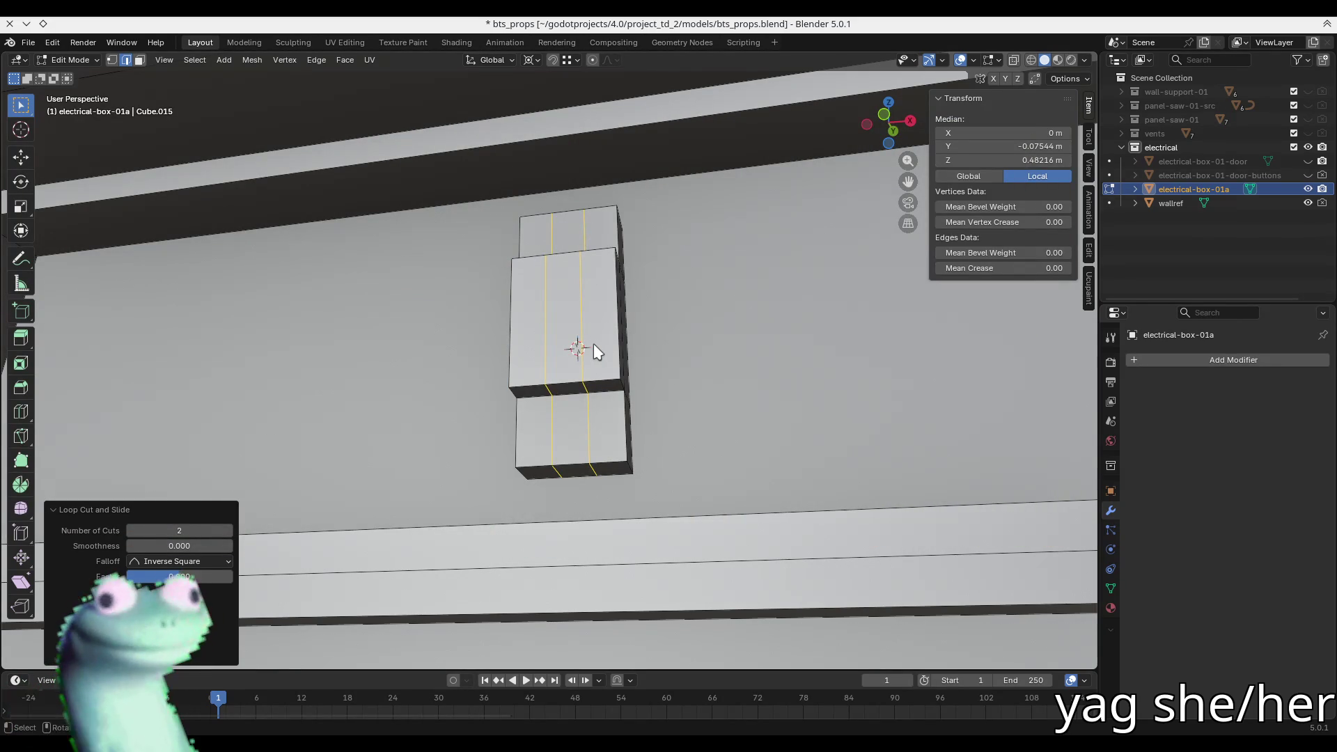
{"action": "key", "text": "alt+Tab"}
{"action": "scroll", "coordinate": [768, 383], "scroll_direction": "up", "scroll_amount": 3}
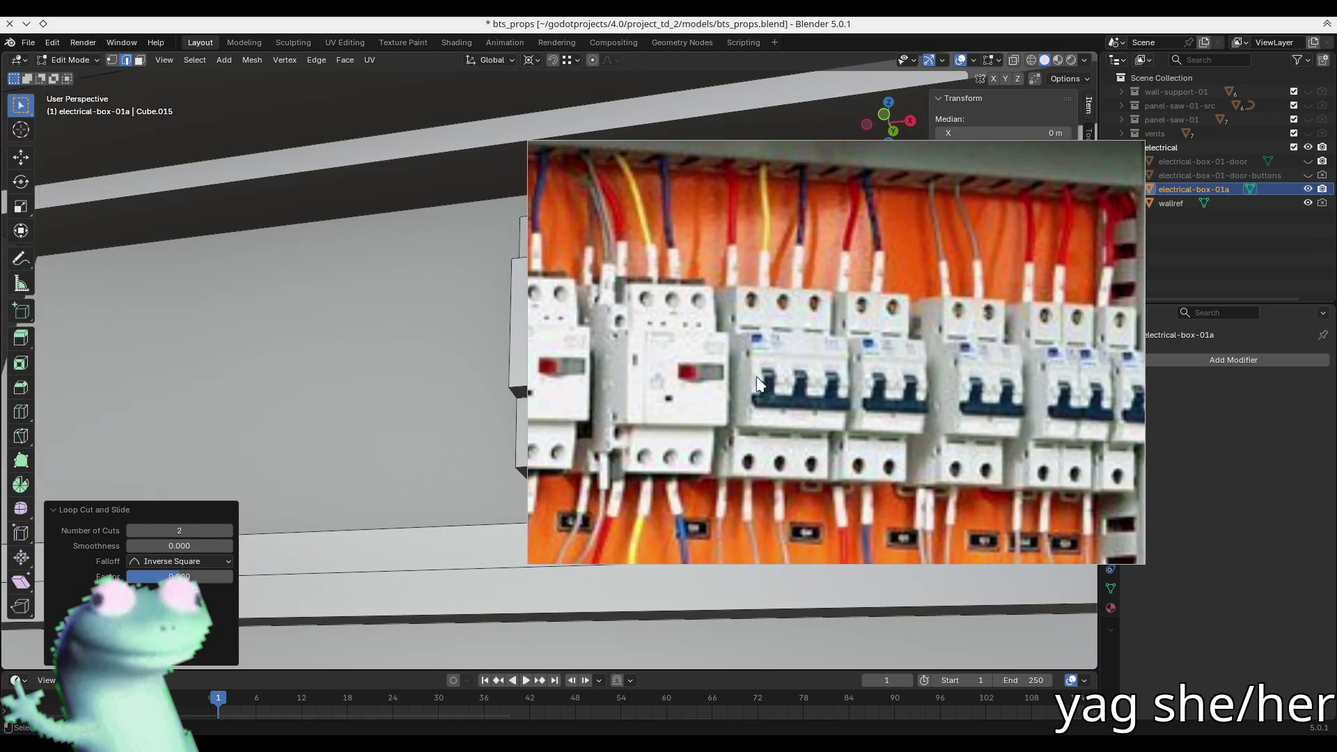
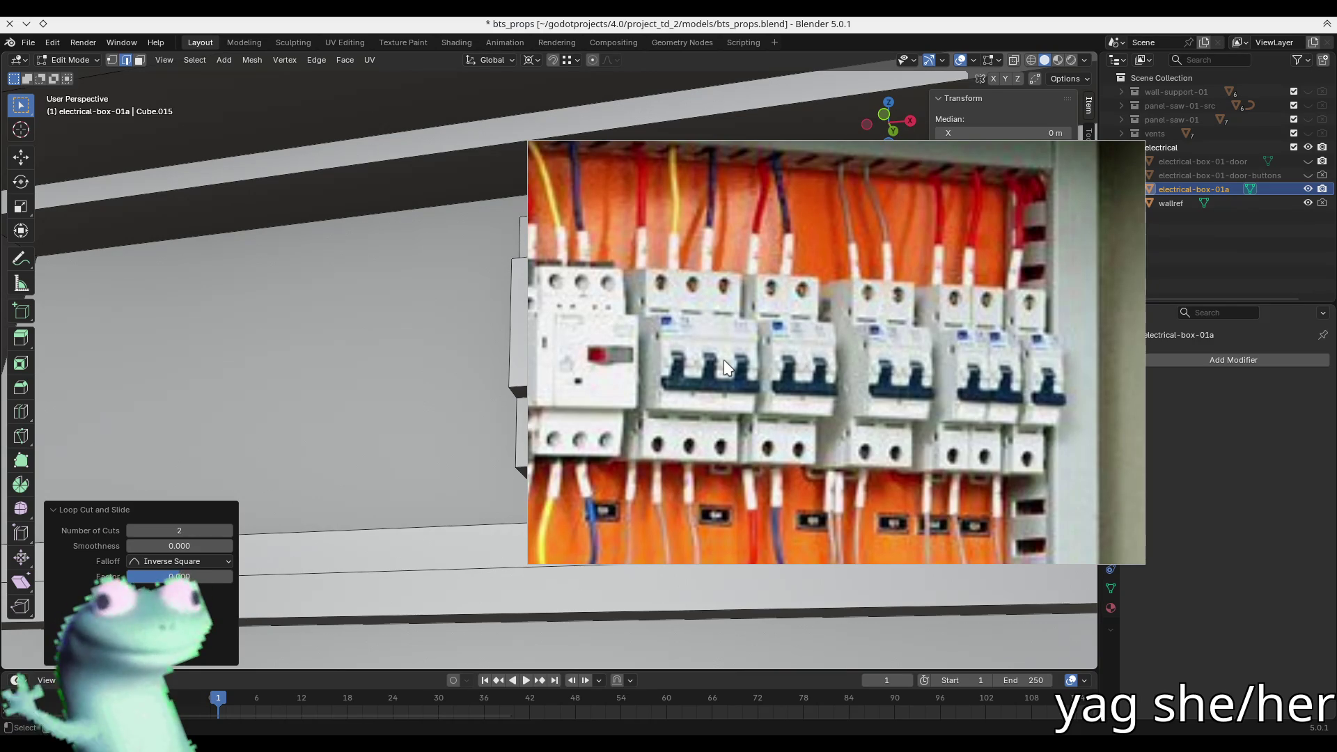
- Close the floating breaker reference photo and orbit to face the breaker mesh head-on
{"action": "left_click", "coordinate": [1128, 148]}
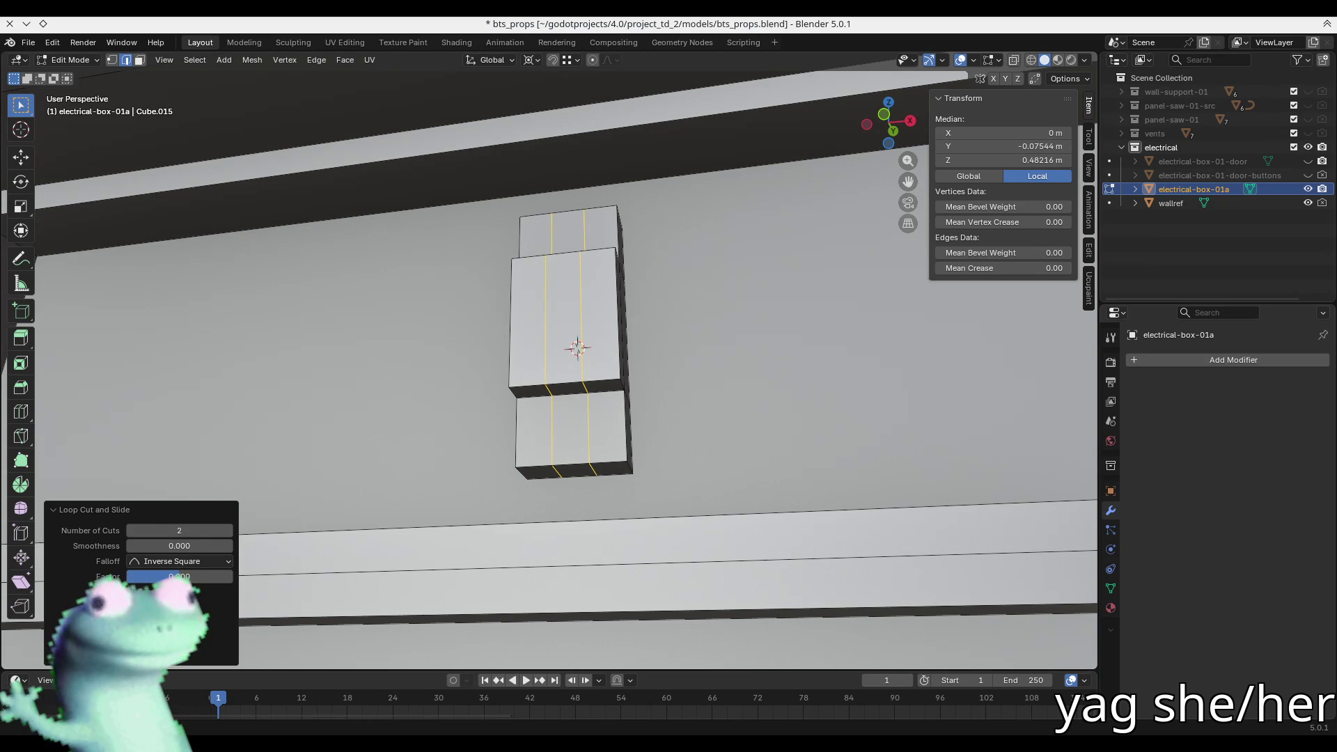
{"action": "mouse_move", "coordinate": [638, 412]}
{"action": "middle_mouse_down"}
{"action": "mouse_move", "coordinate": [611, 406]}
{"action": "mouse_move", "coordinate": [691, 444]}
{"action": "middle_mouse_up"}
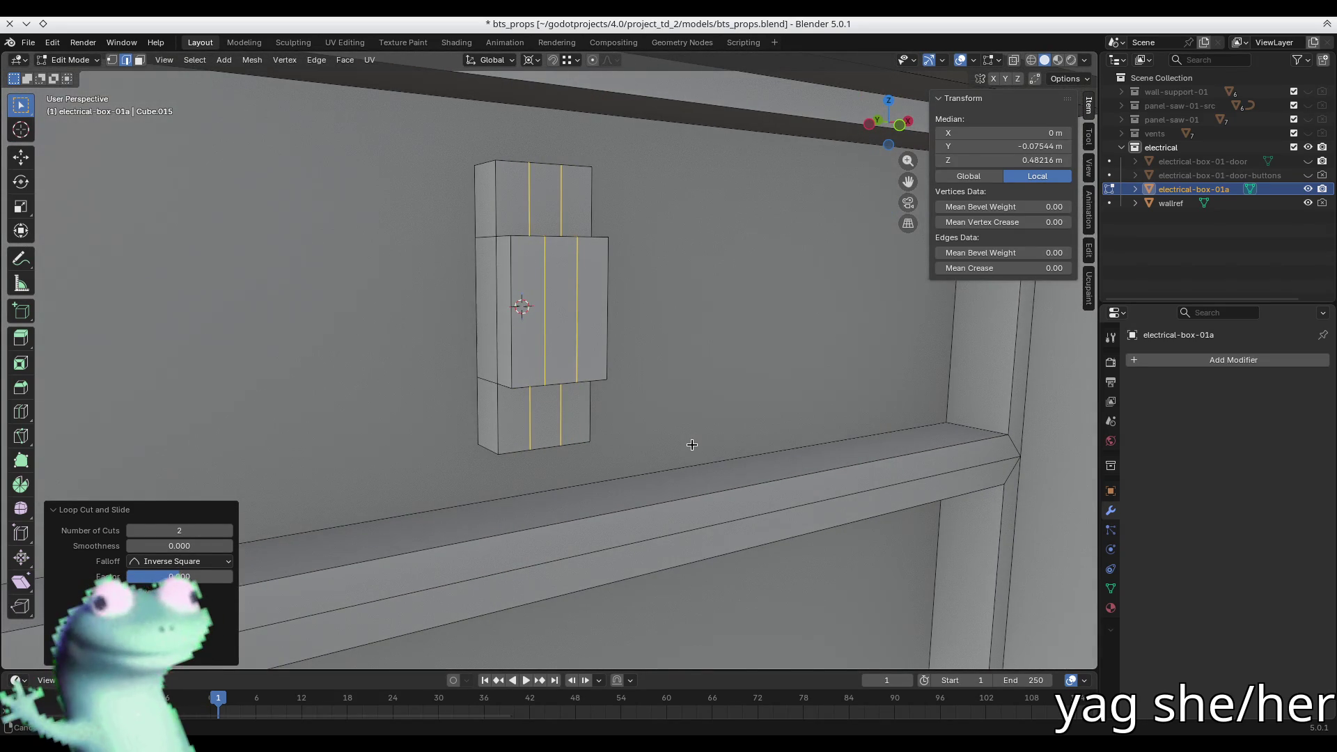
{"action": "key", "text": "alt+a"}
- Add two horizontal loop cuts around the middle block and squeeze them together along Z
{"action": "key", "text": "ctrl+r"}
{"action": "scroll", "coordinate": [558, 307], "scroll_direction": "up", "scroll_amount": 1}
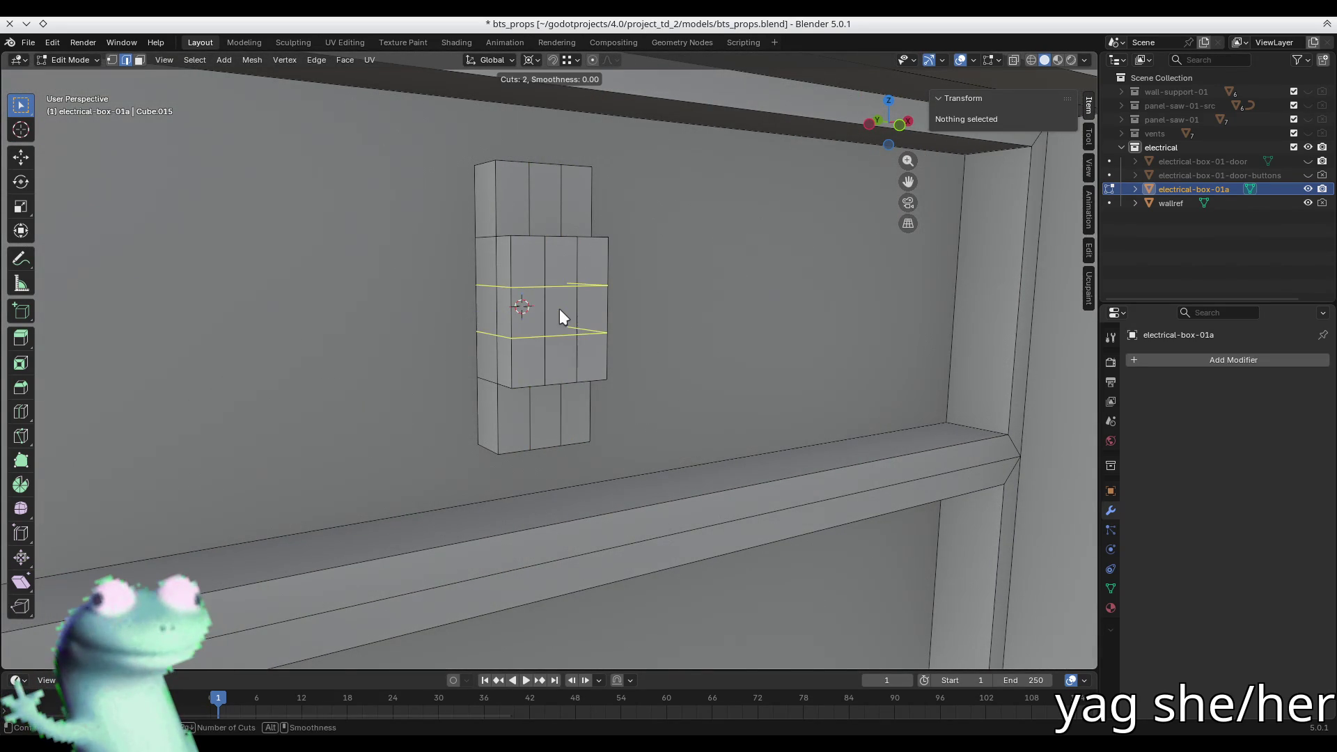
{"action": "left_click", "coordinate": [558, 308]}
{"action": "right_click", "coordinate": [559, 307]}
{"action": "key", "text": "s"}
{"action": "key", "text": "z"}
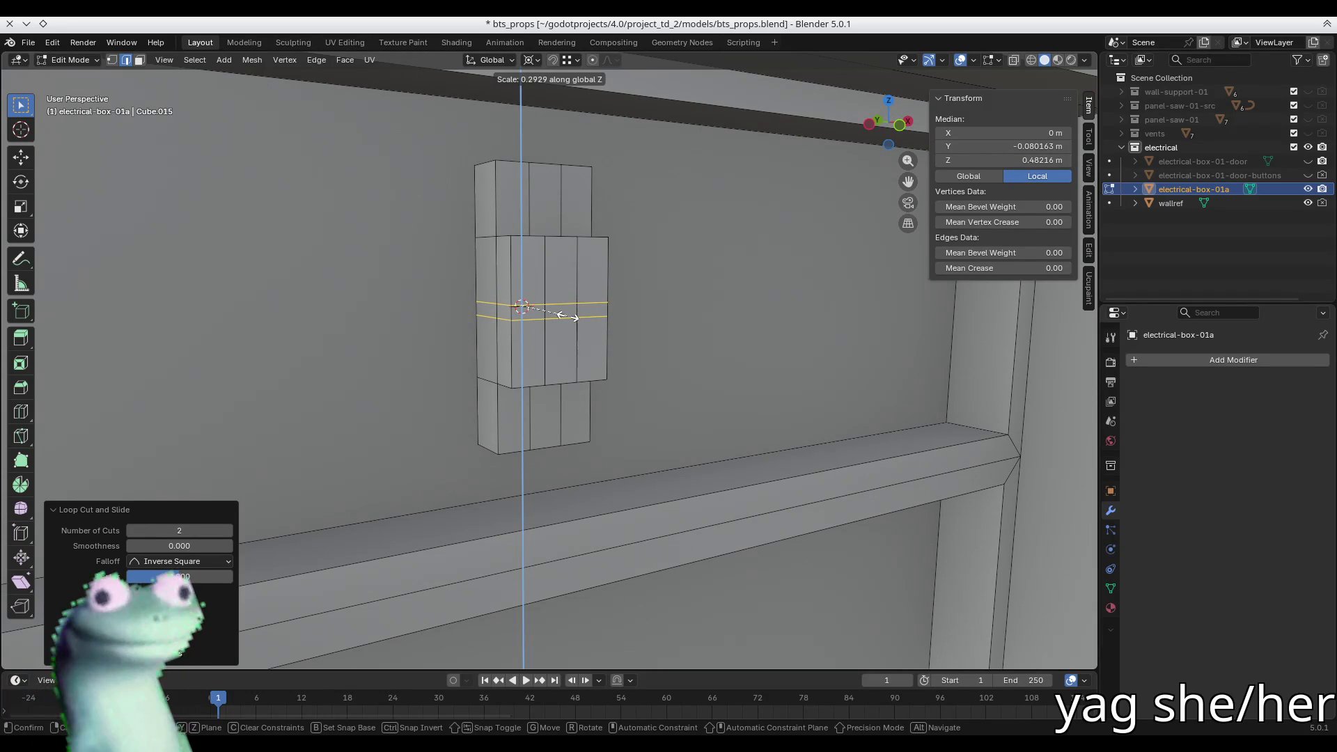
{"action": "left_click", "coordinate": [566, 314]}
{"action": "scroll", "coordinate": [566, 315], "scroll_direction": "up", "scroll_amount": 3}
- In front X-ray view, box-select and delete the right half of the breaker mesh
{"action": "mouse_move", "coordinate": [567, 252]}
{"action": "middle_mouse_down"}
{"action": "mouse_move", "coordinate": [549, 218]}
{"action": "mouse_move", "coordinate": [468, 297]}
{"action": "middle_mouse_up"}
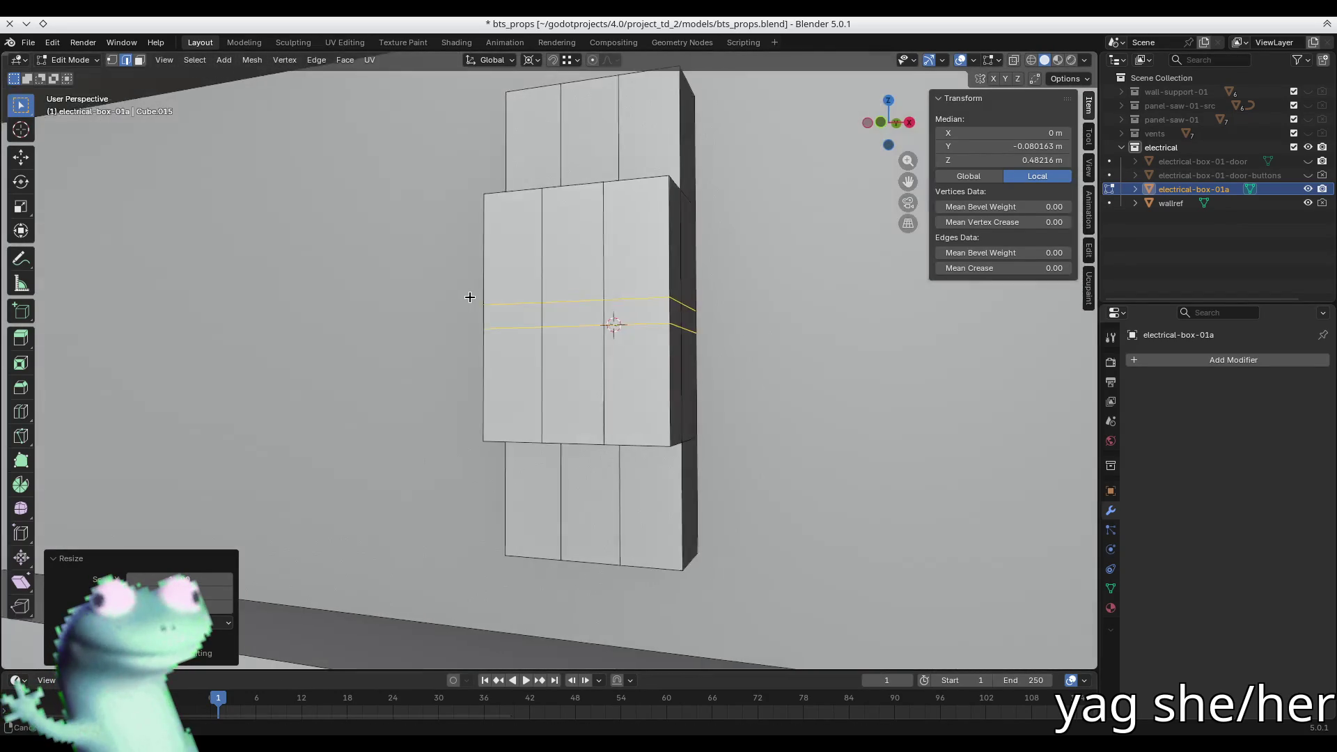
{"action": "key", "text": "KP_1"}
{"action": "scroll", "coordinate": [537, 439], "scroll_direction": "down", "scroll_amount": 5}
{"action": "key", "text": "alt+z"}
{"action": "left_click_drag", "start_coordinate": [624, 261], "coordinate": [550, 533]}
{"action": "key", "text": "Delete"}
- With X-ray off, select edges on the remaining half breaker, including the short lower edge
{"action": "mouse_move", "coordinate": [624, 420]}
{"action": "middle_mouse_down"}
{"action": "mouse_move", "coordinate": [587, 378]}
{"action": "mouse_move", "coordinate": [578, 251]}
{"action": "middle_mouse_up"}
{"action": "key", "text": "2"}
{"action": "mouse_move", "coordinate": [562, 200]}
{"action": "middle_mouse_down"}
{"action": "mouse_move", "coordinate": [513, 223]}
{"action": "mouse_move", "coordinate": [605, 201]}
{"action": "middle_mouse_up"}
{"action": "key", "text": "alt+z"}
{"action": "left_click", "coordinate": [603, 202], "text": "alt"}
{"action": "left_click", "coordinate": [604, 202]}
{"action": "left_click", "coordinate": [644, 132], "text": "shift"}
{"action": "left_click", "coordinate": [571, 242]}
{"action": "mouse_move", "coordinate": [580, 270]}
{"action": "middle_mouse_down"}
{"action": "mouse_move", "coordinate": [550, 244]}
{"action": "mouse_move", "coordinate": [546, 295]}
{"action": "middle_mouse_up"}
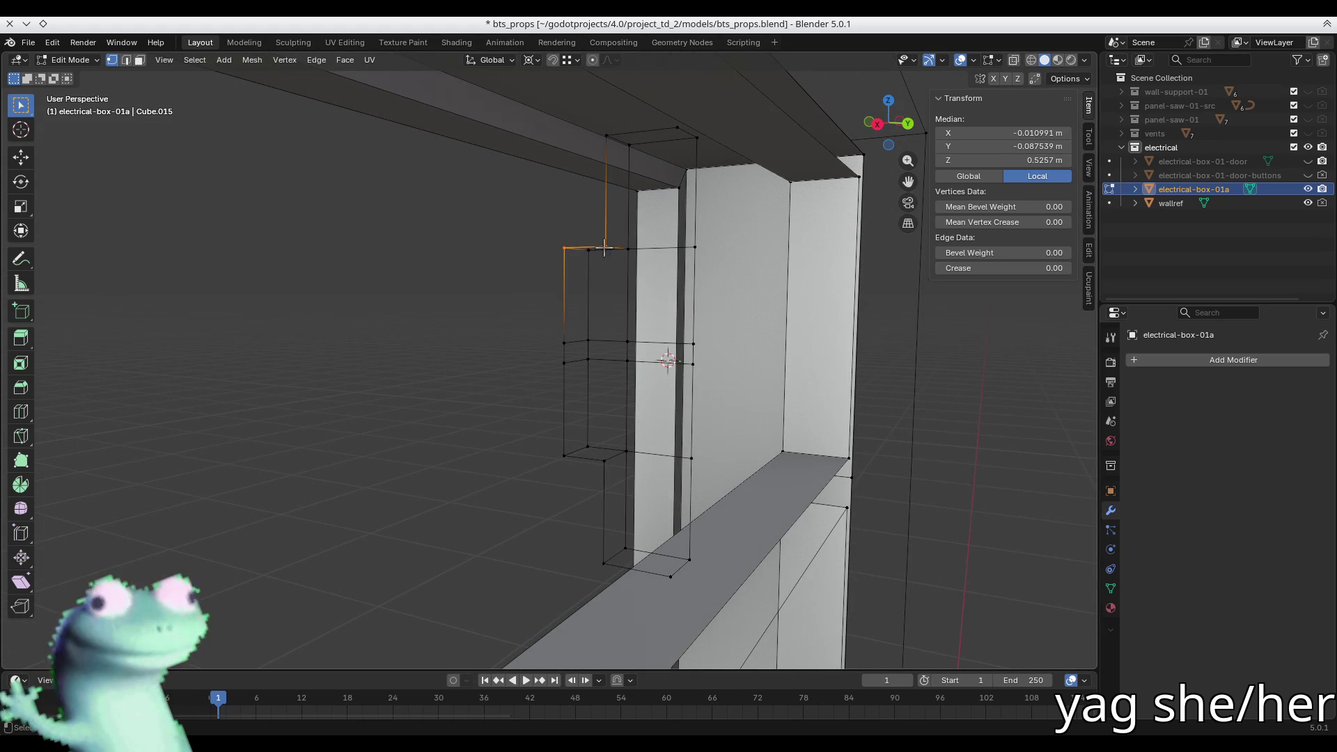
- Extrude a corner vertex of the half breaker along Z and set its height to 0.43862
{"action": "key", "text": "alt+a"}
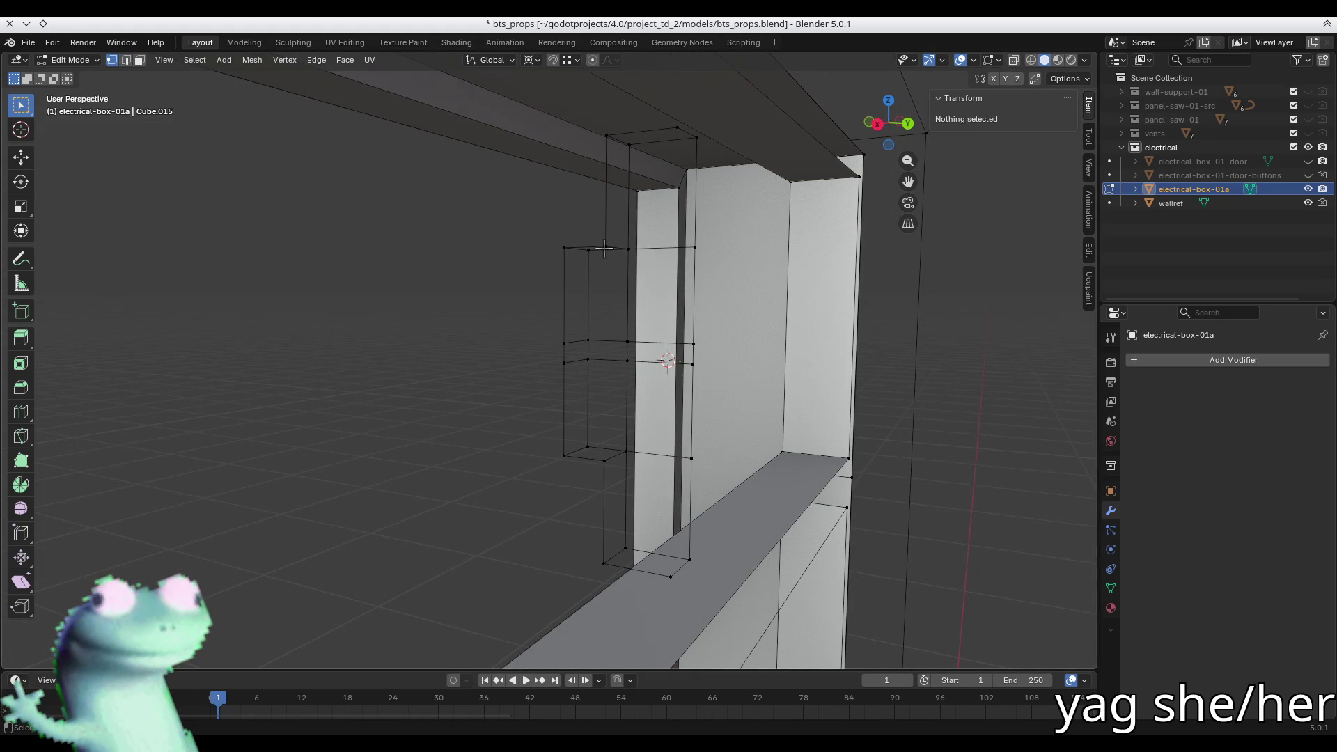
{"action": "scroll", "coordinate": [606, 259], "scroll_direction": "up", "scroll_amount": 5}
{"action": "key", "text": "b"}
{"action": "left_click_drag", "start_coordinate": [588, 237], "coordinate": [603, 252]}
{"action": "middle_click_drag", "start_coordinate": [603, 252], "coordinate": [595, 328]}
{"action": "key", "text": "e"}
{"action": "key", "text": "z"}
{"action": "left_click", "coordinate": [593, 380]}
{"action": "mouse_move", "coordinate": [593, 380]}
{"action": "middle_mouse_down"}
{"action": "mouse_move", "coordinate": [612, 352]}
{"action": "mouse_move", "coordinate": [657, 365]}
{"action": "mouse_move", "coordinate": [605, 446]}
{"action": "mouse_move", "coordinate": [662, 457]}
{"action": "mouse_move", "coordinate": [581, 501]}
{"action": "middle_mouse_up"}
{"action": "key", "text": "g"}
{"action": "key", "text": "z"}
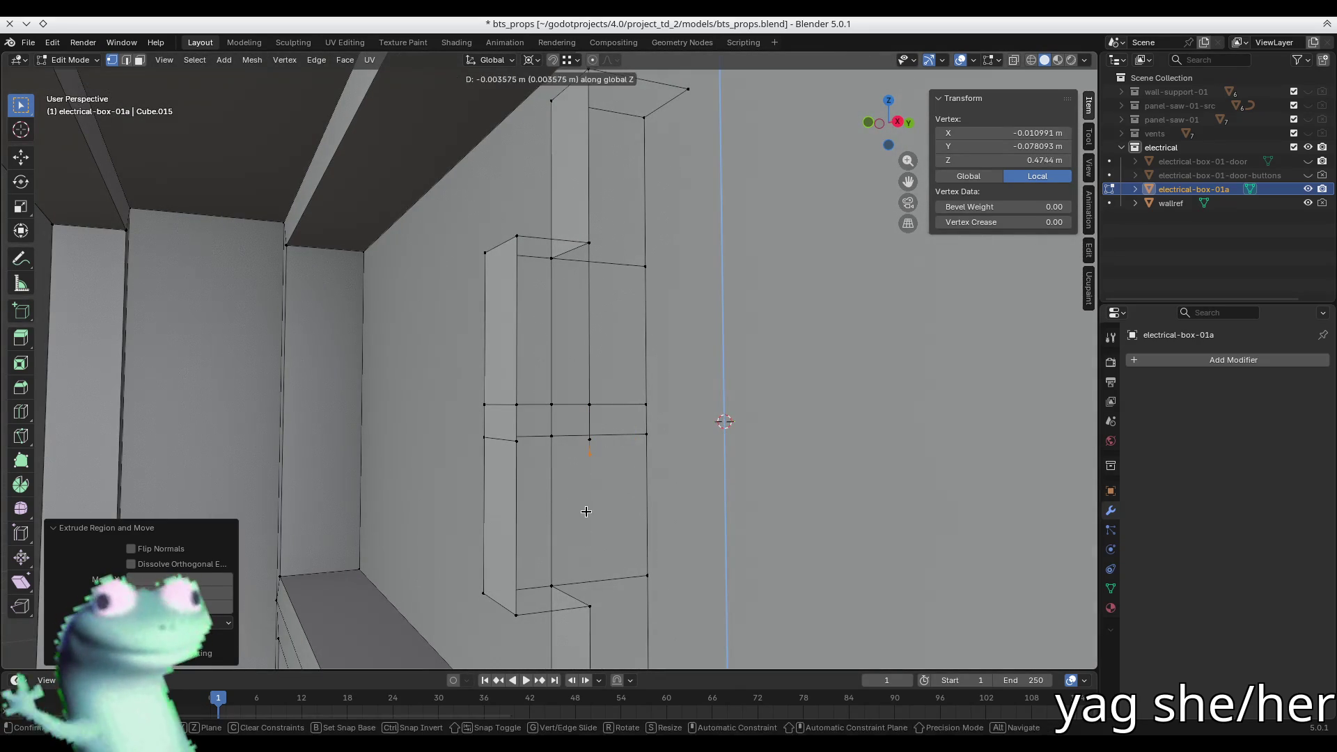
{"action": "left_click", "coordinate": [585, 588]}
- Join three vertices with an edge and merge the lower vertex by distance
{"action": "mouse_move", "coordinate": [585, 588]}
{"action": "middle_mouse_down"}
{"action": "mouse_move", "coordinate": [588, 570]}
{"action": "mouse_move", "coordinate": [573, 605]}
{"action": "mouse_move", "coordinate": [641, 606]}
{"action": "mouse_move", "coordinate": [561, 606]}
{"action": "mouse_move", "coordinate": [512, 406]}
{"action": "middle_mouse_up"}
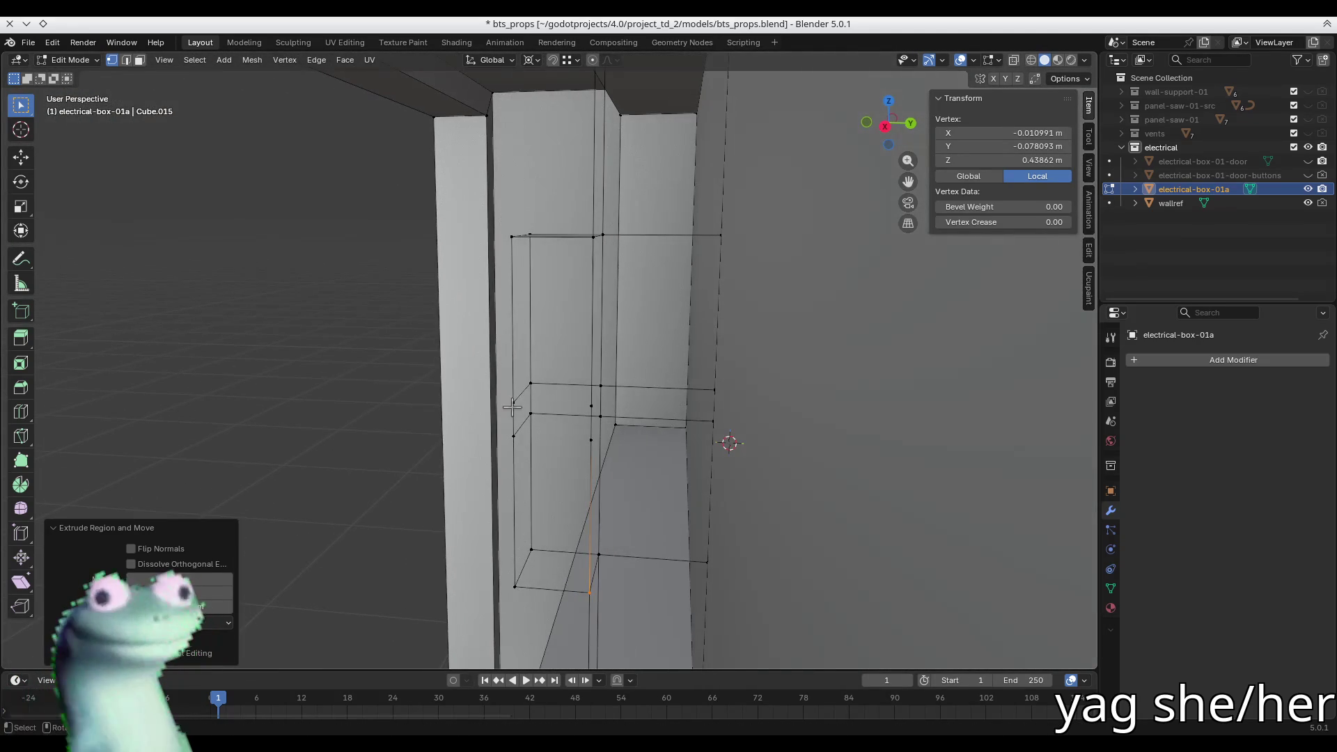
{"action": "left_click", "coordinate": [512, 406]}
{"action": "left_click", "coordinate": [520, 436]}
{"action": "left_click", "coordinate": [588, 442], "text": "shift"}
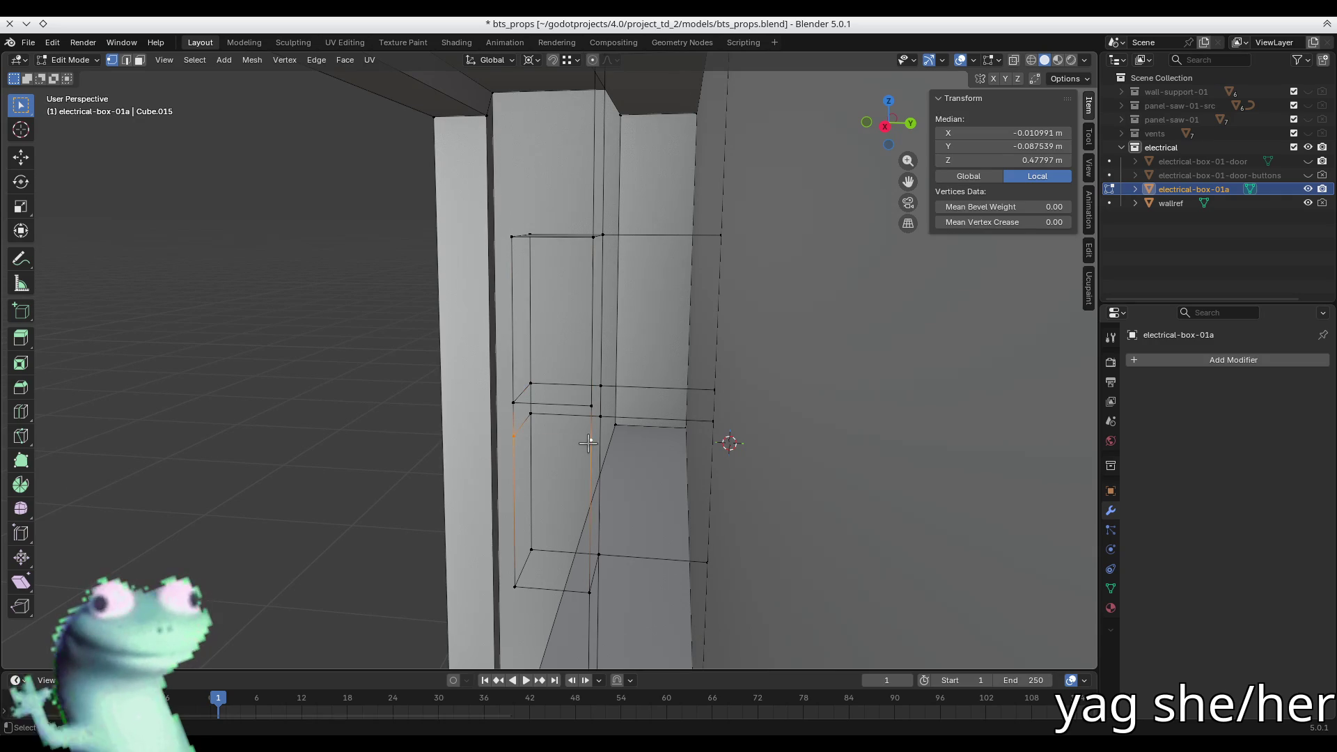
{"action": "key", "text": "f"}
{"action": "left_click", "coordinate": [586, 591]}
{"action": "key", "text": "m"}
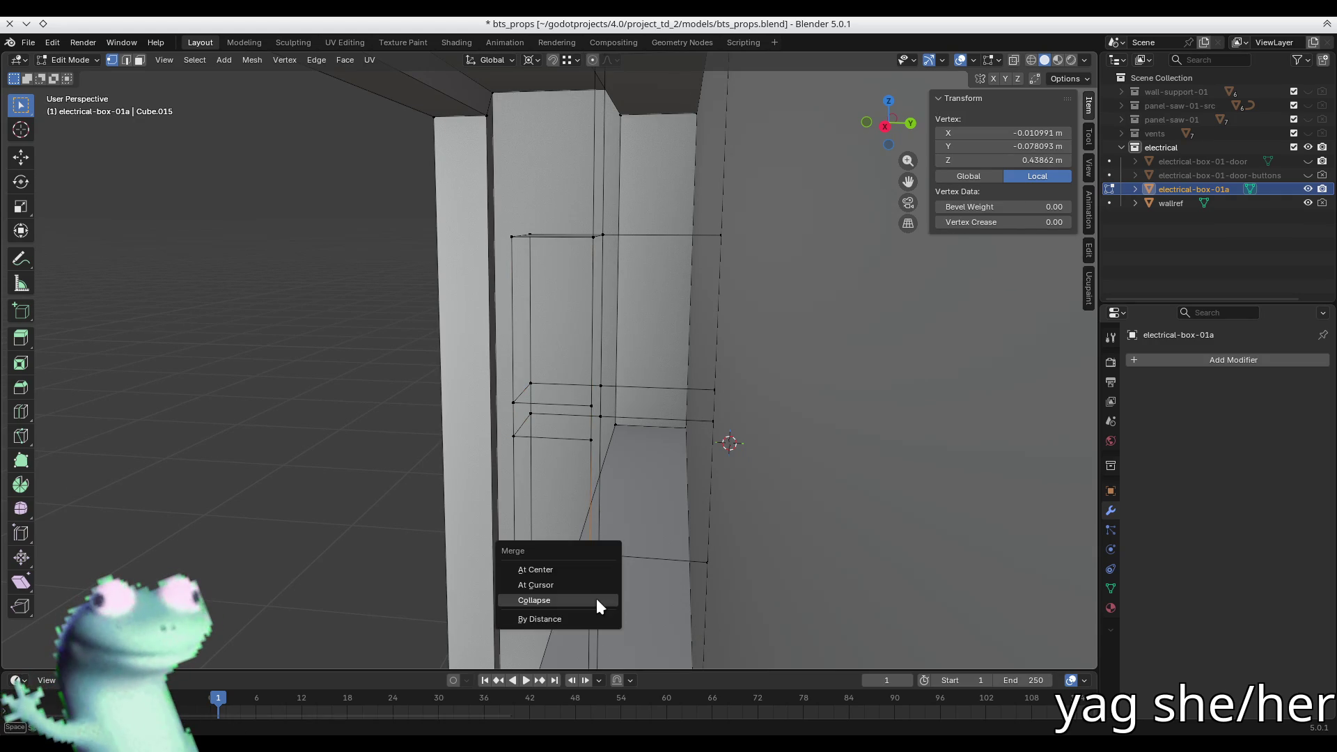
{"action": "left_click", "coordinate": [596, 618]}
- Merge the overlapping hidden vertex into one using X-ray selection
{"action": "mouse_move", "coordinate": [597, 616]}
{"action": "middle_mouse_down"}
{"action": "mouse_move", "coordinate": [599, 557]}
{"action": "mouse_move", "coordinate": [615, 553]}
{"action": "middle_mouse_up"}
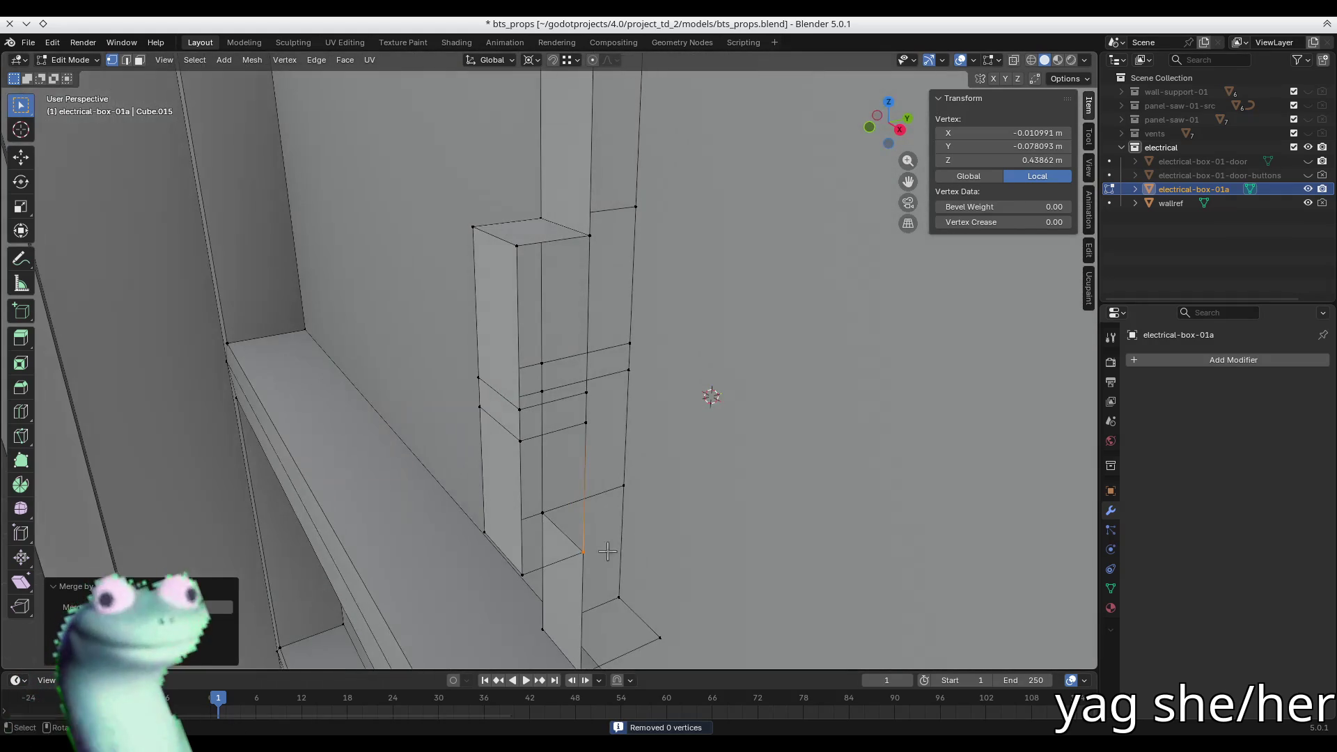
{"action": "key", "text": "alt+z"}
{"action": "left_click_drag", "start_coordinate": [597, 538], "coordinate": [578, 568]}
{"action": "key", "text": "m"}
{"action": "left_click", "coordinate": [578, 567]}
{"action": "key", "text": "alt+z"}
{"action": "middle_click_drag", "start_coordinate": [577, 567], "coordinate": [595, 542]}
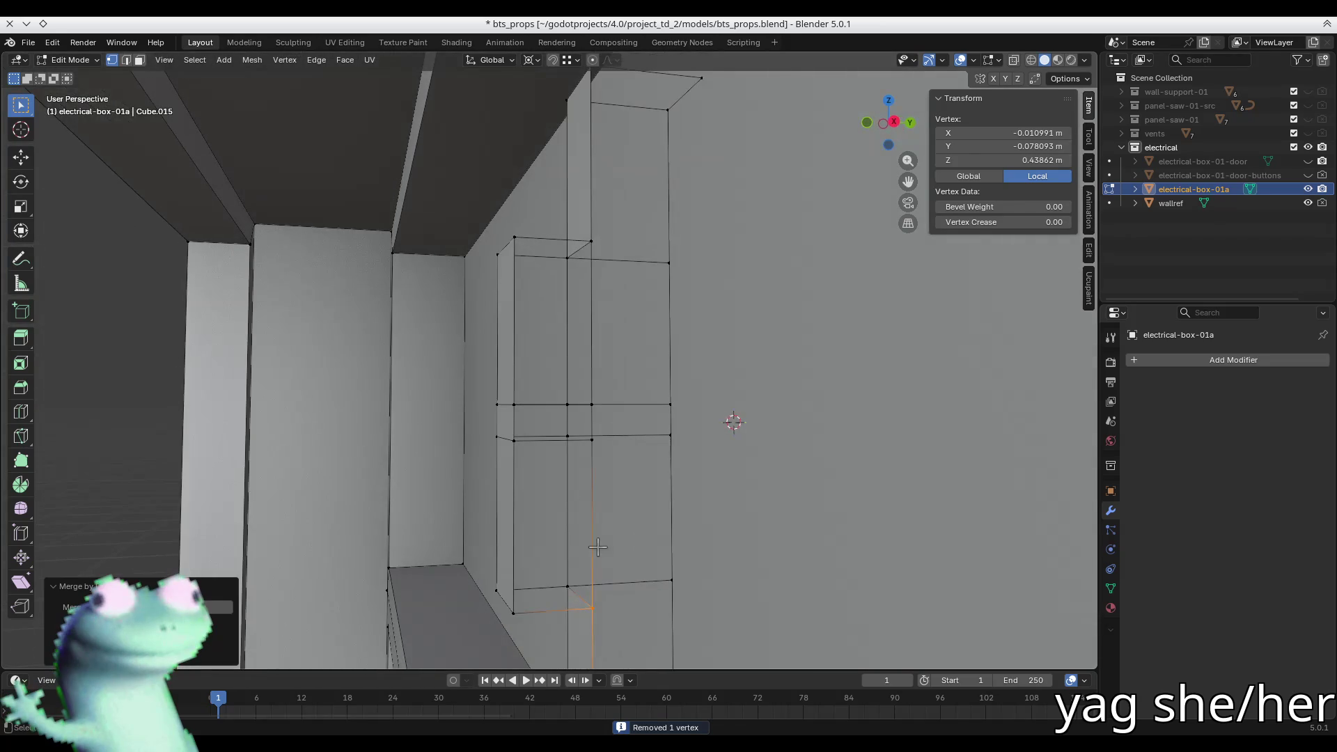
- Move the lever's top vertex along the Y axis
{"action": "key", "text": "2"}
{"action": "left_click", "coordinate": [559, 247]}
{"action": "left_click", "coordinate": [567, 471]}
{"action": "mouse_move", "coordinate": [567, 472]}
{"action": "middle_mouse_down"}
{"action": "mouse_move", "coordinate": [463, 522]}
{"action": "mouse_move", "coordinate": [537, 557]}
{"action": "mouse_move", "coordinate": [606, 265]}
{"action": "middle_mouse_up"}
{"action": "key", "text": "1"}
{"action": "left_click", "coordinate": [589, 261]}
{"action": "key", "text": "g"}
{"action": "key", "text": "x"}
{"action": "key", "text": "y"}
{"action": "key", "text": "Return"}
- Extrude the lever's vertical edge along Y into a new face
{"action": "left_click", "coordinate": [597, 393]}
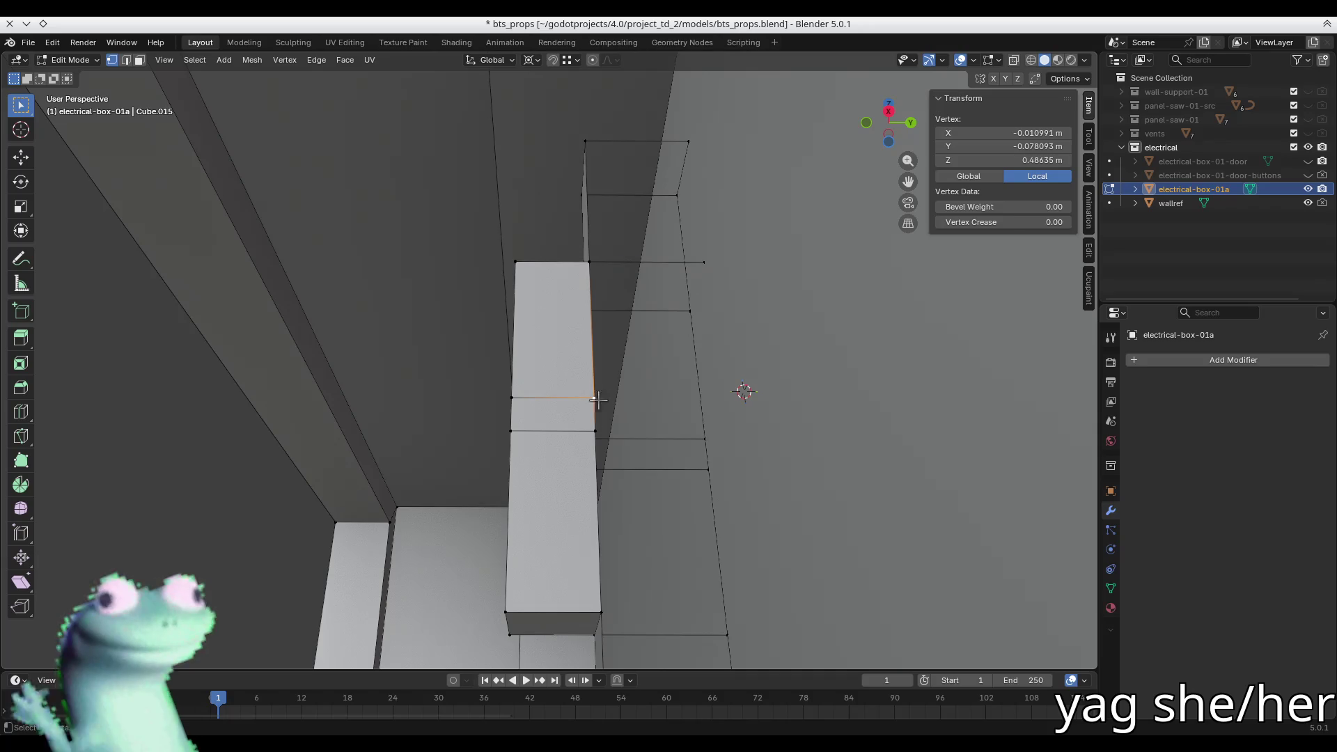
{"action": "left_click", "coordinate": [600, 612], "text": "shift"}
{"action": "key", "text": "g"}
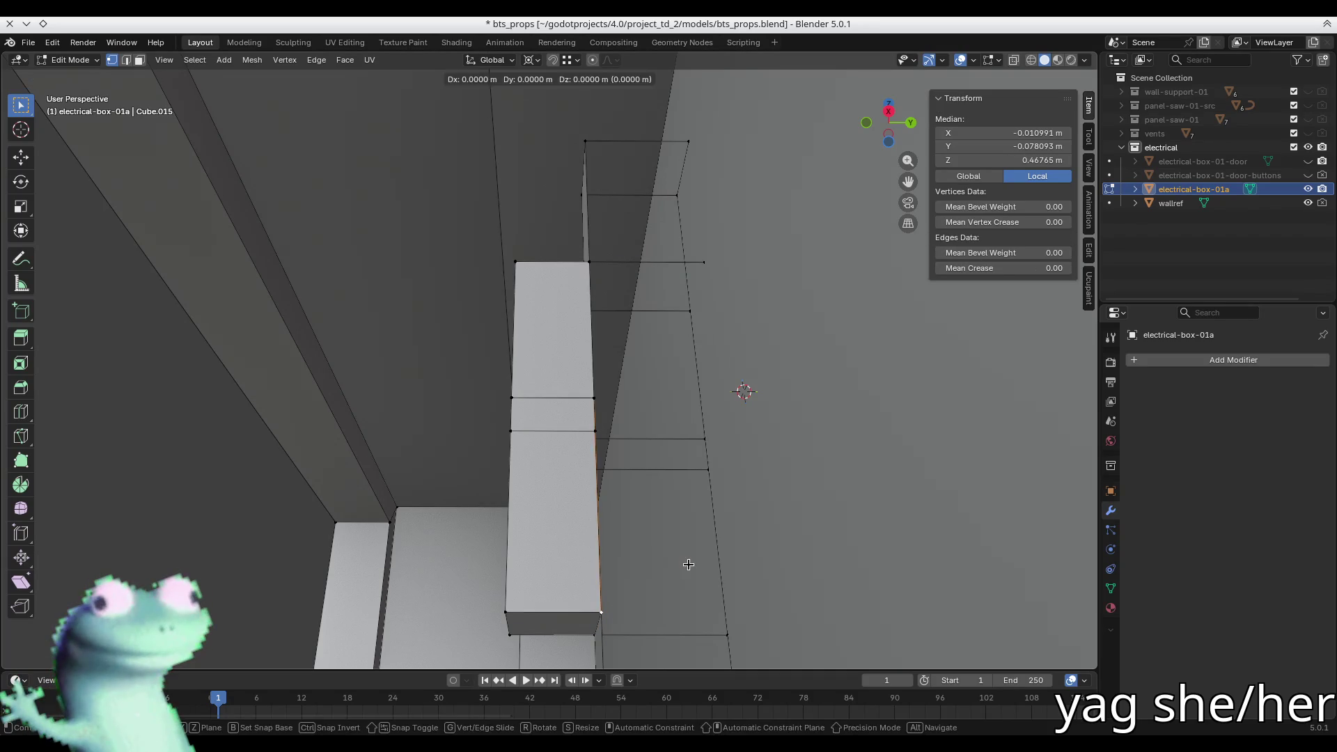
{"action": "key", "text": "Escape"}
{"action": "key", "text": "e"}
{"action": "key", "text": "y"}
{"action": "left_click", "coordinate": [708, 263]}
{"action": "mouse_move", "coordinate": [698, 311]}
{"action": "middle_mouse_down"}
{"action": "mouse_move", "coordinate": [689, 349]}
{"action": "mouse_move", "coordinate": [658, 306]}
{"action": "middle_mouse_up"}
- Check the lever's top edges and lower face, then save bts_props.blend
{"action": "key", "text": "2"}
{"action": "left_click", "coordinate": [653, 301]}
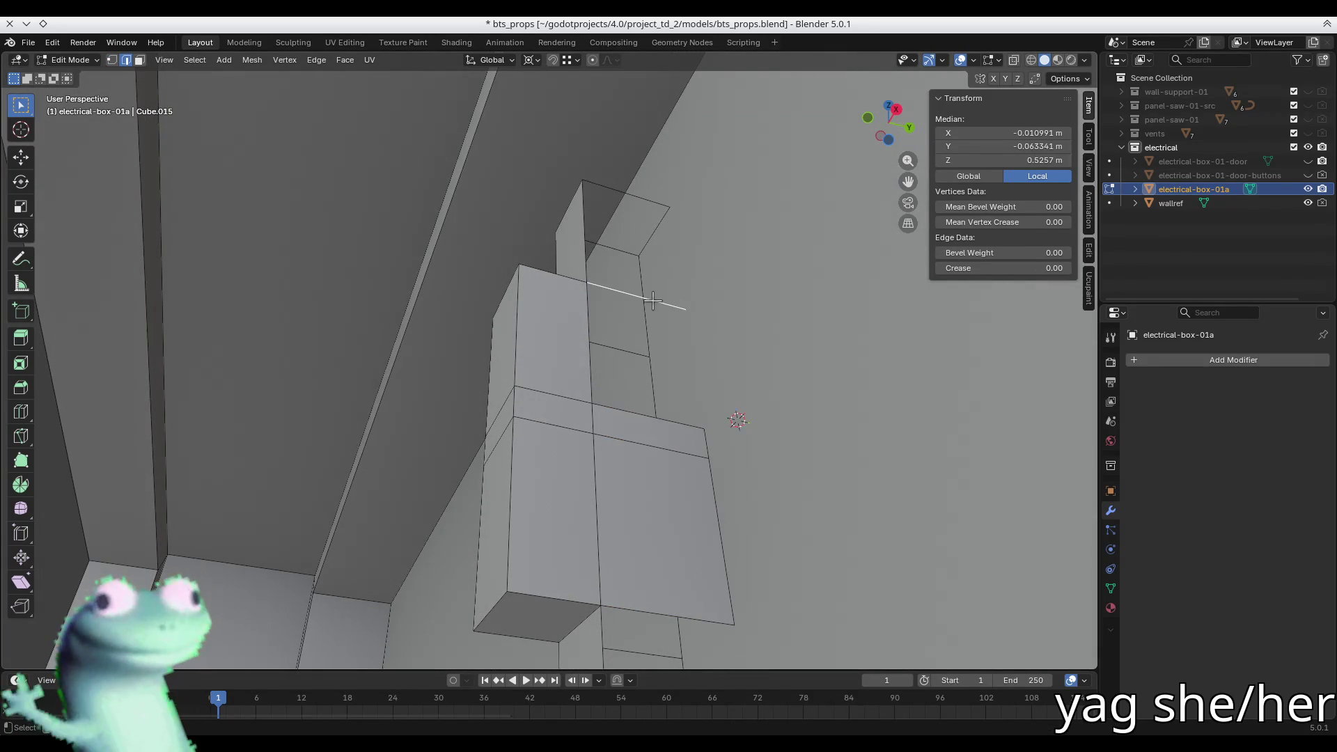
{"action": "key", "text": "1"}
{"action": "left_click", "coordinate": [649, 201]}
{"action": "key", "text": "2"}
{"action": "left_click", "coordinate": [649, 201]}
{"action": "key", "text": "alt+a"}
{"action": "left_click", "coordinate": [630, 409]}
{"action": "mouse_move", "coordinate": [630, 409]}
{"action": "middle_mouse_down"}
{"action": "mouse_move", "coordinate": [624, 453]}
{"action": "mouse_move", "coordinate": [654, 403]}
{"action": "mouse_move", "coordinate": [610, 406]}
{"action": "middle_mouse_up"}
{"action": "key", "text": "ctrl+s"}
{"action": "key", "text": "n"}
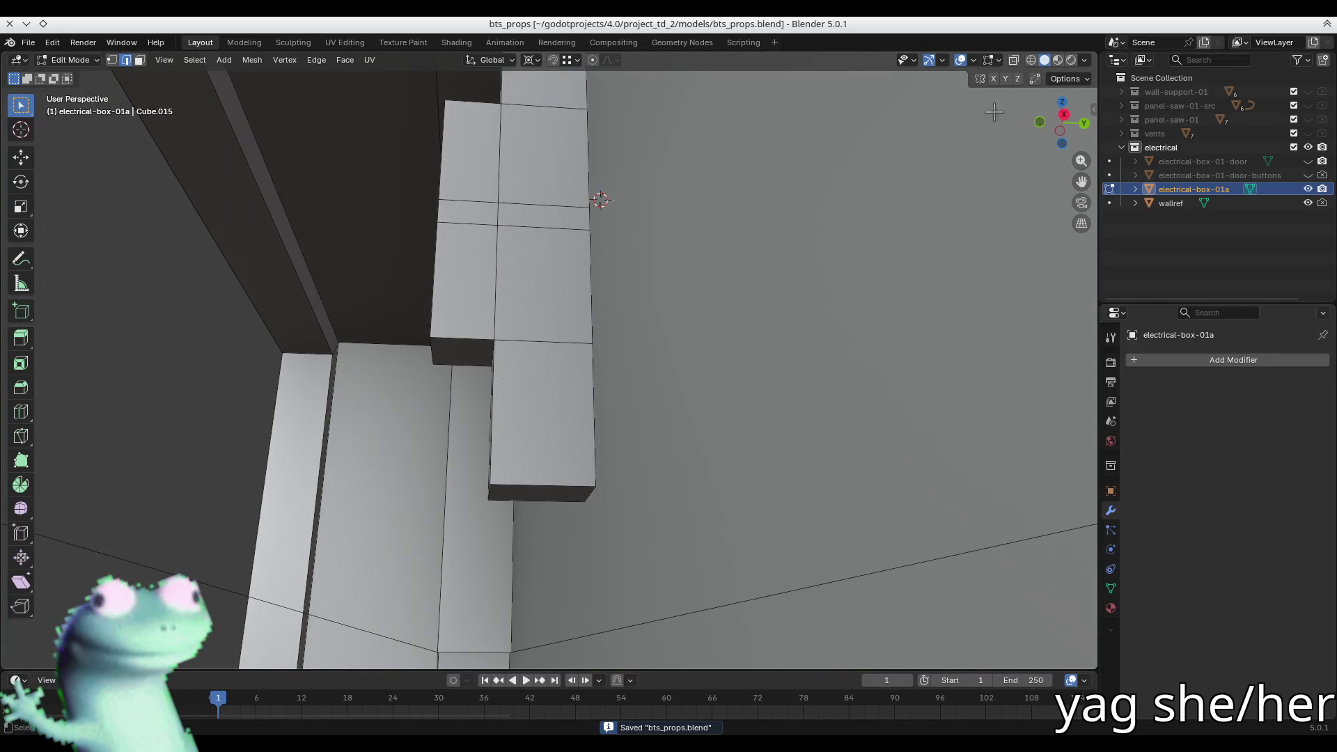
- Select the whole connected breaker mesh and snap the 3D cursor to it
{"action": "left_click", "coordinate": [1085, 61]}
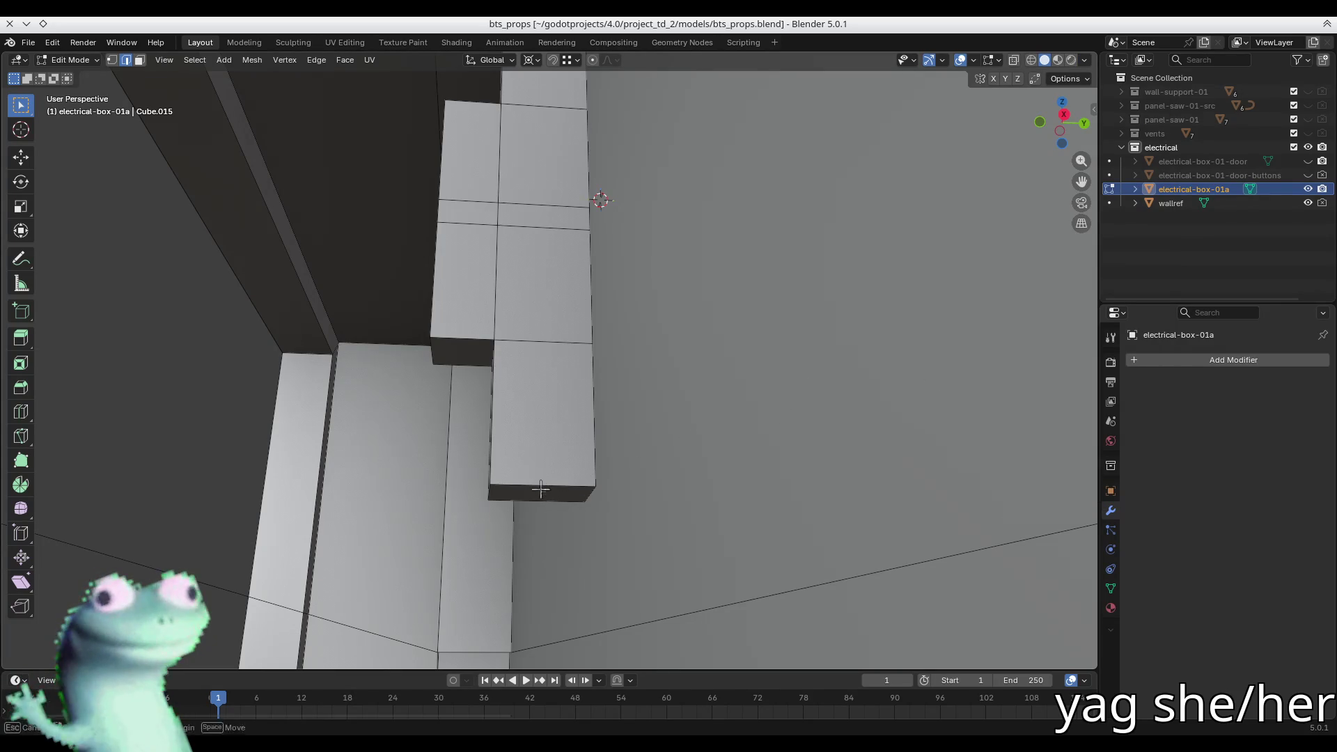
{"action": "mouse_move", "coordinate": [560, 505]}
{"action": "middle_mouse_down"}
{"action": "mouse_move", "coordinate": [582, 566]}
{"action": "mouse_move", "coordinate": [602, 522]}
{"action": "mouse_move", "coordinate": [668, 478]}
{"action": "mouse_move", "coordinate": [625, 358]}
{"action": "middle_mouse_up"}
{"action": "key", "text": "3"}
{"action": "left_click", "coordinate": [625, 358]}
{"action": "key", "text": "ctrl+l"}
{"action": "key", "text": "shift+s"}
{"action": "left_click", "coordinate": [622, 279]}
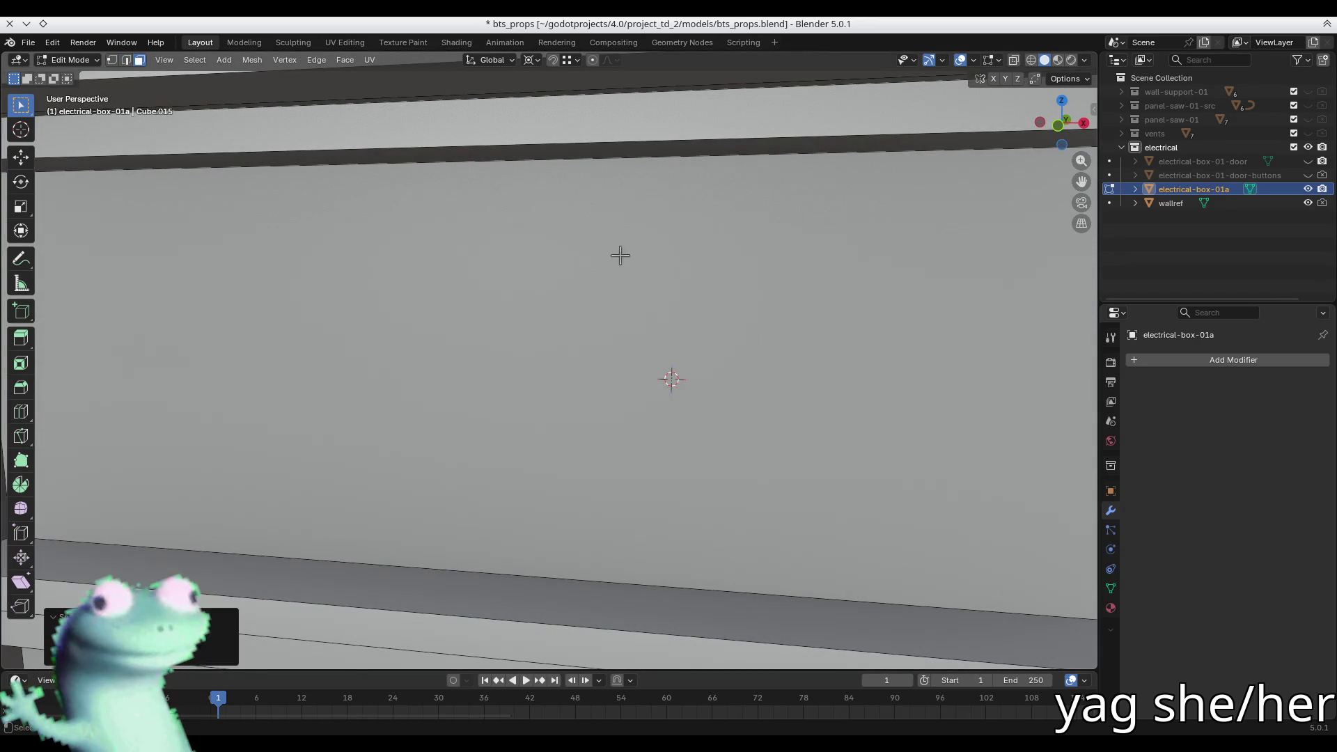
{"action": "key", "text": "ctrl+z"}
{"action": "key", "text": "shift+s"}
{"action": "left_click", "coordinate": [607, 309]}
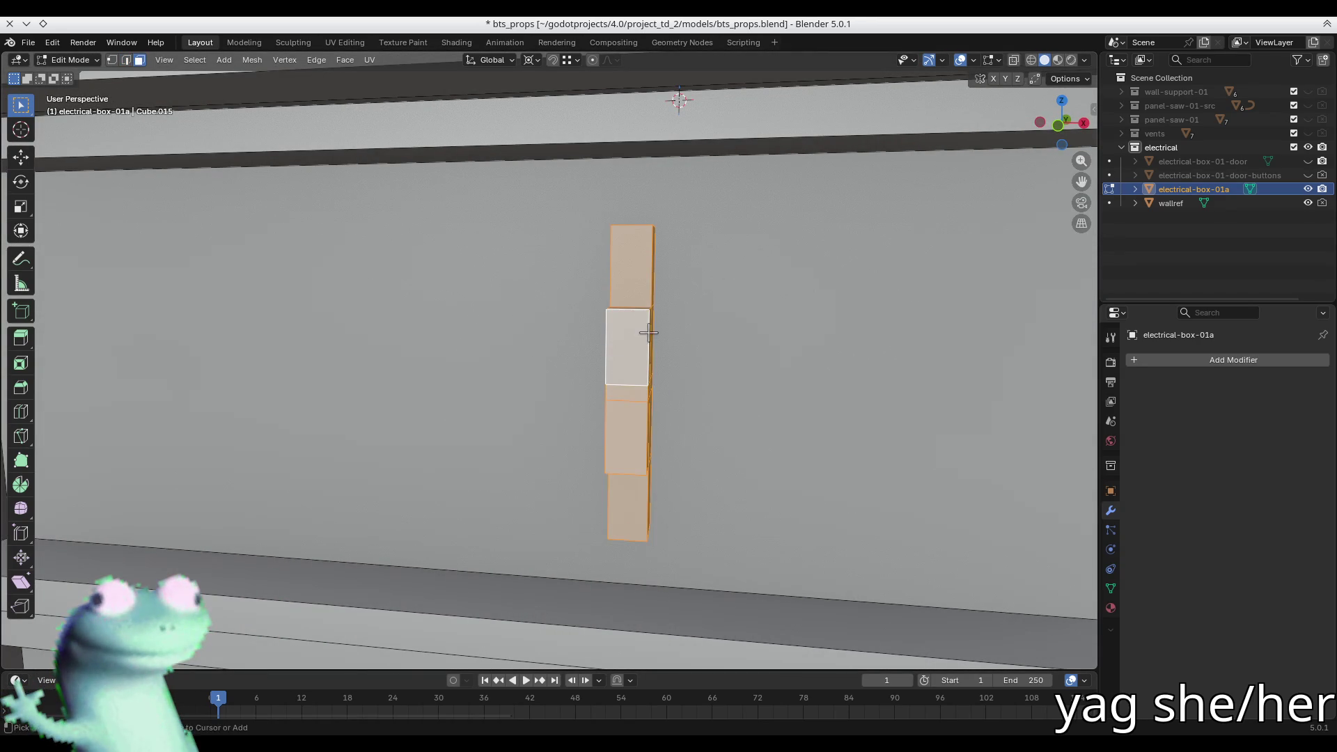
- Reposition the 3D cursor onto the breaker, undoing a mistaken recess-edge snap
{"action": "left_click", "coordinate": [648, 332]}
{"action": "middle_click_drag", "start_coordinate": [662, 331], "coordinate": [710, 391]}
{"action": "scroll", "coordinate": [686, 397], "scroll_direction": "down", "scroll_amount": 4}
{"action": "left_click", "coordinate": [390, 449]}
{"action": "key", "text": "2"}
{"action": "left_click", "coordinate": [395, 414], "text": "alt"}
{"action": "key", "text": "shift+s"}
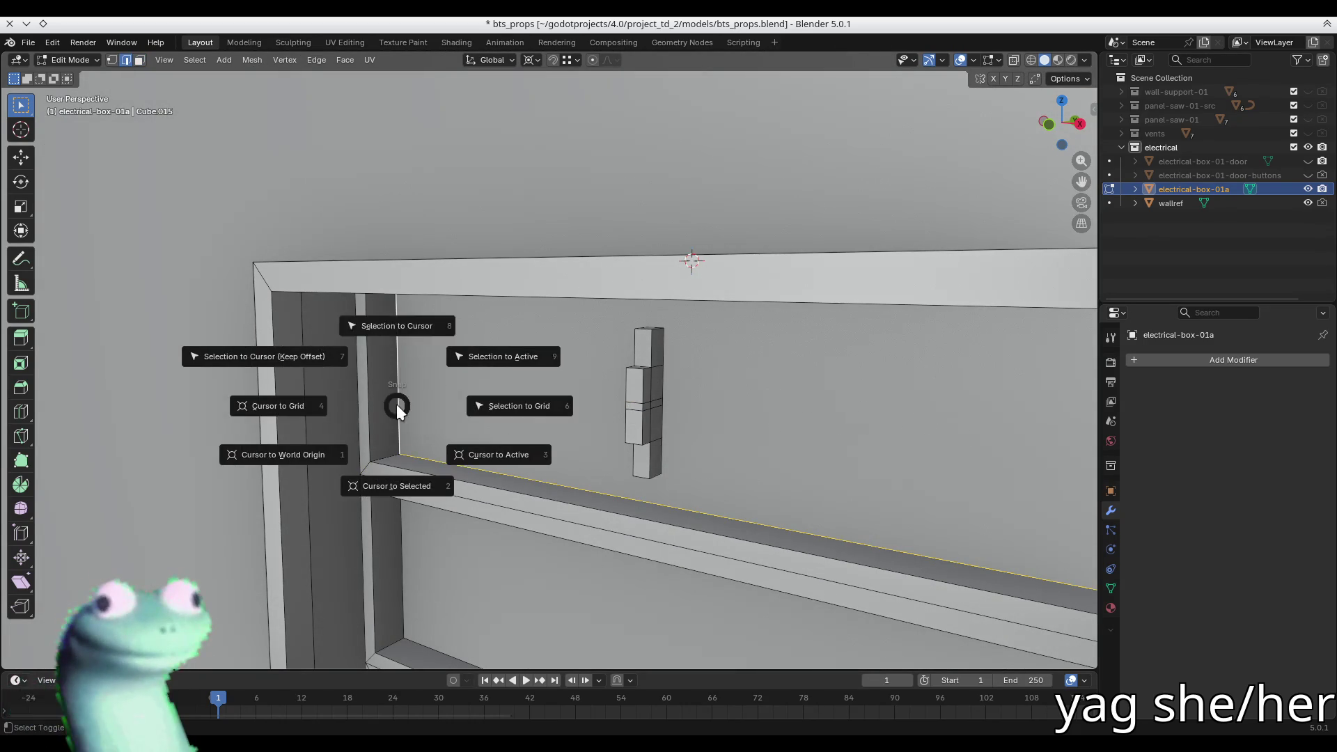
{"action": "left_click", "coordinate": [398, 322]}
{"action": "key", "text": "ctrl+z"}
{"action": "right_click", "coordinate": [651, 408], "text": "shift"}
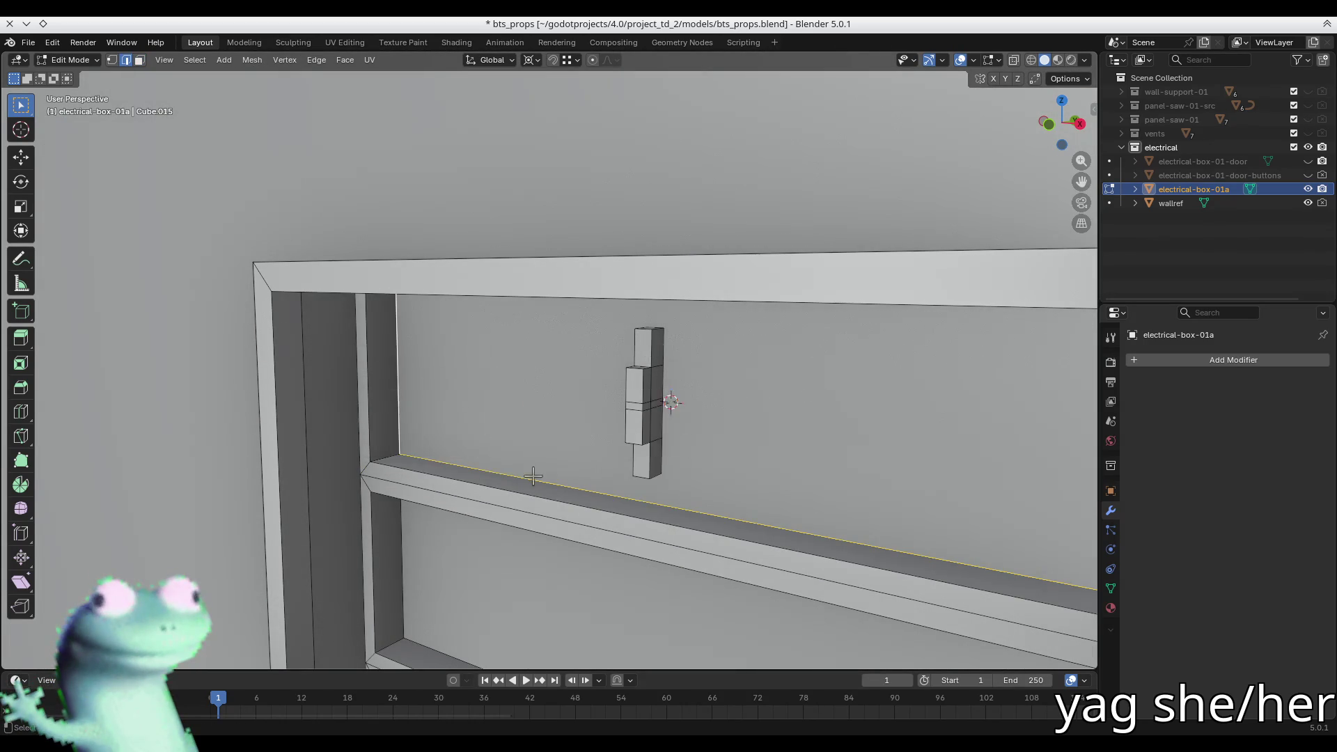
{"action": "scroll", "coordinate": [644, 388], "scroll_direction": "up", "scroll_amount": 4}
- Snap the linked breaker mesh to the 3D cursor and slide it along Y into place
{"action": "key", "text": "3"}
{"action": "left_click", "coordinate": [633, 383]}
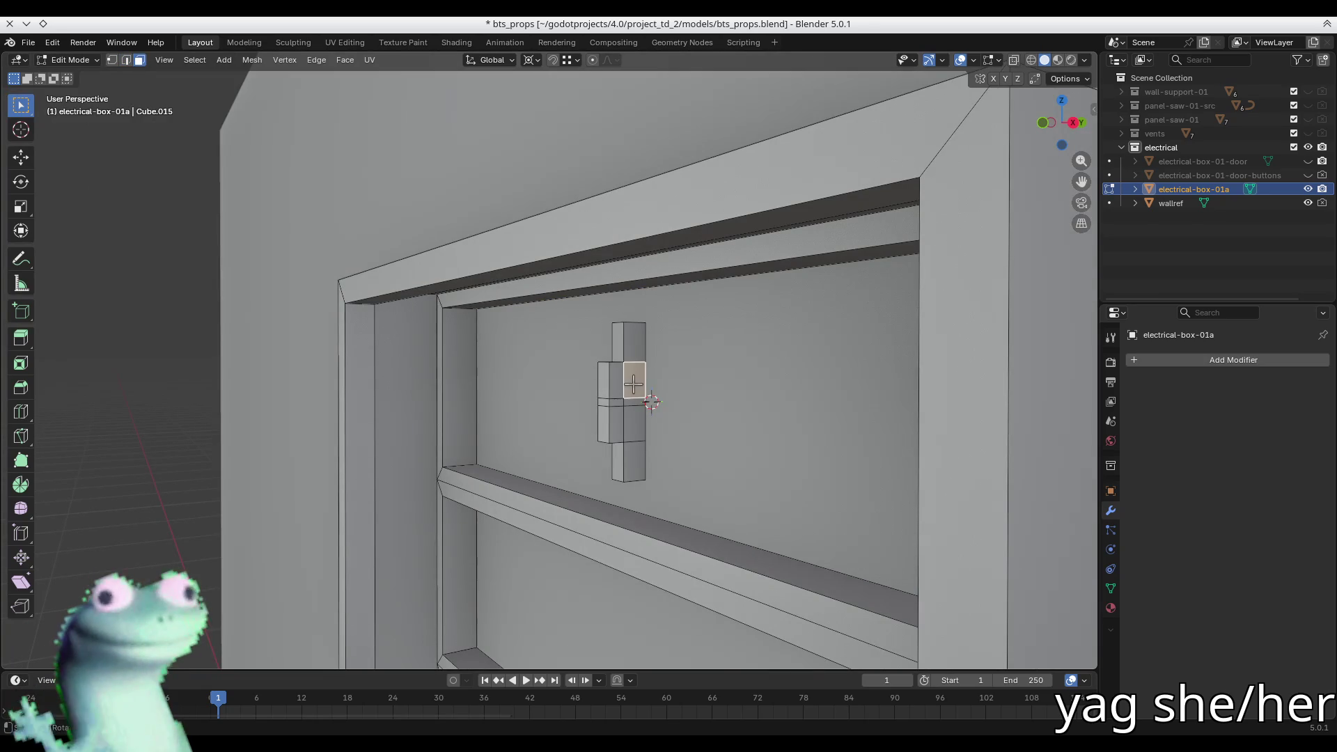
{"action": "key", "text": "ctrl+l"}
{"action": "key", "text": "shift+s"}
{"action": "left_click", "coordinate": [537, 334]}
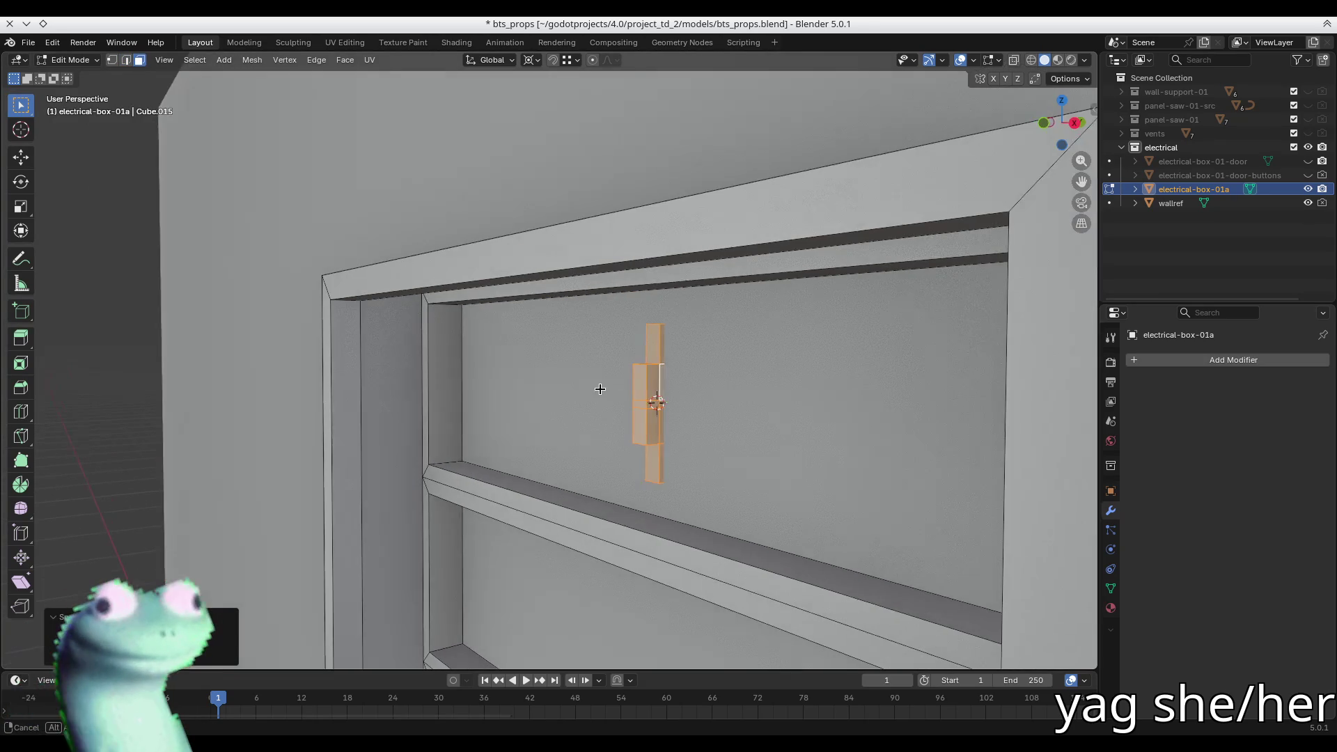
{"action": "key", "text": "g"}
{"action": "key", "text": "y"}
{"action": "left_click", "coordinate": [633, 312]}
{"action": "key", "text": "g"}
{"action": "key", "text": "y"}
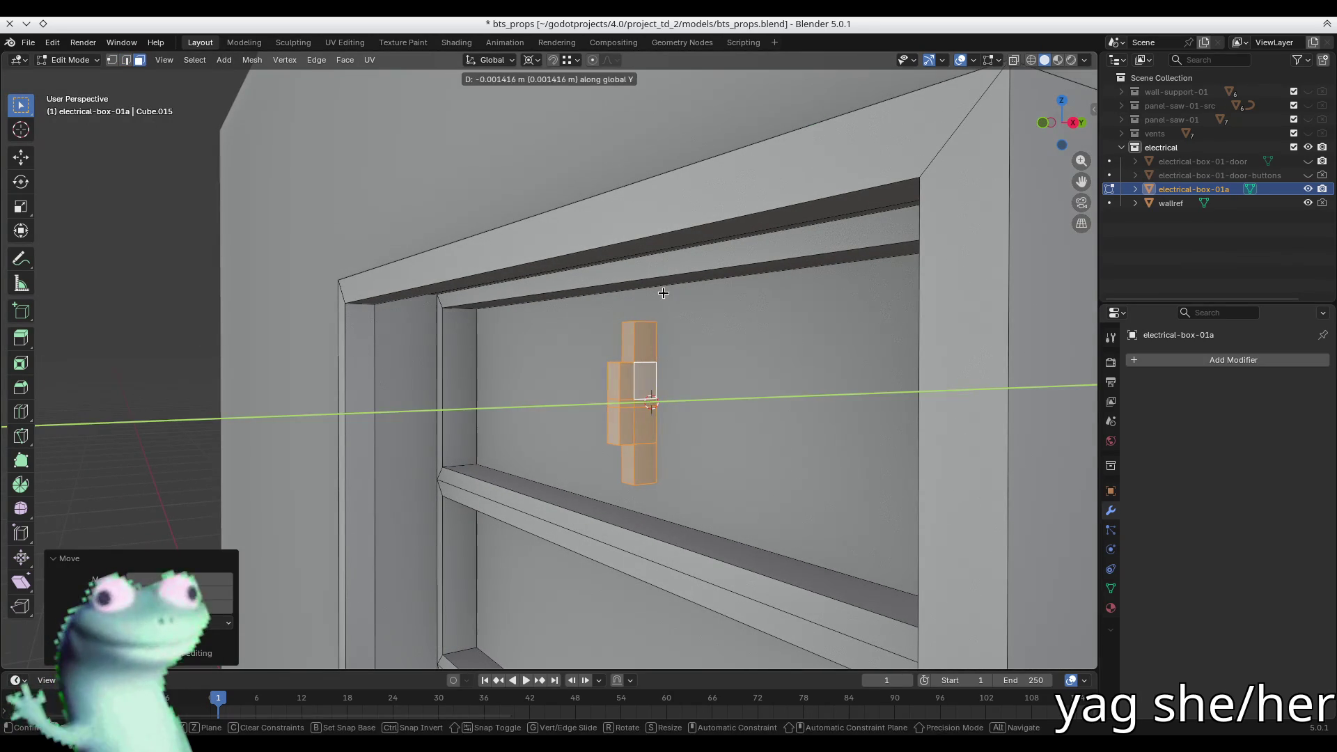
{"action": "left_click", "coordinate": [486, 313]}
- Check the breaker's placement in the upper compartment and return to Object Mode
{"action": "middle_click_drag", "start_coordinate": [487, 314], "coordinate": [660, 382]}
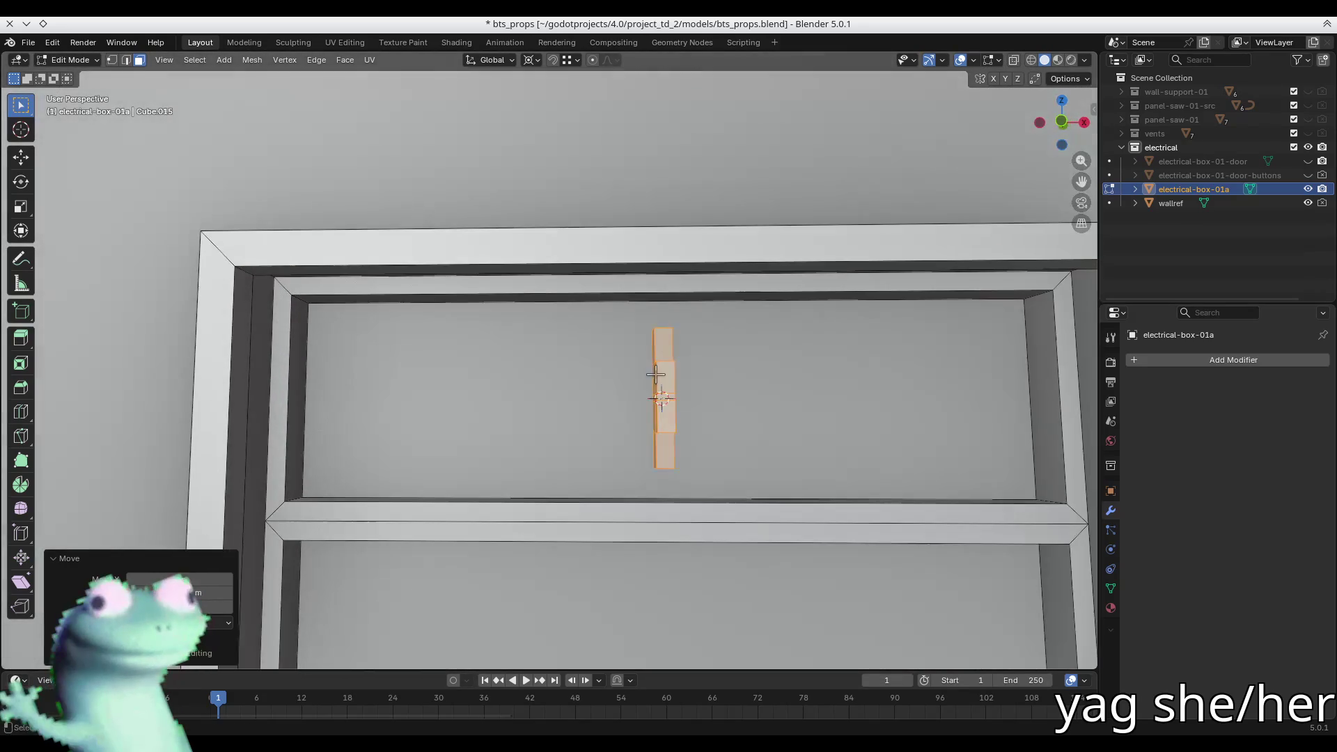
{"action": "left_click", "coordinate": [771, 421]}
{"action": "left_click", "coordinate": [668, 186]}
{"action": "scroll", "coordinate": [683, 334], "scroll_direction": "down", "scroll_amount": 3}
{"action": "scroll", "coordinate": [683, 320], "scroll_direction": "up", "scroll_amount": 5}
{"action": "middle_click_drag", "start_coordinate": [683, 321], "coordinate": [621, 338]}
{"action": "key", "text": "Tab"}
{"action": "scroll", "coordinate": [620, 339], "scroll_direction": "down", "scroll_amount": 5}
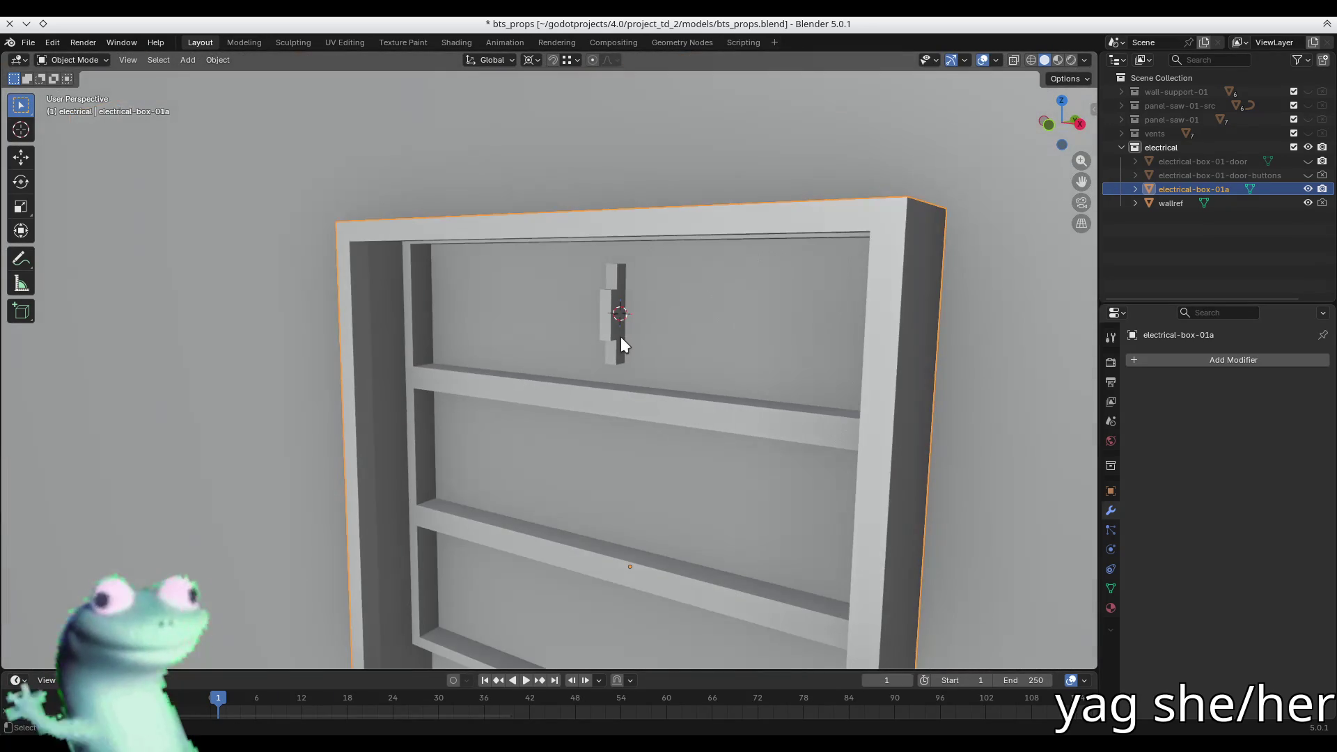
- Save bts_props.blend and switch the viewport shading's Cavity Type to a different option
{"action": "key", "text": "ctrl+s"}
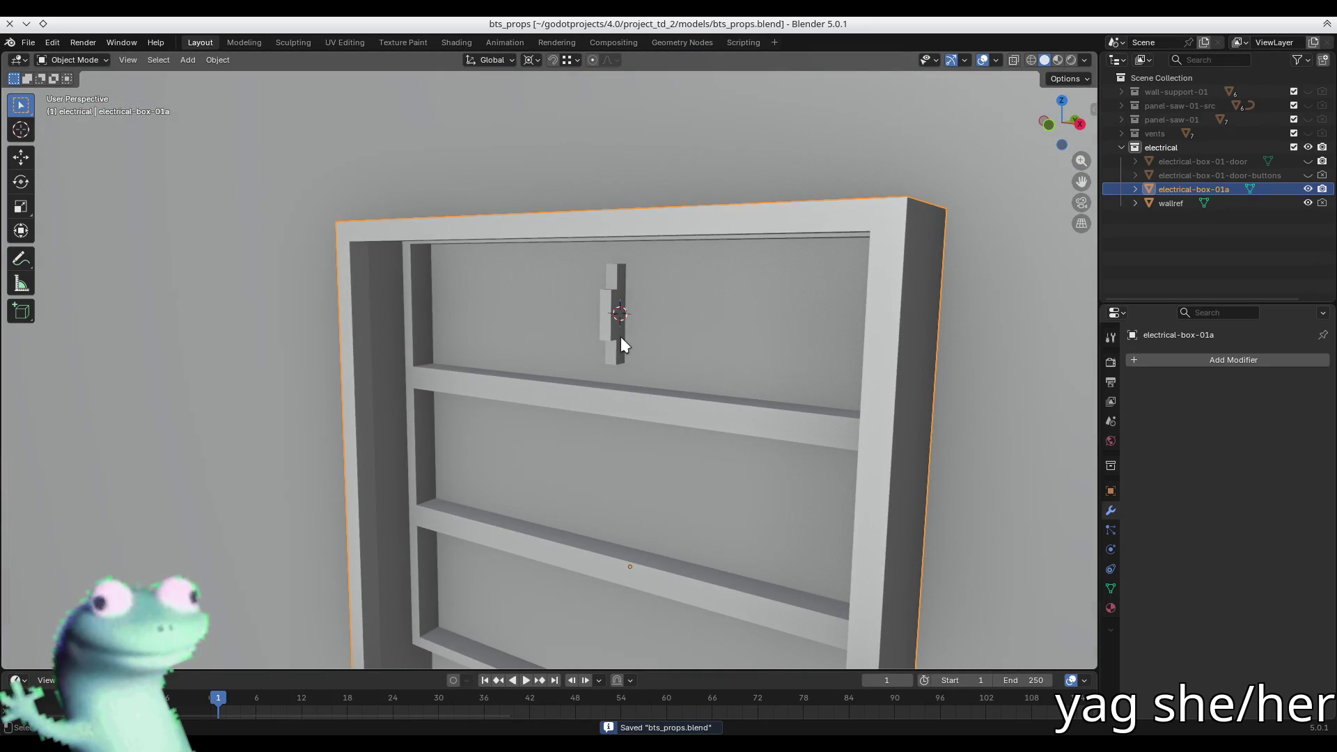
{"action": "left_click", "coordinate": [1083, 62]}
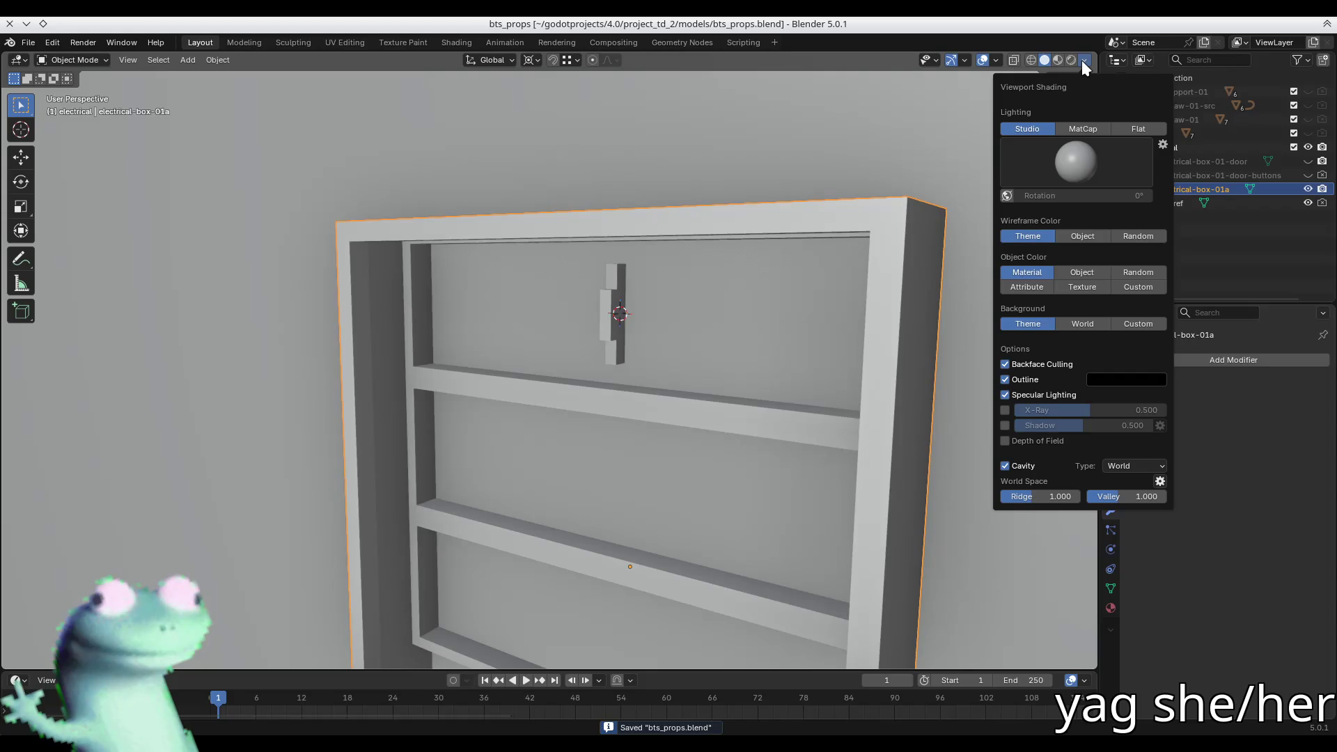
{"action": "left_click", "coordinate": [1113, 465]}
{"action": "left_click", "coordinate": [1122, 504]}
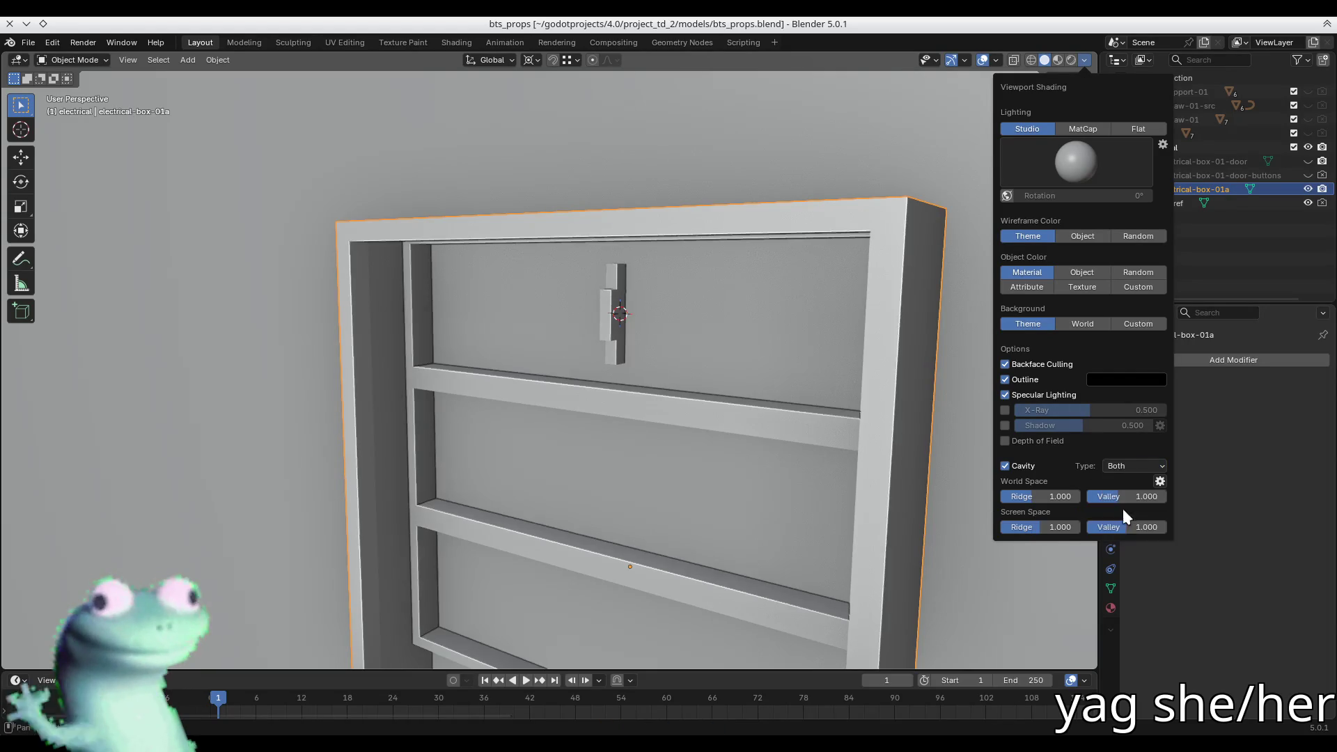
{"action": "scroll", "coordinate": [663, 330], "scroll_direction": "down", "scroll_amount": 1}
{"action": "scroll", "coordinate": [627, 320], "scroll_direction": "up", "scroll_amount": 4}
- Inspect the latch in local view, save the props file, and bring up the SoundCloud browser tab
{"action": "key", "text": "Tab"}
{"action": "left_click", "coordinate": [573, 311]}
{"action": "key", "text": "KP_Decimal"}
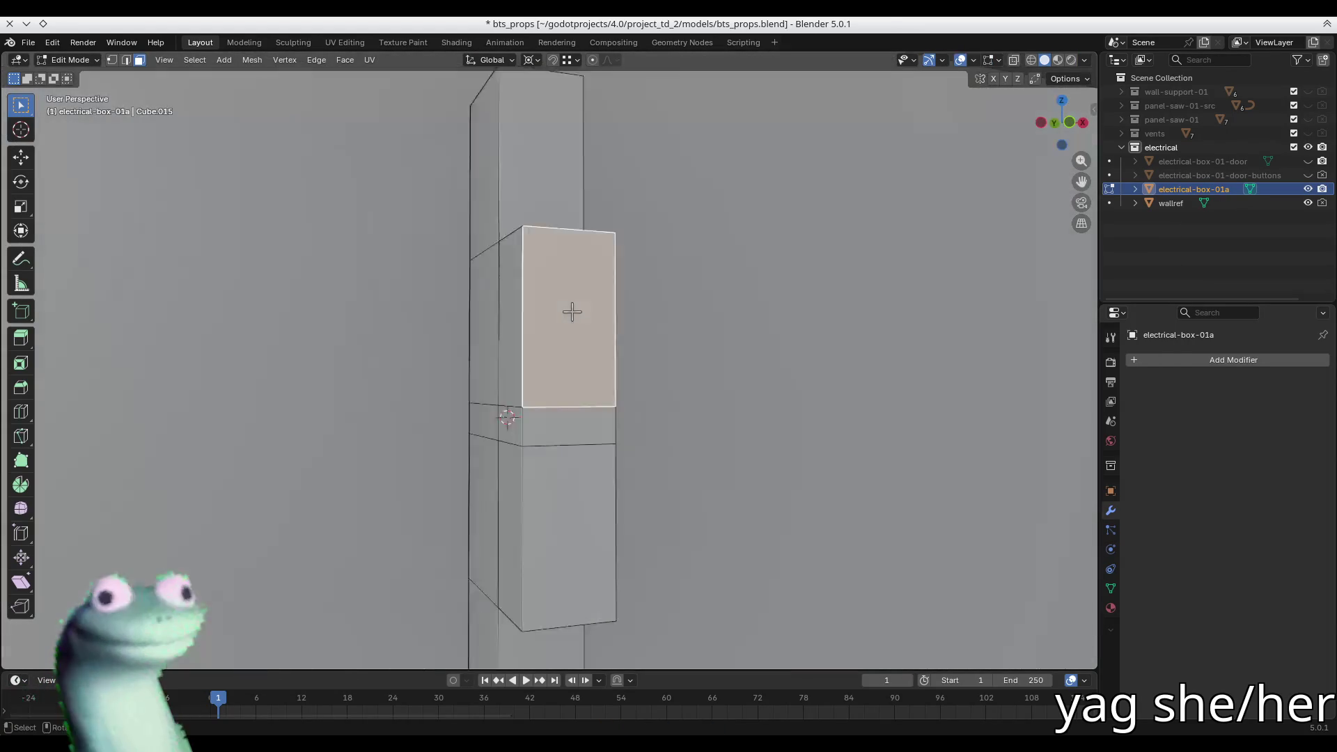
{"action": "key", "text": "KP_Divide"}
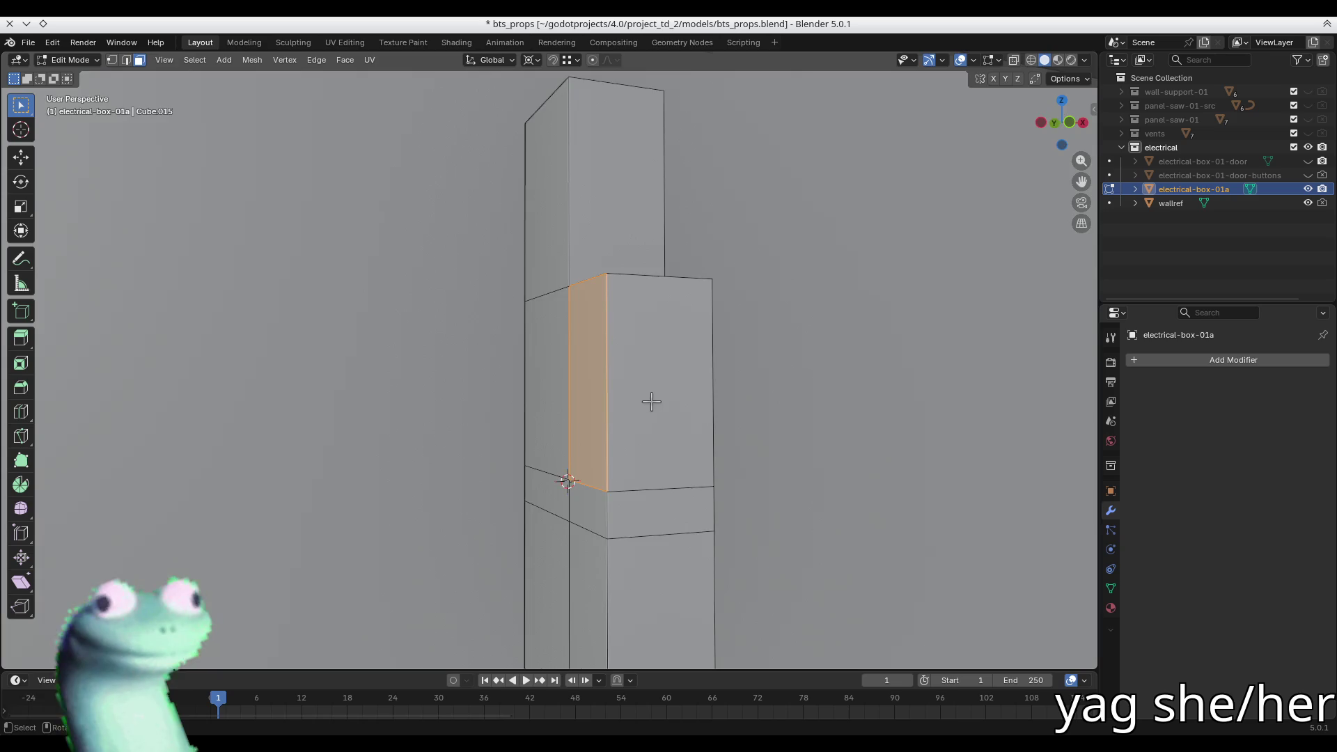
{"action": "key", "text": "KP_Divide"}
{"action": "left_click", "coordinate": [656, 292]}
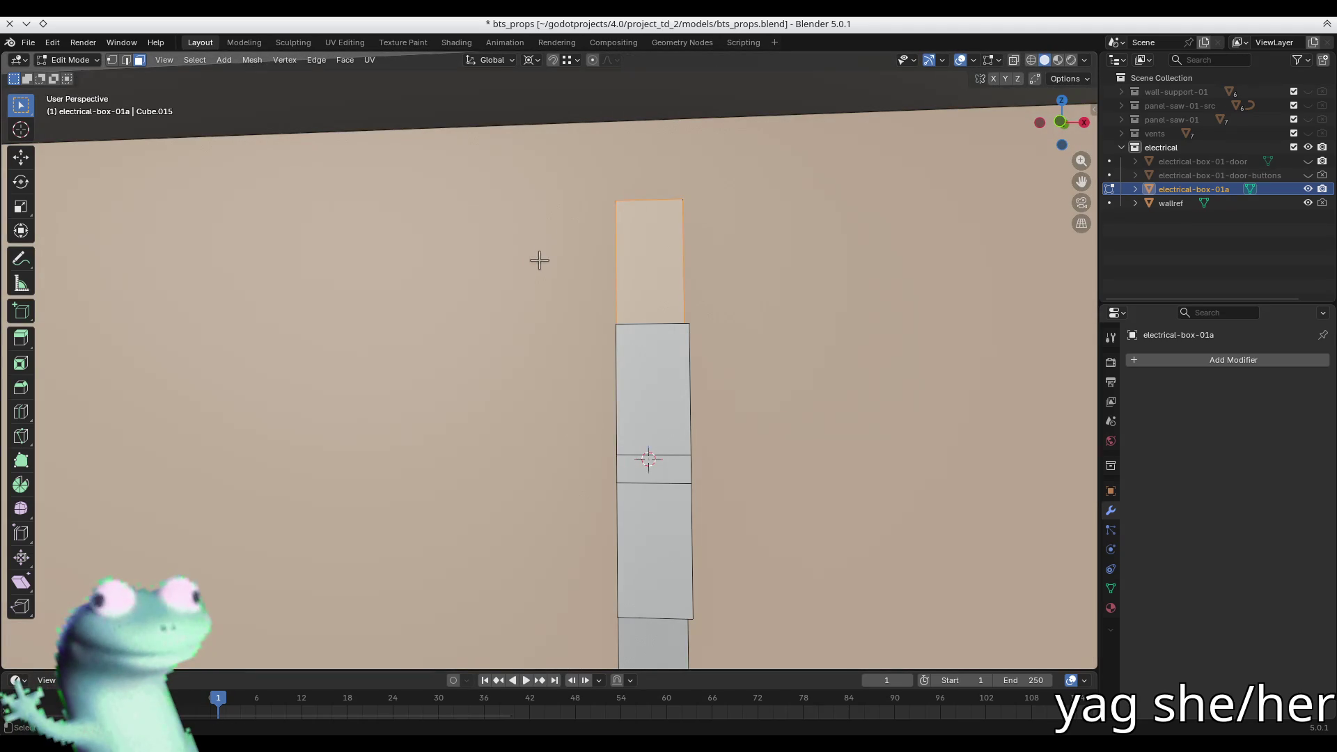
{"action": "key", "text": "alt+a"}
{"action": "mouse_move", "coordinate": [626, 313]}
{"action": "middle_mouse_down"}
{"action": "mouse_move", "coordinate": [642, 400]}
{"action": "mouse_move", "coordinate": [492, 361]}
{"action": "middle_mouse_up"}
{"action": "key", "text": "ctrl+s"}
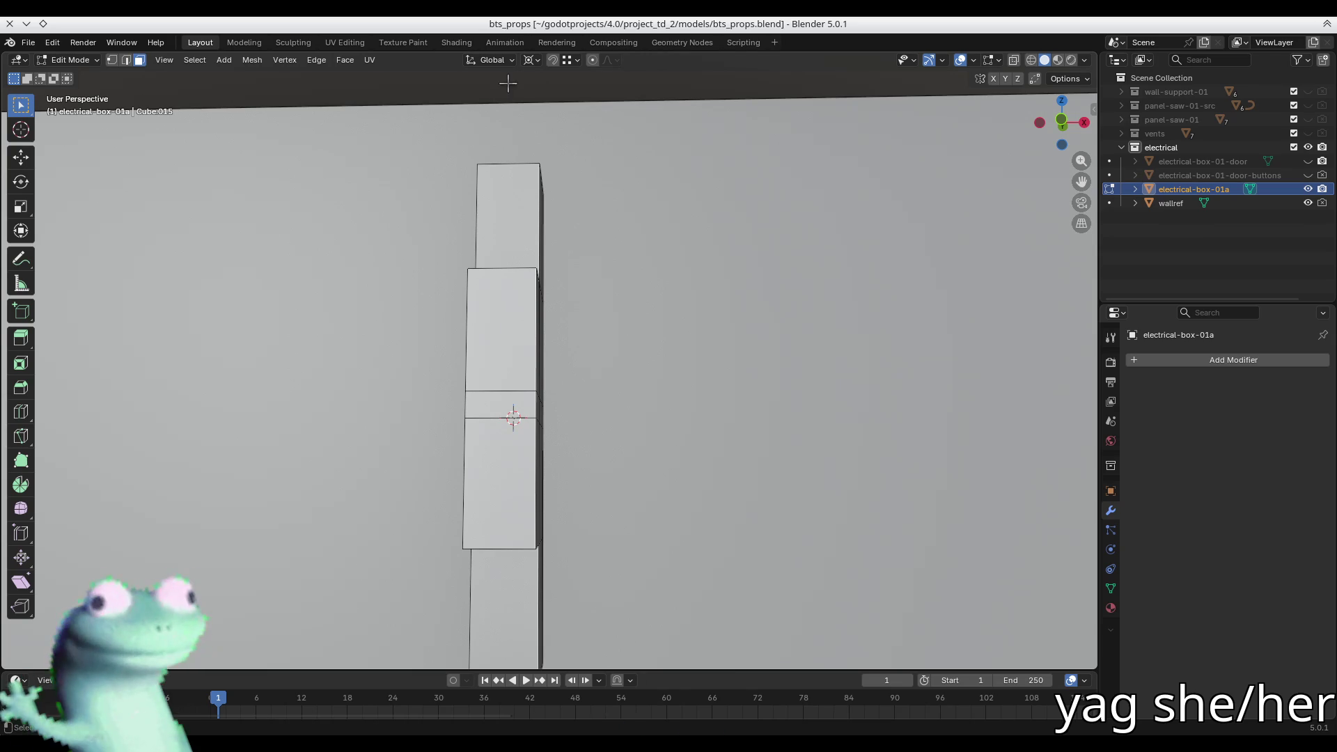
{"action": "key", "text": "alt+Tab"}
{"action": "left_click", "coordinate": [320, 29]}
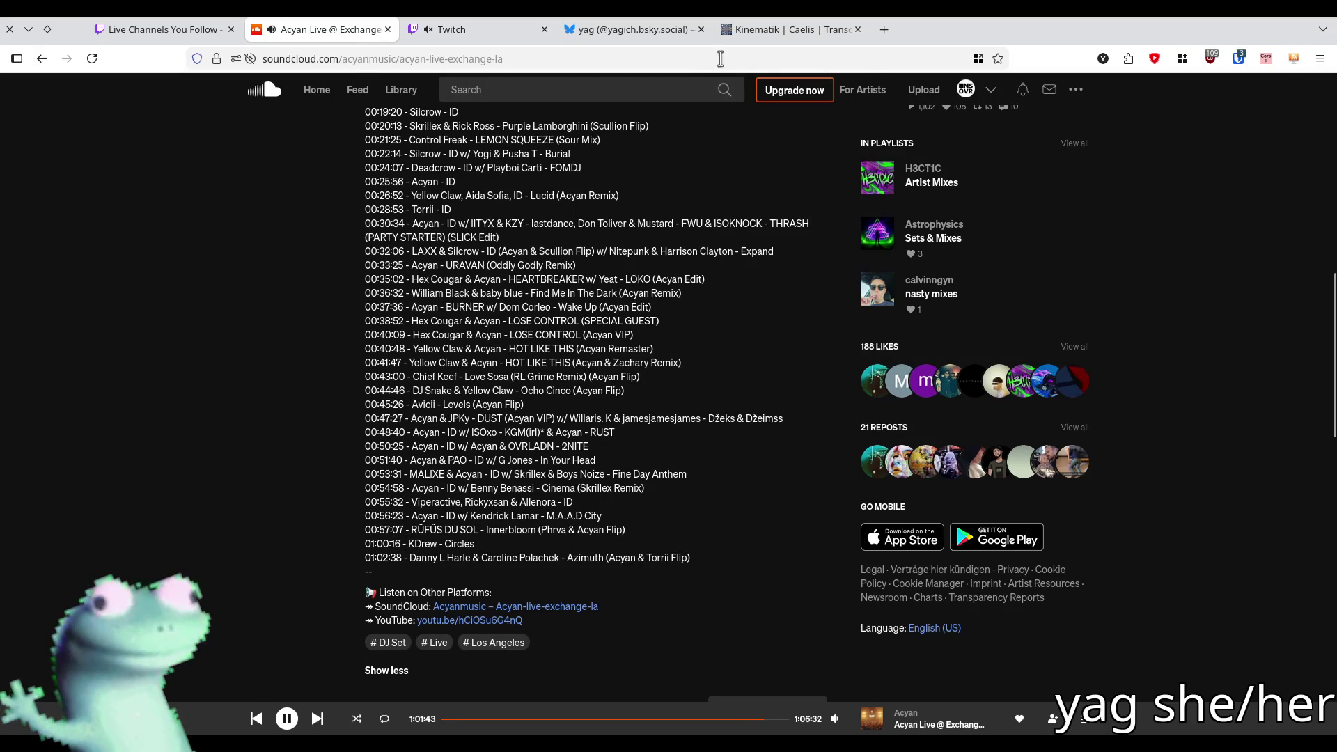
- After a quick look at the box in Blender, search SoundCloud for 'kdrew bullseye'
{"action": "key", "text": "alt+Tab"}
{"action": "mouse_move", "coordinate": [576, 374]}
{"action": "middle_mouse_down"}
{"action": "mouse_move", "coordinate": [549, 390]}
{"action": "mouse_move", "coordinate": [554, 440]}
{"action": "middle_mouse_up"}
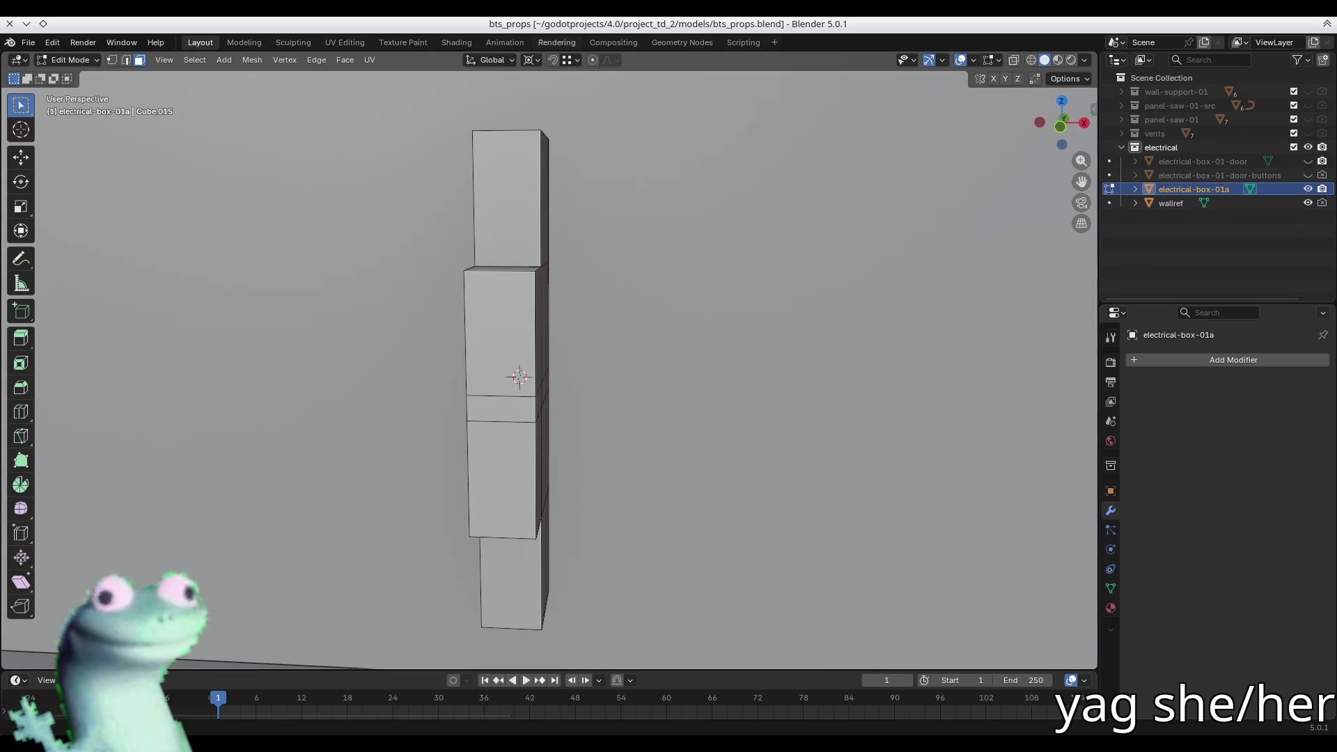
{"action": "key", "text": "alt+Tab"}
{"action": "key", "text": "alt+Tab"}
{"action": "left_click", "coordinate": [540, 91]}
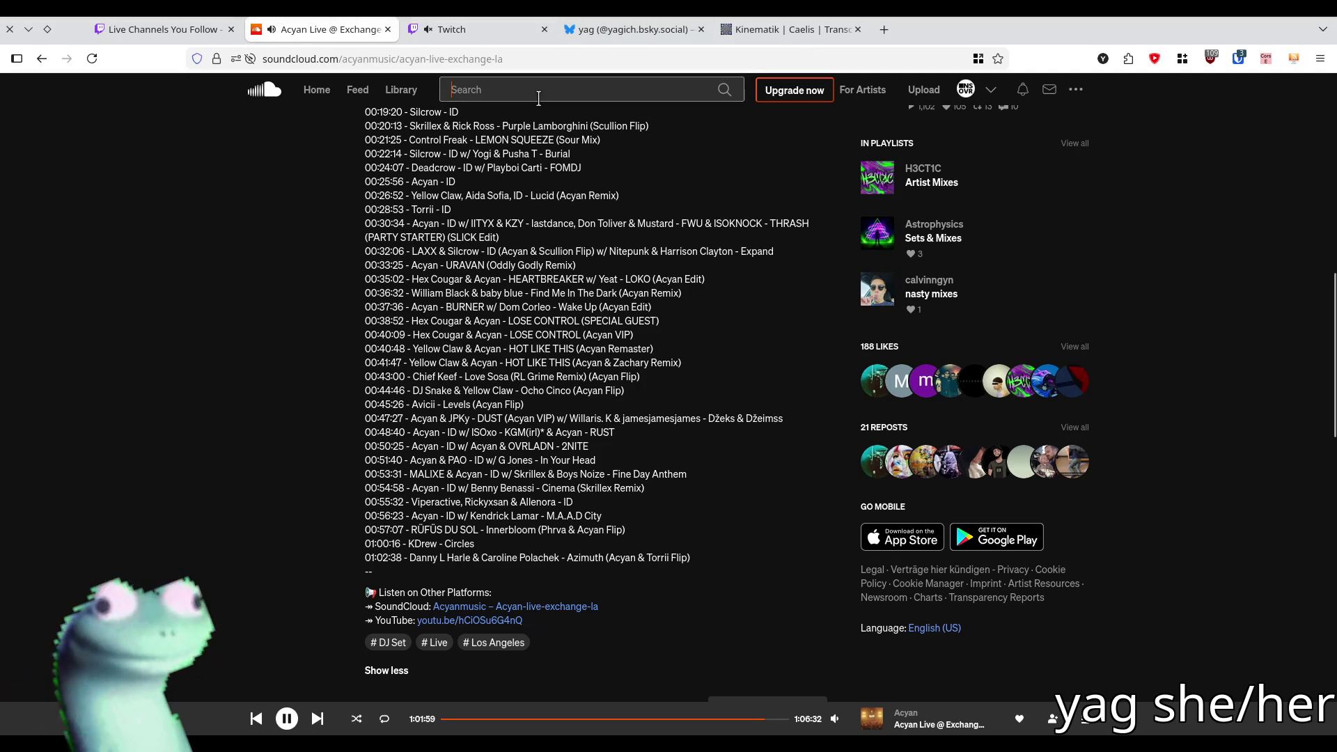
{"action": "type", "text": "kdrew bul"}
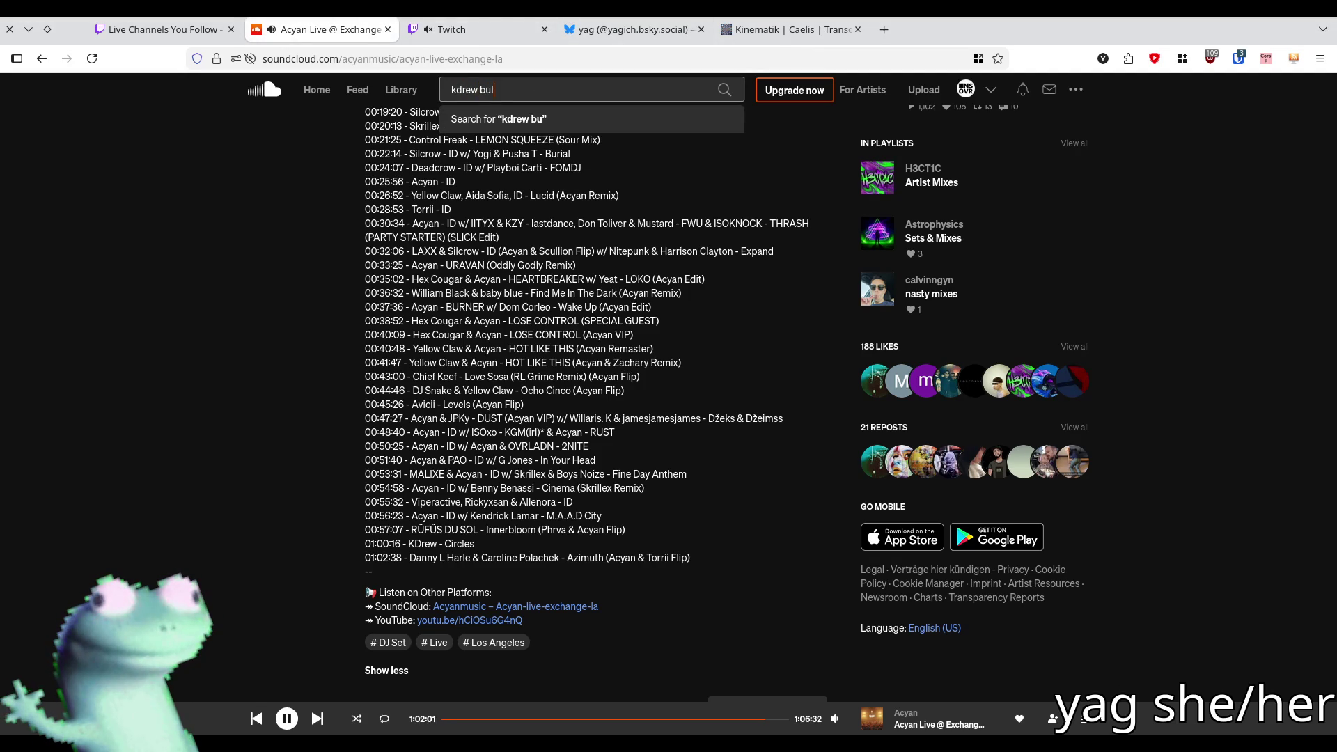
{"action": "type", "text": "lseye"}
{"action": "key", "text": "Return"}
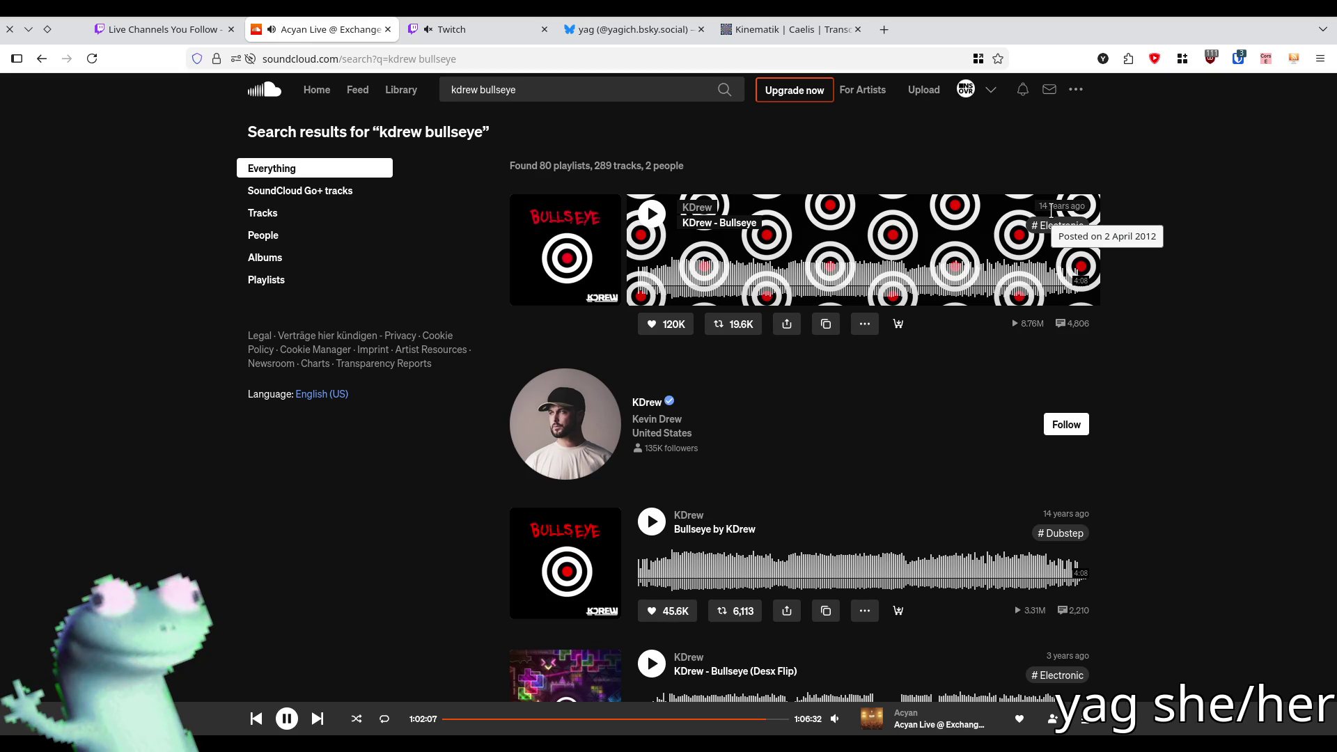
- Add KDrew - Bullseye to Next up and check the queue
{"action": "left_click", "coordinate": [863, 327]}
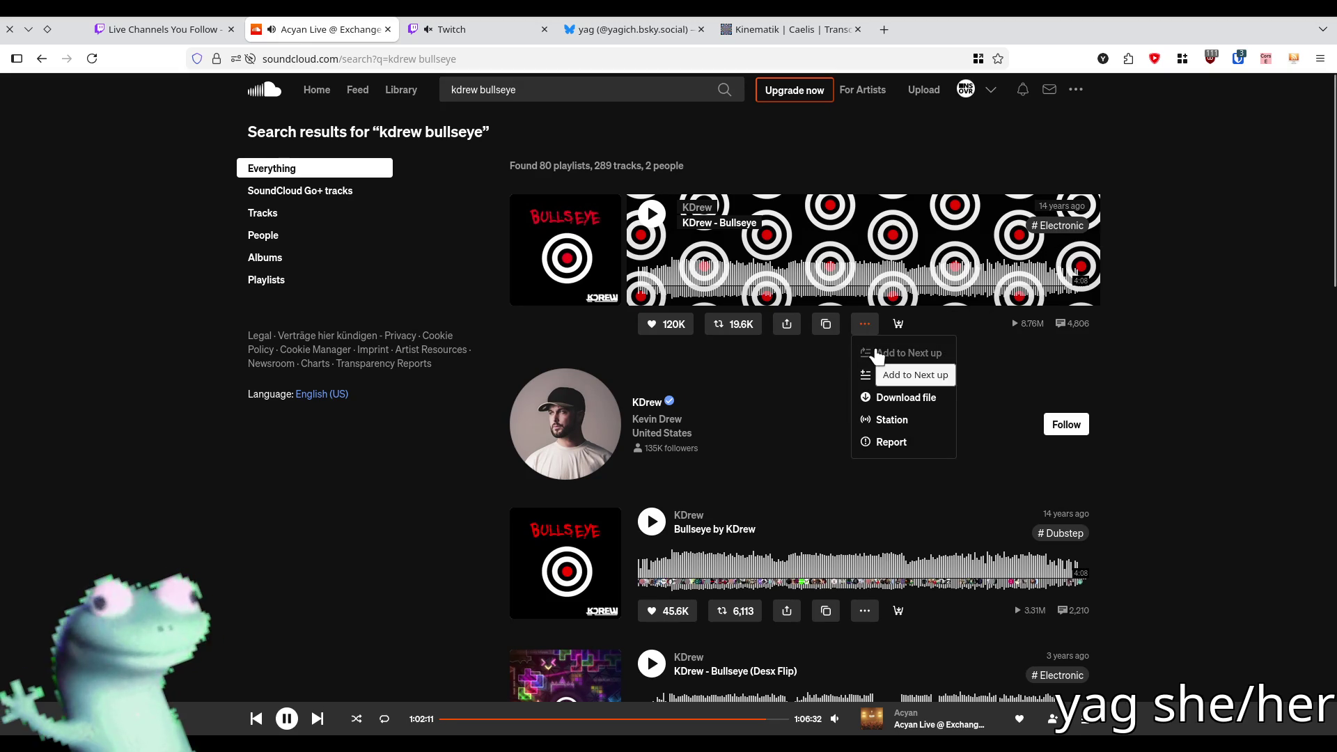
{"action": "left_click", "coordinate": [876, 354]}
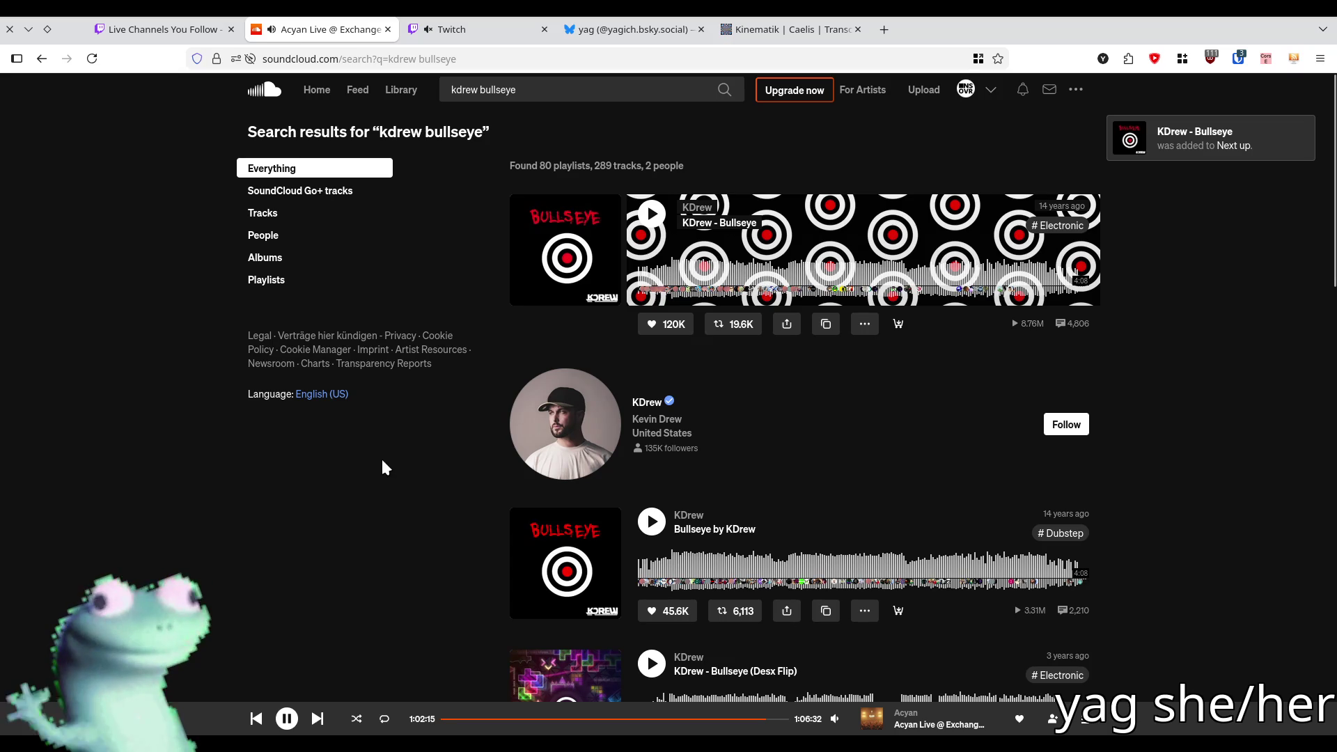
{"action": "scroll", "coordinate": [382, 458], "scroll_direction": "down", "scroll_amount": 2}
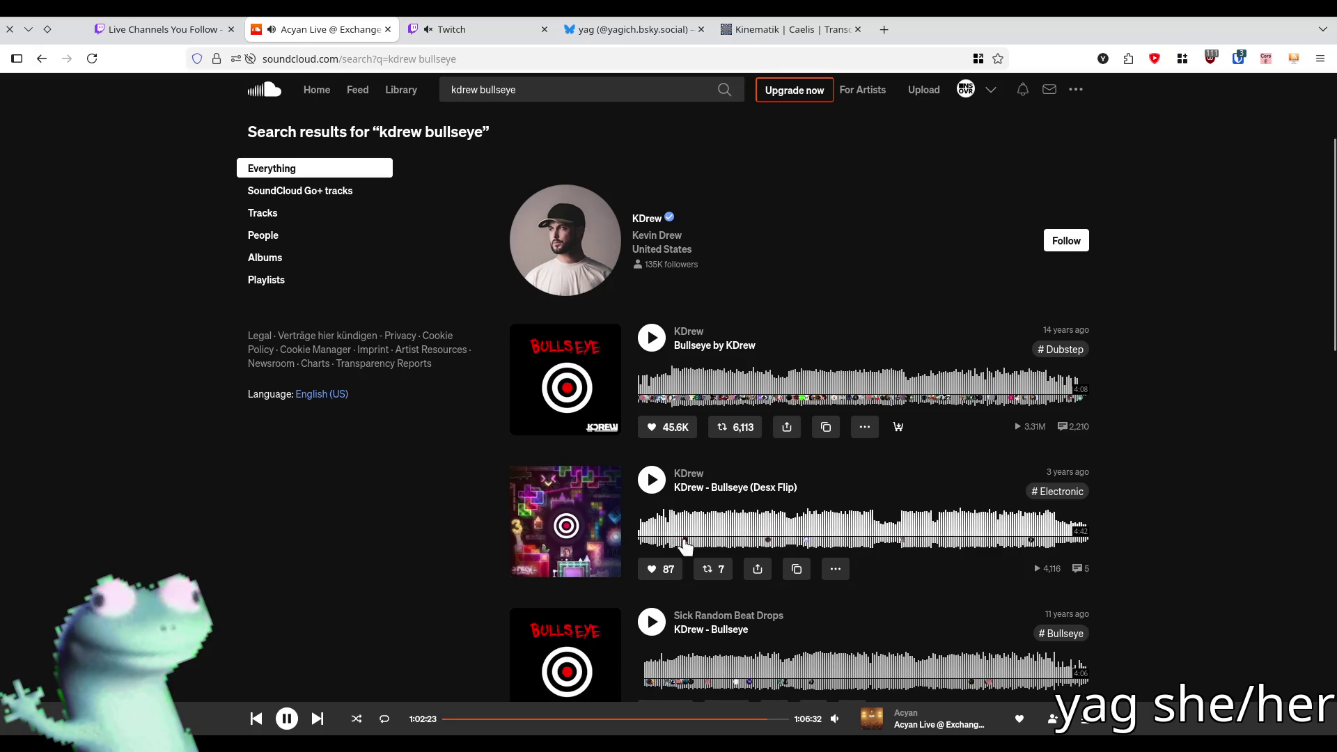
{"action": "mouse_move", "coordinate": [687, 543]}
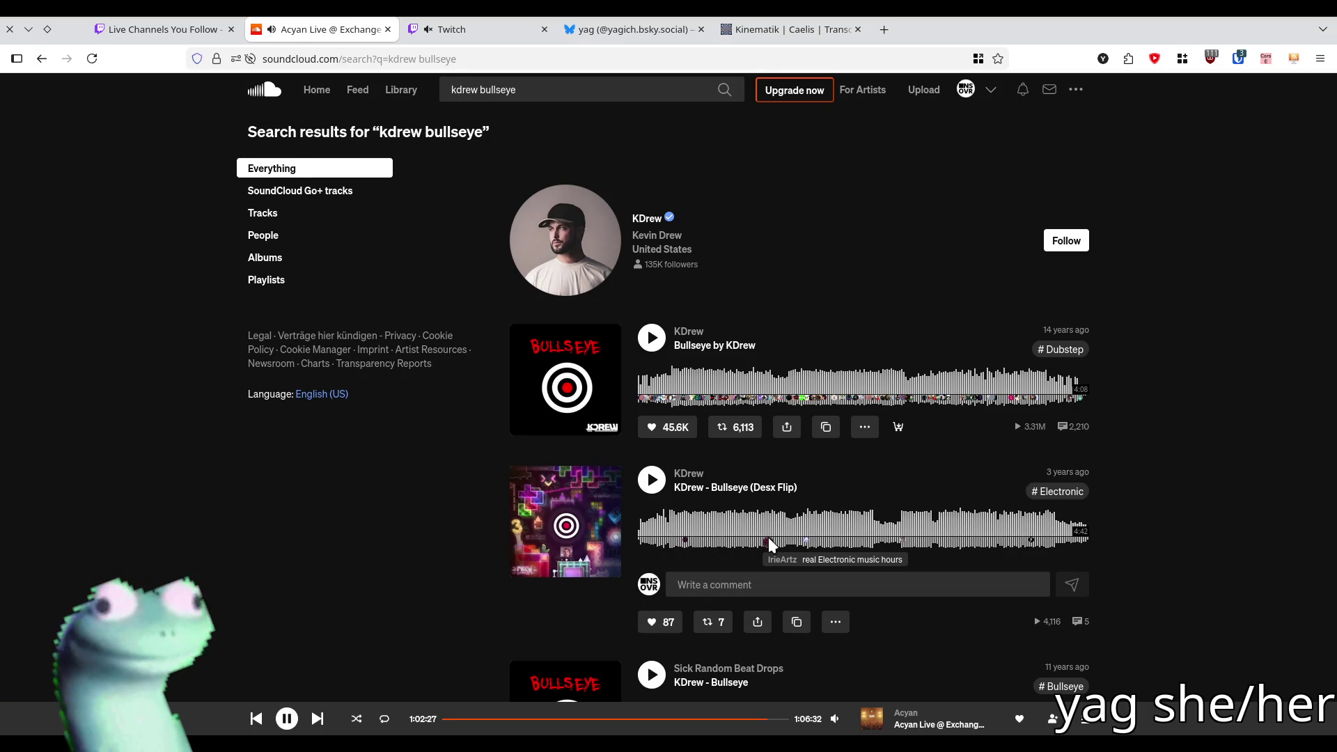
{"action": "mouse_move", "coordinate": [805, 542]}
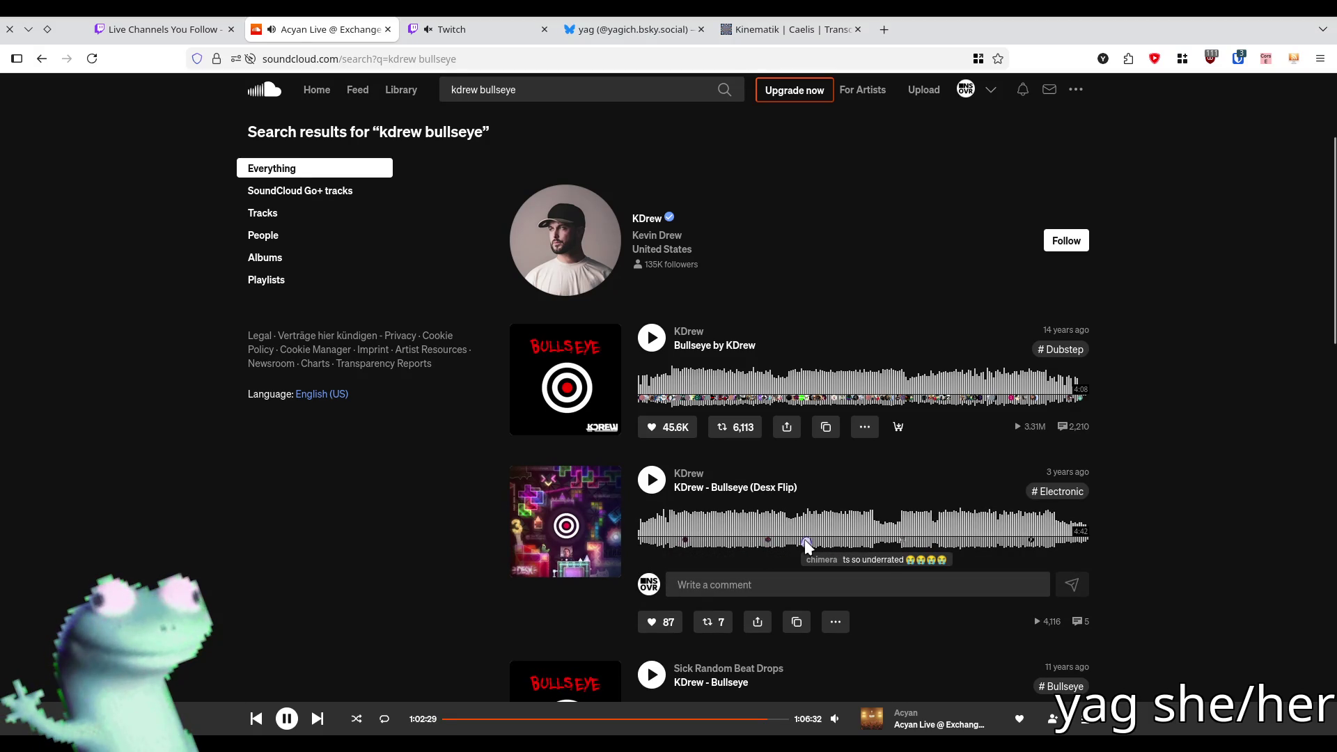
{"action": "mouse_move", "coordinate": [900, 540]}
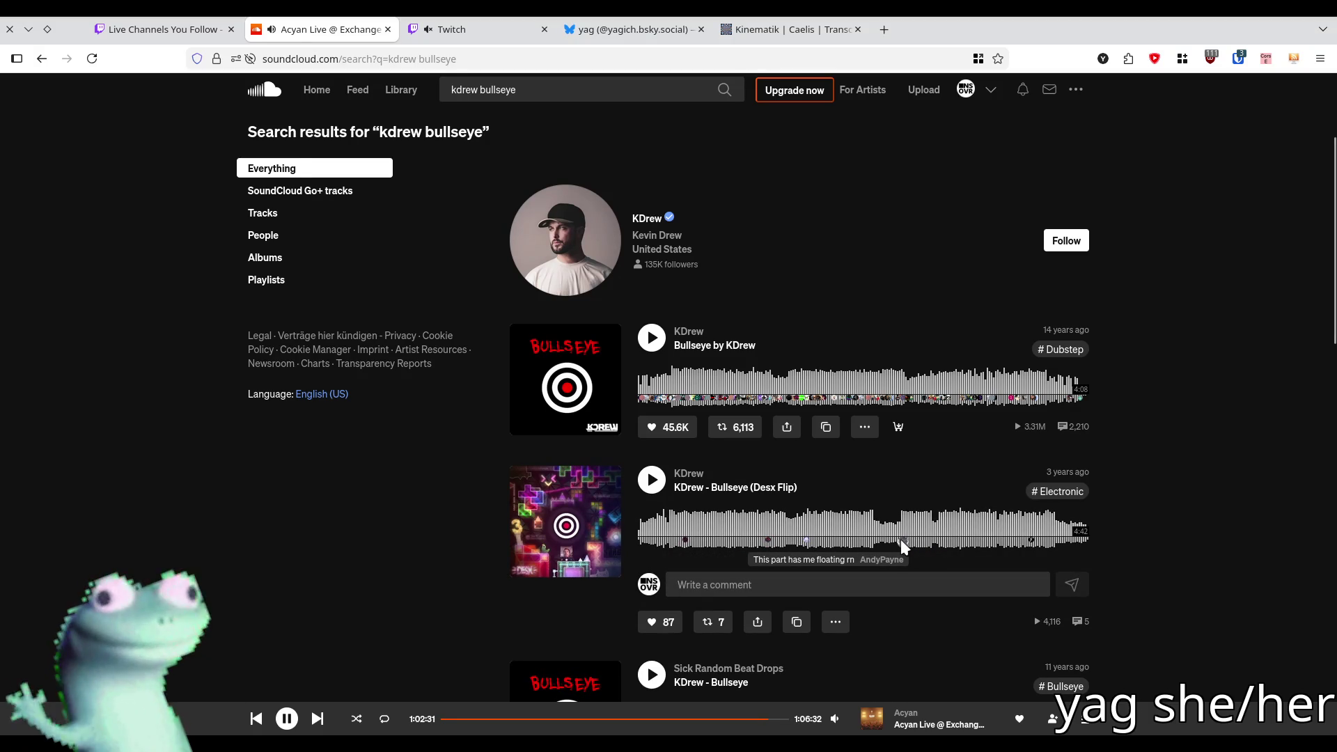
{"action": "mouse_move", "coordinate": [1028, 538]}
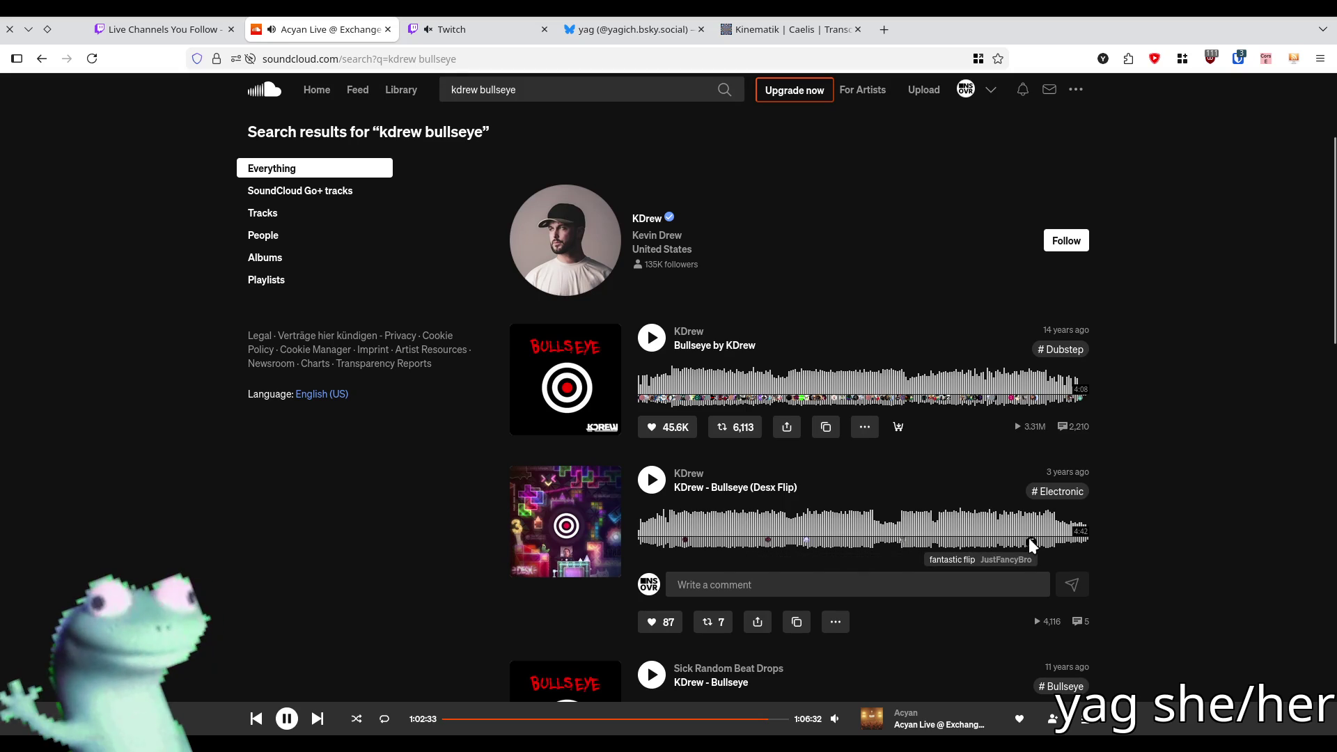
{"action": "left_click", "coordinate": [1084, 720]}
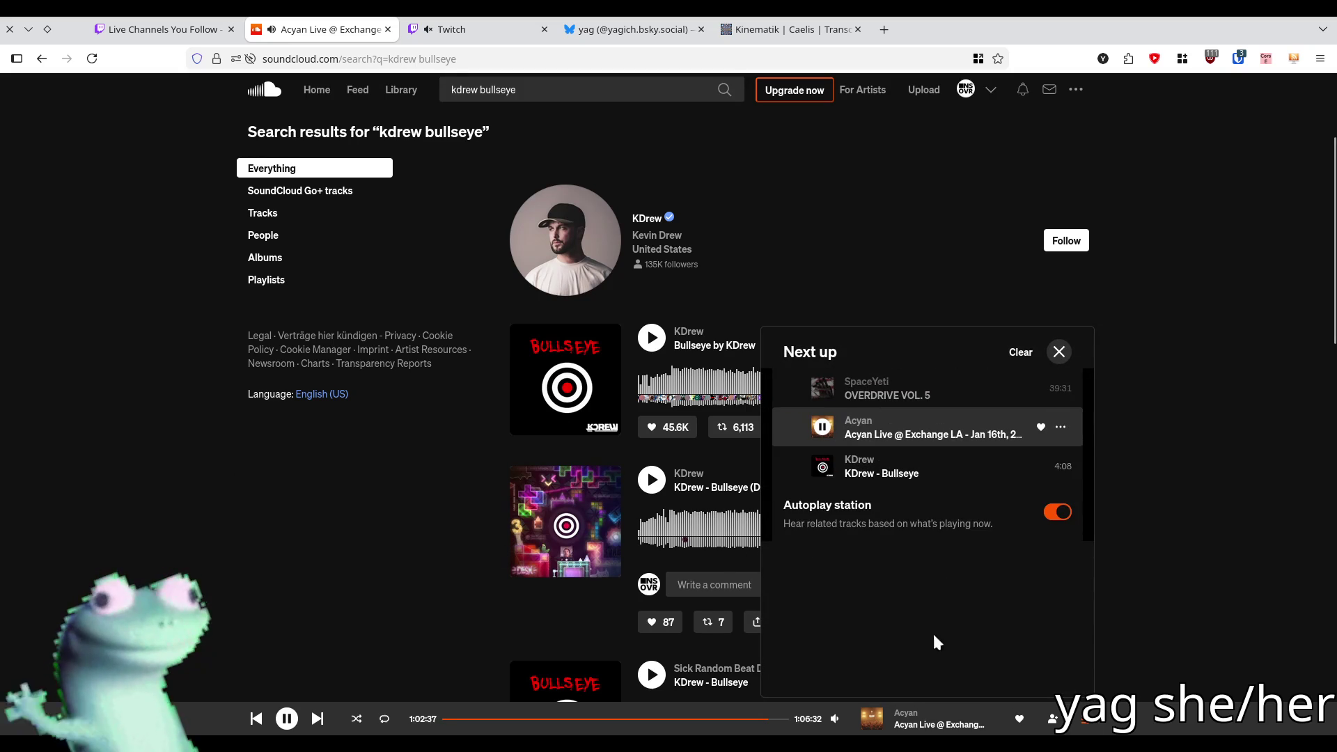
{"action": "left_click", "coordinate": [1080, 720]}
- Add the Desx Flip of Bullseye to Next up and confirm it appears in the queue
{"action": "left_click", "coordinate": [835, 621]}
{"action": "left_click", "coordinate": [875, 622]}
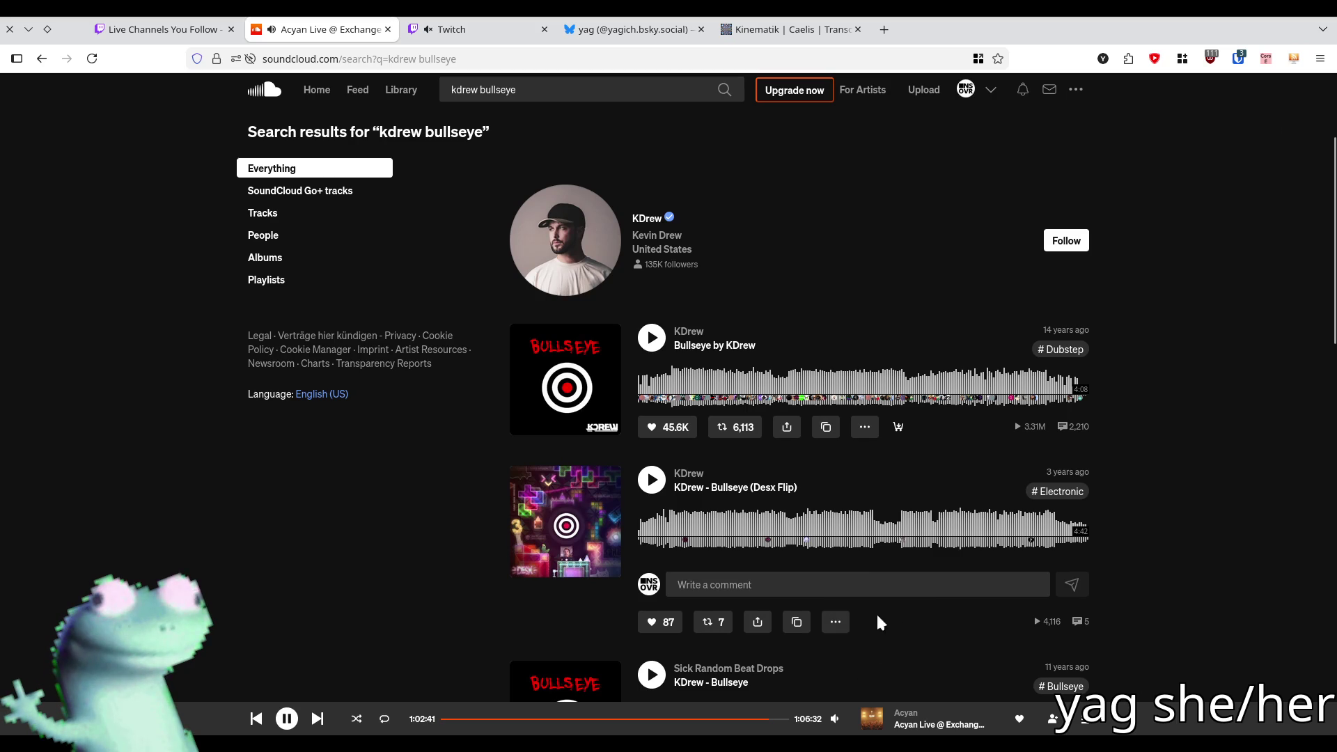
{"action": "left_click", "coordinate": [1080, 720]}
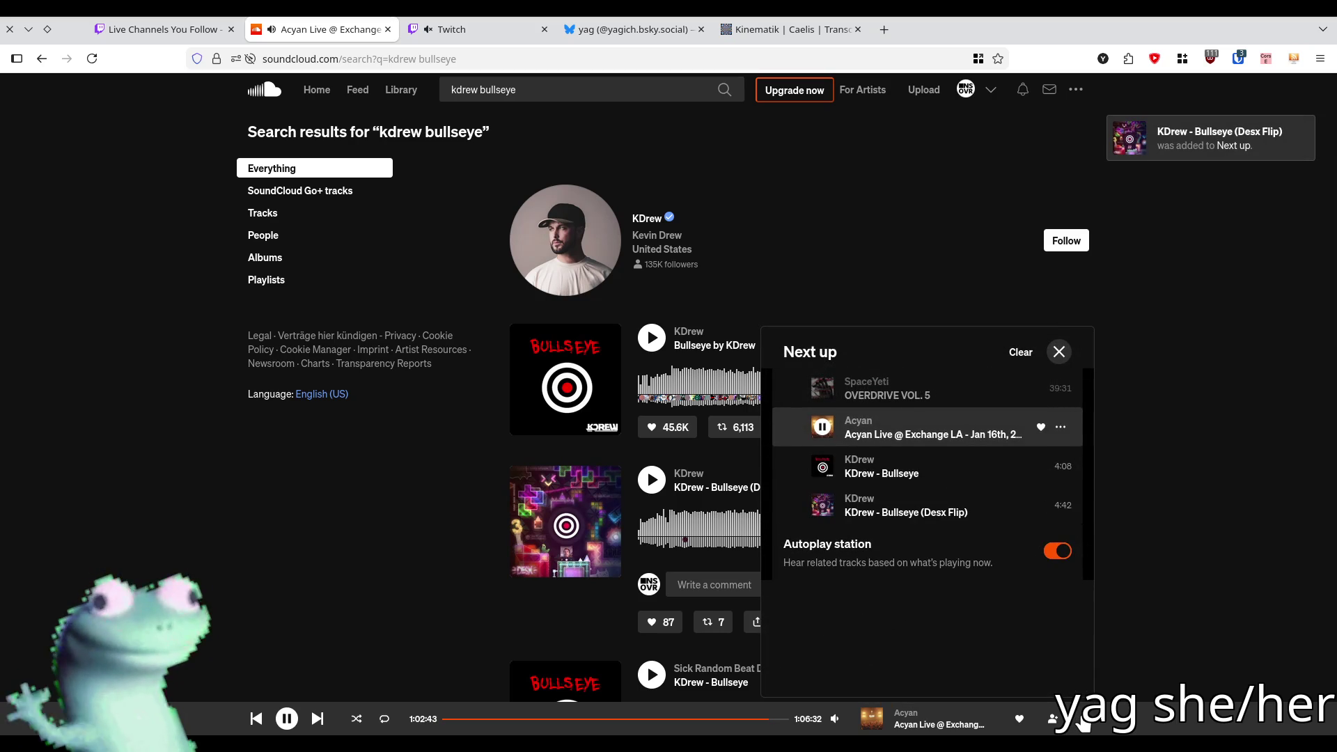
{"action": "left_click", "coordinate": [1080, 720]}
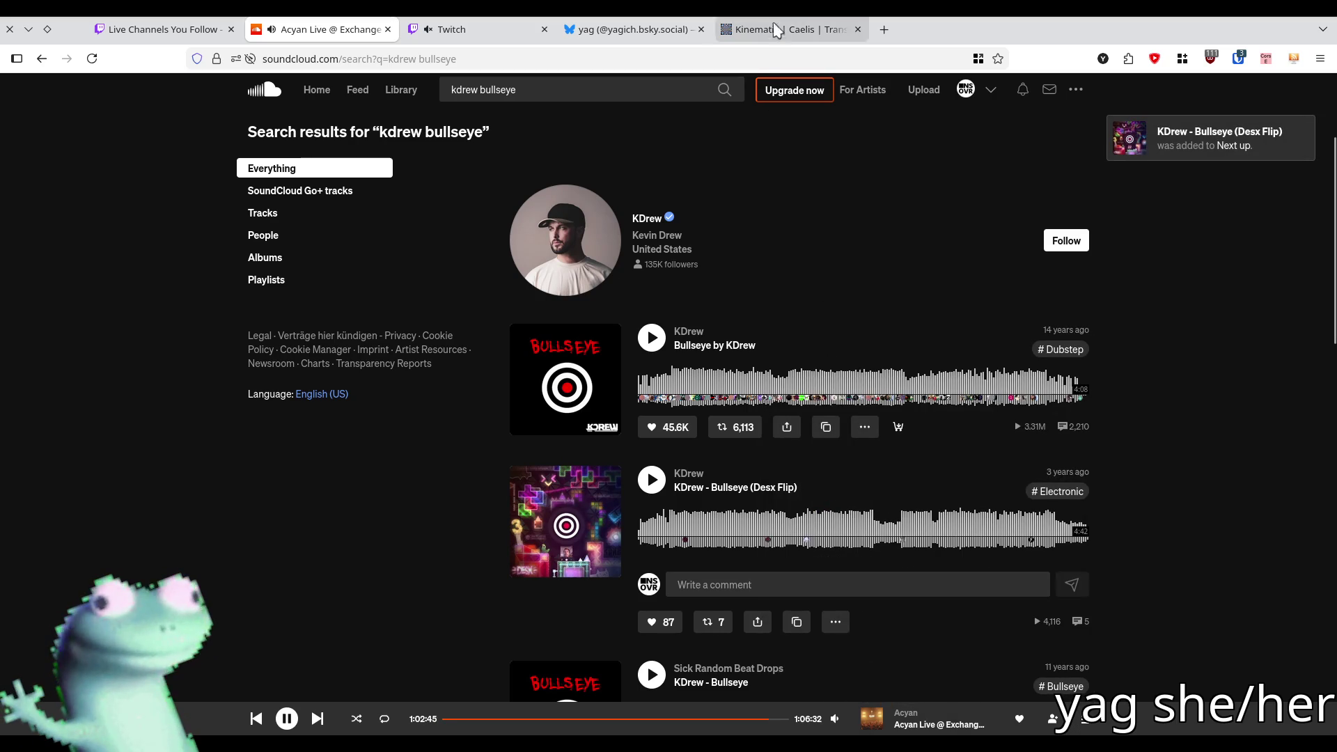
{"action": "key", "text": "alt+Tab"}
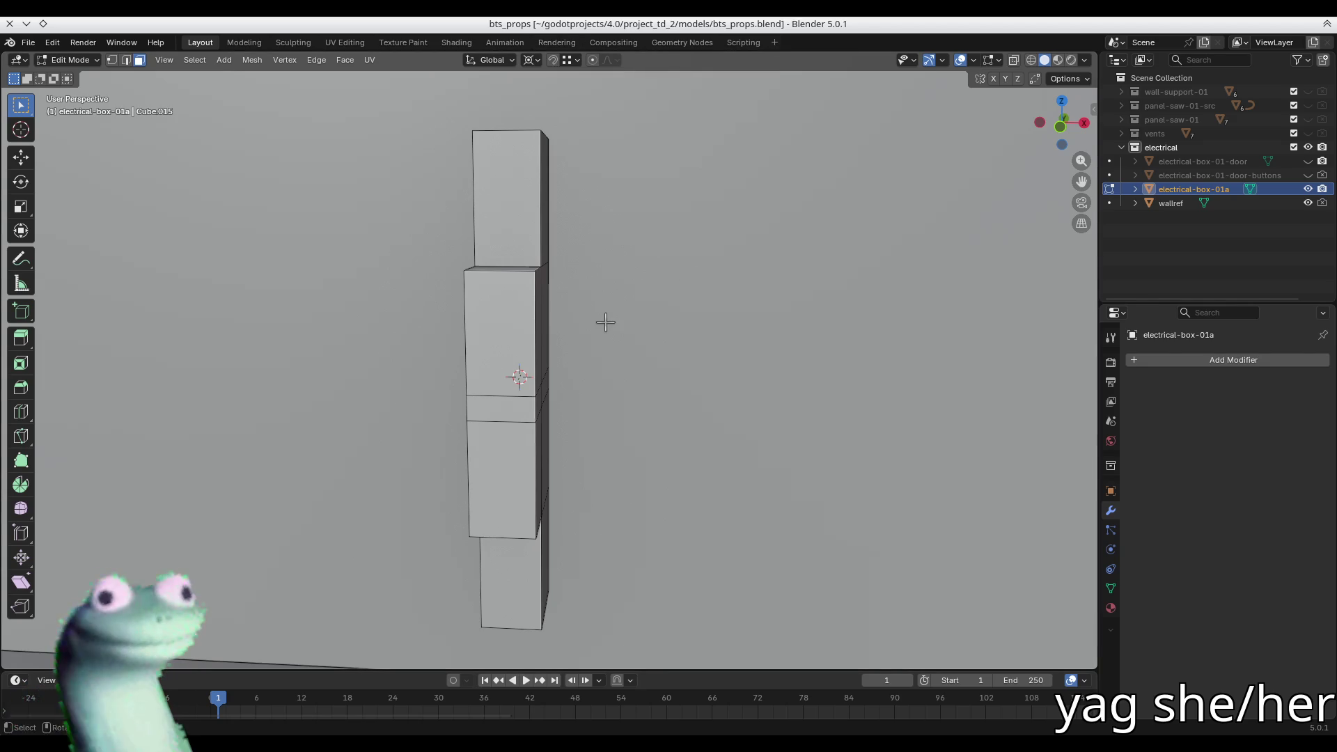
- Add two centred loop cuts to the column's middle band and spread them apart along X
{"action": "mouse_move", "coordinate": [605, 321]}
{"action": "middle_mouse_down"}
{"action": "mouse_move", "coordinate": [567, 325]}
{"action": "mouse_move", "coordinate": [641, 295]}
{"action": "mouse_move", "coordinate": [725, 320]}
{"action": "mouse_move", "coordinate": [648, 285]}
{"action": "mouse_move", "coordinate": [591, 325]}
{"action": "middle_mouse_up"}
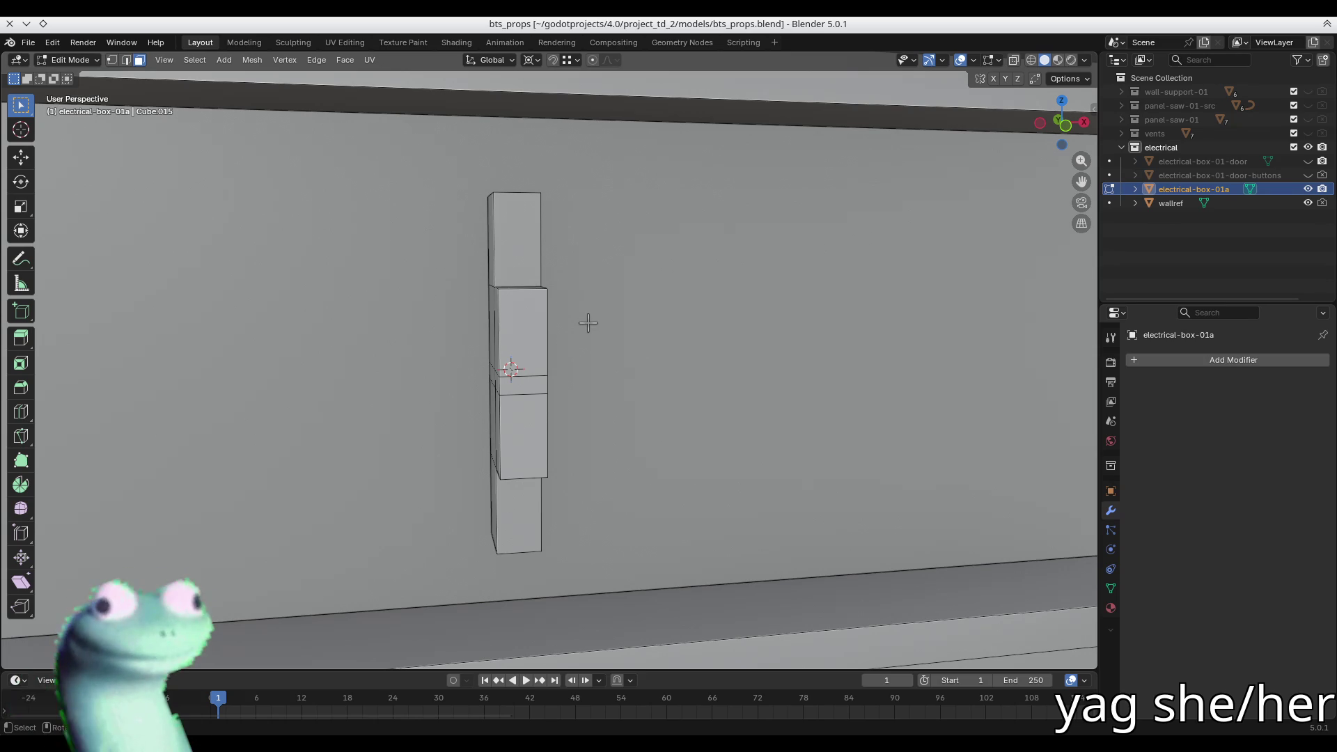
{"action": "left_click", "coordinate": [518, 386]}
{"action": "scroll", "coordinate": [518, 385], "scroll_direction": "up", "scroll_amount": 3}
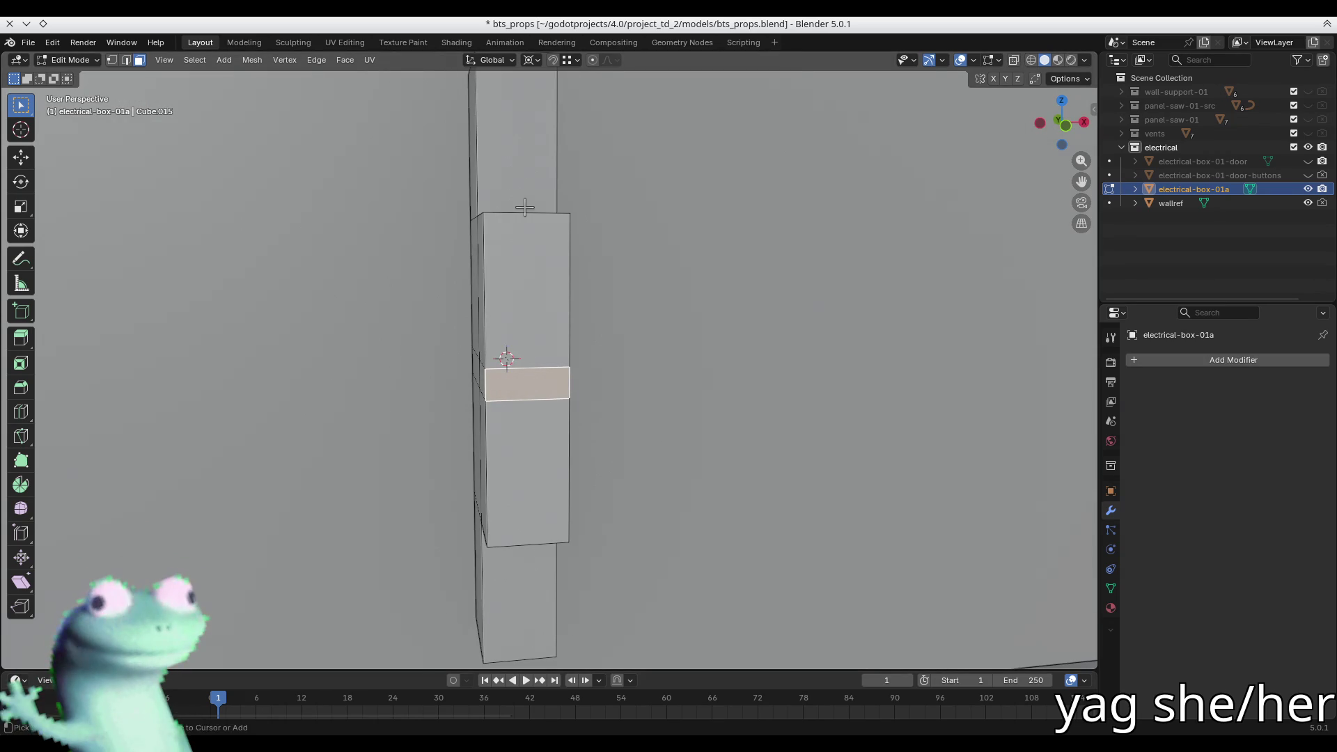
{"action": "key", "text": "ctrl+r"}
{"action": "scroll", "coordinate": [507, 195], "scroll_direction": "up", "scroll_amount": 1}
{"action": "left_click", "coordinate": [507, 194]}
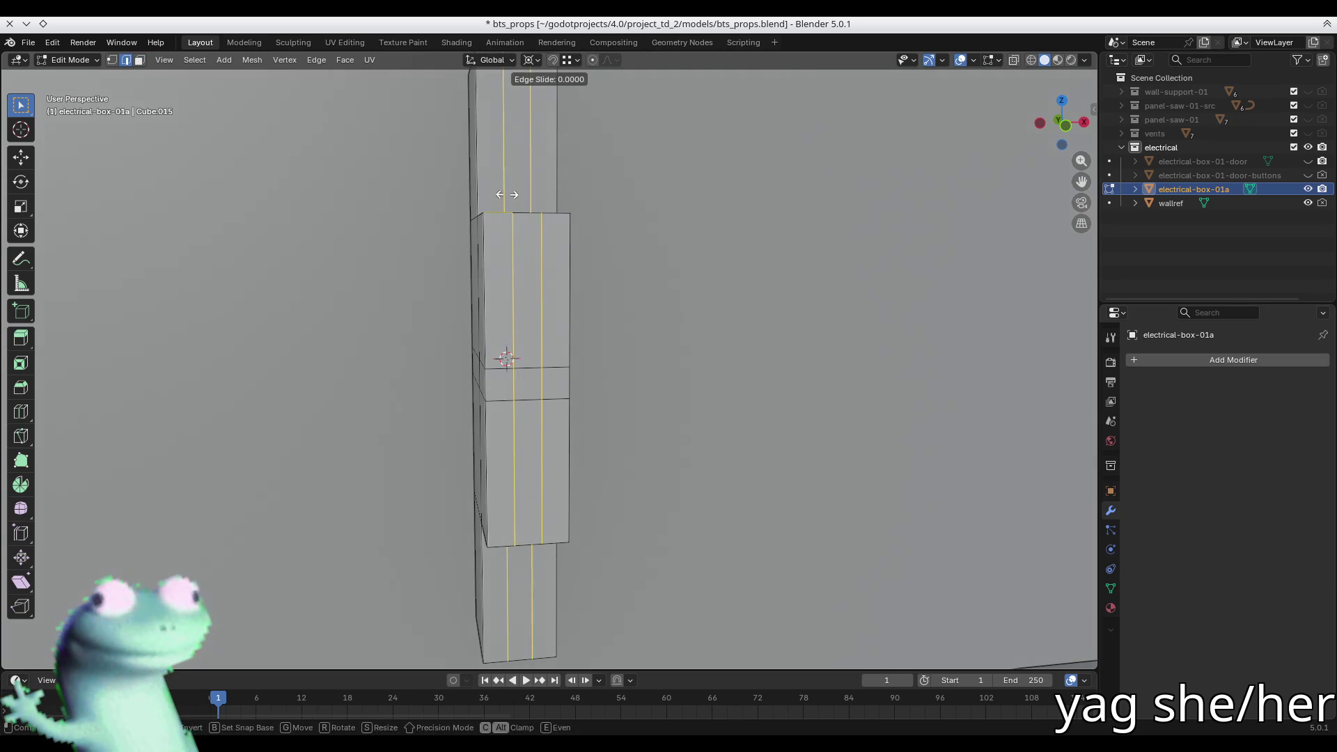
{"action": "right_click", "coordinate": [506, 194]}
{"action": "key", "text": "s"}
{"action": "key", "text": "x"}
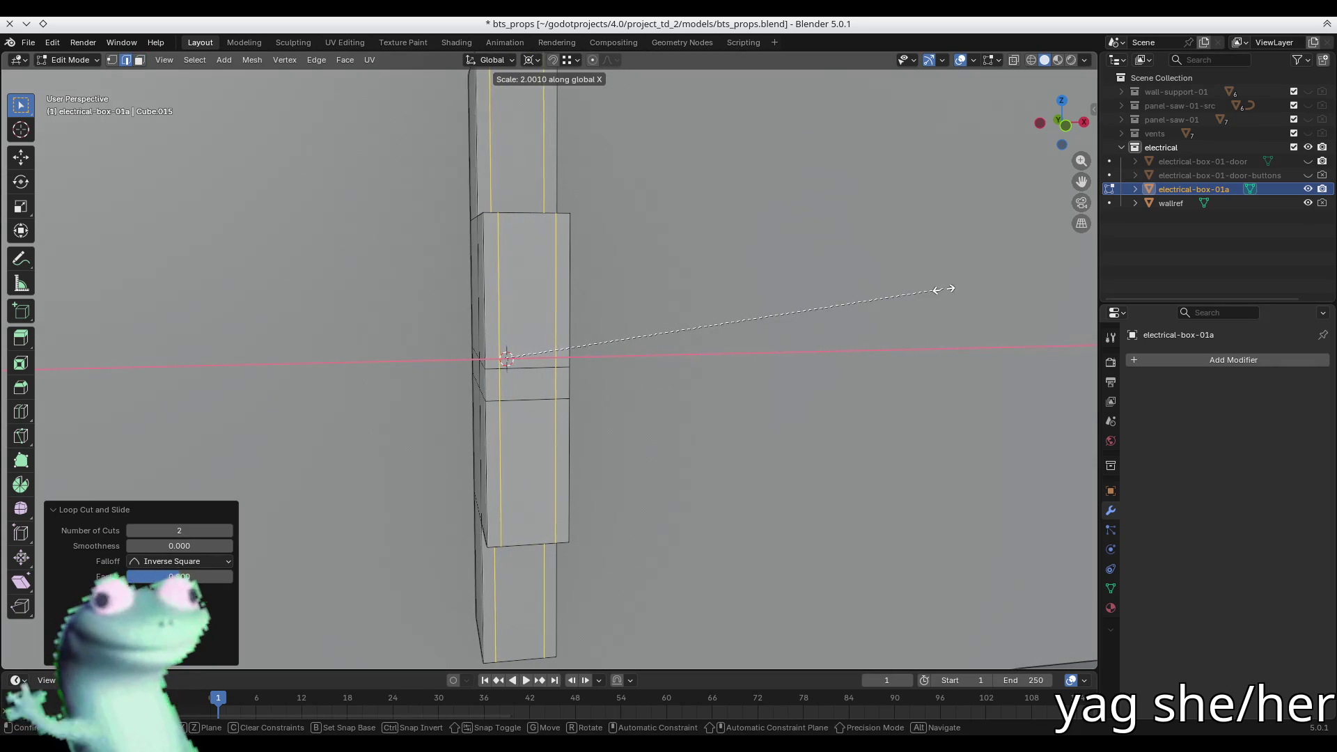
{"action": "left_click", "coordinate": [935, 289]}
- Extrude two opposite side faces of the band outward into small tabs
{"action": "key", "text": "3"}
{"action": "left_click", "coordinate": [543, 387]}
{"action": "left_click", "coordinate": [565, 386], "text": "shift"}
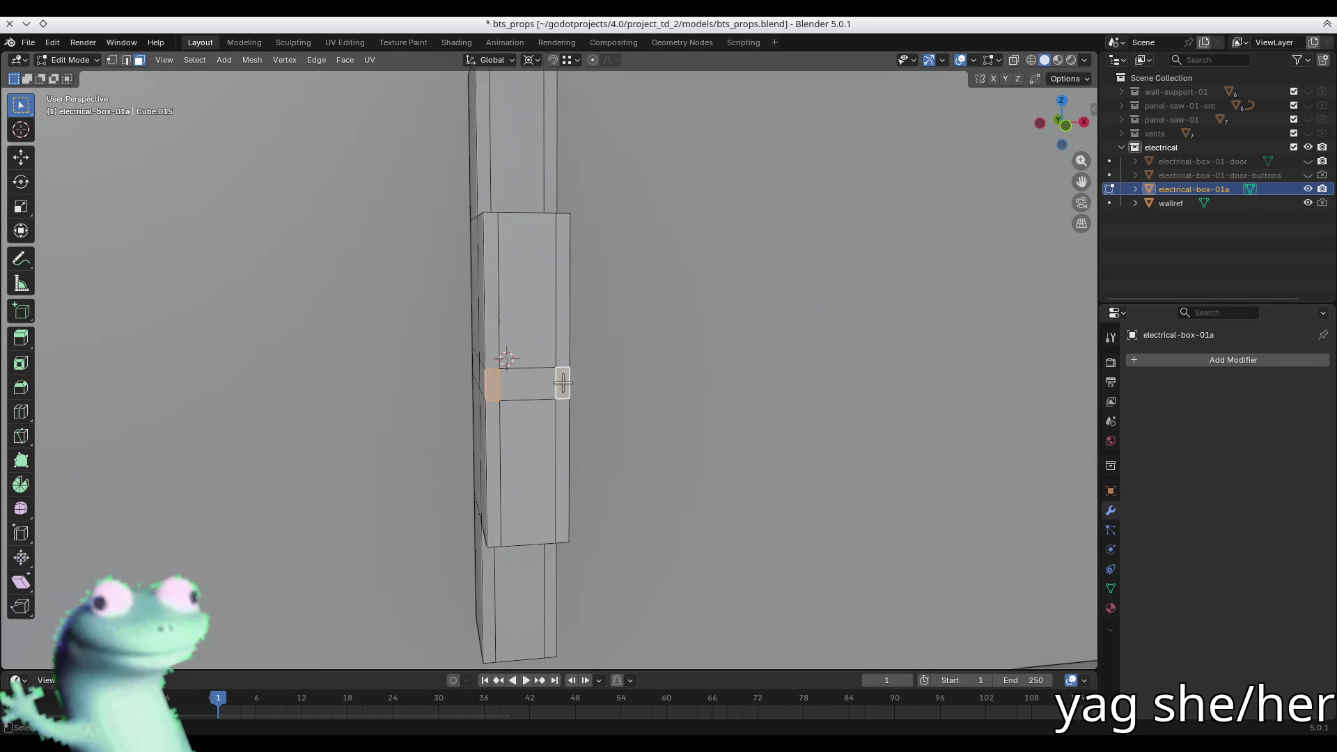
{"action": "key", "text": "e"}
{"action": "left_click", "coordinate": [565, 386]}
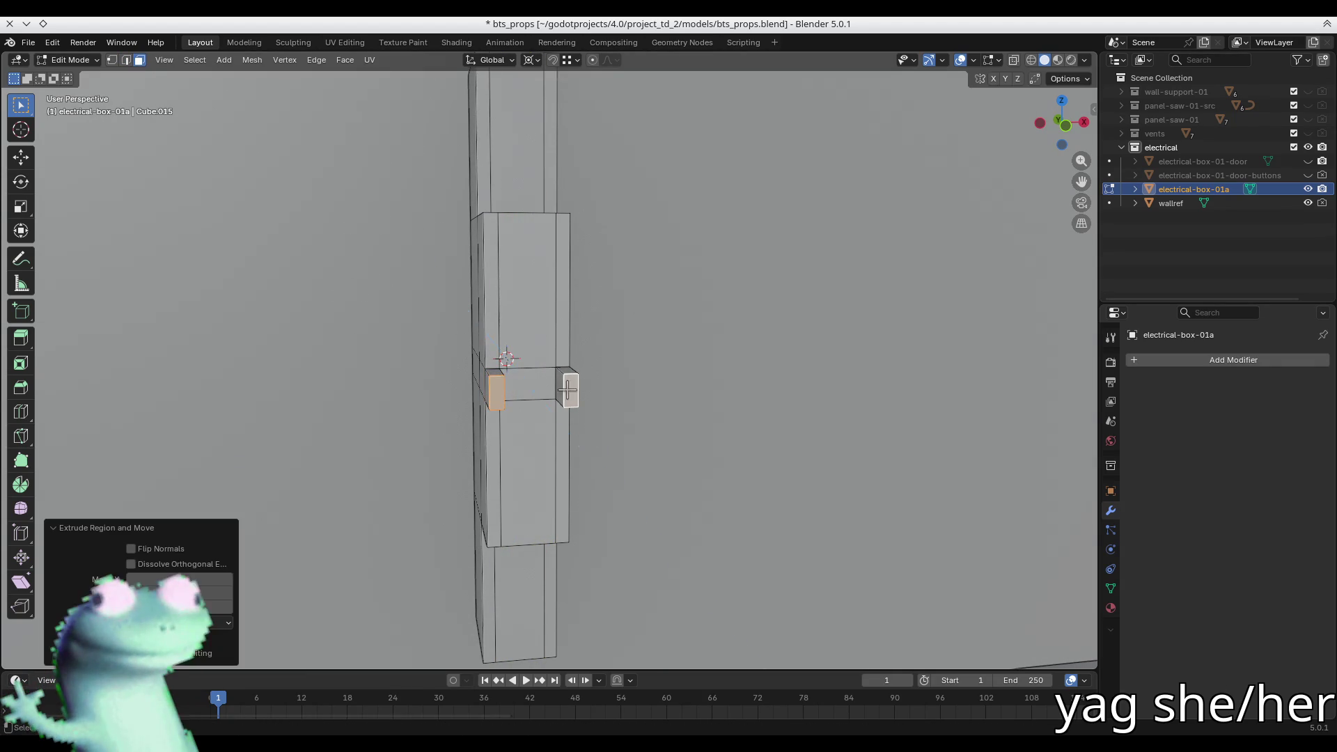
{"action": "scroll", "coordinate": [588, 397], "scroll_direction": "up", "scroll_amount": 3}
{"action": "middle_click_drag", "start_coordinate": [588, 397], "coordinate": [731, 431]}
- Shrink the tabs' height along Z and push them back slightly along Y
{"action": "key", "text": "s"}
{"action": "key", "text": "x"}
{"action": "right_click", "coordinate": [676, 428]}
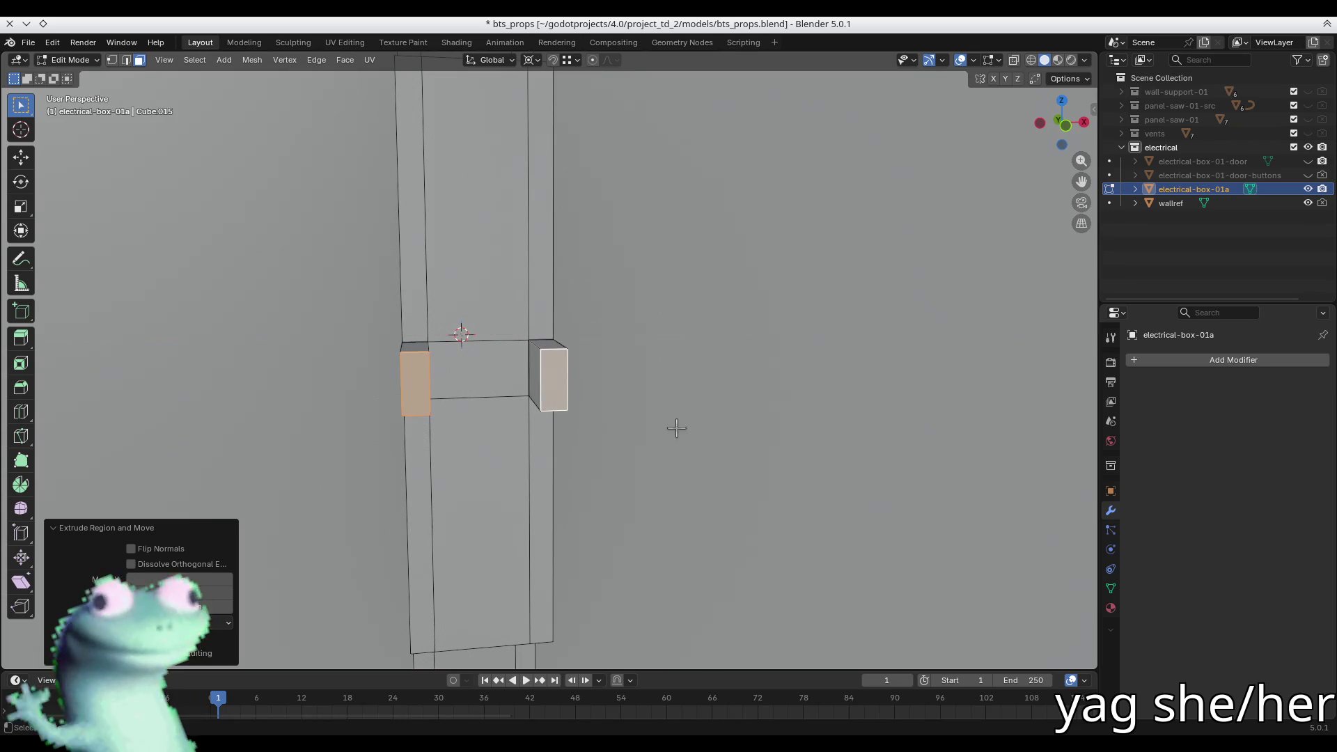
{"action": "key", "text": "s"}
{"action": "key", "text": "z"}
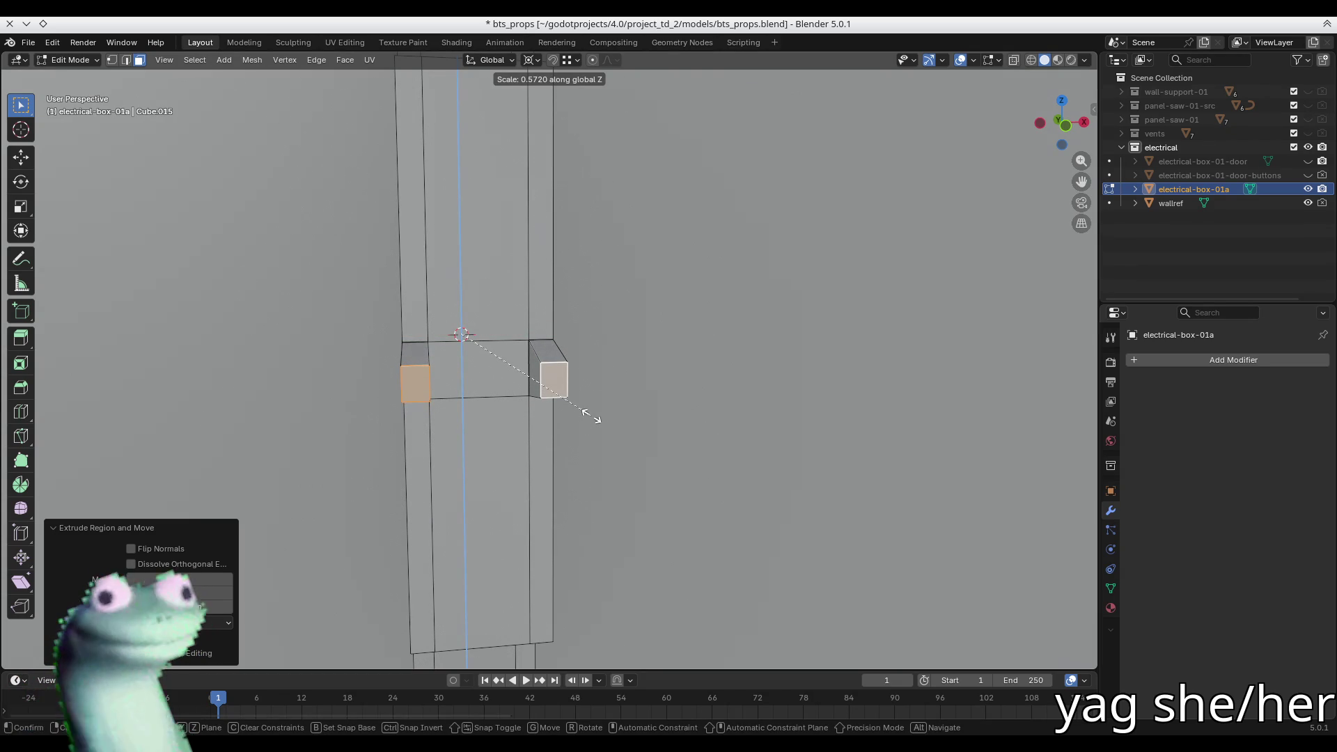
{"action": "left_click", "coordinate": [592, 415]}
{"action": "mouse_move", "coordinate": [587, 414]}
{"action": "middle_mouse_down"}
{"action": "mouse_move", "coordinate": [695, 408]}
{"action": "mouse_move", "coordinate": [617, 412]}
{"action": "mouse_move", "coordinate": [299, 349]}
{"action": "mouse_move", "coordinate": [390, 376]}
{"action": "mouse_move", "coordinate": [349, 436]}
{"action": "mouse_move", "coordinate": [437, 407]}
{"action": "middle_mouse_up"}
{"action": "key", "text": "g"}
{"action": "key", "text": "y"}
{"action": "left_click", "coordinate": [580, 410]}
- Try pushing the tabs out along Z with a loop cut, then undo so the faces sit flush
{"action": "key", "text": "g"}
{"action": "key", "text": "z"}
{"action": "key", "text": "z"}
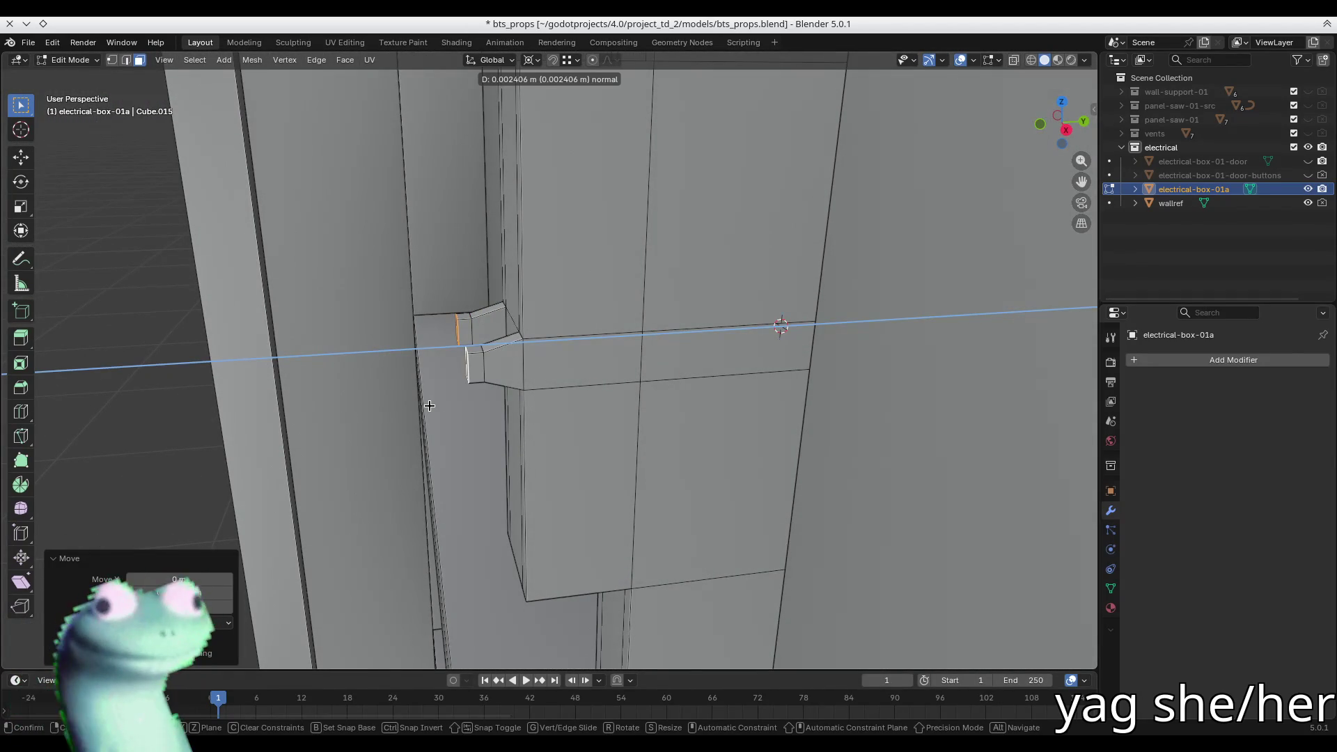
{"action": "left_click", "coordinate": [429, 405]}
{"action": "key", "text": "ctrl+r"}
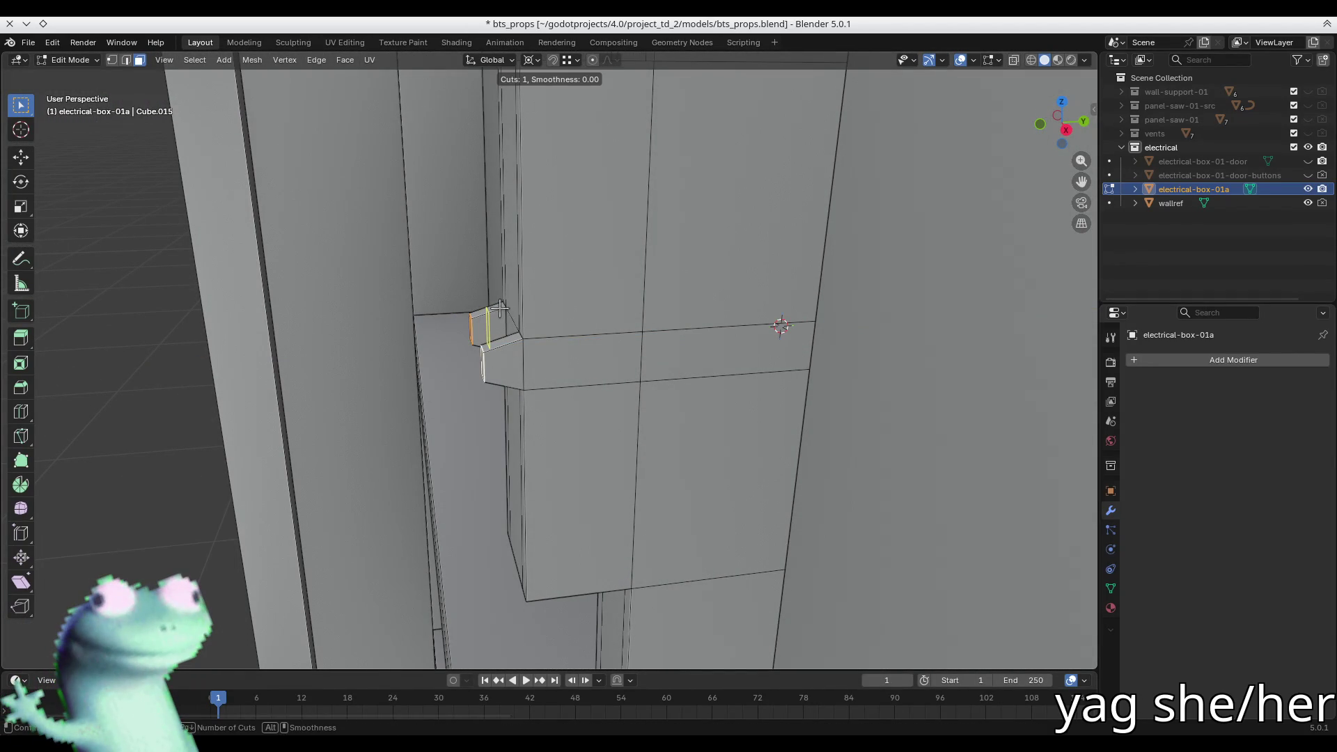
{"action": "left_click", "coordinate": [499, 307]}
{"action": "left_click", "coordinate": [496, 317]}
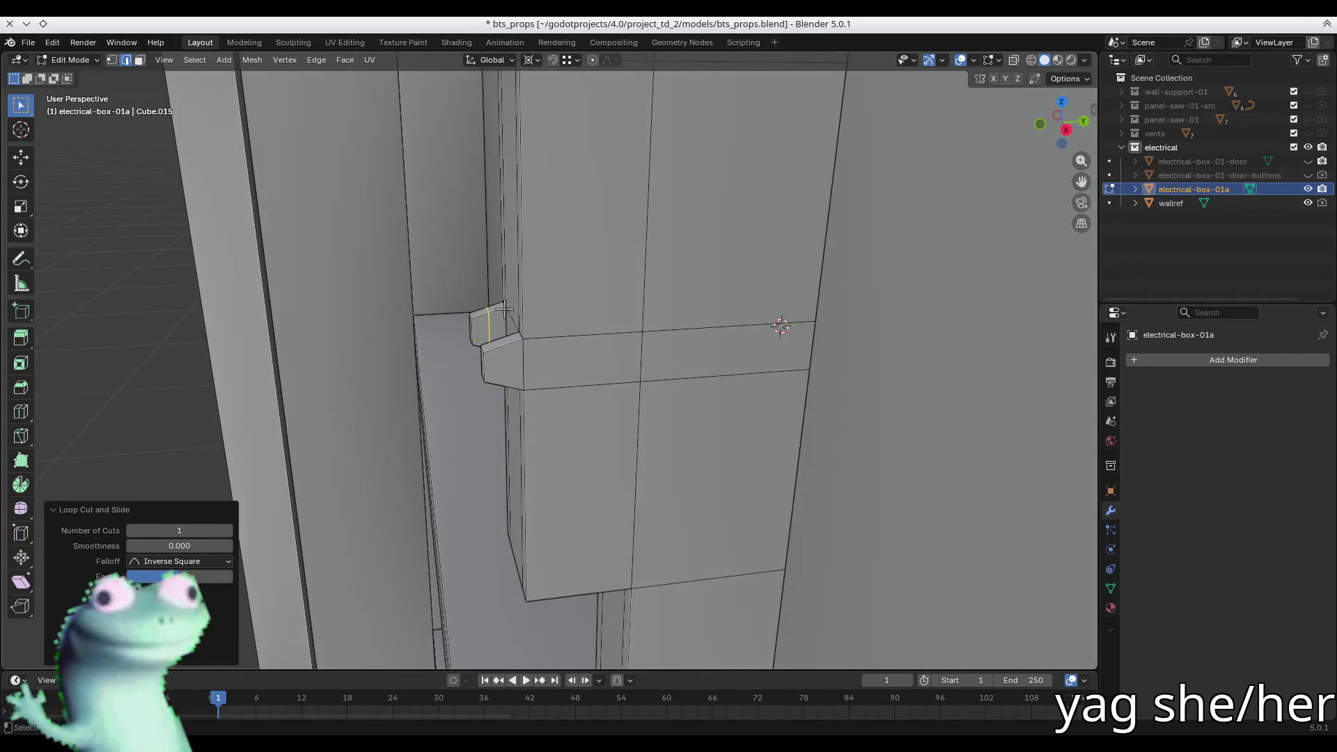
{"action": "middle_click_drag", "start_coordinate": [495, 316], "coordinate": [490, 336]}
{"action": "key", "text": "ctrl+z"}
{"action": "key", "text": "ctrl+z"}
{"action": "key", "text": "ctrl+z"}
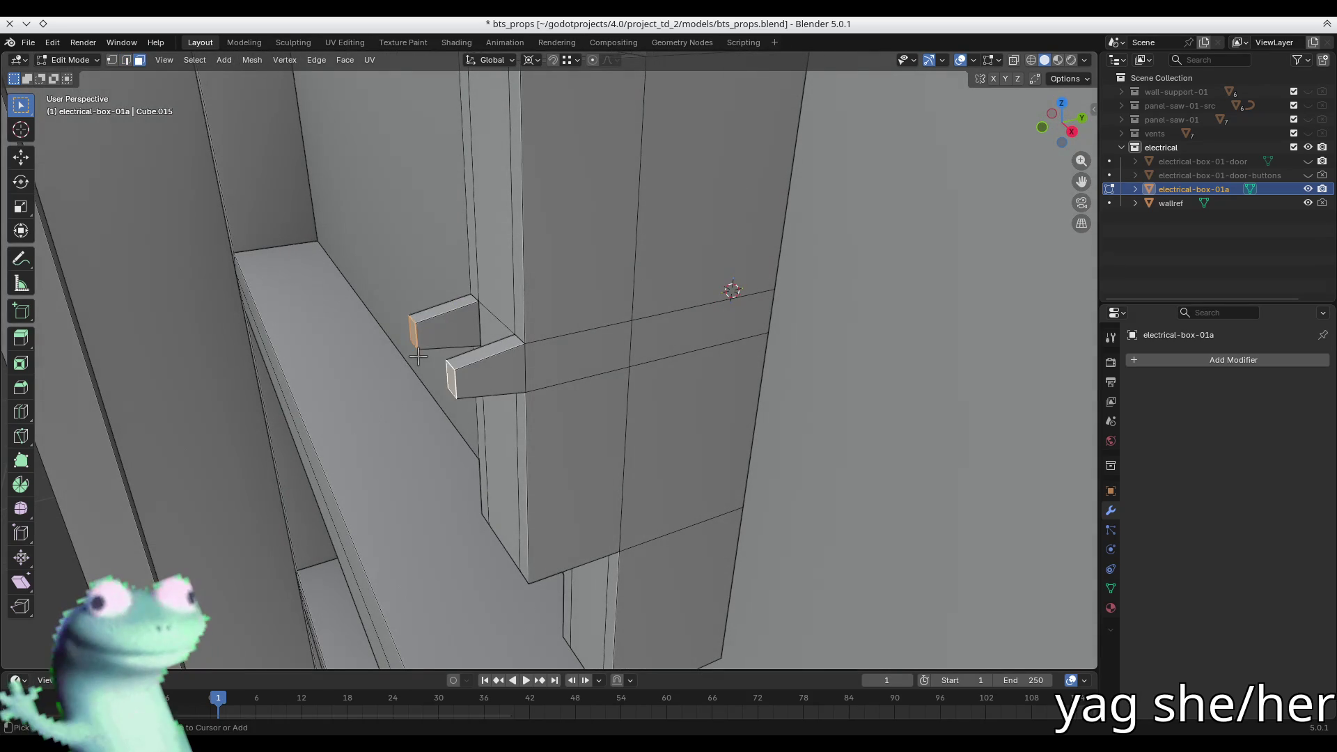
{"action": "middle_click_drag", "start_coordinate": [418, 357], "coordinate": [481, 353]}
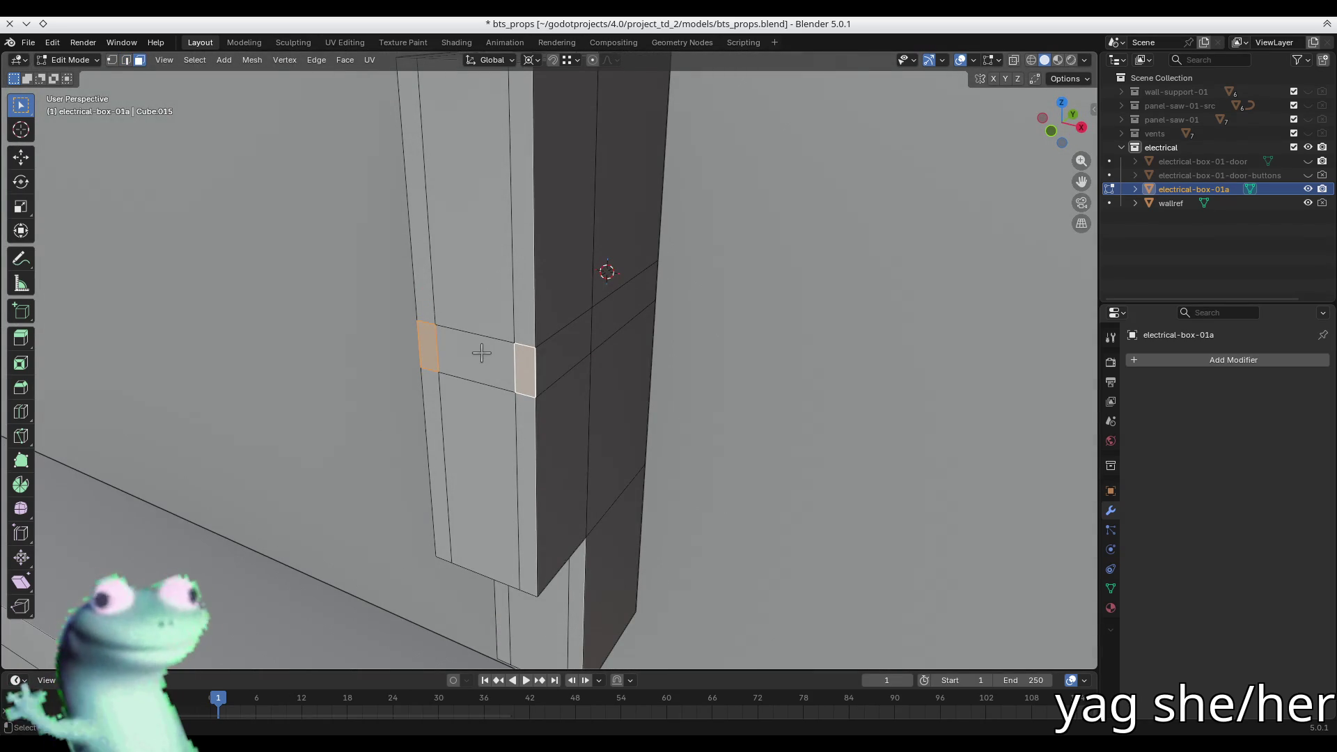
{"action": "mouse_move", "coordinate": [499, 361]}
{"action": "middle_mouse_down"}
{"action": "mouse_move", "coordinate": [495, 319]}
{"action": "mouse_move", "coordinate": [513, 358]}
{"action": "middle_mouse_up"}
- Thin the band's face loop along Z and extrude its two opposite end faces outward
{"action": "left_click", "coordinate": [495, 319], "text": "alt"}
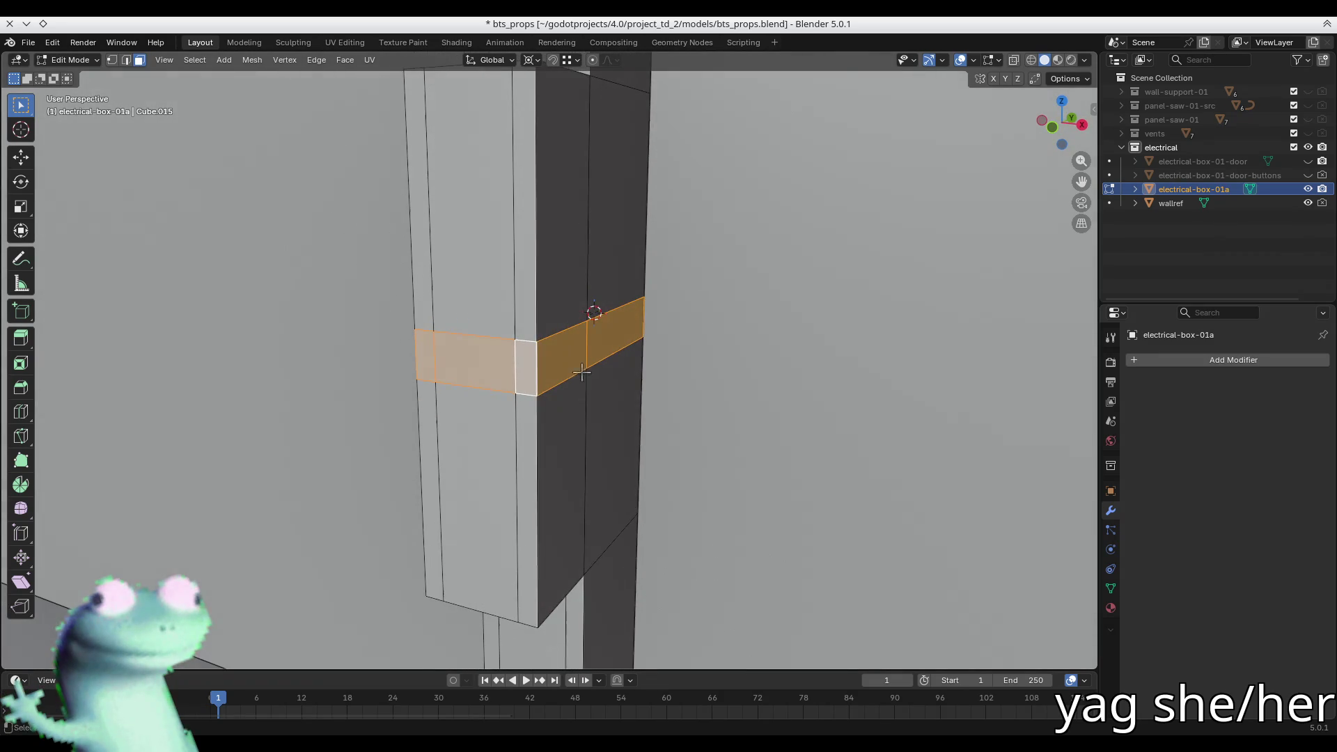
{"action": "key", "text": "s"}
{"action": "key", "text": "z"}
{"action": "left_click", "coordinate": [693, 373]}
{"action": "left_click", "coordinate": [526, 369]}
{"action": "left_click", "coordinate": [428, 356], "text": "shift"}
{"action": "key", "text": "e"}
{"action": "left_click", "coordinate": [418, 357]}
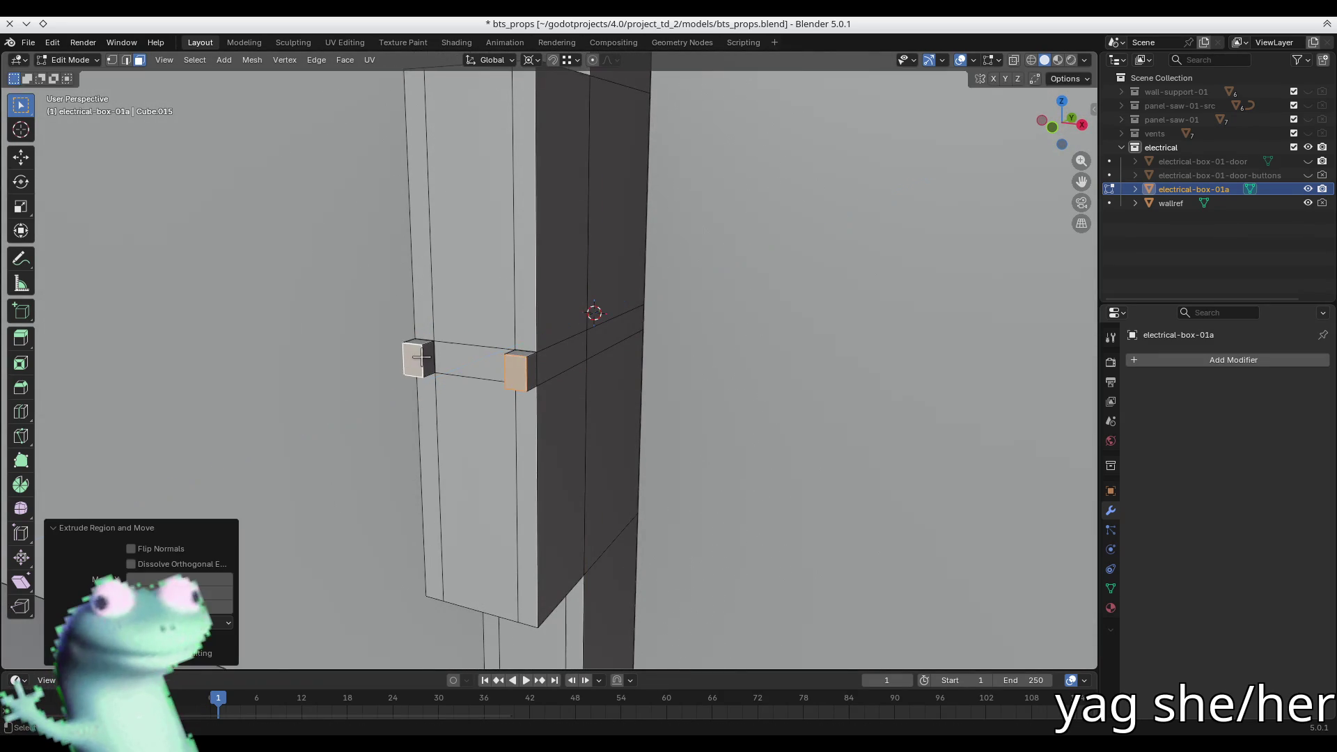
- Extrude again and move the outer block out along Y, leaving a gap
{"action": "key", "text": "e"}
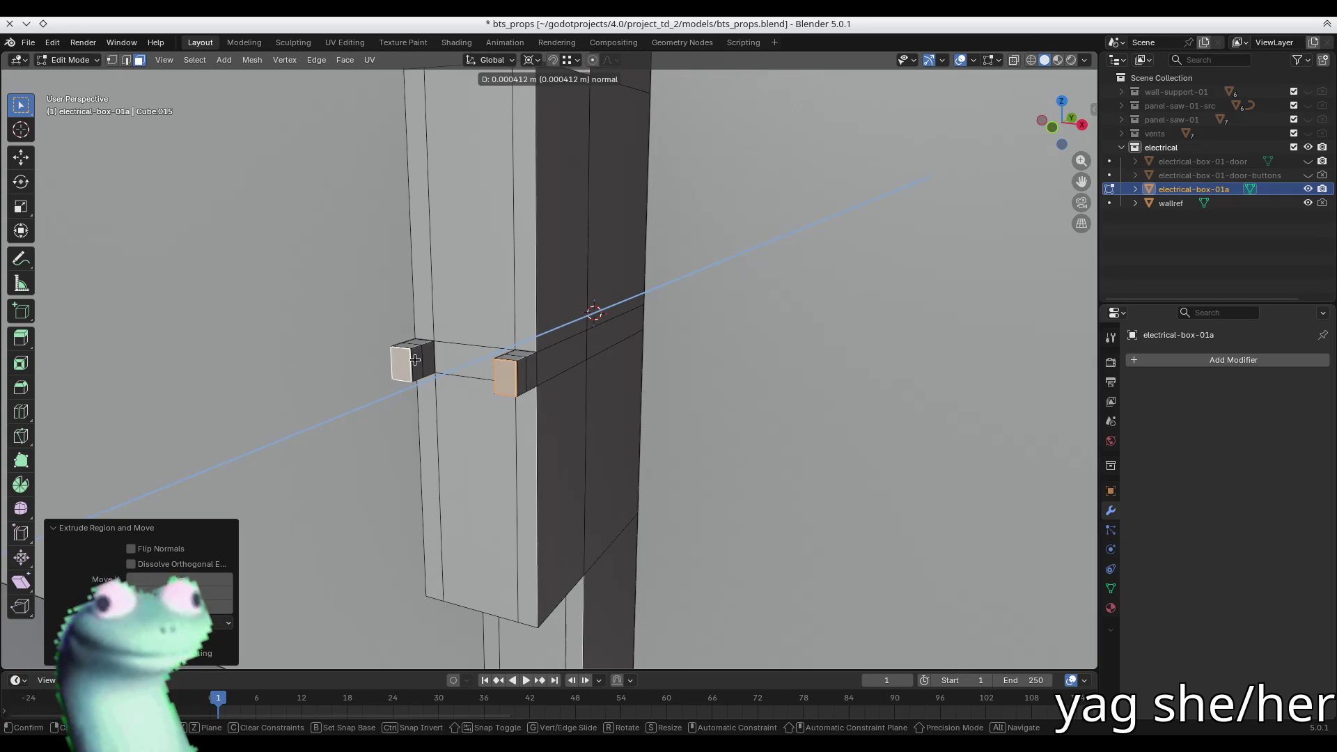
{"action": "right_click", "coordinate": [445, 354]}
{"action": "middle_click_drag", "start_coordinate": [453, 346], "coordinate": [418, 349]}
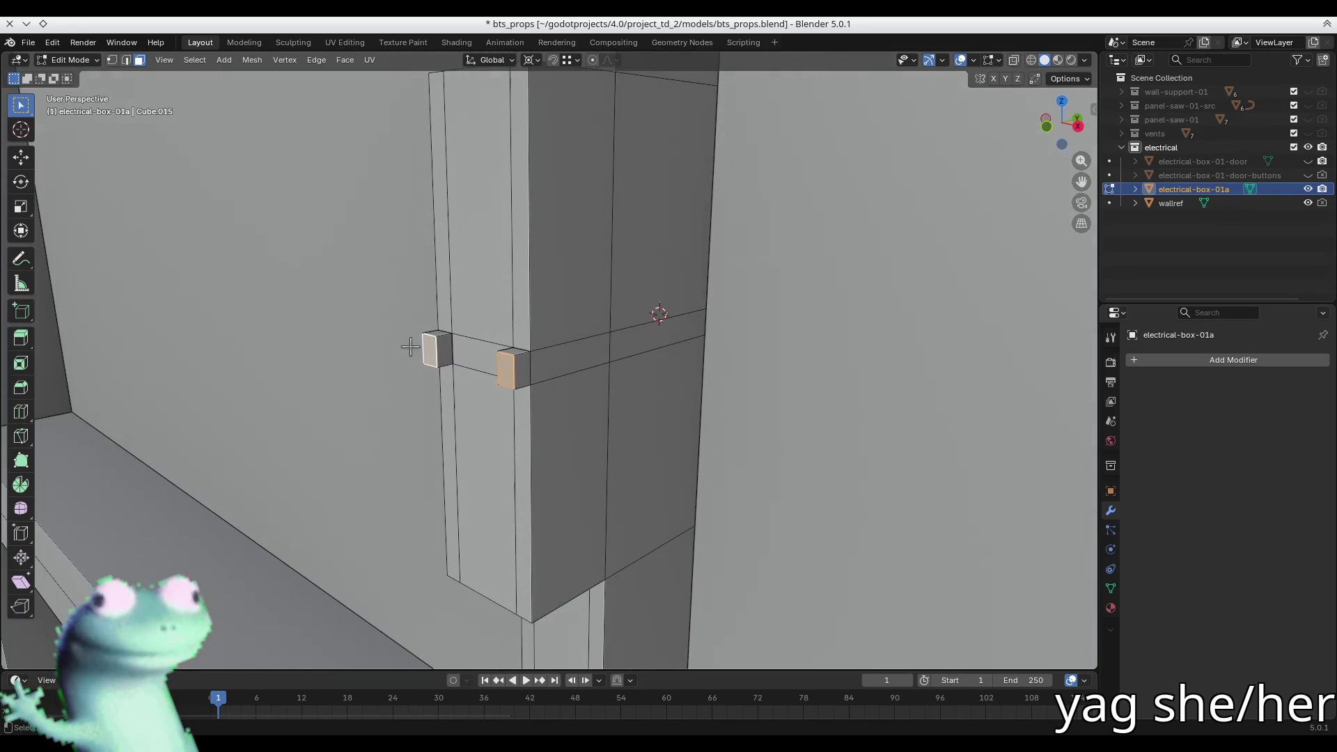
{"action": "key", "text": "g"}
{"action": "key", "text": "y"}
{"action": "left_click", "coordinate": [441, 356]}
{"action": "key", "text": "ctrl+r"}
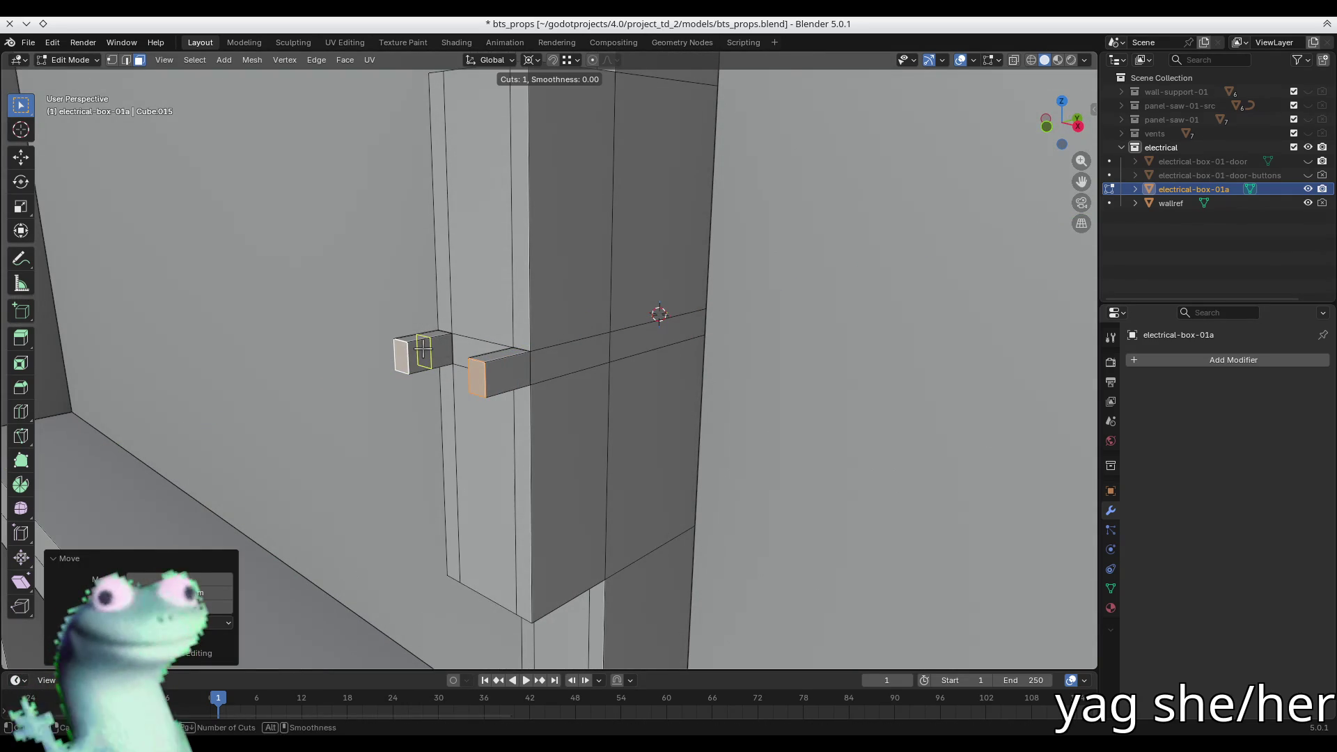
- Add two centred loop cuts across the small block and the larger block
{"action": "scroll", "coordinate": [423, 346], "scroll_direction": "up", "scroll_amount": 1}
{"action": "left_click", "coordinate": [423, 346]}
{"action": "right_click", "coordinate": [423, 346]}
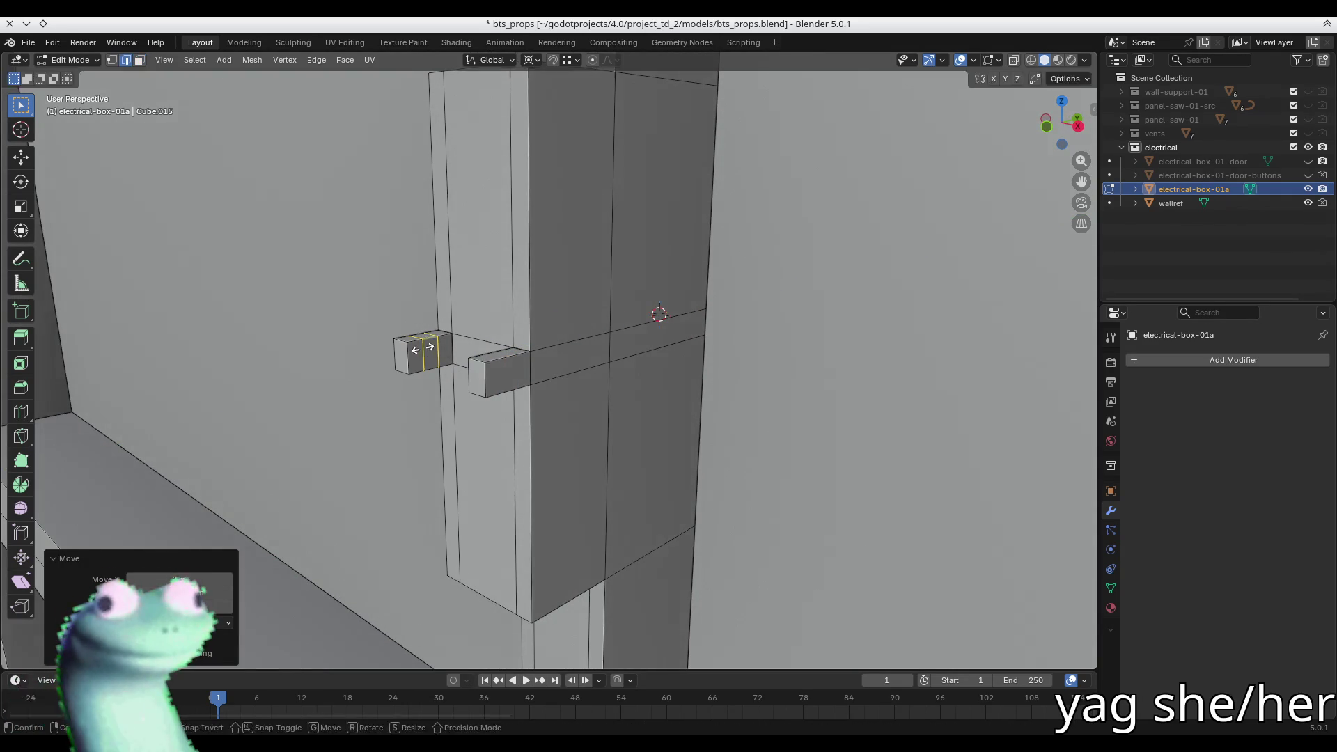
{"action": "key", "text": "ctrl+r"}
{"action": "left_click", "coordinate": [498, 361]}
{"action": "right_click", "coordinate": [499, 361]}
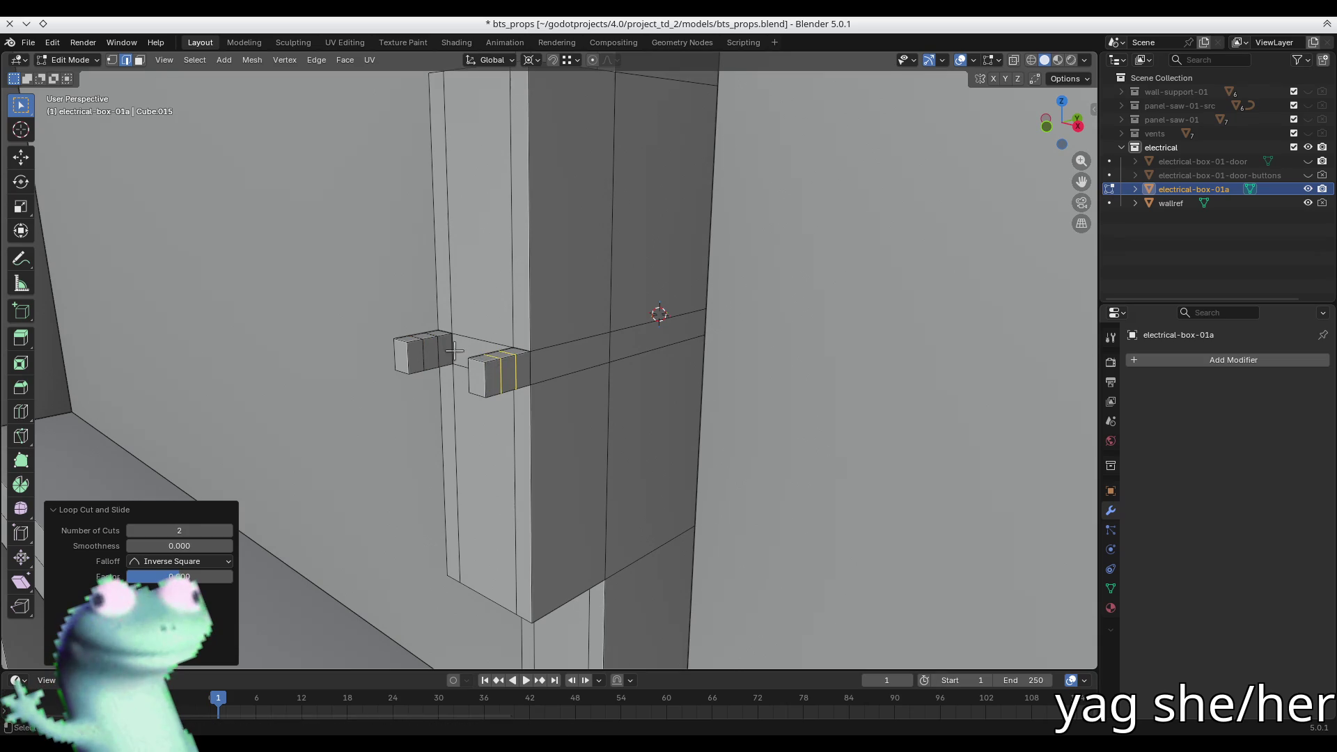
- Select the middle face of each block and try scaling them along X
{"action": "key", "text": "3"}
{"action": "left_click", "coordinate": [426, 352]}
{"action": "left_click", "coordinate": [493, 373], "text": "shift"}
{"action": "middle_click_drag", "start_coordinate": [493, 373], "coordinate": [625, 377]}
{"action": "key", "text": "s"}
{"action": "key", "text": "x"}
{"action": "right_click", "coordinate": [627, 378]}
- Switch the pivot point to 3D Cursor and try scaling the faces along Y
{"action": "key", "text": "period"}
{"action": "left_click", "coordinate": [690, 354]}
{"action": "key", "text": "s"}
{"action": "key", "text": "x"}
{"action": "key", "text": "y"}
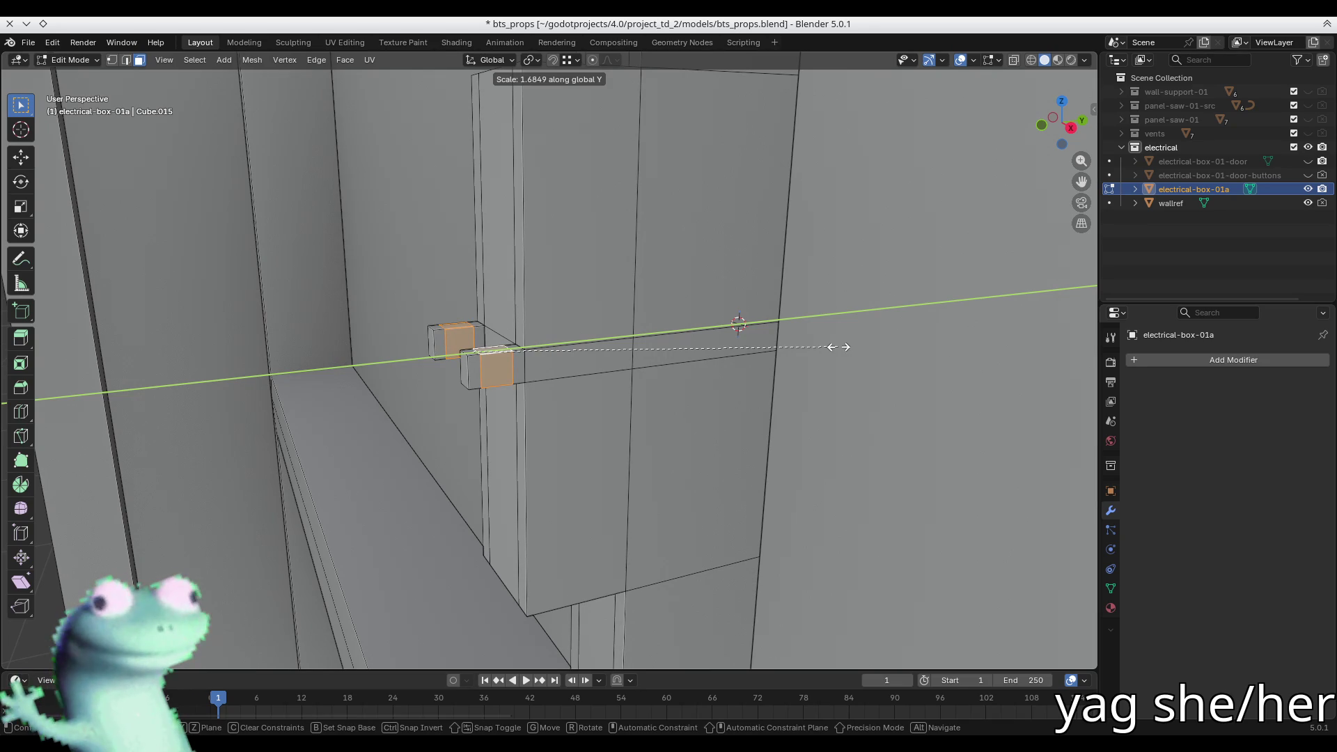
{"action": "right_click", "coordinate": [839, 346]}
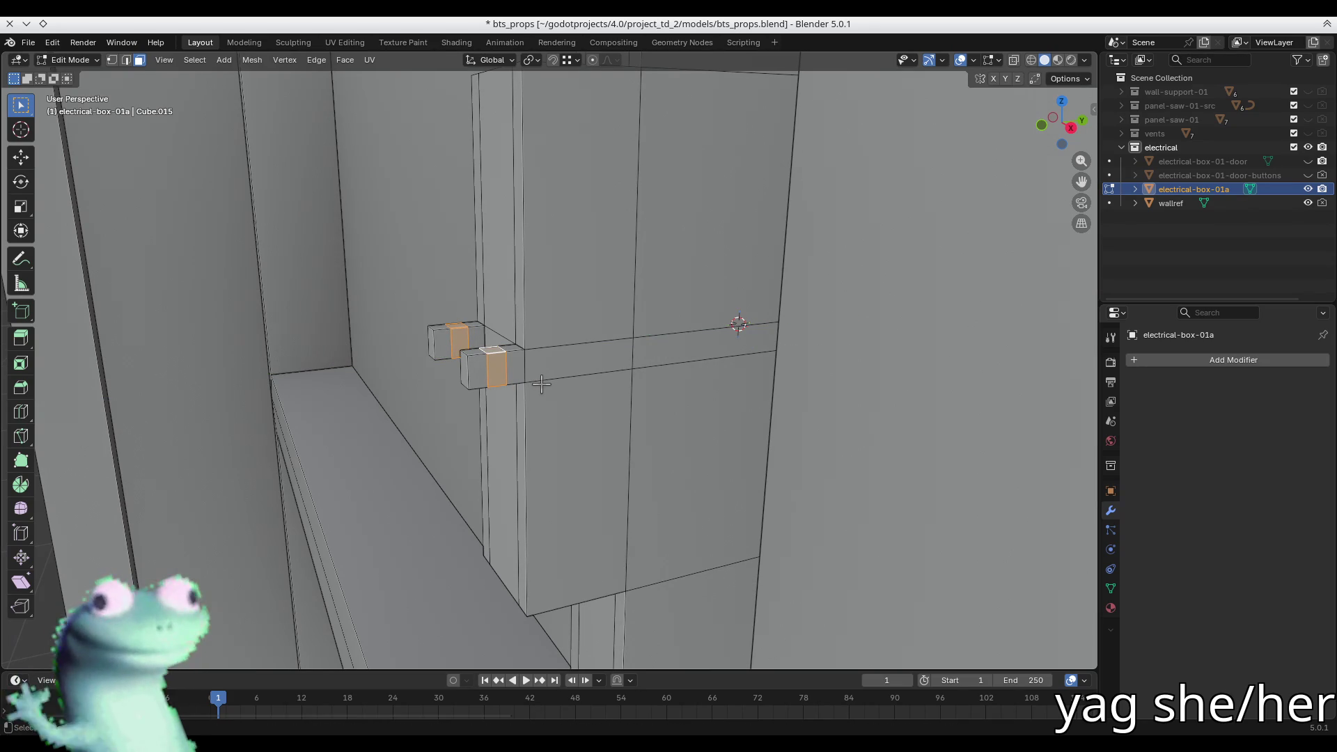
{"action": "middle_click_drag", "start_coordinate": [455, 373], "coordinate": [559, 402]}
- Bridge the two block faces into one bar with LoopTools Bridge
{"action": "right_click", "coordinate": [559, 402]}
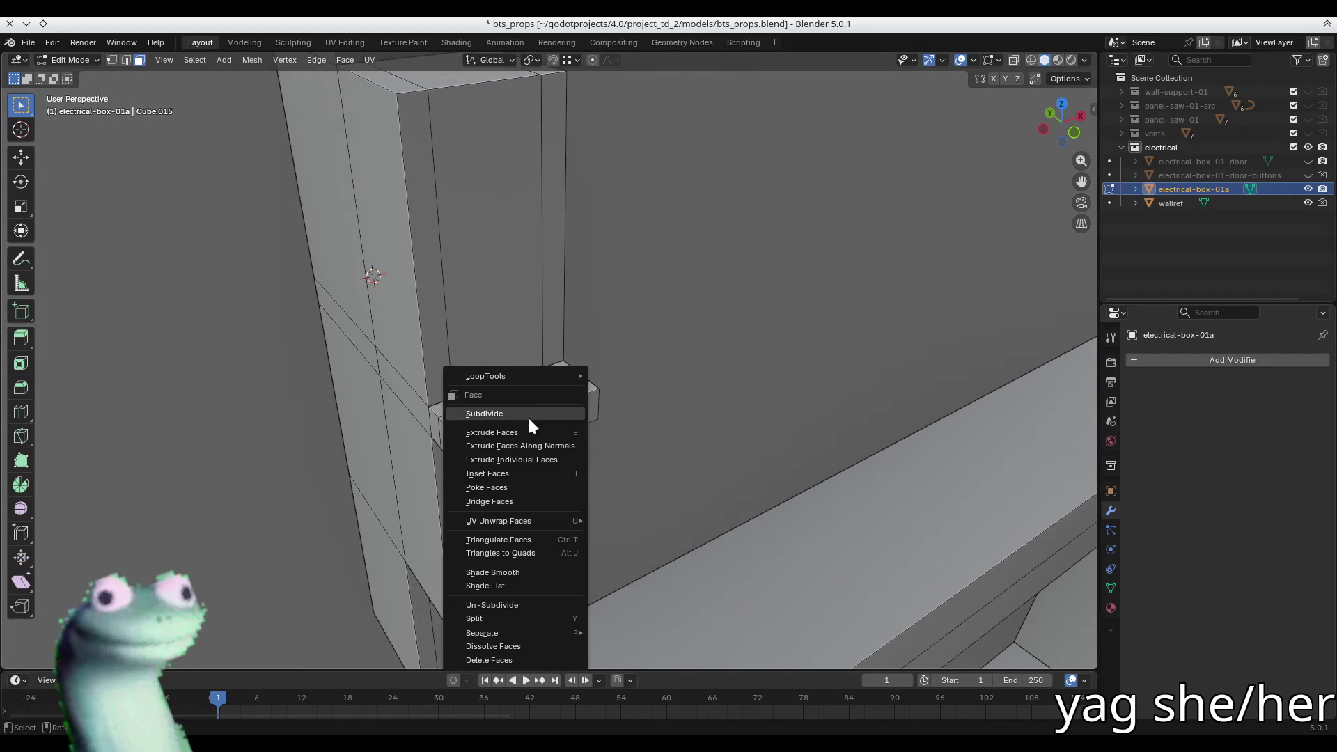
{"action": "mouse_move", "coordinate": [546, 375]}
{"action": "left_click", "coordinate": [633, 378]}
{"action": "mouse_move", "coordinate": [635, 384]}
{"action": "middle_mouse_down"}
{"action": "mouse_move", "coordinate": [647, 409]}
{"action": "mouse_move", "coordinate": [550, 322]}
{"action": "mouse_move", "coordinate": [525, 334]}
{"action": "middle_mouse_up"}
{"action": "left_click", "coordinate": [469, 358]}
{"action": "left_click", "coordinate": [412, 376], "text": "shift"}
{"action": "key", "text": "2"}
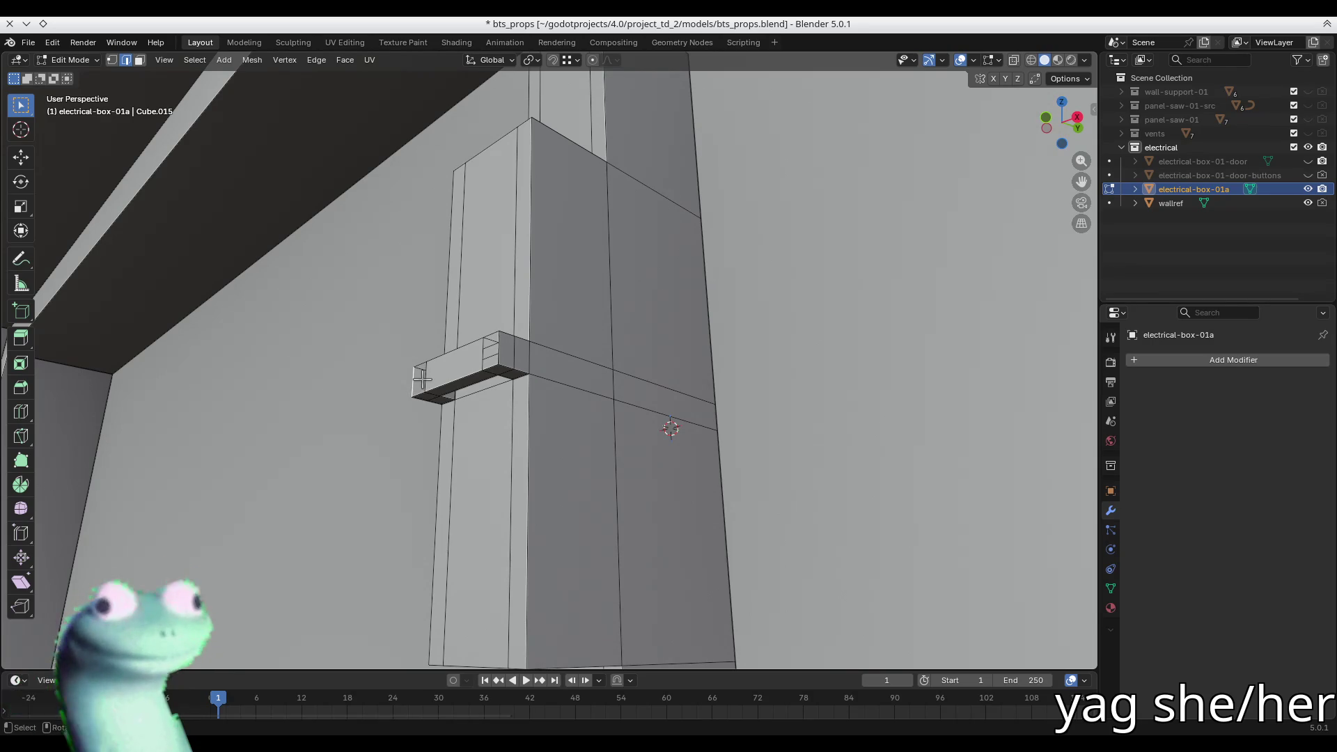
{"action": "key", "text": "ctrl+z"}
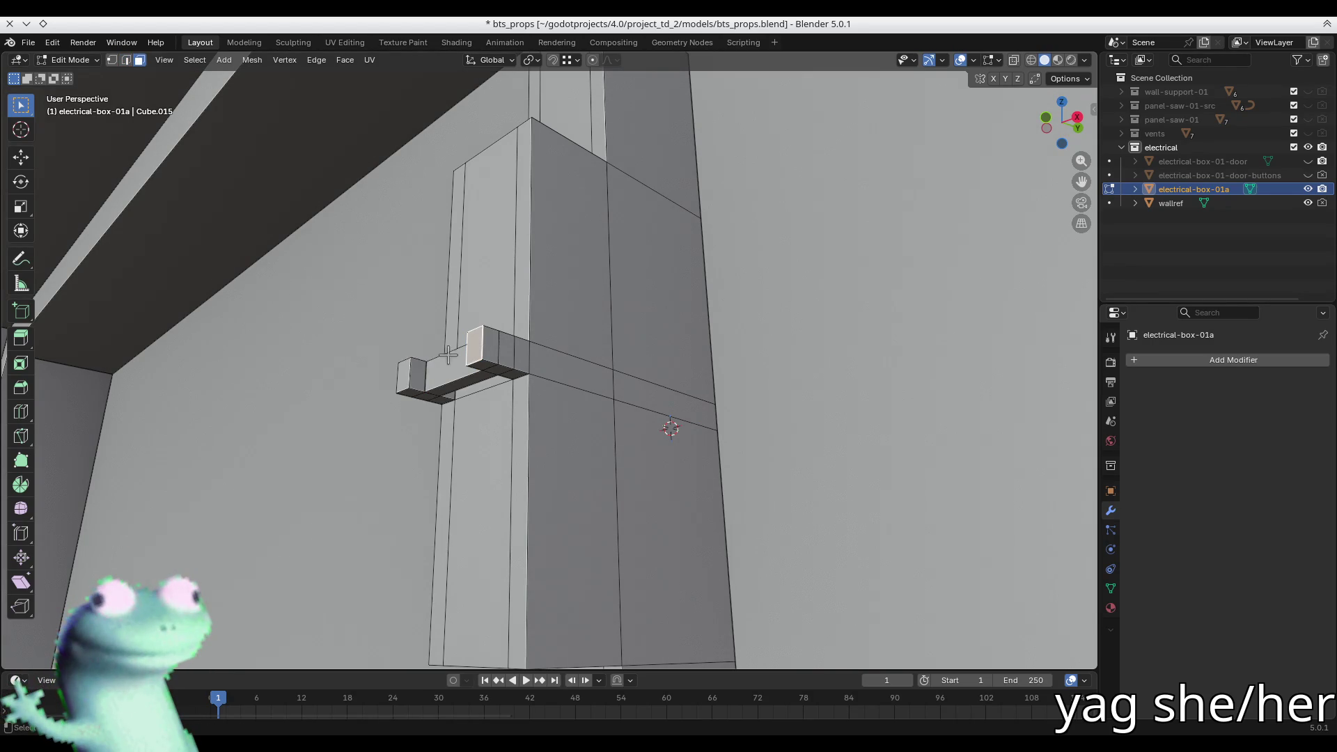
- Move one end face along Y, then shrink both end caps around Individual Origins
{"action": "left_click", "coordinate": [475, 346]}
{"action": "key", "text": "g"}
{"action": "key", "text": "y"}
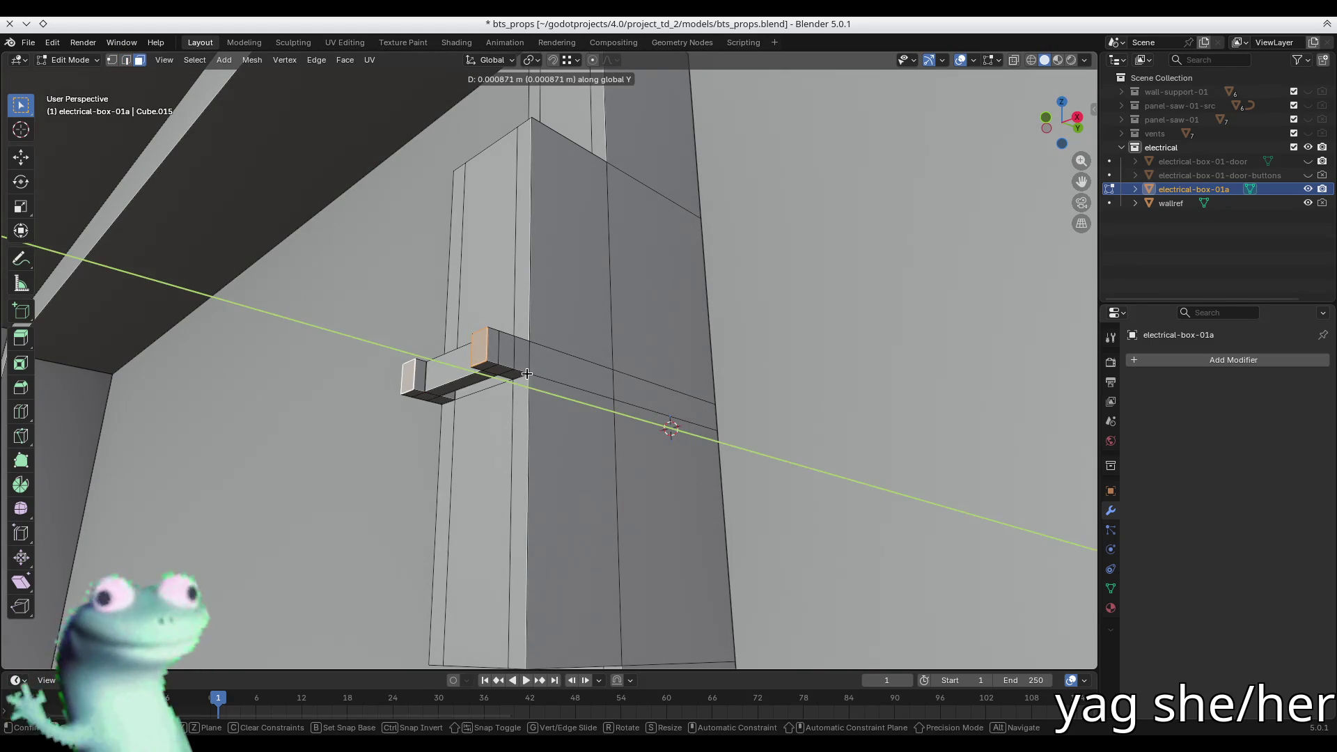
{"action": "left_click", "coordinate": [528, 374]}
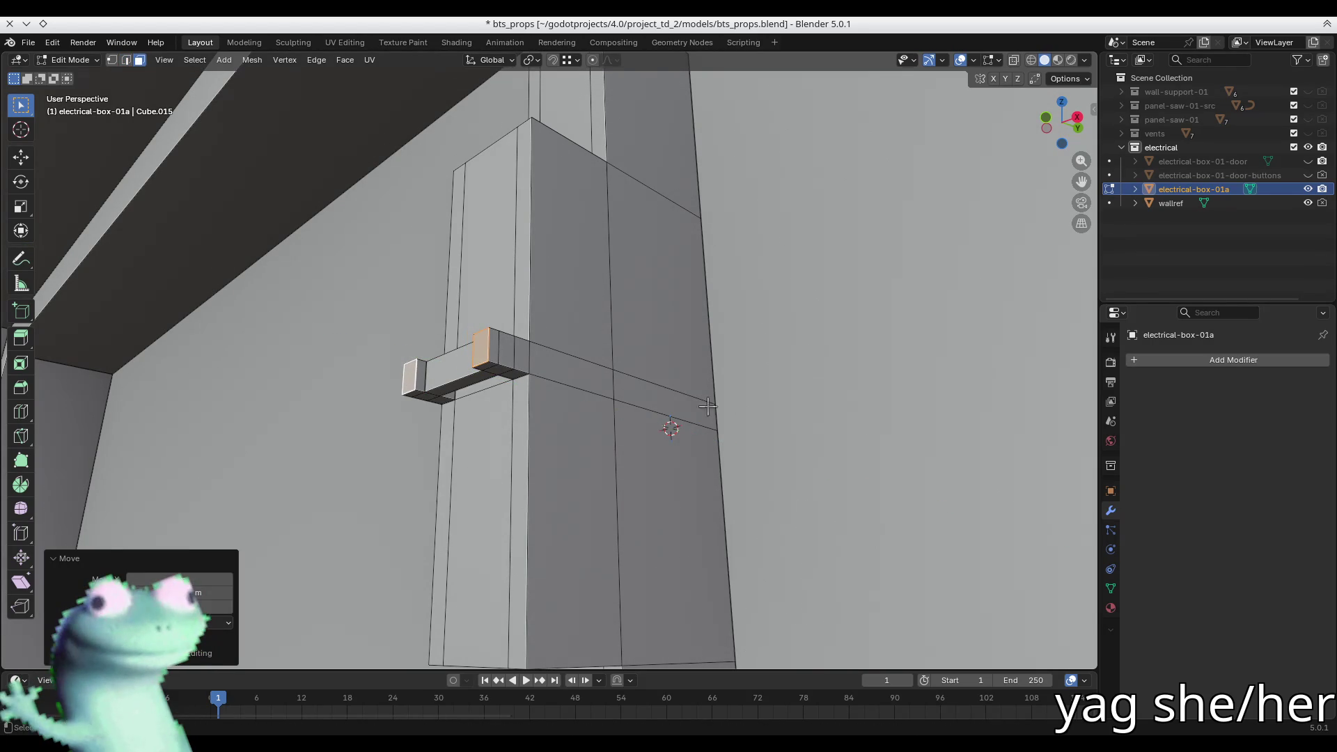
{"action": "key", "text": "s"}
{"action": "key", "text": "Escape"}
{"action": "key", "text": "period"}
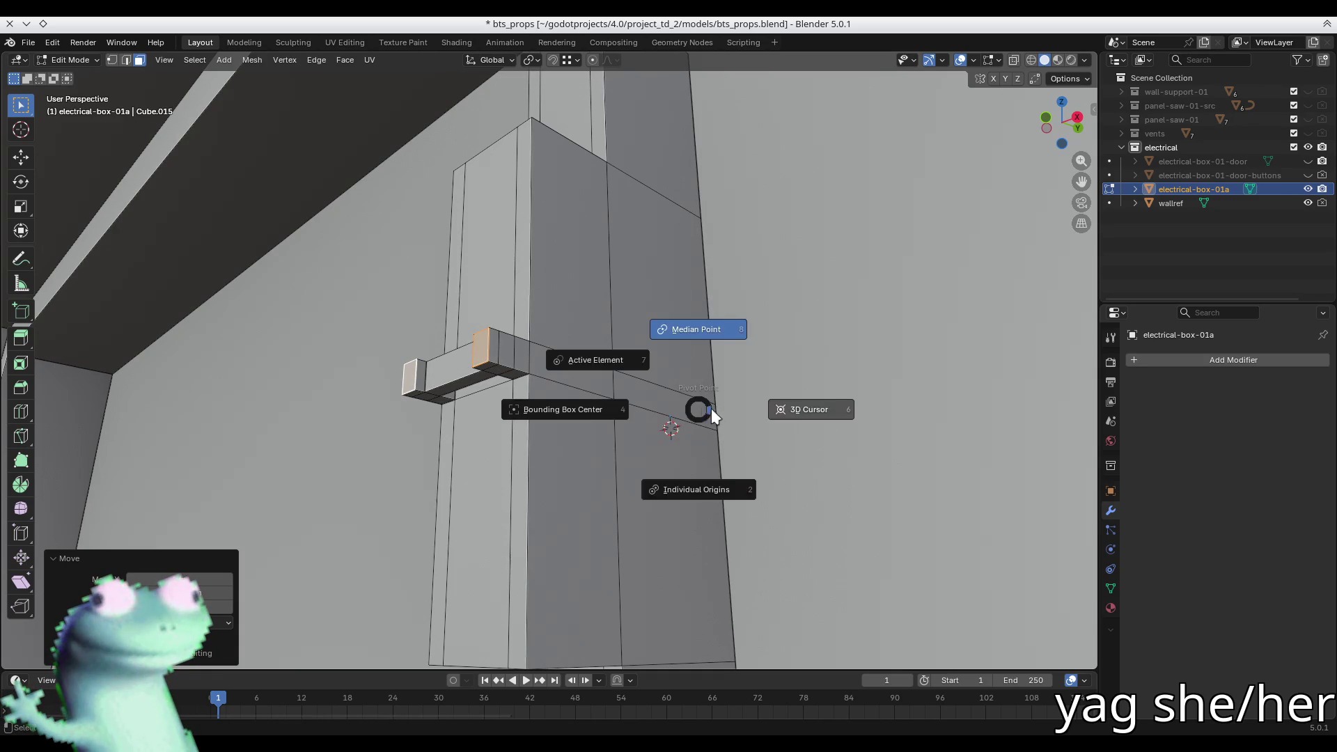
{"action": "left_click", "coordinate": [720, 490]}
{"action": "key", "text": "s"}
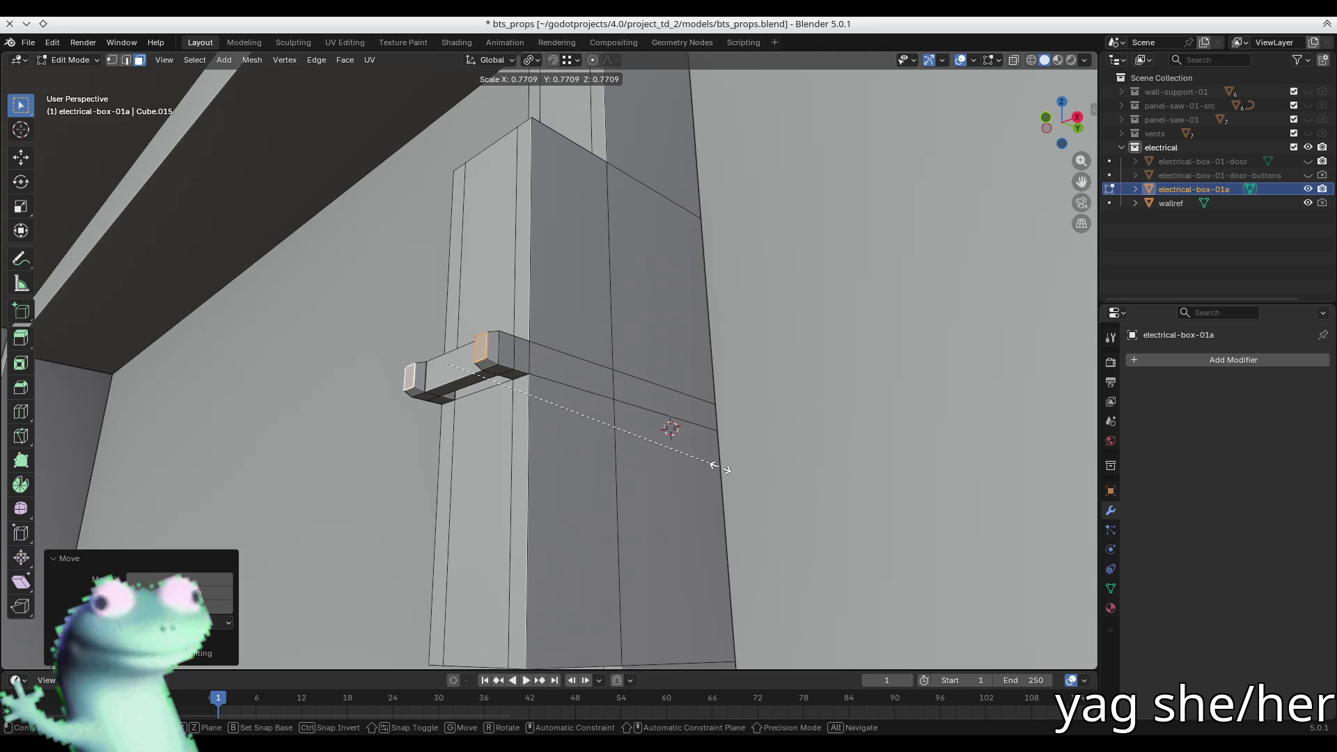
{"action": "left_click", "coordinate": [717, 466]}
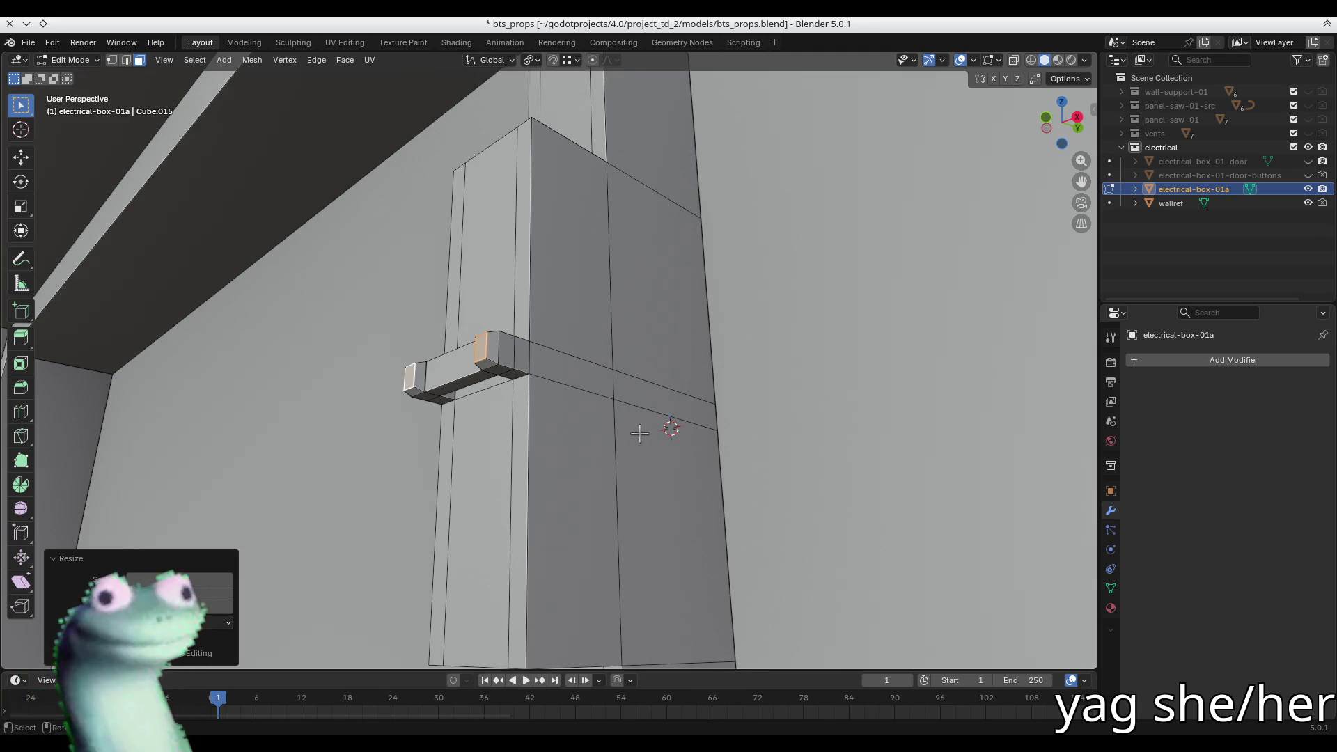
- In front view, select the two vertical edge loops and scale them inward along X
{"action": "middle_click_drag", "start_coordinate": [663, 438], "coordinate": [701, 382]}
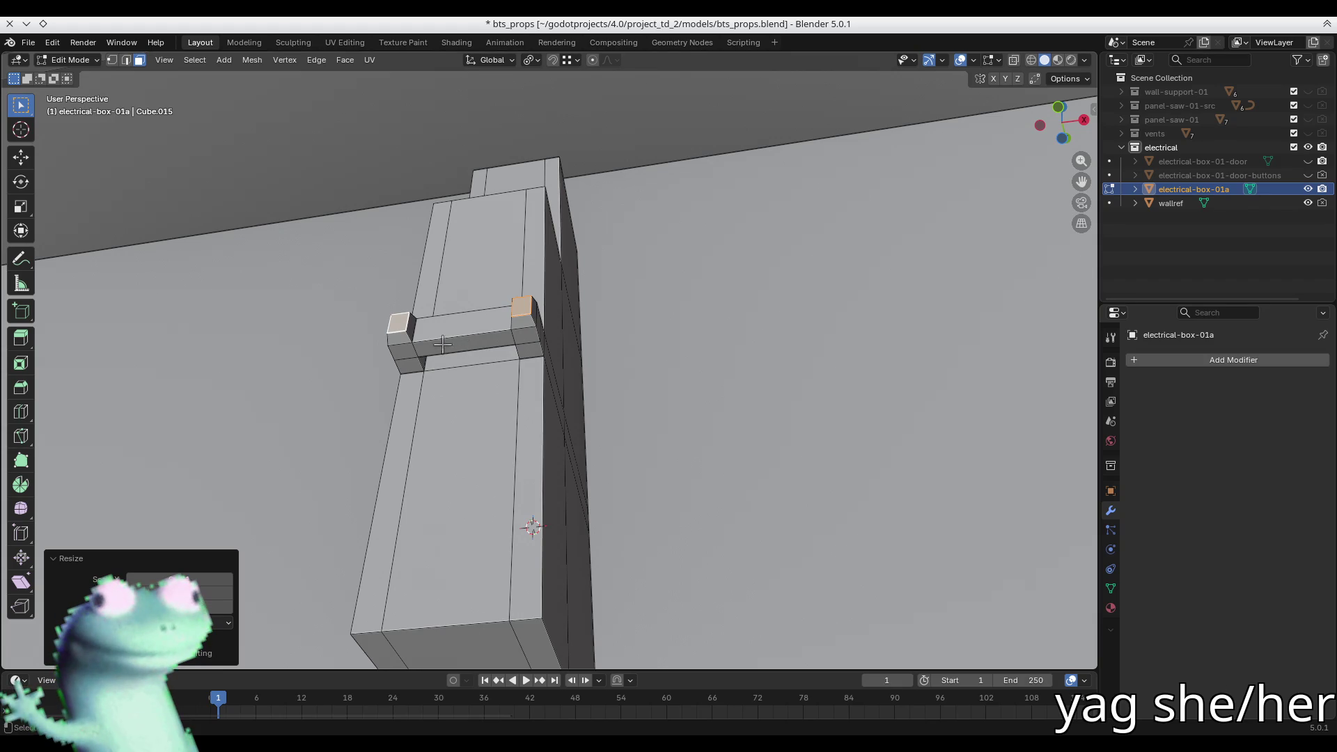
{"action": "key", "text": "2"}
{"action": "mouse_move", "coordinate": [414, 351]}
{"action": "middle_mouse_down"}
{"action": "mouse_move", "coordinate": [438, 382]}
{"action": "mouse_move", "coordinate": [433, 296]}
{"action": "middle_mouse_up"}
{"action": "left_click", "coordinate": [432, 319], "text": "alt"}
{"action": "key", "text": "KP_1"}
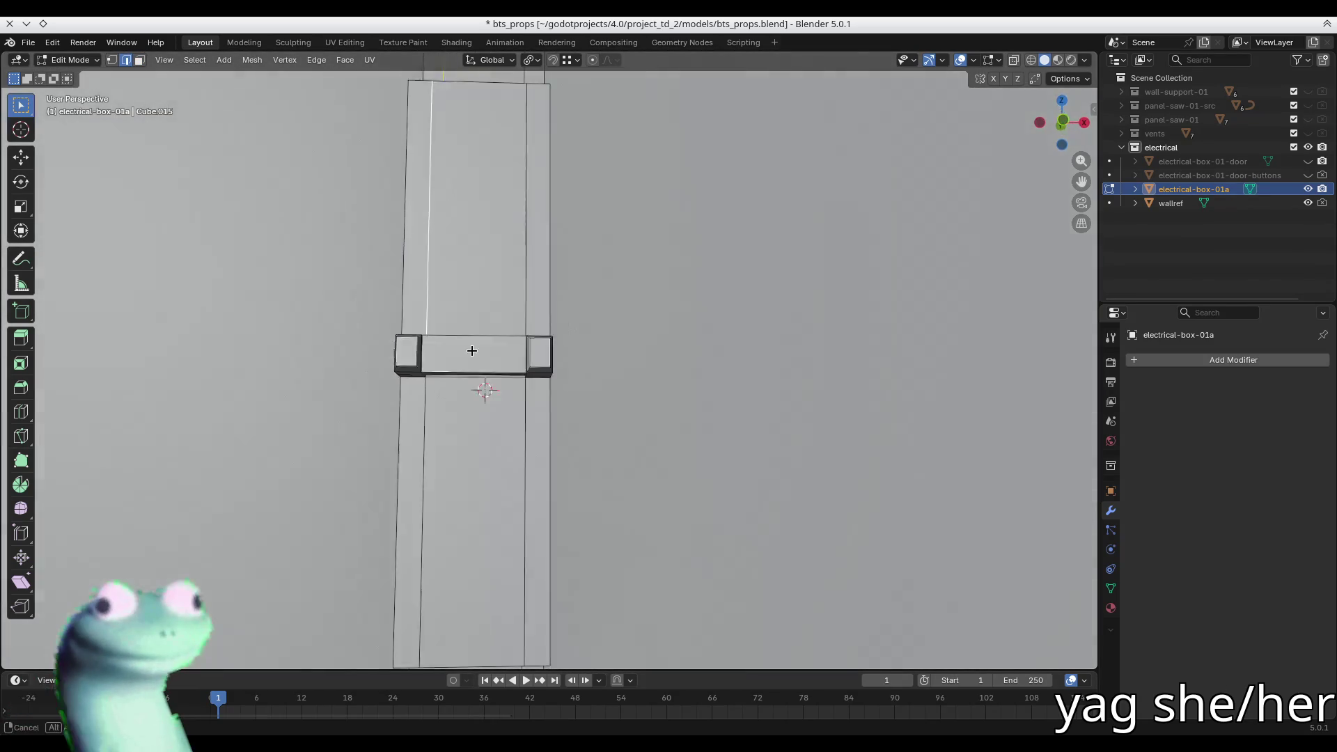
{"action": "left_click", "coordinate": [503, 581], "text": "alt"}
{"action": "left_click", "coordinate": [489, 184], "text": "alt+shift"}
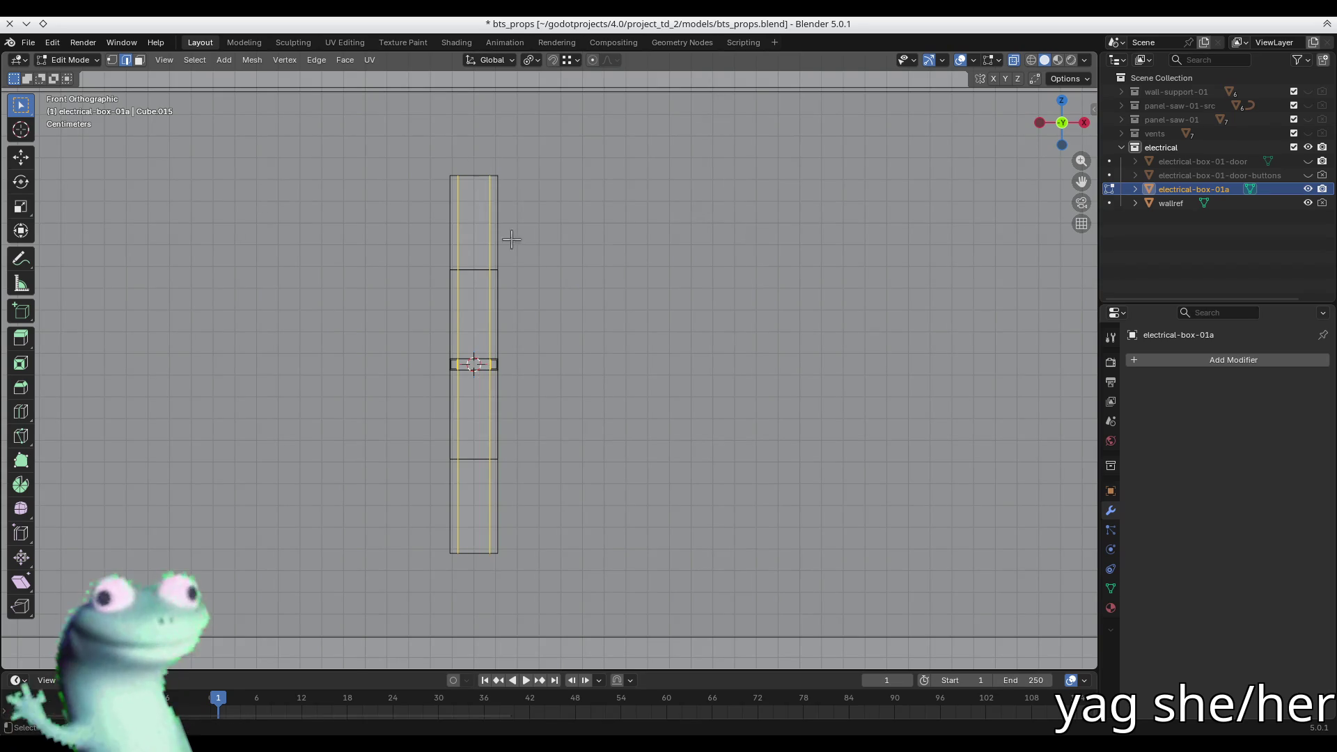
{"action": "key", "text": "s"}
{"action": "key", "text": "x"}
{"action": "left_click", "coordinate": [536, 364]}
- Narrow the edge loops further along X to about 0.83, then turn off X-ray
{"action": "mouse_move", "coordinate": [536, 364]}
{"action": "middle_mouse_down"}
{"action": "mouse_move", "coordinate": [576, 364]}
{"action": "mouse_move", "coordinate": [569, 387]}
{"action": "middle_mouse_up"}
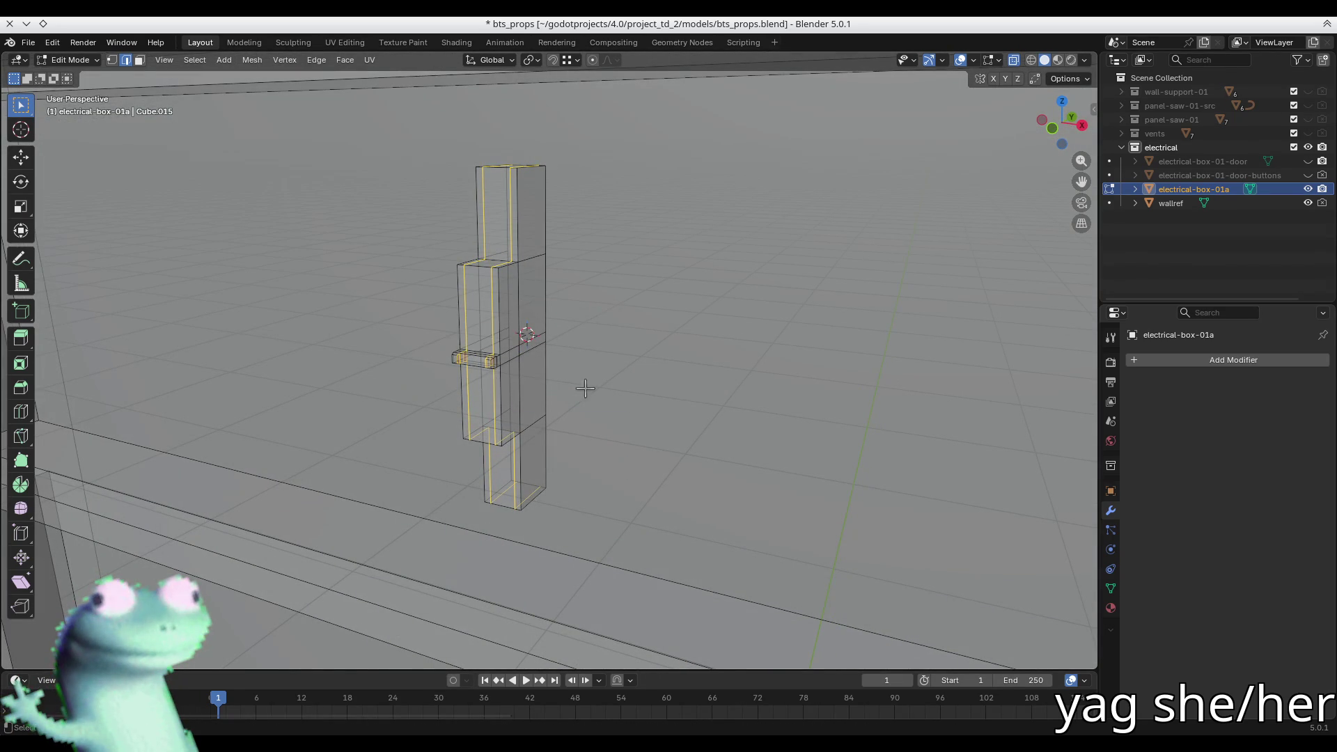
{"action": "scroll", "coordinate": [710, 379], "scroll_direction": "up", "scroll_amount": 4}
{"action": "key", "text": "s"}
{"action": "key", "text": "x"}
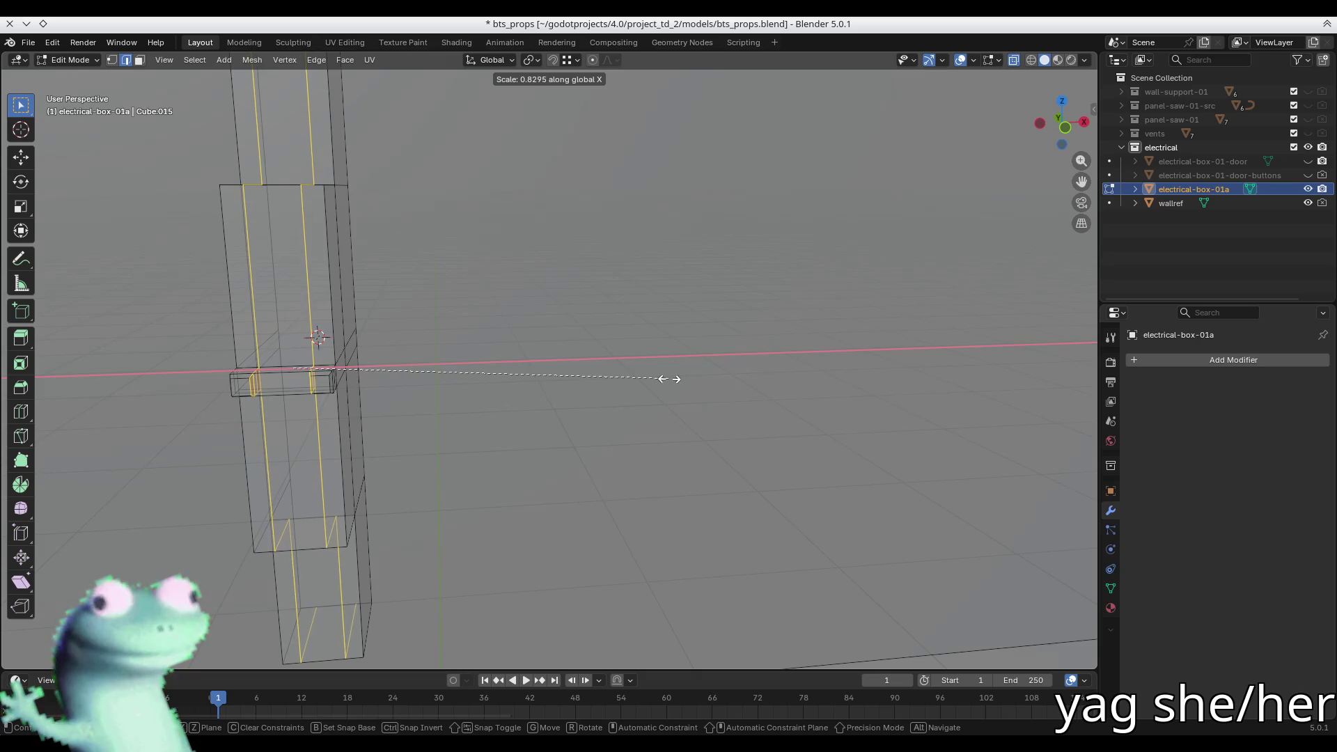
{"action": "left_click", "coordinate": [630, 380]}
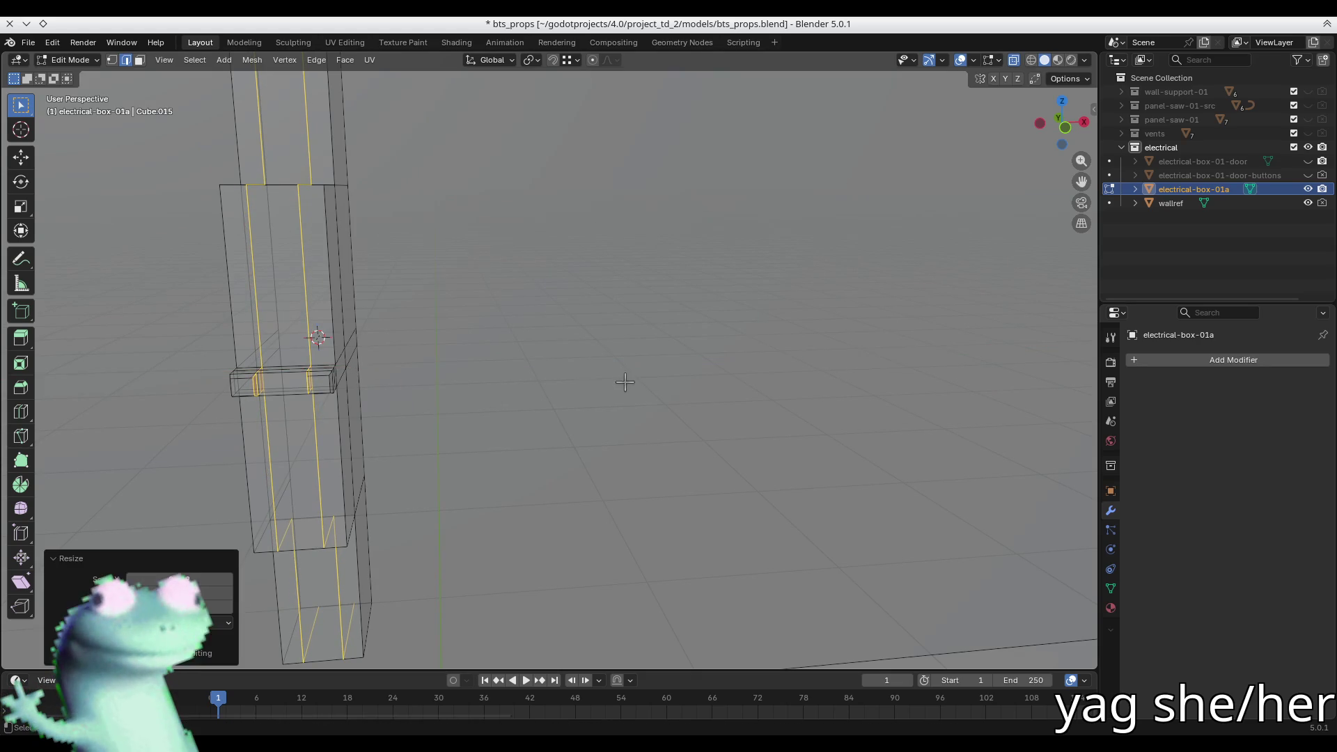
{"action": "key", "text": "alt+z"}
{"action": "scroll", "coordinate": [230, 390], "scroll_direction": "up", "scroll_amount": 4}
{"action": "mouse_move", "coordinate": [224, 393]}
{"action": "middle_mouse_down"}
{"action": "mouse_move", "coordinate": [310, 307]}
{"action": "mouse_move", "coordinate": [277, 319]}
{"action": "mouse_move", "coordinate": [328, 324]}
{"action": "mouse_move", "coordinate": [384, 290]}
{"action": "mouse_move", "coordinate": [591, 382]}
{"action": "mouse_move", "coordinate": [433, 432]}
{"action": "mouse_move", "coordinate": [440, 342]}
{"action": "mouse_move", "coordinate": [462, 367]}
{"action": "mouse_move", "coordinate": [460, 408]}
{"action": "middle_mouse_up"}
- Delete the two end blocks of the small bar
{"action": "scroll", "coordinate": [513, 469], "scroll_direction": "up", "scroll_amount": 2}
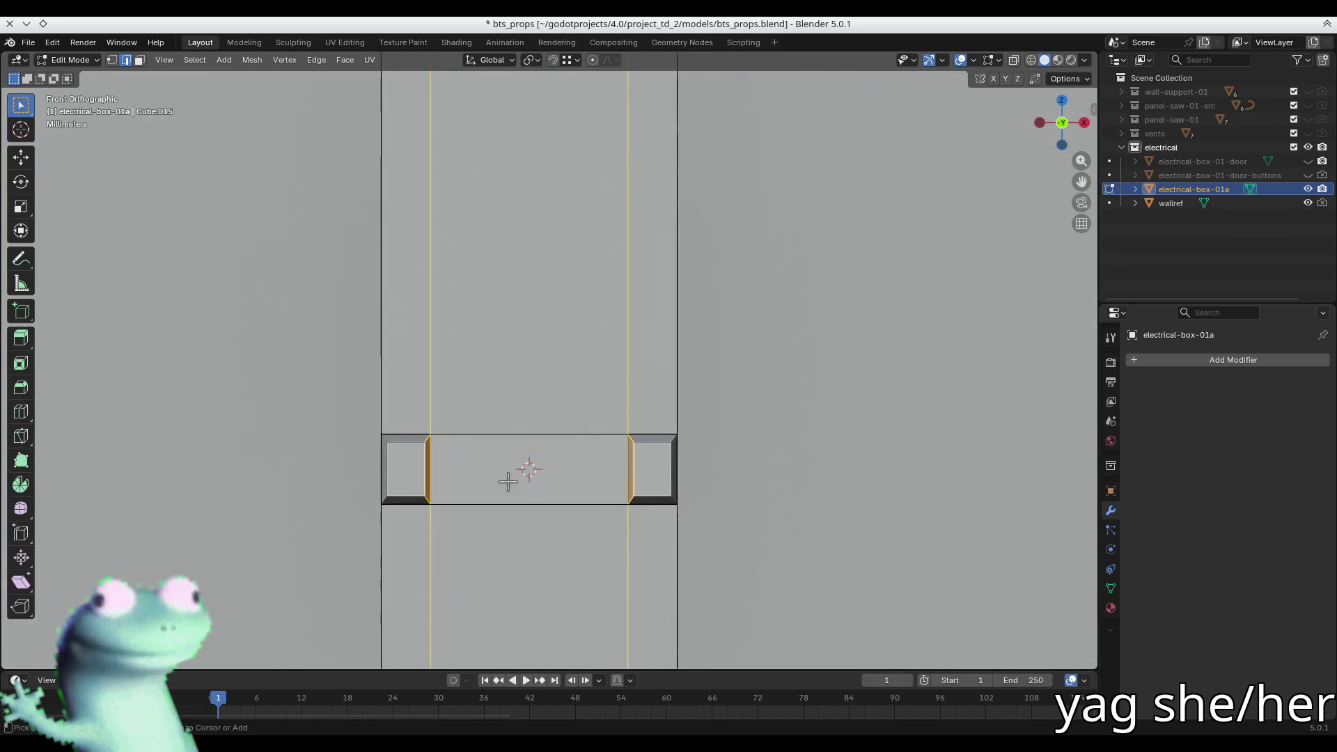
{"action": "key", "text": "3"}
{"action": "left_click", "coordinate": [650, 466]}
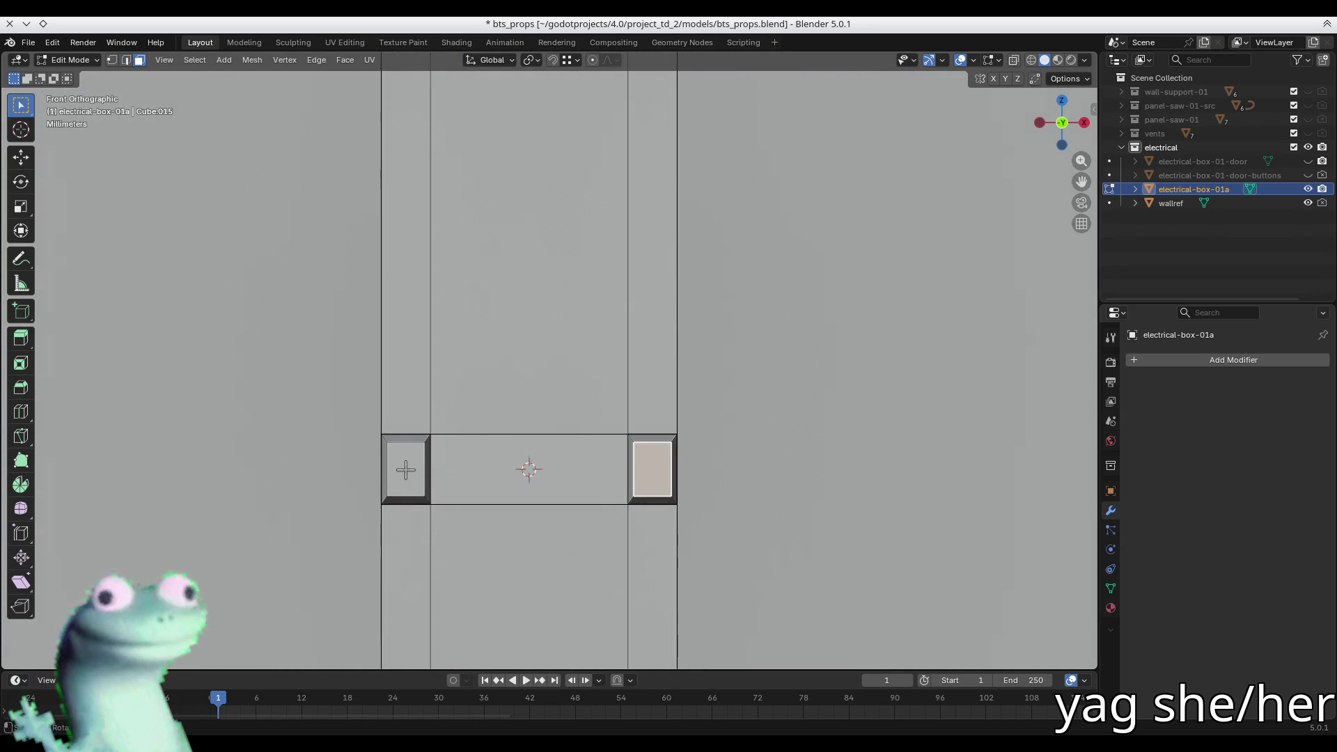
{"action": "right_click", "coordinate": [405, 469]}
{"action": "key", "text": "Escape"}
{"action": "left_click", "coordinate": [405, 469]}
{"action": "mouse_move", "coordinate": [405, 469]}
{"action": "middle_mouse_down"}
{"action": "mouse_move", "coordinate": [435, 468]}
{"action": "mouse_move", "coordinate": [417, 469]}
{"action": "middle_mouse_up"}
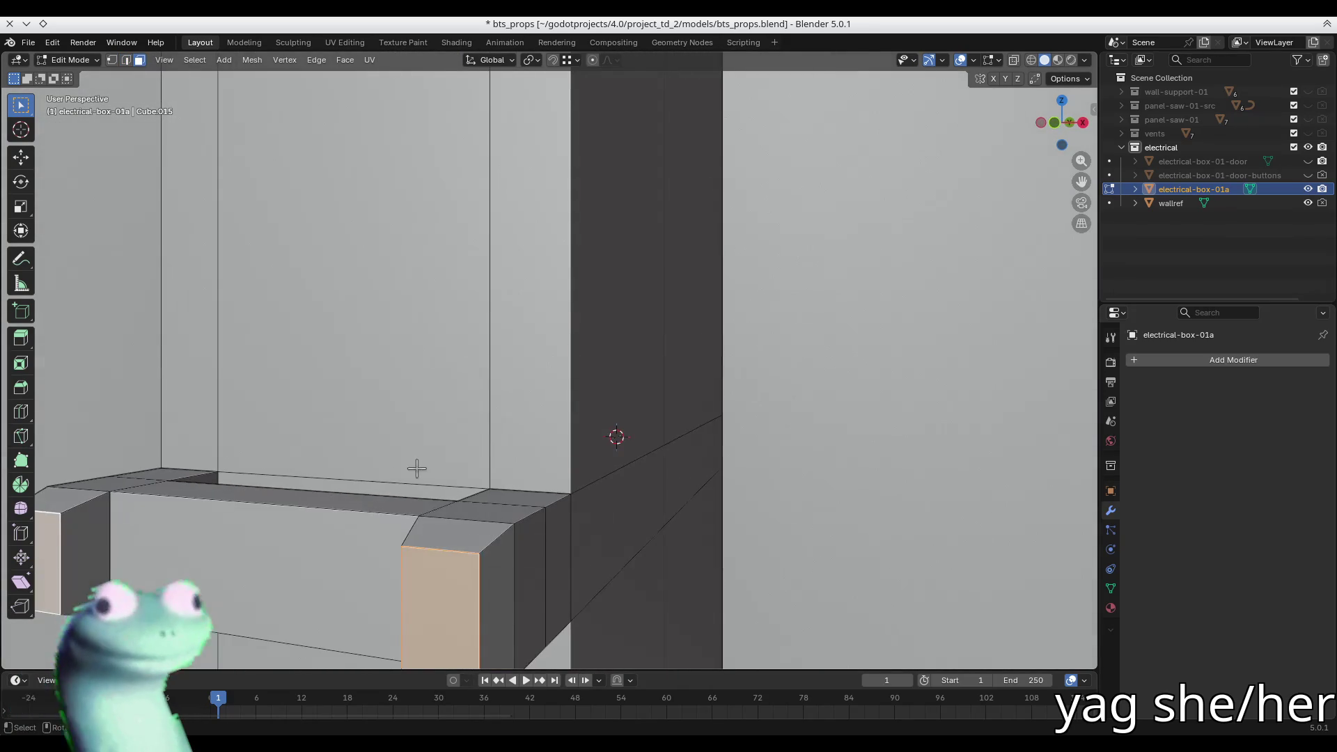
{"action": "scroll", "coordinate": [416, 468], "scroll_direction": "down", "scroll_amount": 4}
{"action": "key", "text": "x"}
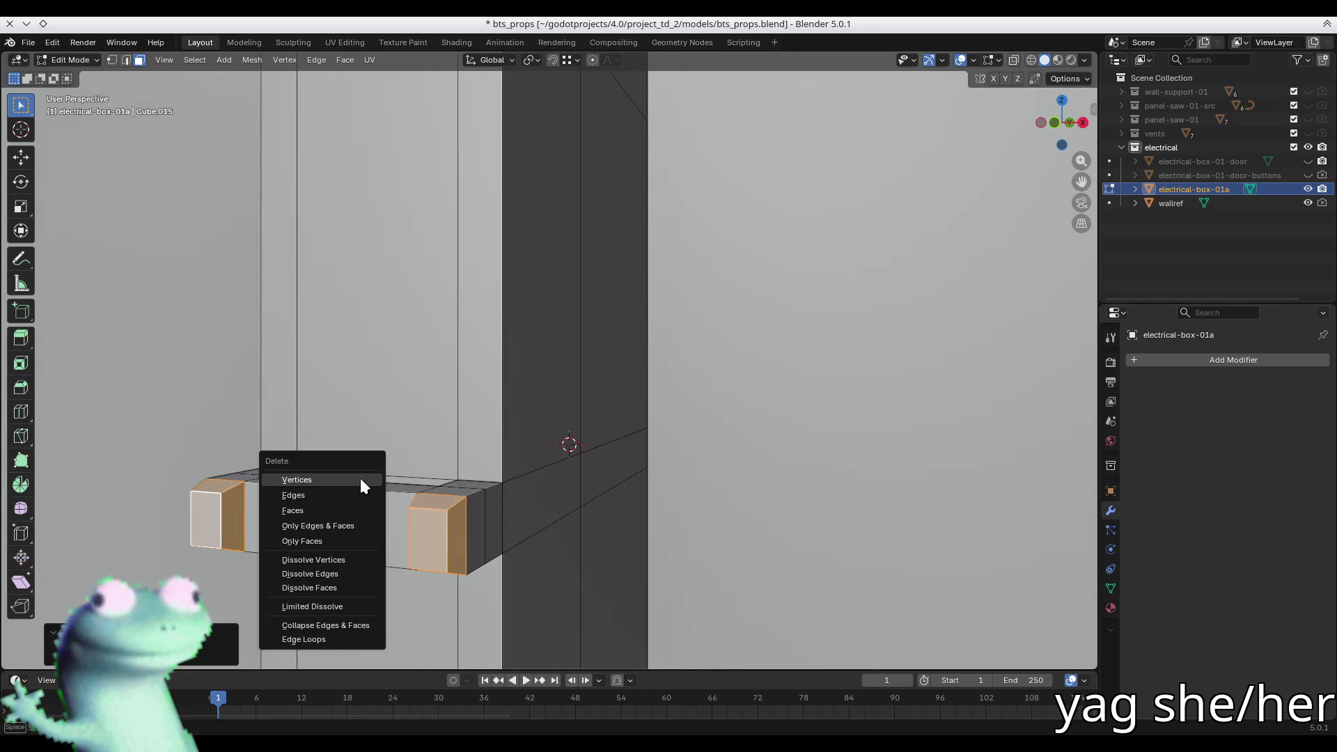
{"action": "left_click", "coordinate": [296, 480]}
- Select both end edge loops, duplicate them and fill them into closed caps
{"action": "key", "text": "2"}
{"action": "left_click", "coordinate": [243, 496], "text": "alt"}
{"action": "left_click", "coordinate": [417, 526], "text": "alt"}
{"action": "left_click", "coordinate": [243, 510], "text": "alt+shift"}
{"action": "key", "text": "shift+d"}
{"action": "key", "text": "x"}
{"action": "key", "text": "y"}
{"action": "key", "text": "Escape"}
{"action": "key", "text": "f"}
{"action": "mouse_move", "coordinate": [316, 501]}
{"action": "middle_mouse_down"}
{"action": "mouse_move", "coordinate": [306, 446]}
{"action": "mouse_move", "coordinate": [358, 388]}
{"action": "mouse_move", "coordinate": [373, 397]}
{"action": "middle_mouse_up"}
- In front view, scale the bar's inner vertical edges along X to about 0.7447
{"action": "key", "text": "KP_1"}
{"action": "key", "text": "KP_1"}
{"action": "scroll", "coordinate": [390, 440], "scroll_direction": "down", "scroll_amount": 7}
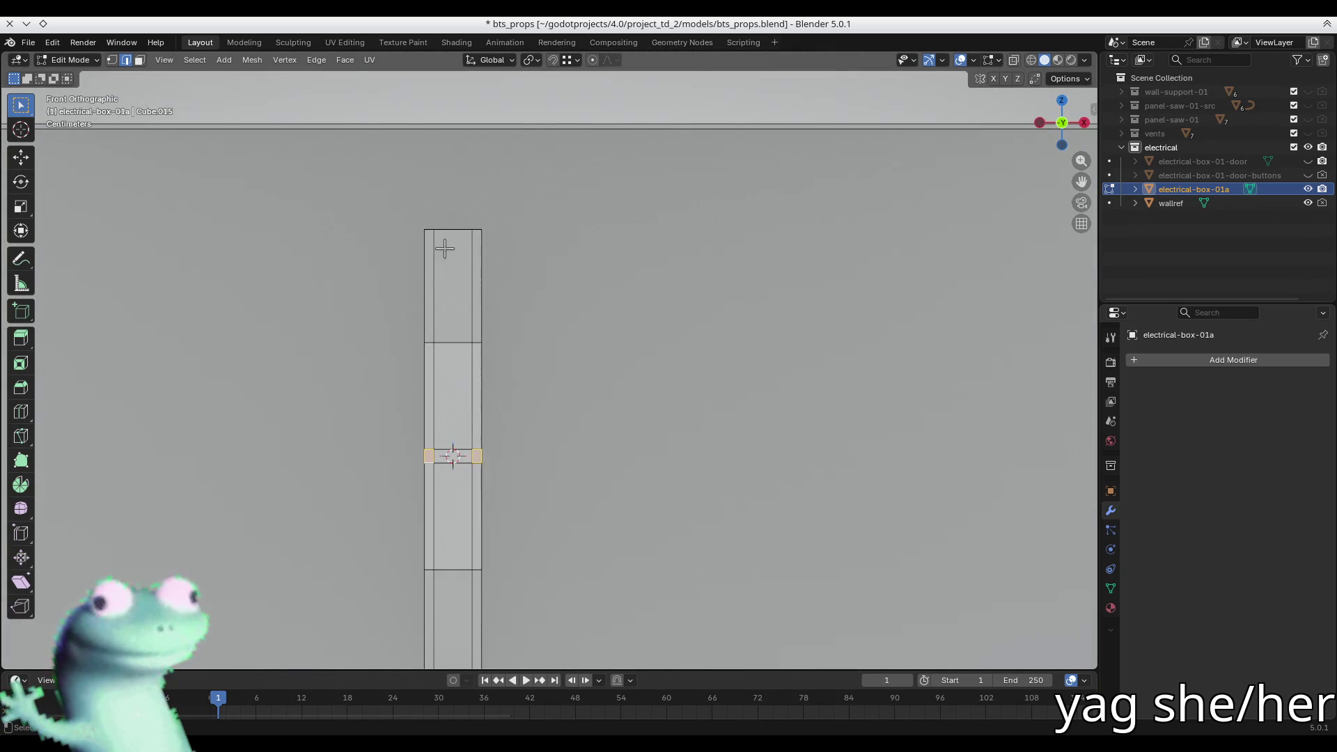
{"action": "scroll", "coordinate": [444, 253], "scroll_direction": "down", "scroll_amount": 4}
{"action": "left_click_drag", "start_coordinate": [446, 227], "coordinate": [439, 497]}
{"action": "scroll", "coordinate": [449, 453], "scroll_direction": "up", "scroll_amount": 4}
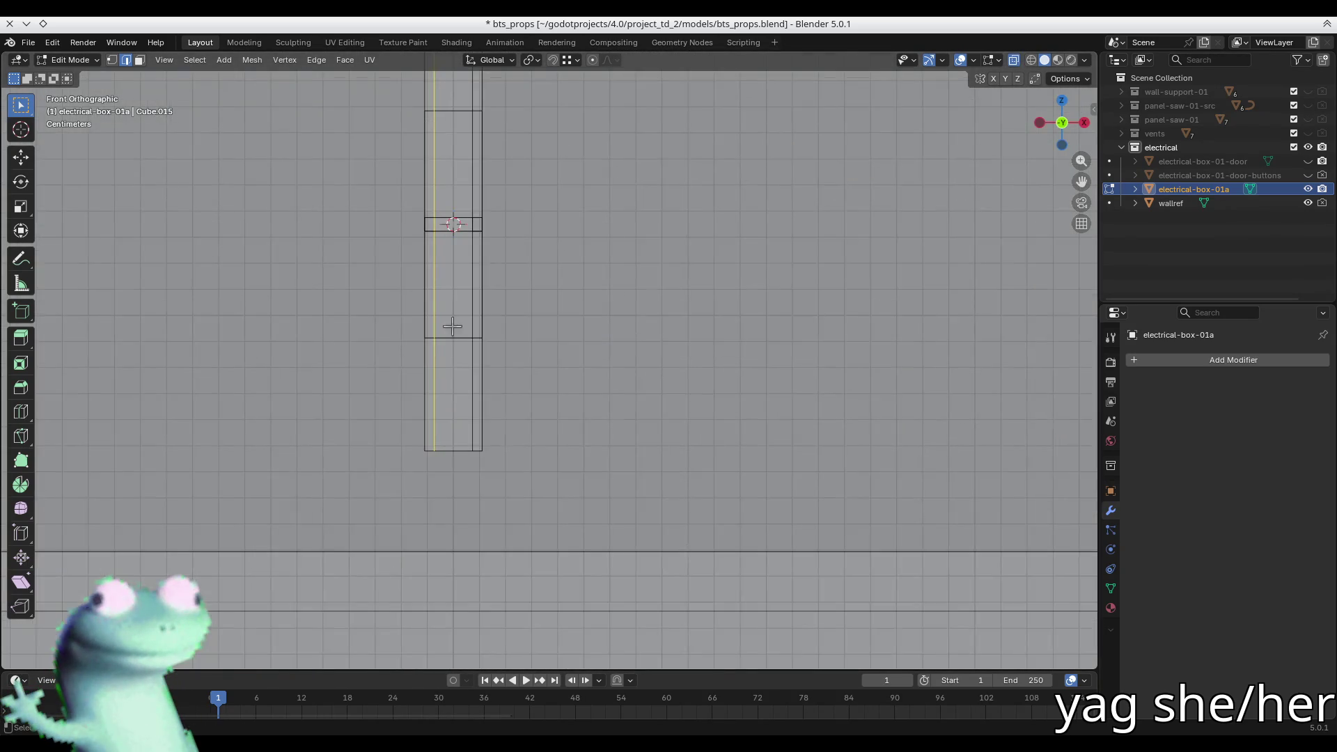
{"action": "mouse_move", "coordinate": [488, 98]}
{"action": "left_mouse_down"}
{"action": "mouse_move", "coordinate": [461, 591]}
{"action": "mouse_move", "coordinate": [499, 579]}
{"action": "left_mouse_up"}
{"action": "scroll", "coordinate": [499, 579], "scroll_direction": "up", "scroll_amount": 3}
{"action": "key", "text": "s"}
{"action": "key", "text": "x"}
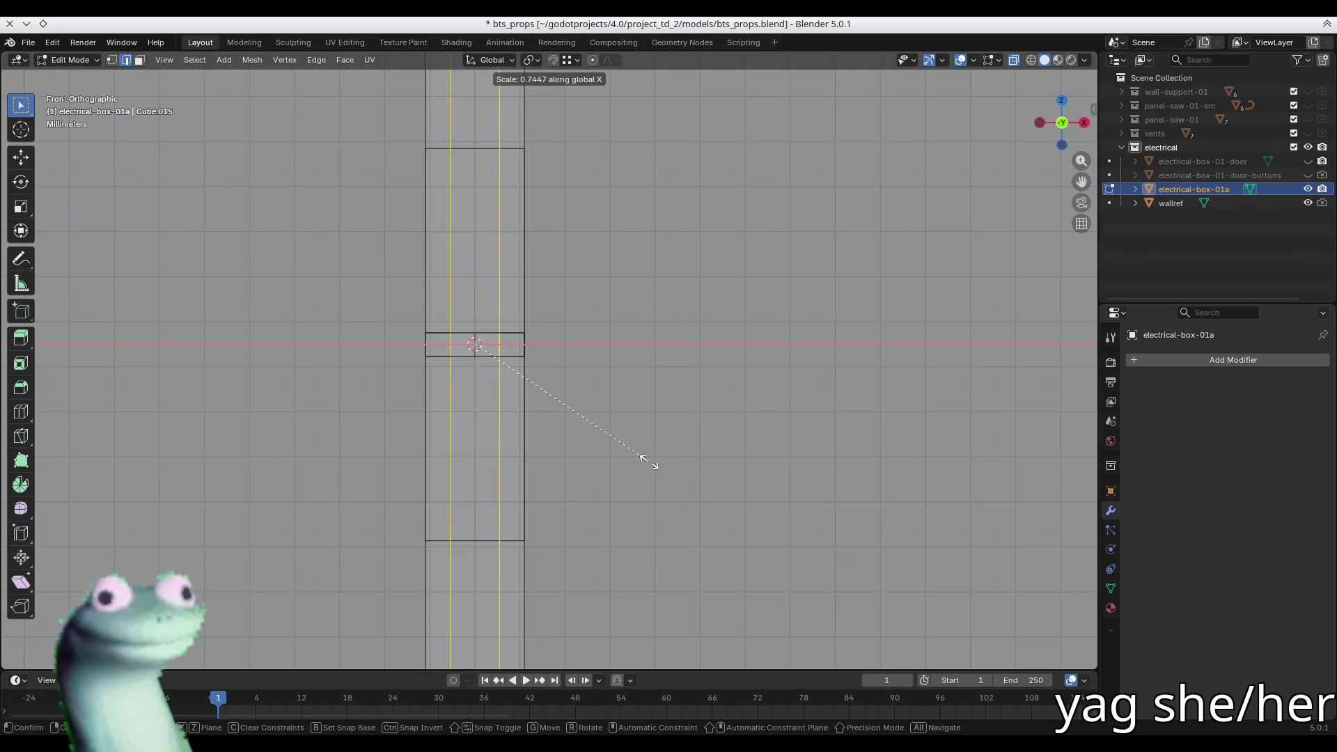
{"action": "left_click", "coordinate": [649, 461]}
{"action": "middle_click_drag", "start_coordinate": [649, 462], "coordinate": [443, 401]}
{"action": "key", "text": "alt+a"}
{"action": "middle_click_drag", "start_coordinate": [447, 451], "coordinate": [454, 326]}
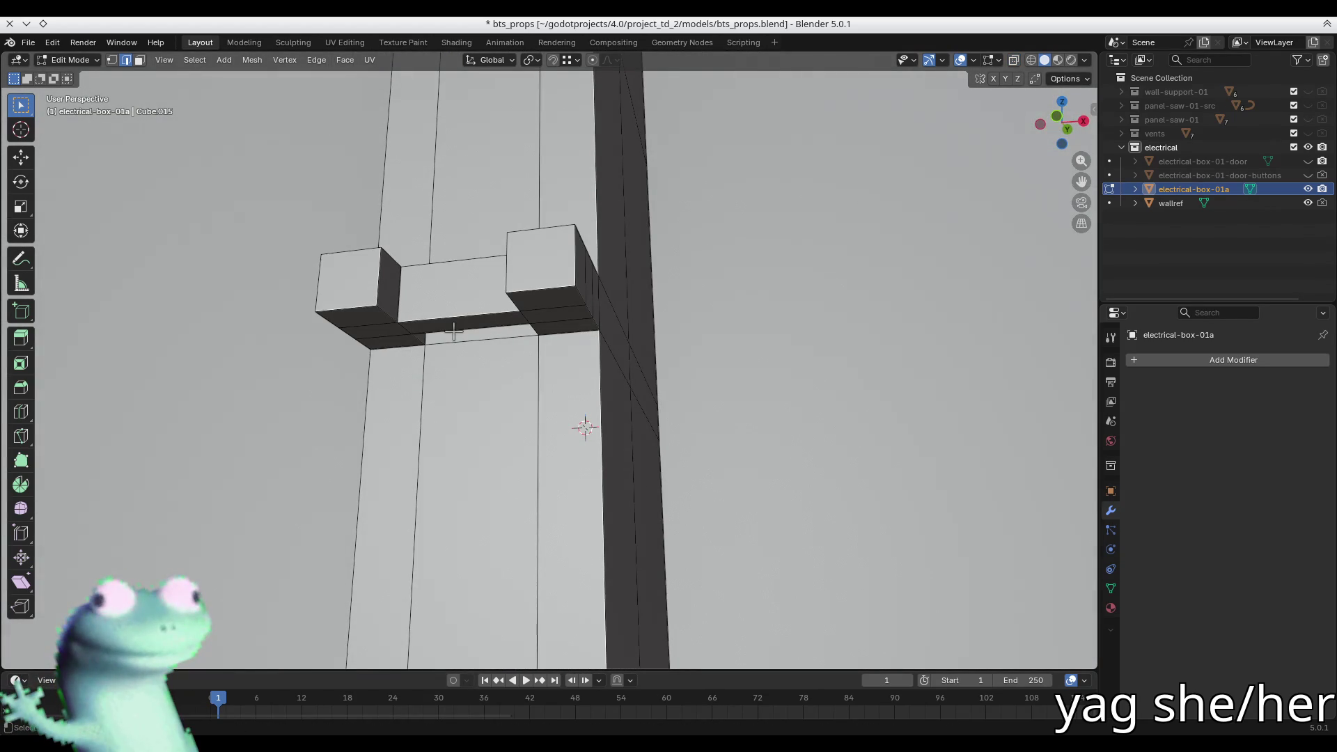
- Extrude the bar's bottom face down twice to form a small block
{"action": "left_click", "coordinate": [453, 332]}
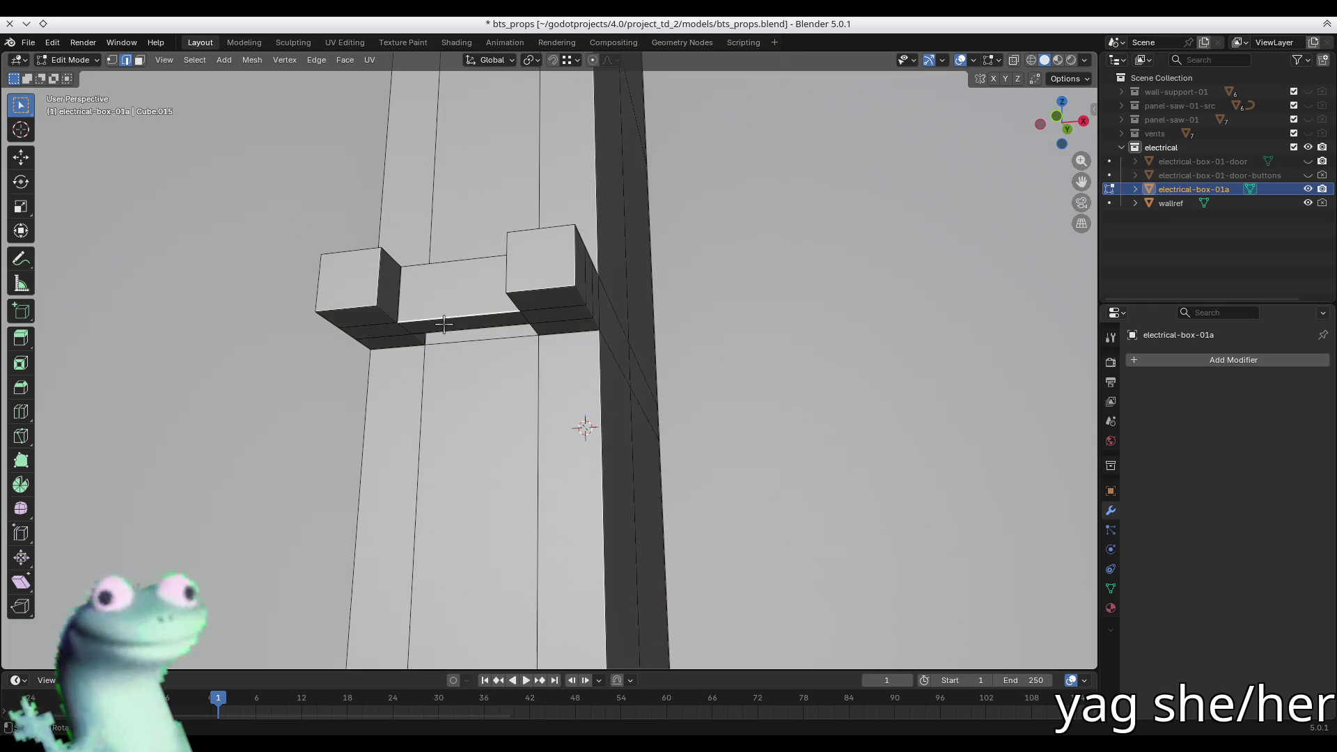
{"action": "key", "text": "3"}
{"action": "left_click", "coordinate": [446, 326]}
{"action": "key", "text": "e"}
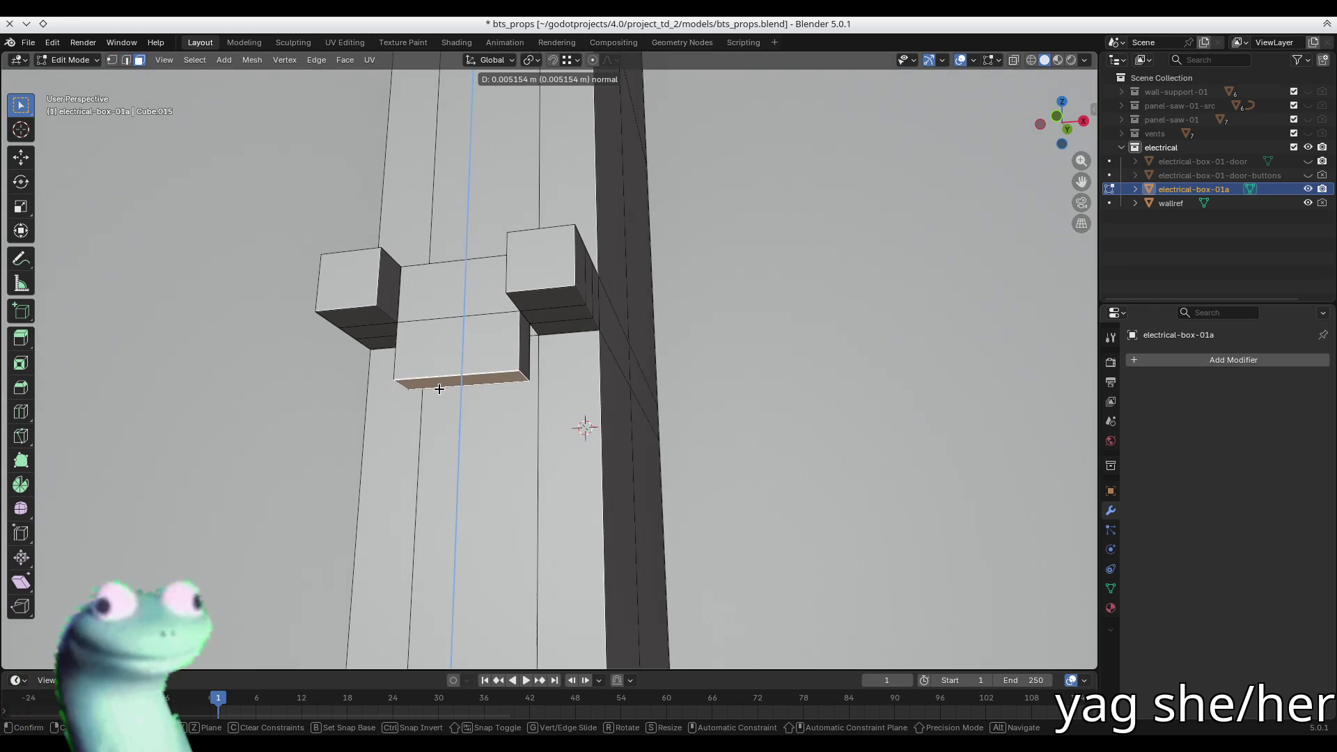
{"action": "left_click", "coordinate": [439, 388]}
{"action": "key", "text": "e"}
{"action": "left_click", "coordinate": [437, 432]}
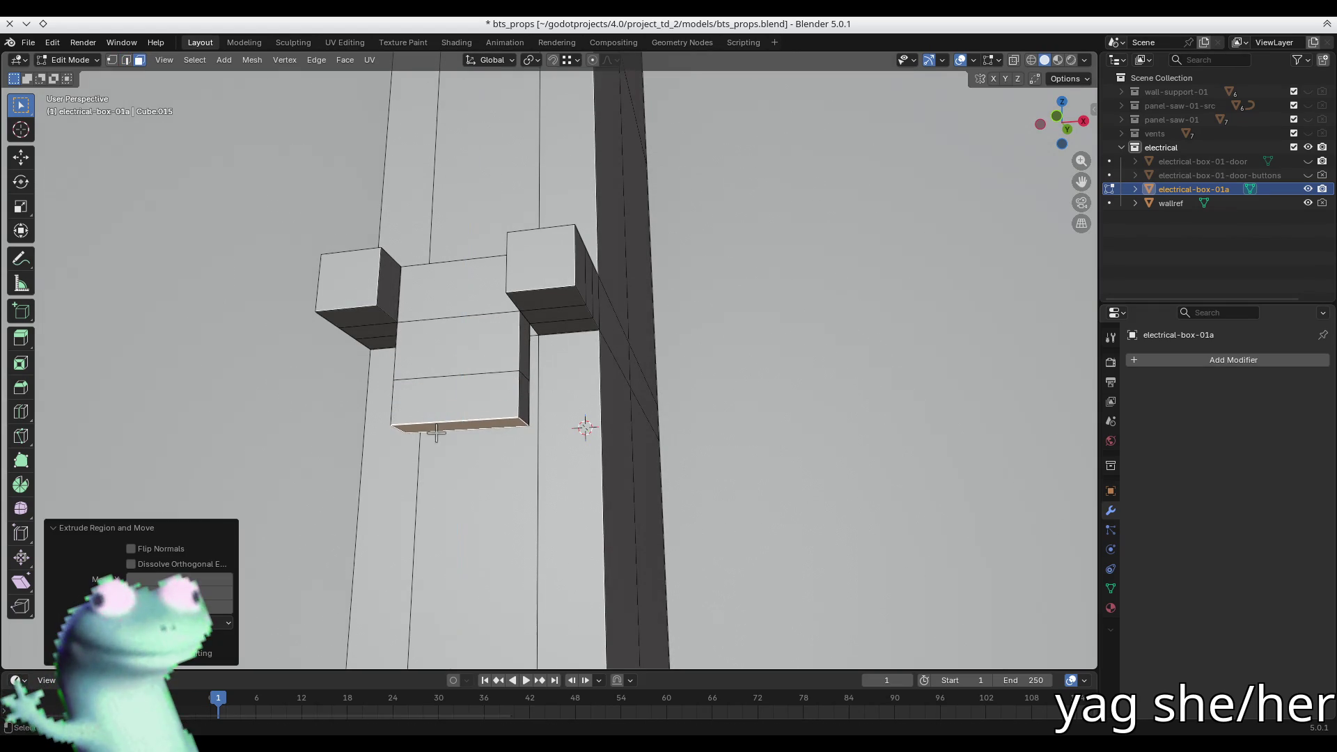
- Extrude the block's side face along X and widen it to about 1.95
{"action": "middle_click_drag", "start_coordinate": [513, 394], "coordinate": [534, 398]}
{"action": "left_click", "coordinate": [584, 392]}
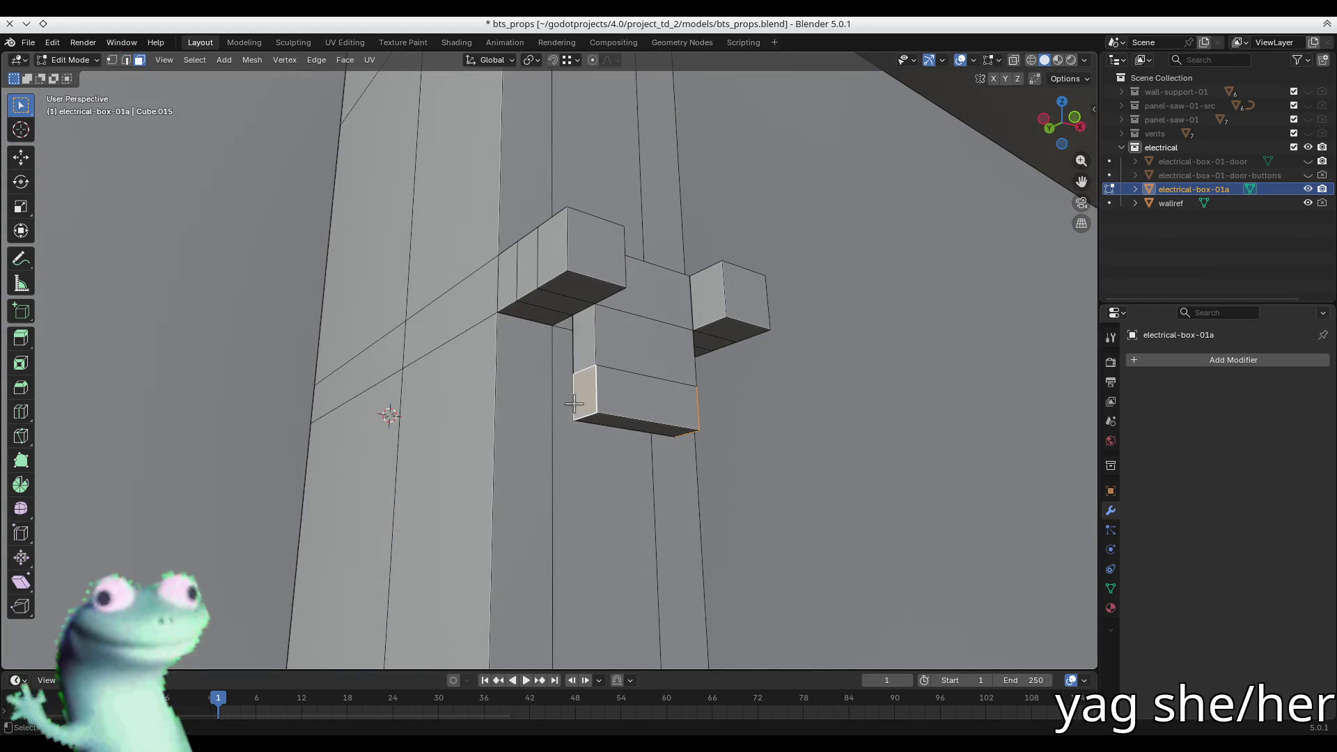
{"action": "key", "text": "e"}
{"action": "key", "text": "x"}
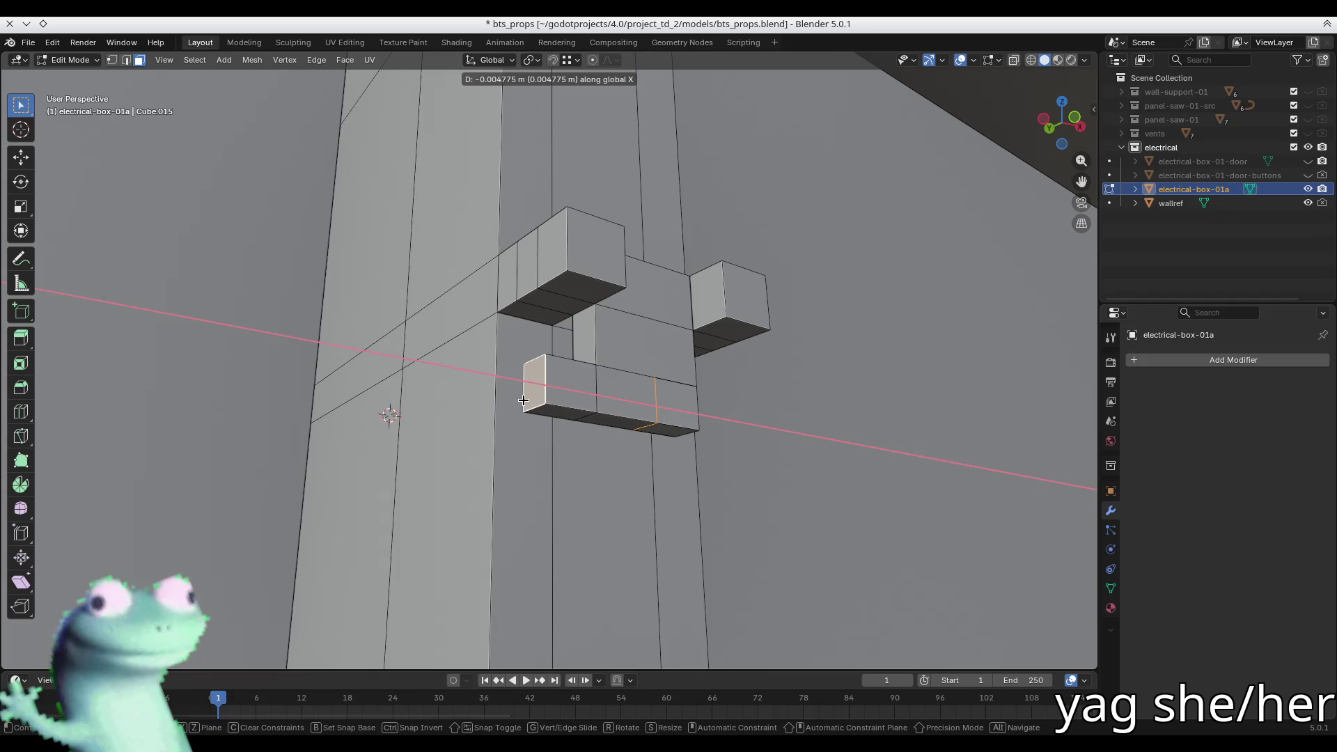
{"action": "left_click", "coordinate": [524, 400]}
{"action": "key", "text": "s"}
{"action": "key", "text": "x"}
{"action": "key", "text": "Escape"}
{"action": "key", "text": "s"}
{"action": "key", "text": "z"}
{"action": "key", "text": "Escape"}
{"action": "key", "text": "s"}
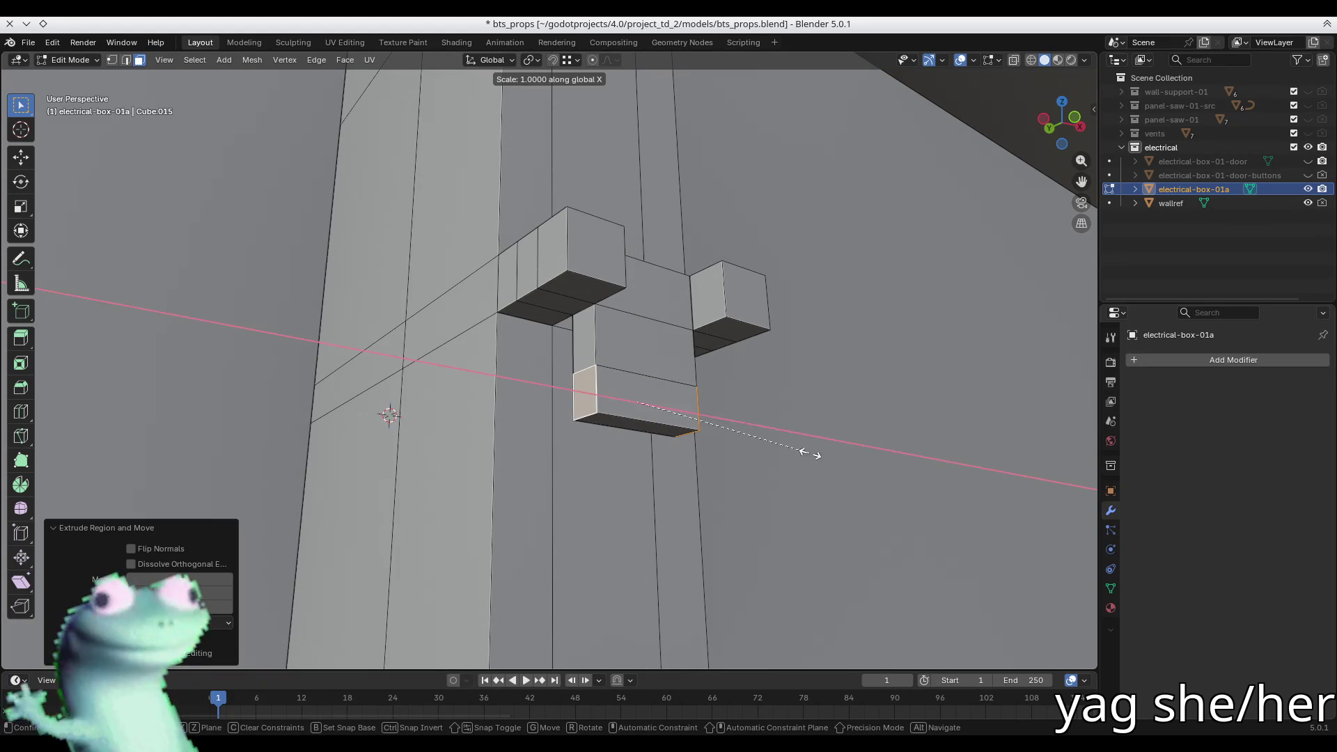
{"action": "key", "text": "x"}
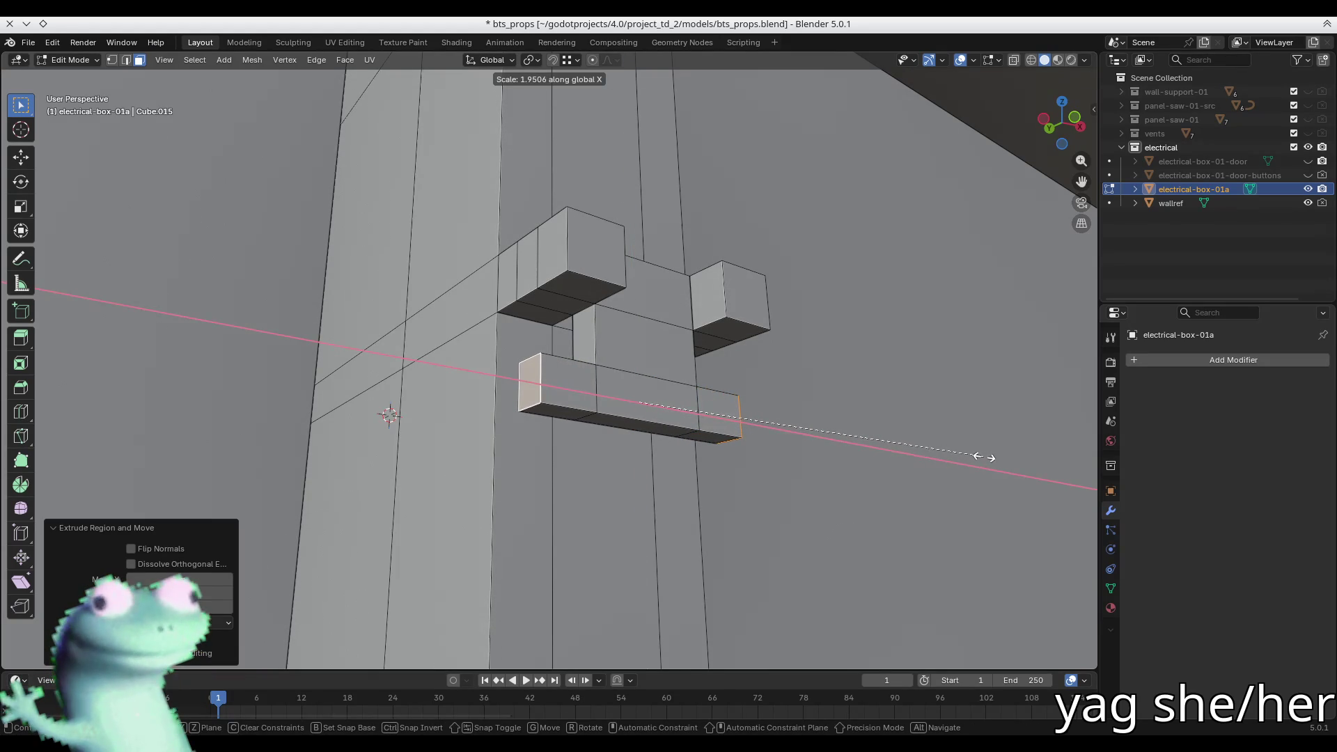
{"action": "left_click", "coordinate": [985, 457]}
- Lower the block's bottom face along Z and shift the slanted face along Y
{"action": "key", "text": "KP_1"}
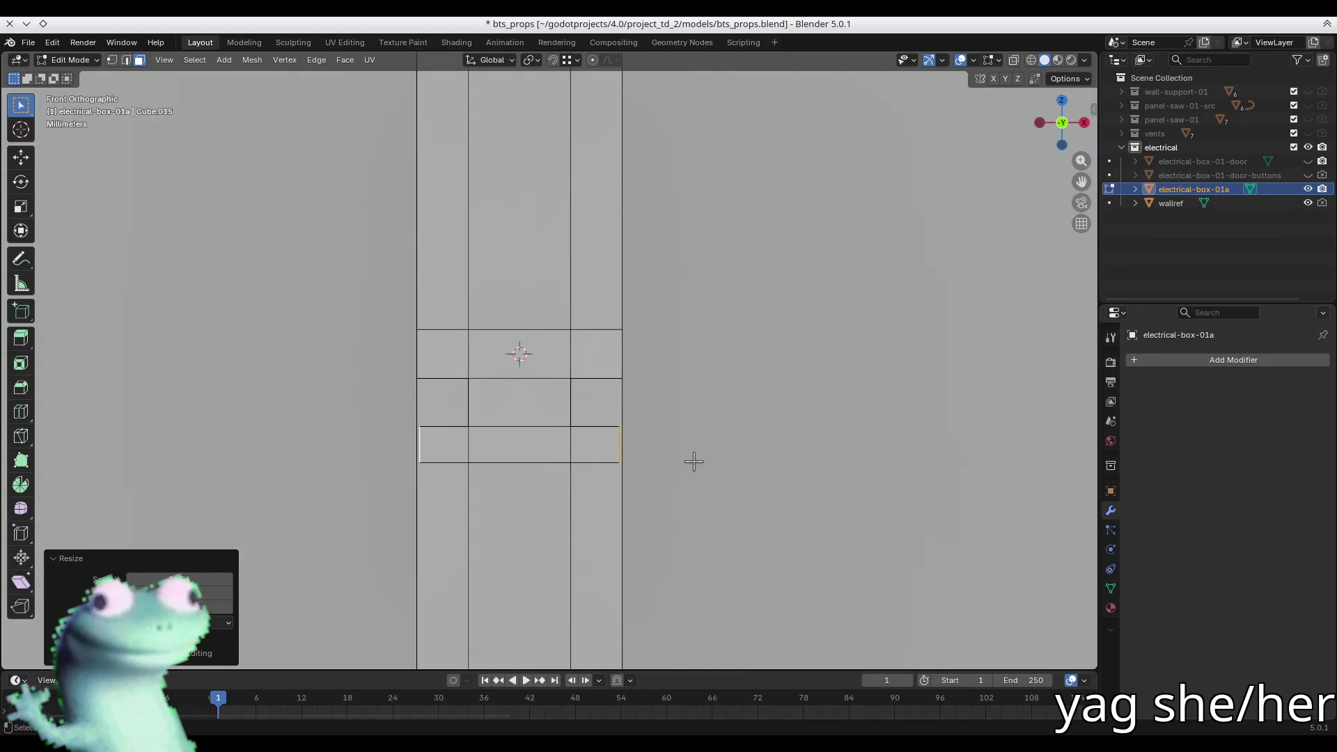
{"action": "middle_click_drag", "start_coordinate": [648, 447], "coordinate": [726, 400]}
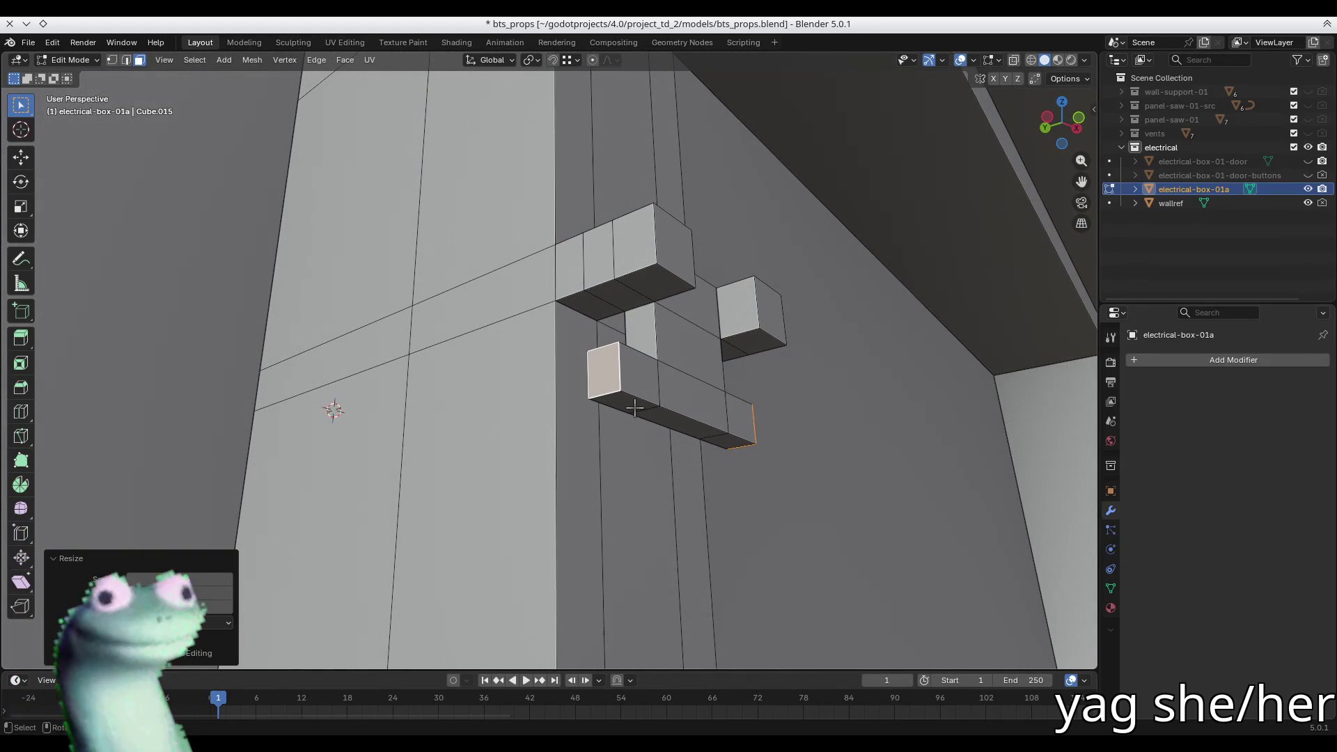
{"action": "left_click", "coordinate": [658, 418]}
{"action": "key", "text": "g"}
{"action": "key", "text": "z"}
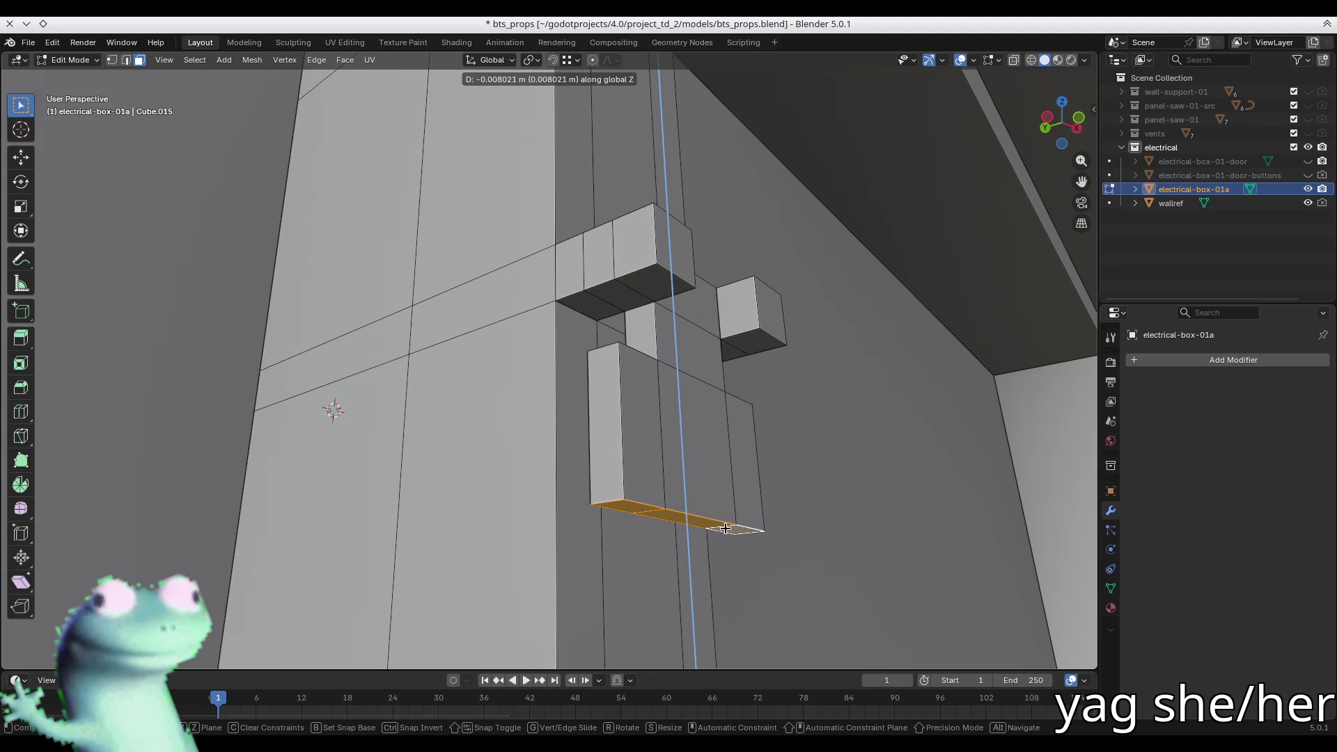
{"action": "left_click", "coordinate": [726, 528]}
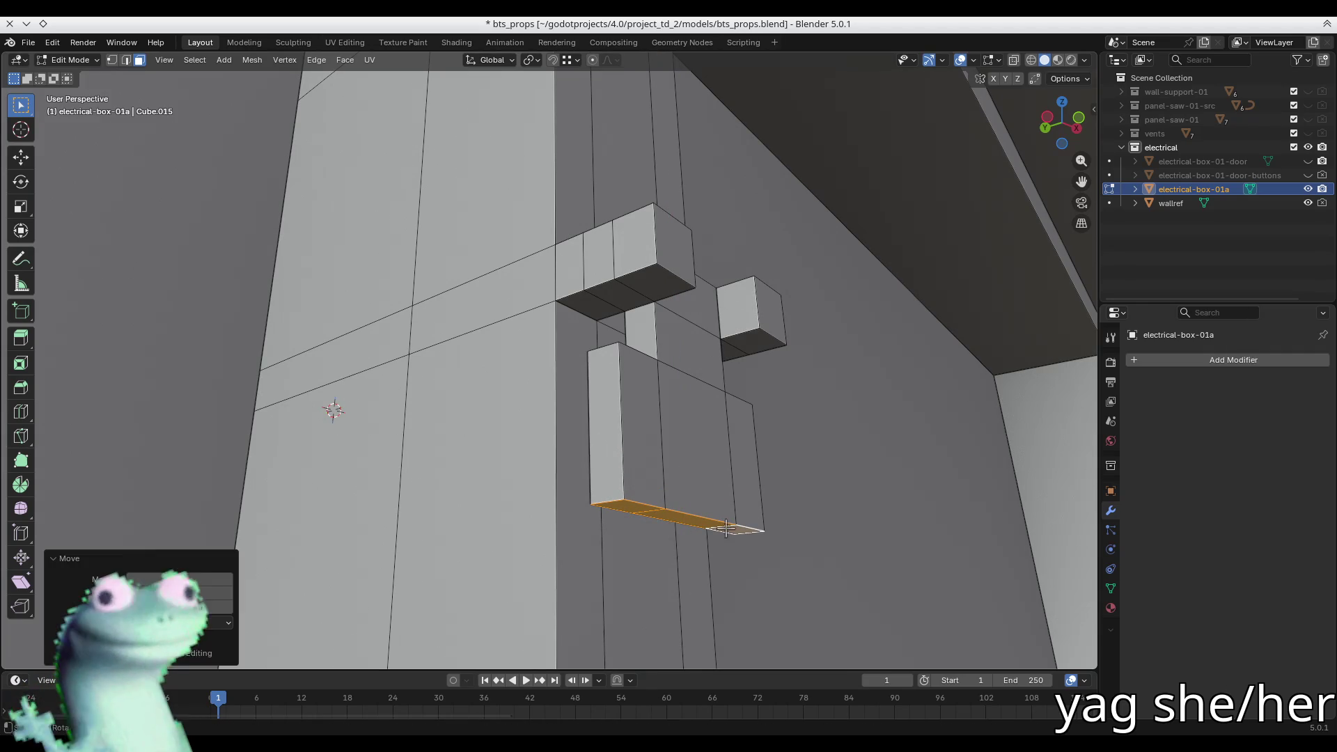
{"action": "left_click", "coordinate": [702, 315]}
{"action": "key", "text": "g"}
{"action": "key", "text": "y"}
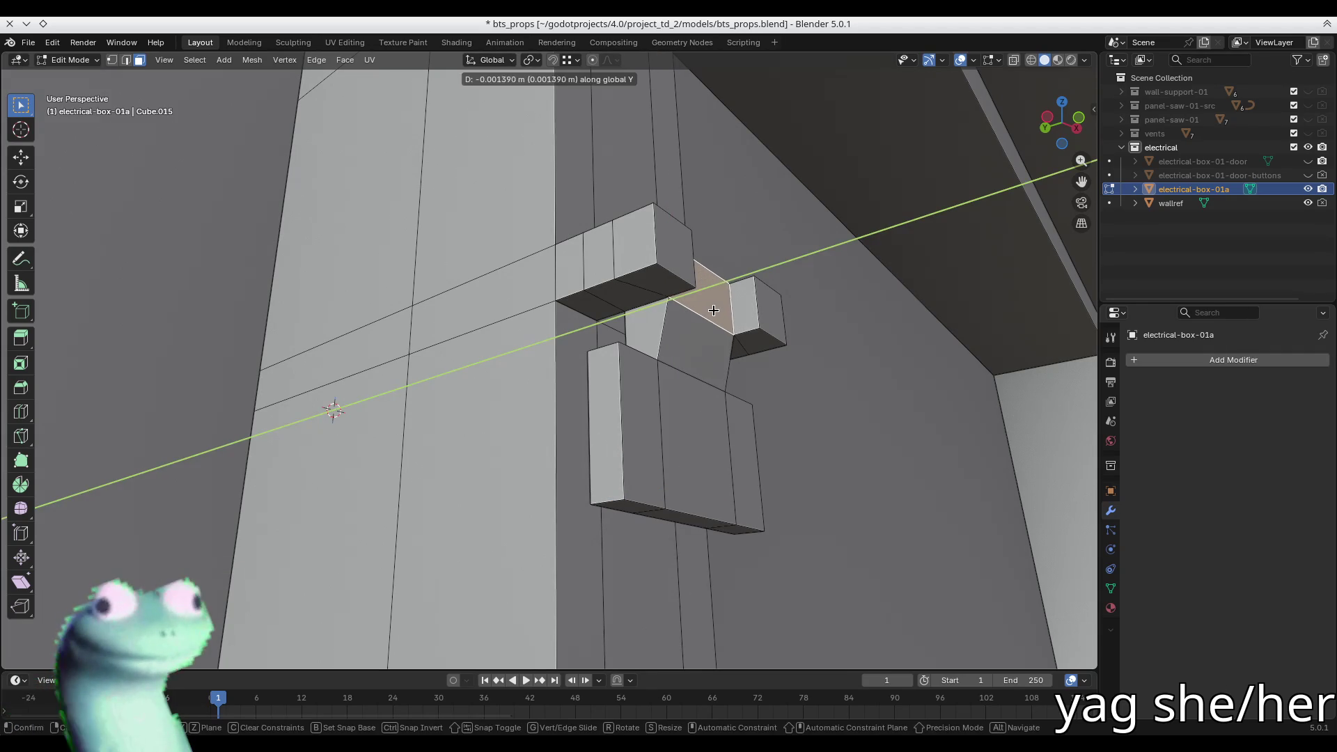
{"action": "left_click", "coordinate": [713, 310]}
- Review the breaker in object mode, then undo the recent lower-block changes
{"action": "mouse_move", "coordinate": [714, 310]}
{"action": "middle_mouse_down"}
{"action": "mouse_move", "coordinate": [436, 364]}
{"action": "mouse_move", "coordinate": [669, 388]}
{"action": "mouse_move", "coordinate": [686, 371]}
{"action": "mouse_move", "coordinate": [650, 405]}
{"action": "mouse_move", "coordinate": [486, 352]}
{"action": "mouse_move", "coordinate": [487, 328]}
{"action": "middle_mouse_up"}
{"action": "key", "text": "Tab"}
{"action": "scroll", "coordinate": [487, 327], "scroll_direction": "up", "scroll_amount": 3}
{"action": "key", "text": "Tab"}
{"action": "mouse_move", "coordinate": [662, 390]}
{"action": "middle_mouse_down"}
{"action": "mouse_move", "coordinate": [454, 286]}
{"action": "mouse_move", "coordinate": [633, 373]}
{"action": "mouse_move", "coordinate": [667, 404]}
{"action": "middle_mouse_up"}
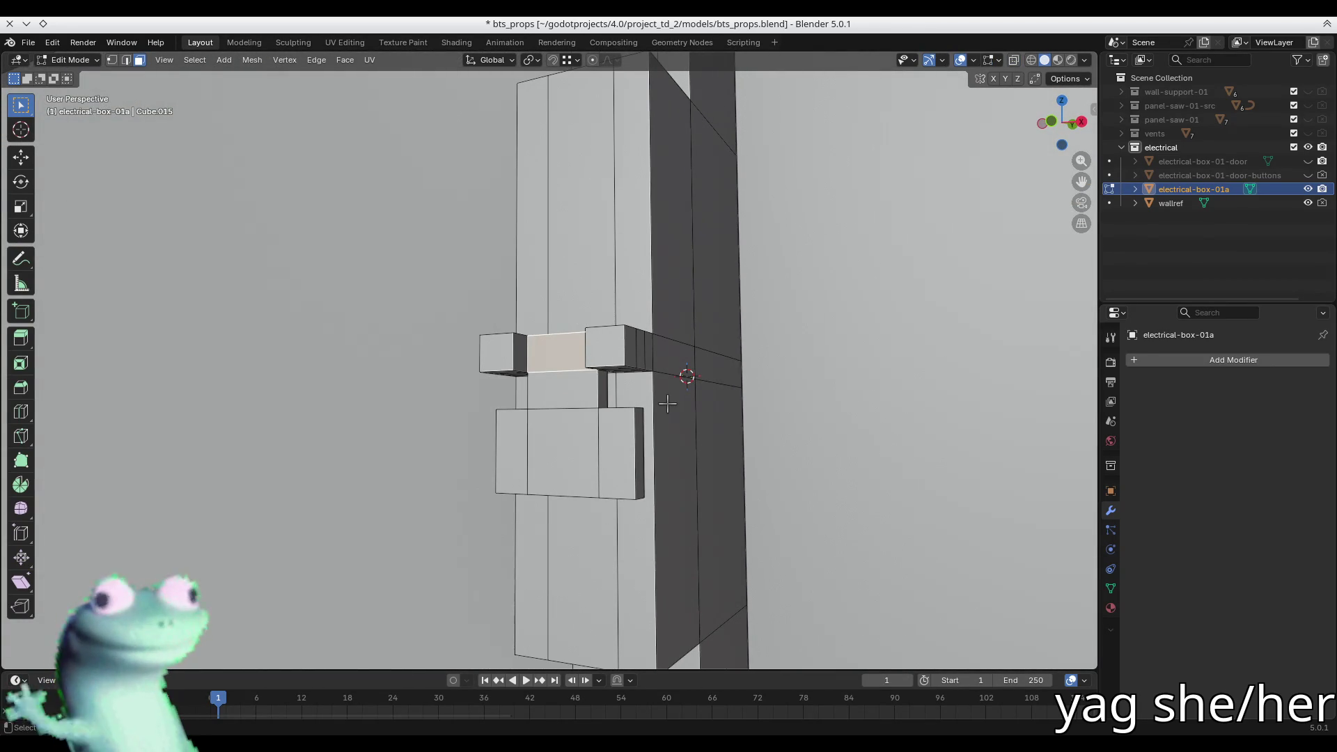
{"action": "key", "text": "ctrl+z"}
{"action": "key", "text": "ctrl+z"}
{"action": "key", "text": "ctrl+z"}
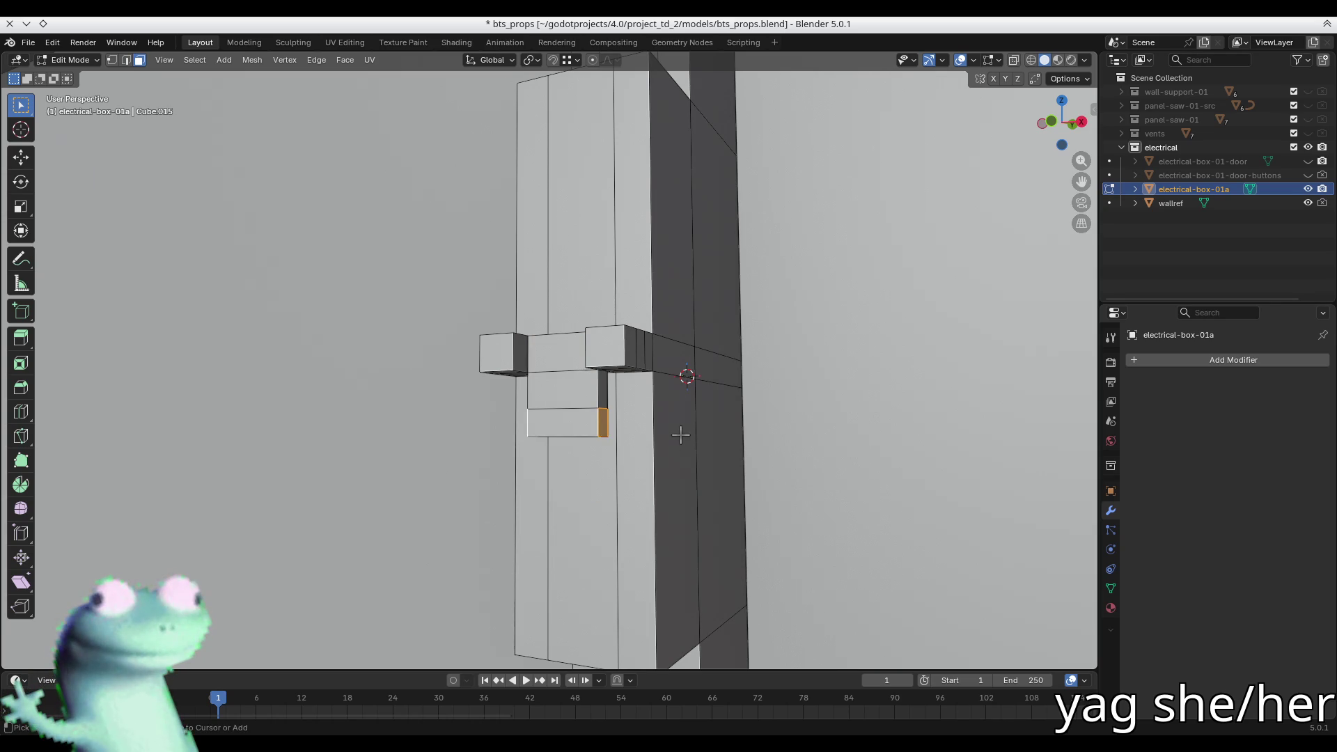
- Undo the lower block entirely and delete the small box's faces
{"action": "key", "text": "ctrl+z"}
{"action": "key", "text": "ctrl+z"}
{"action": "key", "text": "ctrl+z"}
{"action": "key", "text": "ctrl+z"}
{"action": "key", "text": "ctrl+z"}
{"action": "key", "text": "ctrl+z"}
{"action": "key", "text": "ctrl+z"}
{"action": "key", "text": "ctrl+z"}
{"action": "key", "text": "ctrl+z"}
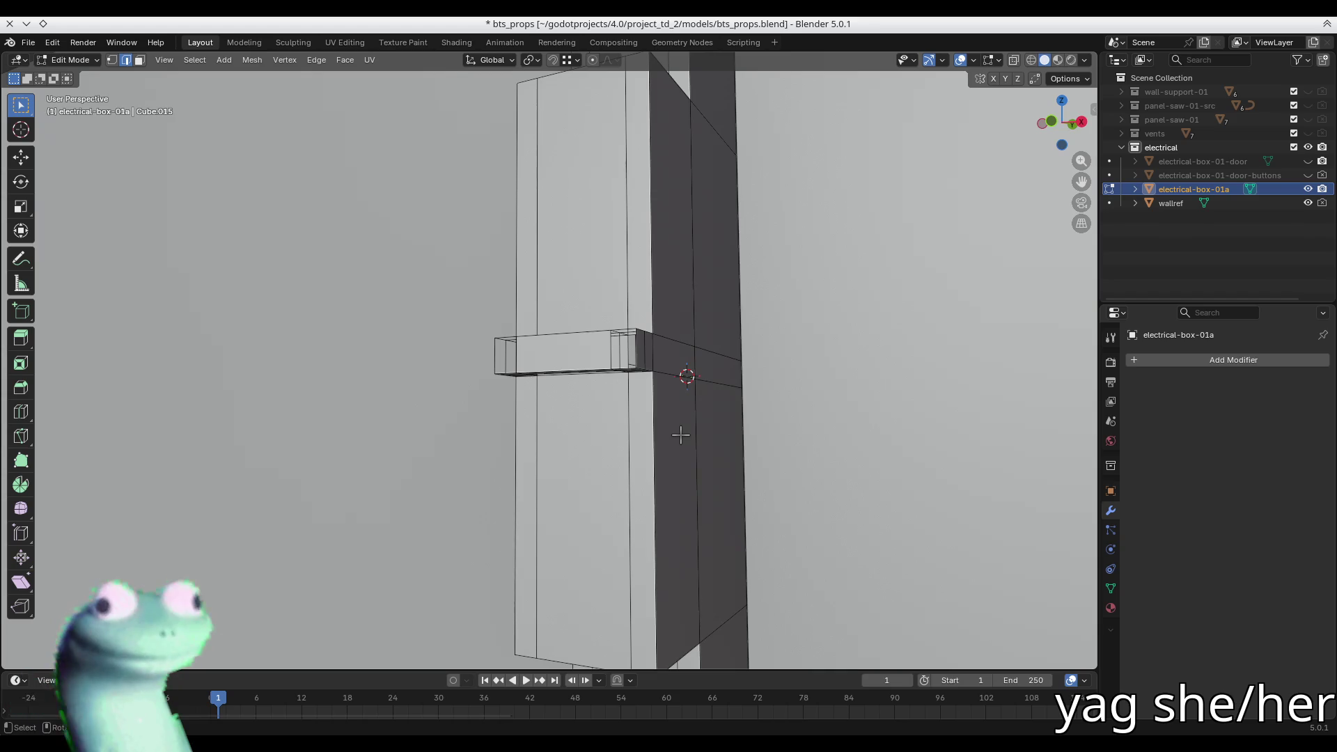
{"action": "mouse_move", "coordinate": [671, 436]}
{"action": "middle_mouse_down"}
{"action": "mouse_move", "coordinate": [680, 468]}
{"action": "mouse_move", "coordinate": [710, 461]}
{"action": "middle_mouse_up"}
{"action": "key", "text": "3"}
{"action": "left_click", "coordinate": [921, 488], "text": "alt"}
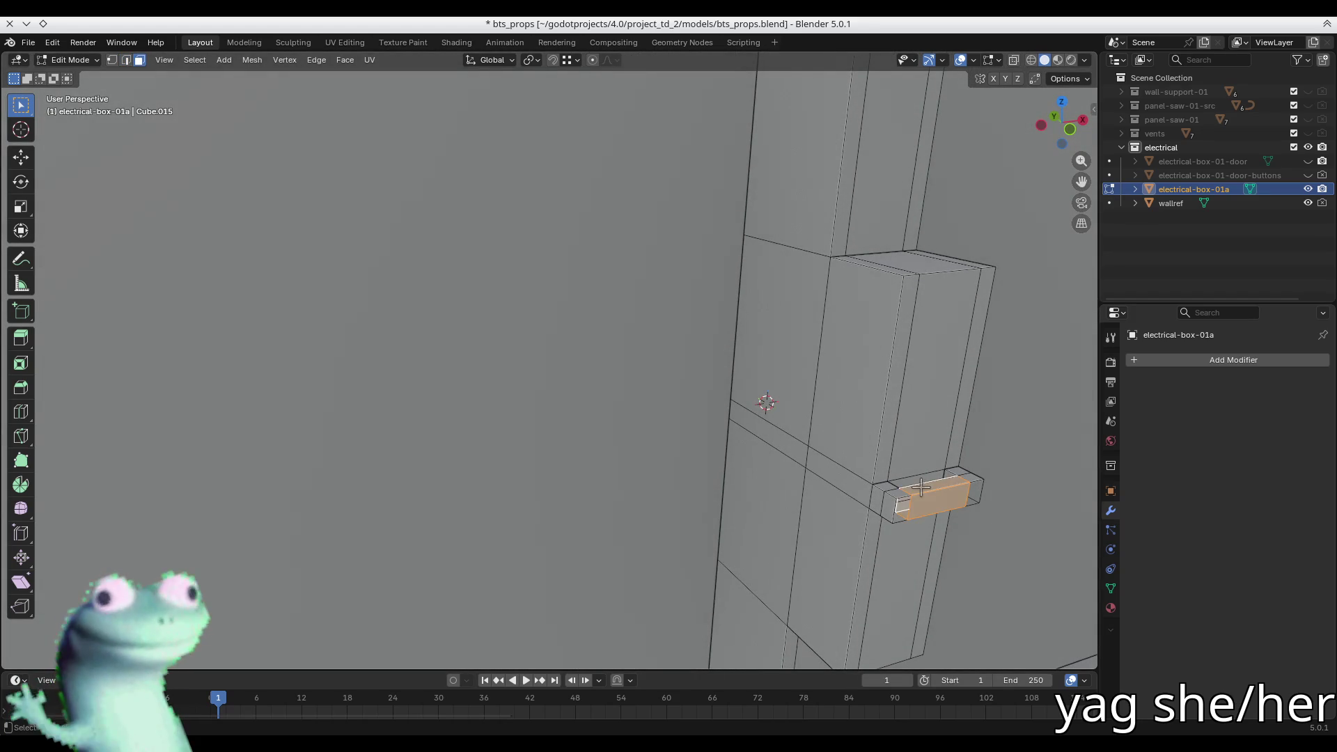
{"action": "key", "text": "KP_Decimal"}
{"action": "mouse_move", "coordinate": [703, 390]}
{"action": "middle_mouse_down"}
{"action": "mouse_move", "coordinate": [648, 366]}
{"action": "mouse_move", "coordinate": [433, 330]}
{"action": "middle_mouse_up"}
{"action": "scroll", "coordinate": [648, 366], "scroll_direction": "down", "scroll_amount": 5}
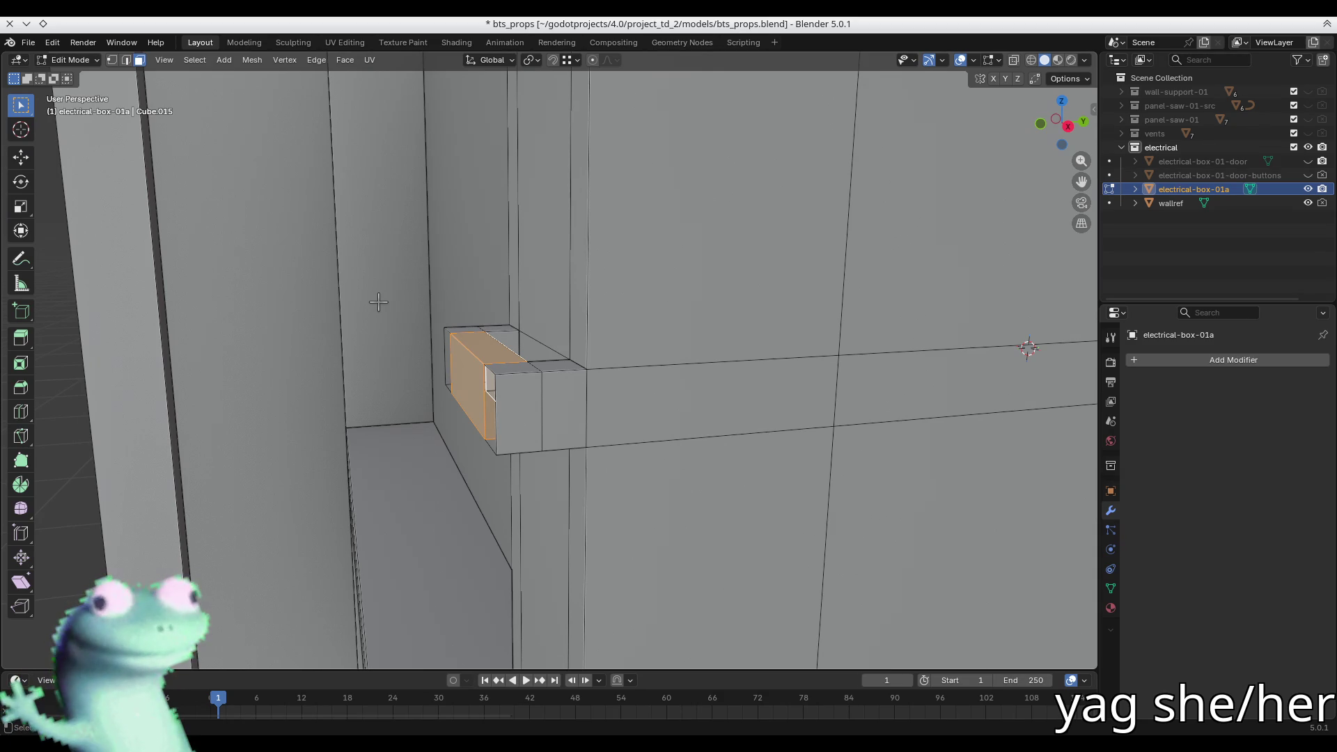
{"action": "key", "text": "ctrl+l"}
{"action": "mouse_move", "coordinate": [377, 302]}
{"action": "middle_mouse_down"}
{"action": "mouse_move", "coordinate": [445, 295]}
{"action": "mouse_move", "coordinate": [462, 221]}
{"action": "middle_mouse_up"}
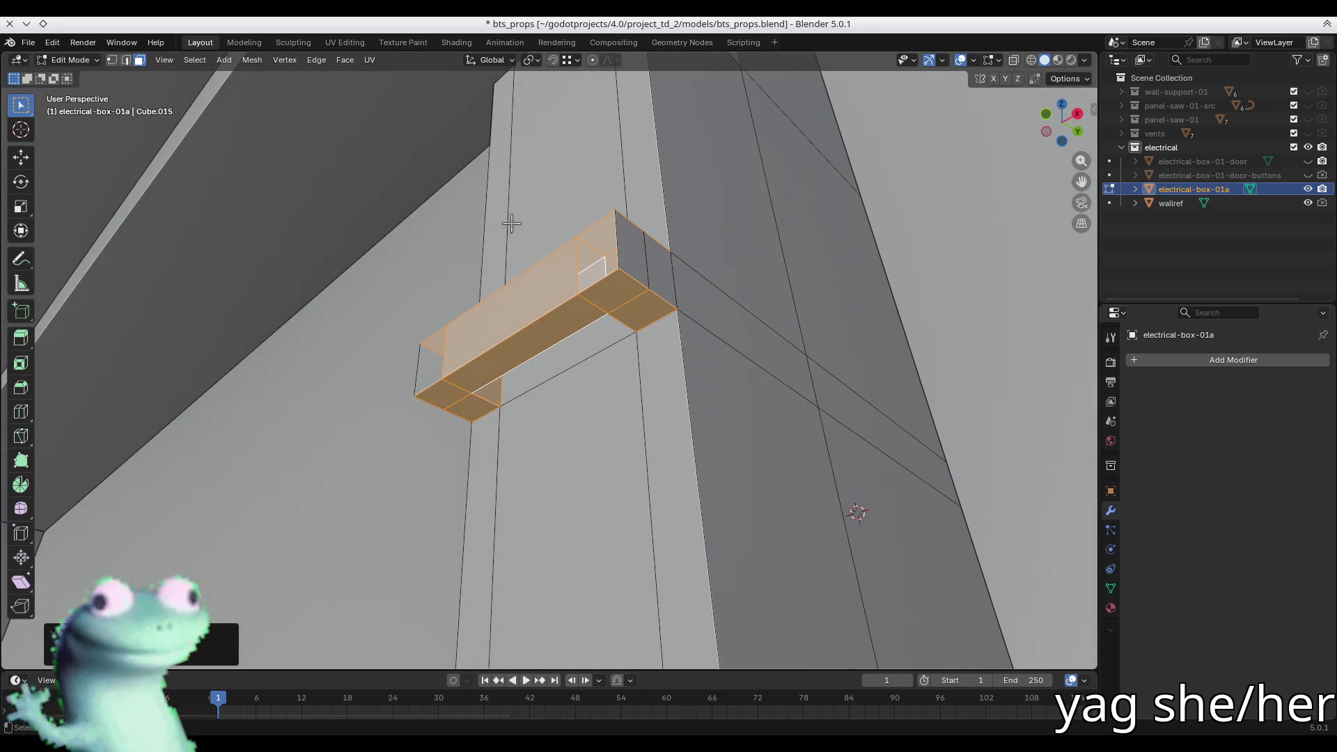
{"action": "key", "text": "x"}
{"action": "left_click", "coordinate": [542, 267]}
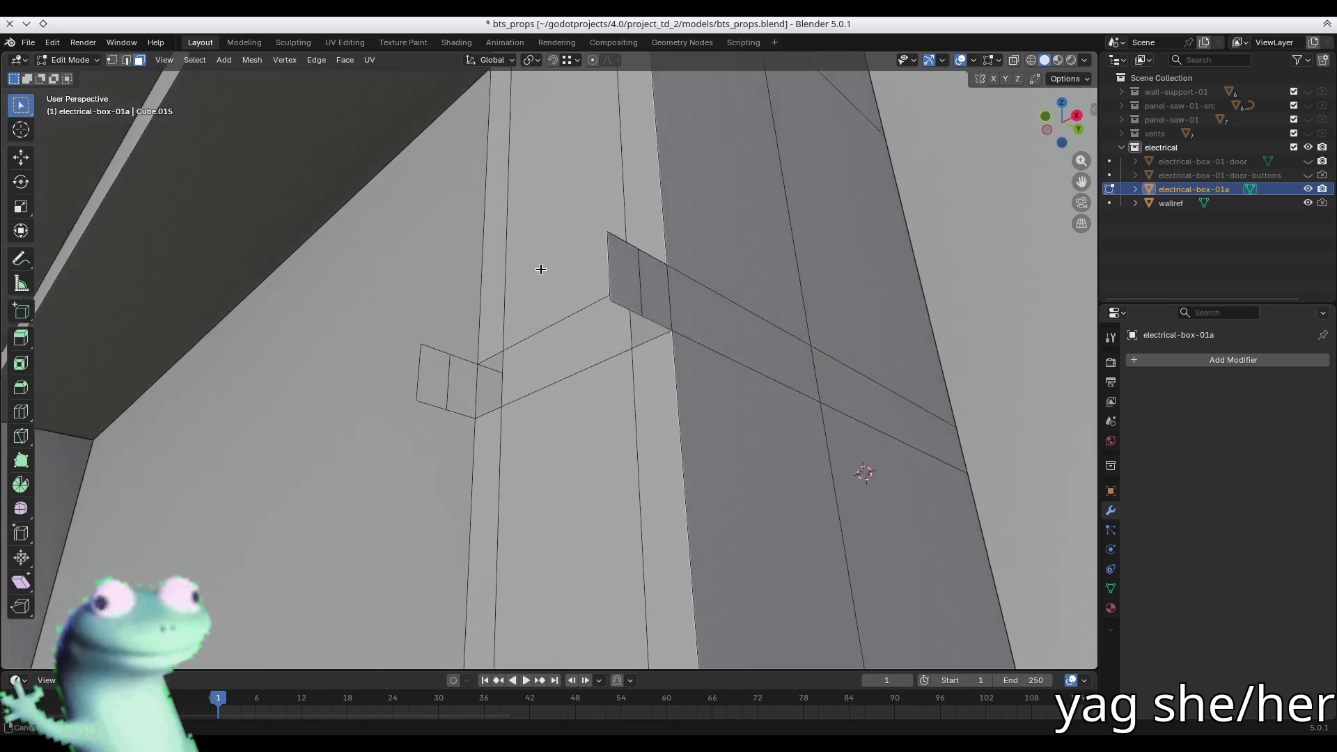
- Bridge the two small end faces together
{"action": "middle_click_drag", "start_coordinate": [541, 267], "coordinate": [470, 359]}
{"action": "left_click", "coordinate": [448, 385]}
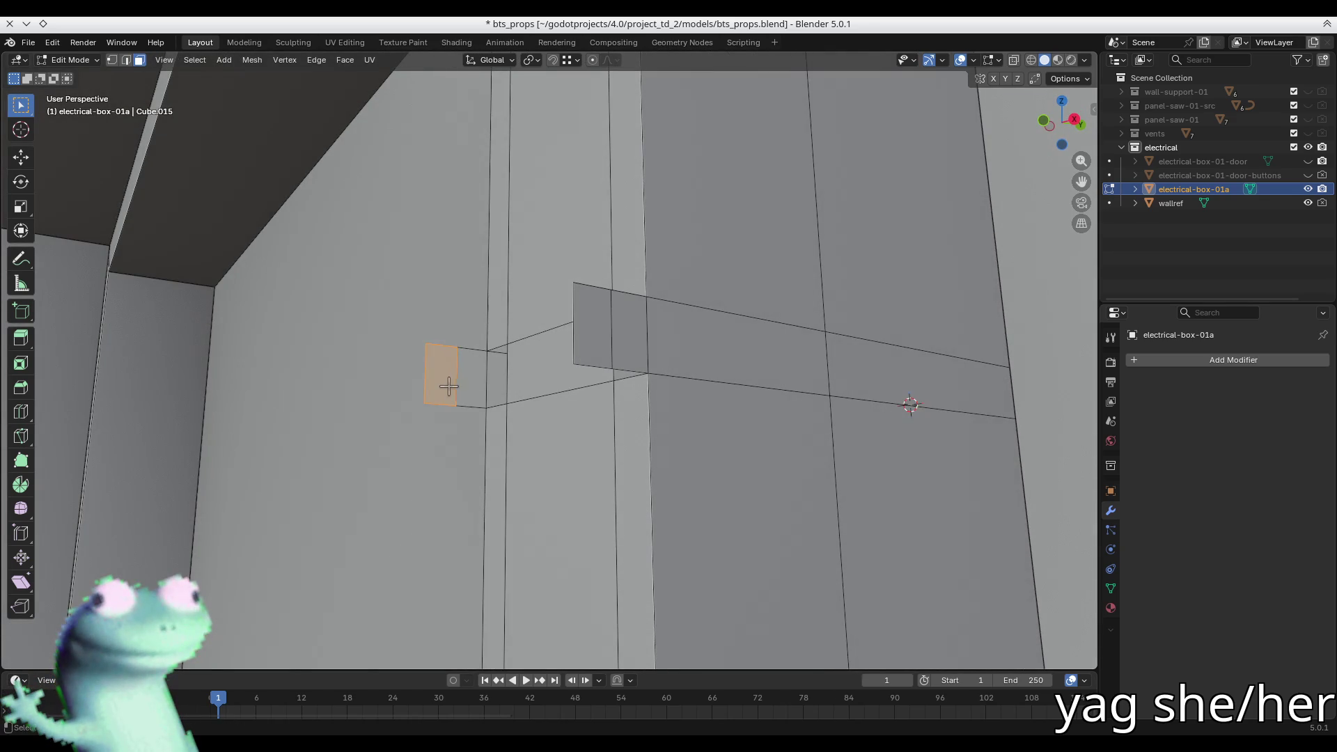
{"action": "left_click", "coordinate": [621, 333], "text": "shift"}
{"action": "right_click", "coordinate": [621, 334]}
{"action": "left_click", "coordinate": [597, 350]}
{"action": "middle_click_drag", "start_coordinate": [597, 349], "coordinate": [779, 384]}
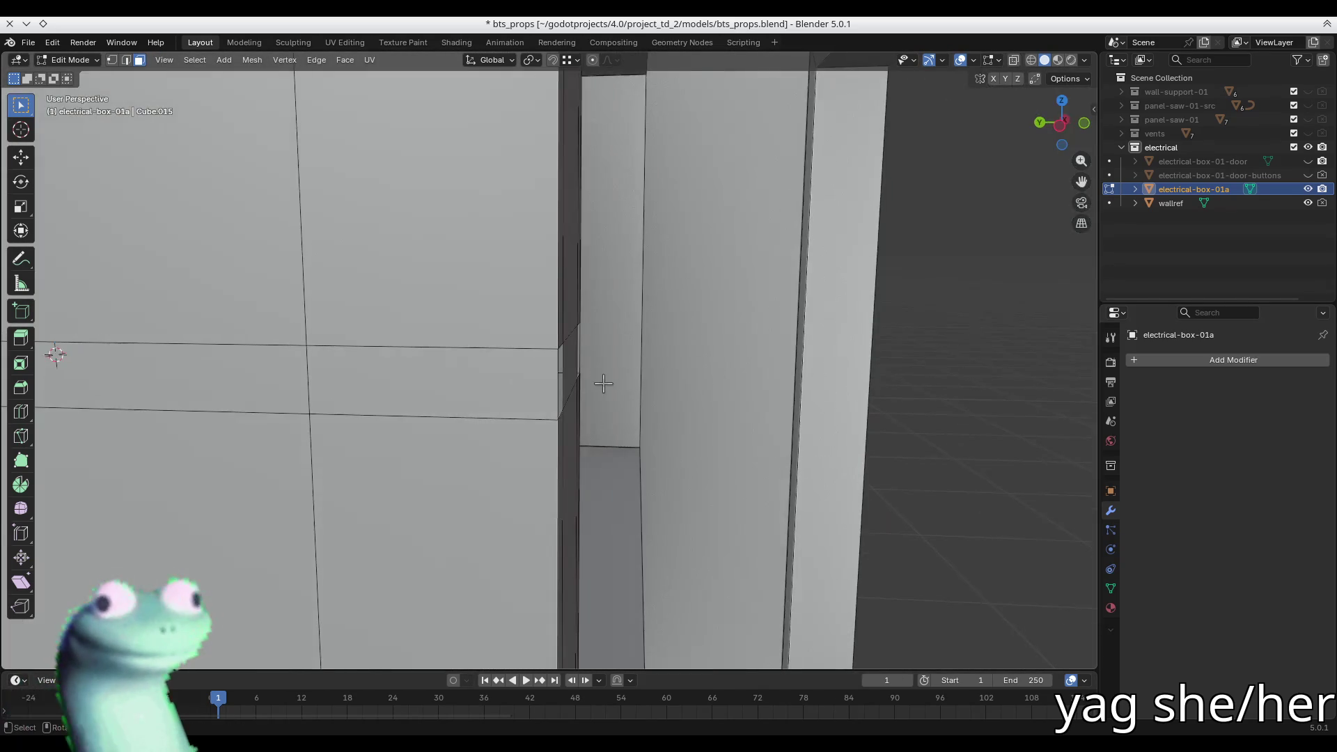
{"action": "middle_click_drag", "start_coordinate": [605, 378], "coordinate": [537, 373]}
- Dissolve the stray vertical edge loop beside the breaker bar and save bts_props.blend
{"action": "left_click", "coordinate": [533, 376]}
{"action": "key", "text": "2"}
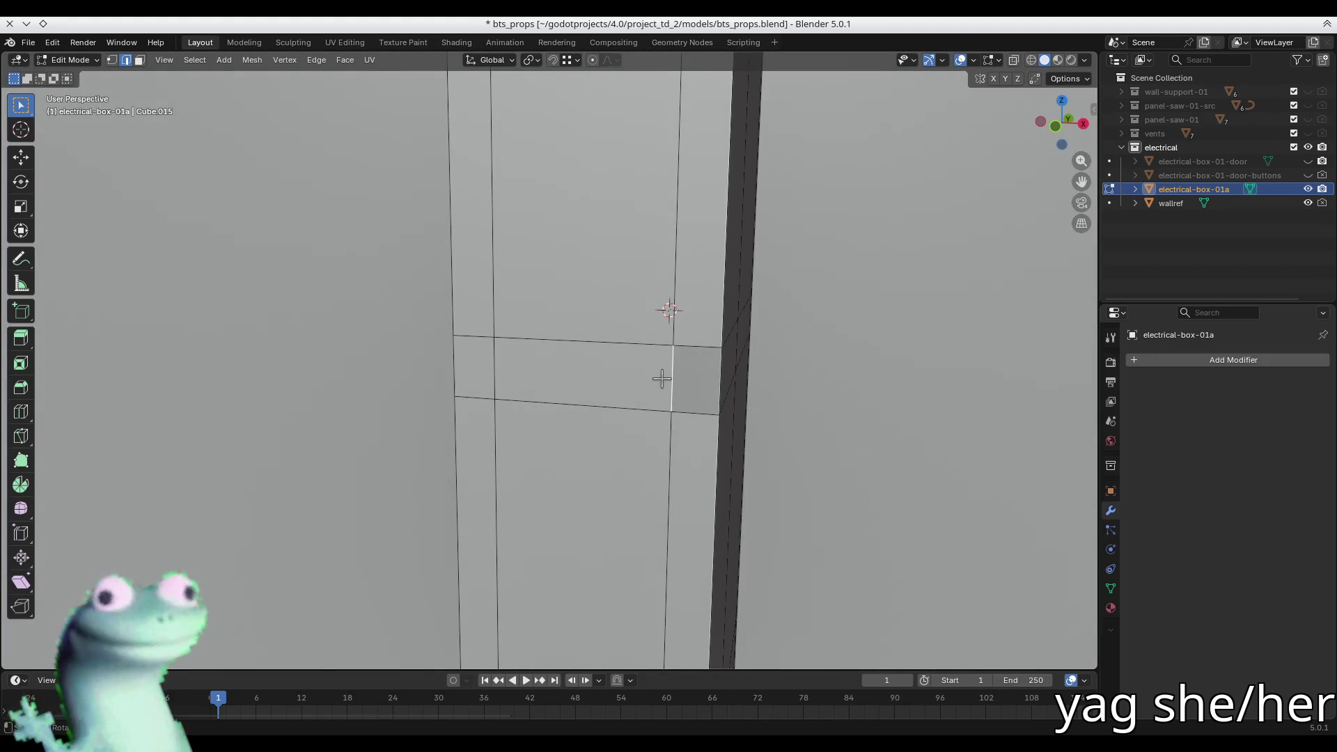
{"action": "left_click", "coordinate": [668, 375]}
{"action": "left_click", "coordinate": [672, 324], "text": "alt"}
{"action": "key", "text": "x"}
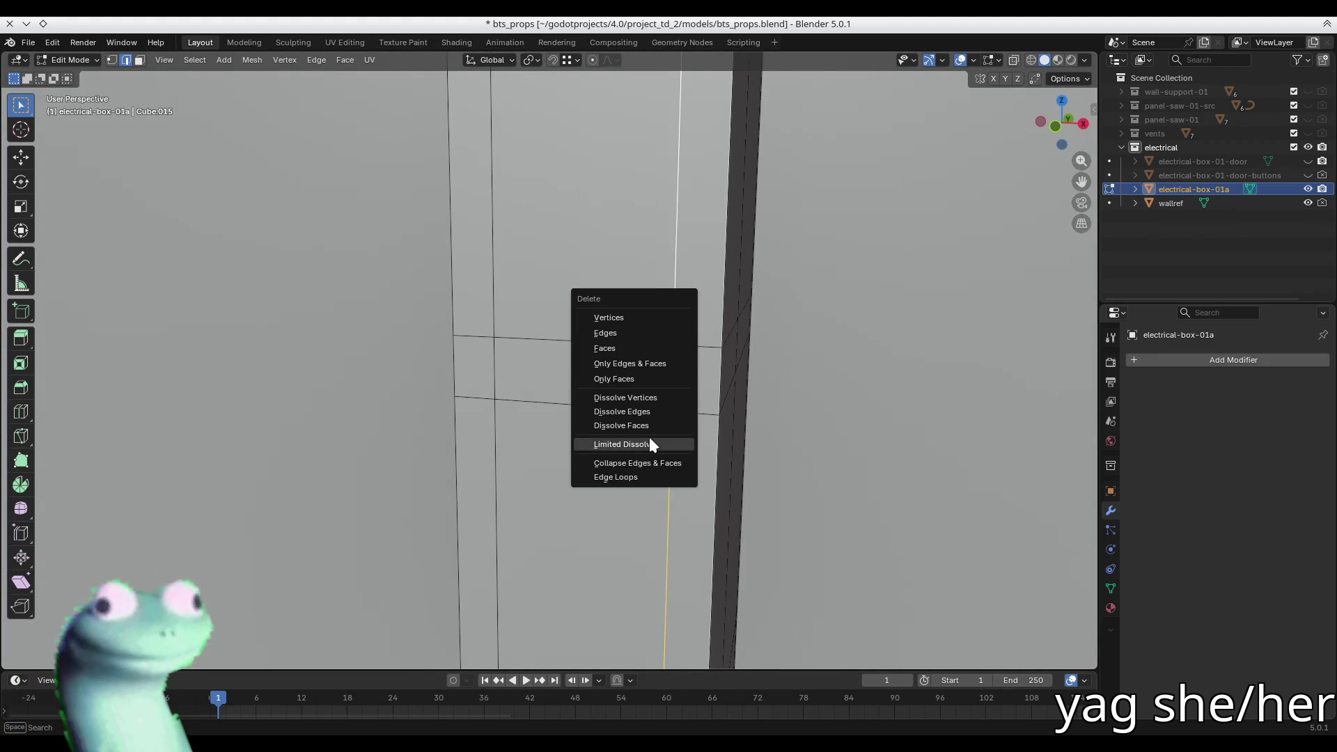
{"action": "left_click", "coordinate": [636, 477]}
{"action": "key", "text": "x"}
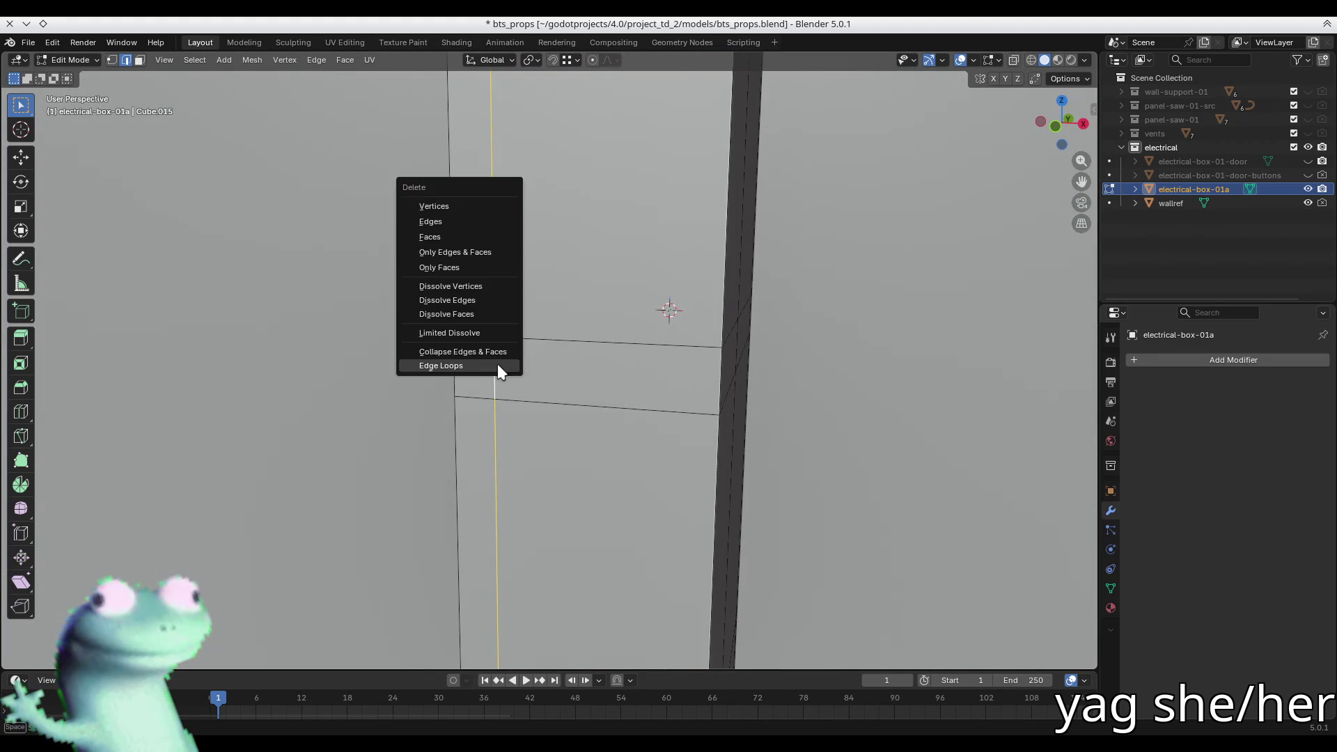
{"action": "key", "text": "Escape"}
{"action": "scroll", "coordinate": [499, 367], "scroll_direction": "down", "scroll_amount": 5}
{"action": "key", "text": "alt+a"}
{"action": "mouse_move", "coordinate": [526, 373]}
{"action": "middle_mouse_down"}
{"action": "mouse_move", "coordinate": [704, 361]}
{"action": "mouse_move", "coordinate": [646, 295]}
{"action": "mouse_move", "coordinate": [799, 388]}
{"action": "middle_mouse_up"}
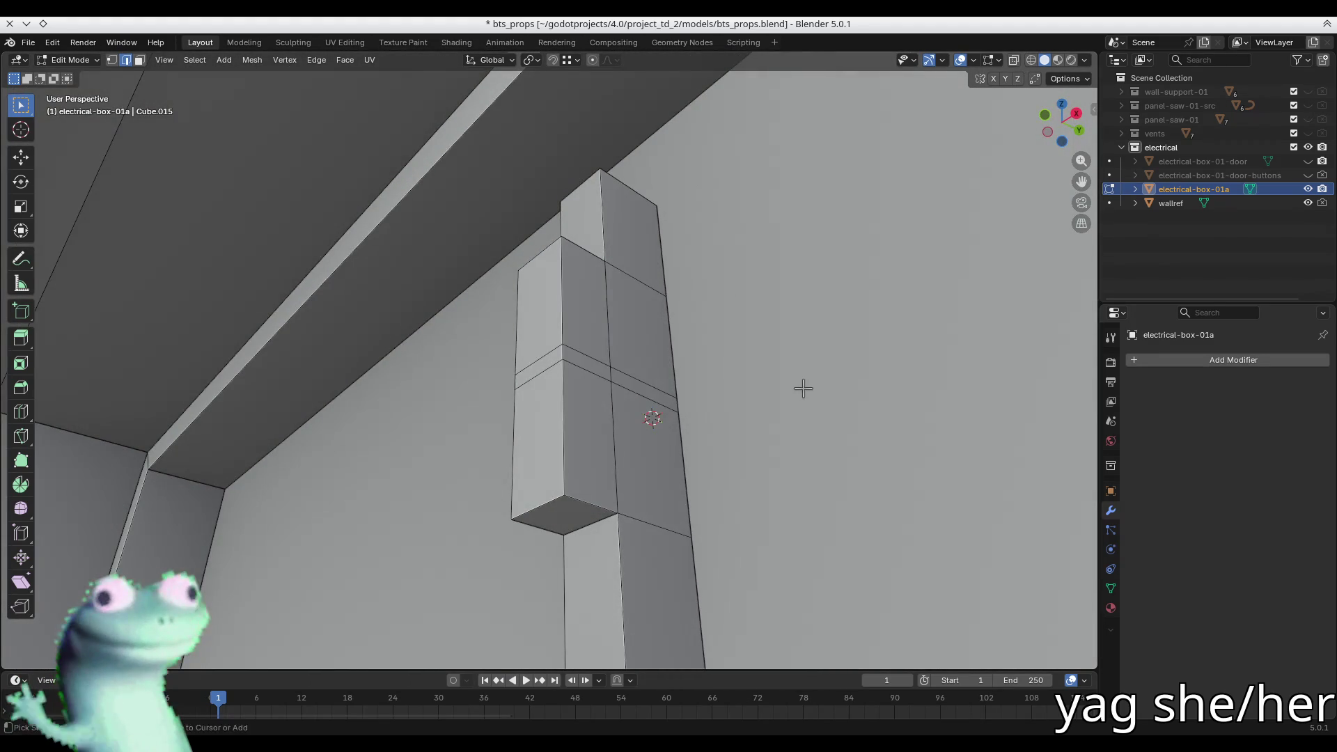
{"action": "key", "text": "ctrl+s"}
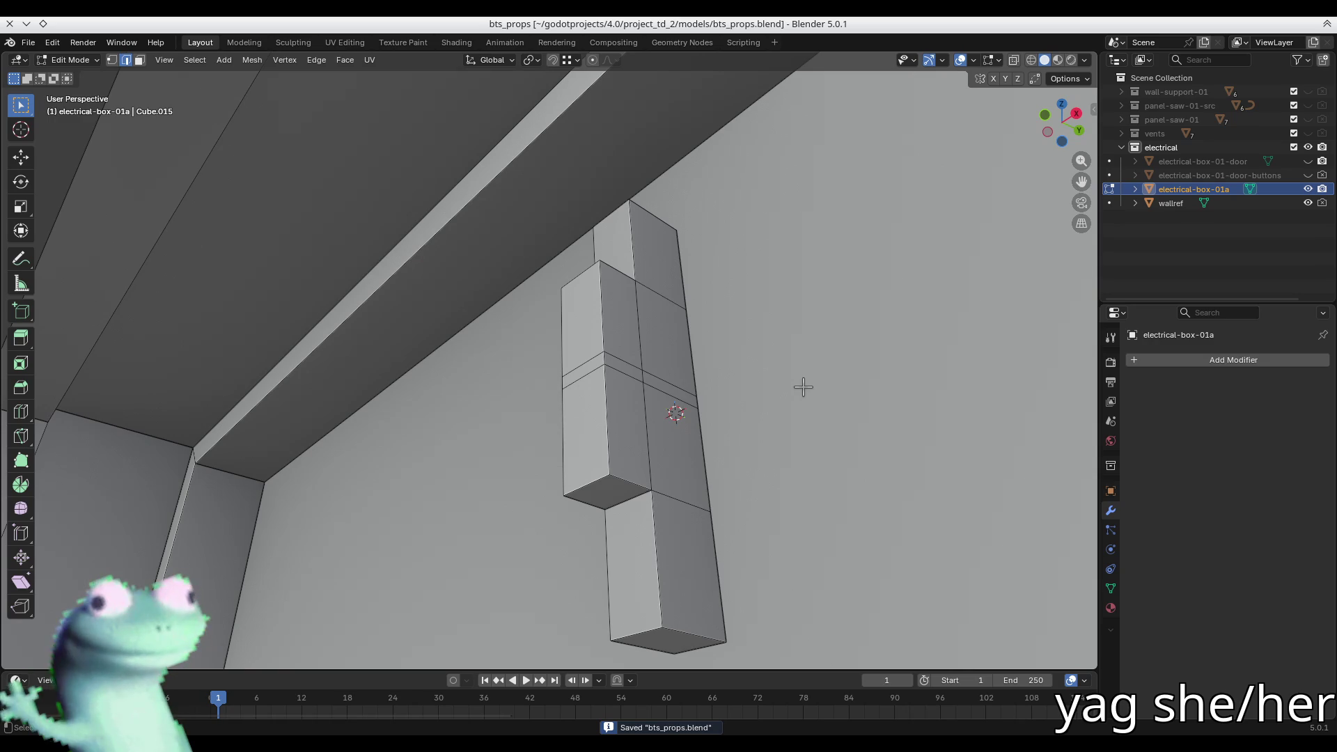
- In a straight X-ray side view, shift the inner block vertices slightly along Y
{"action": "mouse_move", "coordinate": [585, 334]}
{"action": "middle_mouse_down"}
{"action": "mouse_move", "coordinate": [636, 349]}
{"action": "mouse_move", "coordinate": [606, 385]}
{"action": "mouse_move", "coordinate": [662, 428]}
{"action": "middle_mouse_up"}
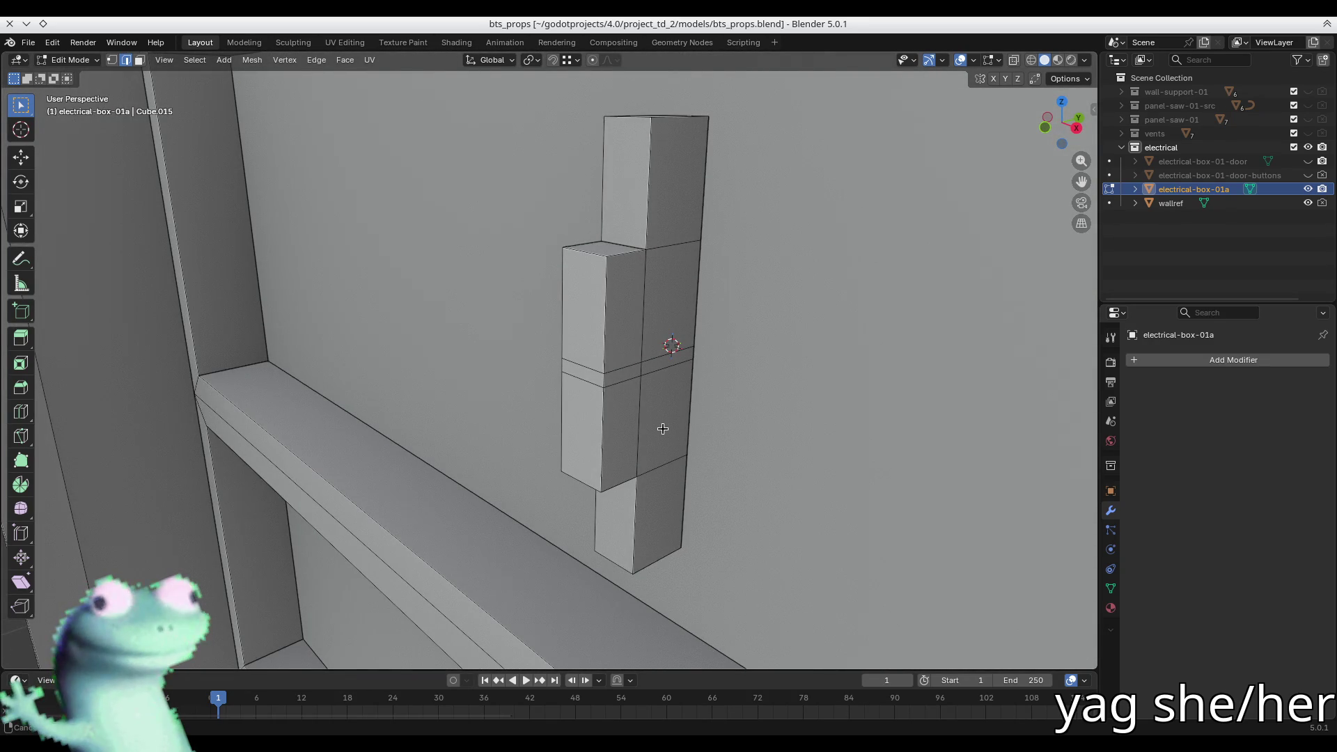
{"action": "mouse_move", "coordinate": [662, 428]}
{"action": "middle_mouse_down"}
{"action": "mouse_move", "coordinate": [636, 417]}
{"action": "mouse_move", "coordinate": [680, 297]}
{"action": "mouse_move", "coordinate": [662, 290]}
{"action": "middle_mouse_up"}
{"action": "key", "text": "alt+z"}
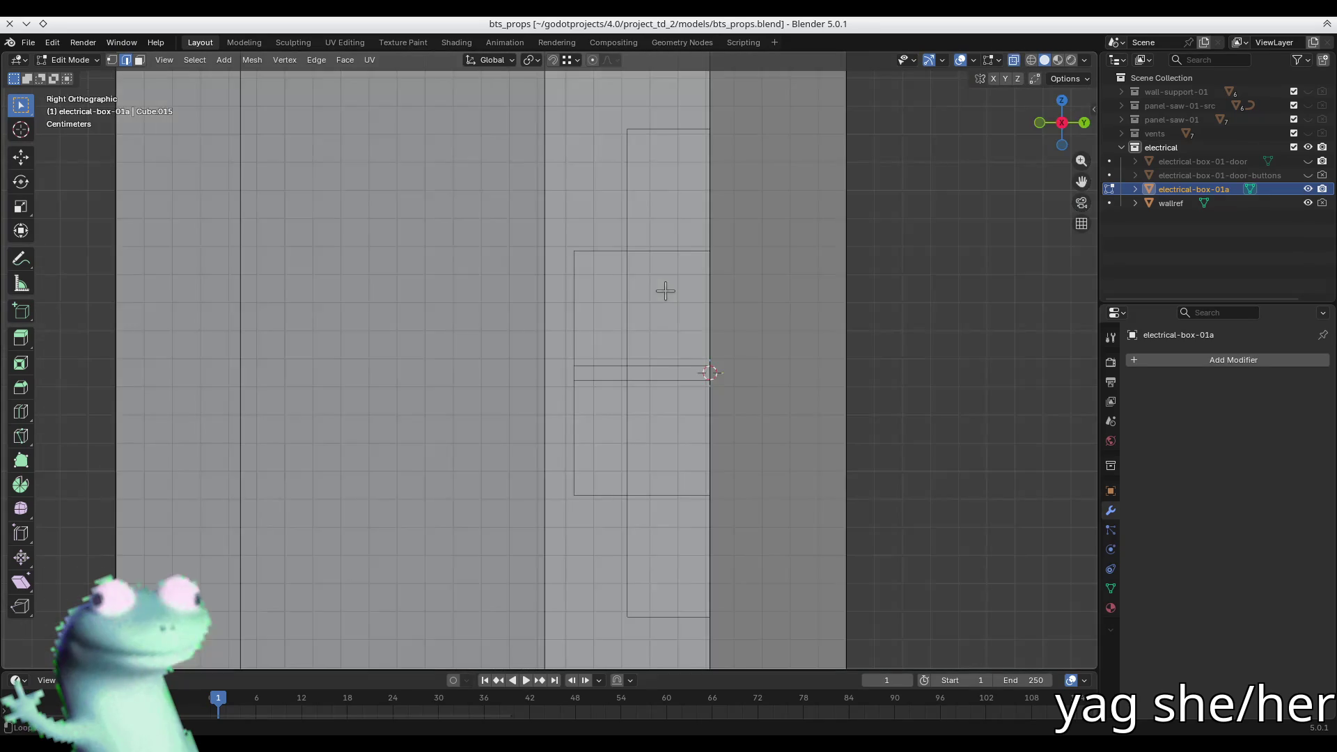
{"action": "key", "text": "1"}
{"action": "scroll", "coordinate": [674, 276], "scroll_direction": "down", "scroll_amount": 3}
{"action": "left_click_drag", "start_coordinate": [614, 183], "coordinate": [760, 485]}
{"action": "key", "text": "g"}
{"action": "key", "text": "y"}
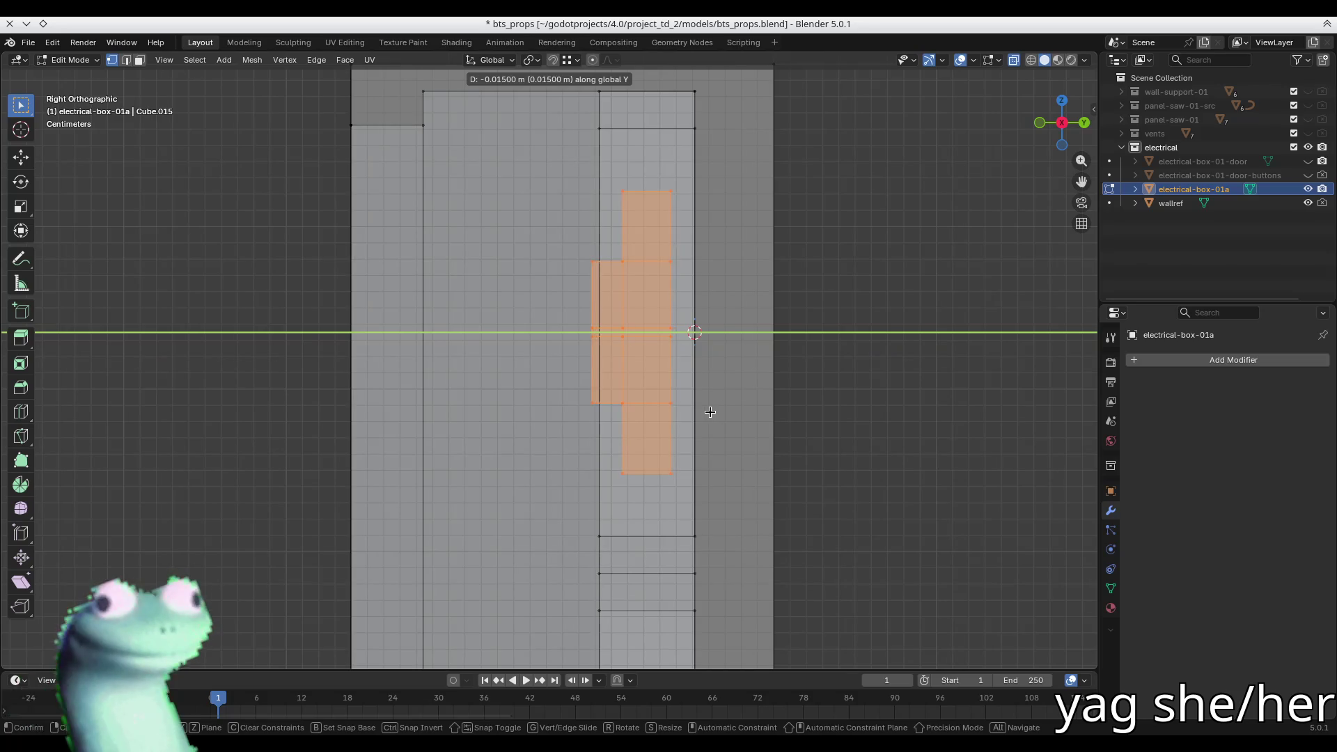
{"action": "left_click", "coordinate": [707, 412]}
- Move the right-hand column of vertices along Y as well
{"action": "left_click_drag", "start_coordinate": [681, 184], "coordinate": [647, 474]}
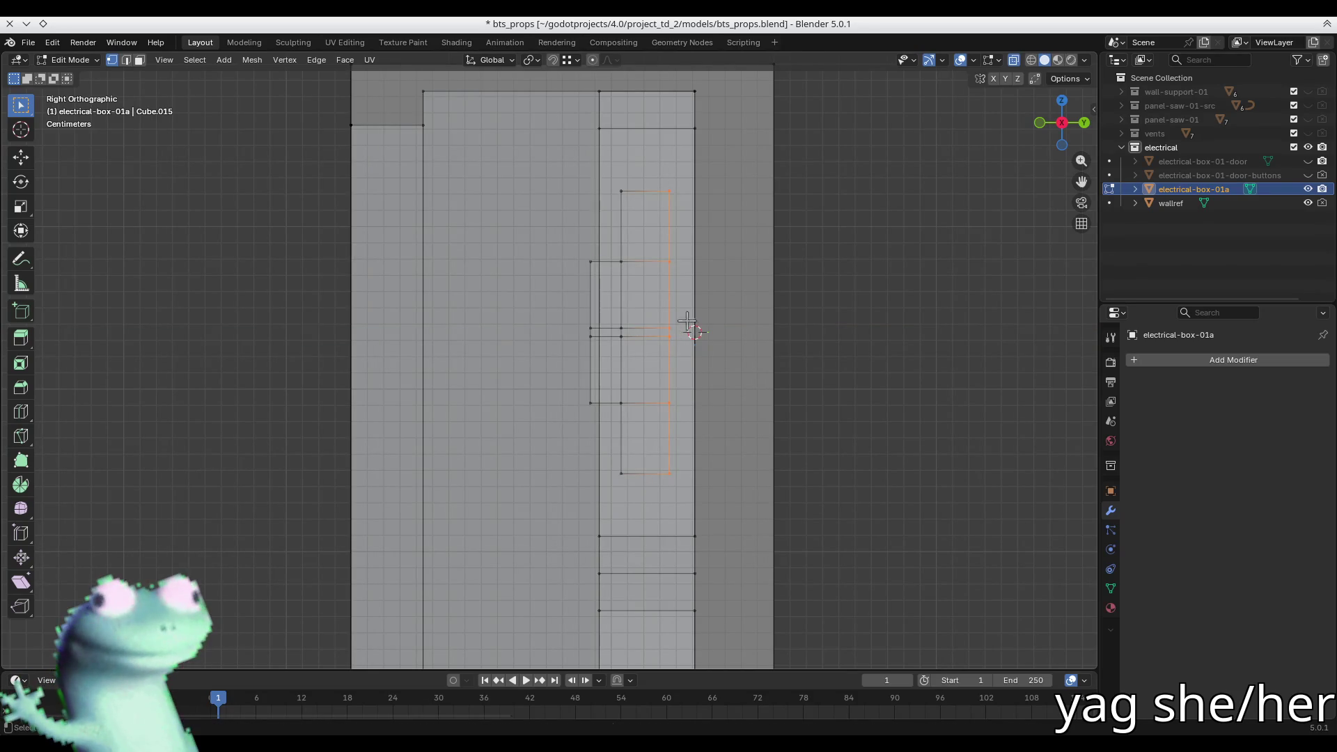
{"action": "key", "text": "g"}
{"action": "key", "text": "y"}
{"action": "left_click", "coordinate": [696, 132]}
{"action": "left_click_drag", "start_coordinate": [754, 246], "coordinate": [774, 265]}
{"action": "mouse_move", "coordinate": [774, 266]}
{"action": "middle_mouse_down"}
{"action": "mouse_move", "coordinate": [621, 373]}
{"action": "mouse_move", "coordinate": [675, 370]}
{"action": "mouse_move", "coordinate": [656, 369]}
{"action": "middle_mouse_up"}
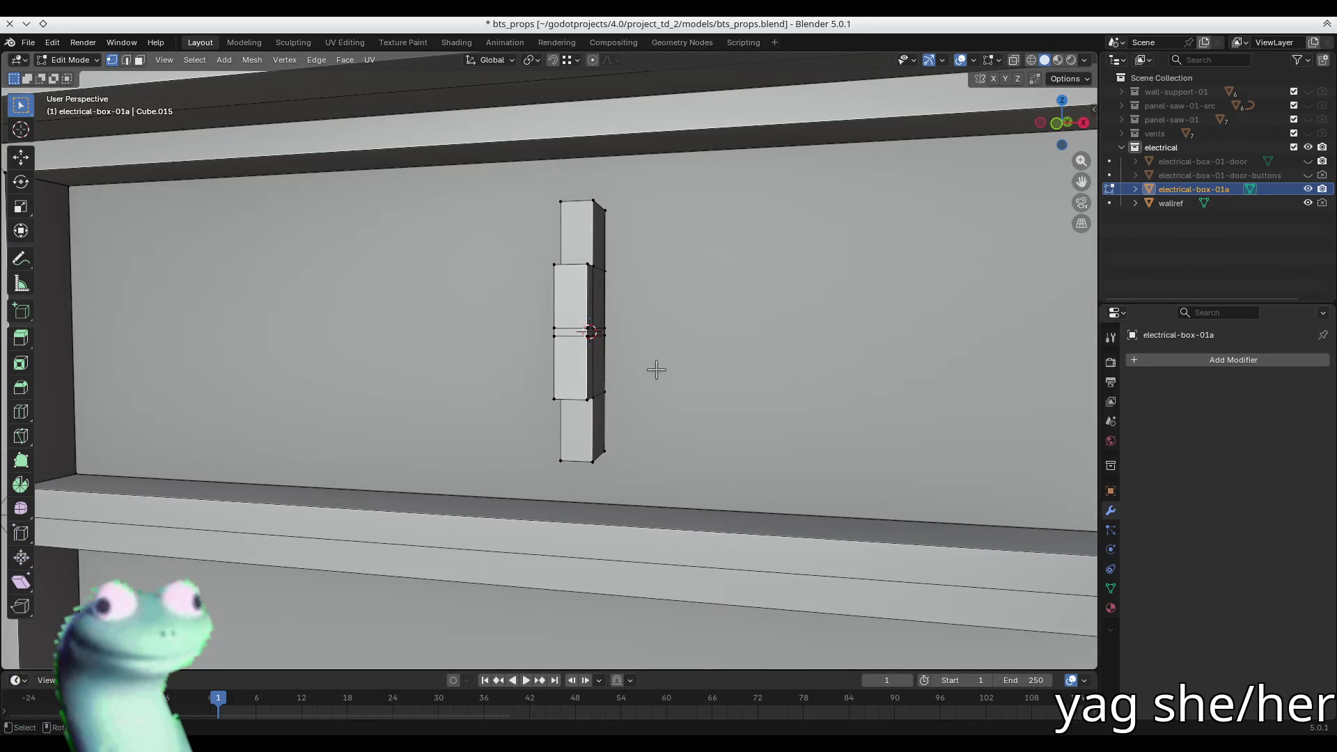
- Switch to object mode and save bts_props.blend
{"action": "mouse_move", "coordinate": [655, 370]}
{"action": "middle_mouse_down"}
{"action": "mouse_move", "coordinate": [785, 373]}
{"action": "mouse_move", "coordinate": [719, 376]}
{"action": "mouse_move", "coordinate": [717, 358]}
{"action": "mouse_move", "coordinate": [578, 364]}
{"action": "mouse_move", "coordinate": [598, 362]}
{"action": "middle_mouse_up"}
{"action": "key", "text": "Tab"}
{"action": "key", "text": "ctrl+s"}
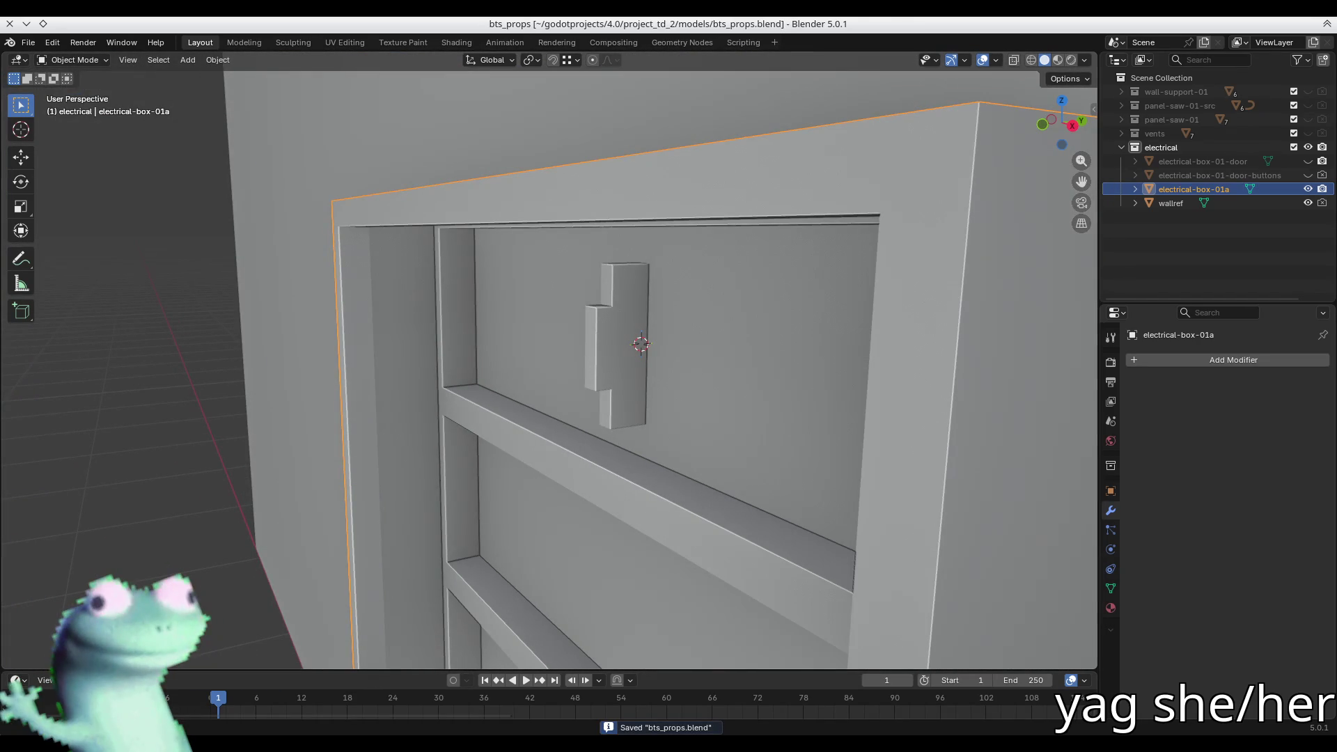
- Back in edit mode, face the panel front-on with X-ray and box-select the breaker's top vertices
{"action": "mouse_move", "coordinate": [598, 362]}
{"action": "middle_mouse_down"}
{"action": "mouse_move", "coordinate": [587, 308]}
{"action": "mouse_move", "coordinate": [580, 324]}
{"action": "middle_mouse_up"}
{"action": "key", "text": "Tab"}
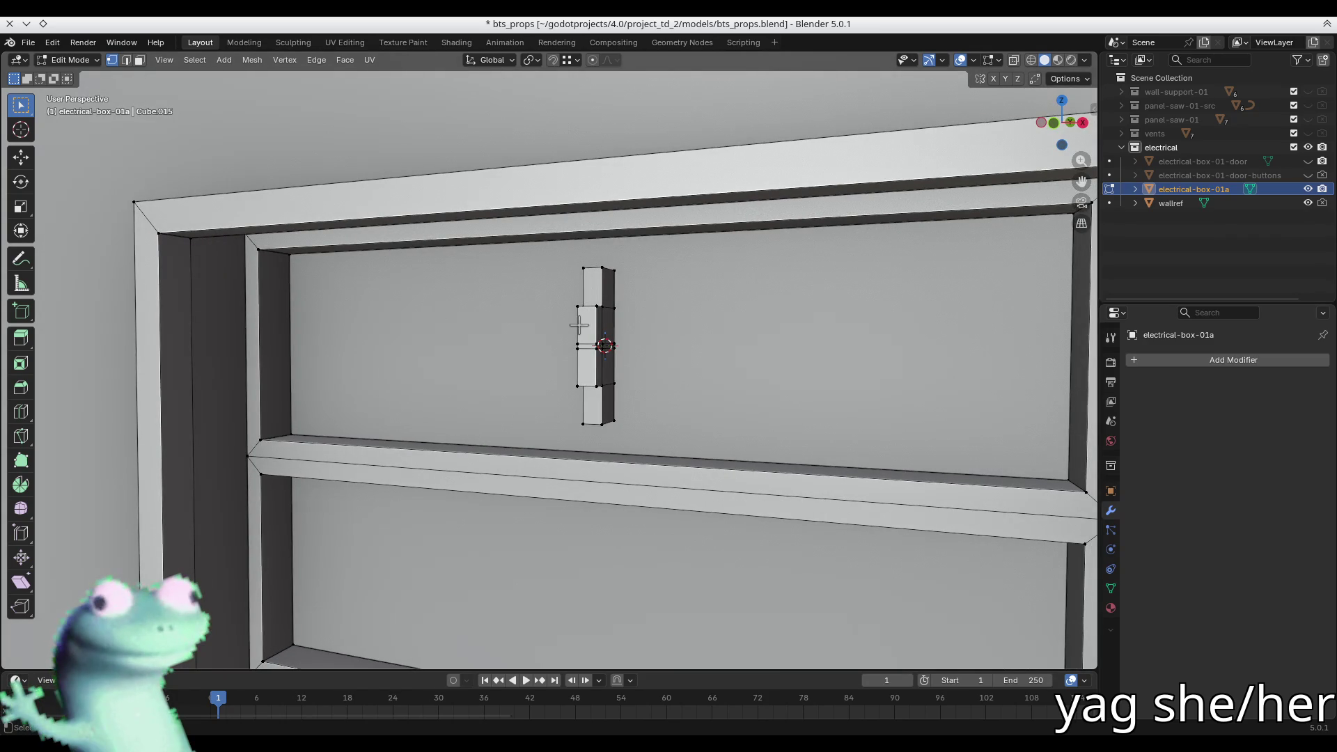
{"action": "mouse_move", "coordinate": [470, 293]}
{"action": "middle_mouse_down"}
{"action": "mouse_move", "coordinate": [611, 328]}
{"action": "mouse_move", "coordinate": [594, 289]}
{"action": "middle_mouse_up"}
{"action": "key", "text": "alt+z"}
{"action": "left_click_drag", "start_coordinate": [607, 280], "coordinate": [507, 266]}
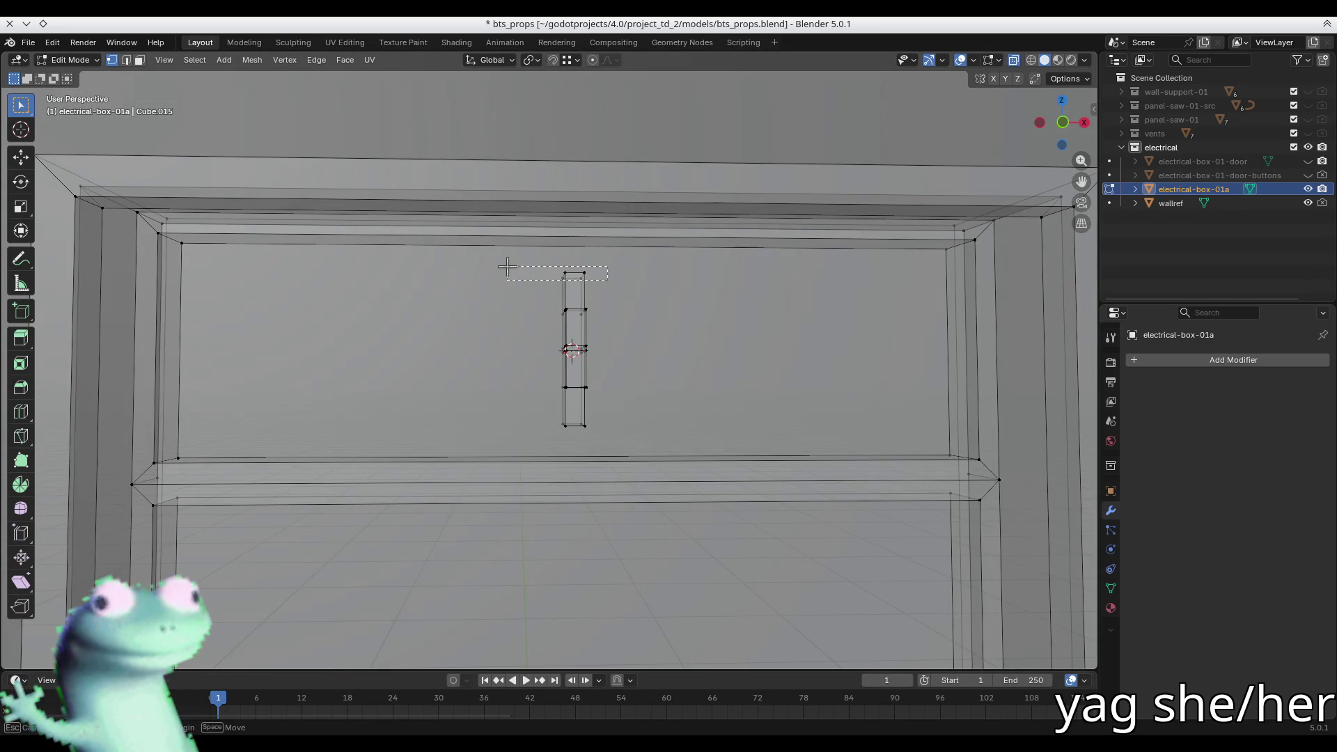
{"action": "mouse_move", "coordinate": [667, 329]}
{"action": "left_mouse_down"}
{"action": "mouse_move", "coordinate": [635, 316]}
{"action": "mouse_move", "coordinate": [543, 346]}
{"action": "mouse_move", "coordinate": [545, 301]}
{"action": "left_mouse_up"}
{"action": "key", "text": "KP_1"}
- Scale the selected top and bottom vertices along Z to shorten the breaker slightly
{"action": "left_click_drag", "start_coordinate": [630, 417], "coordinate": [546, 435], "text": "shift"}
{"action": "key", "text": "s"}
{"action": "key", "text": "z"}
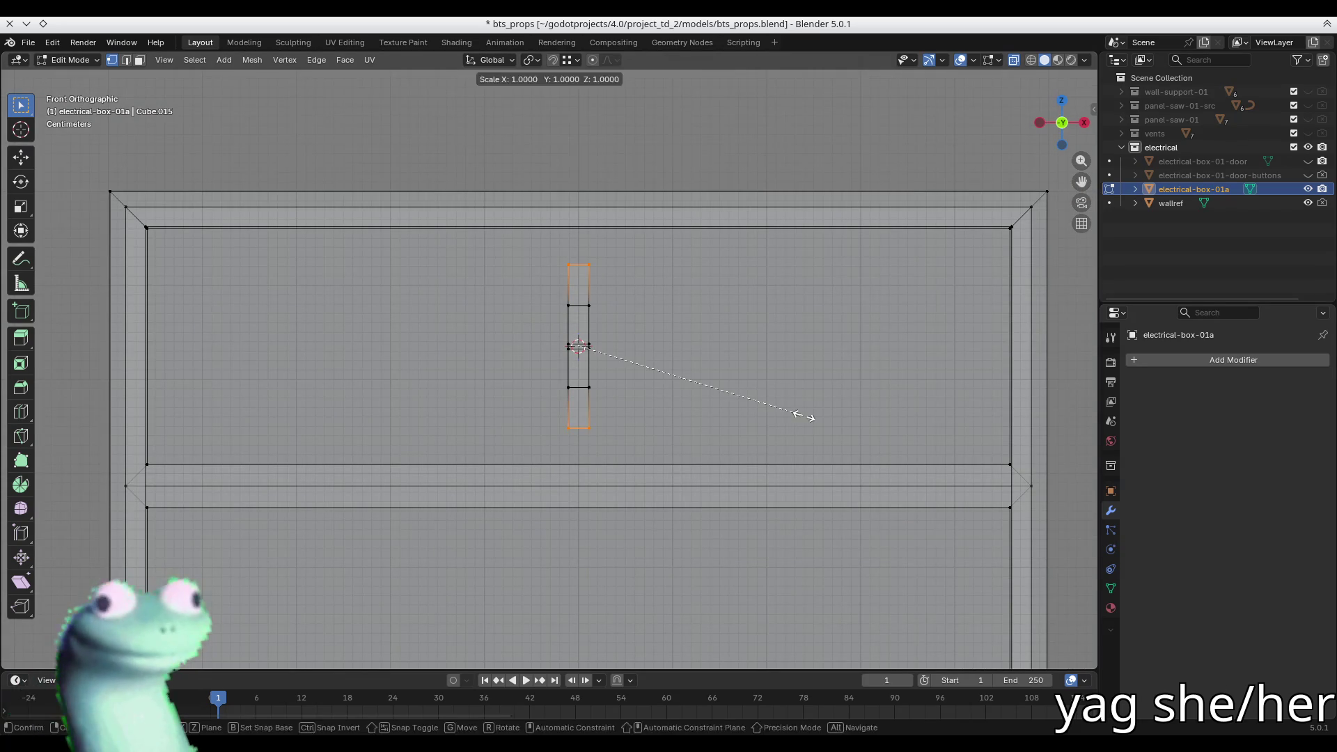
{"action": "left_click", "coordinate": [746, 405]}
- Reselect the top and bottom vertex rows and scale them further inward along Z
{"action": "mouse_move", "coordinate": [605, 300]}
{"action": "left_mouse_down"}
{"action": "mouse_move", "coordinate": [507, 389]}
{"action": "mouse_move", "coordinate": [376, 445]}
{"action": "left_mouse_up"}
{"action": "scroll", "coordinate": [669, 362], "scroll_direction": "up", "scroll_amount": 5}
{"action": "left_click_drag", "start_coordinate": [388, 262], "coordinate": [544, 179], "text": "shift"}
{"action": "key", "text": "s"}
{"action": "key", "text": "z"}
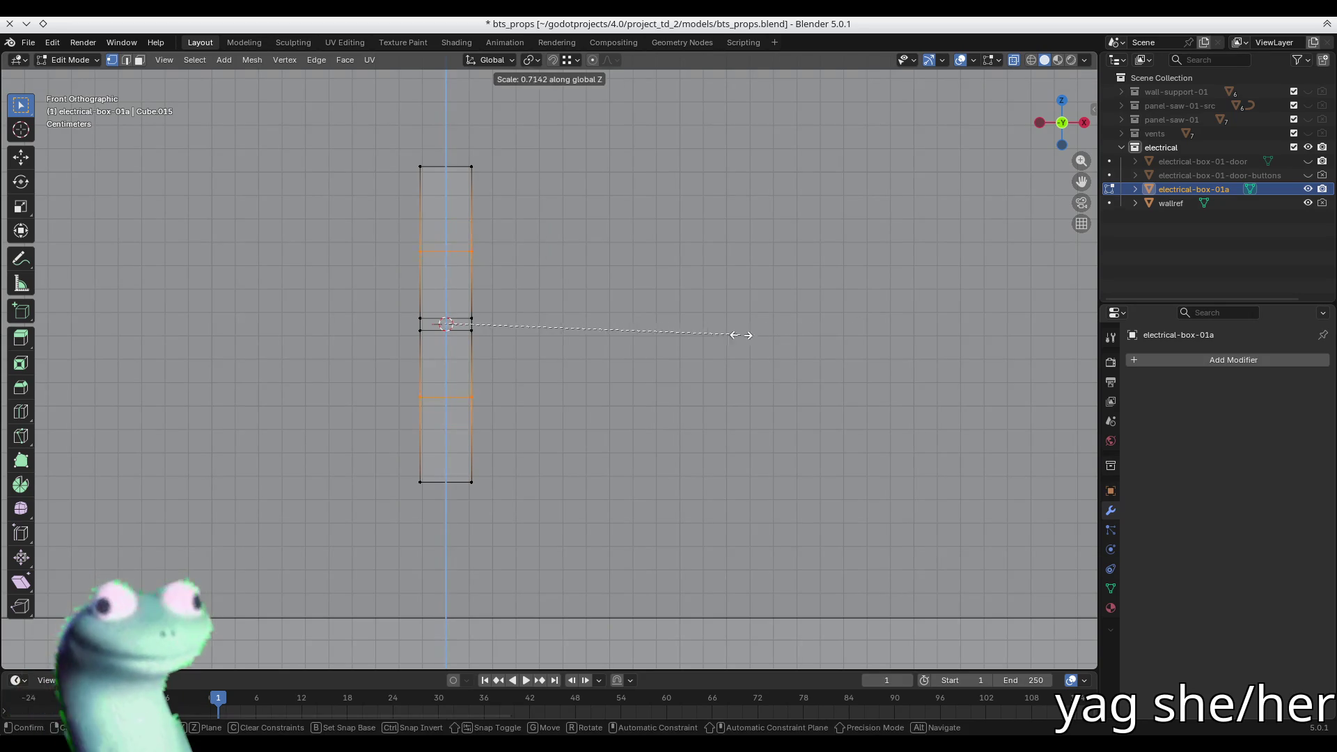
{"action": "left_click", "coordinate": [765, 340]}
- Clear the mesh selection, return to Object Mode and save the file
{"action": "mouse_move", "coordinate": [764, 340]}
{"action": "middle_mouse_down"}
{"action": "mouse_move", "coordinate": [477, 333]}
{"action": "mouse_move", "coordinate": [546, 328]}
{"action": "mouse_move", "coordinate": [374, 349]}
{"action": "mouse_move", "coordinate": [328, 373]}
{"action": "mouse_move", "coordinate": [388, 370]}
{"action": "middle_mouse_up"}
{"action": "left_click", "coordinate": [478, 328]}
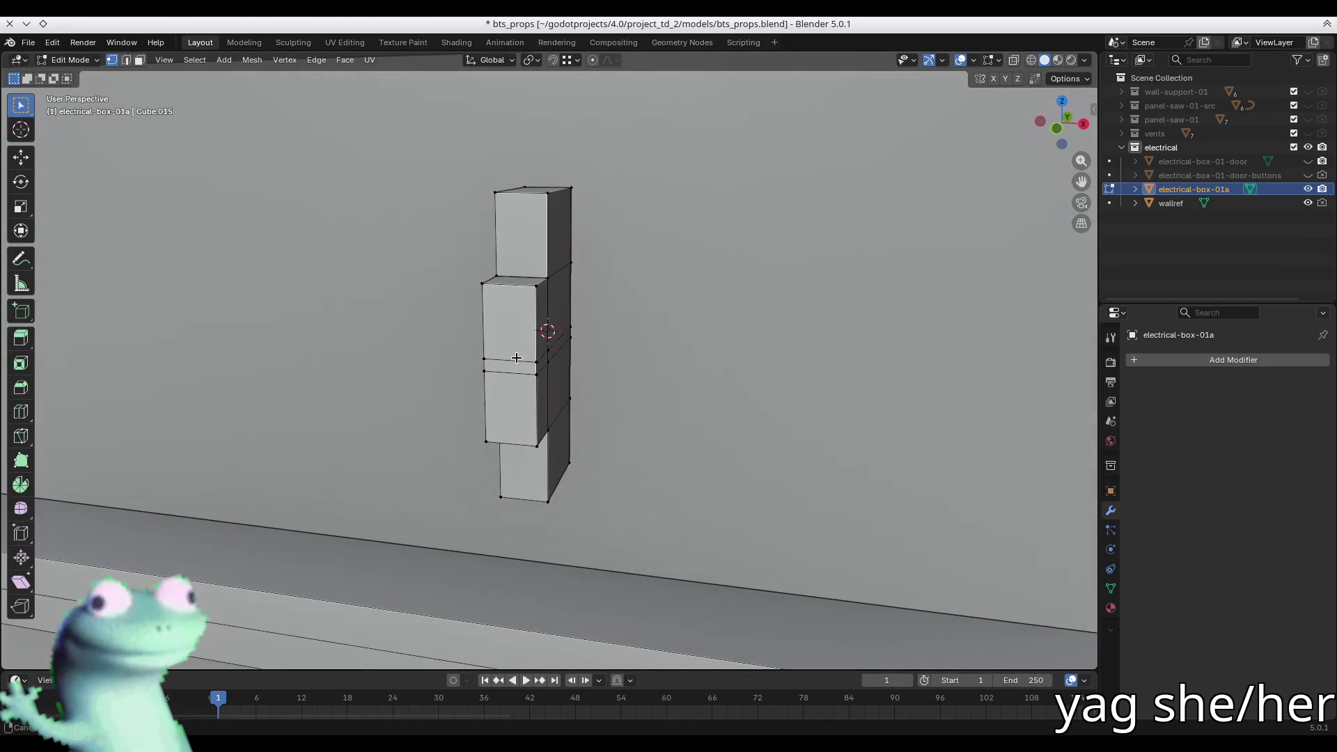
{"action": "middle_click_drag", "start_coordinate": [516, 357], "coordinate": [524, 362]}
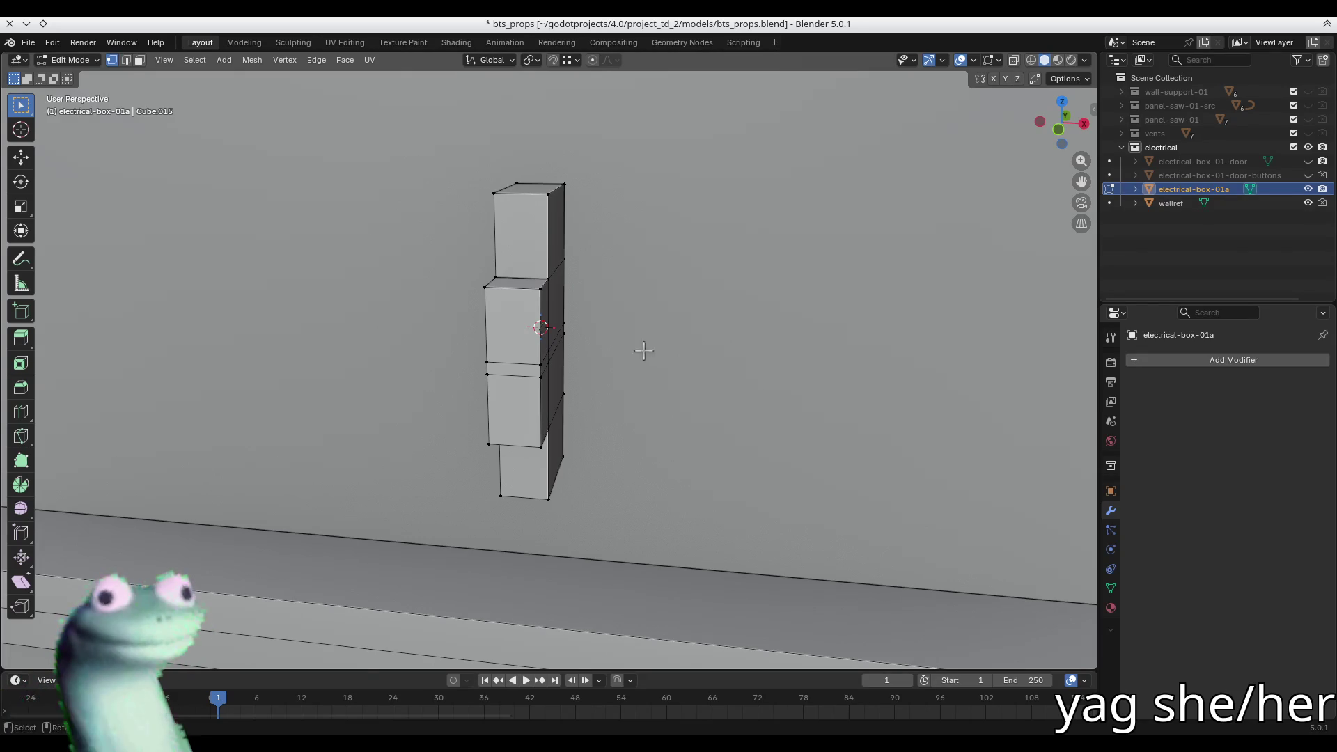
{"action": "key", "text": "Tab"}
{"action": "middle_click_drag", "start_coordinate": [608, 351], "coordinate": [561, 313]}
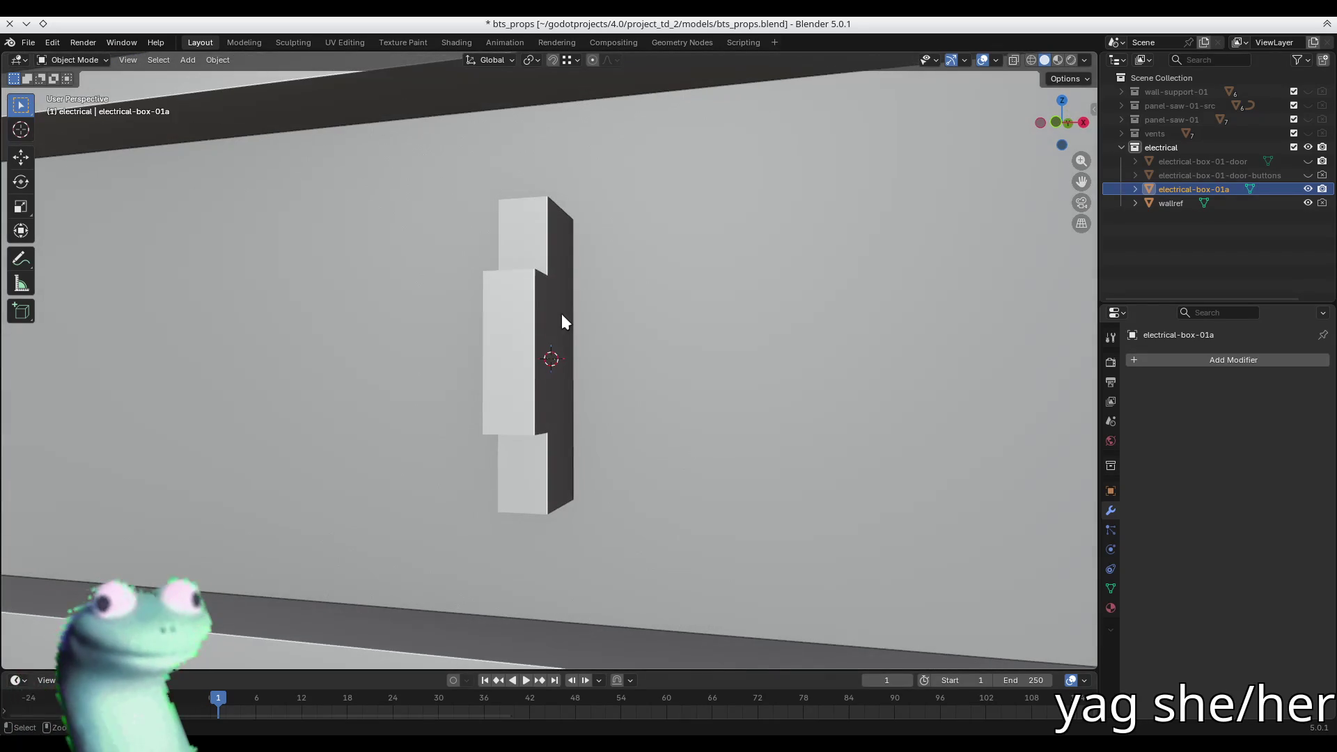
{"action": "key", "text": "ctrl+s"}
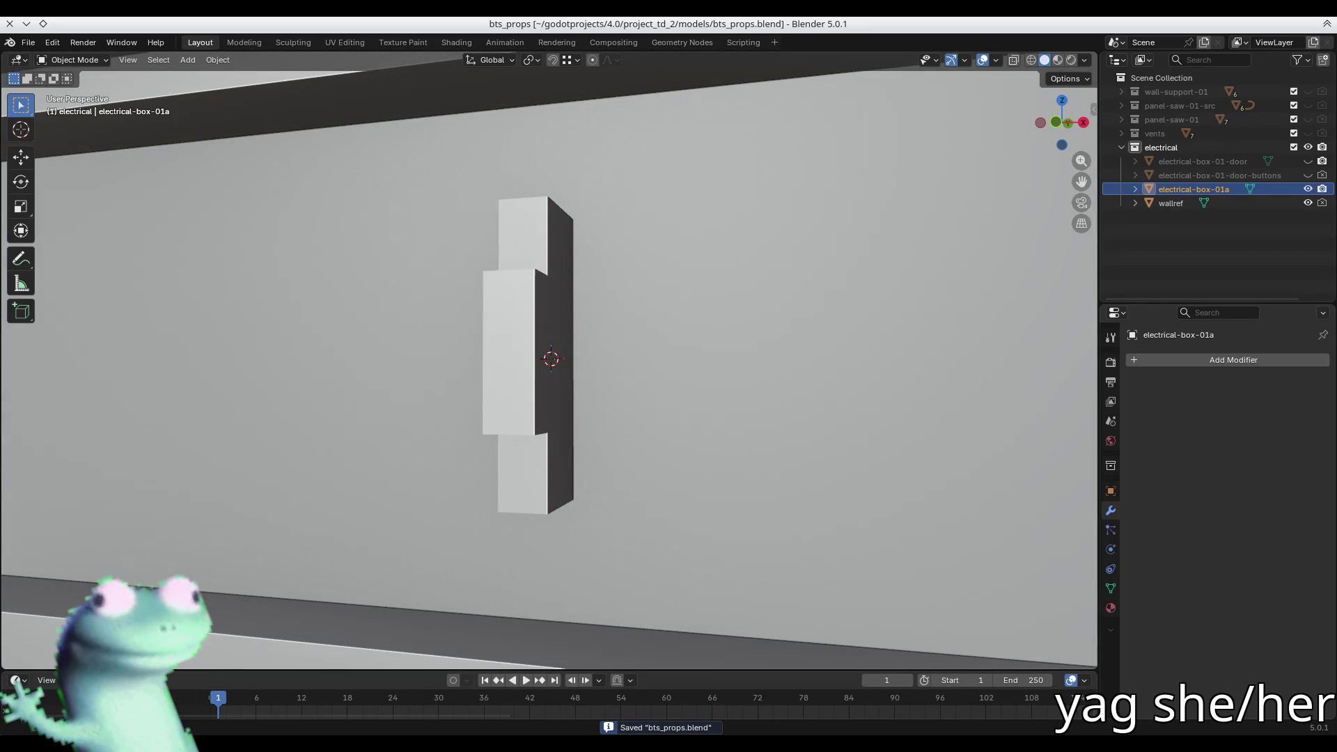
- Bring the td_btsref2 reference viewer forward, move it right and adjust its zoom
{"action": "key", "text": "alt+Tab"}
{"action": "left_click_drag", "start_coordinate": [804, 129], "coordinate": [1152, 163]}
{"action": "scroll", "coordinate": [1128, 430], "scroll_direction": "up", "scroll_amount": 3}
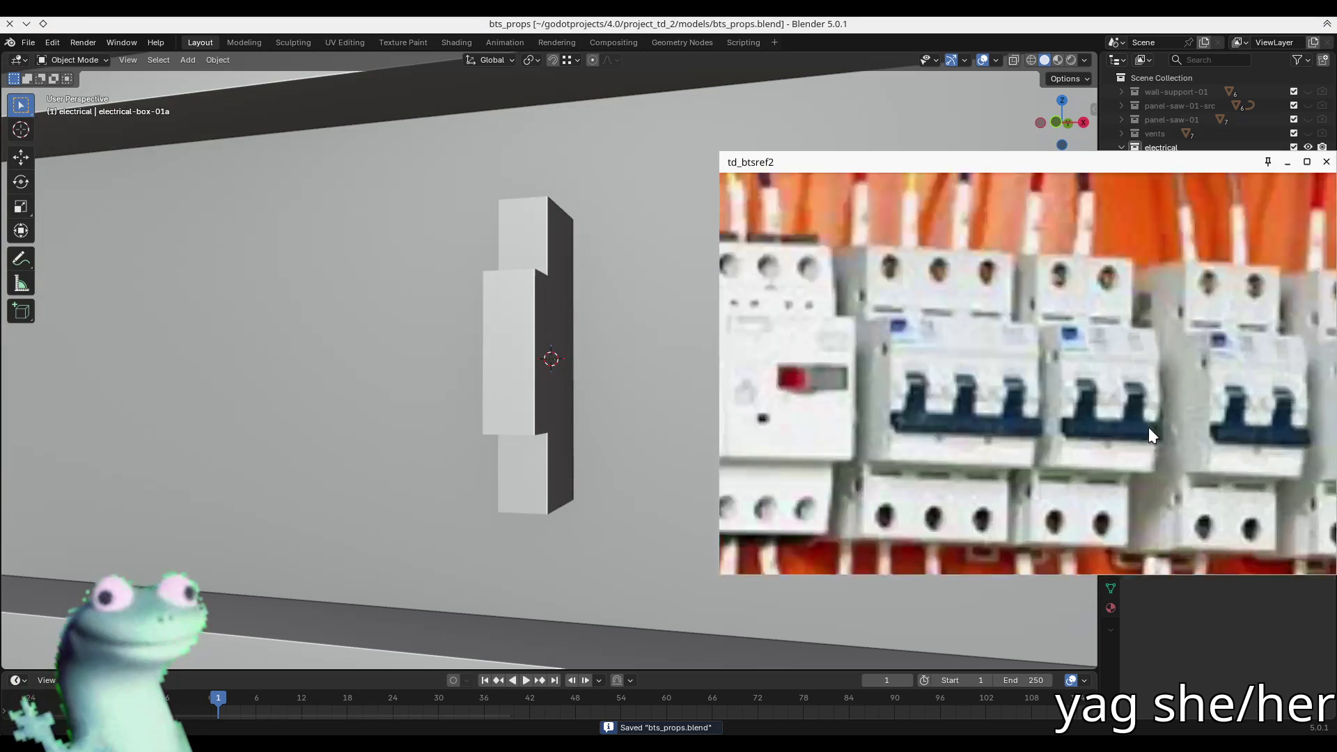
{"action": "scroll", "coordinate": [1002, 296], "scroll_direction": "down", "scroll_amount": 5}
{"action": "scroll", "coordinate": [1018, 333], "scroll_direction": "down", "scroll_amount": 6}
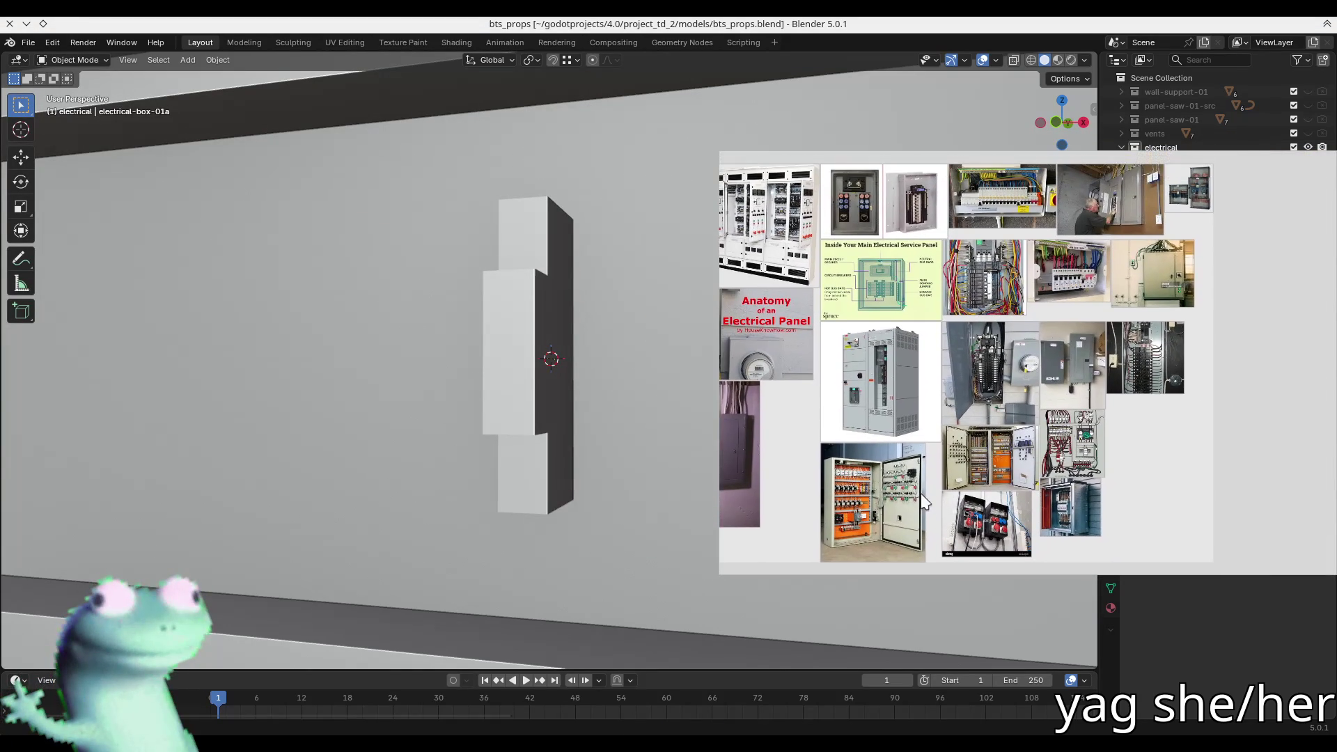
{"action": "scroll", "coordinate": [833, 455], "scroll_direction": "up", "scroll_amount": 4}
{"action": "scroll", "coordinate": [905, 389], "scroll_direction": "up", "scroll_amount": 3}
{"action": "scroll", "coordinate": [940, 404], "scroll_direction": "down", "scroll_amount": 3}
{"action": "scroll", "coordinate": [976, 419], "scroll_direction": "up", "scroll_amount": 4}
{"action": "scroll", "coordinate": [874, 338], "scroll_direction": "down", "scroll_amount": 2}
{"action": "scroll", "coordinate": [961, 317], "scroll_direction": "down", "scroll_amount": 2}
{"action": "scroll", "coordinate": [941, 440], "scroll_direction": "up", "scroll_amount": 6}
- Pan the photo onto the FuseBox breaker row and its WARNING sign, then refocus Blender
{"action": "mouse_move", "coordinate": [955, 508]}
{"action": "left_mouse_down"}
{"action": "mouse_move", "coordinate": [976, 425]}
{"action": "mouse_move", "coordinate": [1020, 359]}
{"action": "left_mouse_up"}
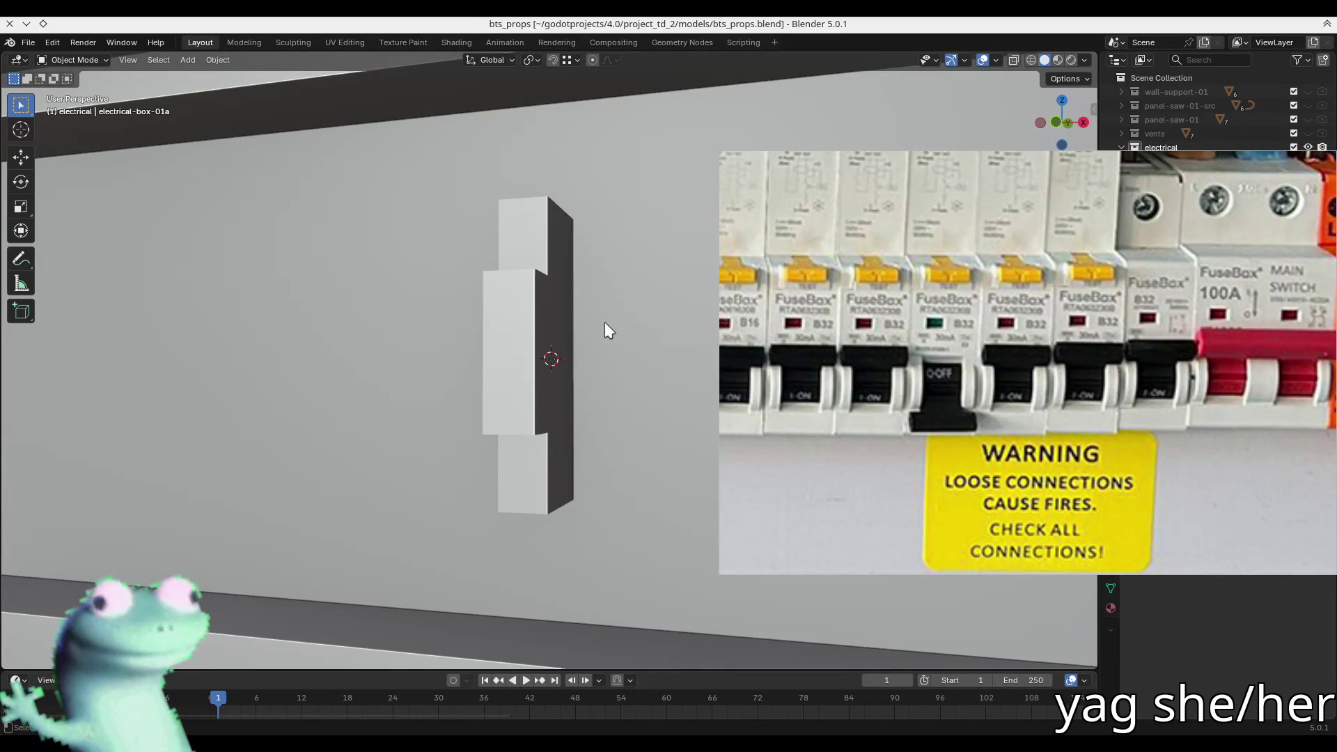
{"action": "mouse_move", "coordinate": [1070, 340]}
{"action": "left_mouse_down"}
{"action": "mouse_move", "coordinate": [1025, 353]}
{"action": "mouse_move", "coordinate": [1009, 339]}
{"action": "left_mouse_up"}
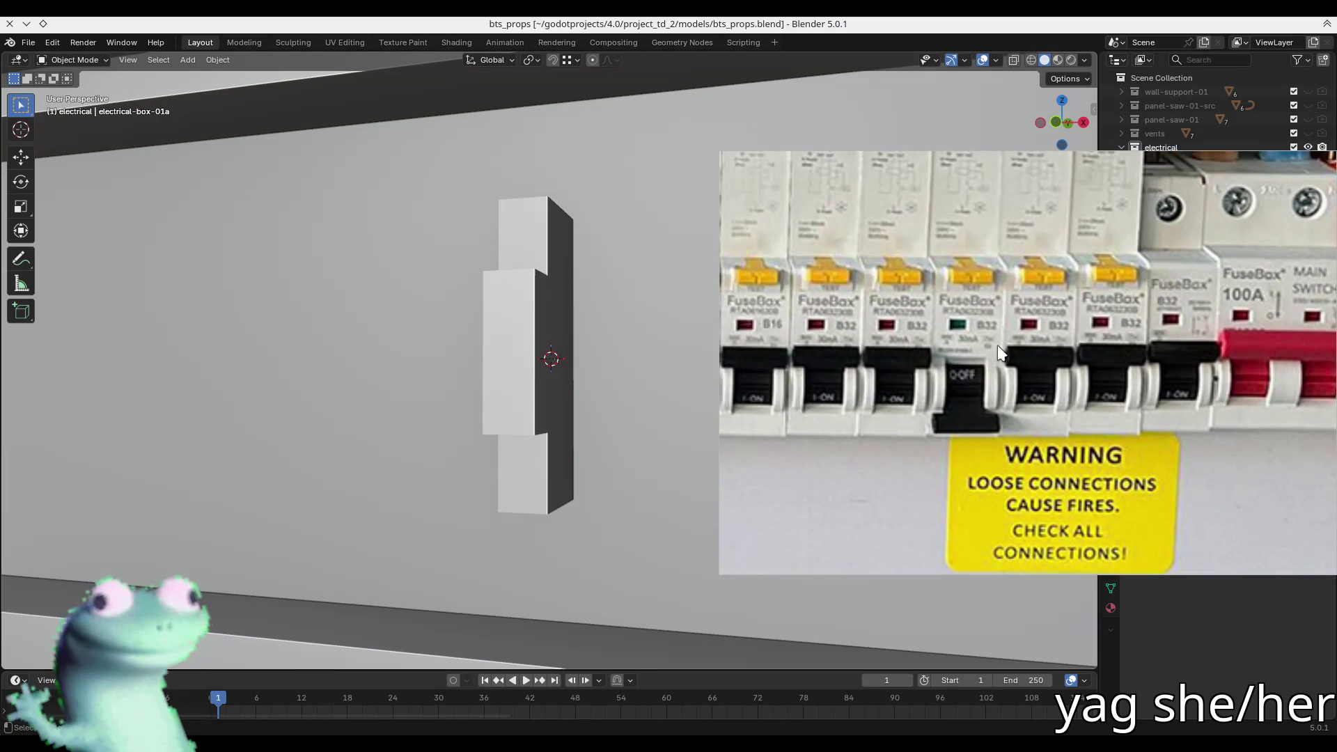
{"action": "left_click_drag", "start_coordinate": [1043, 351], "coordinate": [1069, 351]}
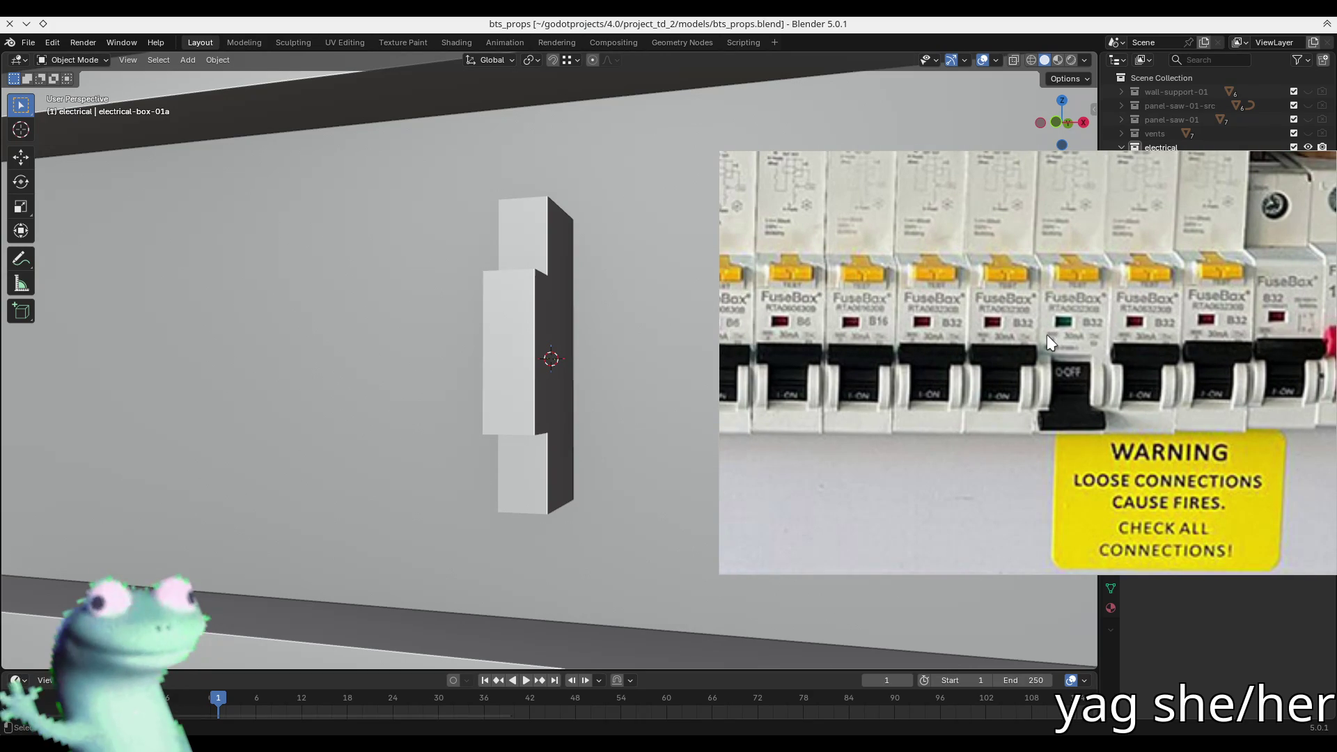
{"action": "left_click", "coordinate": [538, 376]}
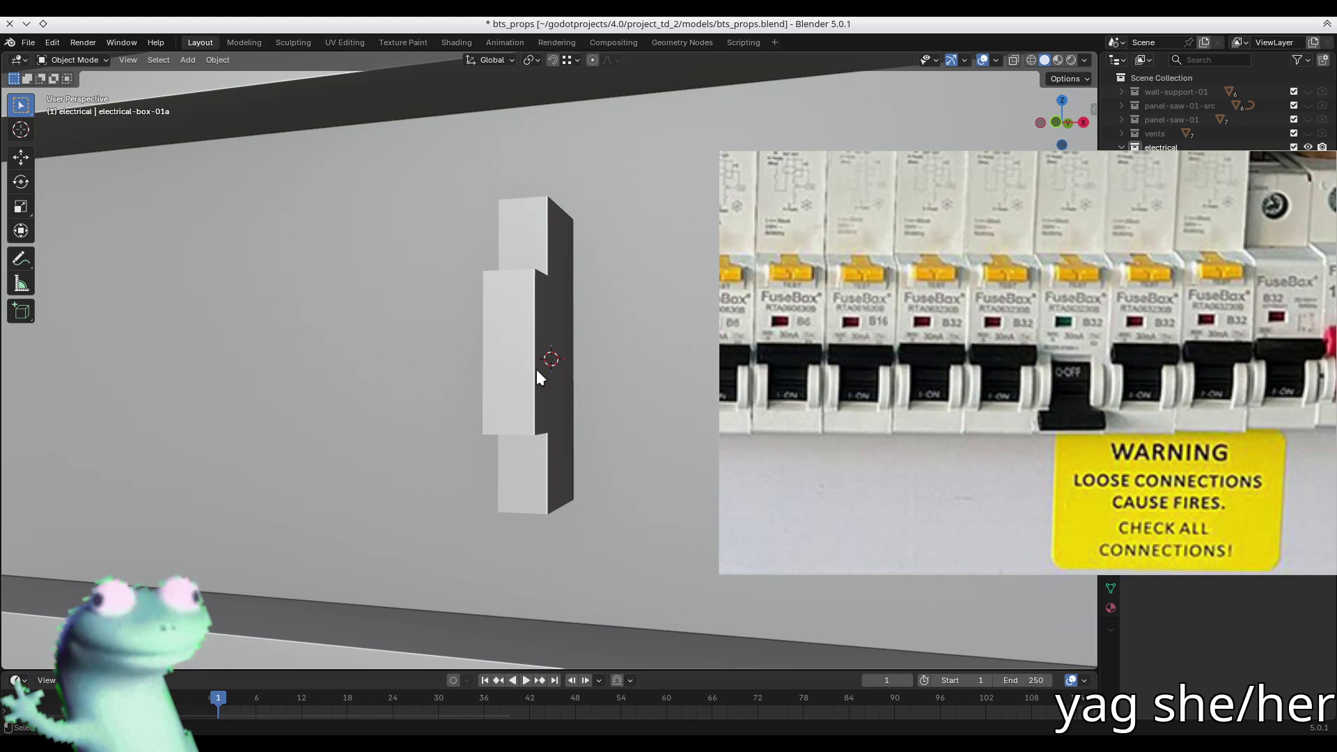
- Scale the breaker's middle edge loop along Z to make a taller middle band
{"action": "key", "text": "Tab"}
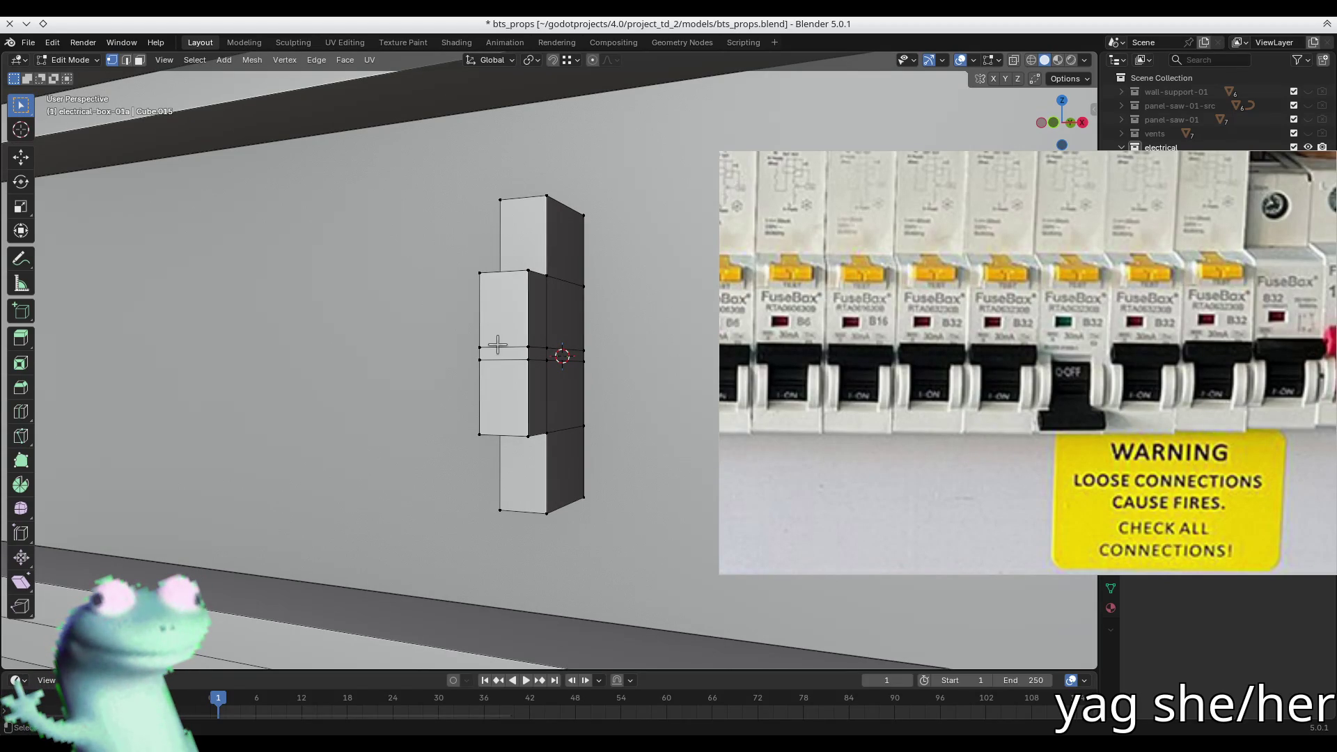
{"action": "key", "text": "2"}
{"action": "left_click", "coordinate": [502, 346], "text": "alt"}
{"action": "key", "text": "s"}
{"action": "key", "text": "z"}
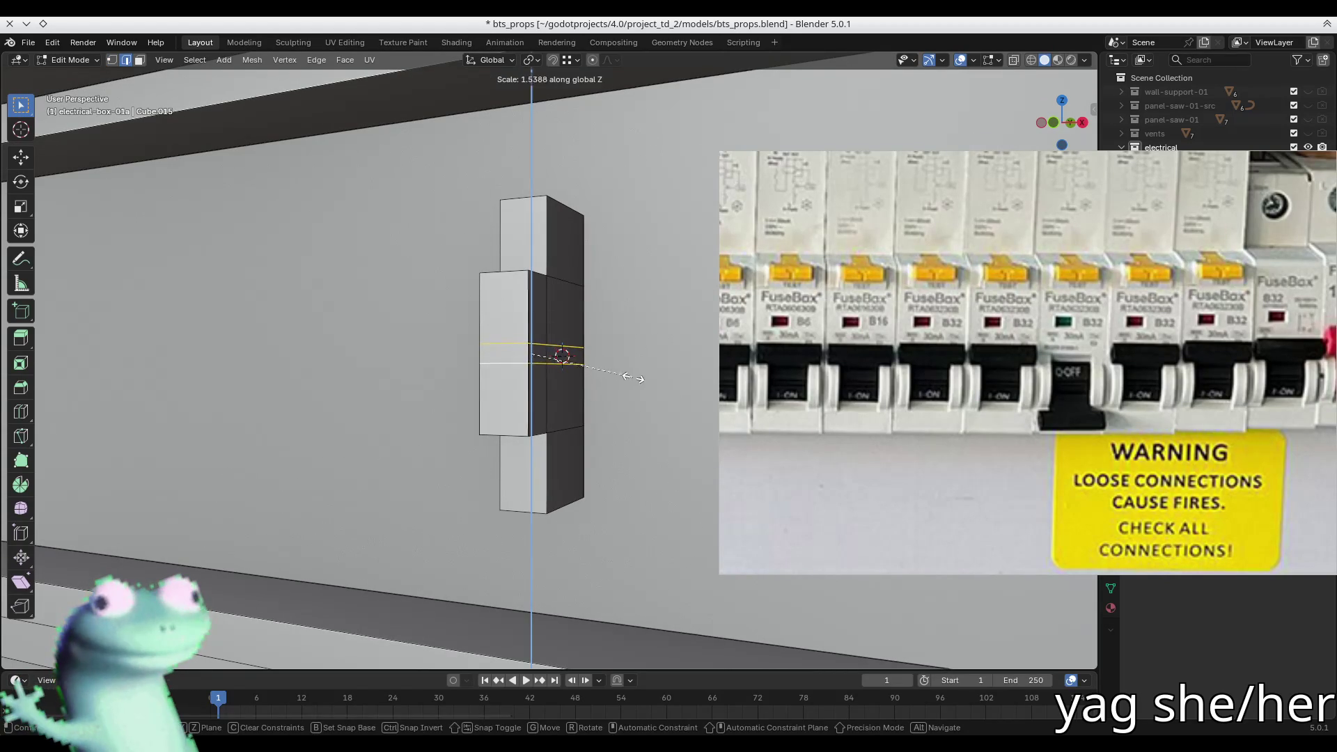
{"action": "left_click", "coordinate": [674, 382]}
- Extrude the middle front face into a lever and start bevelling its top edge
{"action": "key", "text": "3"}
{"action": "left_click", "coordinate": [507, 355]}
{"action": "key", "text": "e"}
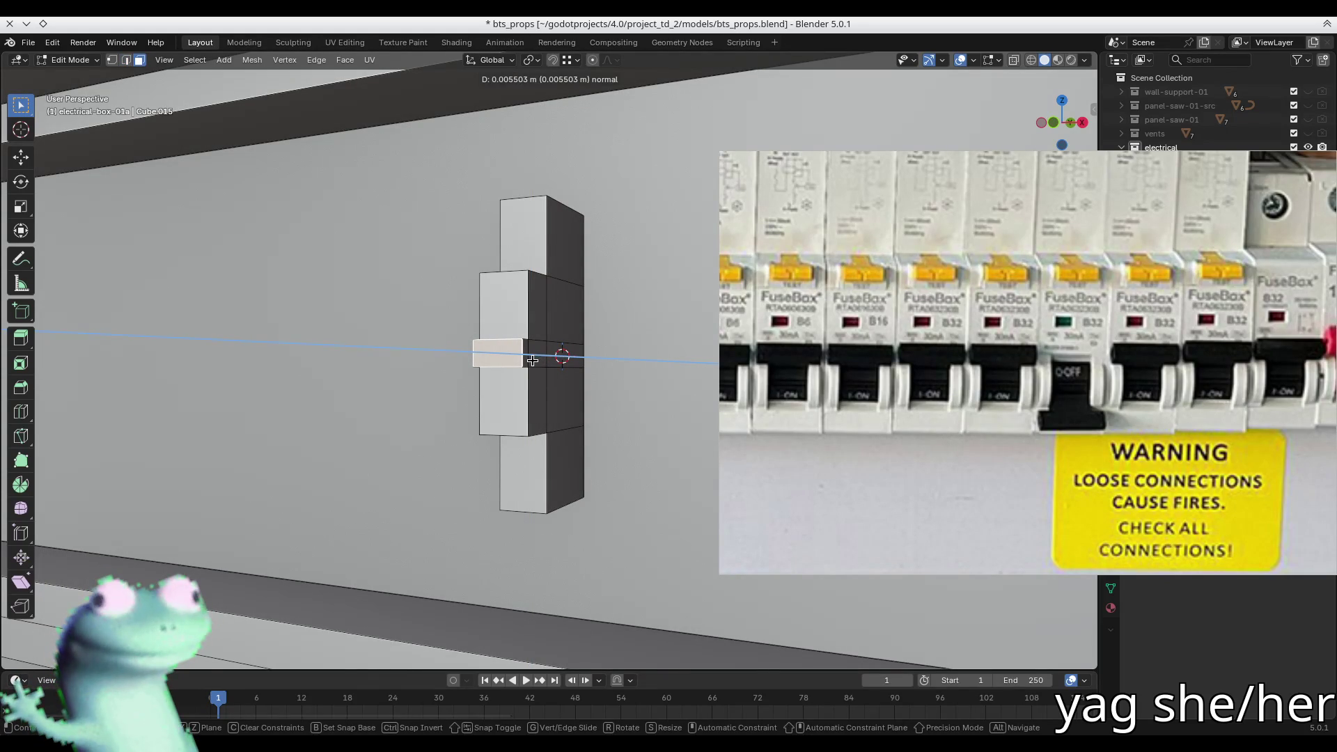
{"action": "left_click", "coordinate": [532, 359]}
{"action": "scroll", "coordinate": [515, 355], "scroll_direction": "up", "scroll_amount": 2}
{"action": "key", "text": "2"}
{"action": "left_click", "coordinate": [507, 338]}
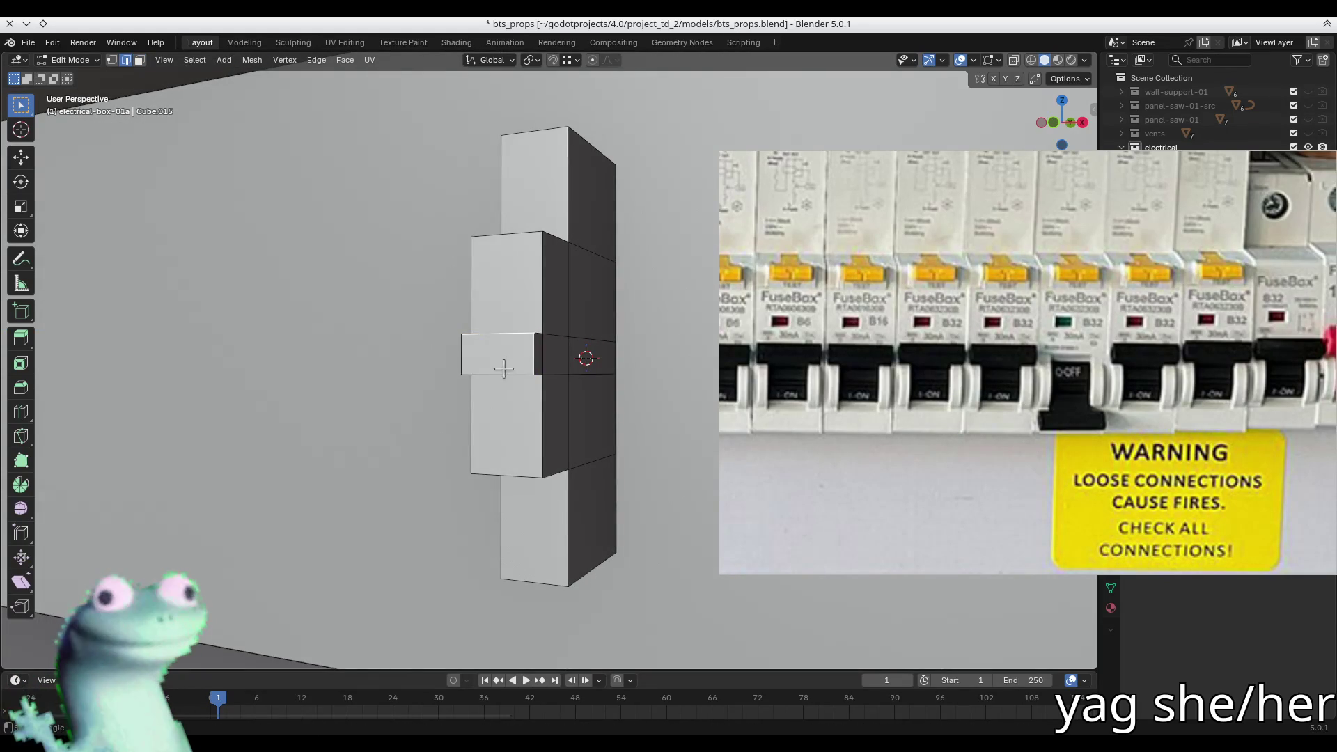
{"action": "key", "text": "ctrl+b"}
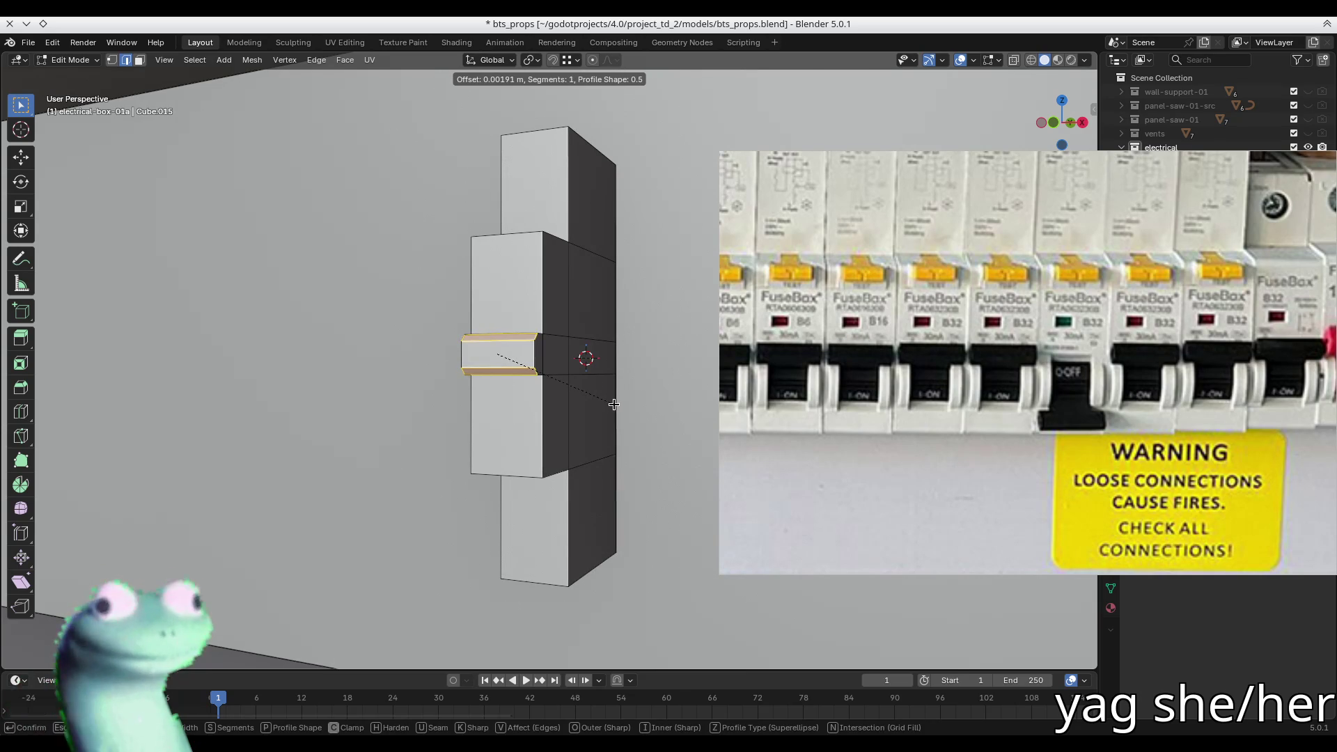
- Finish the lever edge bevel at 0.00733 m with 2 segments
{"action": "scroll", "coordinate": [614, 404], "scroll_direction": "up", "scroll_amount": 1}
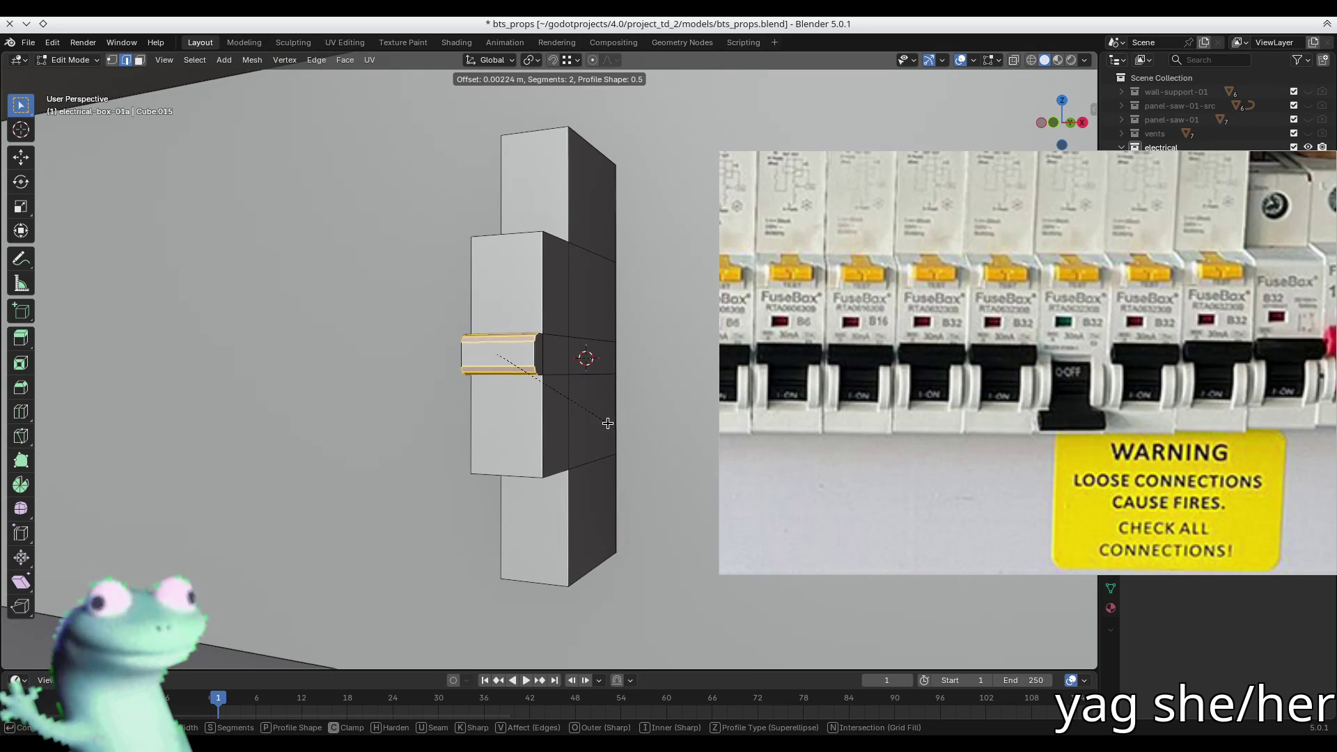
{"action": "left_click", "coordinate": [655, 439]}
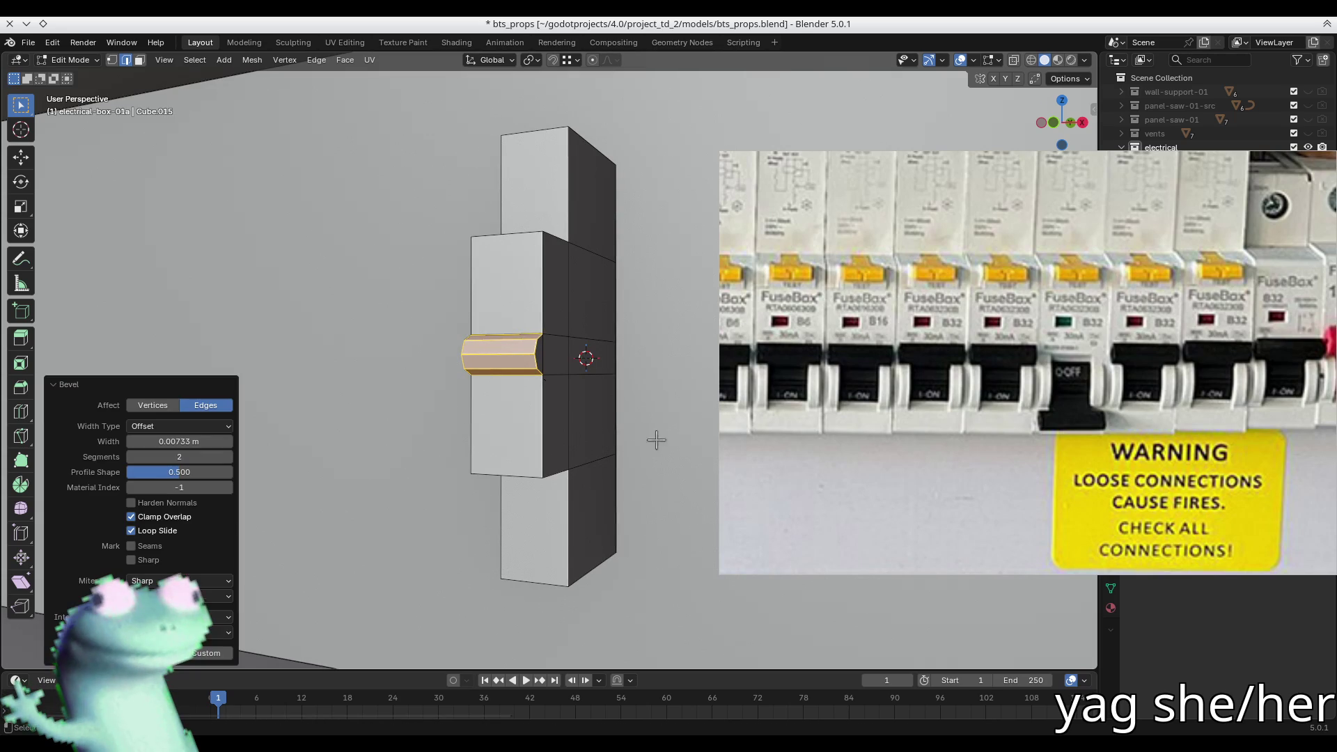
{"action": "scroll", "coordinate": [546, 388], "scroll_direction": "up", "scroll_amount": 4}
{"action": "scroll", "coordinate": [469, 375], "scroll_direction": "up", "scroll_amount": 2}
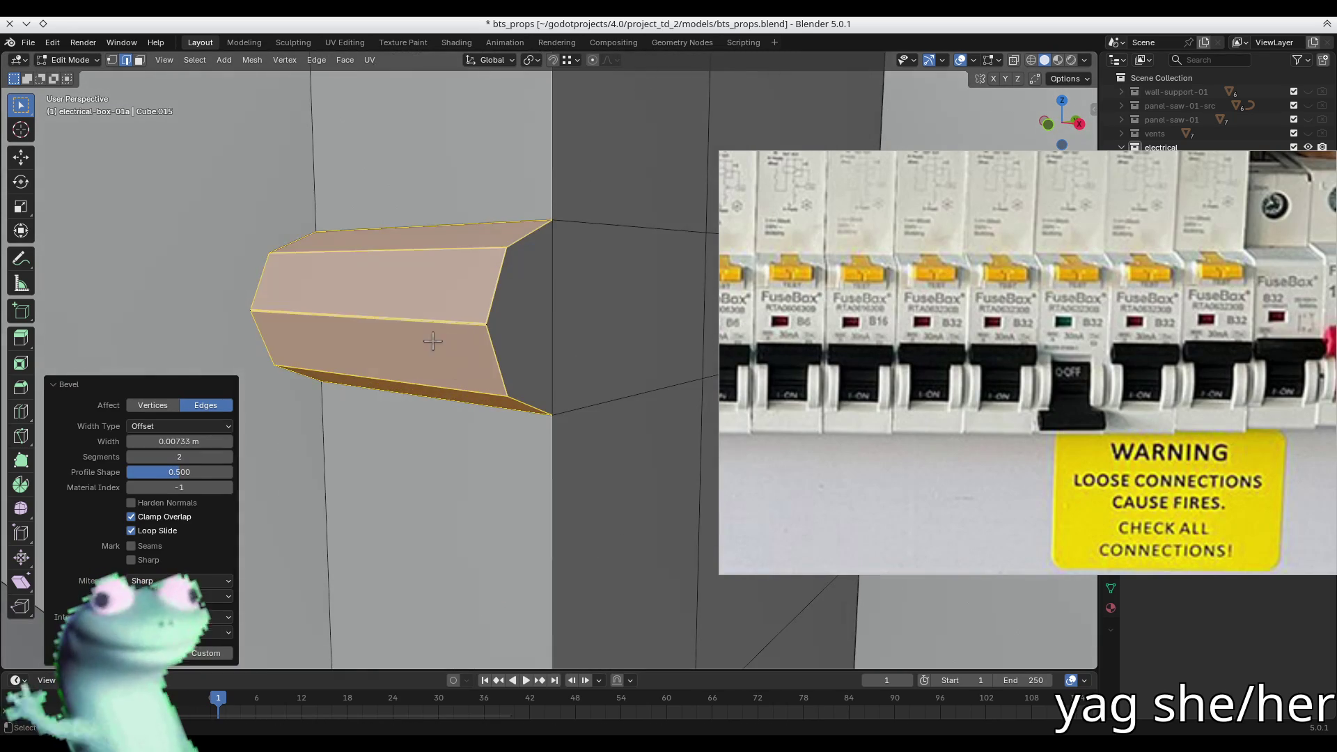
- Merge the leftover bevel vertices At Center on both ends of the lever
{"action": "left_click", "coordinate": [477, 299]}
{"action": "scroll", "coordinate": [480, 306], "scroll_direction": "up", "scroll_amount": 2}
{"action": "key", "text": "m"}
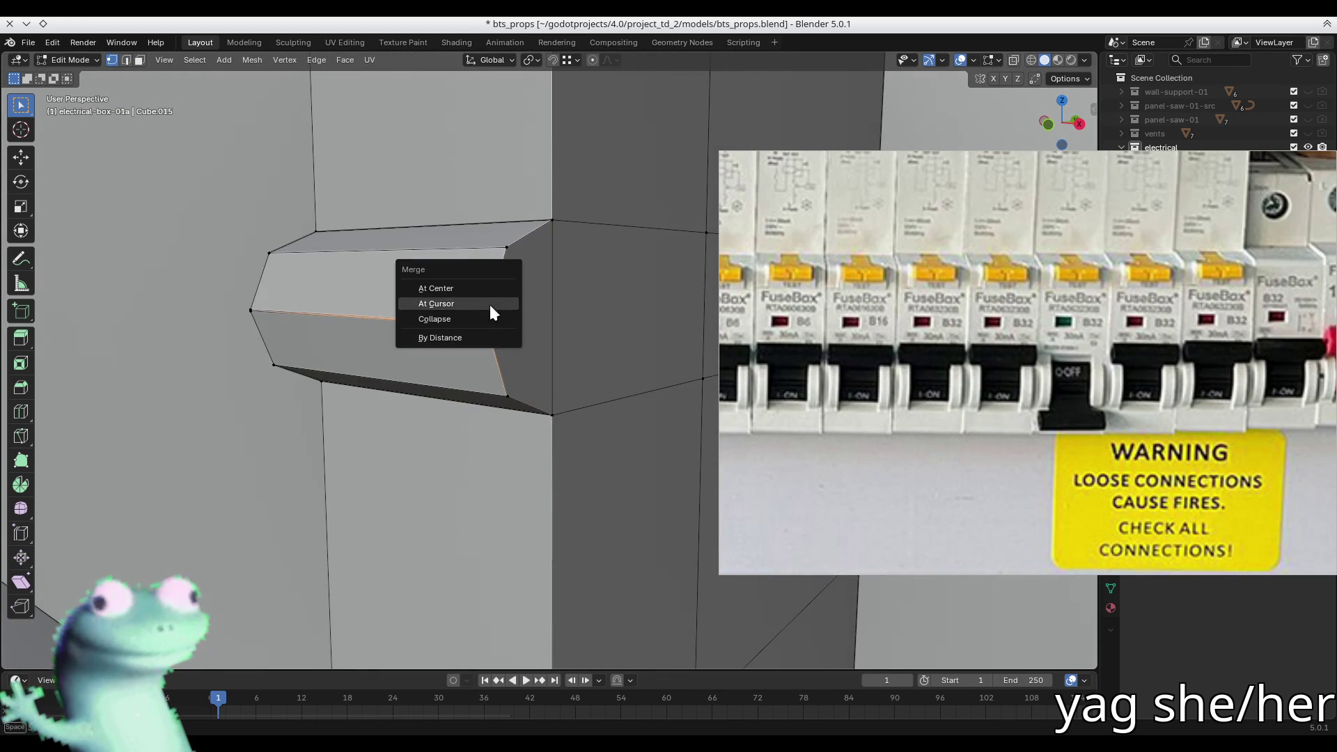
{"action": "left_click", "coordinate": [488, 285]}
{"action": "key", "text": "m"}
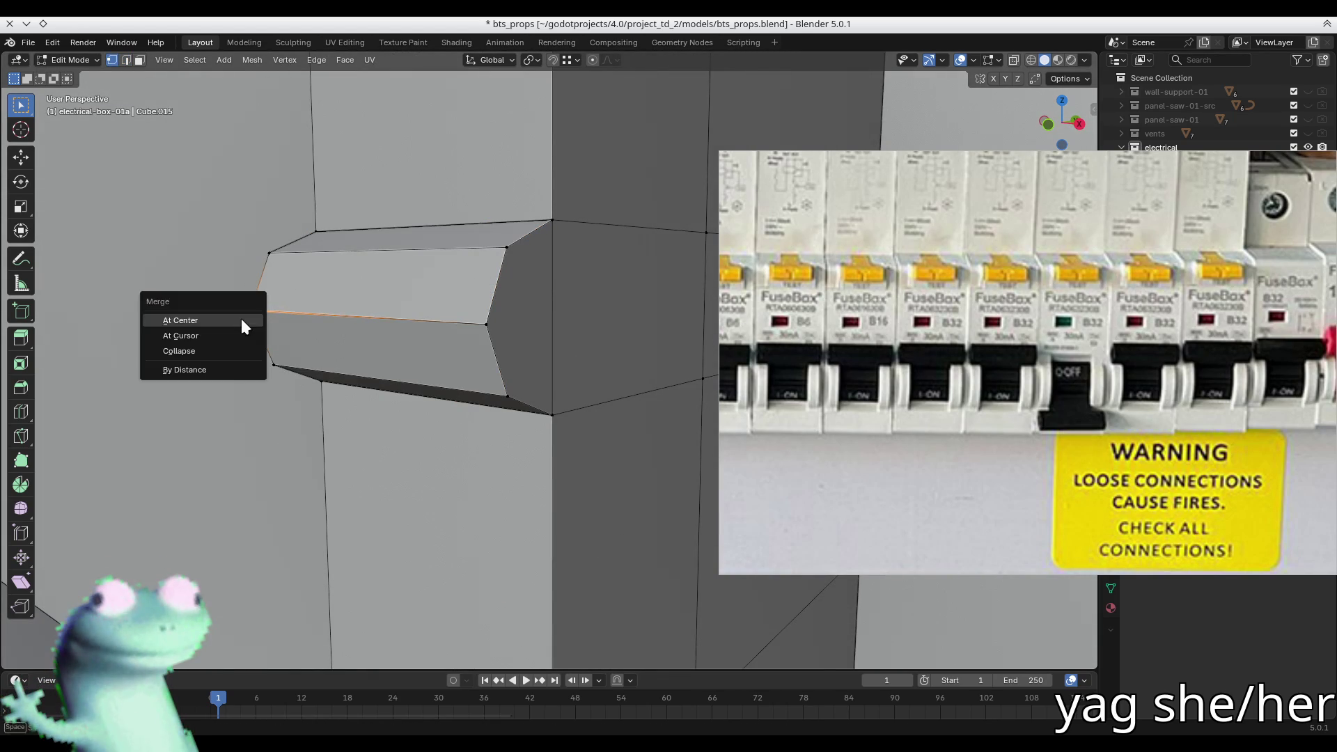
{"action": "left_click", "coordinate": [241, 319]}
{"action": "mouse_move", "coordinate": [241, 319]}
{"action": "middle_mouse_down"}
{"action": "mouse_move", "coordinate": [389, 299]}
{"action": "mouse_move", "coordinate": [523, 329]}
{"action": "mouse_move", "coordinate": [426, 361]}
{"action": "middle_mouse_up"}
{"action": "middle_click_drag", "start_coordinate": [541, 281], "coordinate": [418, 293]}
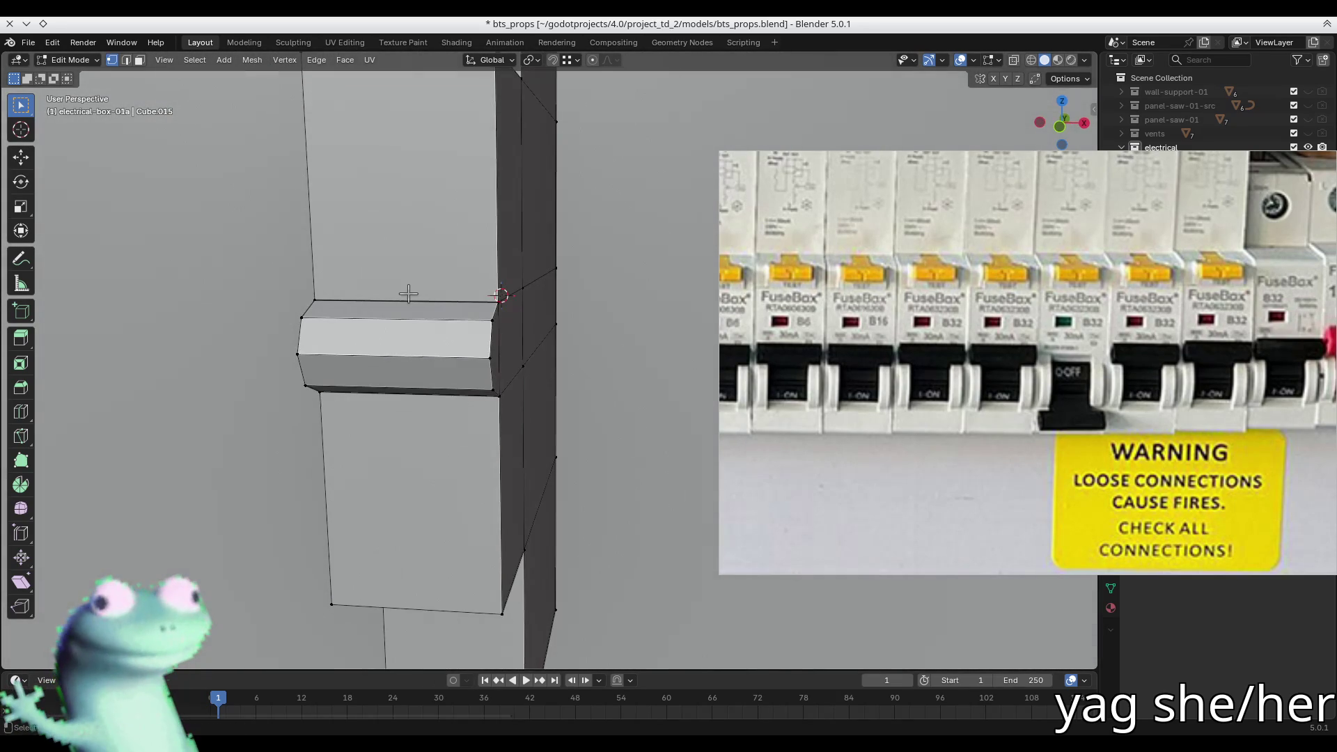
- Add two centred loop cuts across the band and spread them apart along X
{"action": "key", "text": "ctrl+r"}
{"action": "scroll", "coordinate": [389, 294], "scroll_direction": "up", "scroll_amount": 1}
{"action": "left_click", "coordinate": [389, 293]}
{"action": "right_click", "coordinate": [389, 294]}
{"action": "key", "text": "s"}
{"action": "key", "text": "x"}
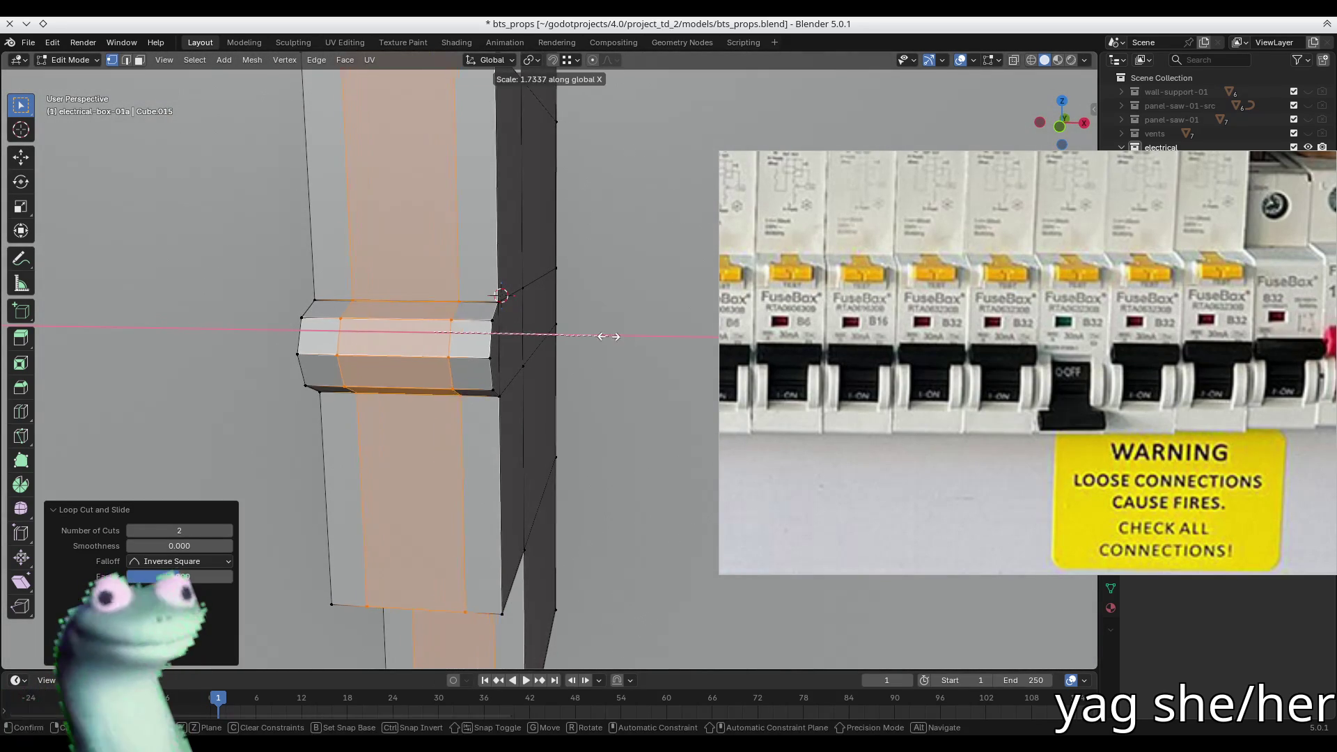
{"action": "left_click", "coordinate": [650, 345]}
- Select the band's middle faces from a frontal angle, then clear the selection
{"action": "key", "text": "3"}
{"action": "left_click", "coordinate": [388, 335]}
{"action": "left_click", "coordinate": [393, 376], "text": "shift"}
{"action": "middle_click_drag", "start_coordinate": [393, 376], "coordinate": [403, 358]}
{"action": "left_click", "coordinate": [403, 359]}
{"action": "left_click", "coordinate": [395, 355], "text": "shift"}
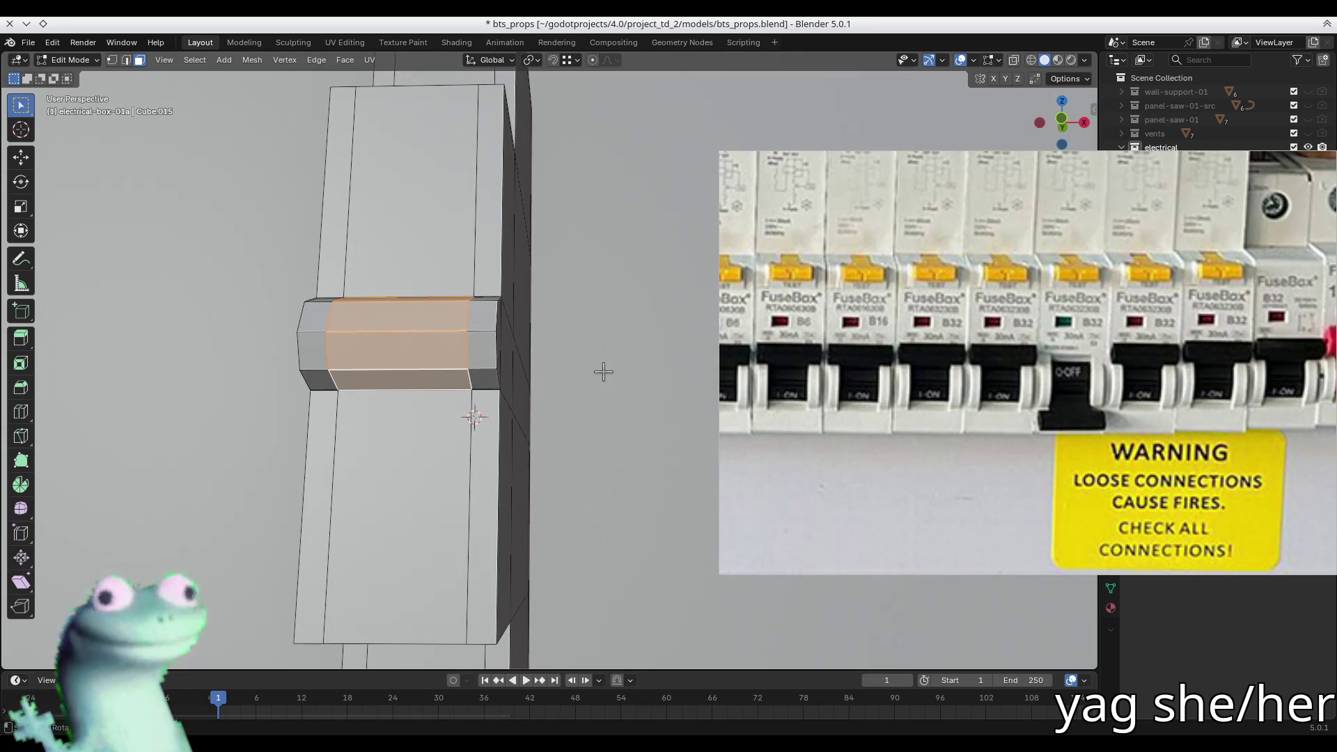
{"action": "mouse_move", "coordinate": [527, 348]}
{"action": "middle_mouse_down"}
{"action": "mouse_move", "coordinate": [508, 359]}
{"action": "mouse_move", "coordinate": [390, 300]}
{"action": "mouse_move", "coordinate": [546, 289]}
{"action": "mouse_move", "coordinate": [525, 305]}
{"action": "middle_mouse_up"}
{"action": "key", "text": "alt+a"}
- Select edges and a corner vertex around the band's ends from a near-front view
{"action": "key", "text": "2"}
{"action": "left_click", "coordinate": [386, 296], "text": "alt"}
{"action": "left_click", "coordinate": [523, 307]}
{"action": "key", "text": "1"}
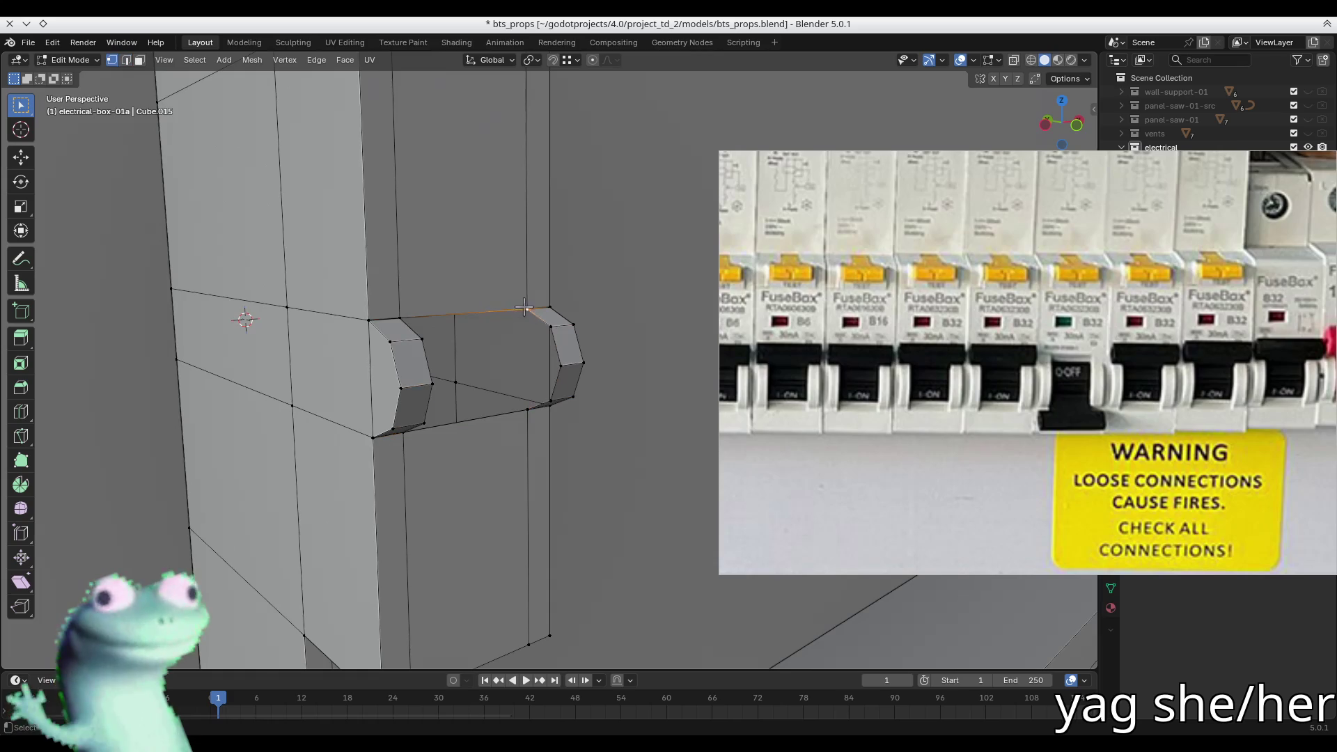
{"action": "middle_click_drag", "start_coordinate": [519, 416], "coordinate": [394, 358]}
{"action": "left_click", "coordinate": [350, 304], "text": "shift"}
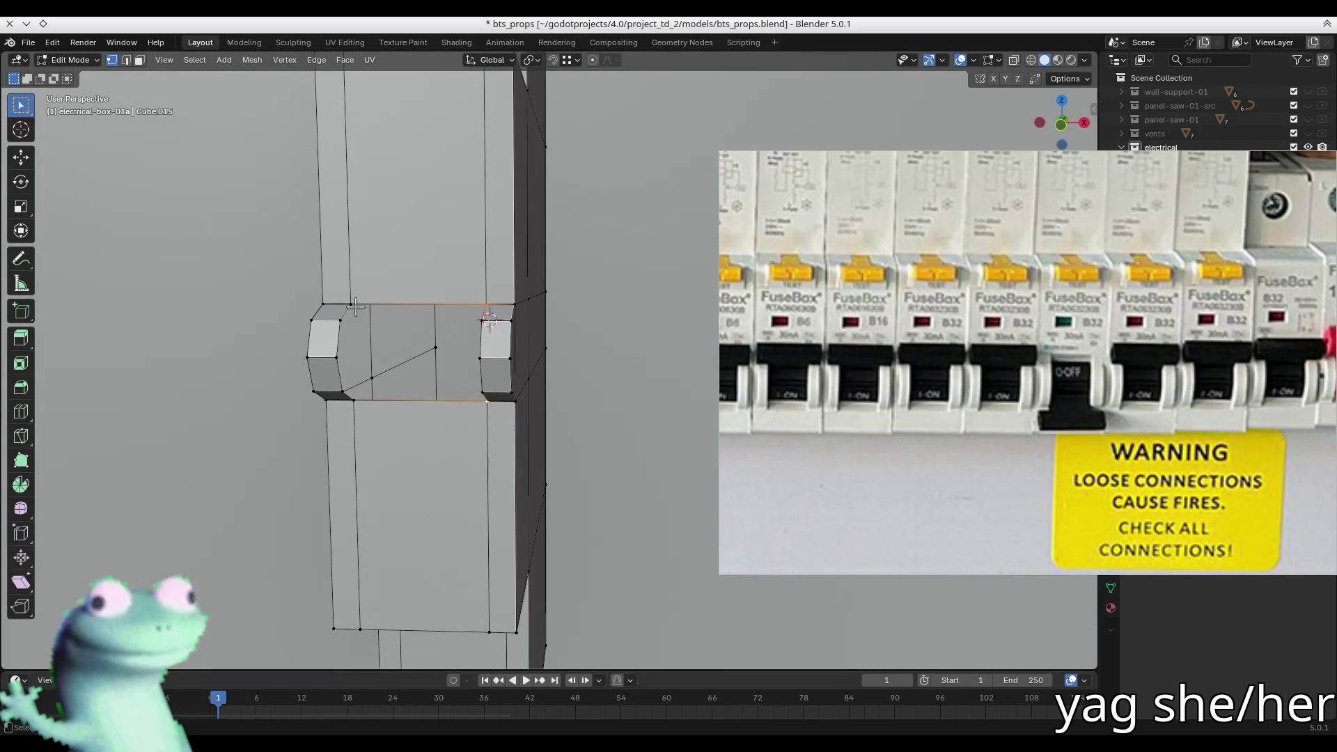
{"action": "mouse_move", "coordinate": [359, 403]}
{"action": "middle_mouse_down"}
{"action": "mouse_move", "coordinate": [379, 348]}
{"action": "mouse_move", "coordinate": [408, 359]}
{"action": "middle_mouse_up"}
{"action": "key", "text": "2"}
{"action": "left_click", "coordinate": [384, 343]}
{"action": "left_click", "coordinate": [409, 359]}
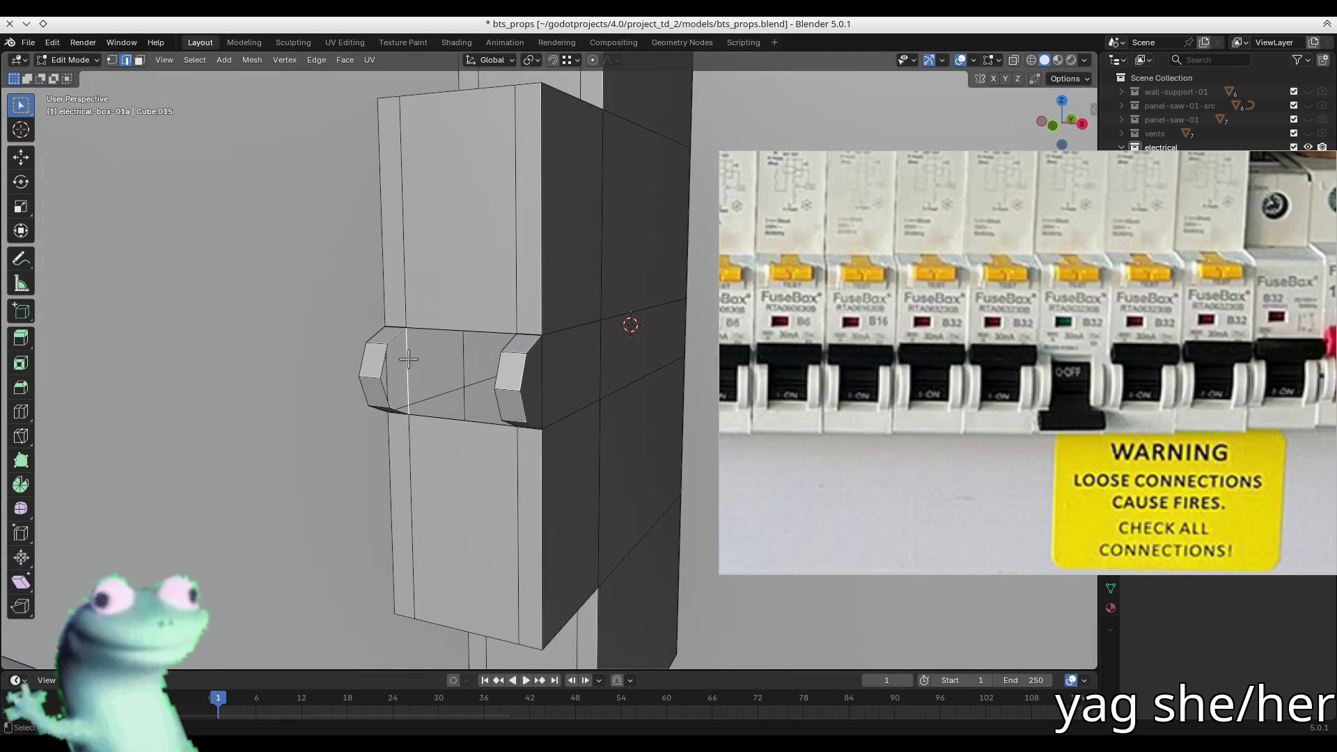
{"action": "scroll", "coordinate": [409, 360], "scroll_direction": "up", "scroll_amount": 5}
{"action": "scroll", "coordinate": [409, 357], "scroll_direction": "down", "scroll_amount": 3}
{"action": "mouse_move", "coordinate": [543, 337]}
{"action": "middle_mouse_down", "text": "shift"}
{"action": "mouse_move", "coordinate": [318, 337]}
{"action": "mouse_move", "coordinate": [418, 328]}
{"action": "mouse_move", "coordinate": [411, 301]}
{"action": "mouse_move", "coordinate": [378, 346]}
{"action": "middle_mouse_up", "text": "shift"}
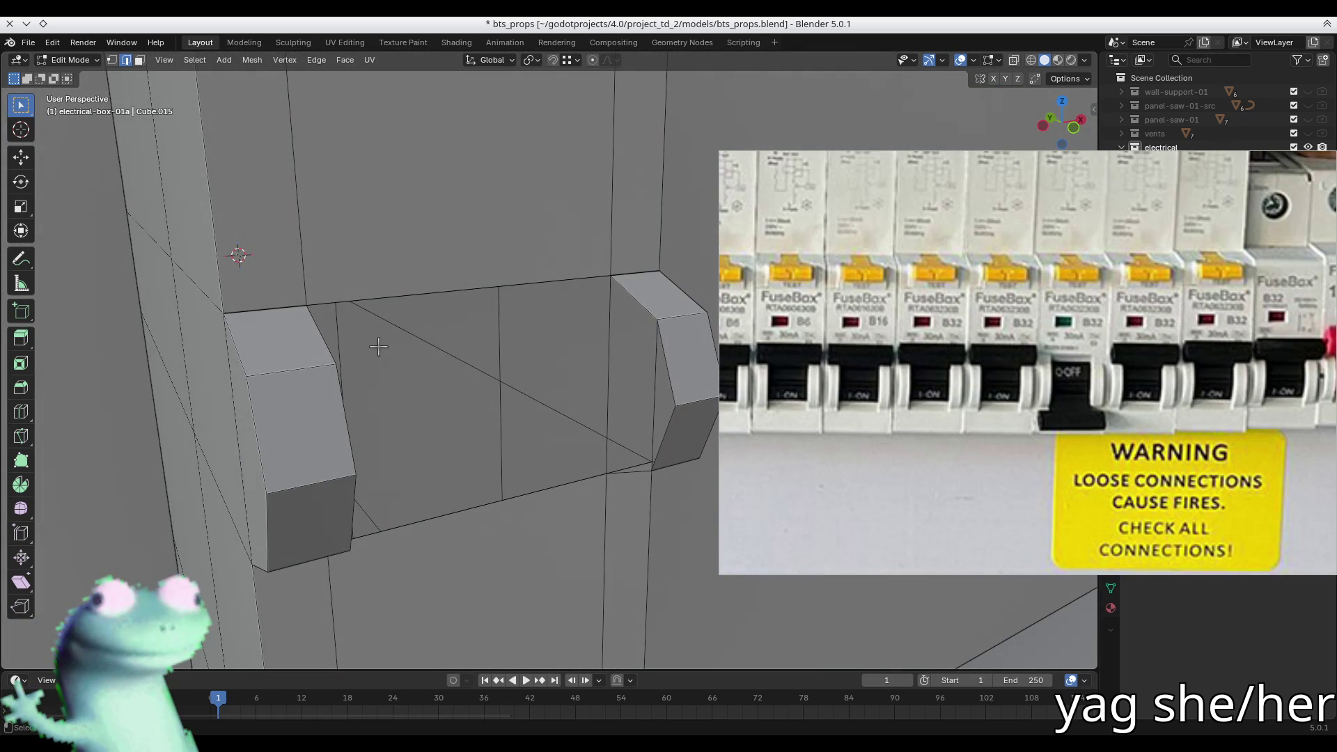
{"action": "middle_click_drag", "start_coordinate": [721, 343], "coordinate": [638, 339]}
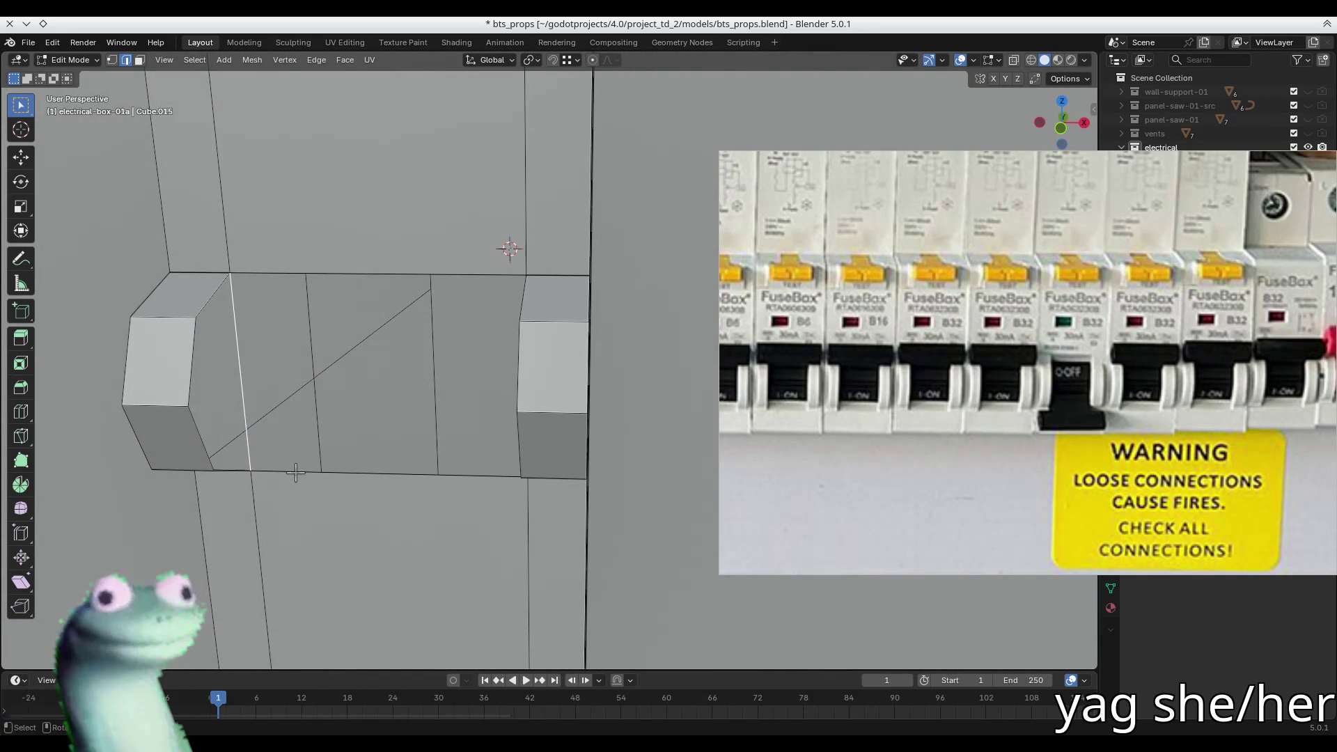
- Select side faces and edges around the left and right end blocks
{"action": "key", "text": "3"}
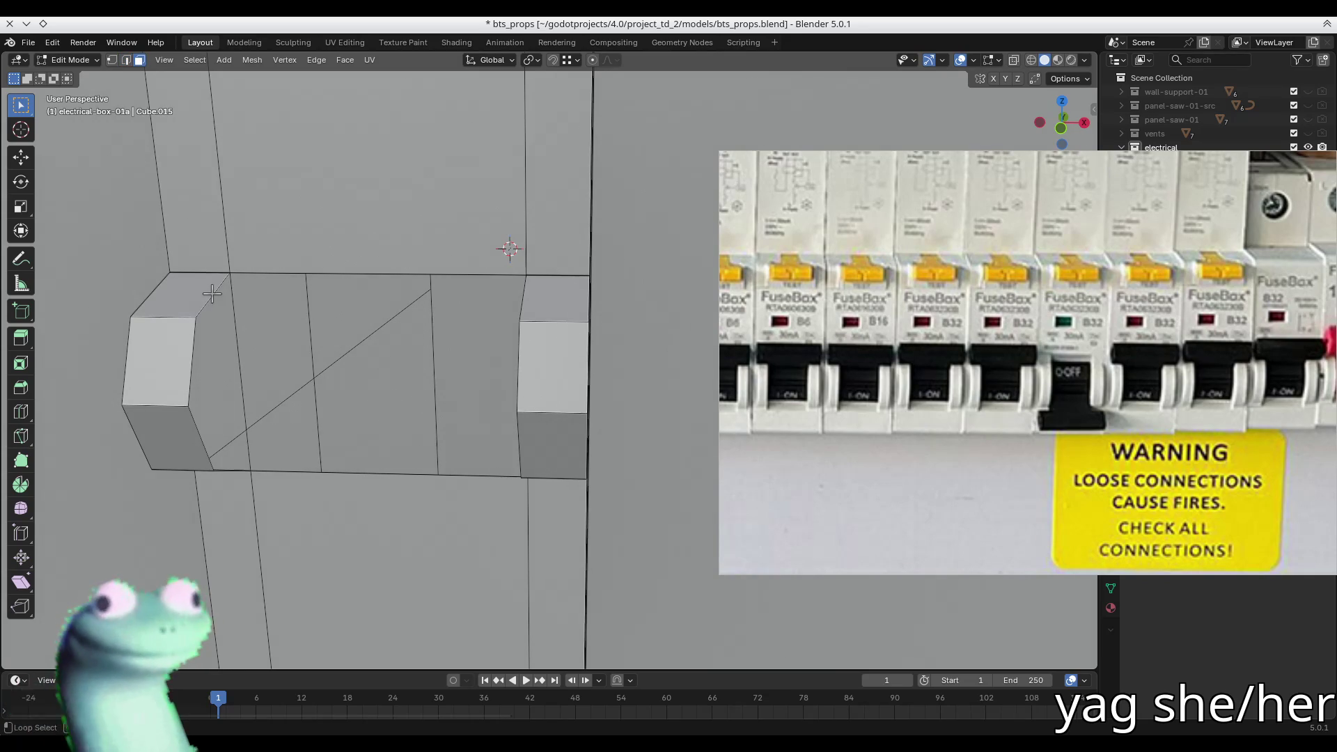
{"action": "key", "text": "2"}
{"action": "left_click", "coordinate": [202, 305], "text": "alt"}
{"action": "mouse_move", "coordinate": [202, 307]}
{"action": "middle_mouse_down"}
{"action": "mouse_move", "coordinate": [212, 332]}
{"action": "mouse_move", "coordinate": [182, 353]}
{"action": "mouse_move", "coordinate": [219, 398]}
{"action": "middle_mouse_up"}
{"action": "left_click", "coordinate": [216, 399]}
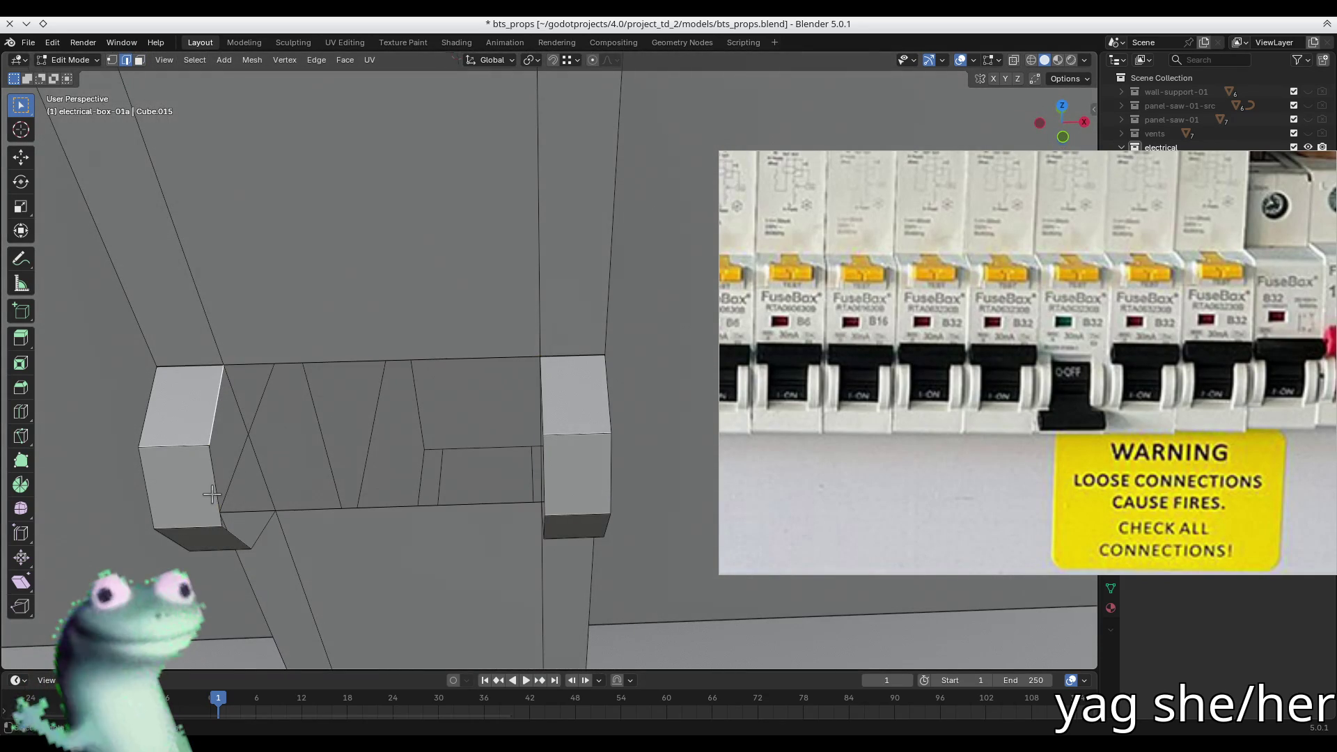
{"action": "left_click", "coordinate": [261, 532], "text": "alt"}
{"action": "mouse_move", "coordinate": [292, 494]}
{"action": "middle_mouse_down"}
{"action": "mouse_move", "coordinate": [321, 472]}
{"action": "mouse_move", "coordinate": [376, 477]}
{"action": "middle_mouse_up"}
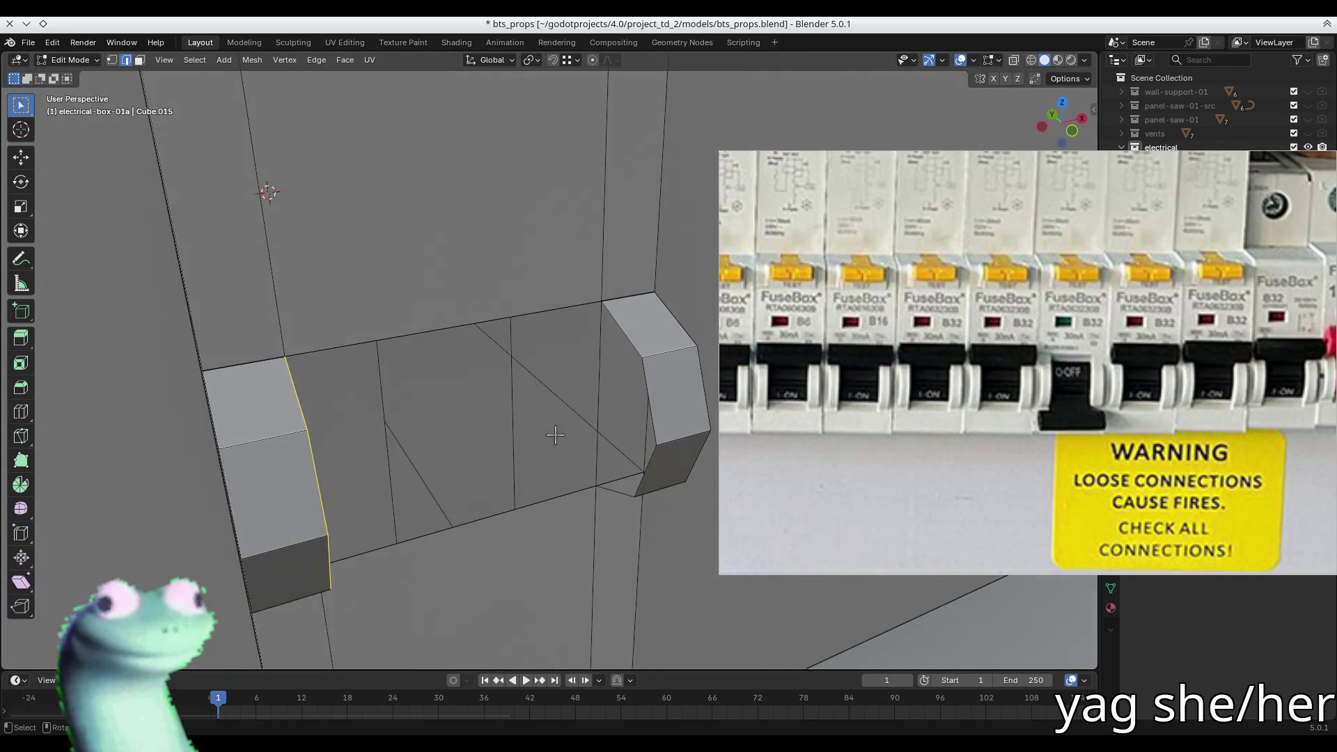
{"action": "left_click", "coordinate": [630, 340]}
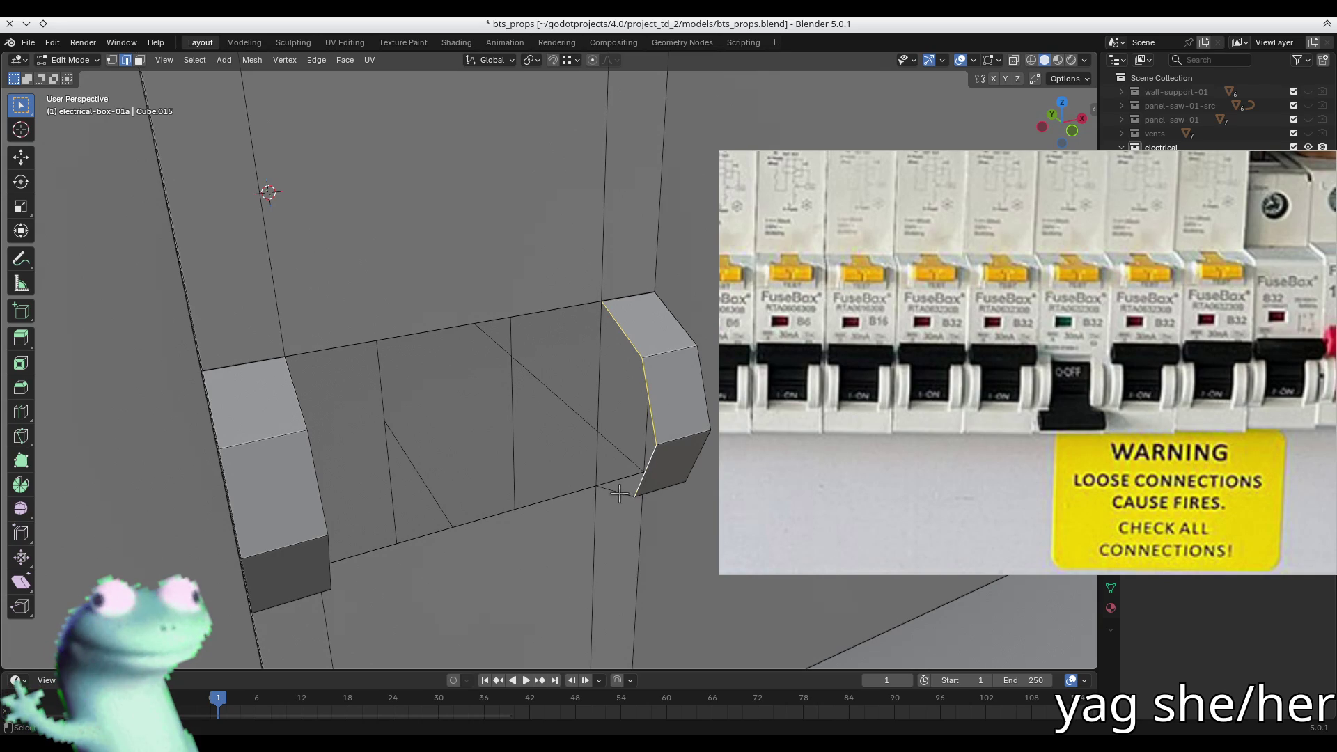
{"action": "middle_click_drag", "start_coordinate": [619, 493], "coordinate": [544, 468]}
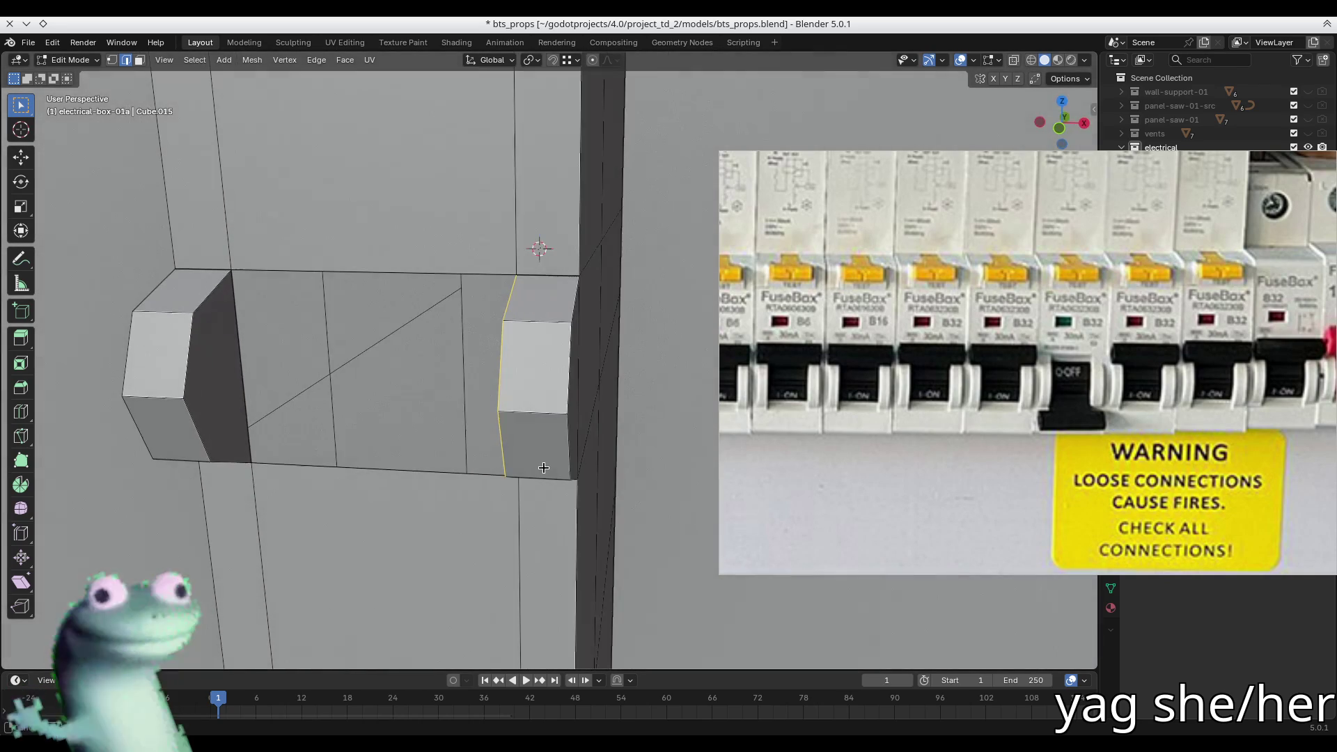
{"action": "key", "text": "3"}
{"action": "left_click", "coordinate": [199, 380]}
{"action": "mouse_move", "coordinate": [284, 364]}
{"action": "middle_mouse_down"}
{"action": "mouse_move", "coordinate": [610, 388]}
{"action": "mouse_move", "coordinate": [619, 342]}
{"action": "middle_mouse_up"}
- Select the whole mesh and merge By Distance, removing 8 duplicate vertices
{"action": "key", "text": "1"}
{"action": "key", "text": "2"}
{"action": "key", "text": "a"}
{"action": "scroll", "coordinate": [616, 359], "scroll_direction": "down", "scroll_amount": 5}
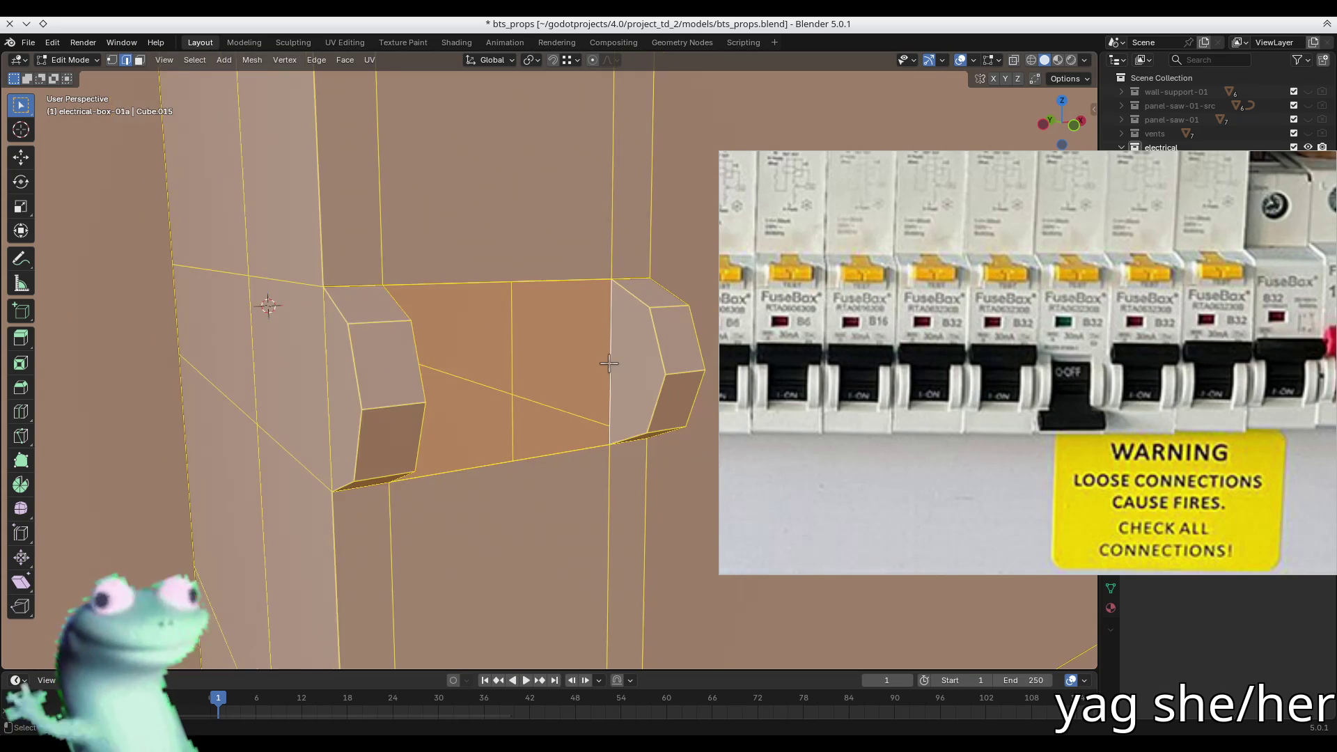
{"action": "key", "text": "3"}
{"action": "left_click", "coordinate": [614, 354]}
{"action": "key", "text": "a"}
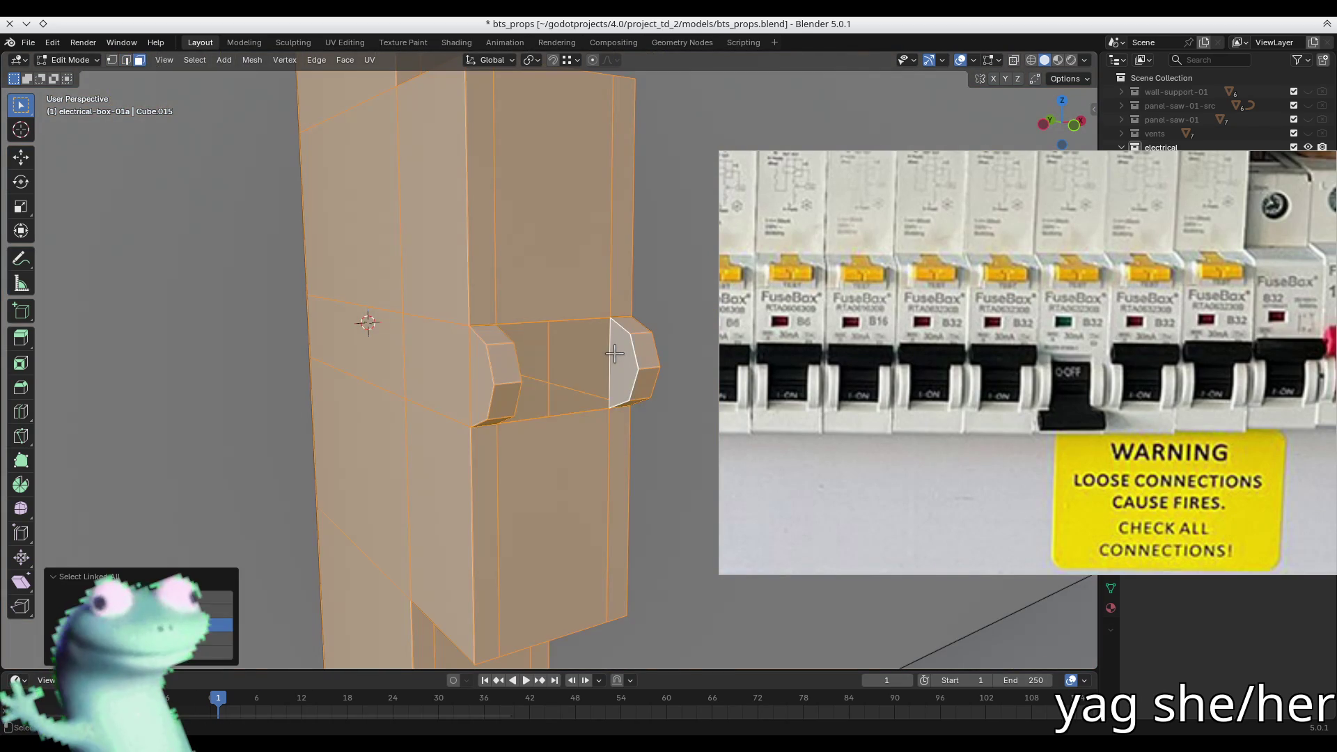
{"action": "key", "text": "m"}
{"action": "left_click", "coordinate": [613, 353]}
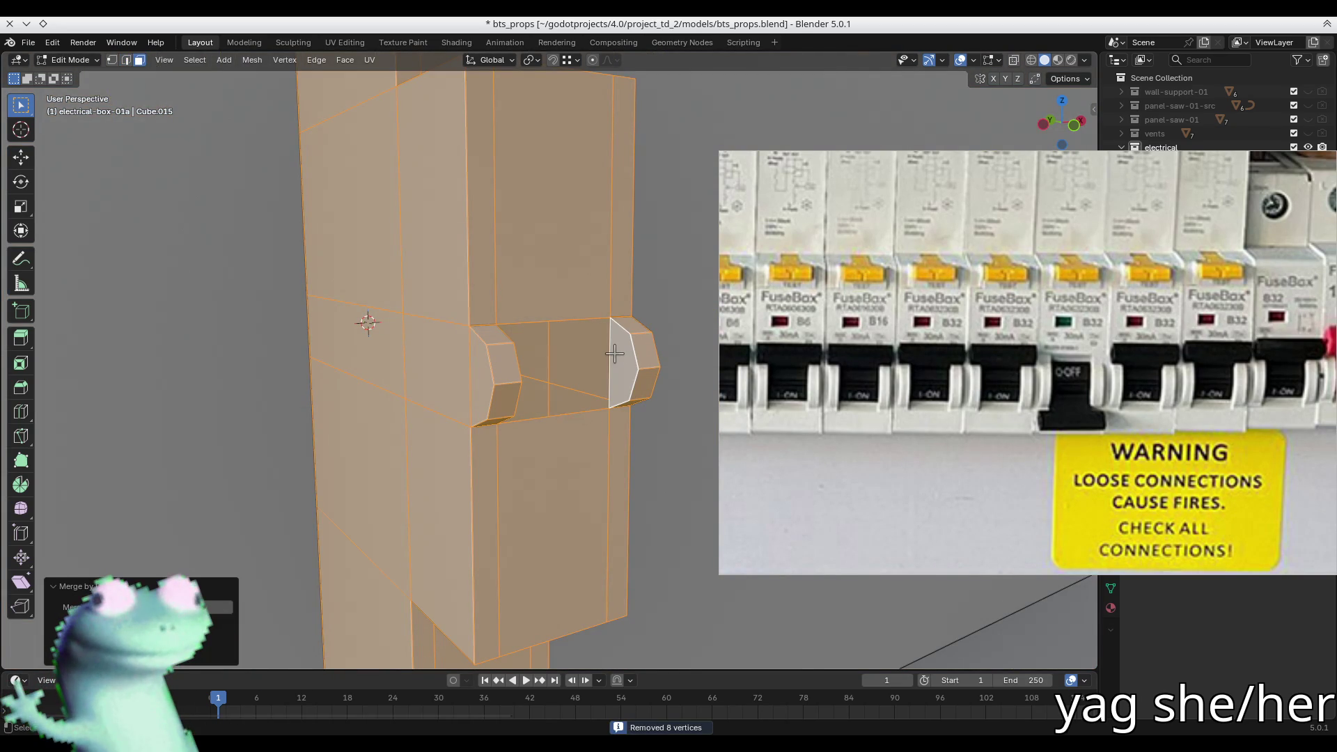
{"action": "scroll", "coordinate": [614, 354], "scroll_direction": "up", "scroll_amount": 2}
- Select a block's end face and edge, then deselect all and frame the tall box
{"action": "left_click", "coordinate": [614, 354]}
{"action": "scroll", "coordinate": [598, 361], "scroll_direction": "up", "scroll_amount": 3}
{"action": "mouse_move", "coordinate": [592, 363]}
{"action": "middle_mouse_down"}
{"action": "mouse_move", "coordinate": [457, 349]}
{"action": "mouse_move", "coordinate": [509, 304]}
{"action": "mouse_move", "coordinate": [390, 576]}
{"action": "mouse_move", "coordinate": [322, 582]}
{"action": "mouse_move", "coordinate": [585, 302]}
{"action": "middle_mouse_up"}
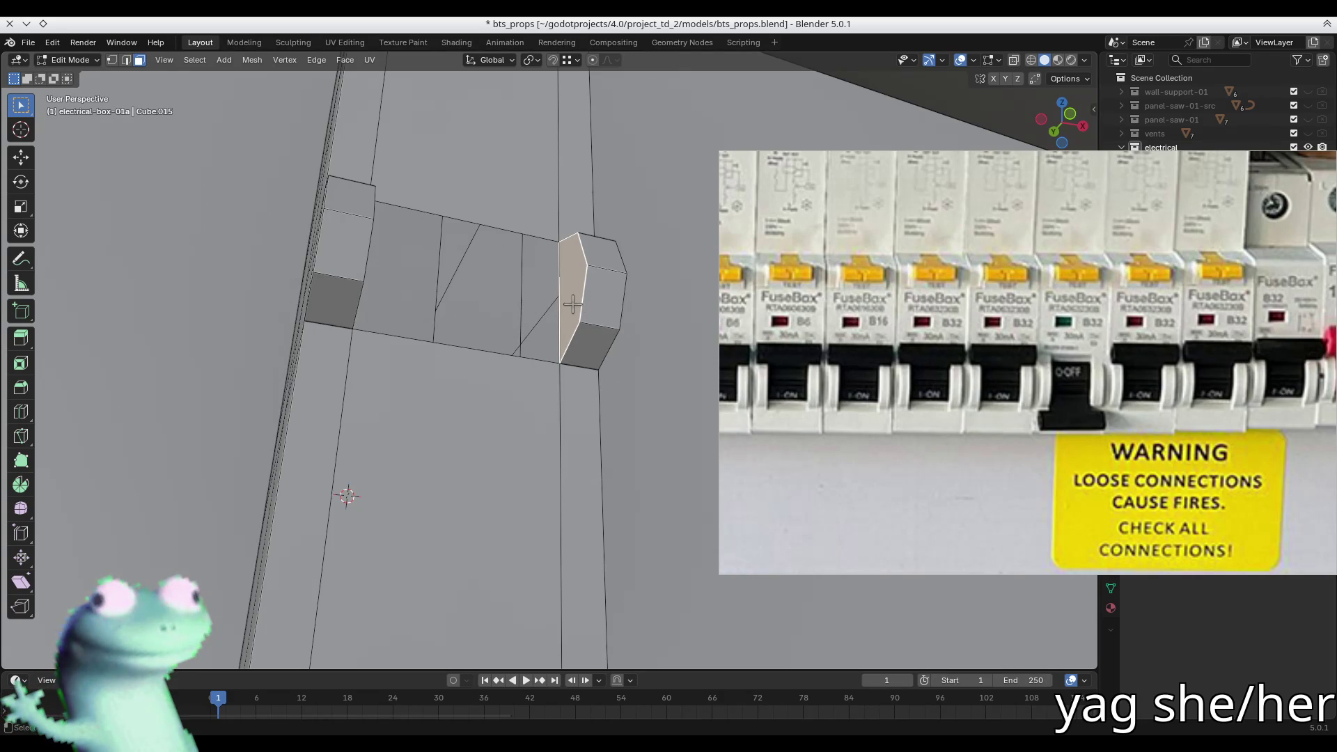
{"action": "mouse_move", "coordinate": [568, 300]}
{"action": "middle_mouse_down"}
{"action": "mouse_move", "coordinate": [223, 328]}
{"action": "mouse_move", "coordinate": [564, 319]}
{"action": "mouse_move", "coordinate": [352, 326]}
{"action": "mouse_move", "coordinate": [412, 397]}
{"action": "mouse_move", "coordinate": [418, 341]}
{"action": "middle_mouse_up"}
{"action": "left_click", "coordinate": [423, 307]}
{"action": "key", "text": "2"}
{"action": "left_click", "coordinate": [421, 314]}
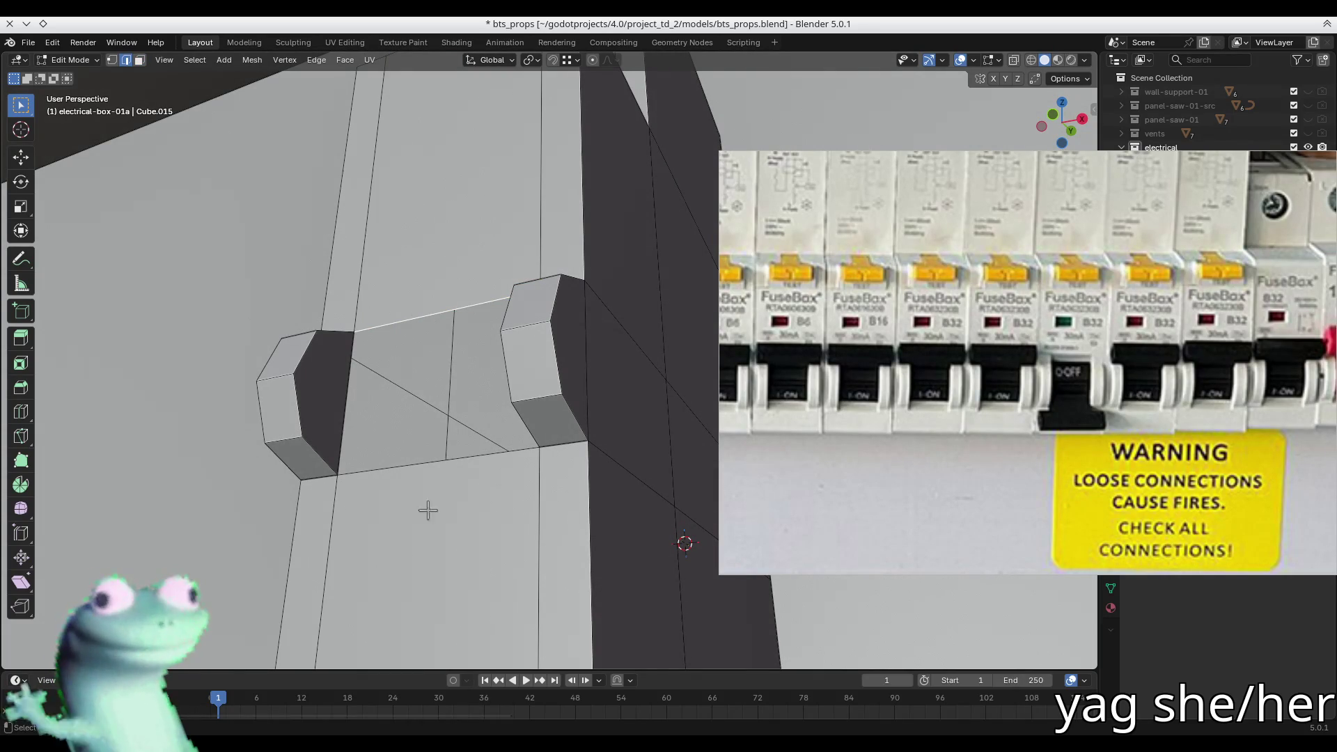
{"action": "key", "text": "alt+a"}
{"action": "mouse_move", "coordinate": [403, 442]}
{"action": "middle_mouse_down"}
{"action": "mouse_move", "coordinate": [484, 476]}
{"action": "mouse_move", "coordinate": [488, 463]}
{"action": "middle_mouse_up"}
{"action": "scroll", "coordinate": [505, 457], "scroll_direction": "down", "scroll_amount": 3}
{"action": "mouse_move", "coordinate": [552, 435]}
{"action": "middle_mouse_down"}
{"action": "mouse_move", "coordinate": [512, 480]}
{"action": "mouse_move", "coordinate": [529, 476]}
{"action": "middle_mouse_up"}
{"action": "scroll", "coordinate": [557, 441], "scroll_direction": "down", "scroll_amount": 5}
{"action": "scroll", "coordinate": [530, 476], "scroll_direction": "up", "scroll_amount": 5}
- Select both blocks' facing inner faces and Bridge Faces into a continuous middle section
{"action": "key", "text": "3"}
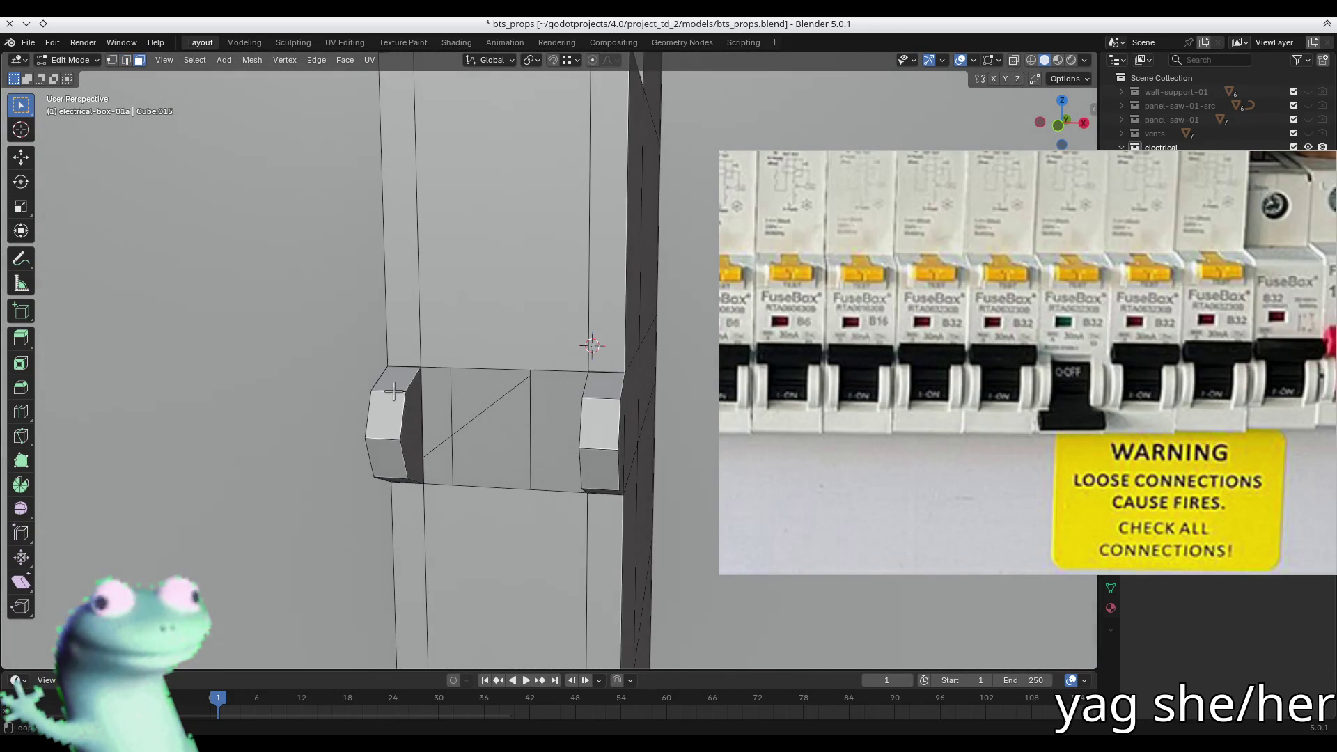
{"action": "left_click", "coordinate": [395, 391], "text": "alt"}
{"action": "left_click", "coordinate": [393, 403]}
{"action": "left_click", "coordinate": [386, 465], "text": "ctrl"}
{"action": "middle_click_drag", "start_coordinate": [394, 467], "coordinate": [395, 422]}
{"action": "left_click", "coordinate": [608, 467], "text": "shift"}
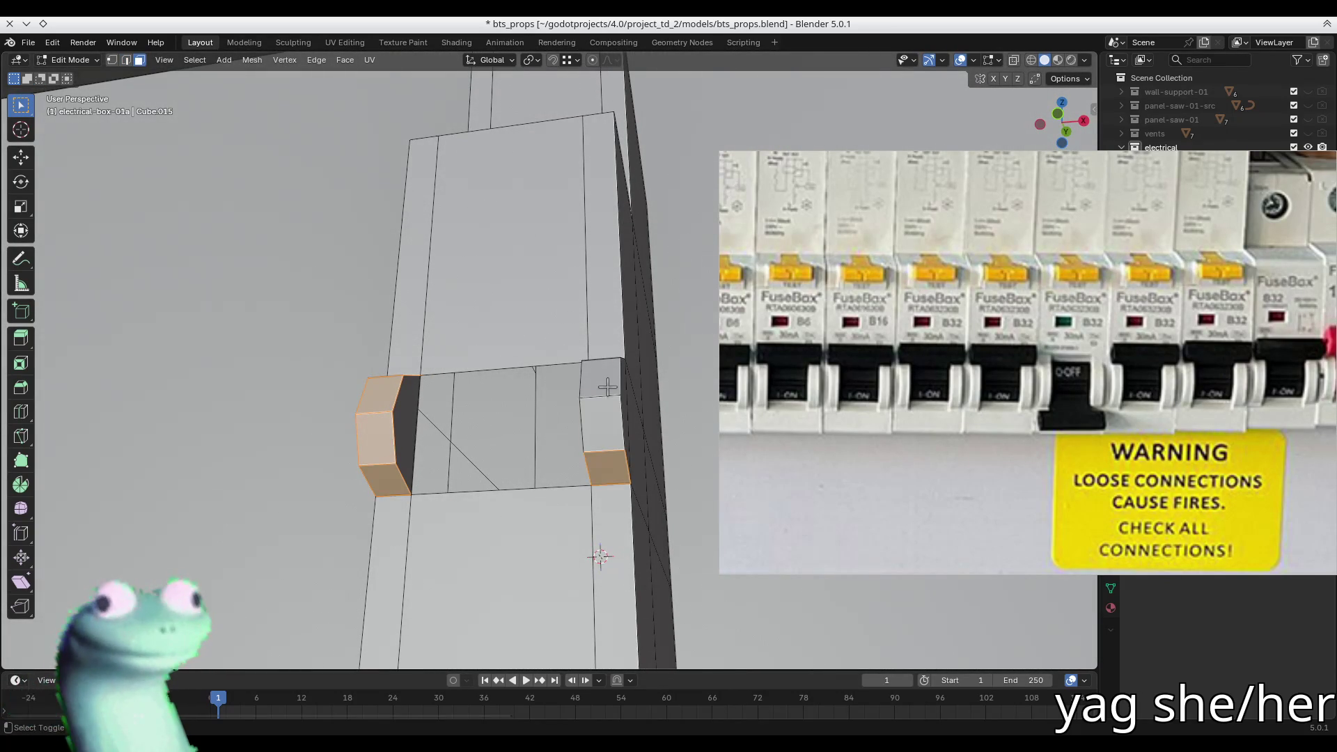
{"action": "left_click", "coordinate": [603, 382], "text": "shift"}
{"action": "mouse_move", "coordinate": [603, 382]}
{"action": "middle_mouse_down"}
{"action": "mouse_move", "coordinate": [494, 446]}
{"action": "mouse_move", "coordinate": [484, 409]}
{"action": "middle_mouse_up"}
{"action": "right_click", "coordinate": [606, 387]}
{"action": "left_click", "coordinate": [605, 387]}
- Check the bridged toggle in Object Mode, then return to Edit Mode
{"action": "key", "text": "Tab"}
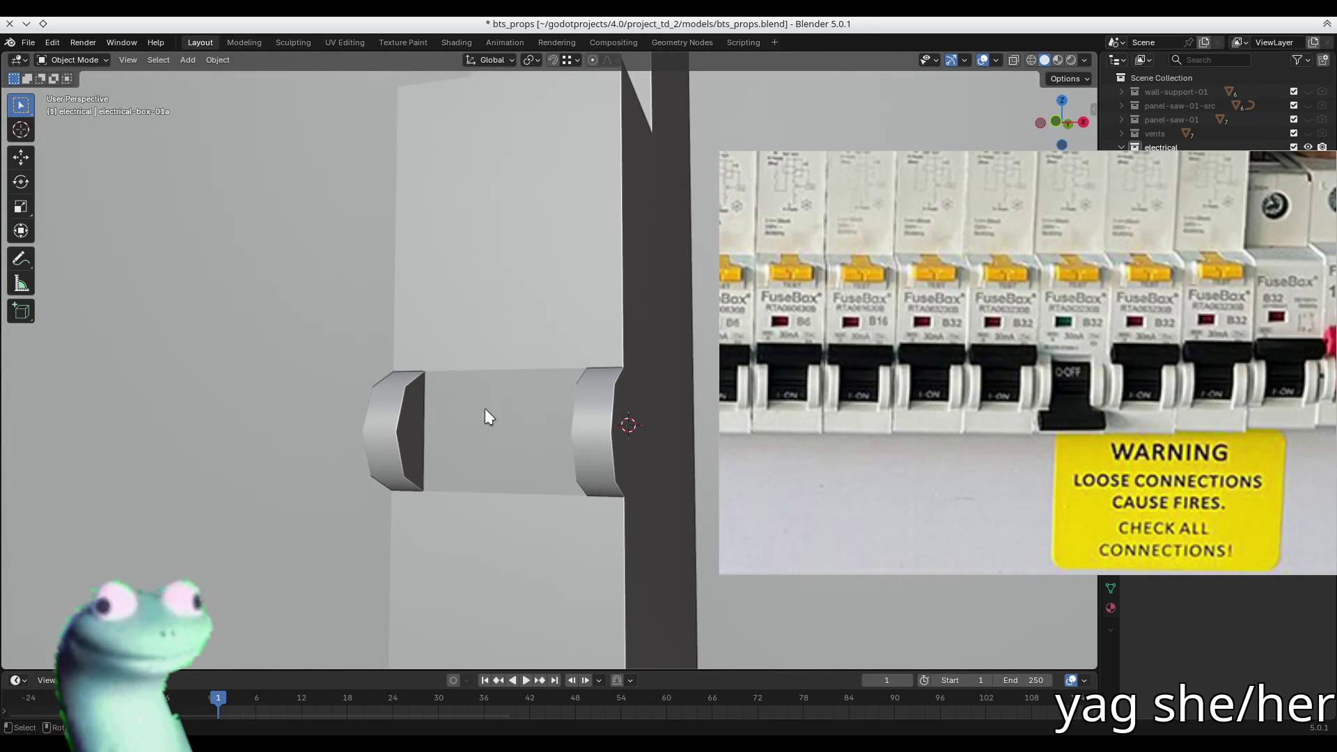
{"action": "mouse_move", "coordinate": [487, 416]}
{"action": "middle_mouse_down"}
{"action": "mouse_move", "coordinate": [487, 397]}
{"action": "mouse_move", "coordinate": [515, 417]}
{"action": "mouse_move", "coordinate": [623, 407]}
{"action": "mouse_move", "coordinate": [593, 391]}
{"action": "mouse_move", "coordinate": [585, 426]}
{"action": "mouse_move", "coordinate": [447, 414]}
{"action": "middle_mouse_up"}
{"action": "key", "text": "Tab"}
- Inset both hexagonal end faces of the breaker block to form a rim
{"action": "key", "text": "alt+a"}
{"action": "key", "text": "3"}
{"action": "left_click", "coordinate": [425, 411]}
{"action": "left_click", "coordinate": [578, 439], "text": "shift"}
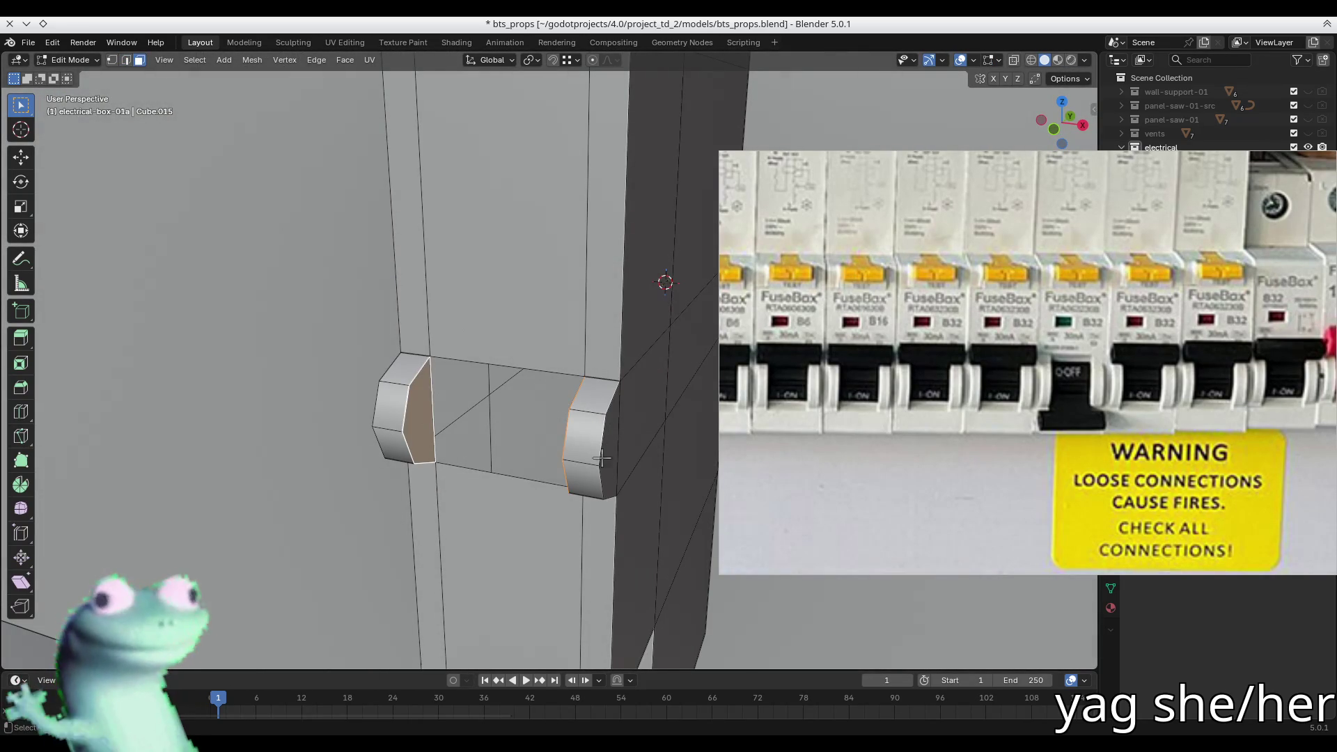
{"action": "key", "text": "i"}
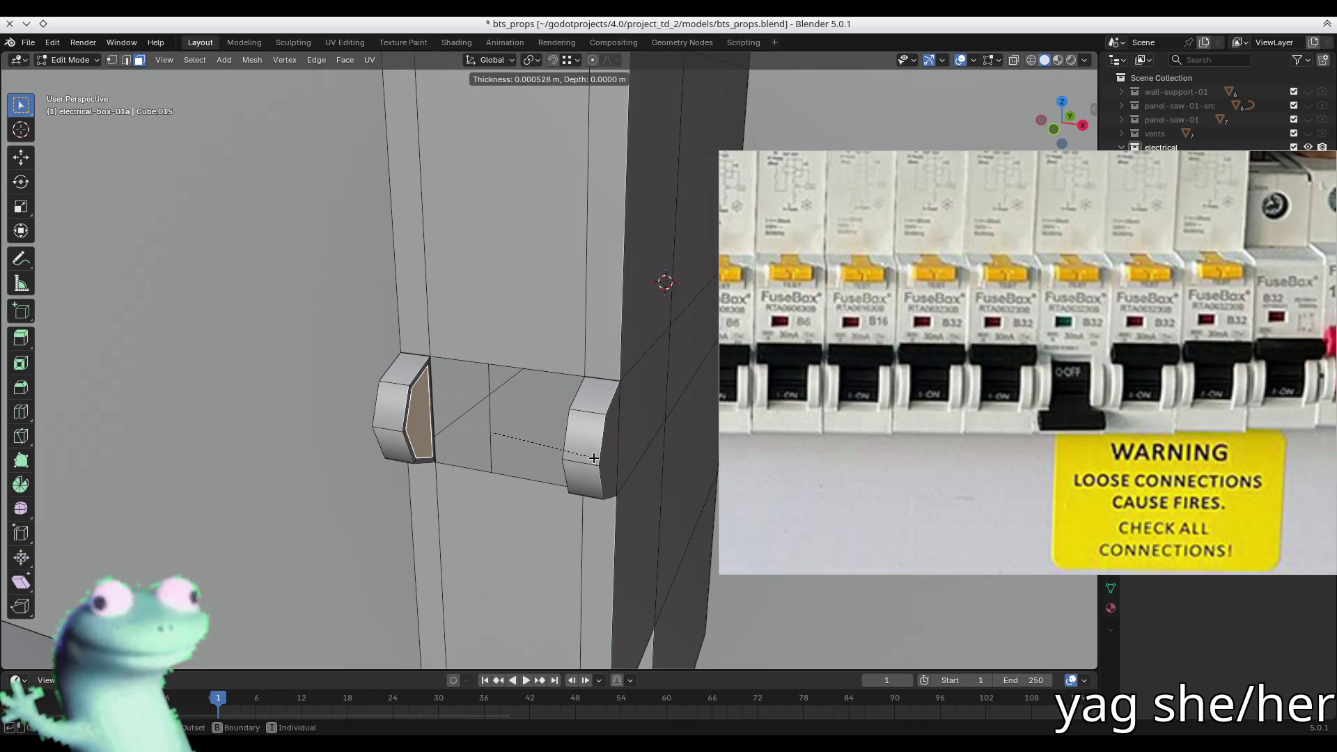
{"action": "left_click", "coordinate": [591, 457]}
{"action": "scroll", "coordinate": [487, 417], "scroll_direction": "up", "scroll_amount": 4}
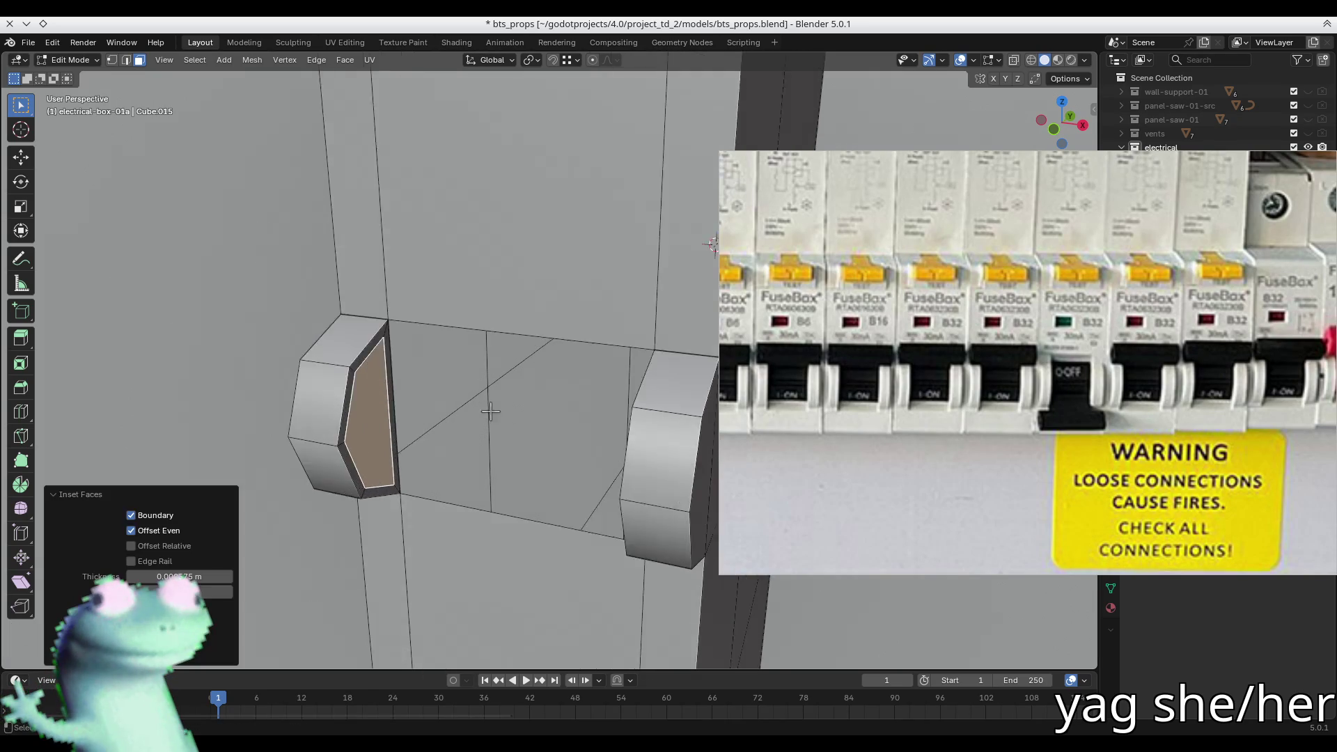
{"action": "middle_click_drag", "start_coordinate": [433, 388], "coordinate": [442, 370]}
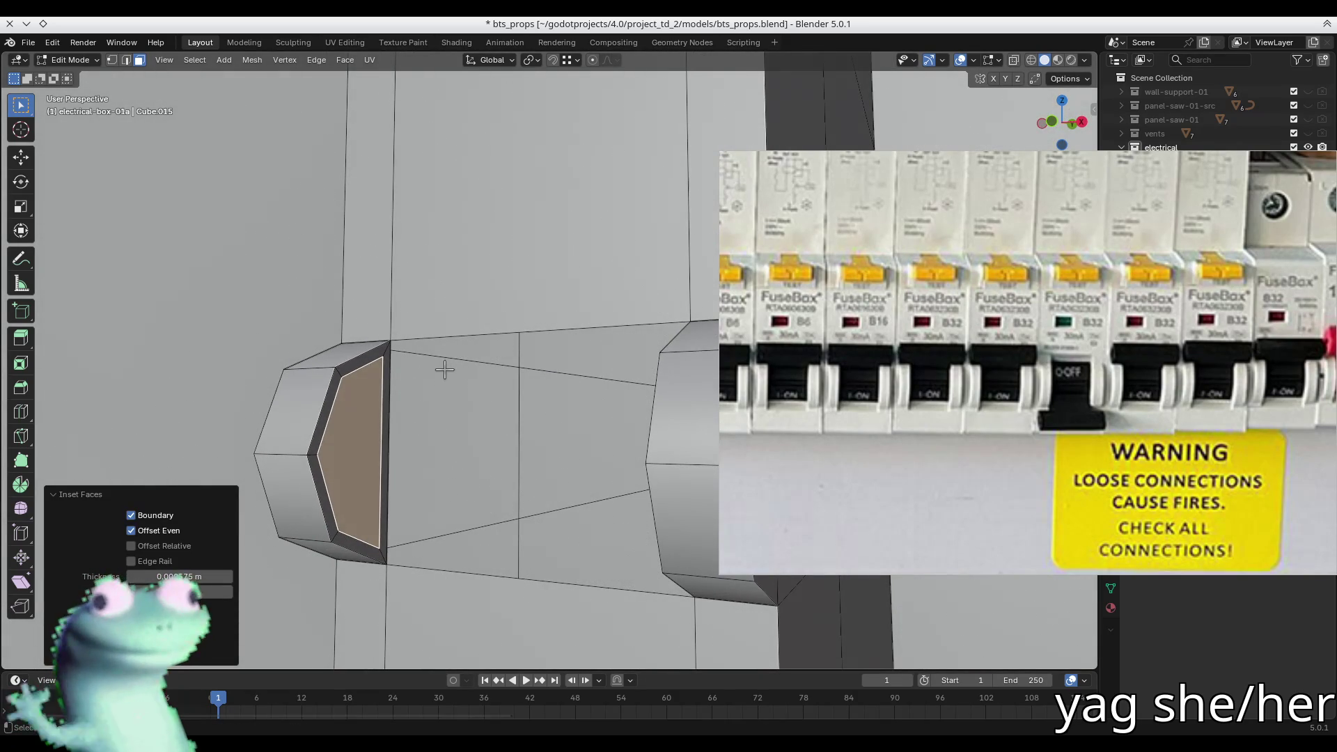
{"action": "key", "text": "ctrl+z"}
{"action": "key", "text": "i"}
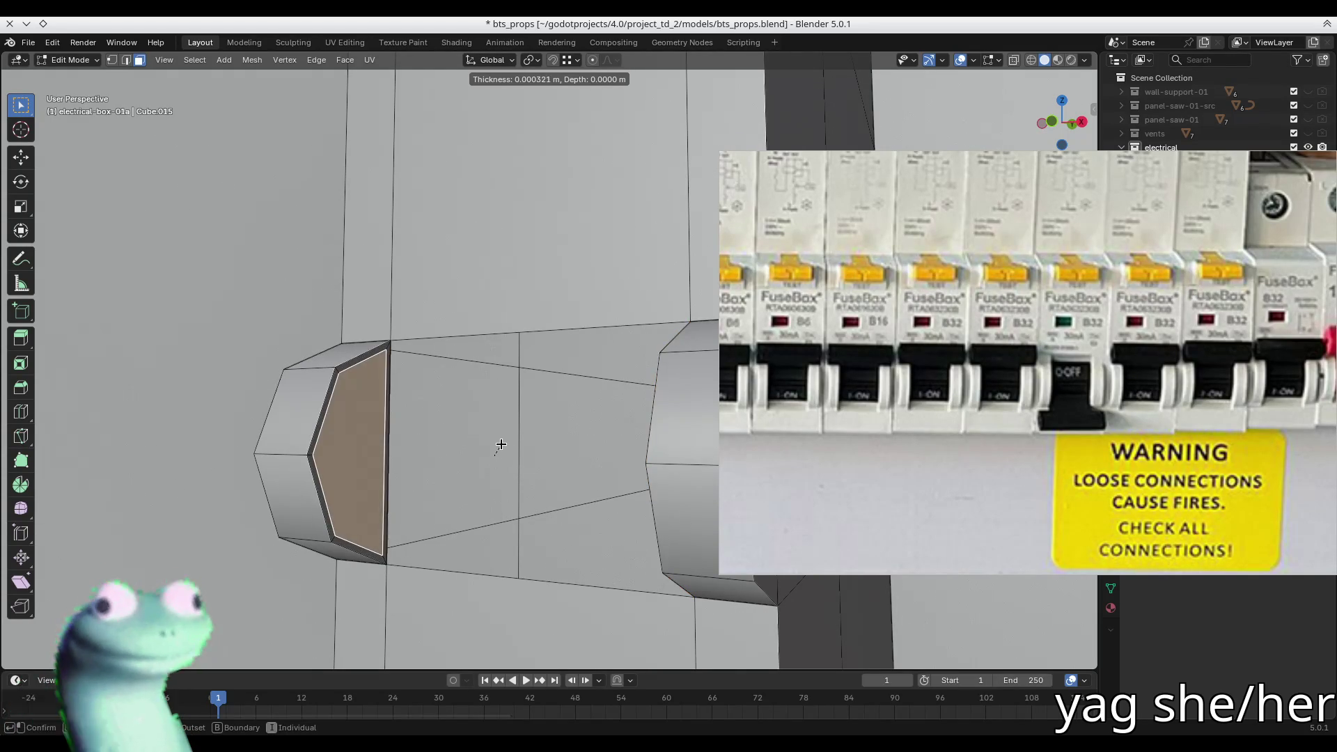
{"action": "key", "text": "Escape"}
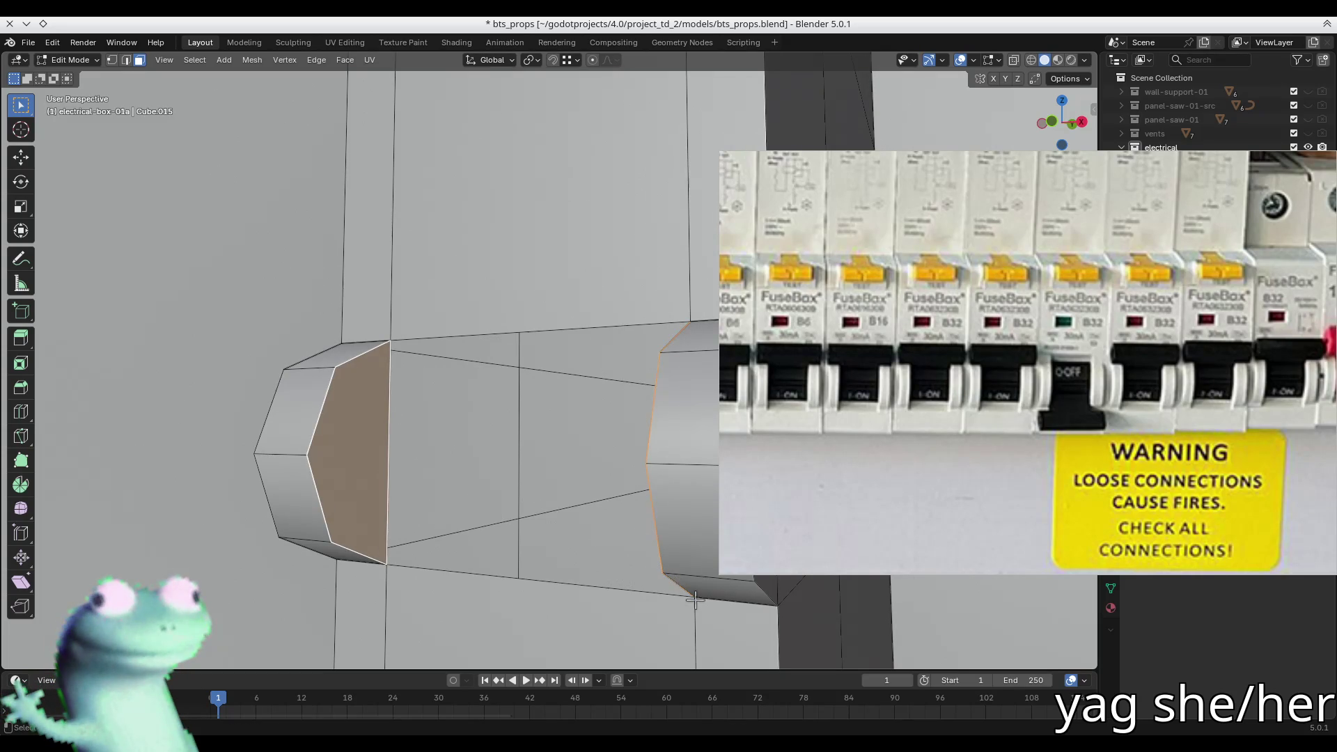
{"action": "key", "text": "i"}
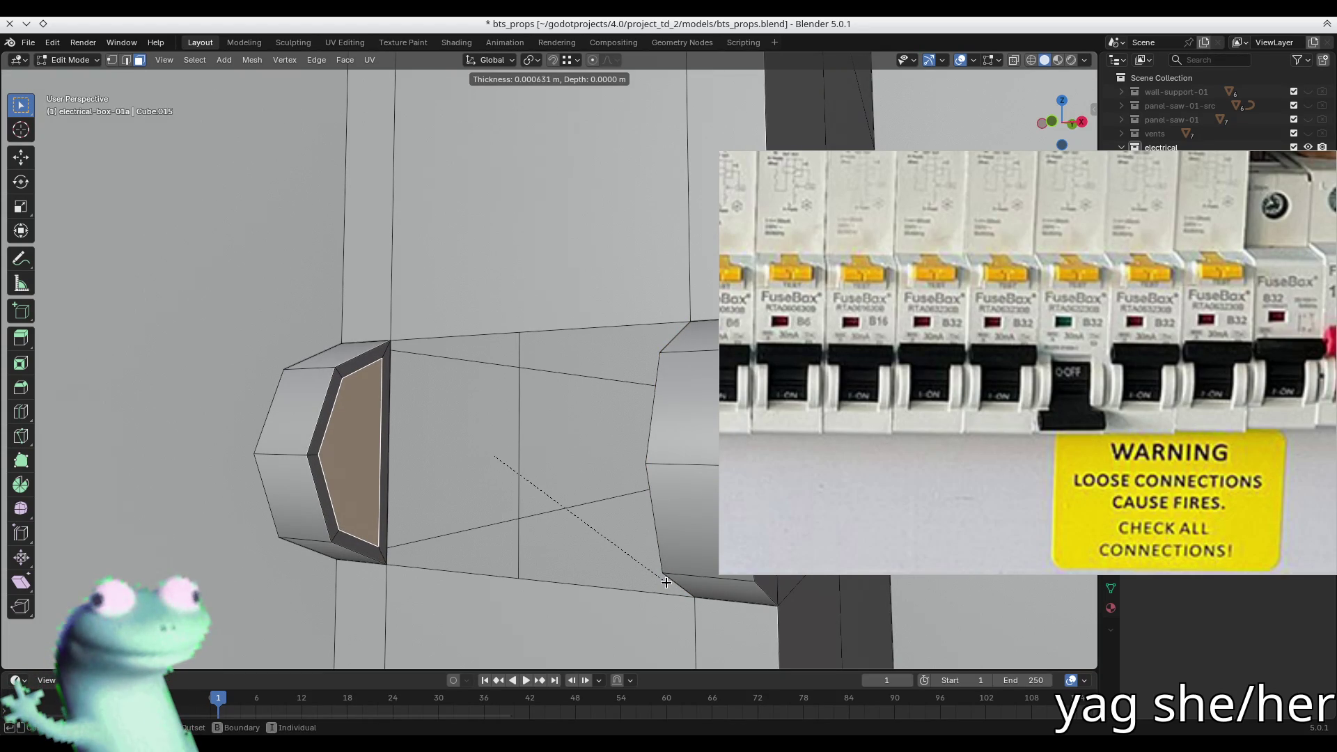
{"action": "left_click", "coordinate": [667, 582]}
- Delete the thin side-strip face from the end cap, redoing the deletion after removing too much
{"action": "key", "text": "2"}
{"action": "scroll", "coordinate": [386, 398], "scroll_direction": "up", "scroll_amount": 2}
{"action": "key", "text": "3"}
{"action": "left_click", "coordinate": [384, 403]}
{"action": "middle_click_drag", "start_coordinate": [441, 448], "coordinate": [393, 458]}
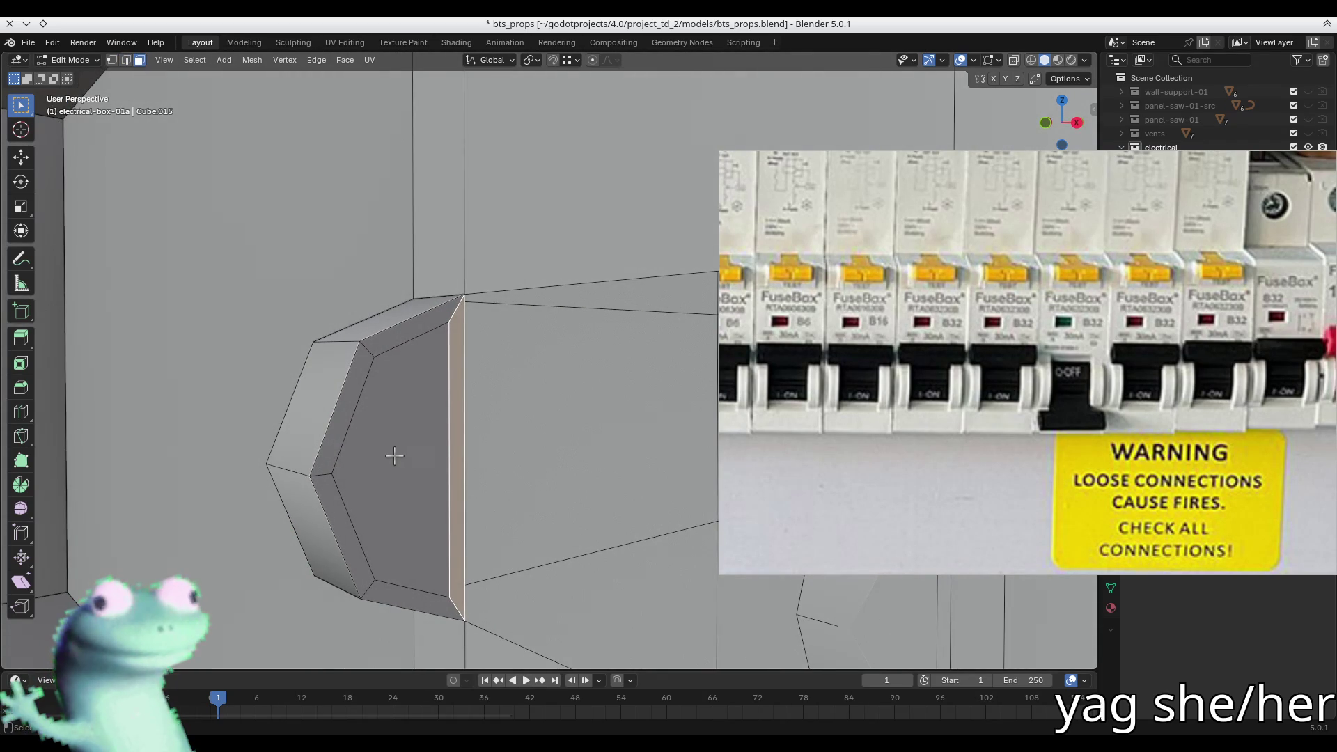
{"action": "key", "text": "x"}
{"action": "left_click", "coordinate": [440, 442]}
{"action": "key", "text": "ctrl+z"}
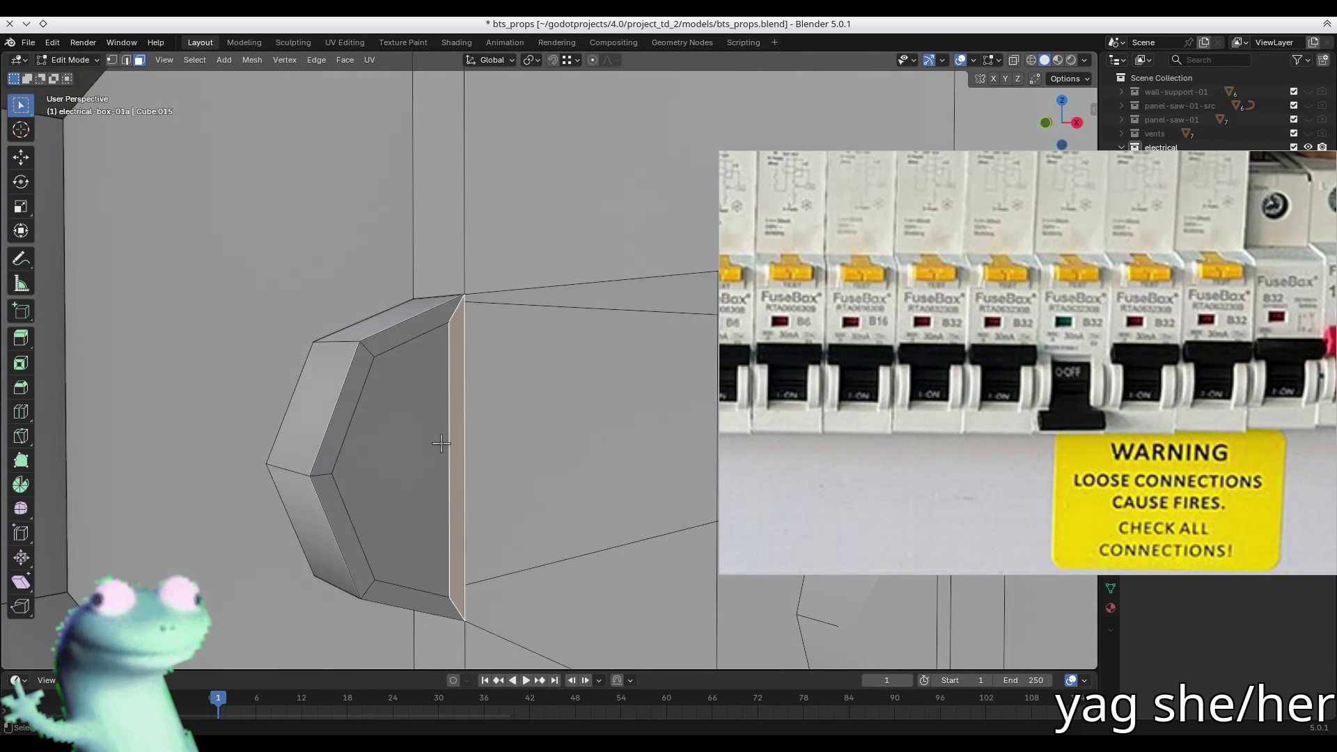
{"action": "key", "text": "x"}
{"action": "left_click", "coordinate": [440, 443]}
- Move the end cap's vertical edge along the Y axis in two passes
{"action": "key", "text": "1"}
{"action": "left_click", "coordinate": [456, 323]}
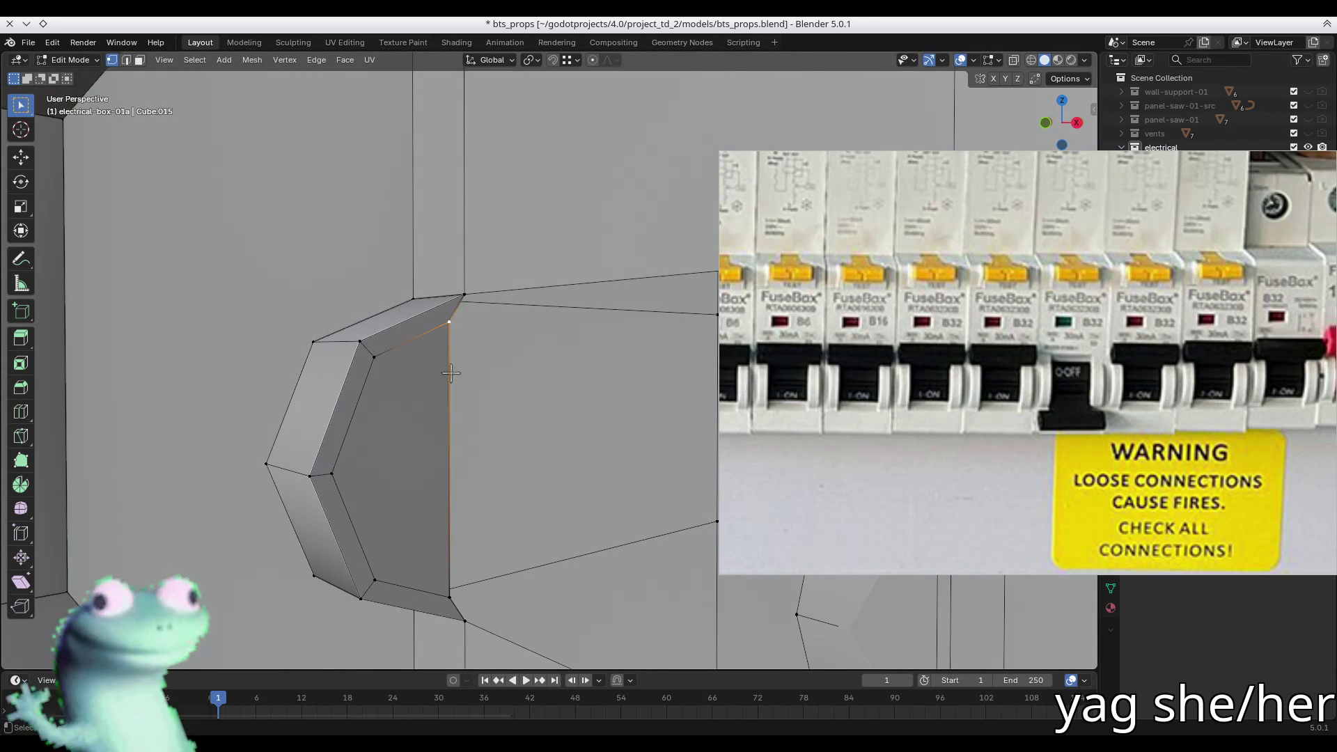
{"action": "key", "text": "2"}
{"action": "left_click", "coordinate": [449, 398]}
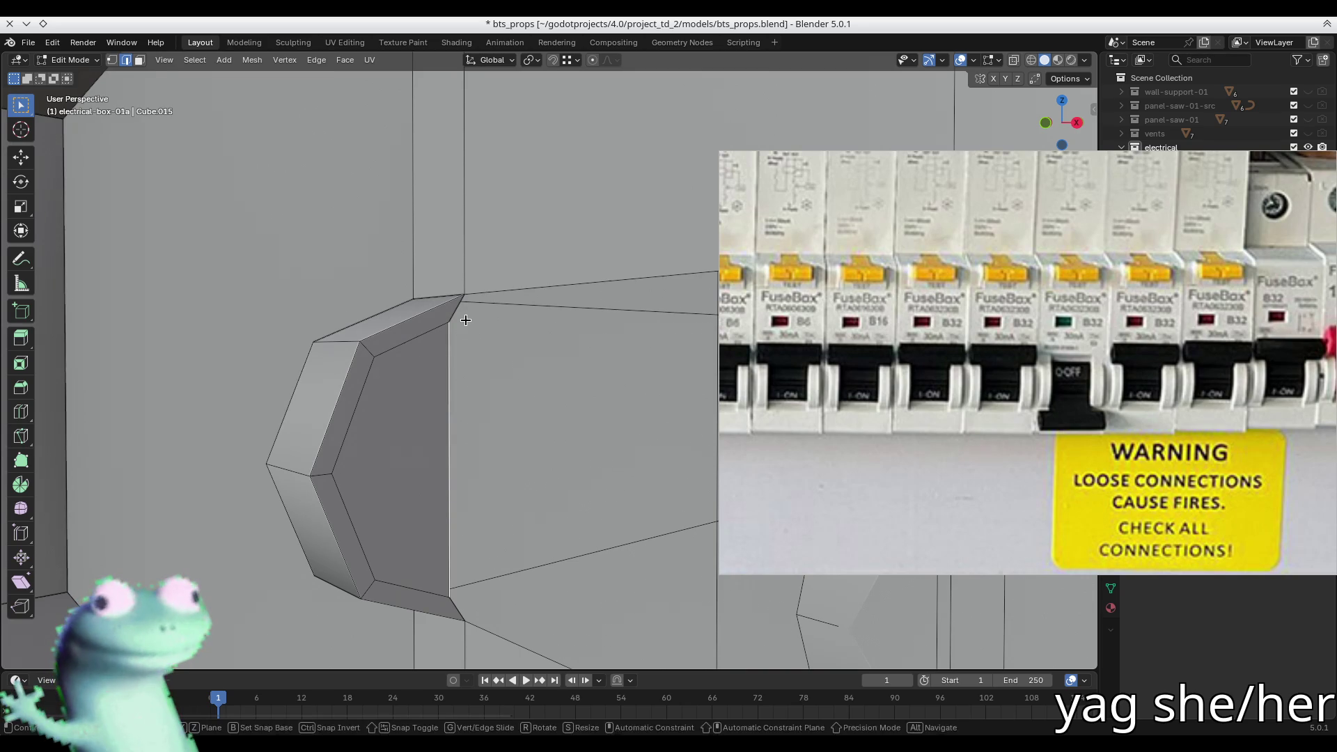
{"action": "key", "text": "g"}
{"action": "key", "text": "y"}
{"action": "left_click", "coordinate": [462, 308]}
{"action": "mouse_move", "coordinate": [462, 308]}
{"action": "middle_mouse_down"}
{"action": "mouse_move", "coordinate": [597, 381]}
{"action": "mouse_move", "coordinate": [531, 329]}
{"action": "middle_mouse_up"}
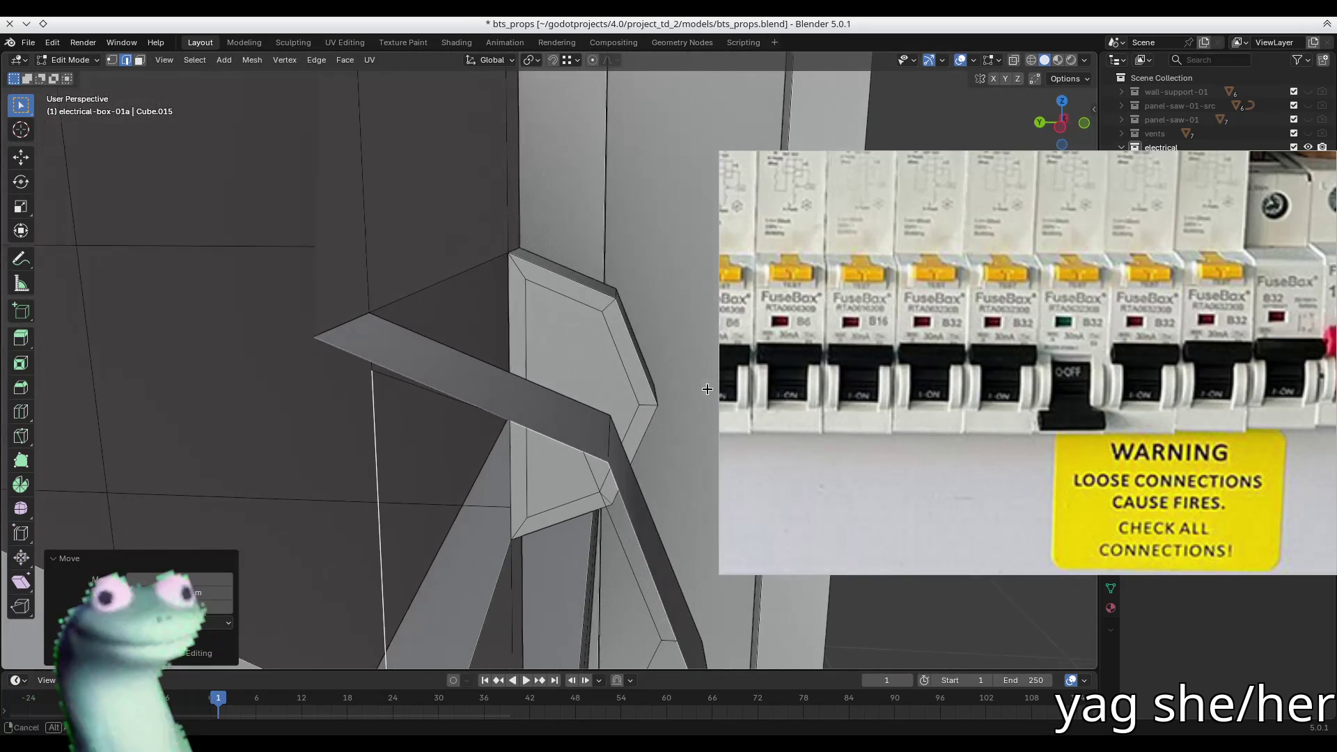
{"action": "scroll", "coordinate": [532, 329], "scroll_direction": "up", "scroll_amount": 2}
{"action": "key", "text": "g"}
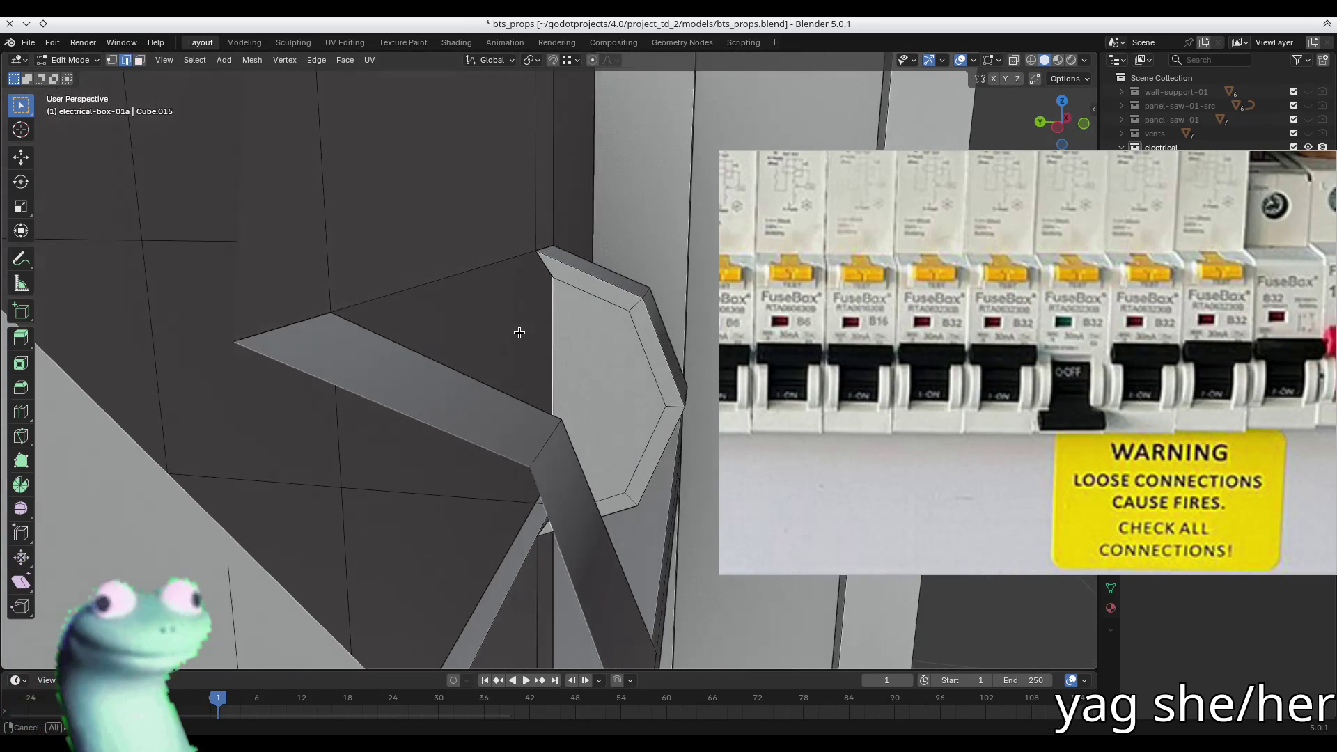
{"action": "key", "text": "y"}
{"action": "left_click", "coordinate": [529, 254]}
{"action": "mouse_move", "coordinate": [527, 317]}
{"action": "middle_mouse_down"}
{"action": "mouse_move", "coordinate": [498, 346]}
{"action": "mouse_move", "coordinate": [539, 180]}
{"action": "middle_mouse_up"}
{"action": "key", "text": "alt+Tab"}
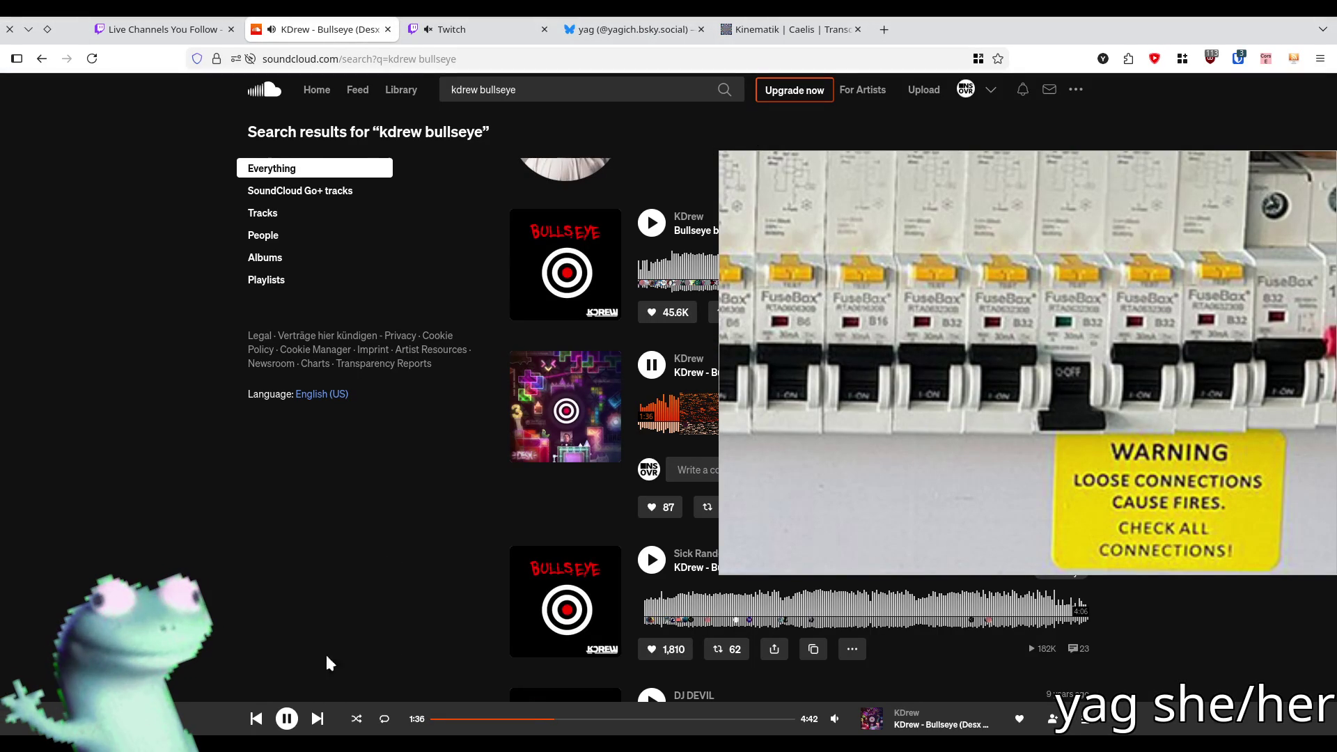
- Skip ahead from Bullseye to Tanger's .wavterminal in the SoundCloud player
{"action": "key", "text": "shift+Right"}
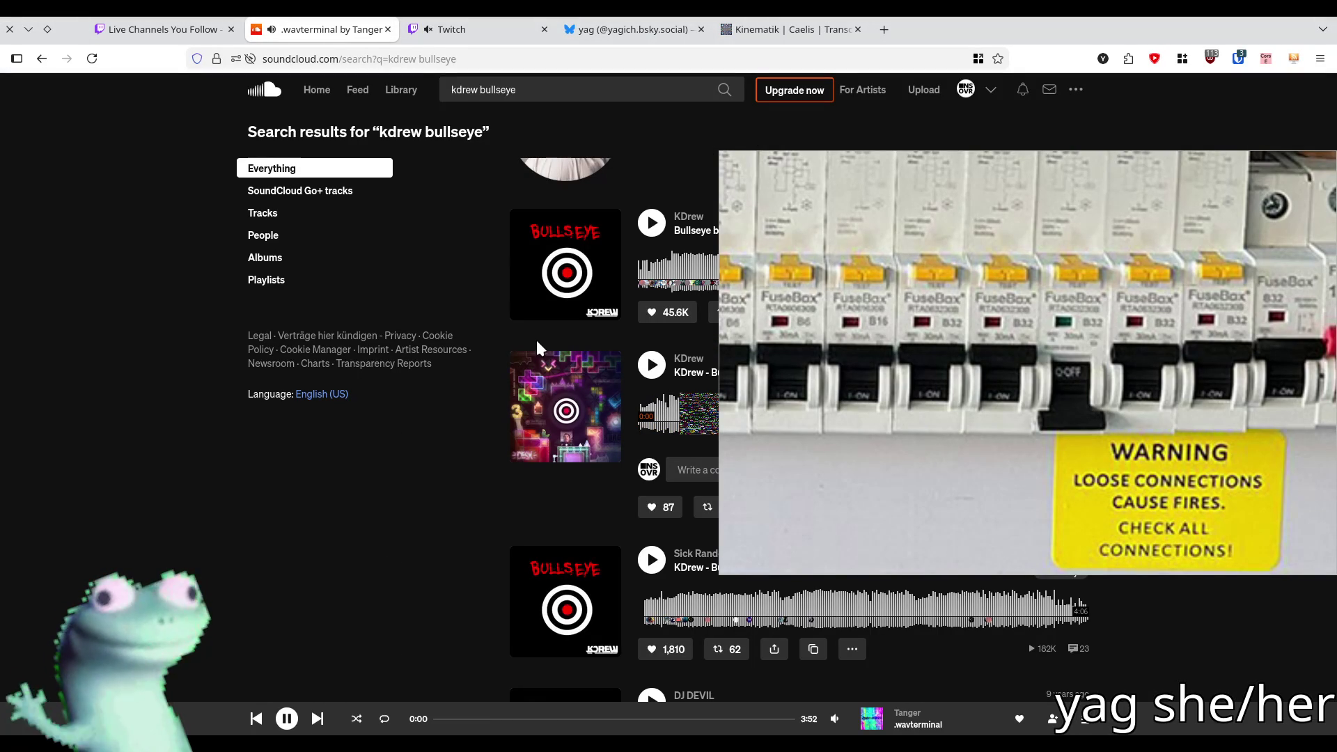
{"action": "key", "text": "alt+Tab"}
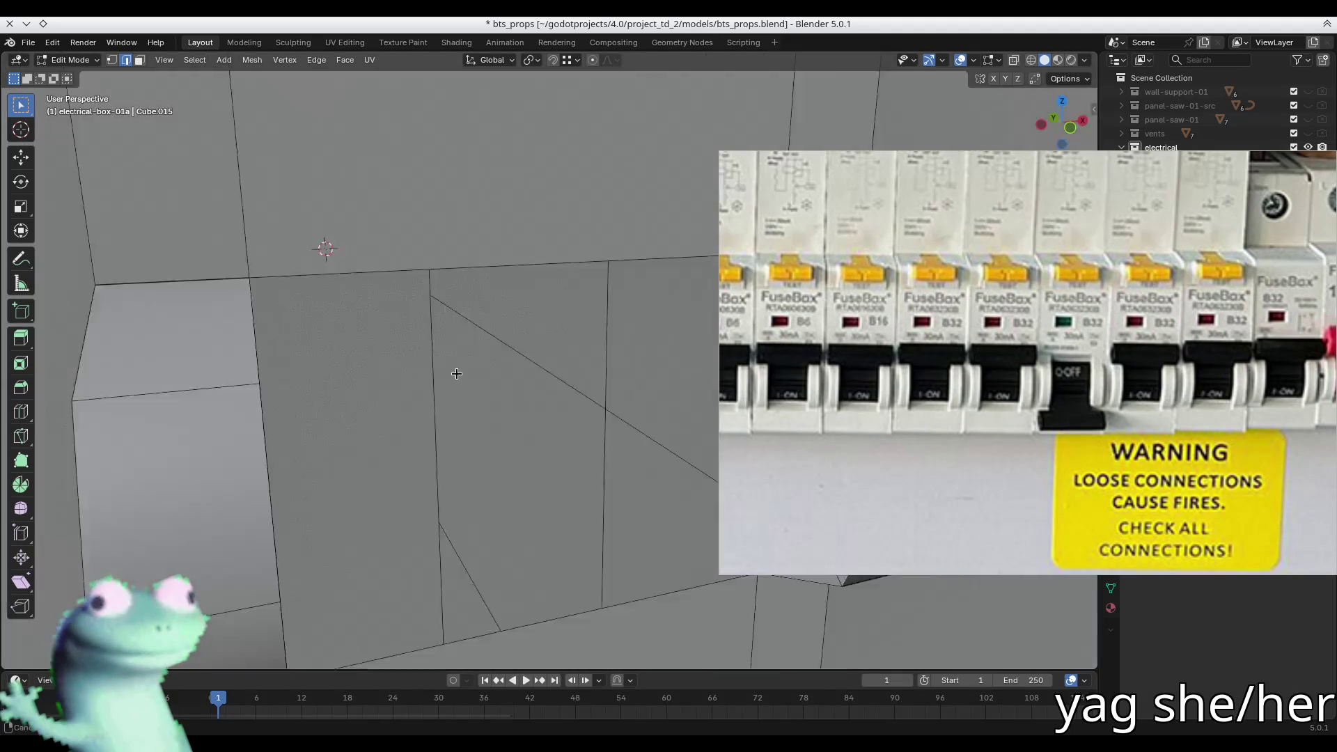
- Scale the edges of each end cap slightly taller along the Z axis
{"action": "mouse_move", "coordinate": [352, 367]}
{"action": "middle_mouse_down"}
{"action": "mouse_move", "coordinate": [407, 416]}
{"action": "mouse_move", "coordinate": [457, 346]}
{"action": "mouse_move", "coordinate": [555, 373]}
{"action": "mouse_move", "coordinate": [509, 393]}
{"action": "mouse_move", "coordinate": [531, 394]}
{"action": "mouse_move", "coordinate": [550, 422]}
{"action": "mouse_move", "coordinate": [503, 408]}
{"action": "middle_mouse_up"}
{"action": "key", "text": "1"}
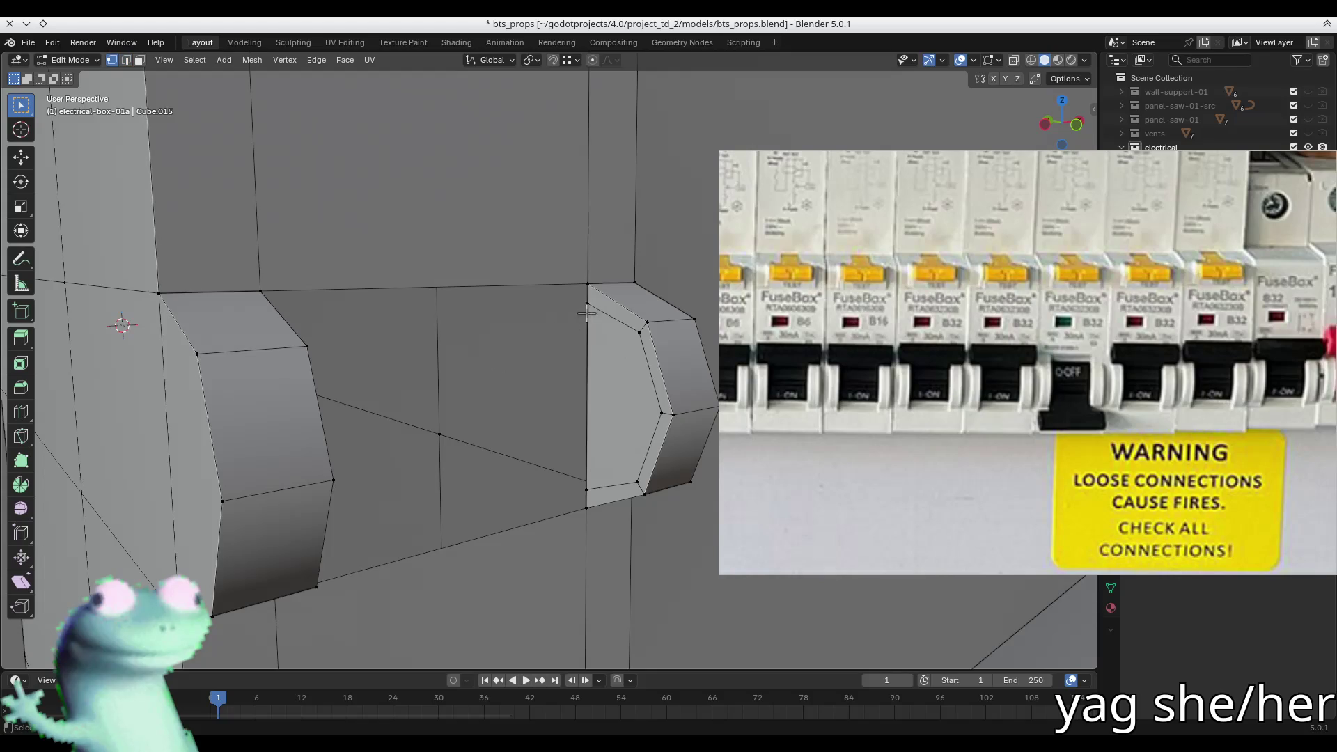
{"action": "key", "text": "2"}
{"action": "middle_click_drag", "start_coordinate": [589, 373], "coordinate": [384, 382]}
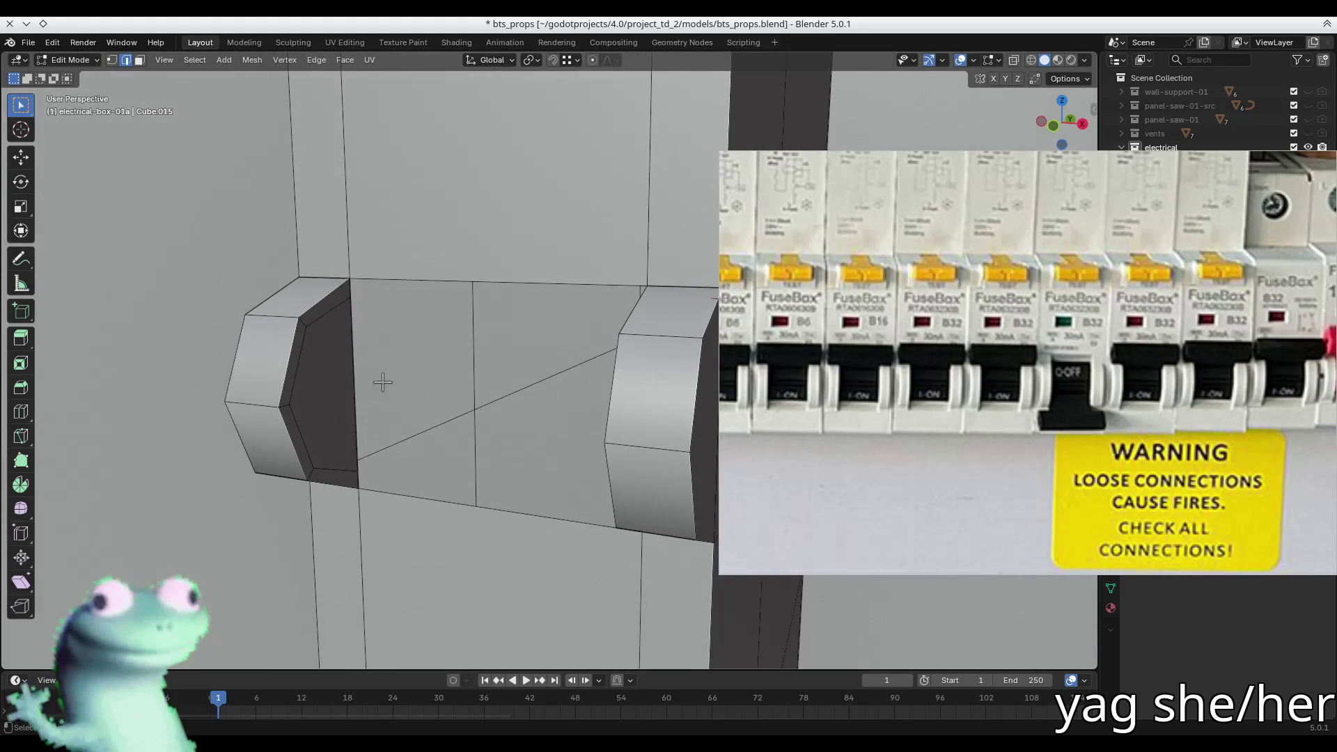
{"action": "key", "text": "s"}
{"action": "key", "text": "z"}
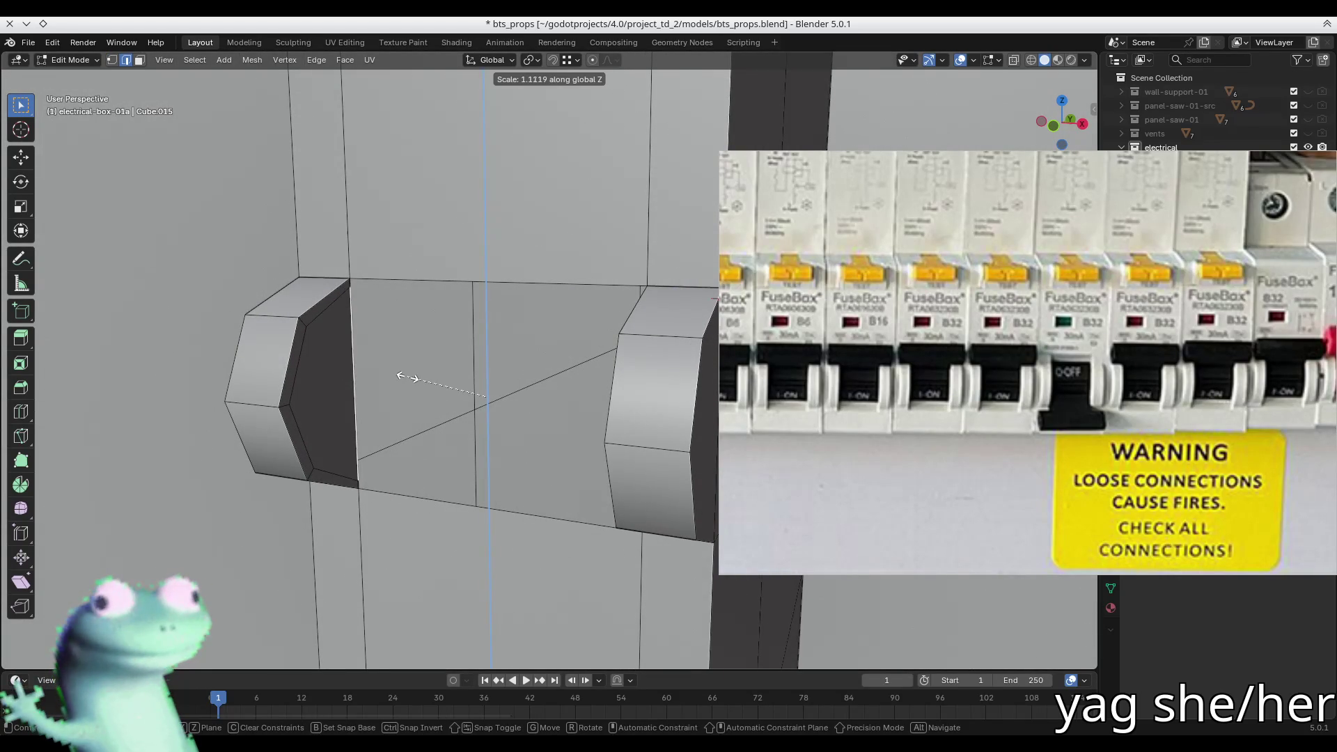
{"action": "left_click", "coordinate": [410, 377]}
{"action": "mouse_move", "coordinate": [408, 376]}
{"action": "middle_mouse_down"}
{"action": "mouse_move", "coordinate": [387, 298]}
{"action": "mouse_move", "coordinate": [335, 289]}
{"action": "mouse_move", "coordinate": [401, 378]}
{"action": "middle_mouse_up"}
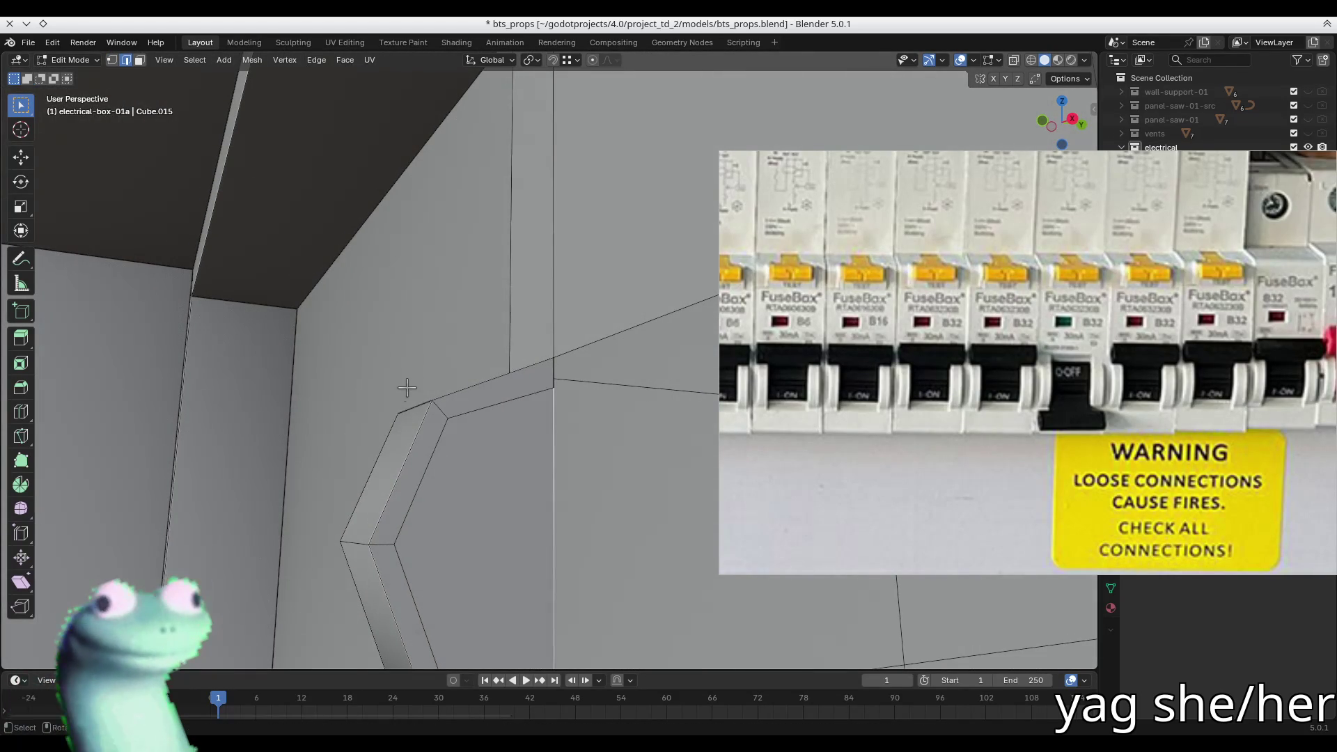
{"action": "key", "text": "s"}
{"action": "key", "text": "z"}
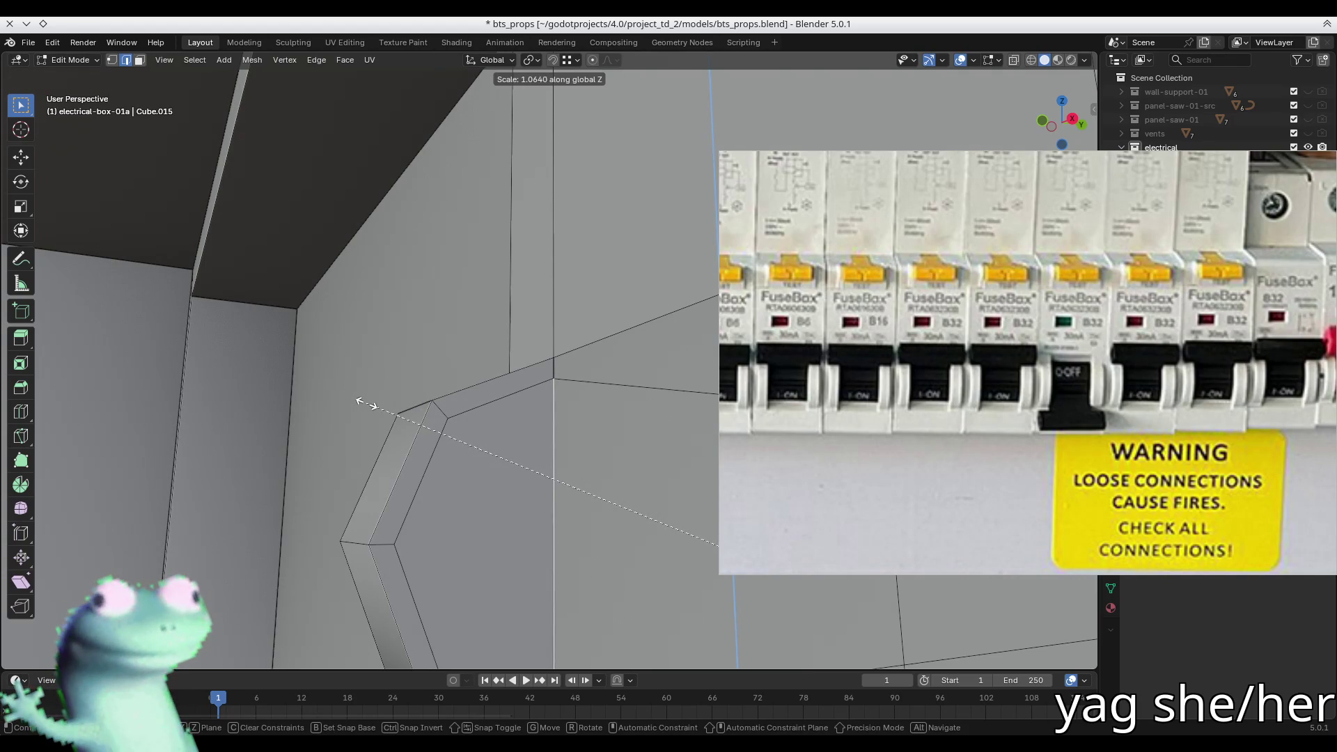
{"action": "left_click", "coordinate": [362, 400]}
- Select both hexagon end faces for bridging, undoing an accidental fill between them
{"action": "key", "text": "3"}
{"action": "mouse_move", "coordinate": [454, 436]}
{"action": "middle_mouse_down"}
{"action": "mouse_move", "coordinate": [492, 481]}
{"action": "mouse_move", "coordinate": [675, 518]}
{"action": "mouse_move", "coordinate": [522, 507]}
{"action": "mouse_move", "coordinate": [533, 474]}
{"action": "mouse_move", "coordinate": [508, 487]}
{"action": "mouse_move", "coordinate": [537, 453]}
{"action": "middle_mouse_up"}
{"action": "left_click", "coordinate": [498, 497]}
{"action": "left_click", "coordinate": [603, 455], "text": "shift"}
{"action": "right_click", "coordinate": [603, 456]}
{"action": "left_click", "coordinate": [566, 463]}
{"action": "key", "text": "ctrl+z"}
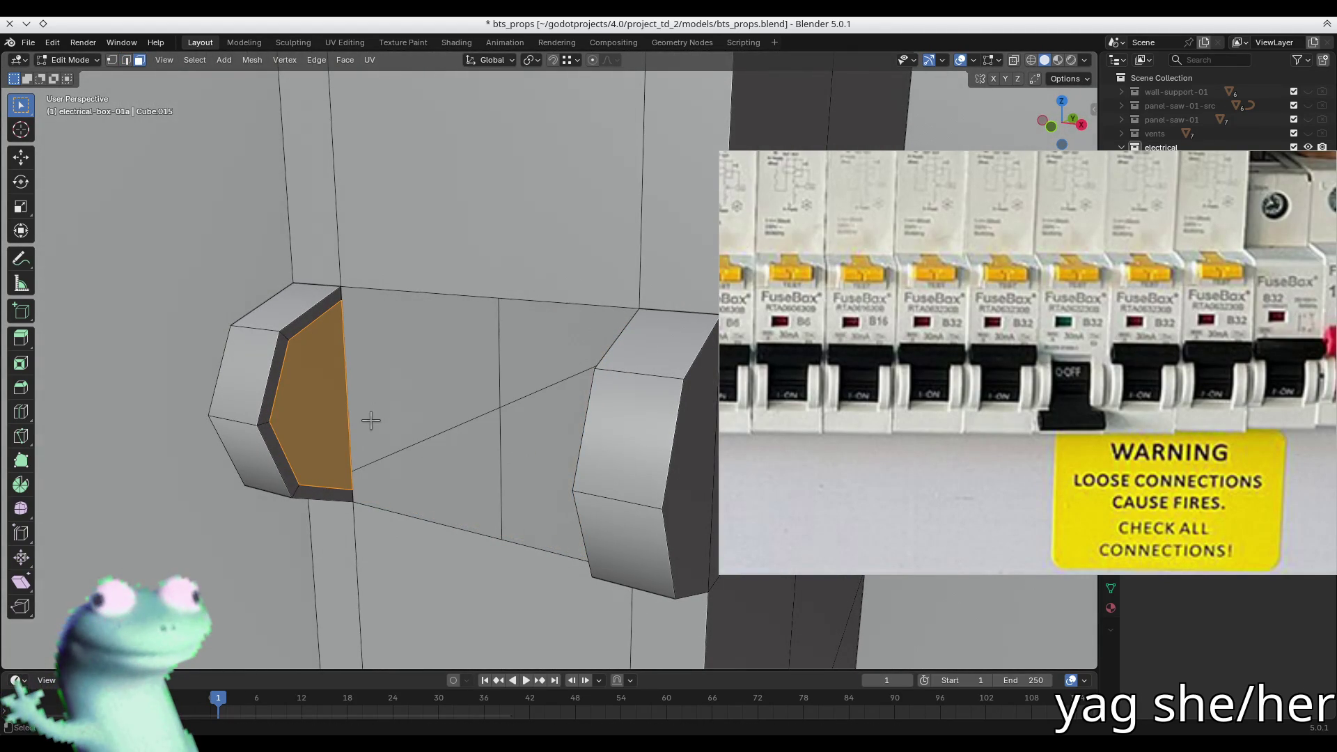
{"action": "right_click", "coordinate": [369, 398]}
{"action": "key", "text": "Escape"}
{"action": "key", "text": "ctrl+e"}
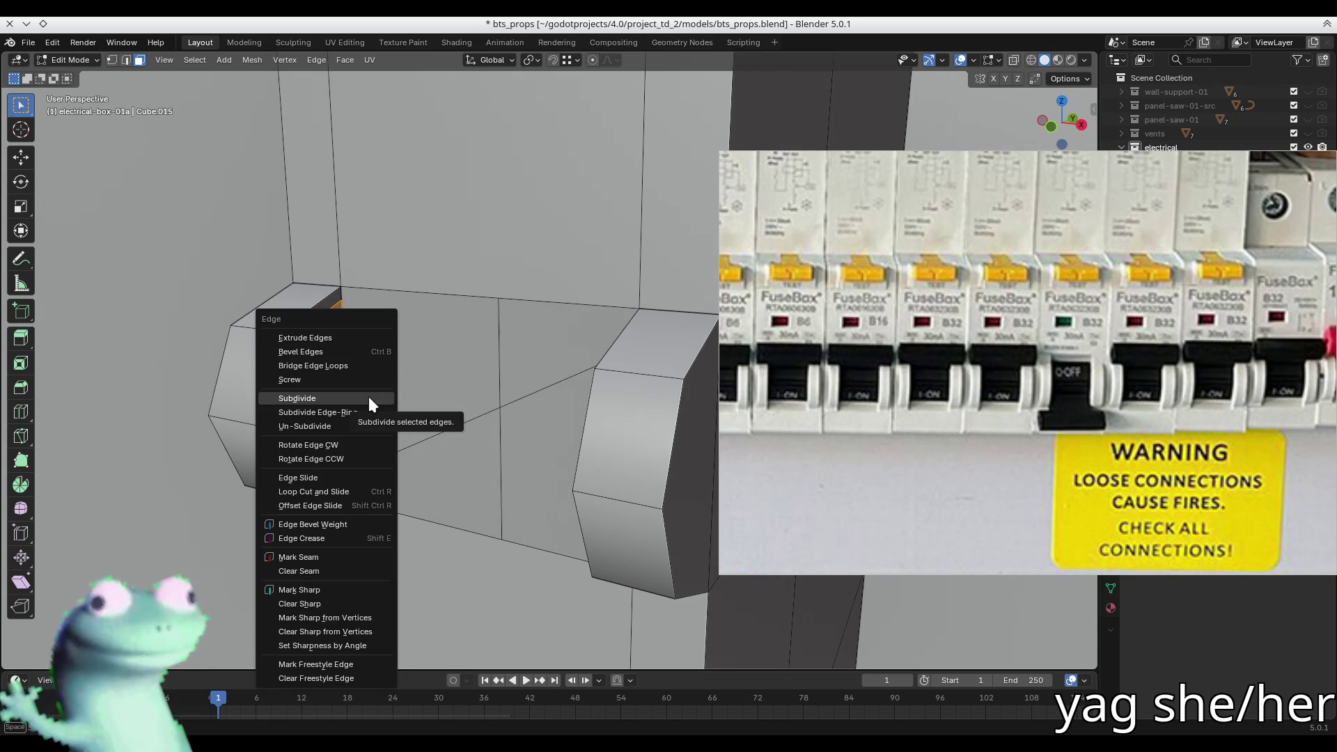
- Bridge the two hexagon end loops and delete the angled front face loop
{"action": "left_click", "coordinate": [367, 369]}
{"action": "mouse_move", "coordinate": [421, 414]}
{"action": "middle_mouse_down"}
{"action": "mouse_move", "coordinate": [442, 436]}
{"action": "mouse_move", "coordinate": [421, 388]}
{"action": "mouse_move", "coordinate": [443, 346]}
{"action": "middle_mouse_up"}
{"action": "scroll", "coordinate": [444, 345], "scroll_direction": "down", "scroll_amount": 5}
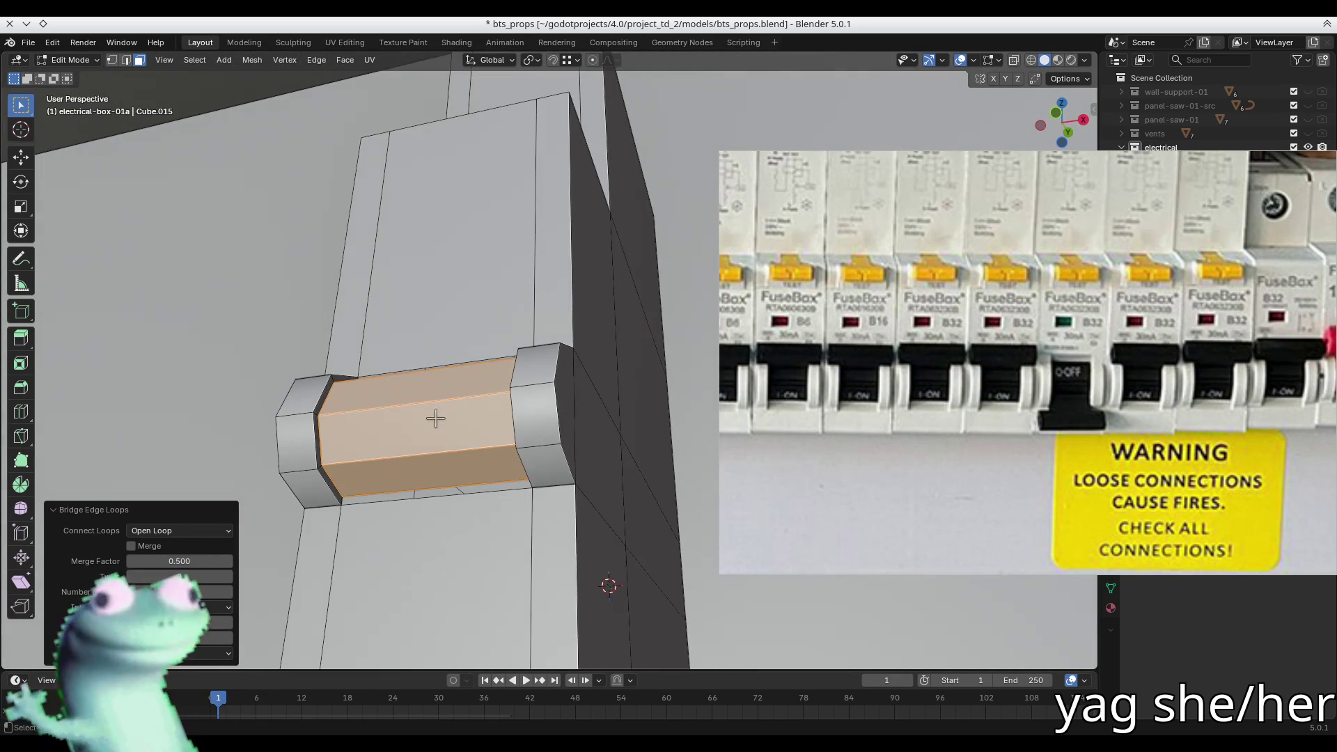
{"action": "key", "text": "2"}
{"action": "left_click", "coordinate": [414, 495]}
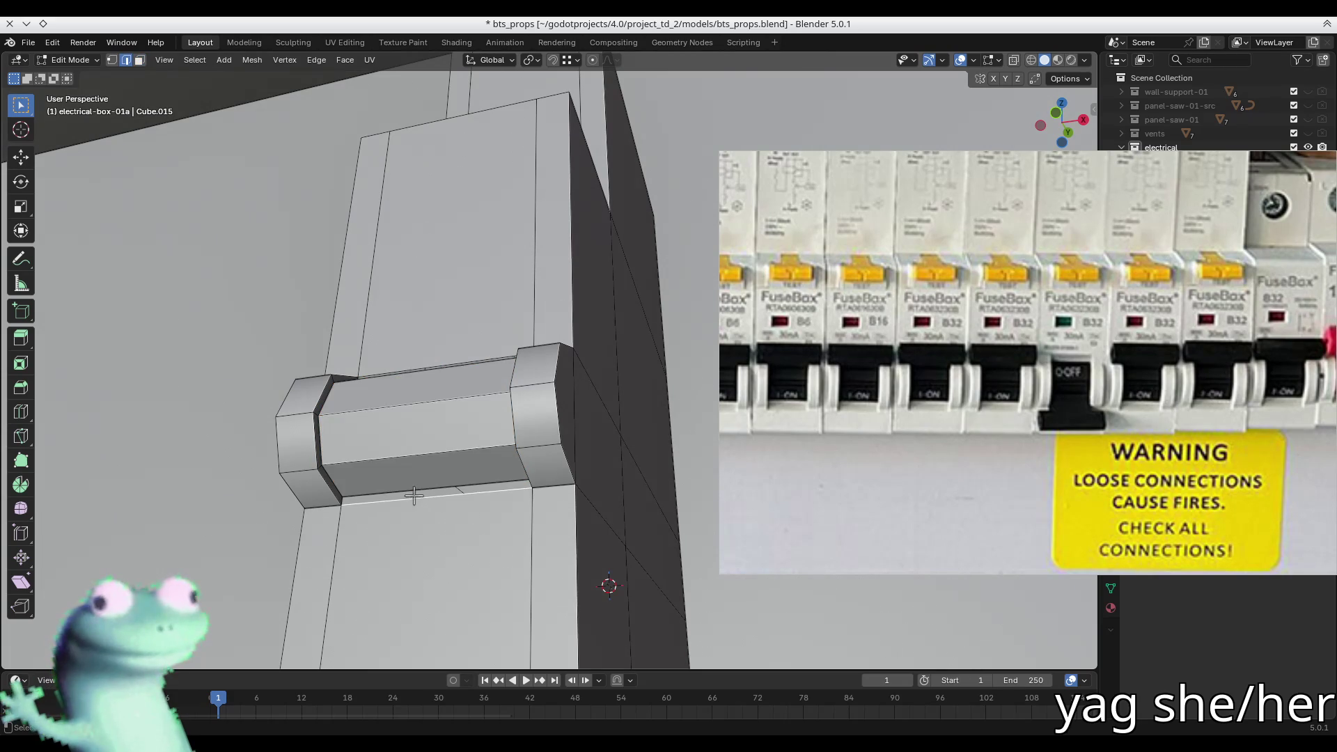
{"action": "left_click", "coordinate": [413, 466]}
{"action": "key", "text": "3"}
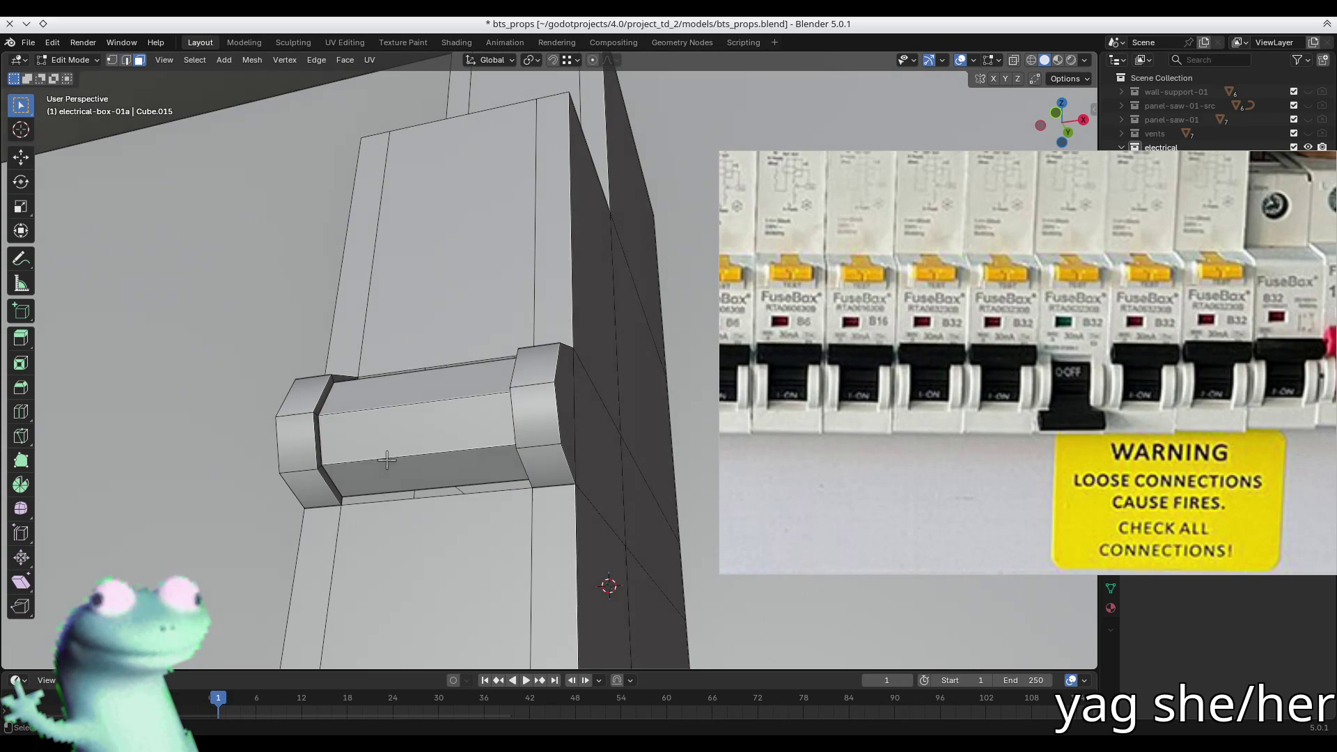
{"action": "left_click", "coordinate": [373, 449], "text": "alt"}
{"action": "key", "text": "x"}
{"action": "key", "text": "f"}
- Fill the front opening with one flat face, then select the top and lower front faces
{"action": "key", "text": "2"}
{"action": "left_click", "coordinate": [402, 371]}
{"action": "left_click", "coordinate": [394, 506], "text": "shift"}
{"action": "key", "text": "f"}
{"action": "mouse_move", "coordinate": [394, 506]}
{"action": "middle_mouse_down"}
{"action": "mouse_move", "coordinate": [488, 571]}
{"action": "mouse_move", "coordinate": [439, 369]}
{"action": "mouse_move", "coordinate": [447, 588]}
{"action": "mouse_move", "coordinate": [447, 358]}
{"action": "mouse_move", "coordinate": [563, 342]}
{"action": "mouse_move", "coordinate": [582, 278]}
{"action": "mouse_move", "coordinate": [480, 388]}
{"action": "middle_mouse_up"}
{"action": "key", "text": "3"}
{"action": "left_click", "coordinate": [434, 359]}
{"action": "left_click", "coordinate": [450, 432]}
{"action": "middle_click_drag", "start_coordinate": [450, 432], "coordinate": [382, 413]}
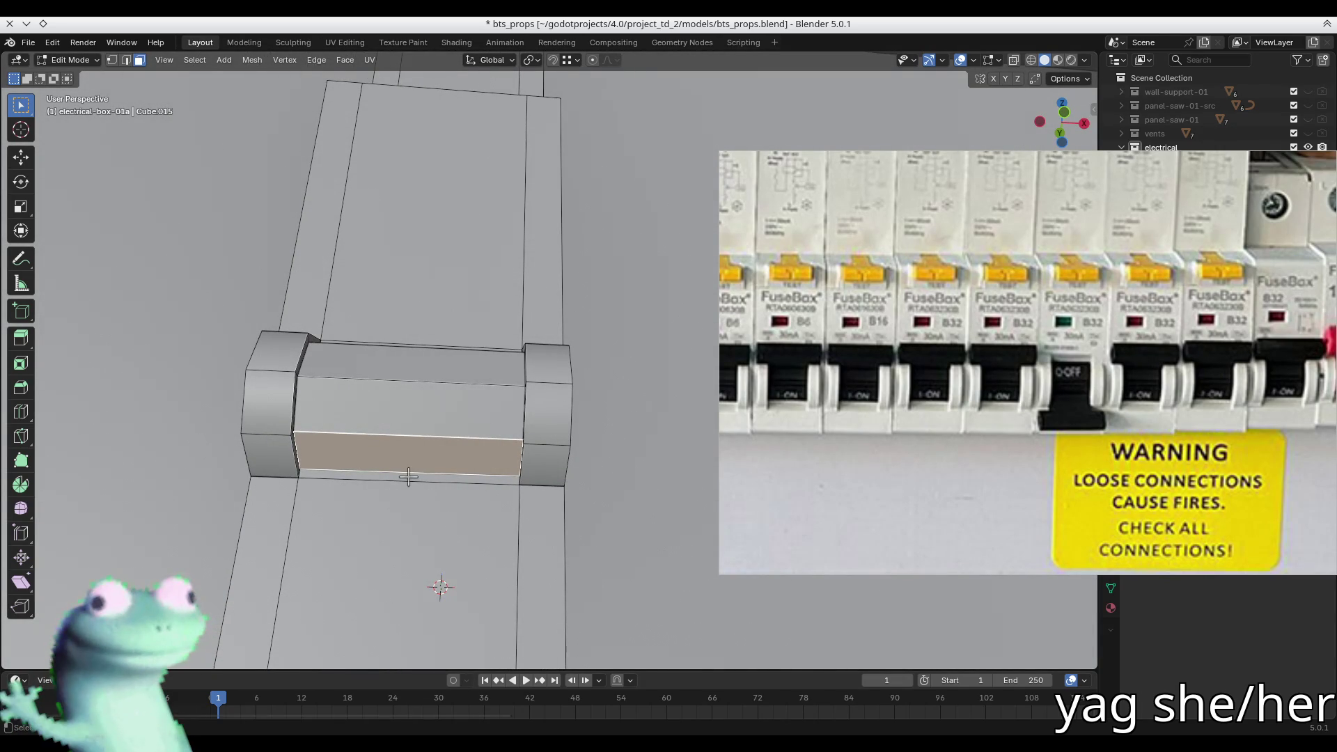
- Add two centred loop cuts across the body and spread them apart along X
{"action": "left_click", "coordinate": [390, 414], "text": "shift"}
{"action": "middle_click_drag", "start_coordinate": [387, 391], "coordinate": [377, 397]}
{"action": "key", "text": "ctrl+r"}
{"action": "scroll", "coordinate": [385, 390], "scroll_direction": "up", "scroll_amount": 1}
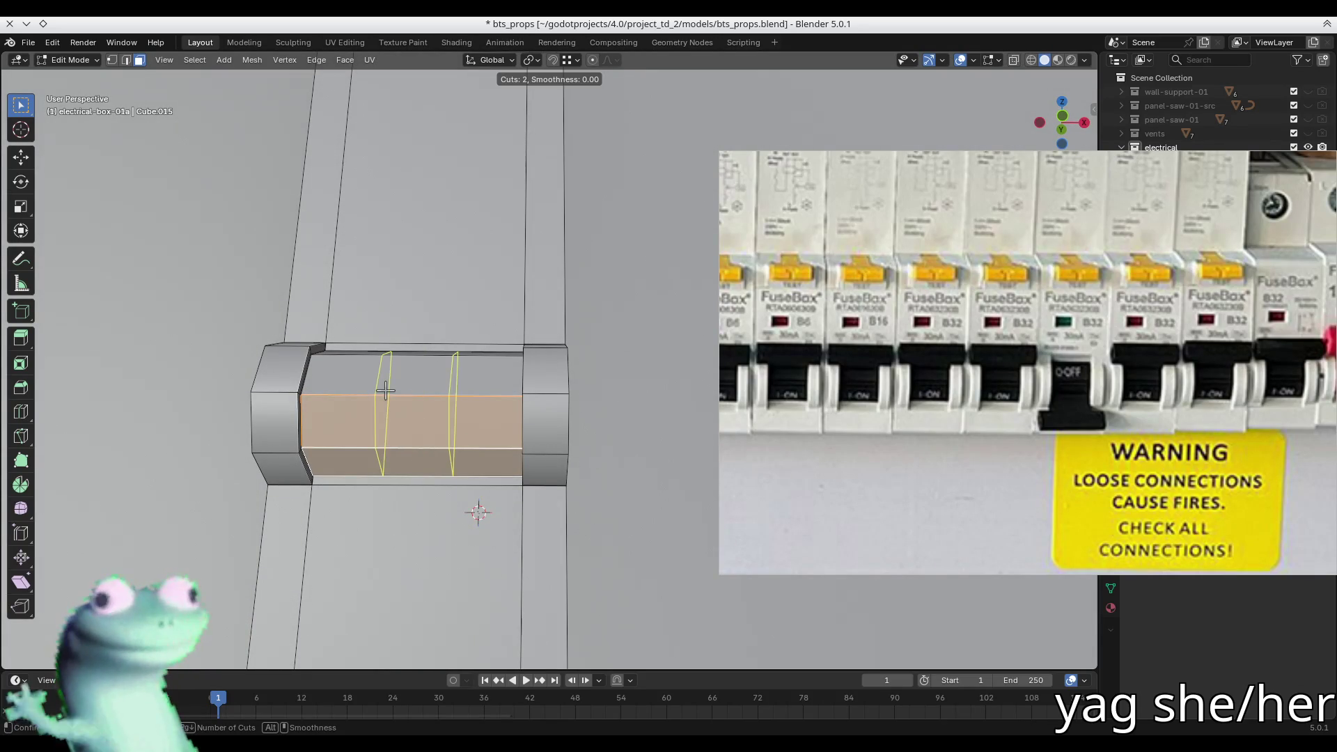
{"action": "left_click", "coordinate": [385, 390]}
{"action": "right_click", "coordinate": [385, 390]}
{"action": "key", "text": "s"}
{"action": "key", "text": "x"}
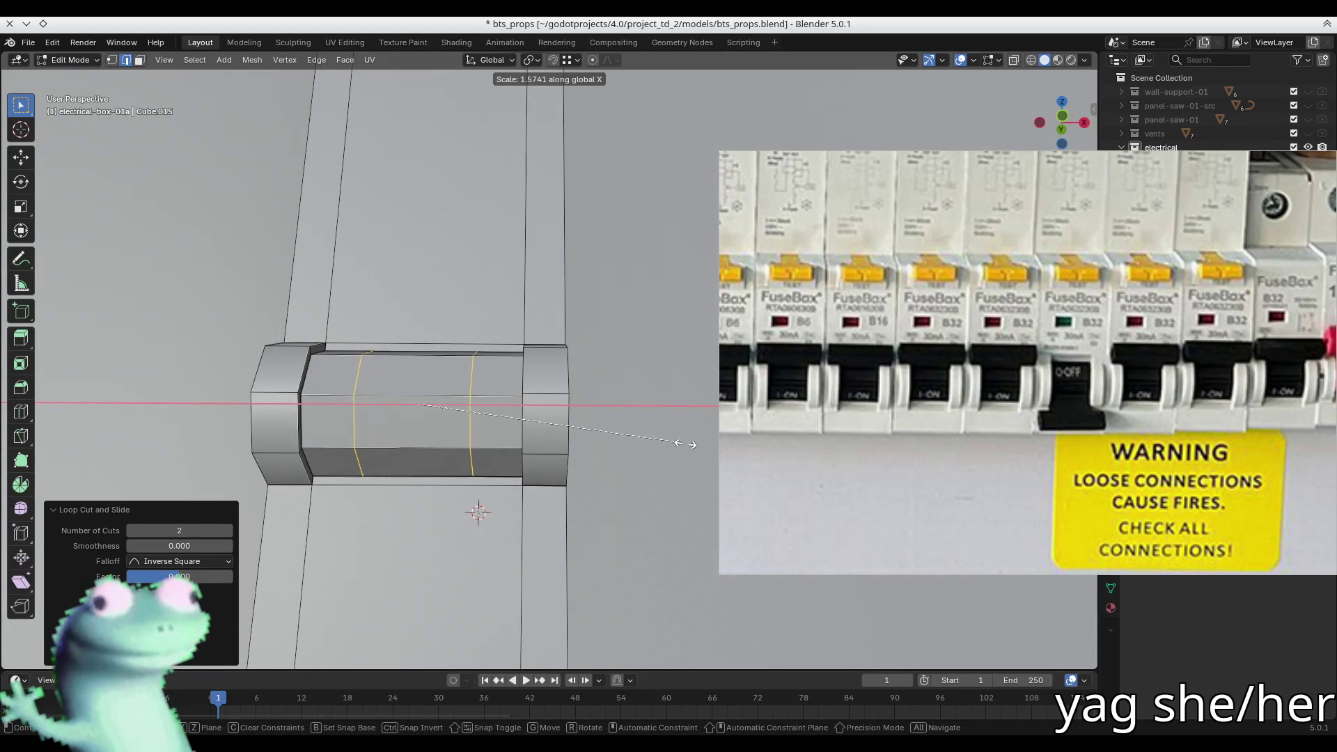
{"action": "left_click", "coordinate": [736, 446]}
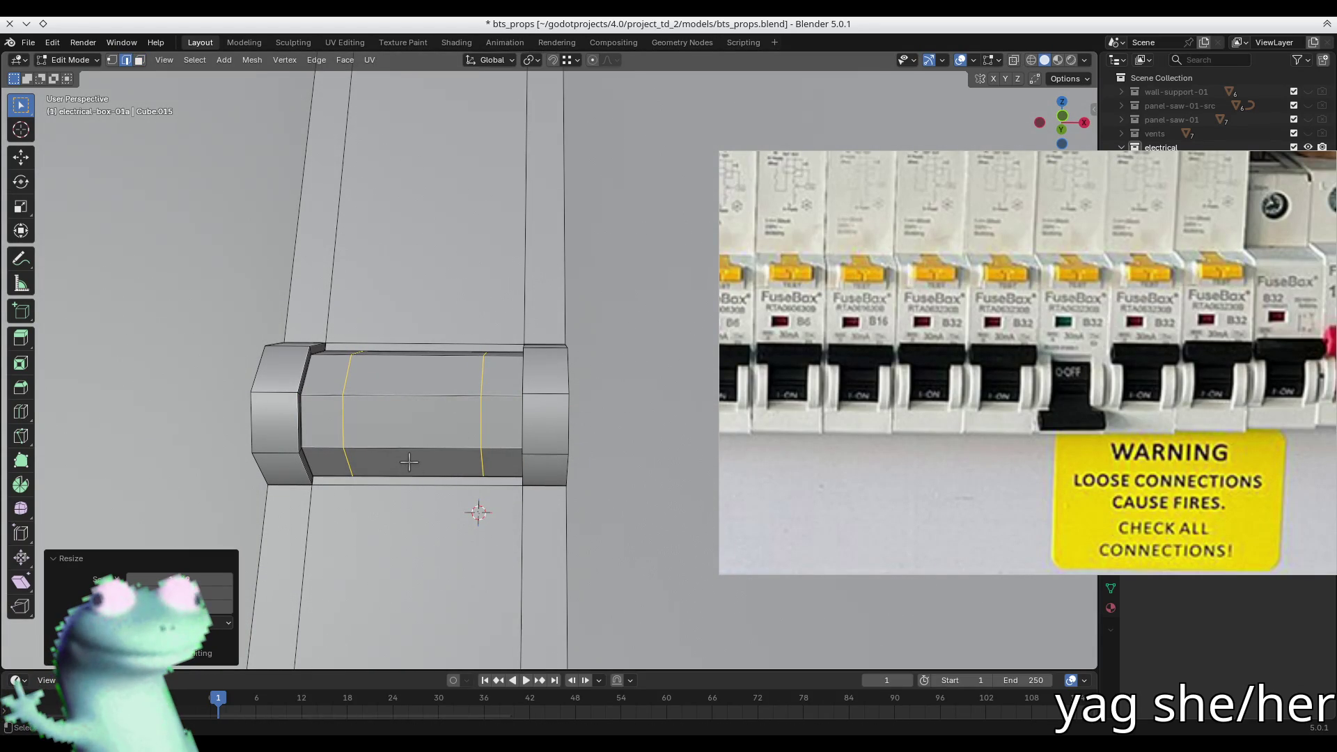
- Extrude the bottom middle face between the cuts downward into a lever block
{"action": "key", "text": "3"}
{"action": "left_click", "coordinate": [387, 461]}
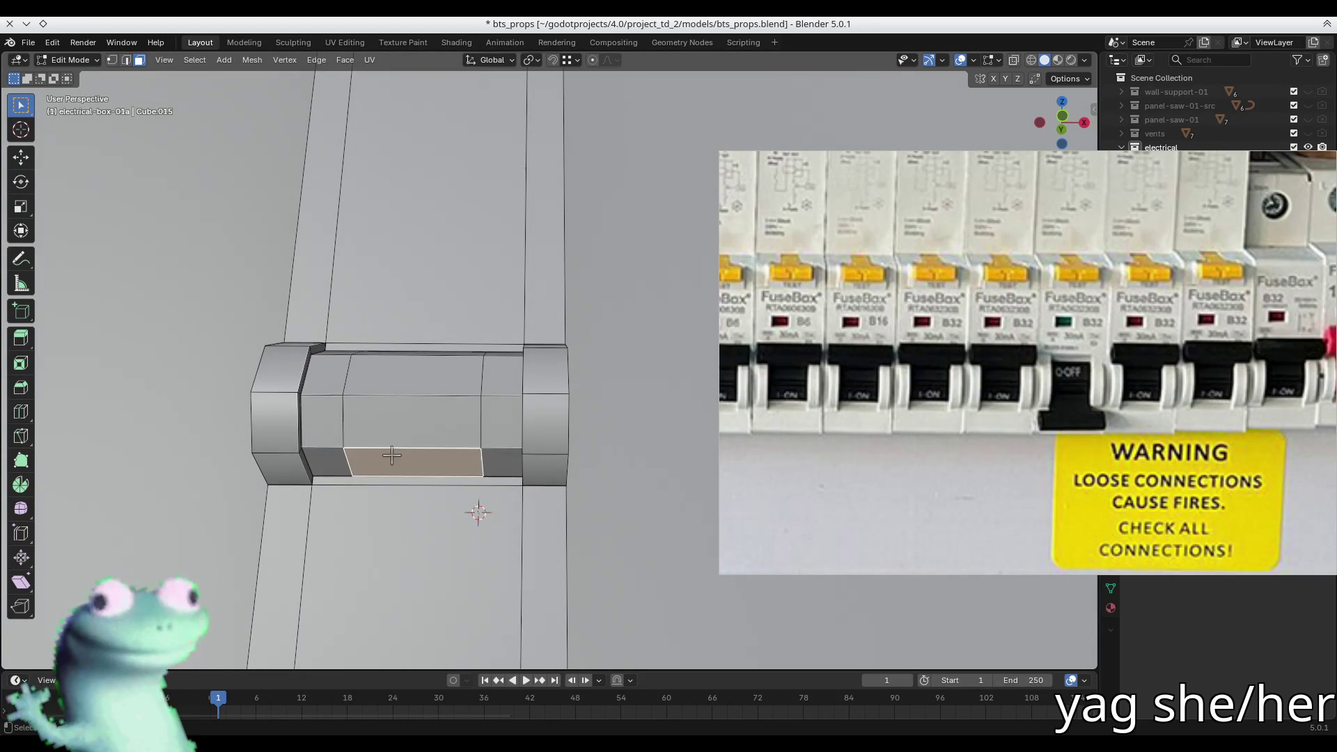
{"action": "key", "text": "e"}
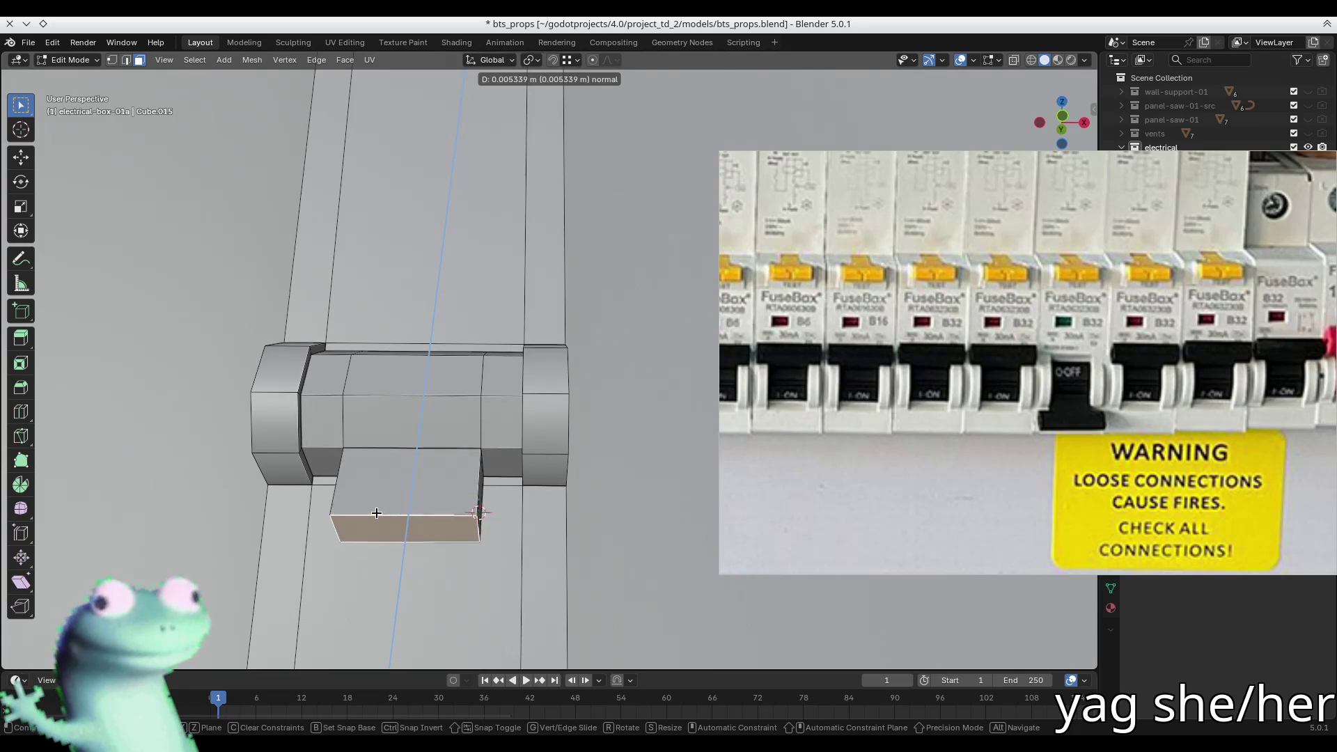
{"action": "left_click", "coordinate": [453, 522]}
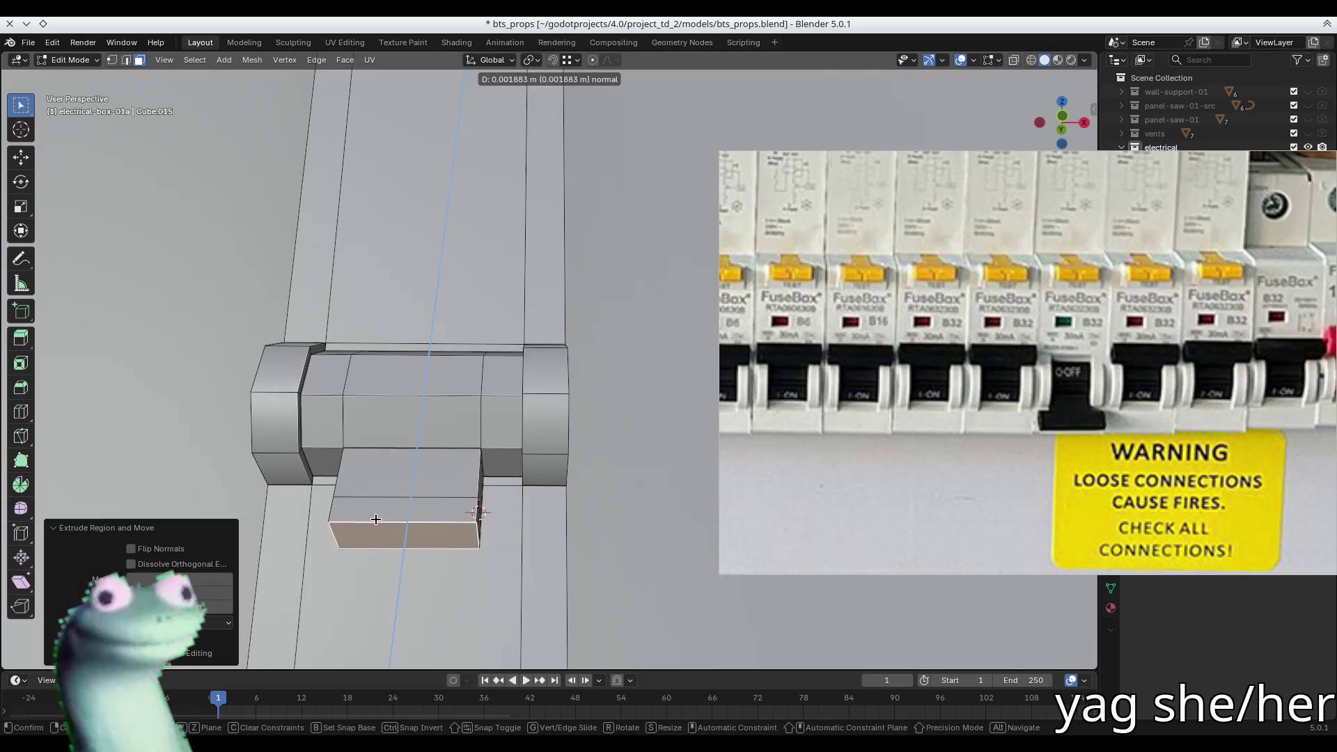
{"action": "mouse_move", "coordinate": [463, 528]}
{"action": "middle_mouse_down"}
{"action": "mouse_move", "coordinate": [502, 515]}
{"action": "mouse_move", "coordinate": [487, 492]}
{"action": "middle_mouse_up"}
{"action": "key", "text": "e"}
{"action": "right_click", "coordinate": [462, 485]}
{"action": "key", "text": "ctrl+z"}
{"action": "left_click", "coordinate": [465, 486]}
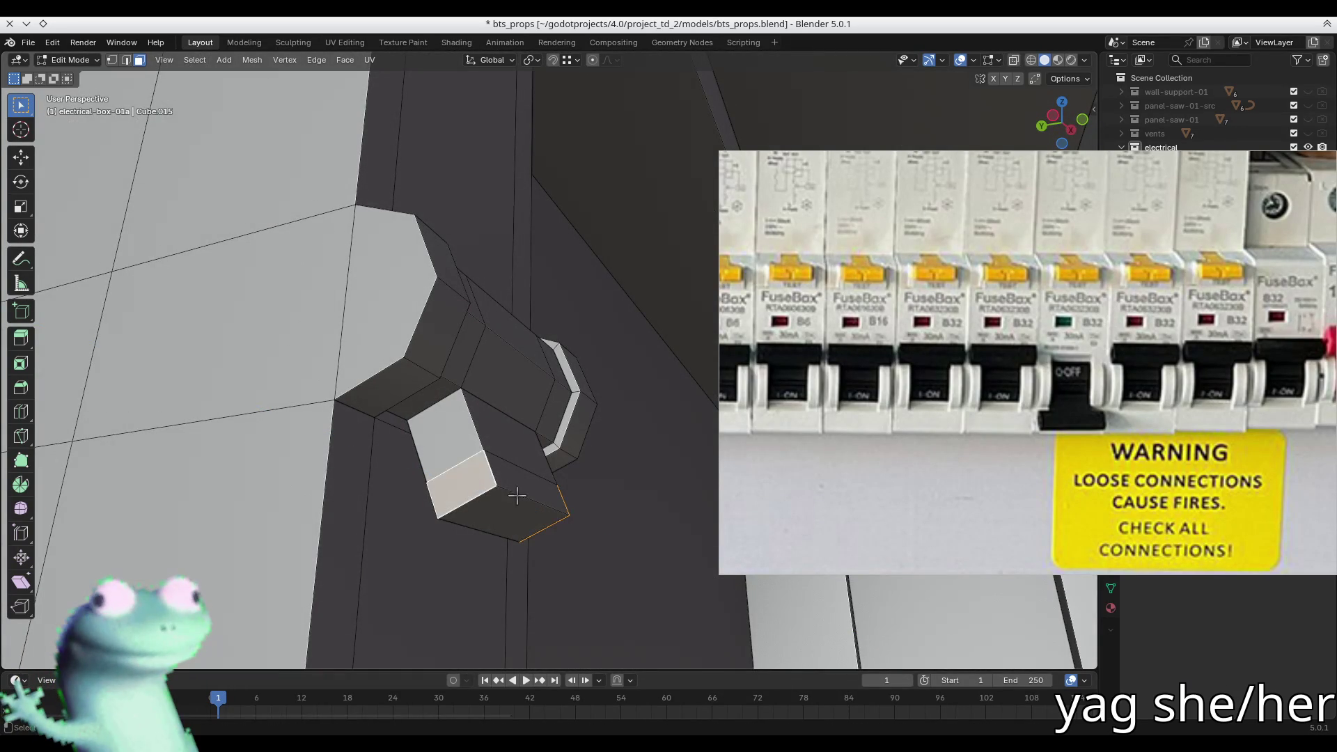
{"action": "key", "text": "e"}
{"action": "right_click", "coordinate": [510, 494]}
{"action": "middle_click_drag", "start_coordinate": [515, 494], "coordinate": [468, 501]}
{"action": "right_click", "coordinate": [468, 501]}
- Fatten the lever block faces and push them about 0.006 m along their Normal orientation
{"action": "key", "text": "alt+s"}
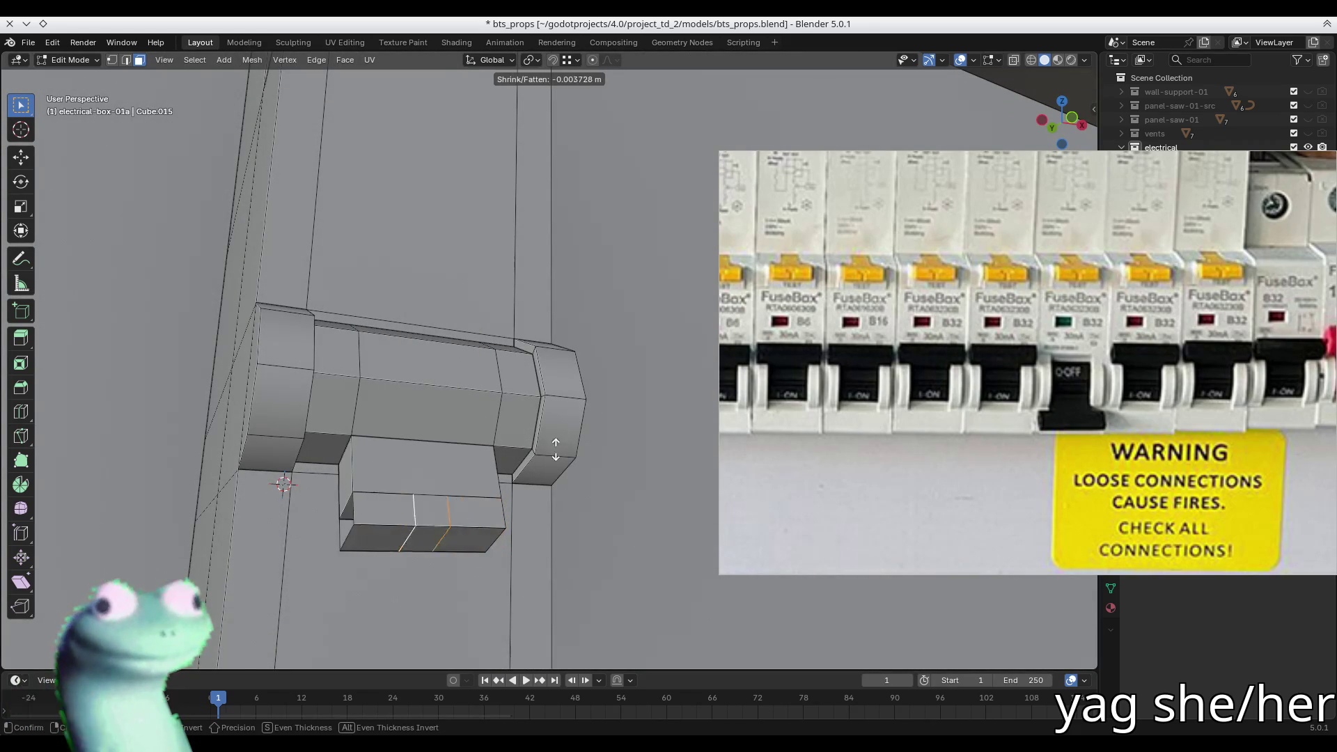
{"action": "left_click", "coordinate": [567, 396]}
{"action": "left_click", "coordinate": [307, 537]}
{"action": "left_click", "coordinate": [455, 542], "text": "shift"}
{"action": "left_click", "coordinate": [505, 544], "text": "shift"}
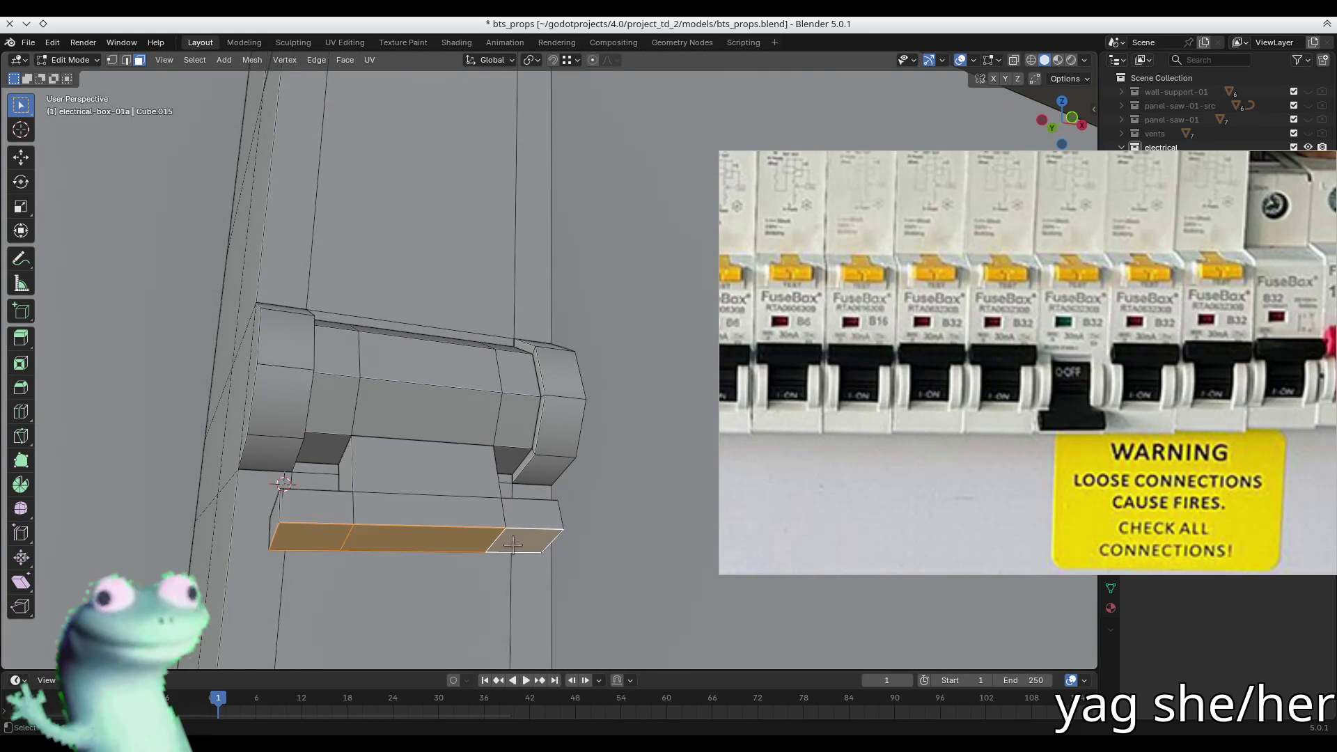
{"action": "key", "text": "comma"}
{"action": "left_click", "coordinate": [527, 625]}
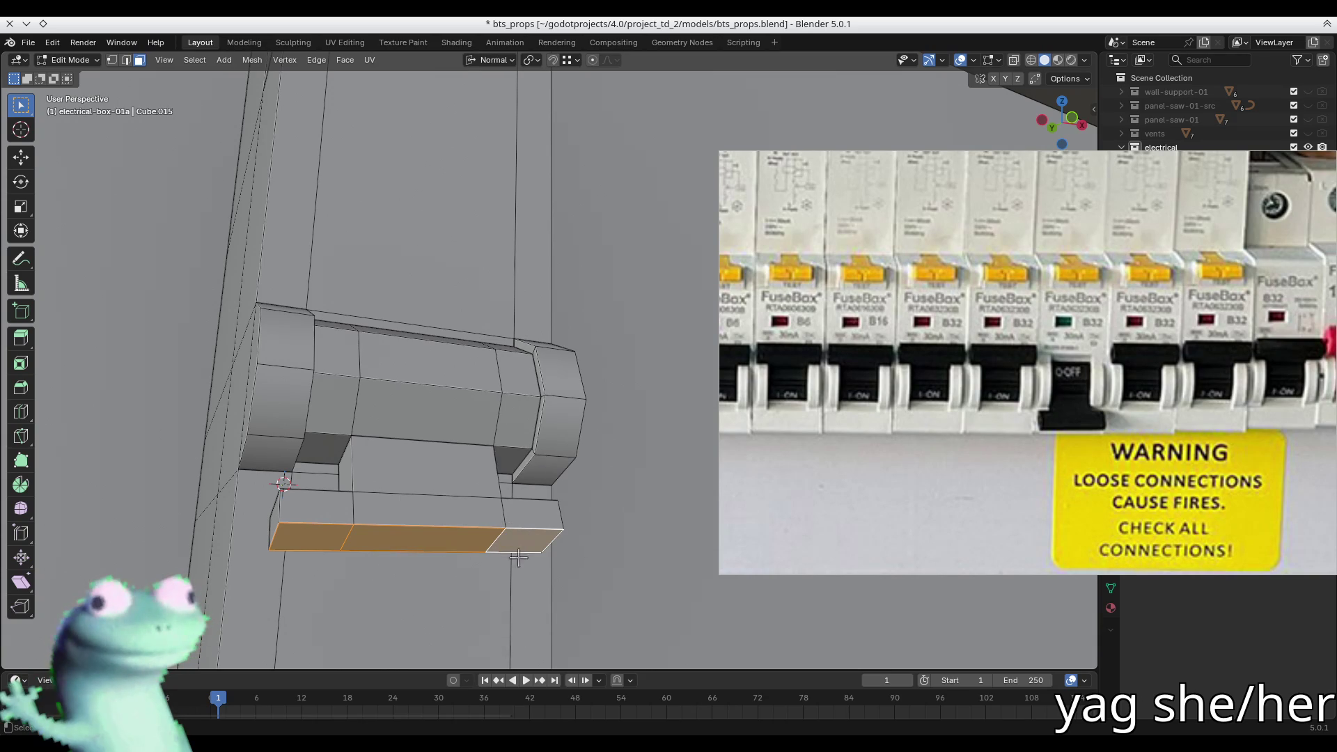
{"action": "middle_click_drag", "start_coordinate": [426, 535], "coordinate": [426, 449], "text": "shift"}
{"action": "key", "text": "g"}
{"action": "key", "text": "z"}
{"action": "left_click", "coordinate": [428, 557]}
{"action": "mouse_move", "coordinate": [429, 557]}
{"action": "middle_mouse_down"}
{"action": "mouse_move", "coordinate": [467, 522]}
{"action": "mouse_move", "coordinate": [461, 491]}
{"action": "mouse_move", "coordinate": [500, 485]}
{"action": "middle_mouse_up"}
{"action": "scroll", "coordinate": [460, 491], "scroll_direction": "up", "scroll_amount": 5}
- Smooth-shade the narrow bevel strip faces on the toggle bar
{"action": "left_click", "coordinate": [492, 375], "text": "alt"}
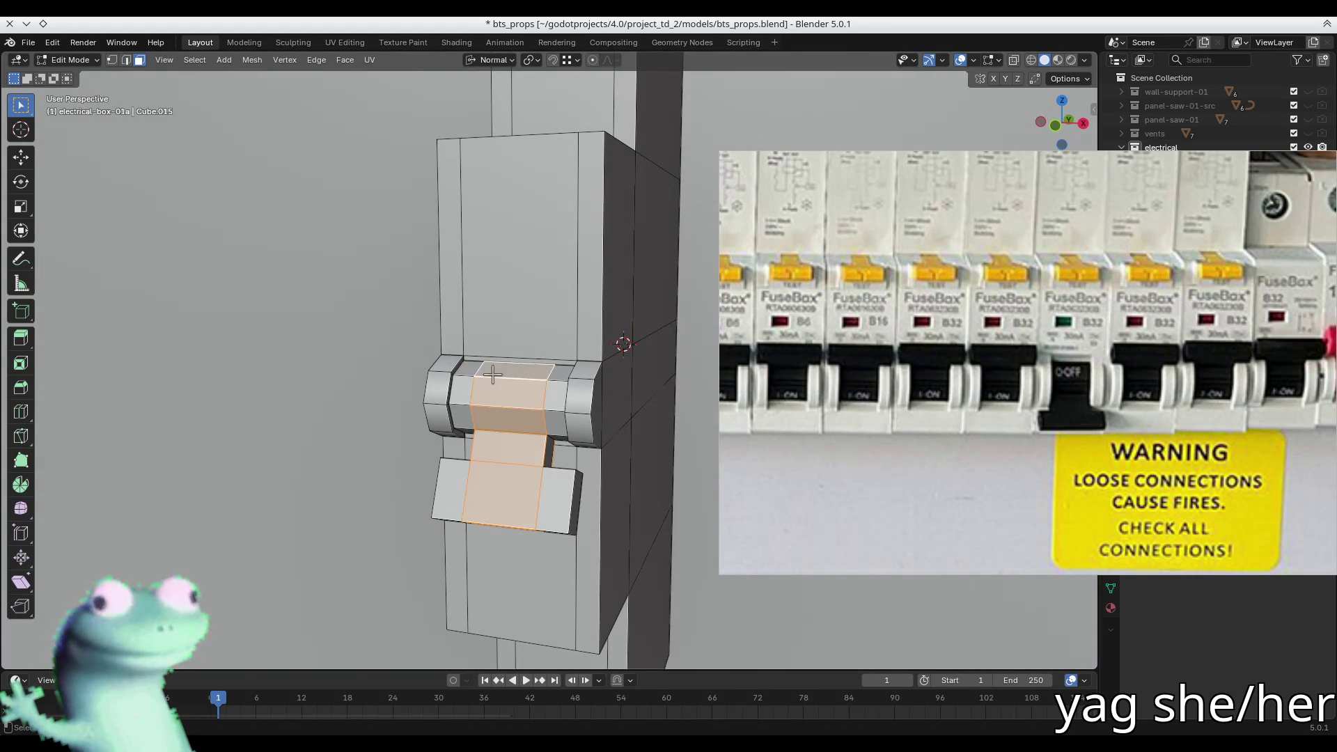
{"action": "left_click", "coordinate": [471, 378], "text": "alt"}
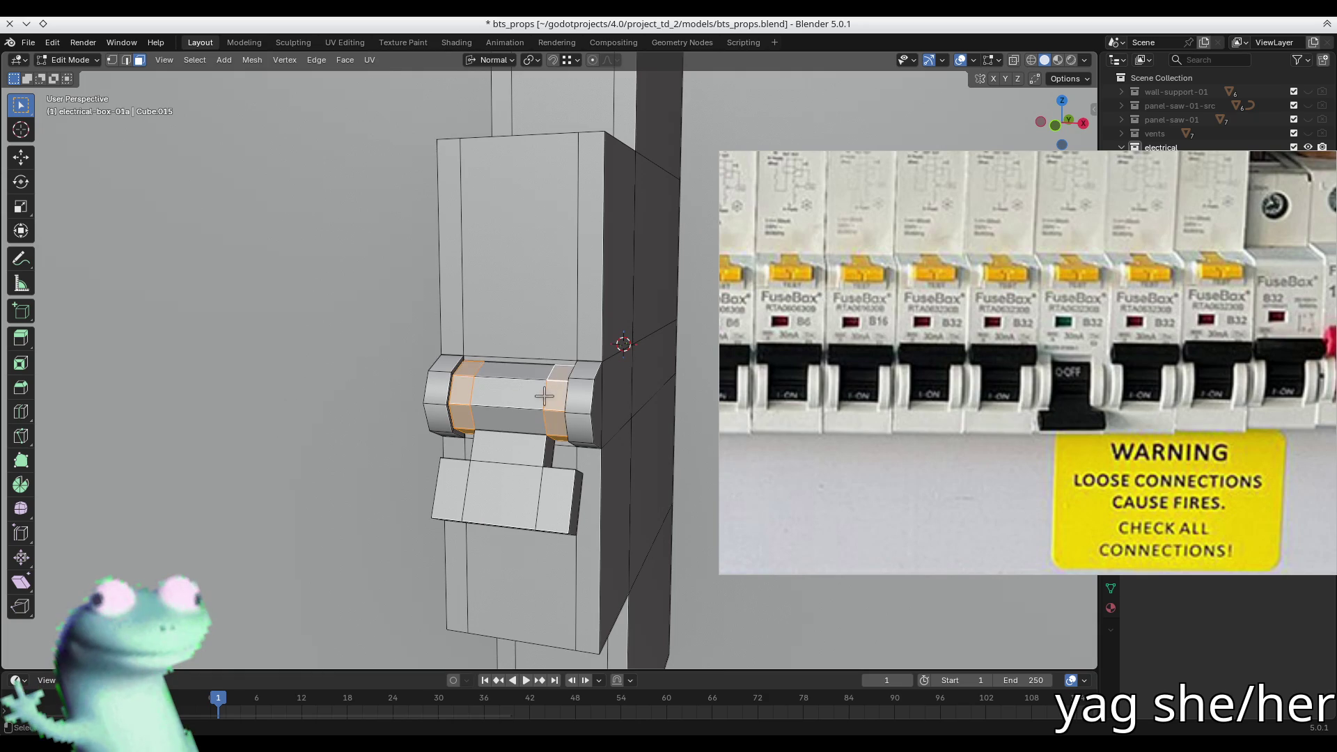
{"action": "mouse_move", "coordinate": [507, 415]}
{"action": "middle_mouse_down"}
{"action": "mouse_move", "coordinate": [567, 376]}
{"action": "mouse_move", "coordinate": [656, 361]}
{"action": "mouse_move", "coordinate": [662, 349]}
{"action": "mouse_move", "coordinate": [622, 317]}
{"action": "mouse_move", "coordinate": [674, 302]}
{"action": "middle_mouse_up"}
{"action": "mouse_move", "coordinate": [526, 329]}
{"action": "middle_mouse_down"}
{"action": "mouse_move", "coordinate": [322, 454]}
{"action": "mouse_move", "coordinate": [248, 462]}
{"action": "mouse_move", "coordinate": [461, 453]}
{"action": "mouse_move", "coordinate": [478, 394]}
{"action": "middle_mouse_up"}
{"action": "key", "text": "ctrl+f"}
{"action": "left_click", "coordinate": [300, 472]}
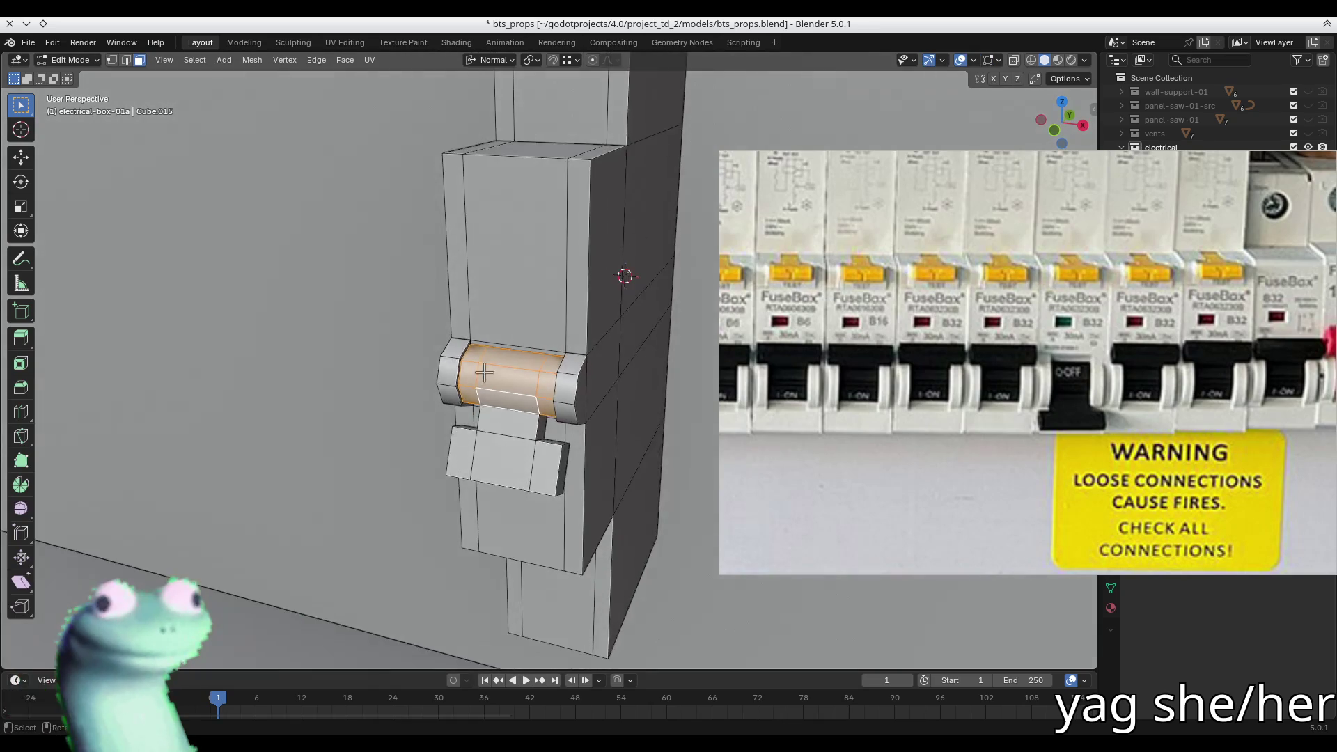
{"action": "key", "text": "KP_Decimal"}
- Select the bar's top edge and close the floating reference photo
{"action": "key", "text": "2"}
{"action": "left_click", "coordinate": [521, 339]}
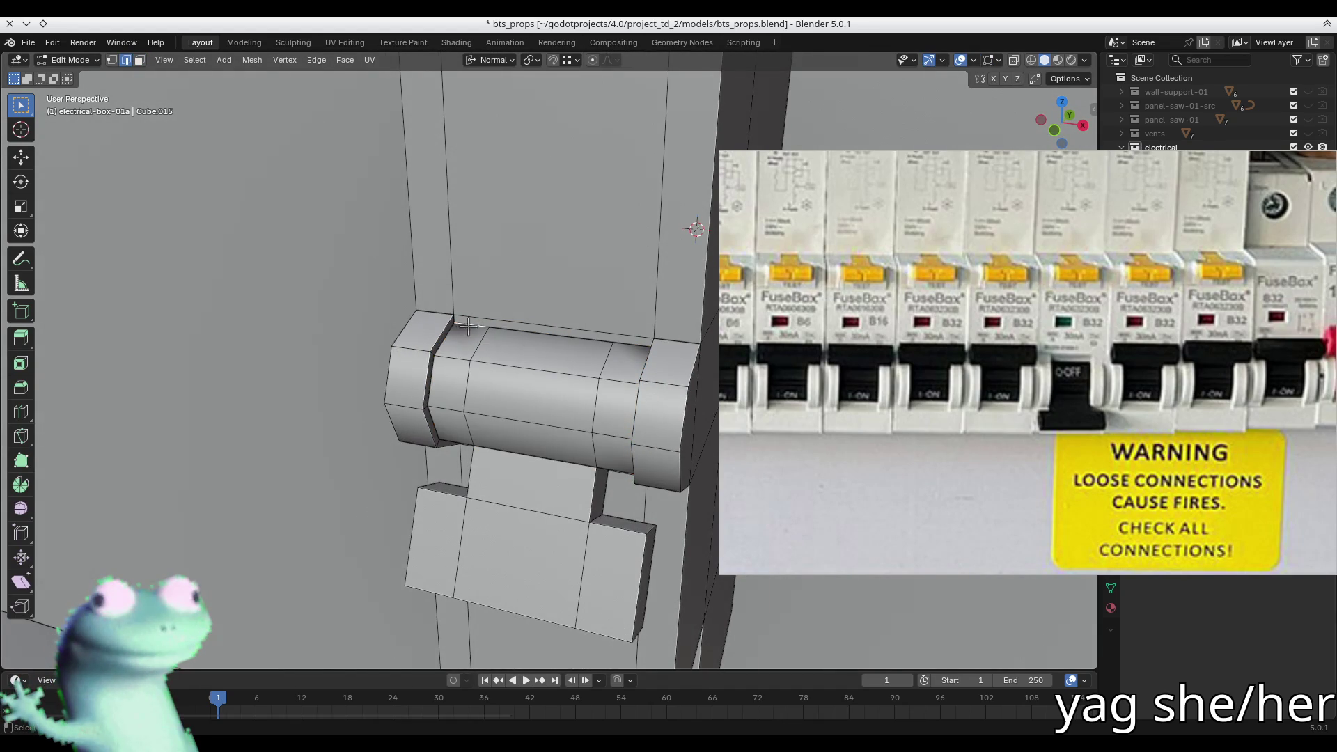
{"action": "scroll", "coordinate": [474, 327], "scroll_direction": "up", "scroll_amount": 2}
{"action": "mouse_move", "coordinate": [474, 327]}
{"action": "middle_mouse_down"}
{"action": "mouse_move", "coordinate": [433, 337]}
{"action": "mouse_move", "coordinate": [515, 335]}
{"action": "middle_mouse_up"}
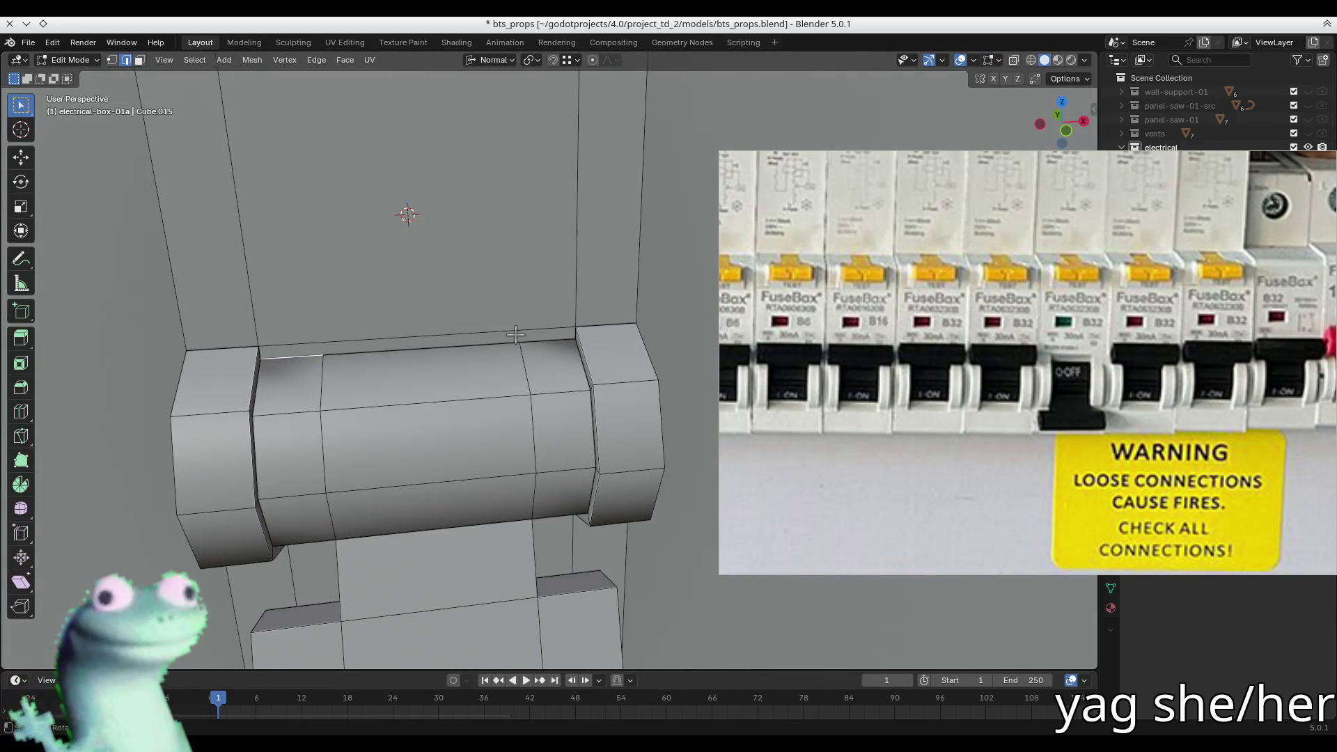
{"action": "scroll", "coordinate": [516, 335], "scroll_direction": "up", "scroll_amount": 4}
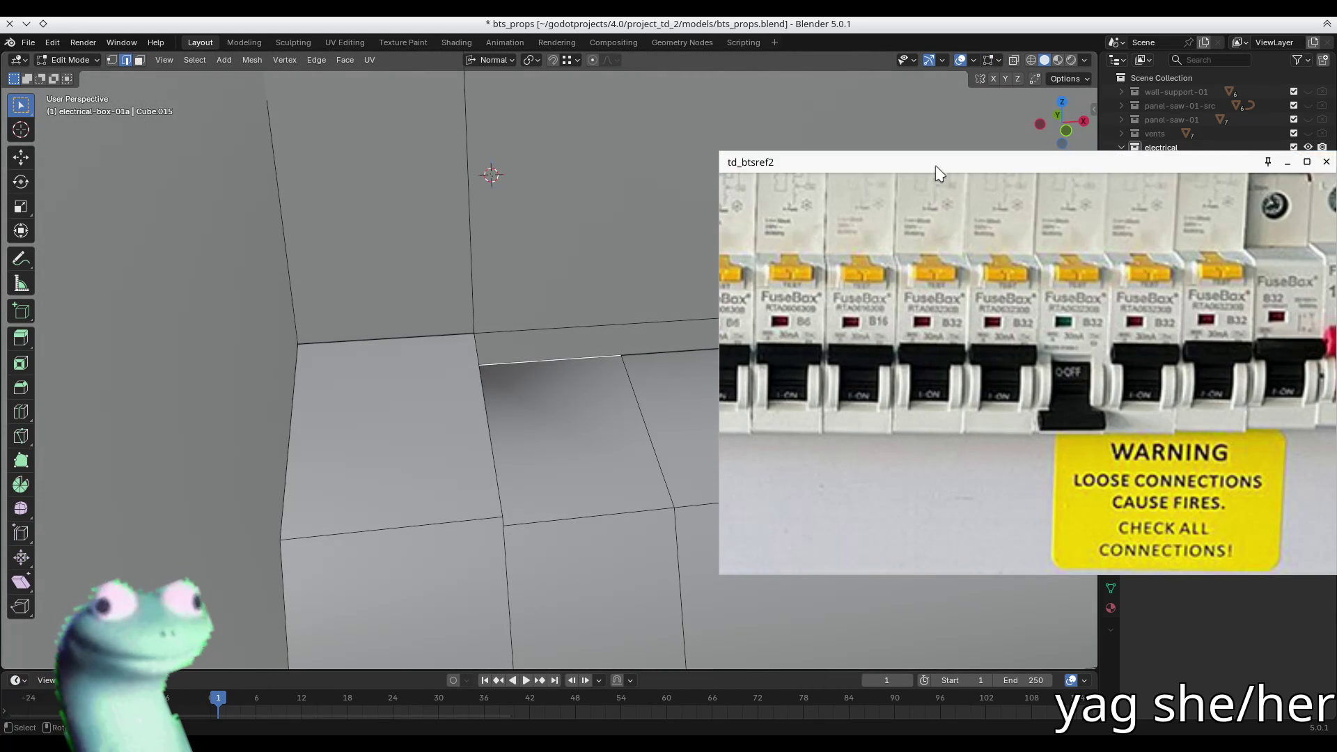
{"action": "middle_click", "coordinate": [937, 173]}
- Select the thin face strip at the box-and-wall corner
{"action": "middle_click_drag", "start_coordinate": [491, 174], "coordinate": [560, 304]}
{"action": "mouse_move", "coordinate": [618, 396]}
{"action": "middle_mouse_down"}
{"action": "mouse_move", "coordinate": [627, 418]}
{"action": "mouse_move", "coordinate": [681, 408]}
{"action": "mouse_move", "coordinate": [710, 367]}
{"action": "middle_mouse_up"}
{"action": "key", "text": "3"}
{"action": "left_click", "coordinate": [671, 388]}
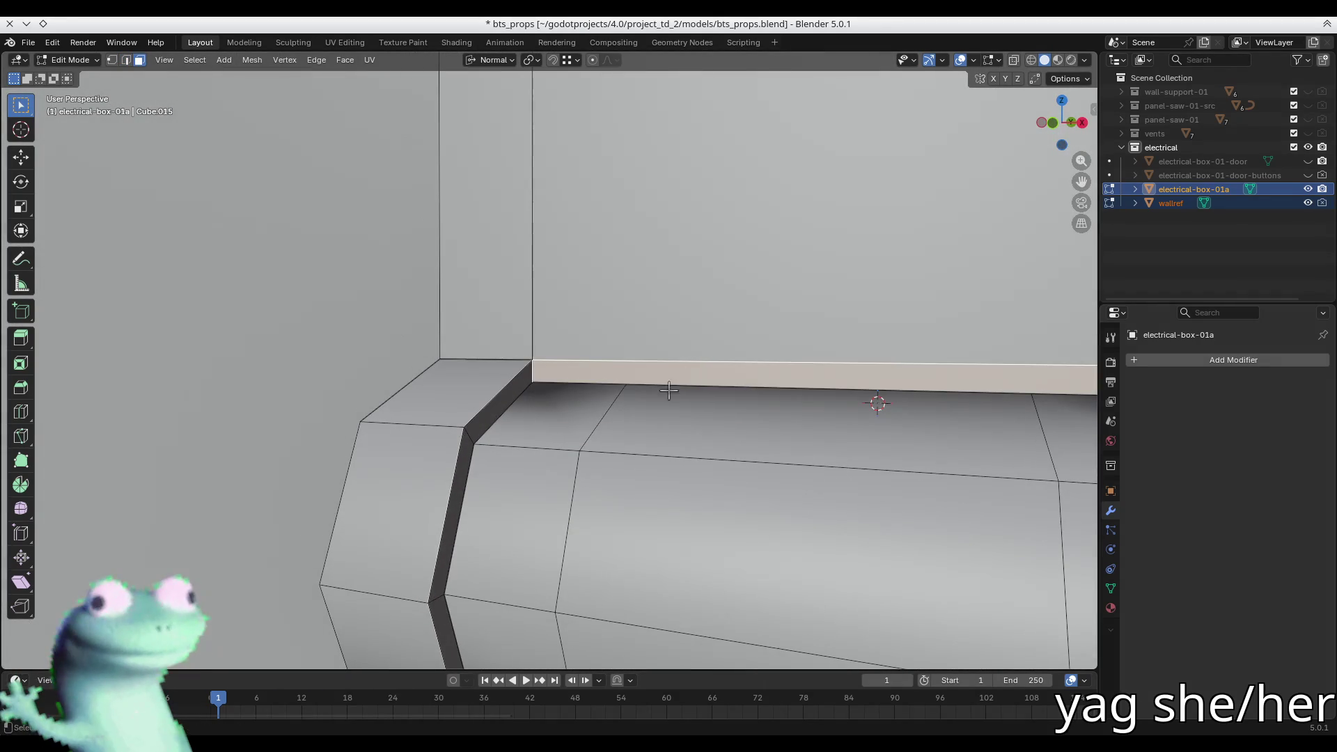
- Merge overlapping vertices across the whole breaker mesh by distance
{"action": "middle_click_drag", "start_coordinate": [624, 414], "coordinate": [572, 446]}
{"action": "key", "text": "a"}
{"action": "key", "text": "m"}
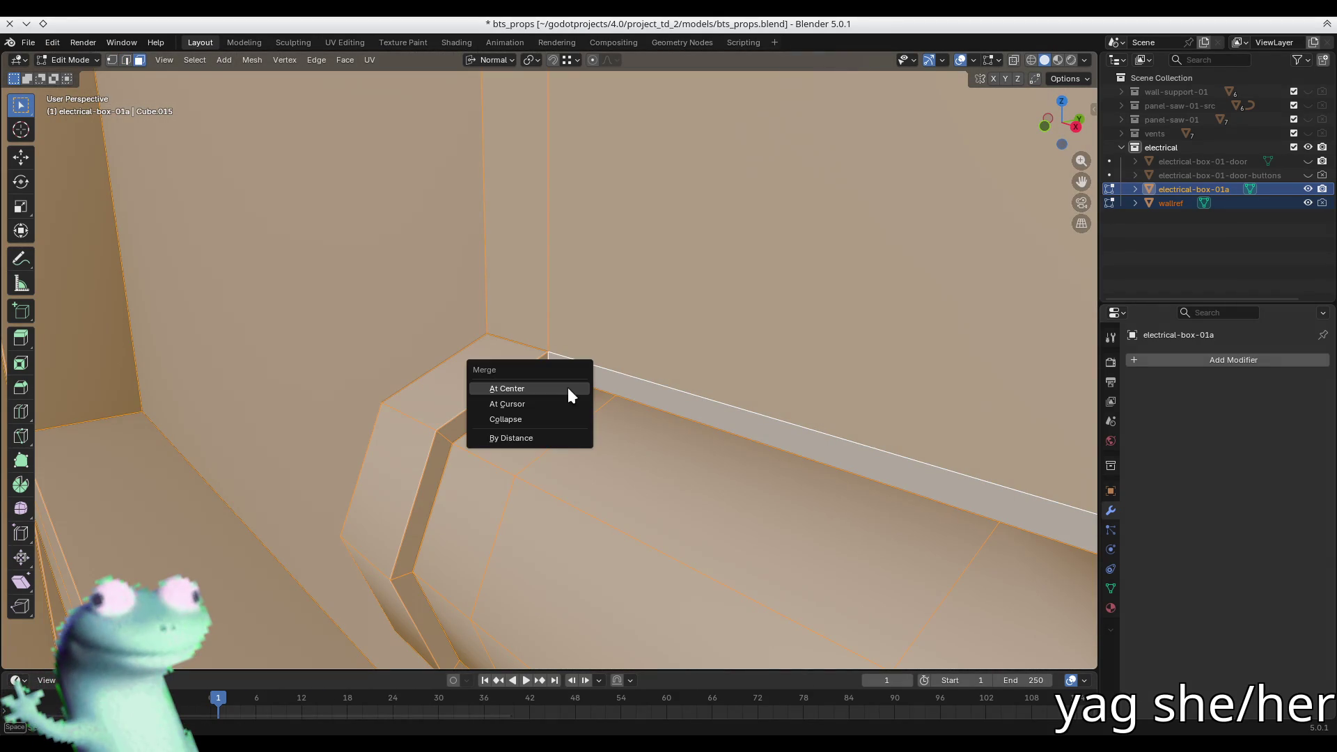
{"action": "left_click", "coordinate": [510, 437]}
{"action": "key", "text": "alt+a"}
{"action": "key", "text": "Tab"}
- Mark the first selected toggle-bar edge sharp from a near-front view
{"action": "mouse_move", "coordinate": [594, 430]}
{"action": "middle_mouse_down"}
{"action": "mouse_move", "coordinate": [752, 456]}
{"action": "mouse_move", "coordinate": [626, 367]}
{"action": "mouse_move", "coordinate": [669, 256]}
{"action": "mouse_move", "coordinate": [617, 268]}
{"action": "mouse_move", "coordinate": [622, 438]}
{"action": "mouse_move", "coordinate": [680, 415]}
{"action": "middle_mouse_up"}
{"action": "key", "text": "Tab"}
{"action": "middle_click_drag", "start_coordinate": [549, 471], "coordinate": [668, 438]}
{"action": "scroll", "coordinate": [607, 456], "scroll_direction": "up", "scroll_amount": 3}
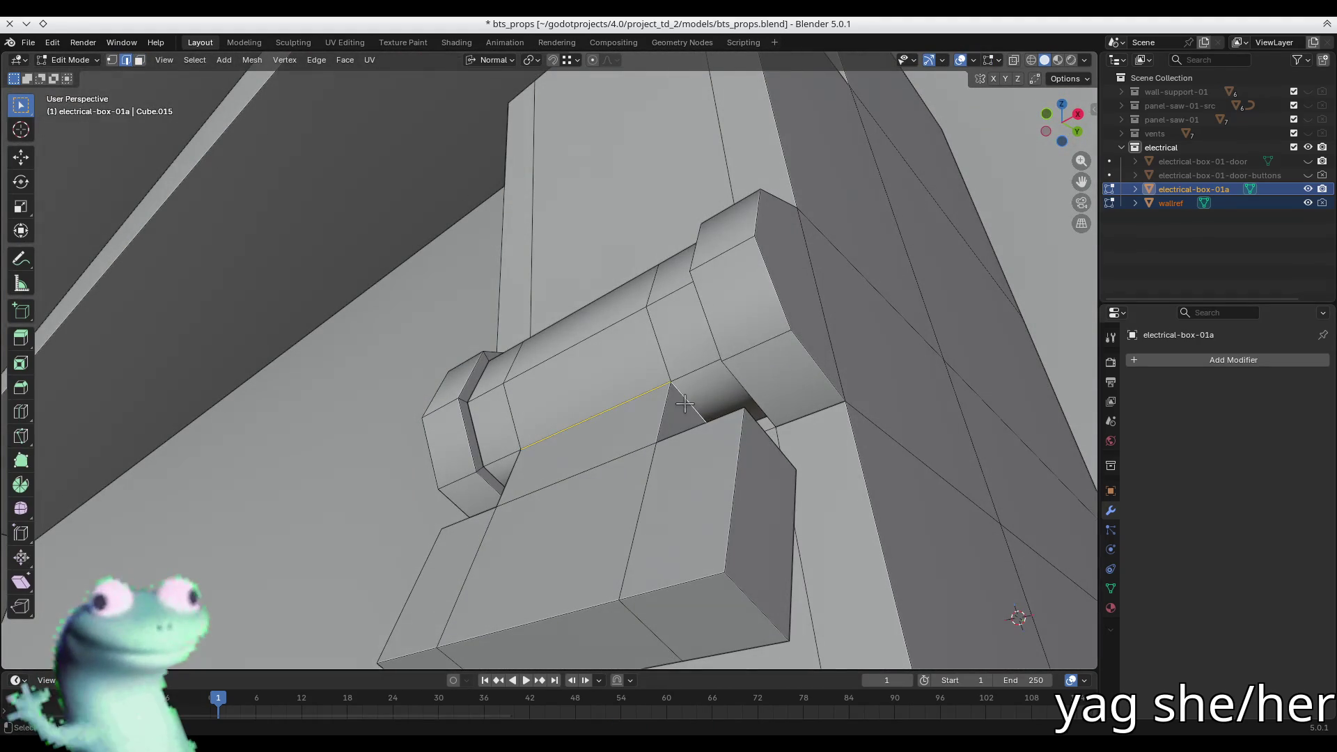
{"action": "key", "text": "ctrl+f"}
{"action": "key", "text": "Escape"}
{"action": "key", "text": "ctrl+e"}
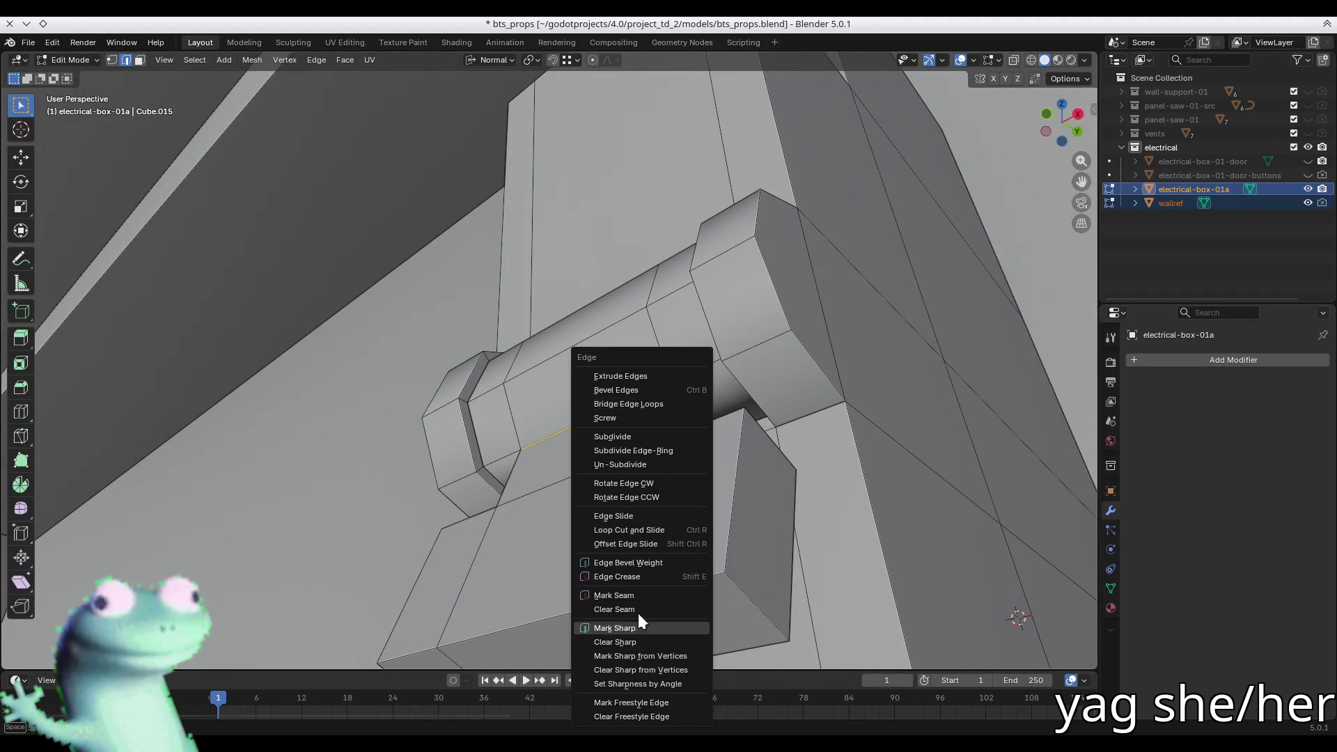
{"action": "left_click", "coordinate": [637, 627]}
- Mark the bar's underside and remaining long top and bottom edges sharp
{"action": "middle_click_drag", "start_coordinate": [637, 627], "coordinate": [645, 479]}
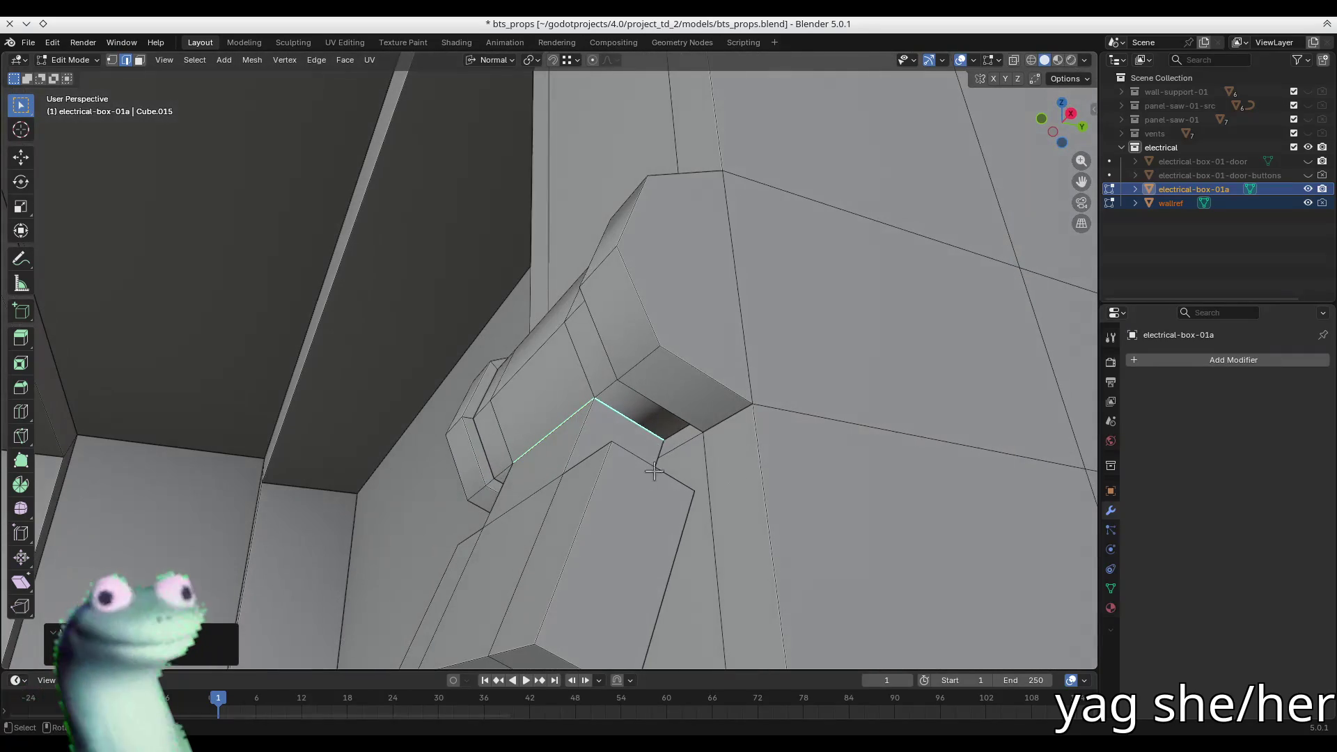
{"action": "key", "text": "ctrl+e"}
{"action": "left_click", "coordinate": [703, 423]}
{"action": "mouse_move", "coordinate": [703, 423]}
{"action": "middle_mouse_down"}
{"action": "mouse_move", "coordinate": [716, 442]}
{"action": "mouse_move", "coordinate": [811, 438]}
{"action": "mouse_move", "coordinate": [585, 472]}
{"action": "mouse_move", "coordinate": [606, 474]}
{"action": "mouse_move", "coordinate": [539, 361]}
{"action": "middle_mouse_up"}
{"action": "key", "text": "ctrl+e"}
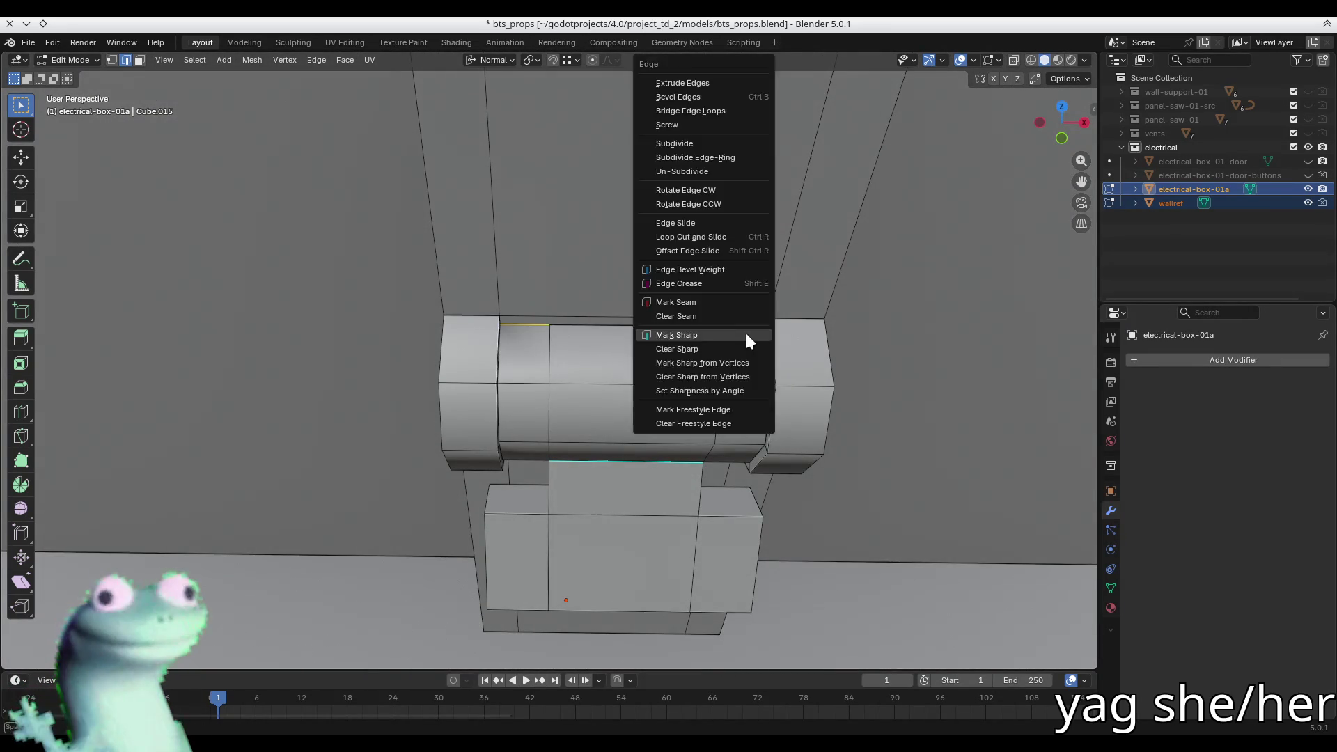
{"action": "left_click", "coordinate": [744, 336]}
{"action": "mouse_move", "coordinate": [743, 335]}
{"action": "middle_mouse_down"}
{"action": "mouse_move", "coordinate": [680, 345]}
{"action": "mouse_move", "coordinate": [573, 315]}
{"action": "mouse_move", "coordinate": [662, 441]}
{"action": "mouse_move", "coordinate": [617, 375]}
{"action": "mouse_move", "coordinate": [442, 430]}
{"action": "mouse_move", "coordinate": [477, 411]}
{"action": "mouse_move", "coordinate": [569, 490]}
{"action": "mouse_move", "coordinate": [680, 519]}
{"action": "mouse_move", "coordinate": [391, 422]}
{"action": "mouse_move", "coordinate": [459, 425]}
{"action": "mouse_move", "coordinate": [284, 385]}
{"action": "middle_mouse_up"}
{"action": "key", "text": "ctrl+e"}
{"action": "left_click", "coordinate": [603, 341]}
- Check the shading in Object Mode and save bts_props.blend
{"action": "key", "text": "Tab"}
{"action": "key", "text": "Tab"}
{"action": "scroll", "coordinate": [573, 315], "scroll_direction": "down", "scroll_amount": 3}
{"action": "scroll", "coordinate": [441, 430], "scroll_direction": "down", "scroll_amount": 3}
{"action": "key", "text": "Tab"}
{"action": "scroll", "coordinate": [568, 490], "scroll_direction": "down", "scroll_amount": 4}
{"action": "key", "text": "ctrl+s"}
{"action": "scroll", "coordinate": [561, 507], "scroll_direction": "up", "scroll_amount": 3}
{"action": "scroll", "coordinate": [391, 422], "scroll_direction": "up", "scroll_amount": 3}
{"action": "key", "text": "Tab"}
{"action": "scroll", "coordinate": [421, 424], "scroll_direction": "down", "scroll_amount": 2}
- Extrude the lever block's bottom face loop slightly to form a thin lip
{"action": "key", "text": "3"}
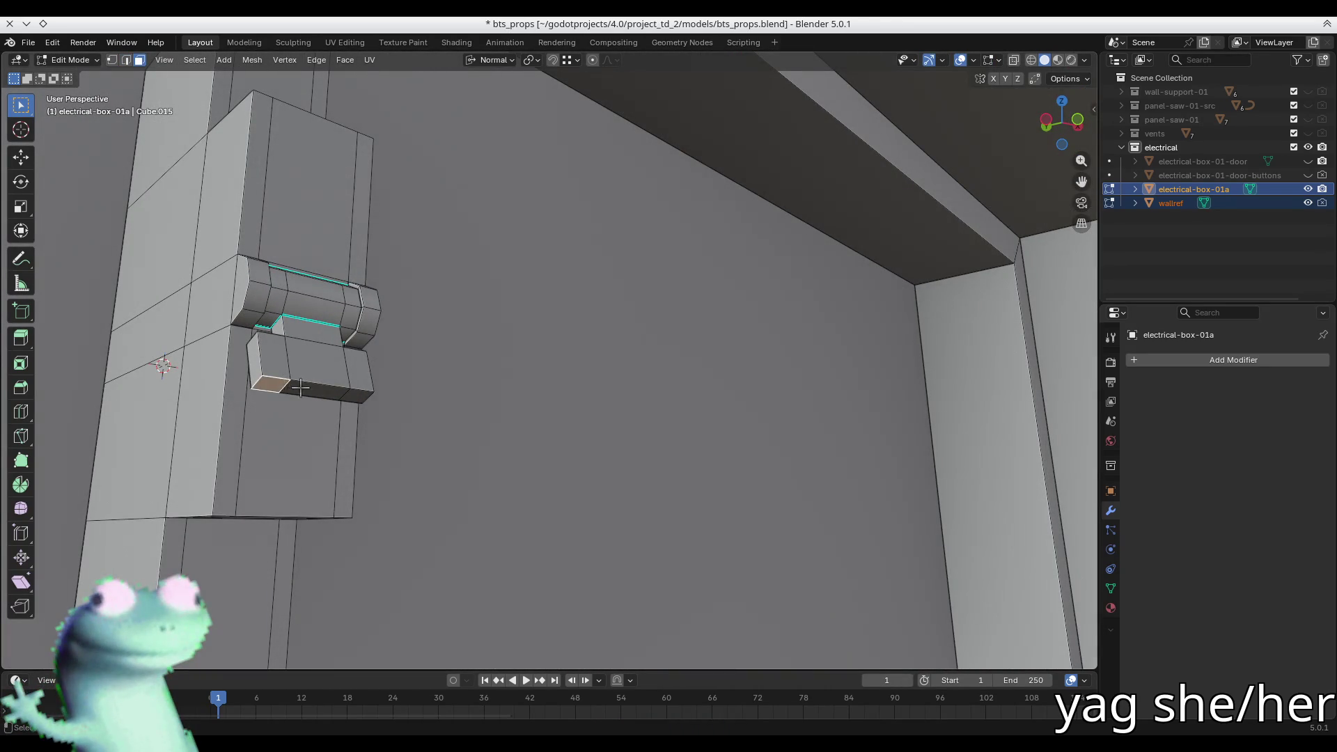
{"action": "left_click", "coordinate": [300, 387], "text": "alt"}
{"action": "key", "text": "e"}
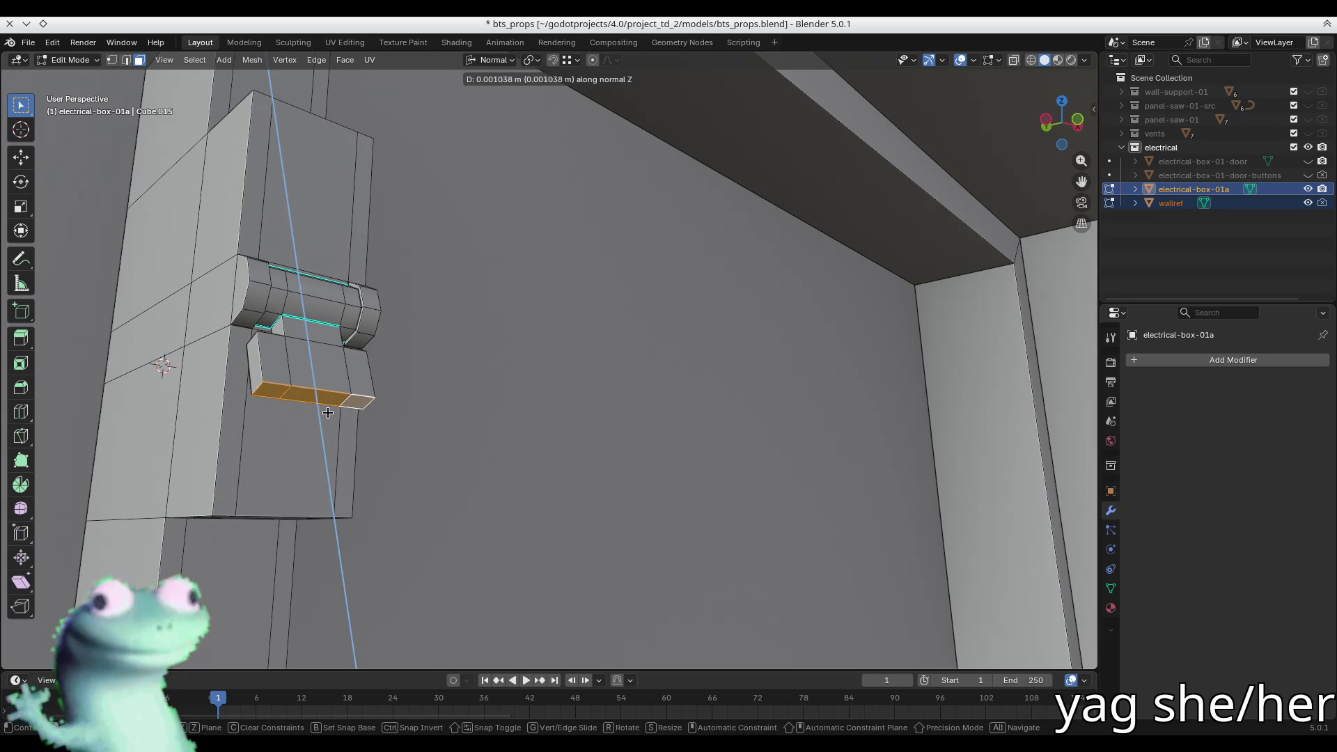
{"action": "left_click", "coordinate": [327, 418]}
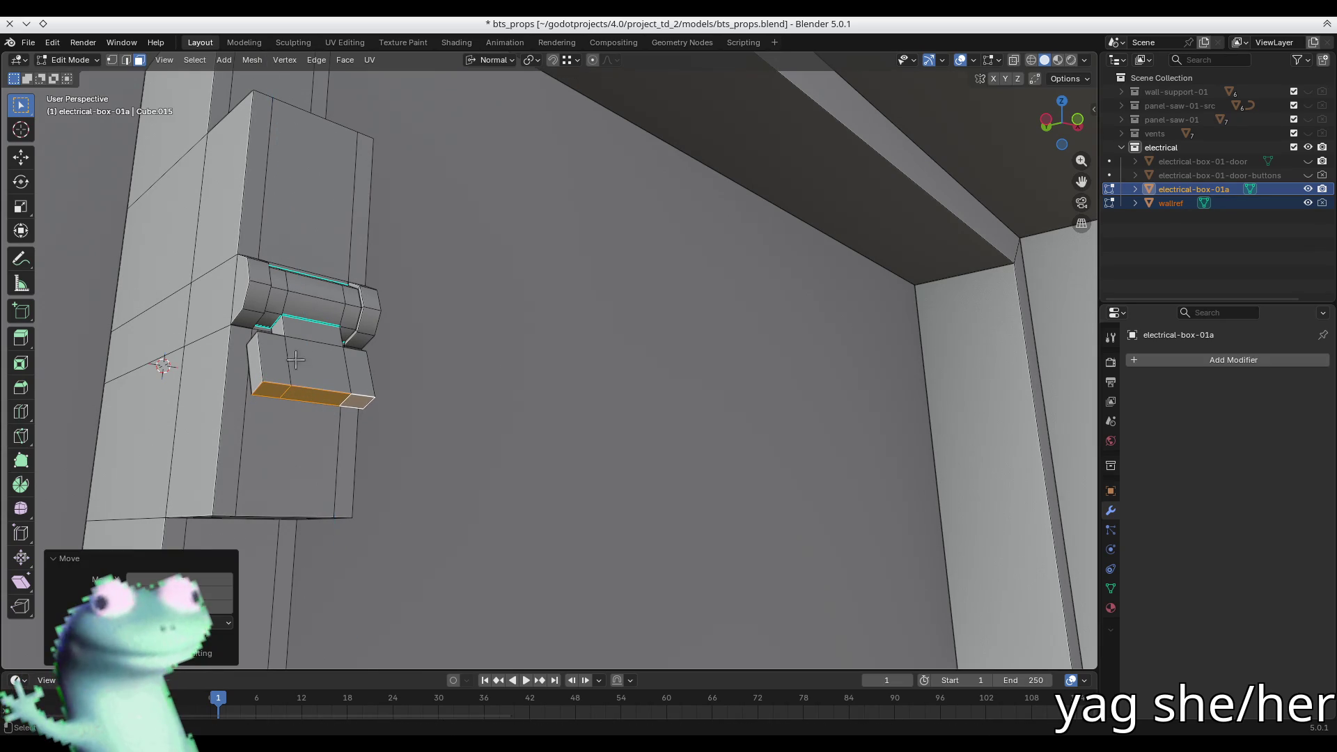
{"action": "scroll", "coordinate": [328, 414], "scroll_direction": "up", "scroll_amount": 3}
{"action": "mouse_move", "coordinate": [327, 411]}
{"action": "middle_mouse_down"}
{"action": "mouse_move", "coordinate": [326, 359]}
{"action": "mouse_move", "coordinate": [442, 391]}
{"action": "middle_mouse_up"}
- Push the lever block's side, front and top faces about 0.00177 m along their normal
{"action": "left_click", "coordinate": [394, 412]}
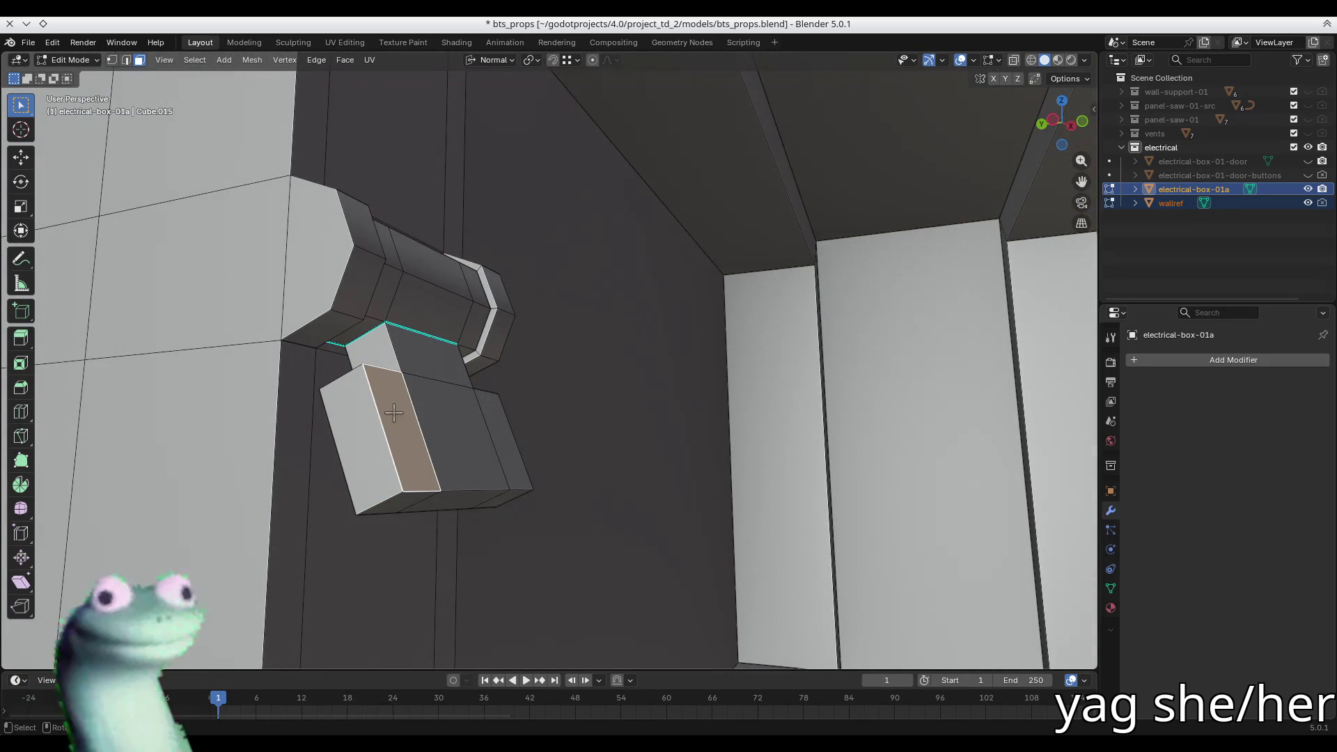
{"action": "left_click", "coordinate": [456, 433], "text": "shift"}
{"action": "left_click", "coordinate": [516, 432], "text": "shift"}
{"action": "left_click", "coordinate": [417, 359], "text": "shift"}
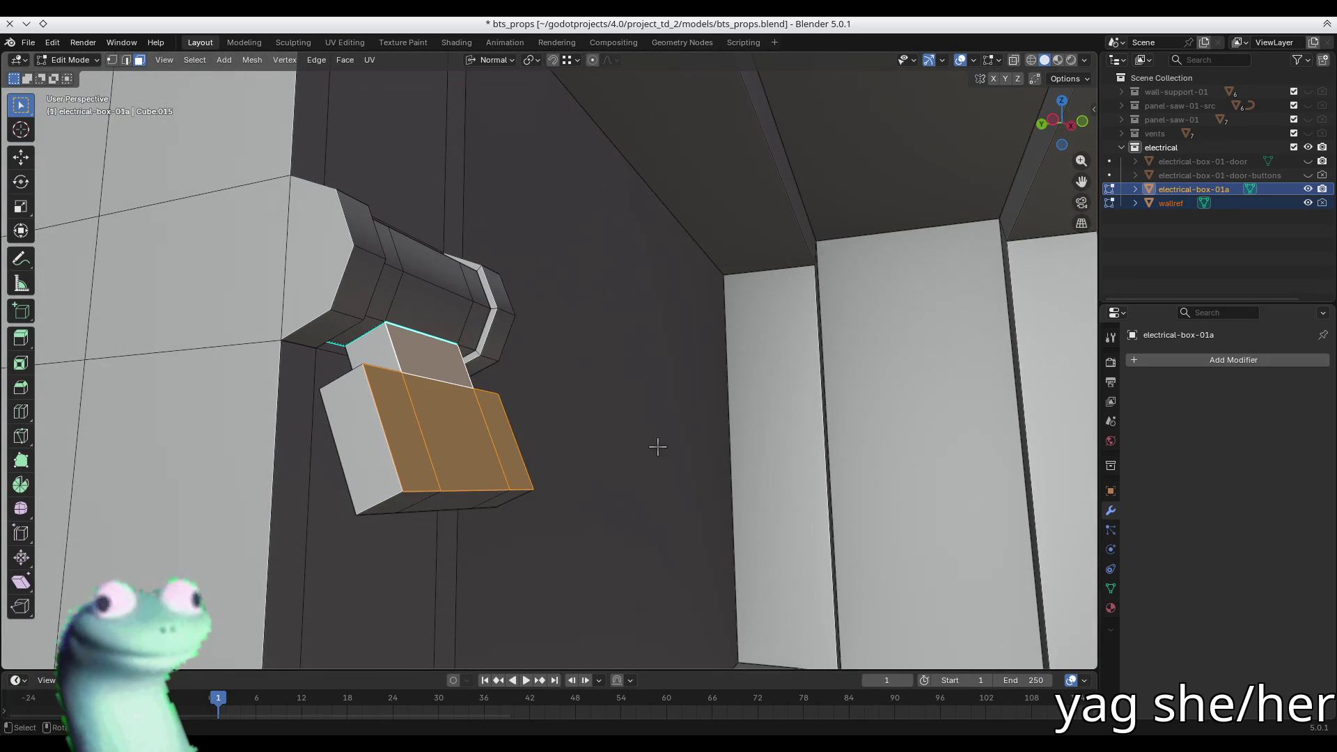
{"action": "key", "text": "g"}
{"action": "key", "text": "z"}
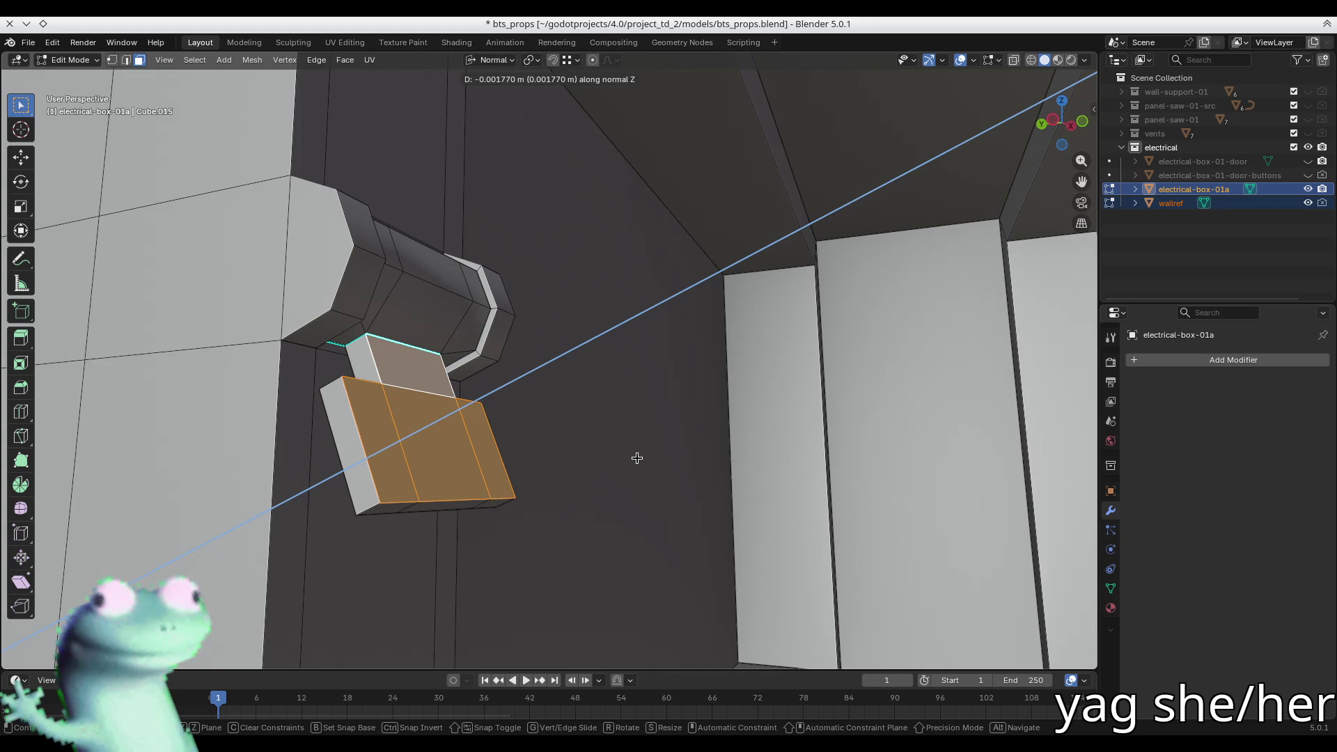
{"action": "left_click", "coordinate": [632, 457]}
- Save bts_props.blend, then select only the electrical box object
{"action": "key", "text": "Tab"}
{"action": "mouse_move", "coordinate": [633, 456]}
{"action": "middle_mouse_down"}
{"action": "mouse_move", "coordinate": [421, 391]}
{"action": "mouse_move", "coordinate": [531, 396]}
{"action": "mouse_move", "coordinate": [576, 414]}
{"action": "mouse_move", "coordinate": [483, 376]}
{"action": "mouse_move", "coordinate": [323, 412]}
{"action": "mouse_move", "coordinate": [279, 362]}
{"action": "mouse_move", "coordinate": [436, 395]}
{"action": "middle_mouse_up"}
{"action": "key", "text": "Tab"}
{"action": "scroll", "coordinate": [261, 337], "scroll_direction": "up", "scroll_amount": 4}
{"action": "scroll", "coordinate": [436, 394], "scroll_direction": "down", "scroll_amount": 3}
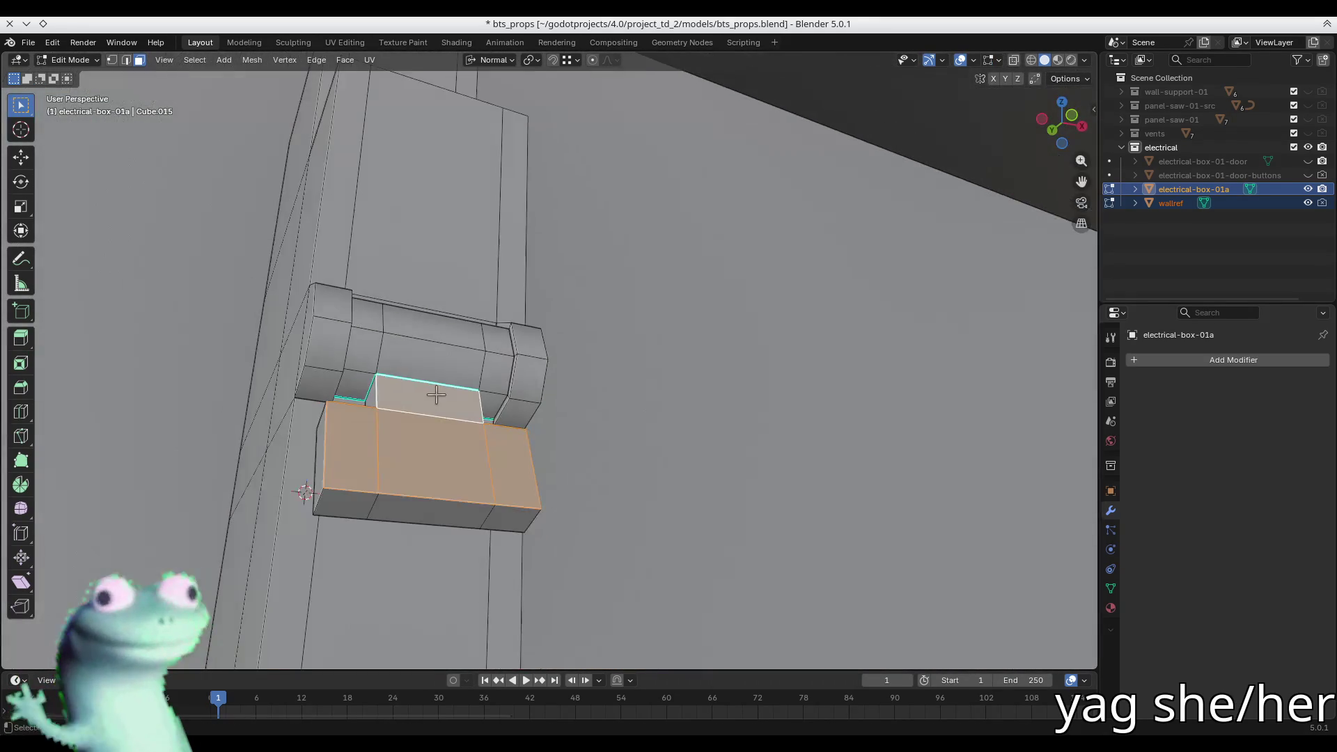
{"action": "key", "text": "Tab"}
{"action": "scroll", "coordinate": [703, 459], "scroll_direction": "down", "scroll_amount": 3}
{"action": "scroll", "coordinate": [710, 490], "scroll_direction": "down", "scroll_amount": 2}
{"action": "key", "text": "ctrl+s"}
{"action": "scroll", "coordinate": [591, 517], "scroll_direction": "up", "scroll_amount": 2}
{"action": "mouse_move", "coordinate": [591, 517]}
{"action": "middle_mouse_down"}
{"action": "mouse_move", "coordinate": [605, 531]}
{"action": "mouse_move", "coordinate": [585, 525]}
{"action": "middle_mouse_up"}
{"action": "left_click", "coordinate": [595, 515]}
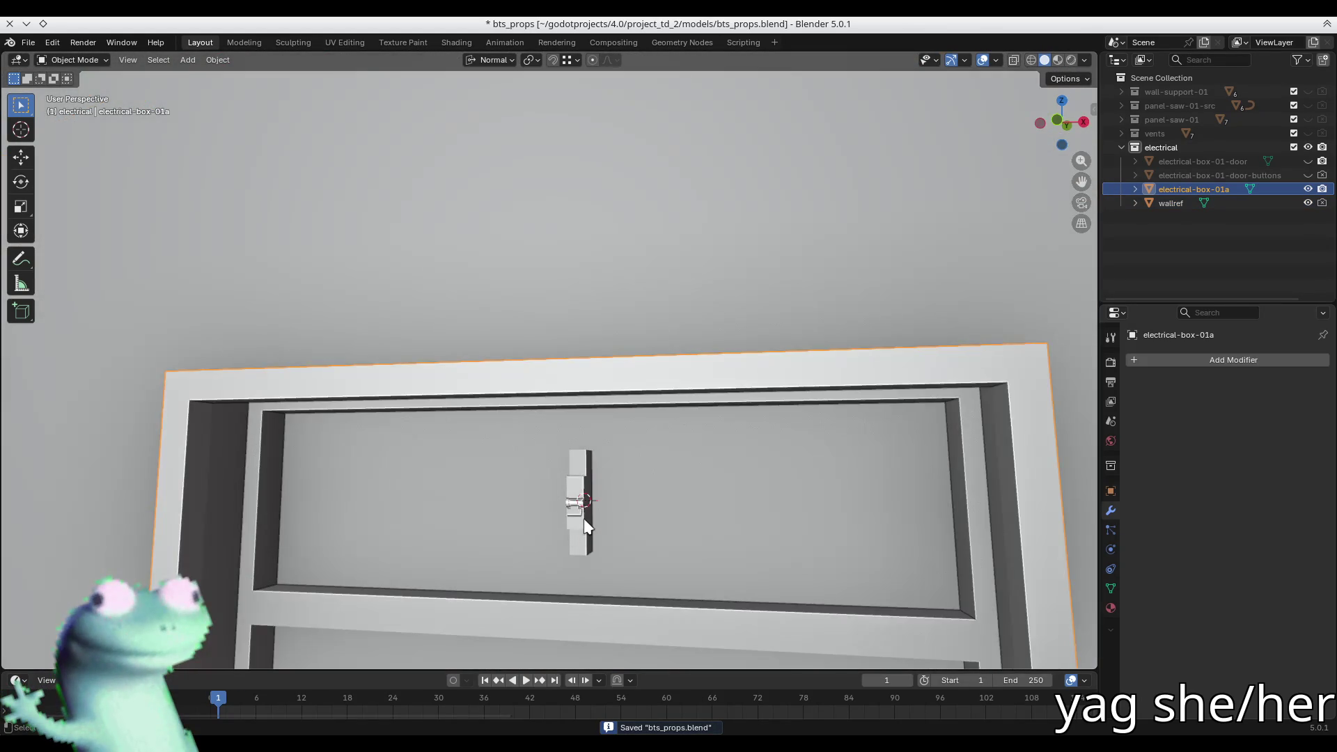
- Select the whole connected breaker mesh inside the electrical box in Edit Mode
{"action": "scroll", "coordinate": [585, 525], "scroll_direction": "up", "scroll_amount": 3}
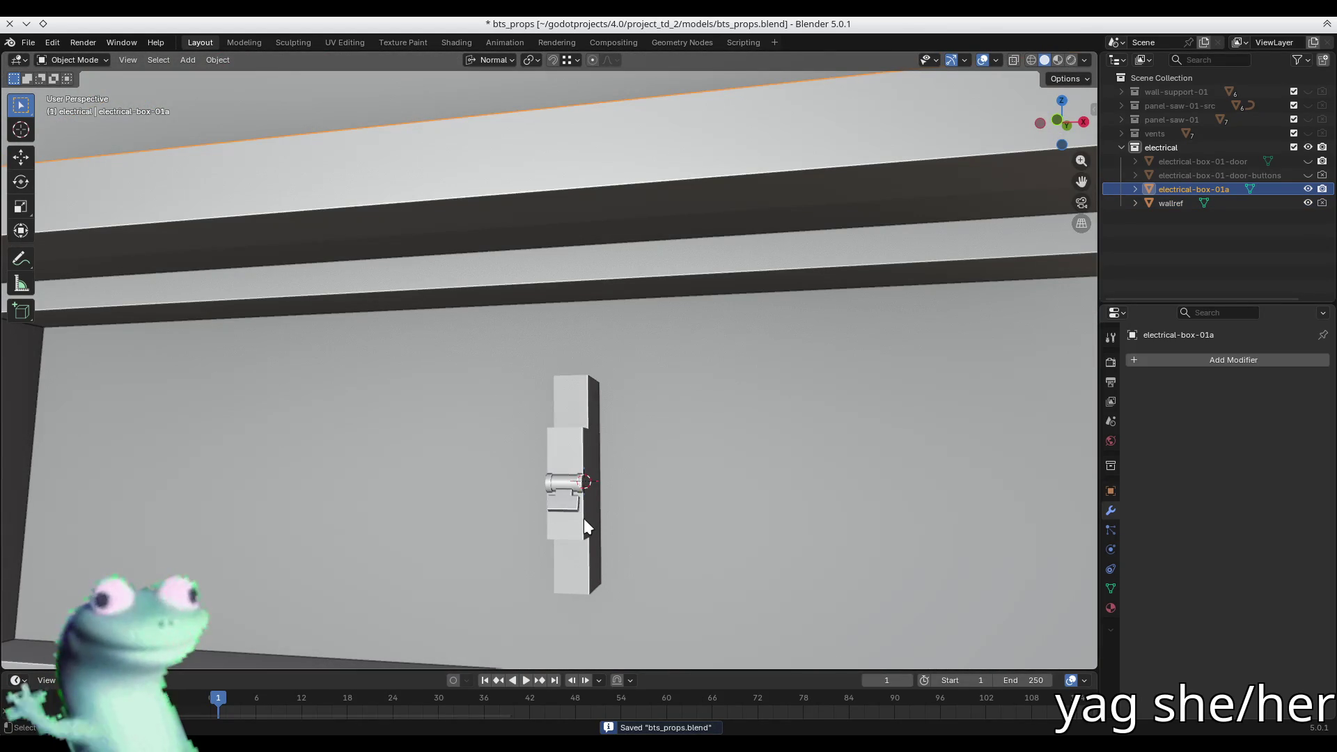
{"action": "key", "text": "Tab"}
{"action": "key", "text": "KP_Decimal"}
{"action": "middle_click_drag", "start_coordinate": [584, 518], "coordinate": [599, 462]}
{"action": "scroll", "coordinate": [599, 463], "scroll_direction": "down", "scroll_amount": 5}
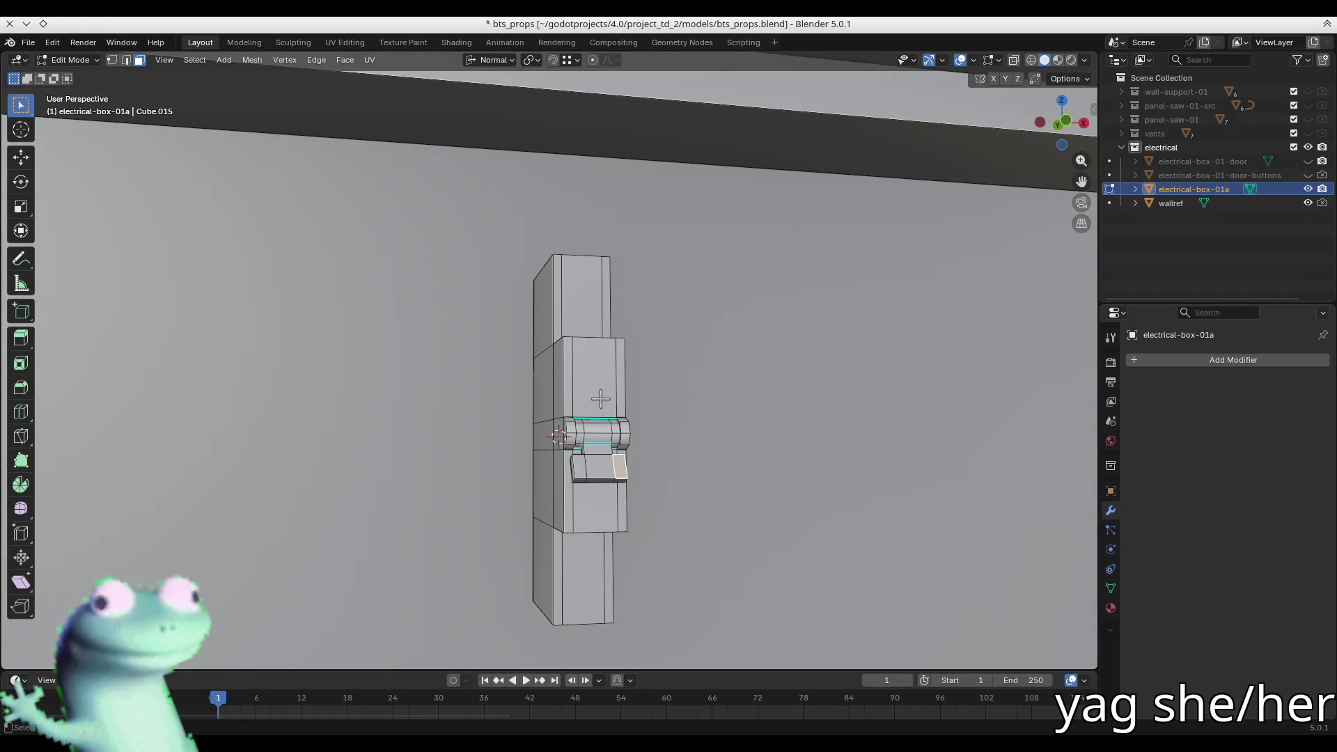
{"action": "key", "text": "ctrl+l"}
{"action": "middle_click_drag", "start_coordinate": [600, 398], "coordinate": [543, 390]}
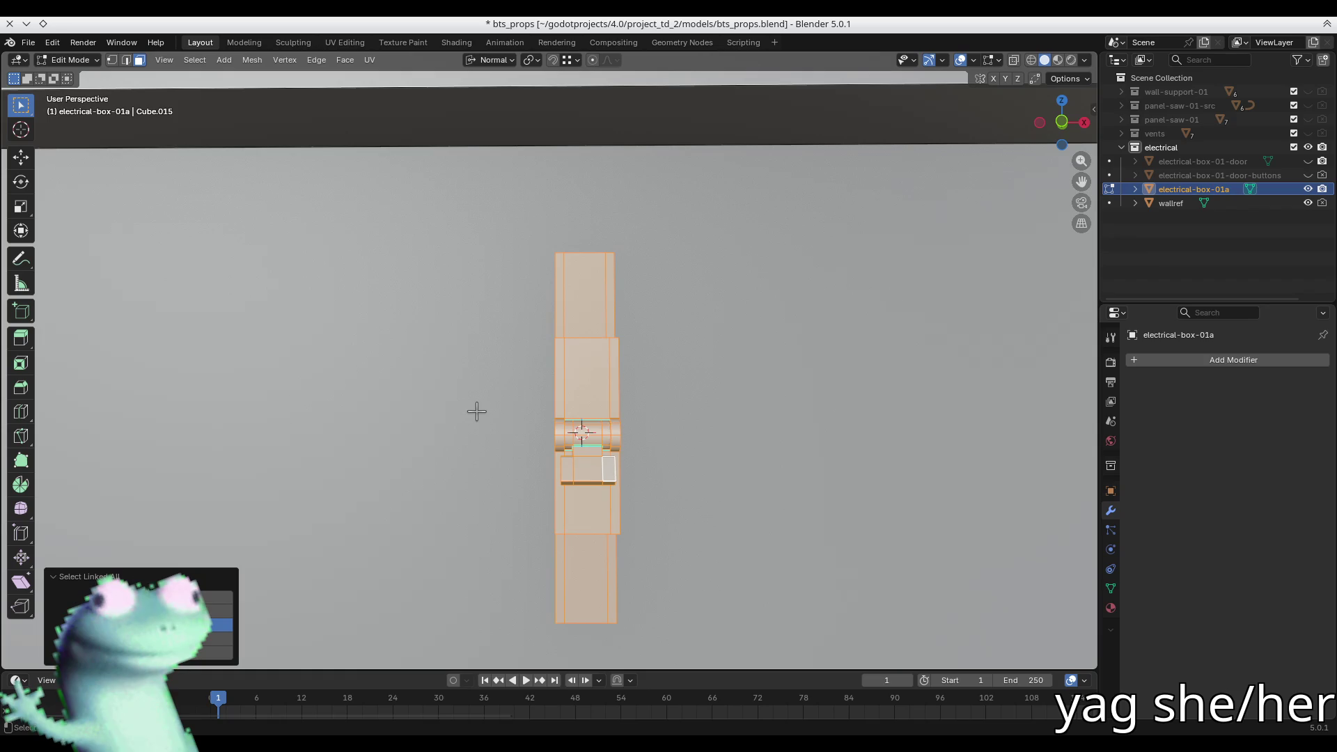
{"action": "mouse_move", "coordinate": [477, 411]}
{"action": "middle_mouse_down"}
{"action": "mouse_move", "coordinate": [459, 424]}
{"action": "mouse_move", "coordinate": [484, 410]}
{"action": "mouse_move", "coordinate": [592, 452]}
{"action": "middle_mouse_up"}
{"action": "scroll", "coordinate": [484, 410], "scroll_direction": "down", "scroll_amount": 5}
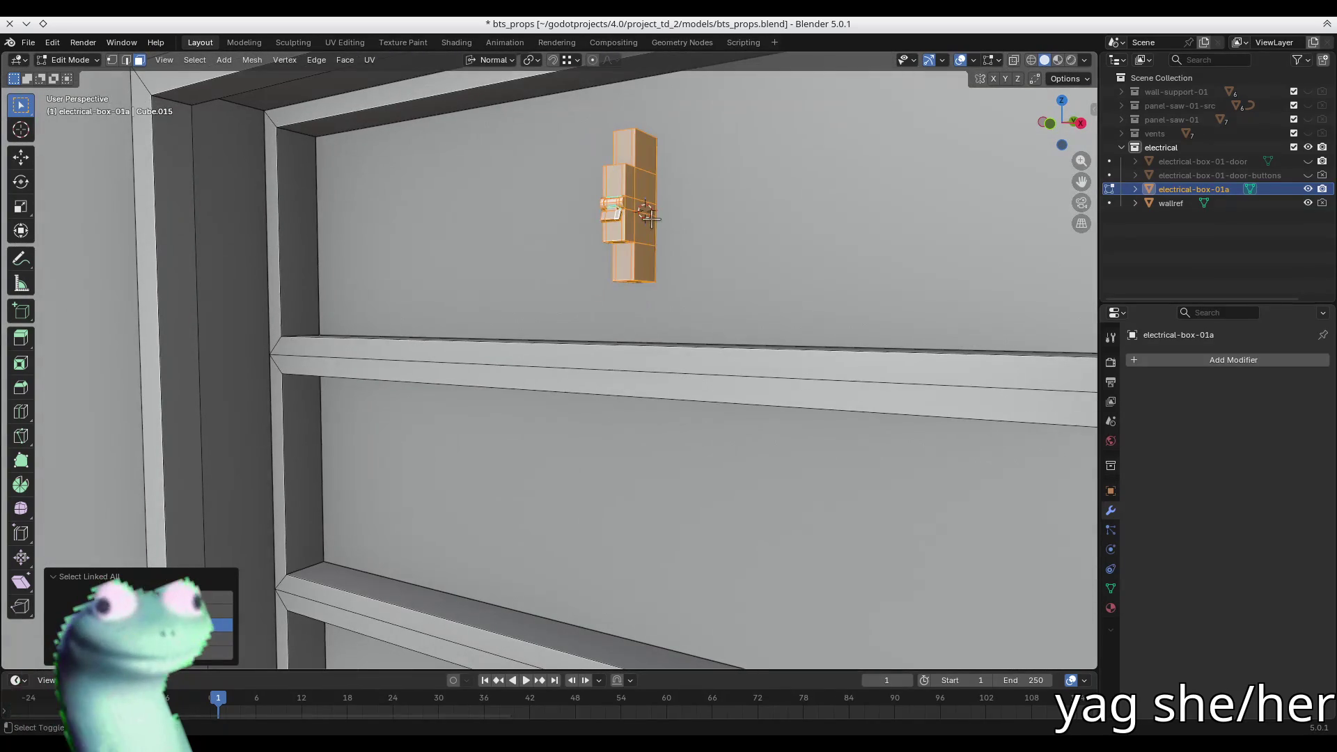
- Duplicate the breaker in place and set the transform orientation to Global
{"action": "key", "text": "e"}
{"action": "key", "text": "y"}
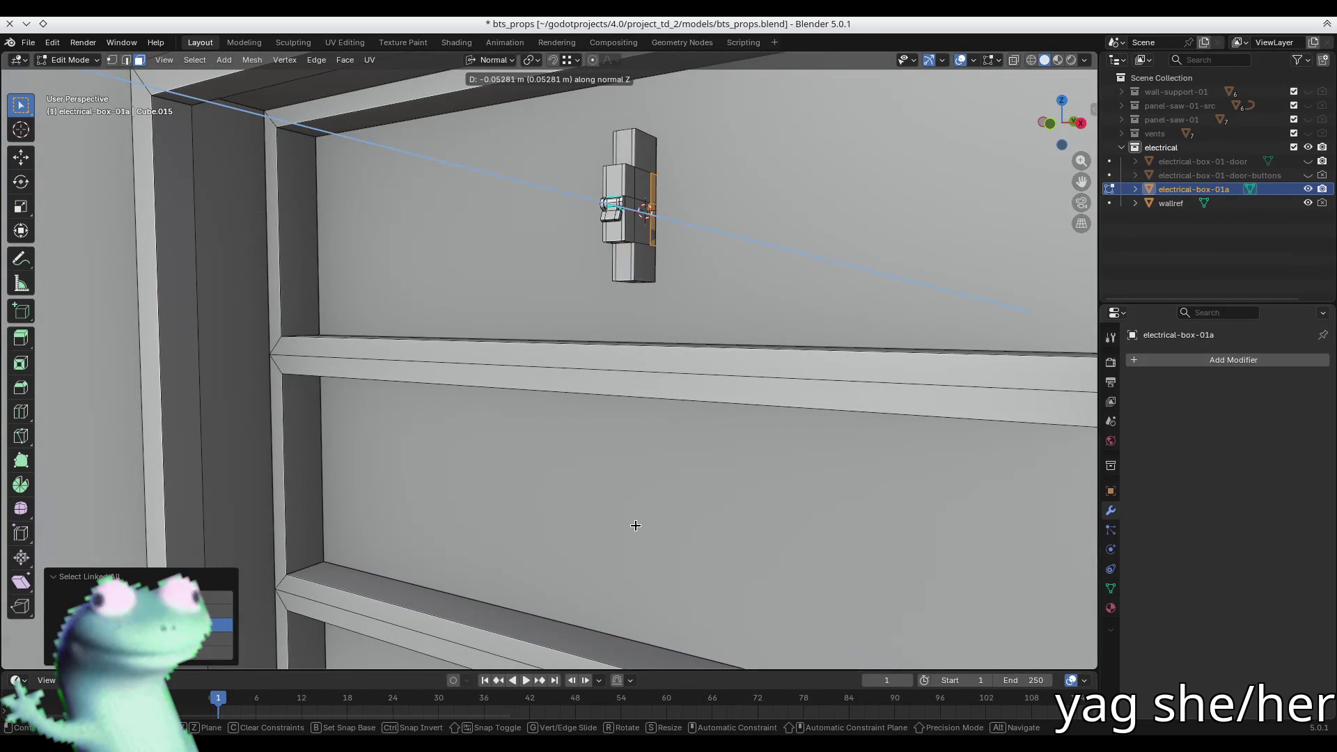
{"action": "key", "text": "Escape"}
{"action": "key", "text": "comma"}
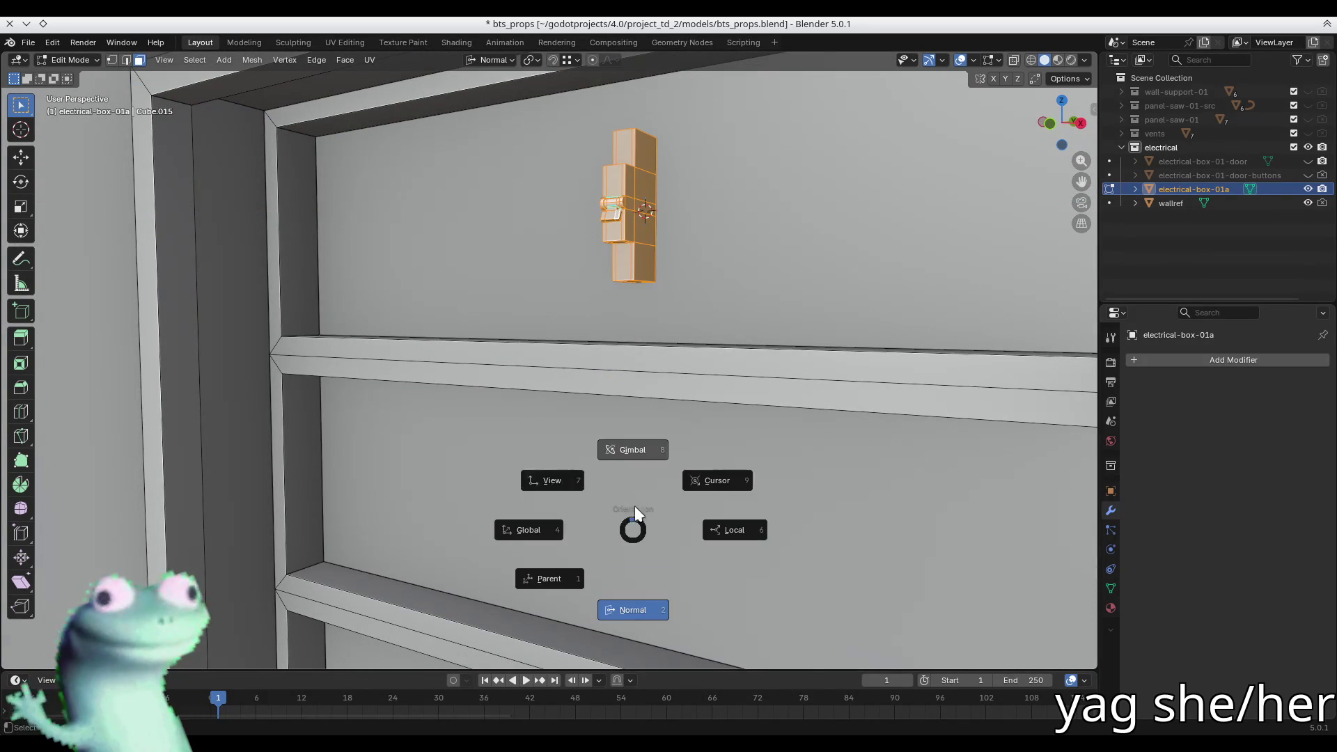
{"action": "left_click", "coordinate": [529, 535]}
- Move the copy down along Z, then along X beside the original breaker
{"action": "key", "text": "g"}
{"action": "key", "text": "z"}
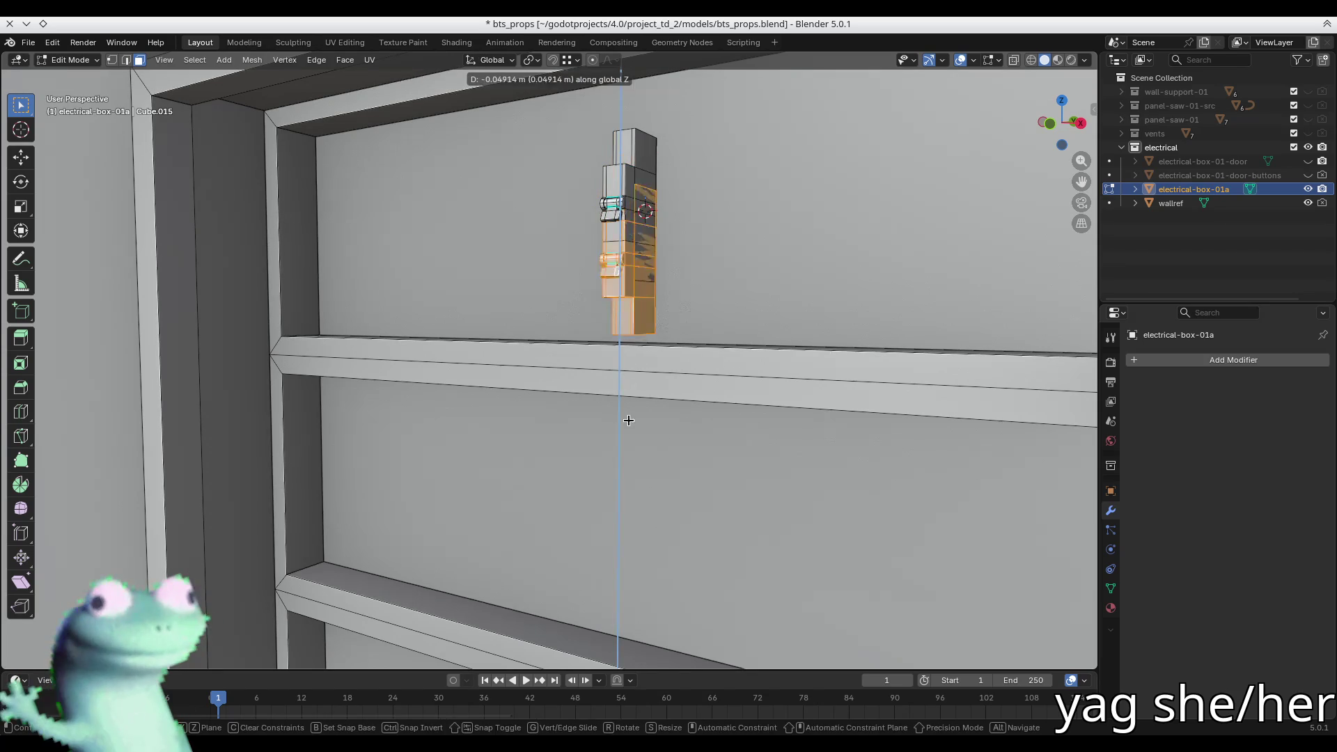
{"action": "left_click", "coordinate": [532, 70]}
{"action": "middle_click_drag", "start_coordinate": [680, 382], "coordinate": [595, 277], "text": "shift"}
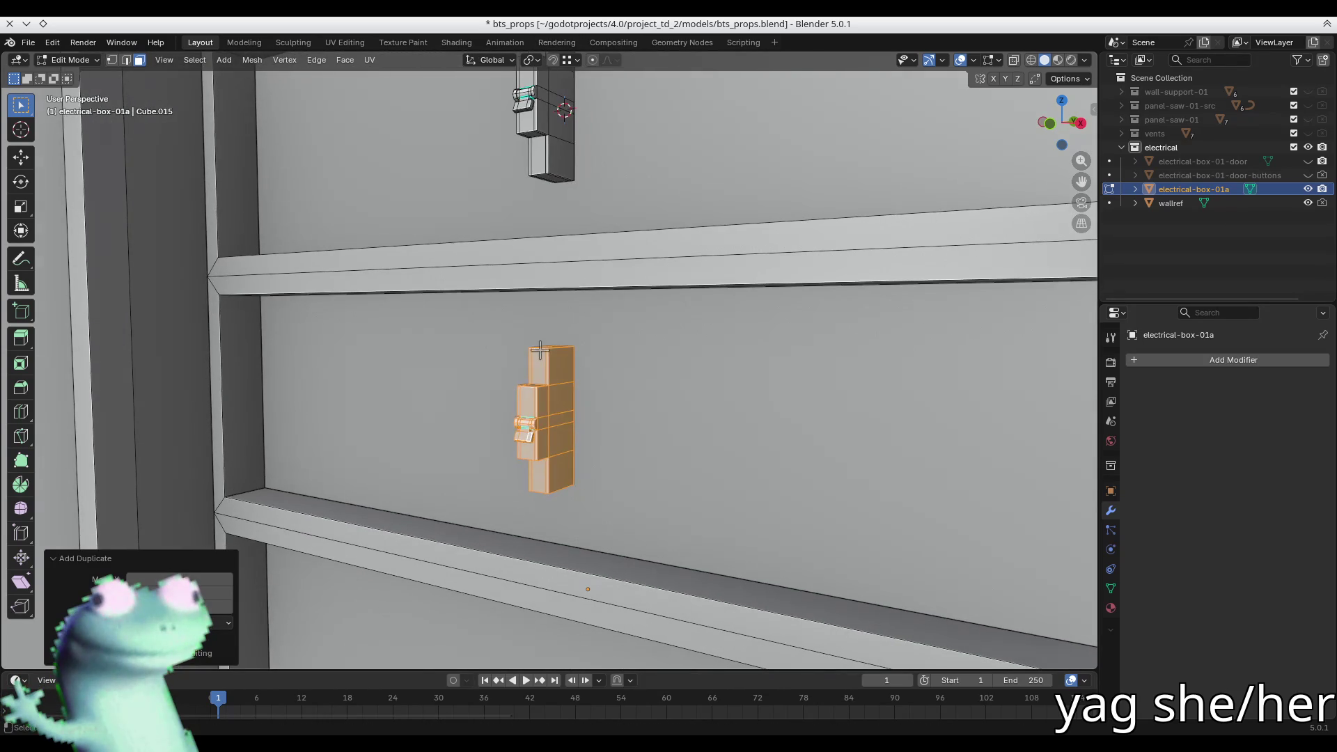
{"action": "key", "text": "g"}
{"action": "key", "text": "x"}
{"action": "left_click", "coordinate": [599, 351]}
{"action": "scroll", "coordinate": [529, 418], "scroll_direction": "up", "scroll_amount": 5}
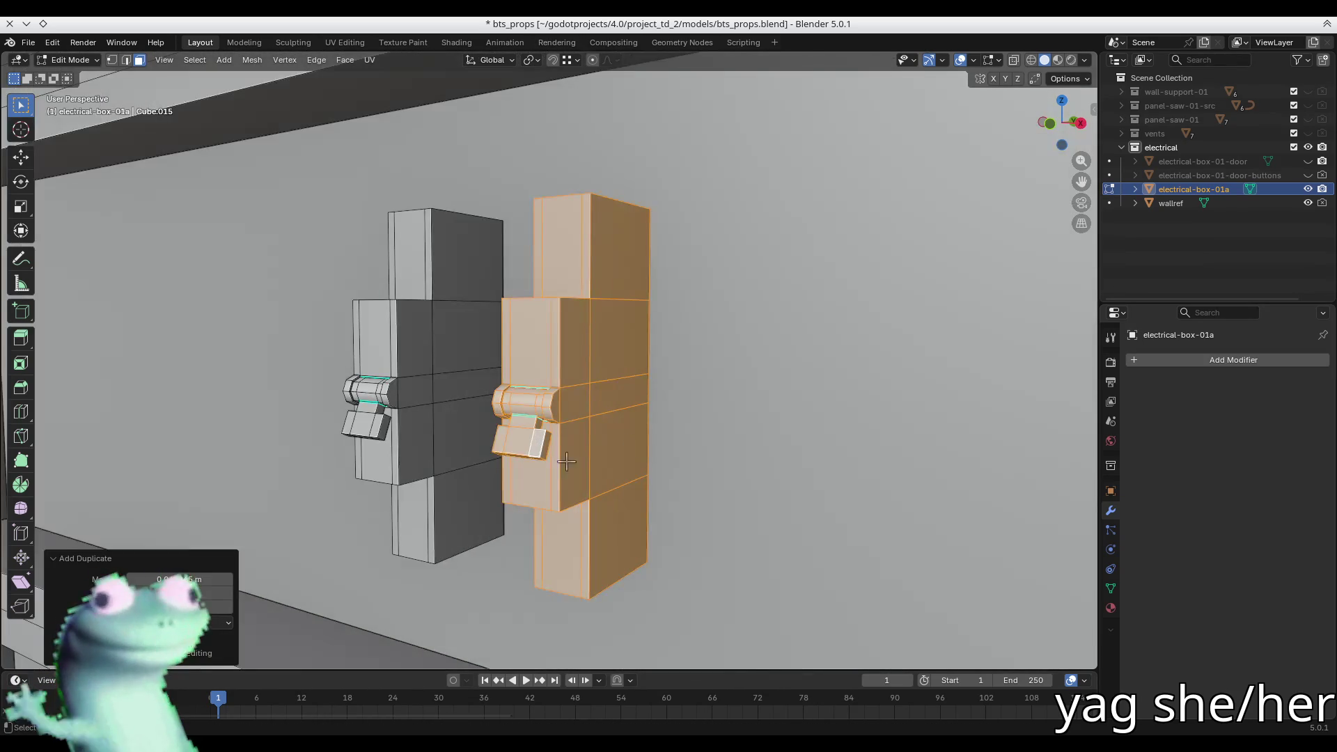
- Select the front, raised and right-side faces of the copy's lever block
{"action": "left_click", "coordinate": [521, 449]}
{"action": "key", "text": "KP_1"}
{"action": "key", "text": "KP_Decimal"}
{"action": "scroll", "coordinate": [579, 358], "scroll_direction": "down", "scroll_amount": 4}
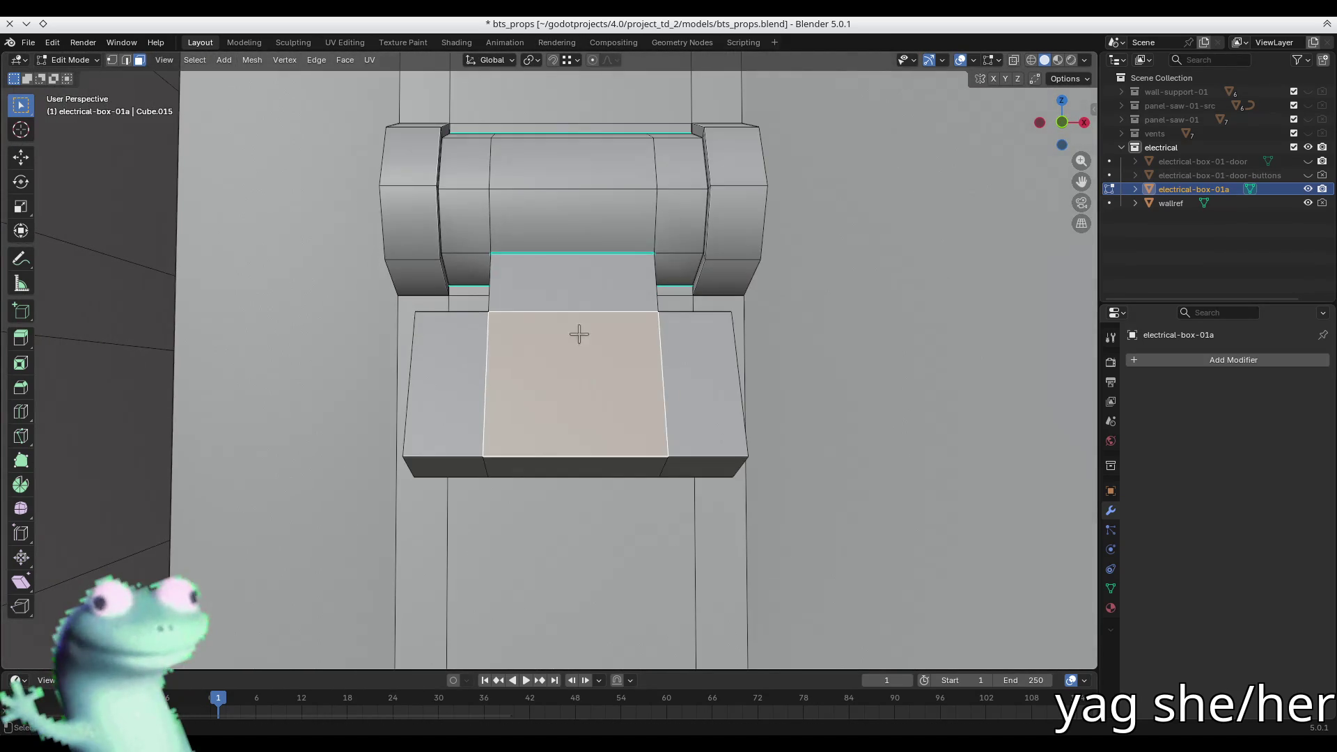
{"action": "left_click", "coordinate": [486, 341], "text": "shift"}
{"action": "left_click", "coordinate": [518, 465], "text": "shift"}
{"action": "left_click", "coordinate": [479, 466], "text": "shift"}
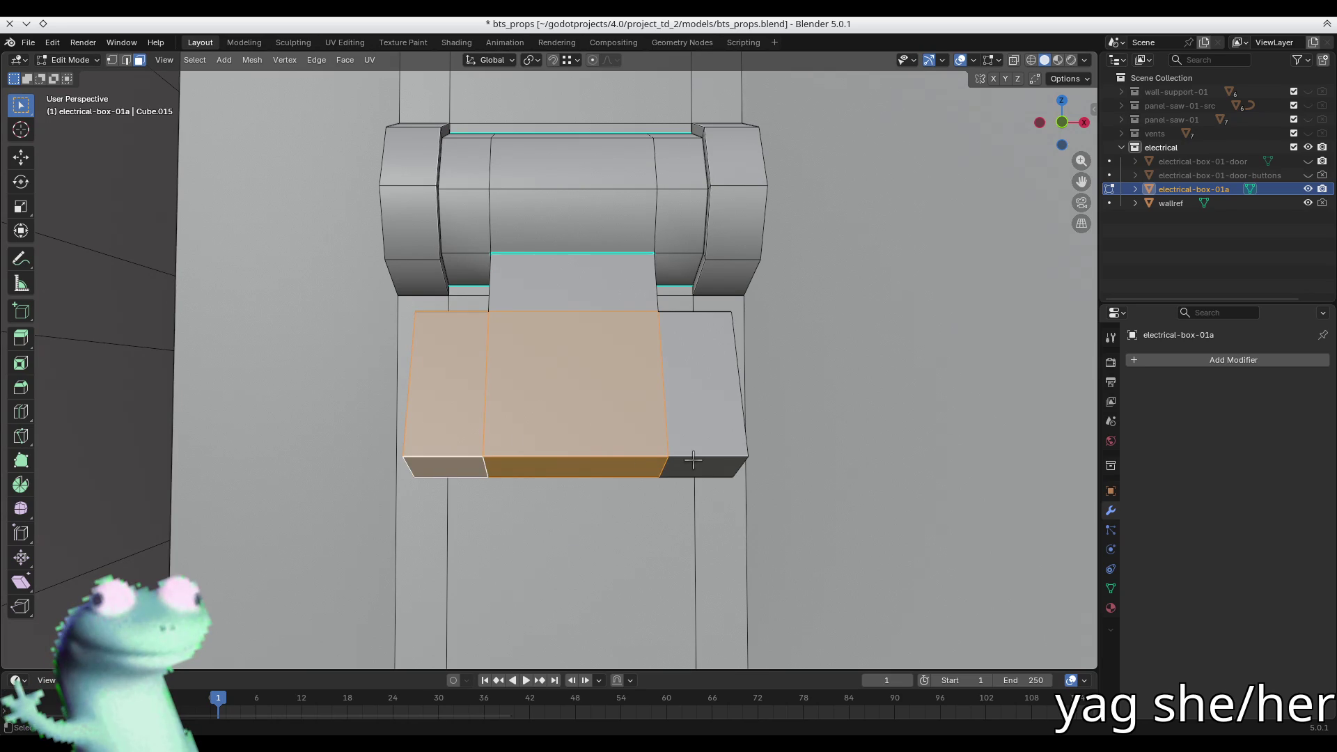
{"action": "left_click", "coordinate": [620, 274], "text": "shift"}
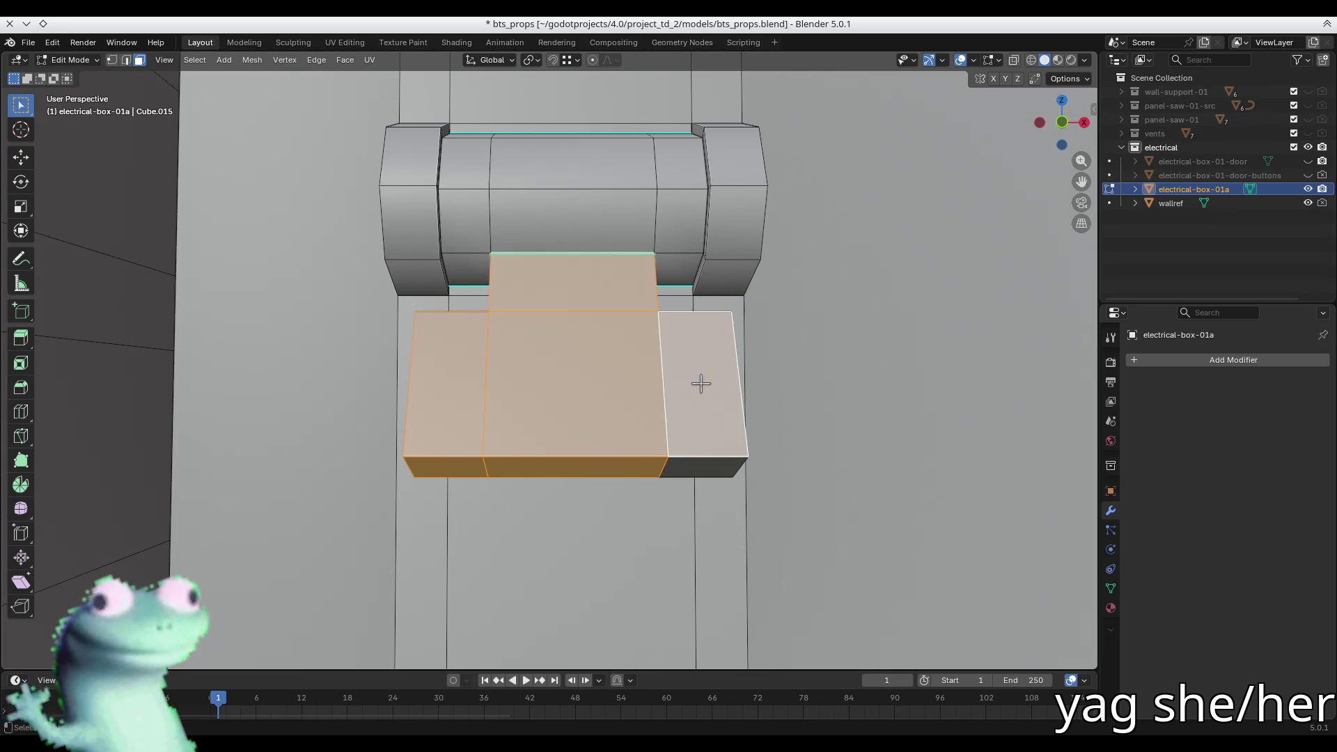
{"action": "left_click", "coordinate": [695, 466], "text": "shift"}
{"action": "left_click", "coordinate": [687, 451], "text": "shift"}
- Add the lever's underside, left-side and top faces to the selection
{"action": "mouse_move", "coordinate": [686, 453]}
{"action": "middle_mouse_down"}
{"action": "mouse_move", "coordinate": [742, 344]}
{"action": "mouse_move", "coordinate": [495, 347]}
{"action": "middle_mouse_up"}
{"action": "left_click", "coordinate": [495, 347], "text": "shift"}
{"action": "left_click", "coordinate": [474, 334], "text": "shift"}
{"action": "left_click", "coordinate": [449, 334], "text": "shift"}
{"action": "left_click", "coordinate": [474, 456], "text": "shift"}
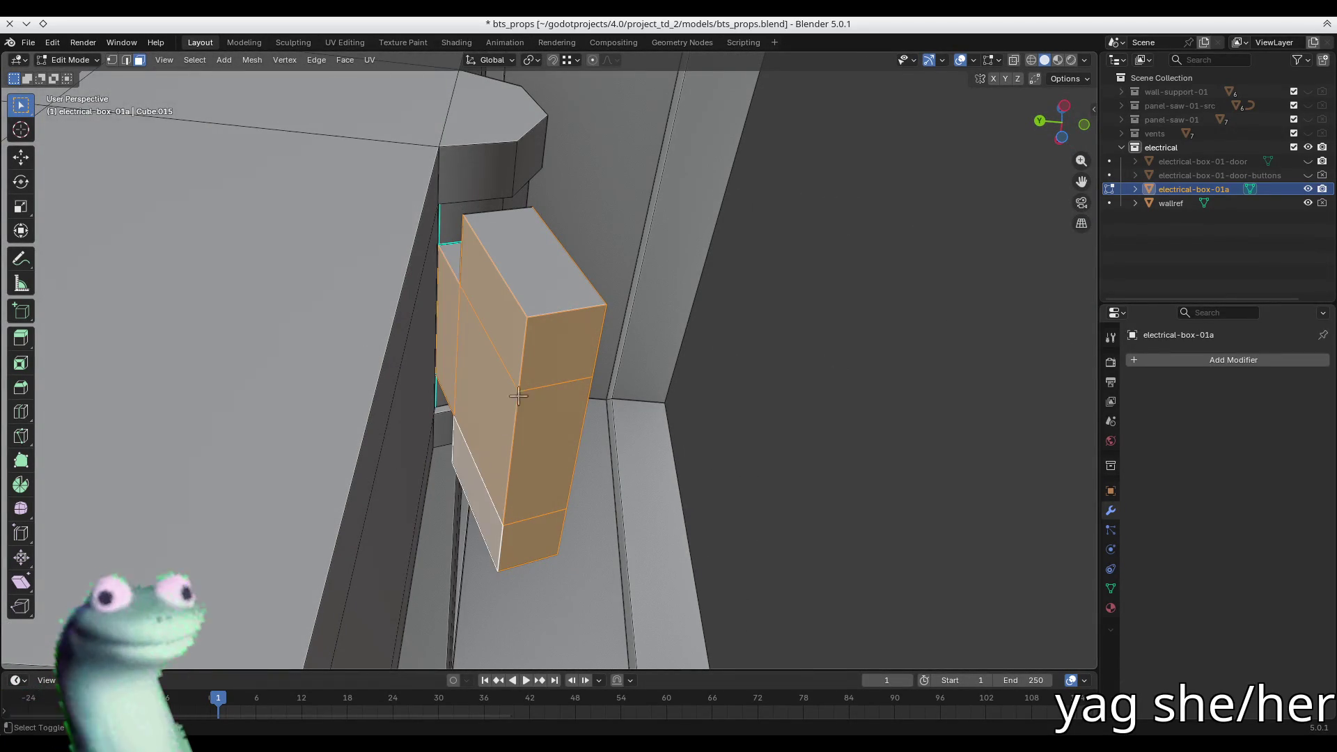
{"action": "mouse_move", "coordinate": [516, 359]}
{"action": "middle_mouse_down"}
{"action": "mouse_move", "coordinate": [513, 394]}
{"action": "mouse_move", "coordinate": [708, 492]}
{"action": "mouse_move", "coordinate": [537, 355]}
{"action": "mouse_move", "coordinate": [379, 420]}
{"action": "middle_mouse_up"}
{"action": "left_click", "coordinate": [513, 394], "text": "shift"}
{"action": "mouse_move", "coordinate": [603, 311]}
{"action": "middle_mouse_down"}
{"action": "mouse_move", "coordinate": [569, 373]}
{"action": "mouse_move", "coordinate": [512, 428]}
{"action": "mouse_move", "coordinate": [583, 330]}
{"action": "mouse_move", "coordinate": [582, 367]}
{"action": "mouse_move", "coordinate": [613, 346]}
{"action": "mouse_move", "coordinate": [588, 369]}
{"action": "mouse_move", "coordinate": [552, 343]}
{"action": "mouse_move", "coordinate": [623, 442]}
{"action": "mouse_move", "coordinate": [584, 337]}
{"action": "mouse_move", "coordinate": [552, 337]}
{"action": "mouse_move", "coordinate": [591, 352]}
{"action": "mouse_move", "coordinate": [585, 290]}
{"action": "middle_mouse_up"}
{"action": "left_click", "coordinate": [618, 307], "text": "shift"}
- Delete the lever block's vertices and fill the hole under the hinge with a face
{"action": "key", "text": "x"}
{"action": "left_click", "coordinate": [619, 315]}
{"action": "key", "text": "ctrl+z"}
{"action": "key", "text": "ctrl+shift+z"}
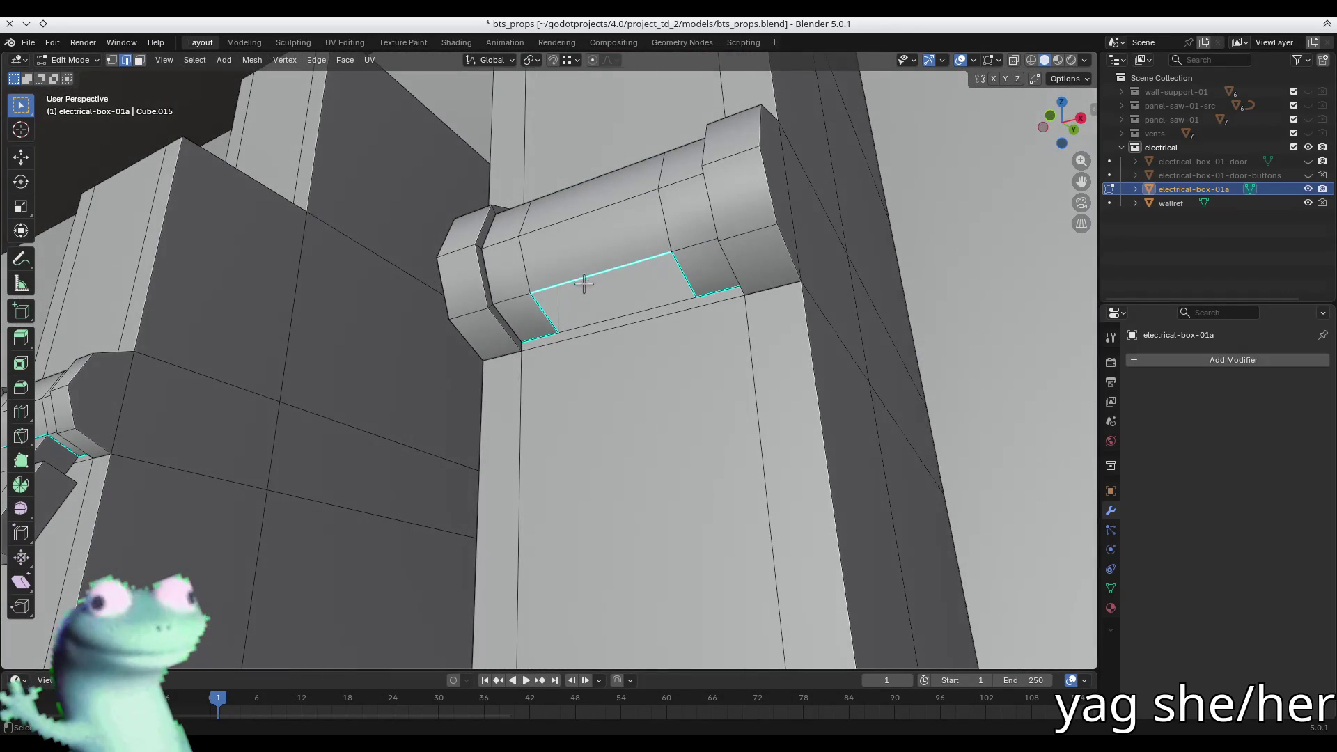
{"action": "key", "text": "f"}
{"action": "key", "text": "alt+a"}
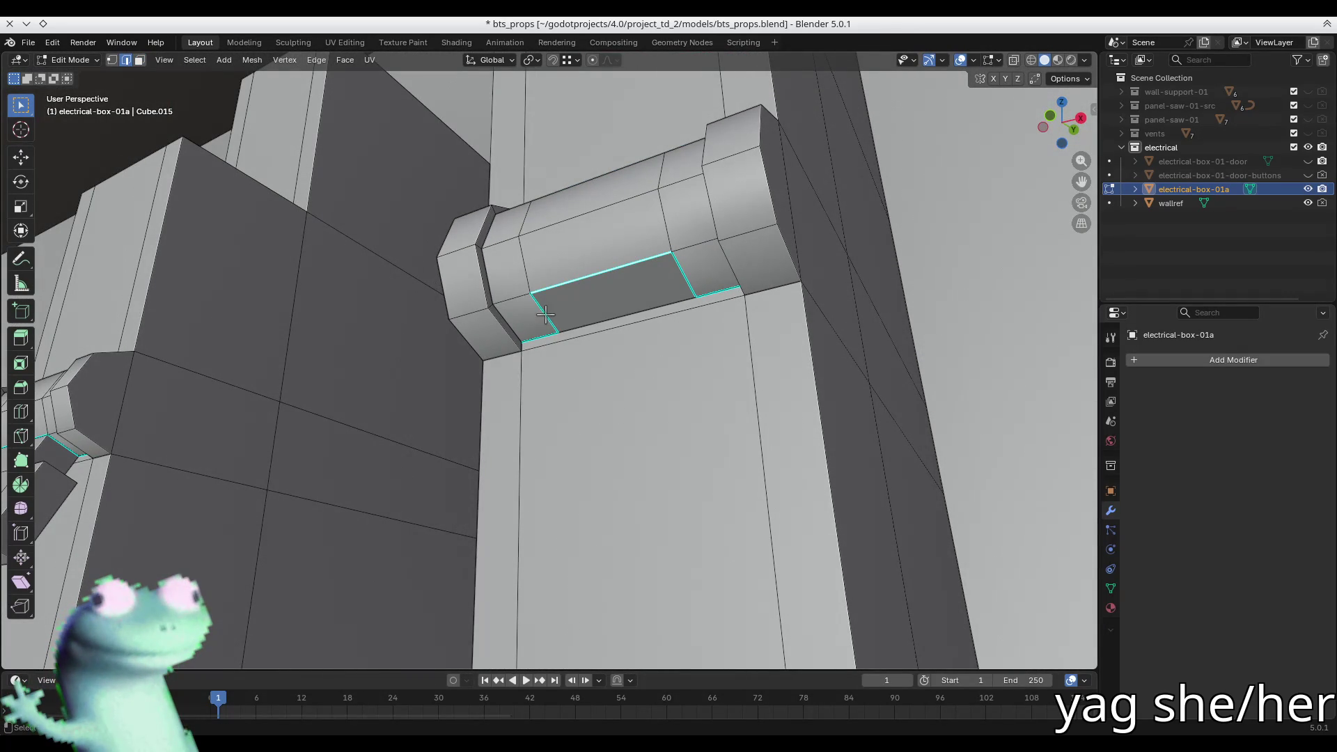
- Mark the new face's edge sharp
{"action": "right_click", "coordinate": [682, 280]}
{"action": "left_click", "coordinate": [661, 329]}
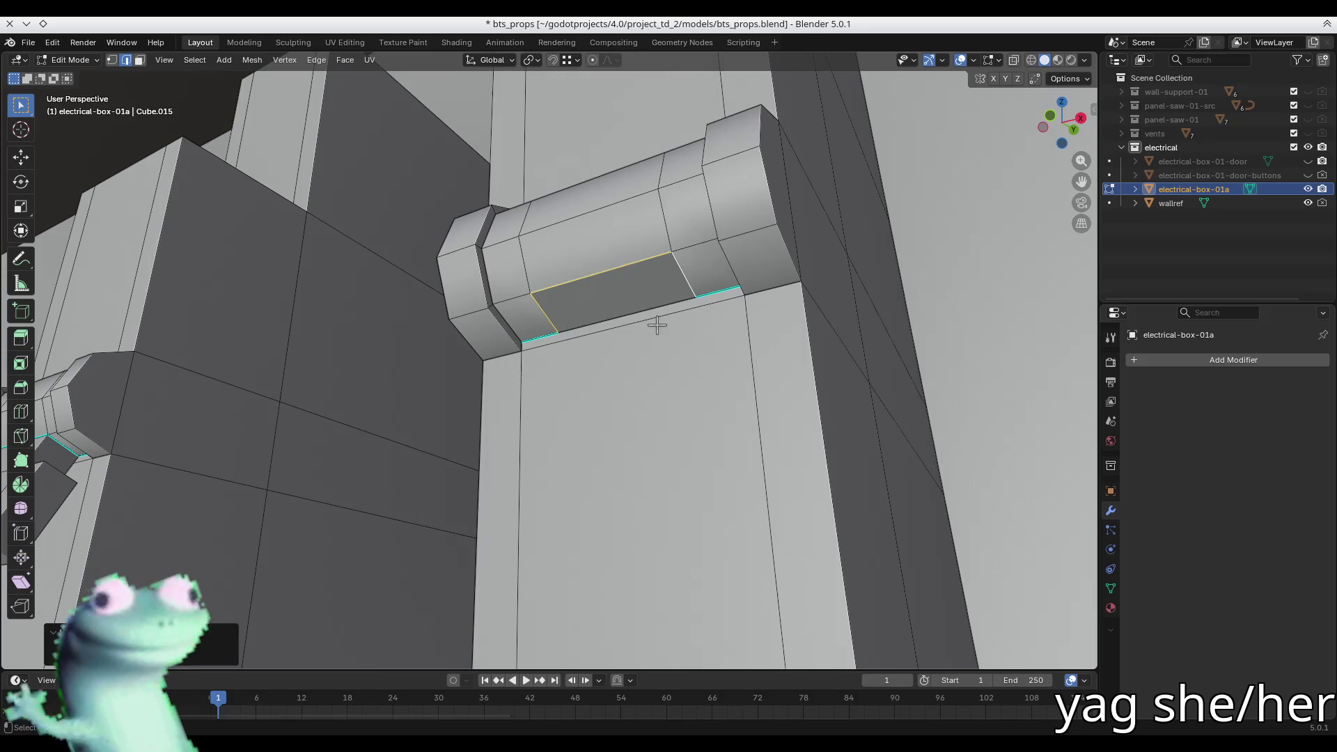
{"action": "key", "text": "ctrl+f"}
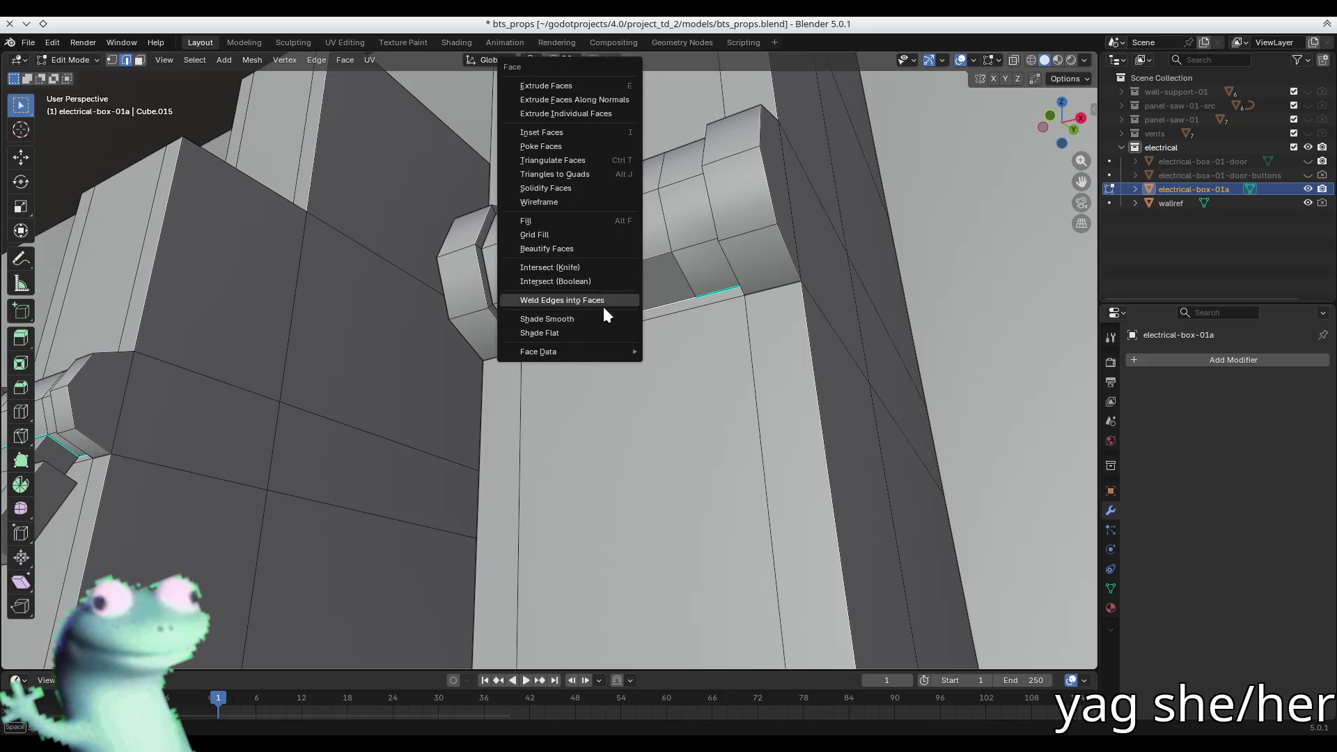
{"action": "key", "text": "Escape"}
{"action": "key", "text": "ctrl+e"}
{"action": "left_click", "coordinate": [603, 321]}
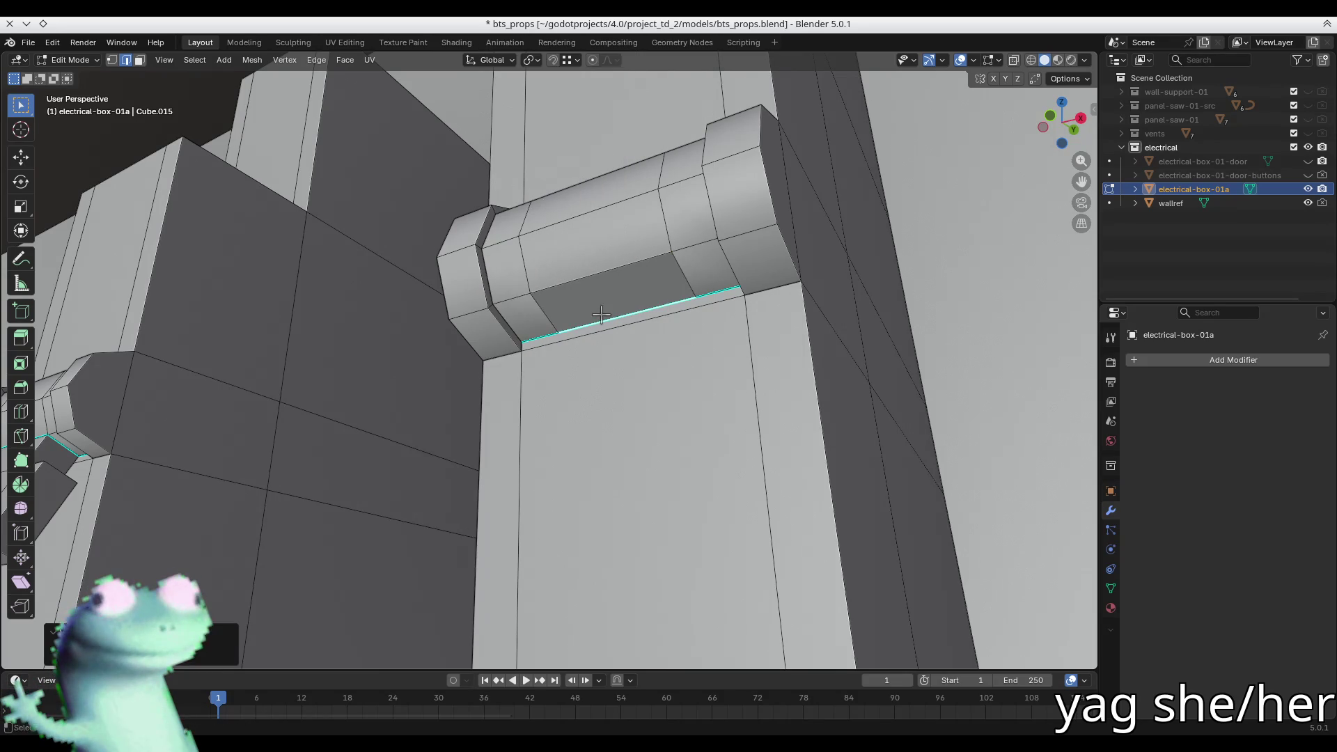
- Select the hinge's recessed inner face and review its face and edge options
{"action": "mouse_move", "coordinate": [600, 236]}
{"action": "middle_mouse_down"}
{"action": "mouse_move", "coordinate": [609, 320]}
{"action": "mouse_move", "coordinate": [746, 230]}
{"action": "mouse_move", "coordinate": [784, 241]}
{"action": "middle_mouse_up"}
{"action": "left_click", "coordinate": [509, 295]}
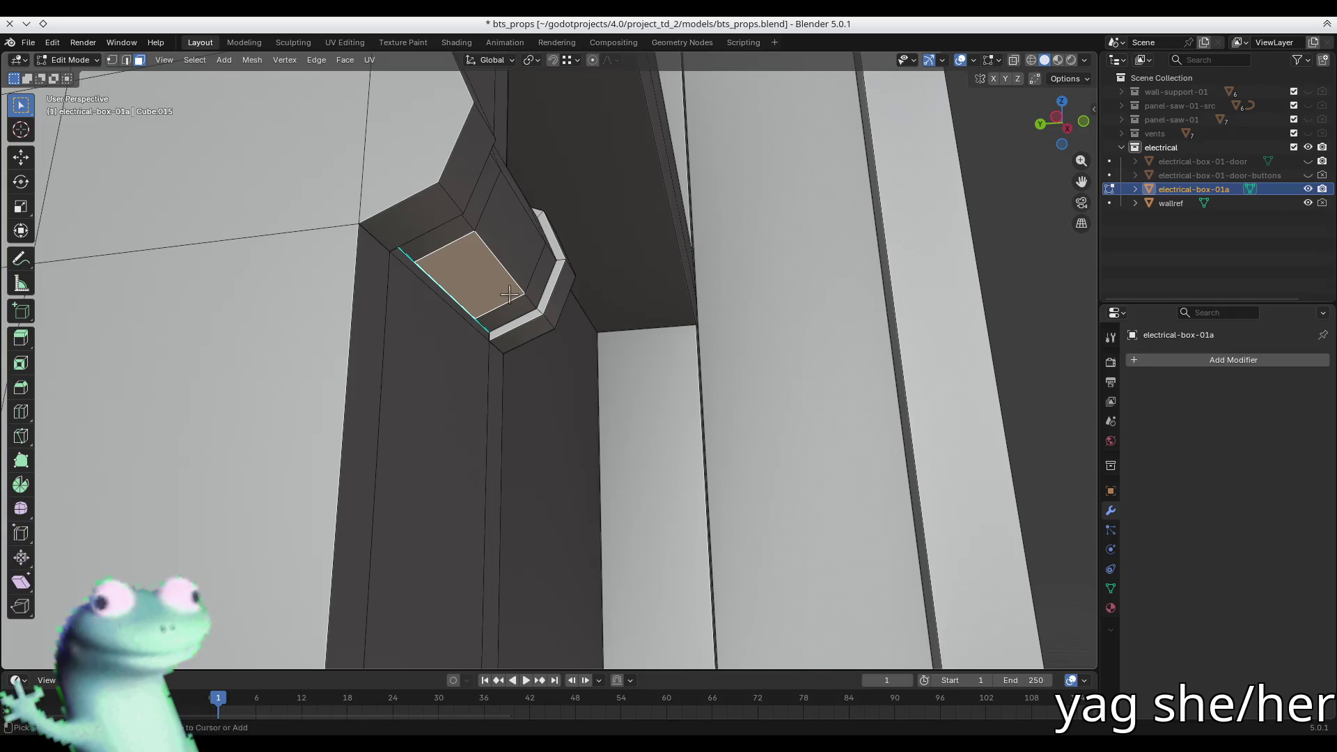
{"action": "key", "text": "ctrl+f"}
{"action": "key", "text": "Escape"}
{"action": "mouse_move", "coordinate": [506, 300]}
{"action": "middle_mouse_down"}
{"action": "mouse_move", "coordinate": [453, 208]}
{"action": "mouse_move", "coordinate": [594, 244]}
{"action": "mouse_move", "coordinate": [541, 364]}
{"action": "mouse_move", "coordinate": [579, 247]}
{"action": "mouse_move", "coordinate": [522, 253]}
{"action": "mouse_move", "coordinate": [462, 217]}
{"action": "mouse_move", "coordinate": [454, 254]}
{"action": "middle_mouse_up"}
{"action": "key", "text": "b"}
{"action": "key", "text": "Escape"}
{"action": "key", "text": "2"}
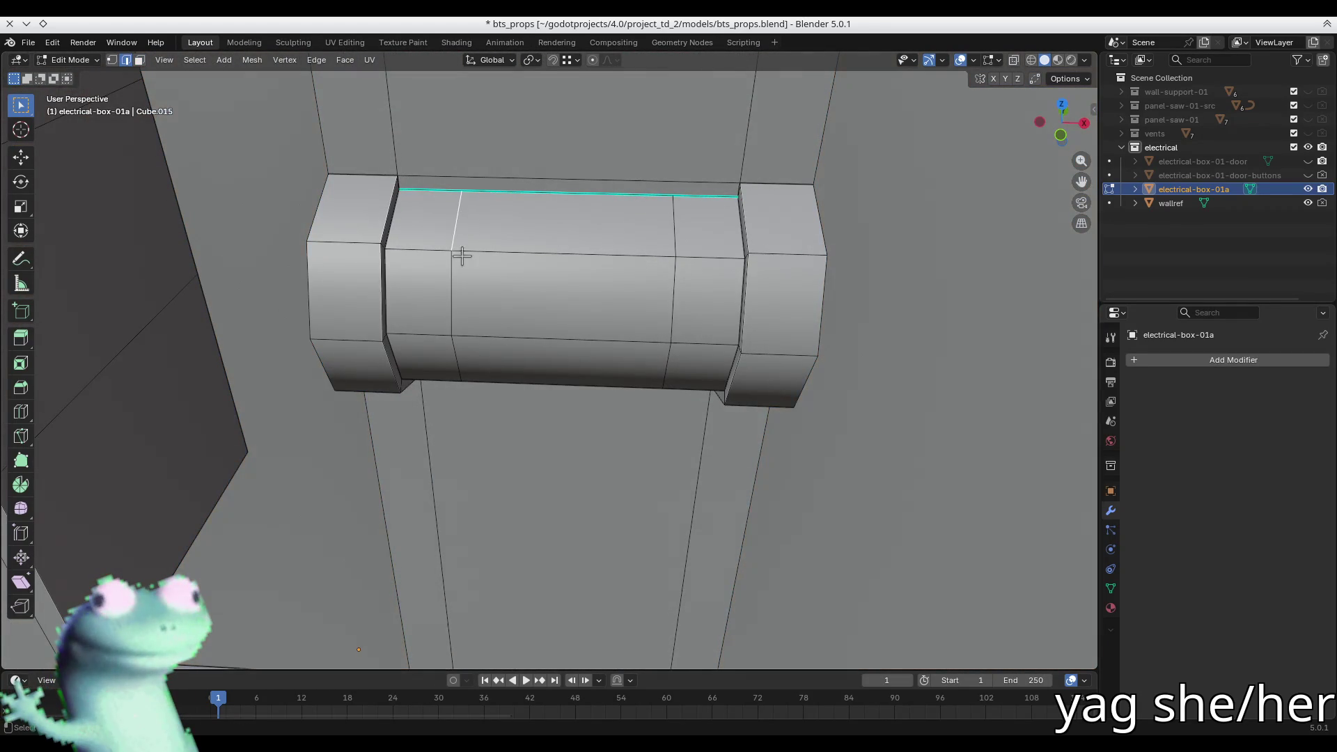
{"action": "key", "text": "ctrl+e"}
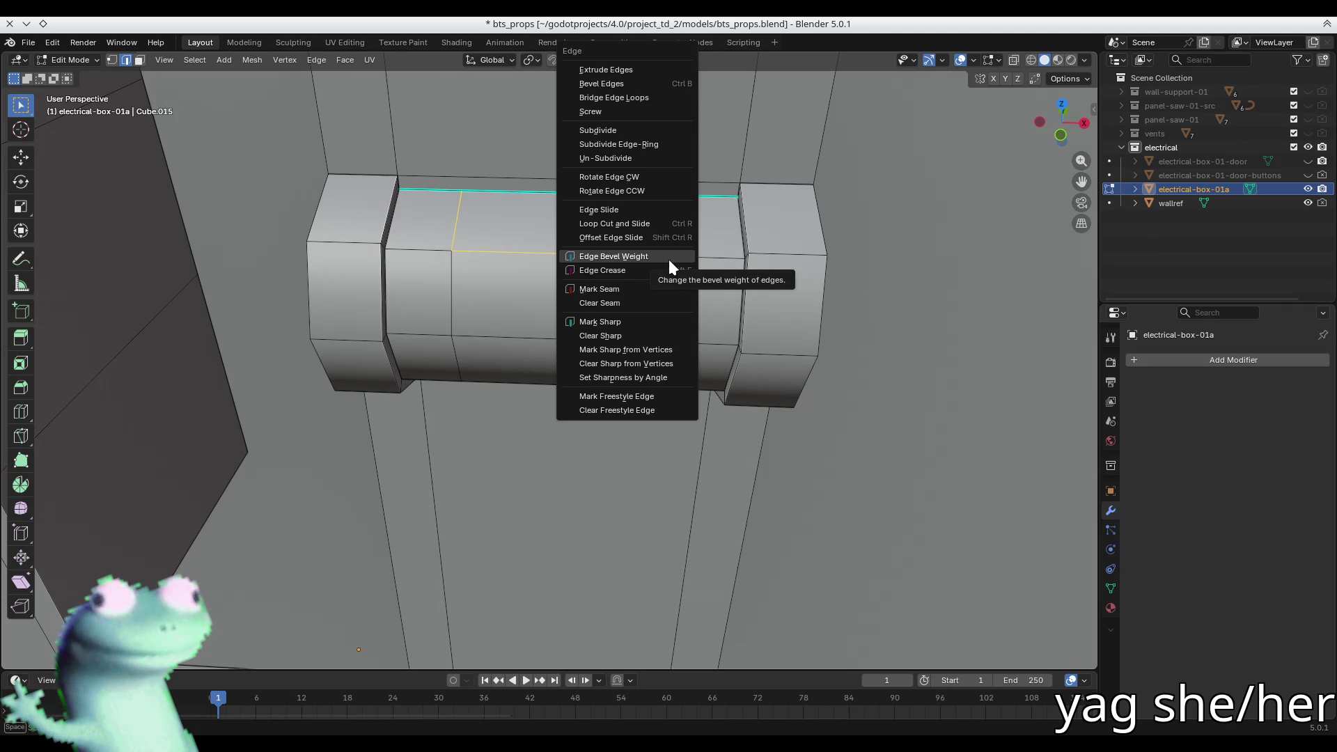
{"action": "key", "text": "Escape"}
- Select the hinge's top face and view both breakers together
{"action": "key", "text": "3"}
{"action": "left_click", "coordinate": [525, 203]}
{"action": "scroll", "coordinate": [527, 208], "scroll_direction": "down", "scroll_amount": 3}
{"action": "mouse_move", "coordinate": [527, 208]}
{"action": "middle_mouse_down"}
{"action": "mouse_move", "coordinate": [448, 202]}
{"action": "mouse_move", "coordinate": [279, 287]}
{"action": "mouse_move", "coordinate": [223, 261]}
{"action": "middle_mouse_up"}
{"action": "key", "text": "2"}
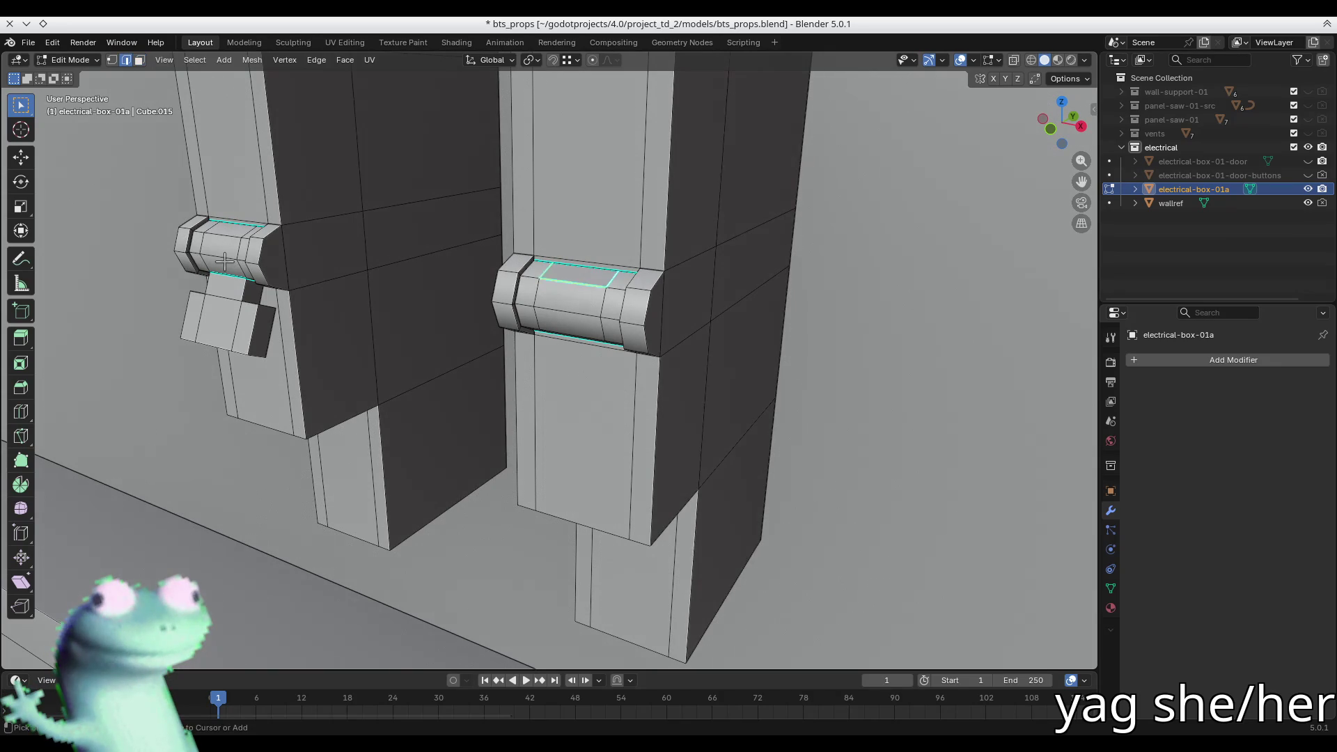
{"action": "key", "text": "3"}
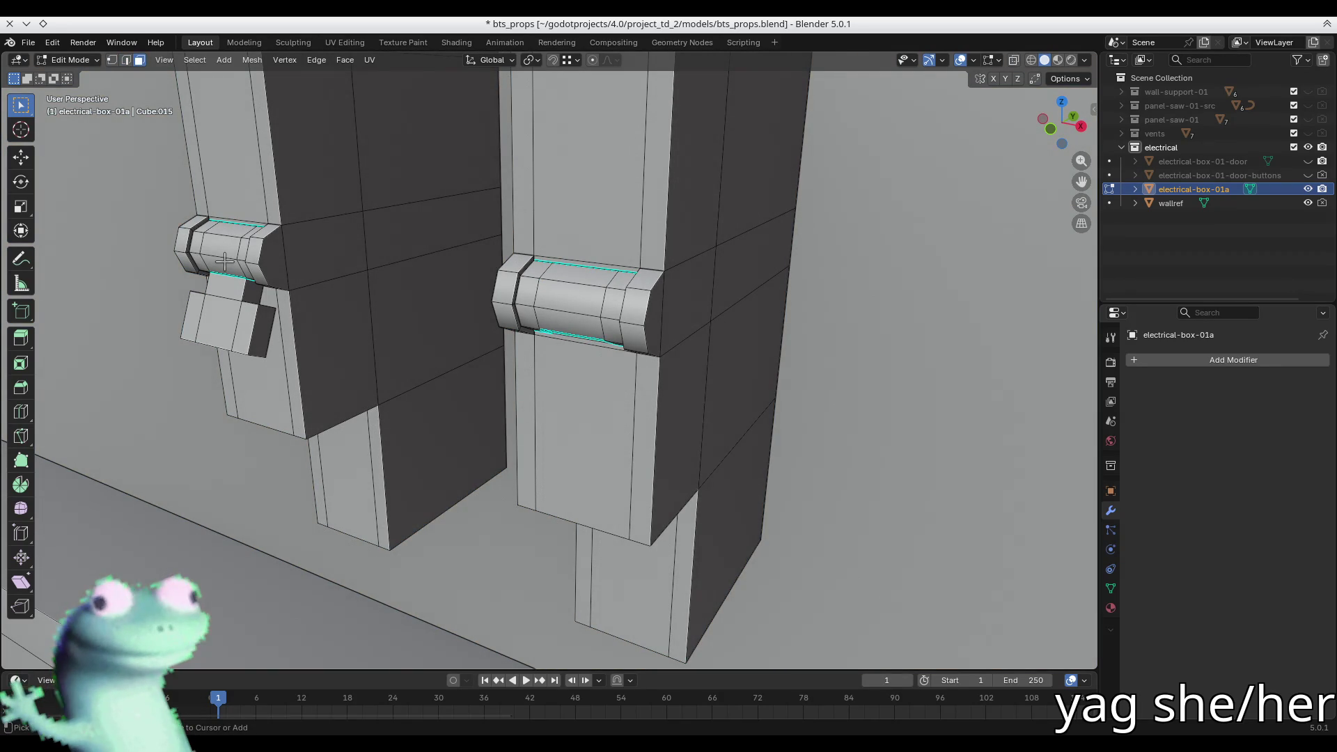
- Reveal the hidden lever, select the linked second breaker, then open Cobalt Current's SoundCloud page
{"action": "key", "text": "alt+h"}
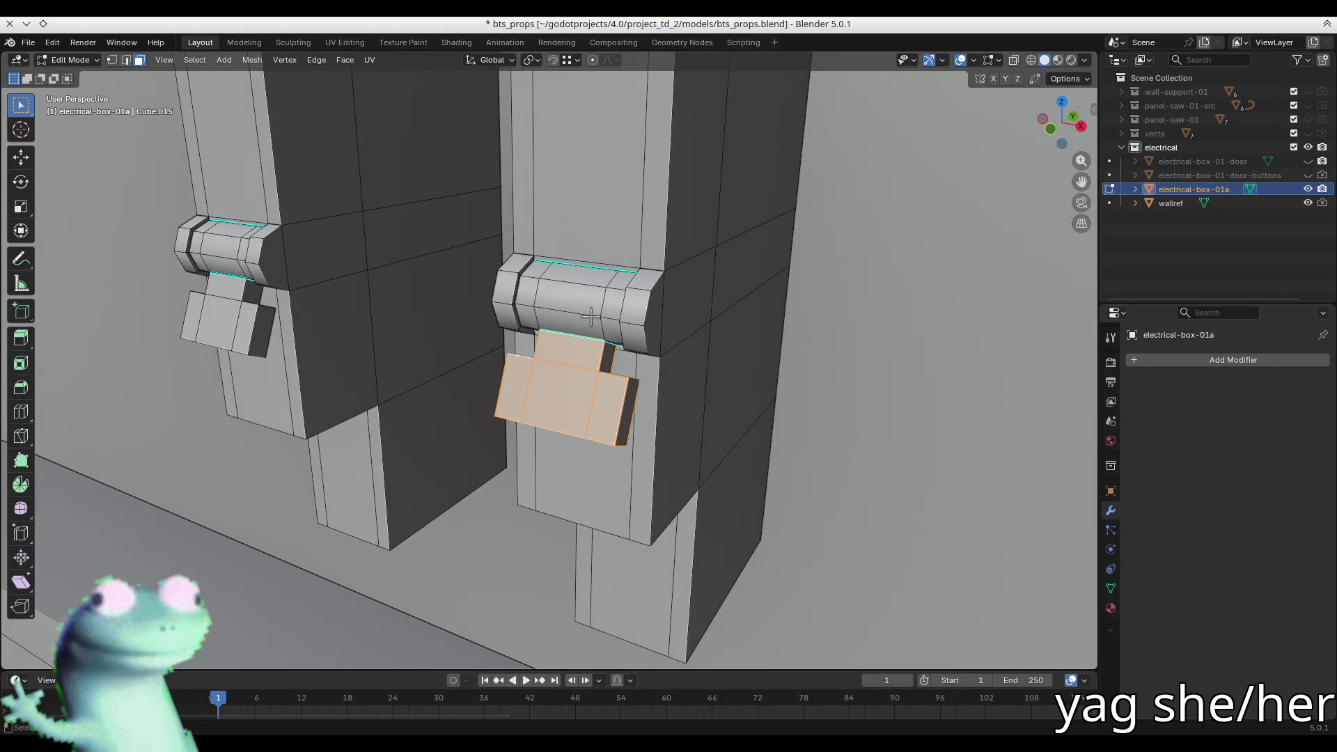
{"action": "key", "text": "ctrl+z"}
{"action": "mouse_move", "coordinate": [868, 456]}
{"action": "middle_mouse_down"}
{"action": "mouse_move", "coordinate": [770, 262]}
{"action": "mouse_move", "coordinate": [585, 279]}
{"action": "mouse_move", "coordinate": [519, 301]}
{"action": "middle_mouse_up"}
{"action": "scroll", "coordinate": [710, 256], "scroll_direction": "up", "scroll_amount": 3}
{"action": "left_click", "coordinate": [539, 272]}
{"action": "key", "text": "ctrl+l"}
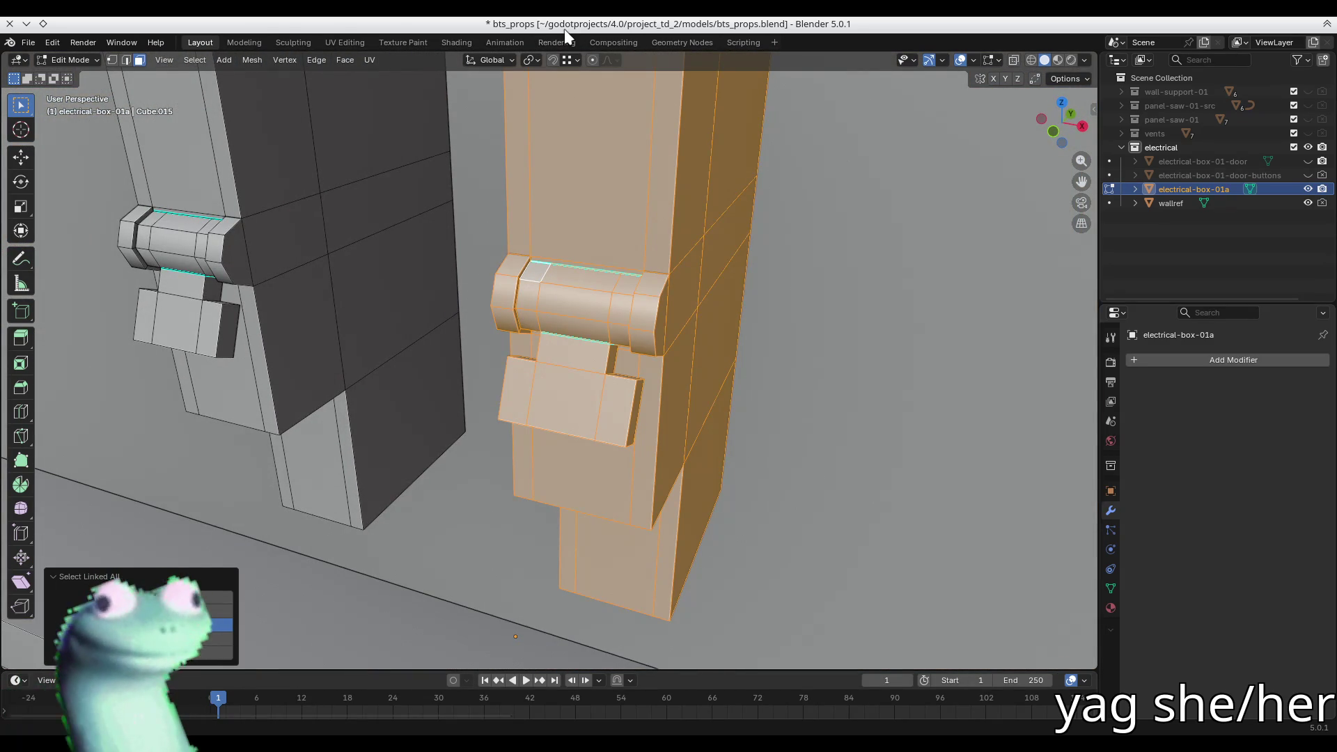
{"action": "key", "text": "alt+Tab"}
{"action": "left_click", "coordinate": [938, 724]}
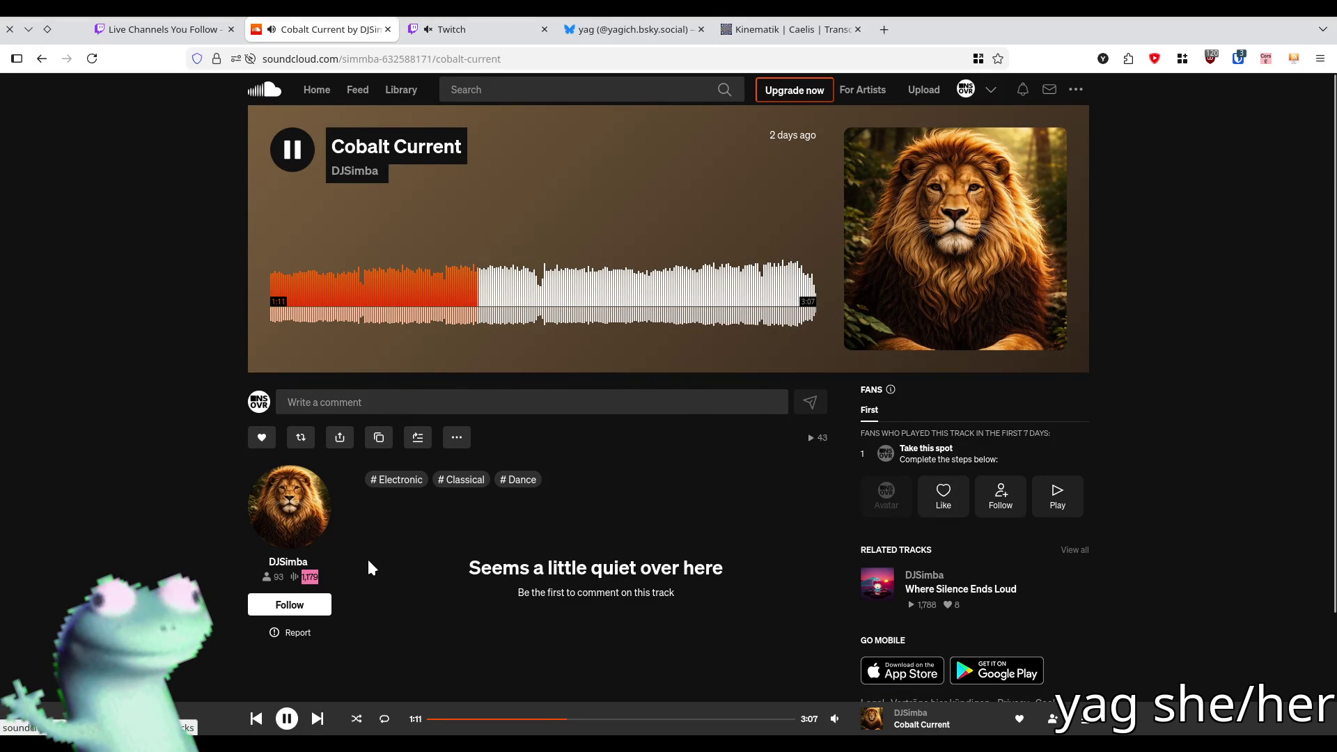
- Skip ahead to the next SoundCloud track, Kotori - Anomaly
{"action": "left_click", "coordinate": [319, 718]}
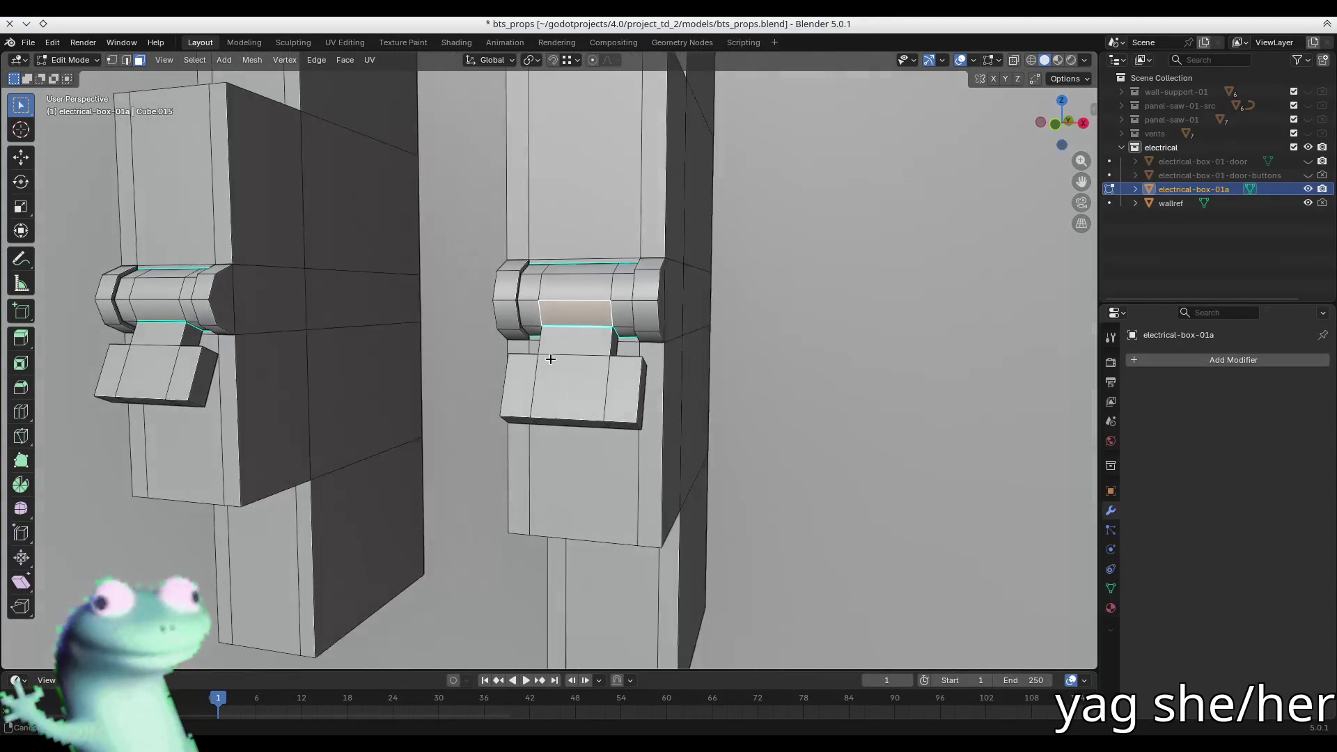
- Select the second breaker's hinge top and side faces and the lever's front face
{"action": "left_click", "coordinate": [538, 268]}
{"action": "left_click", "coordinate": [572, 270], "text": "shift"}
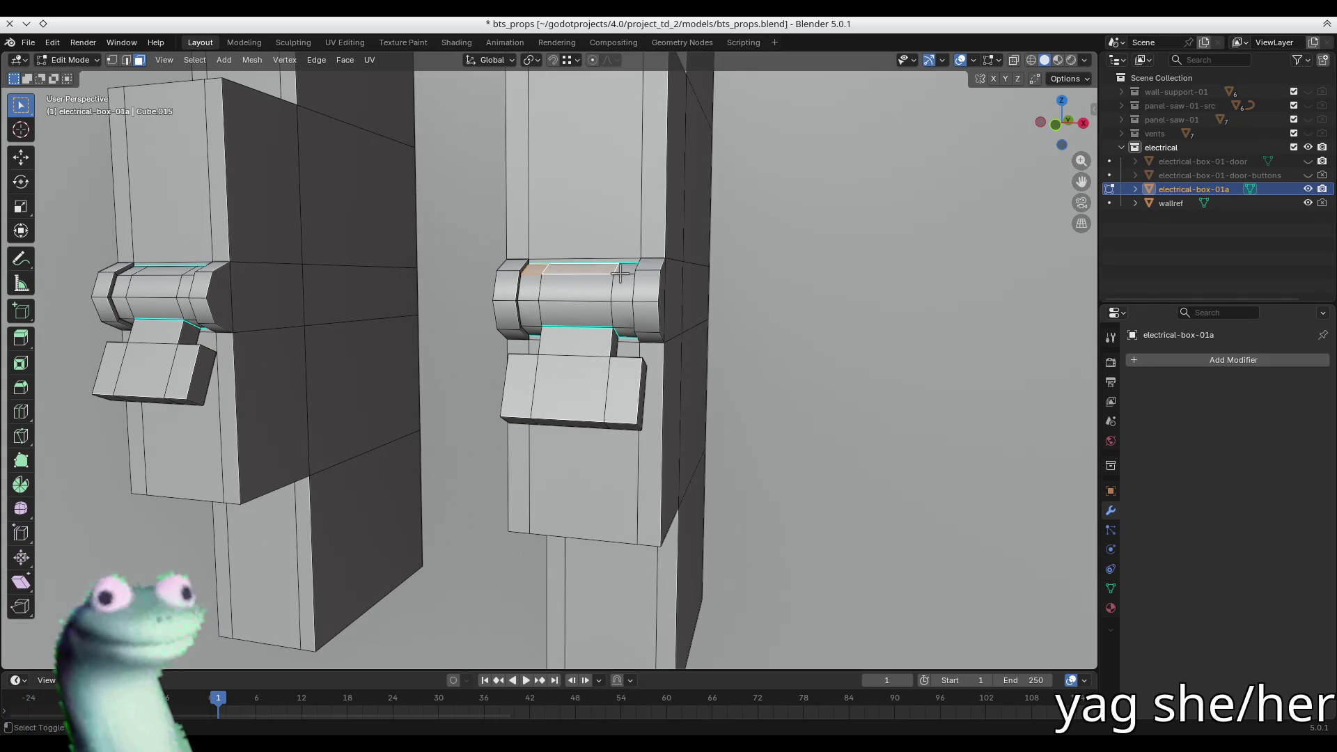
{"action": "left_click", "coordinate": [622, 287], "text": "shift"}
{"action": "left_click", "coordinate": [543, 270], "text": "alt"}
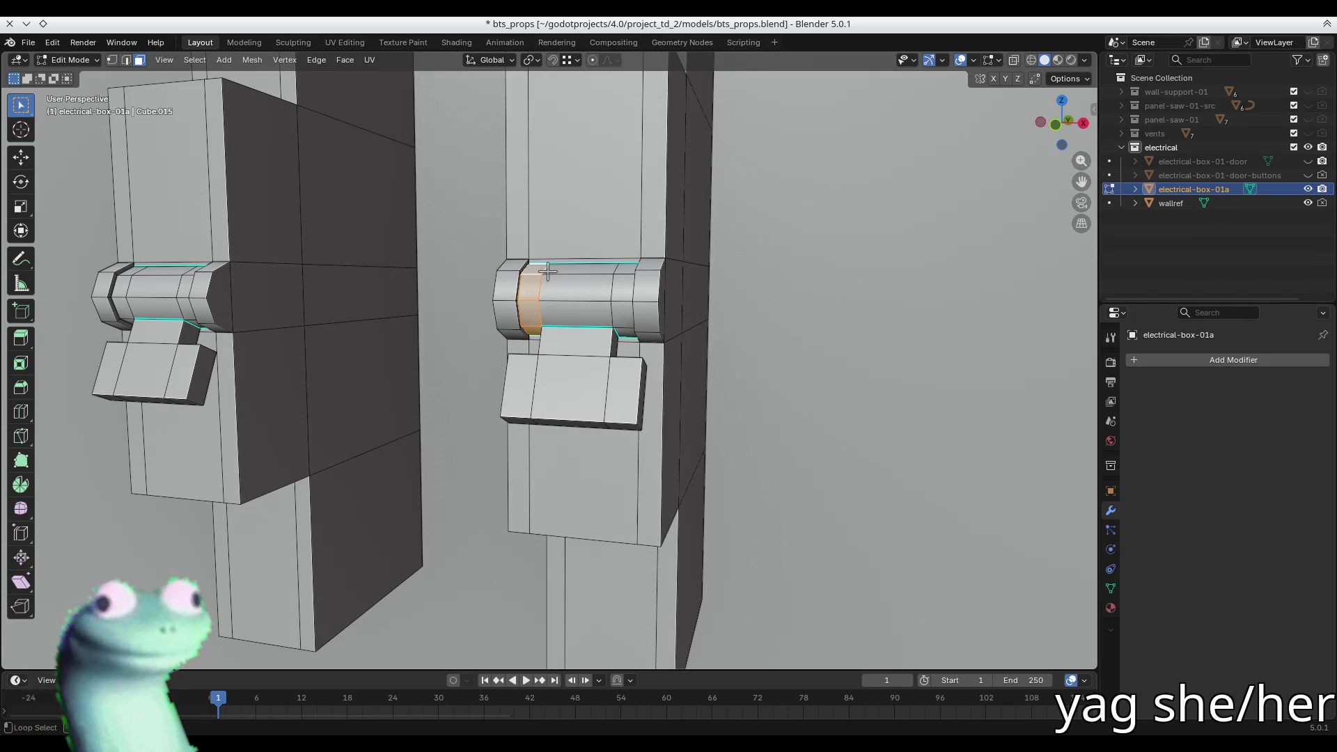
{"action": "left_click", "coordinate": [592, 275], "text": "alt"}
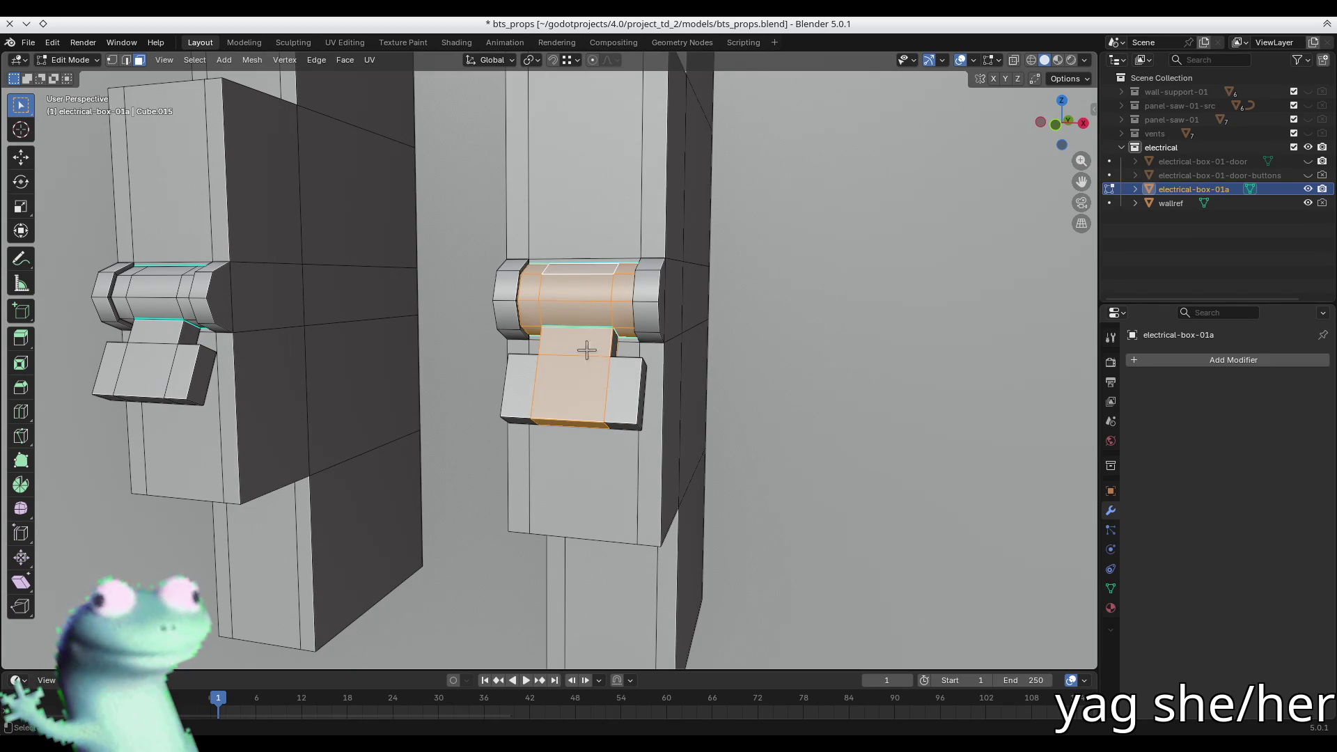
{"action": "left_click", "coordinate": [610, 401], "text": "shift"}
{"action": "middle_click_drag", "start_coordinate": [618, 400], "coordinate": [618, 402]}
{"action": "middle_click_drag", "start_coordinate": [525, 387], "coordinate": [741, 406]}
{"action": "mouse_move", "coordinate": [561, 368]}
{"action": "middle_mouse_down"}
{"action": "mouse_move", "coordinate": [578, 362]}
{"action": "mouse_move", "coordinate": [558, 351]}
{"action": "middle_mouse_up"}
{"action": "scroll", "coordinate": [430, 358], "scroll_direction": "up", "scroll_amount": 4}
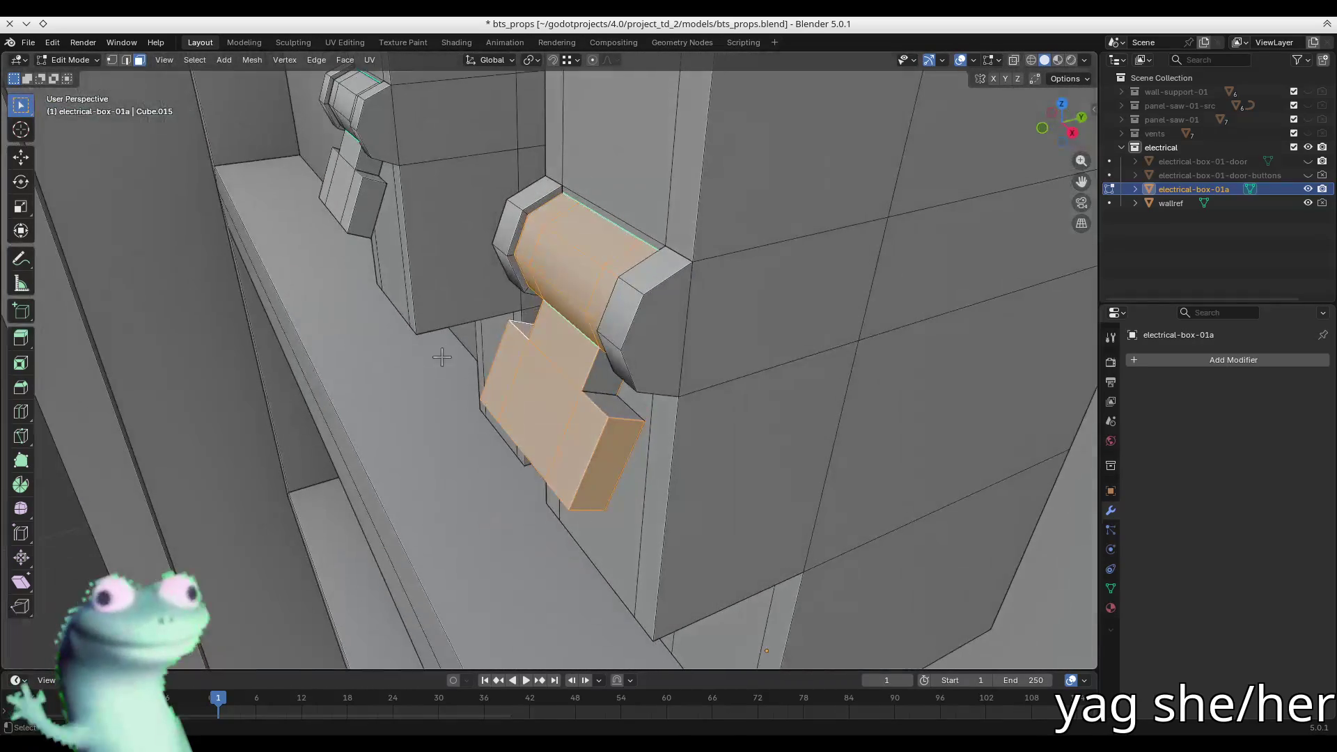
{"action": "mouse_move", "coordinate": [577, 454]}
{"action": "middle_mouse_down"}
{"action": "mouse_move", "coordinate": [534, 325]}
{"action": "mouse_move", "coordinate": [557, 279]}
{"action": "mouse_move", "coordinate": [657, 199]}
{"action": "mouse_move", "coordinate": [724, 334]}
{"action": "mouse_move", "coordinate": [727, 454]}
{"action": "mouse_move", "coordinate": [639, 448]}
{"action": "mouse_move", "coordinate": [591, 491]}
{"action": "mouse_move", "coordinate": [660, 415]}
{"action": "mouse_move", "coordinate": [544, 236]}
{"action": "mouse_move", "coordinate": [675, 228]}
{"action": "middle_mouse_up"}
- In edge select with X-ray on, pick the hinge edge and bring up the Shift+S Snap pie
{"action": "key", "text": "2"}
{"action": "key", "text": "alt+z"}
{"action": "left_click", "coordinate": [543, 234]}
{"action": "key", "text": "shift+s"}
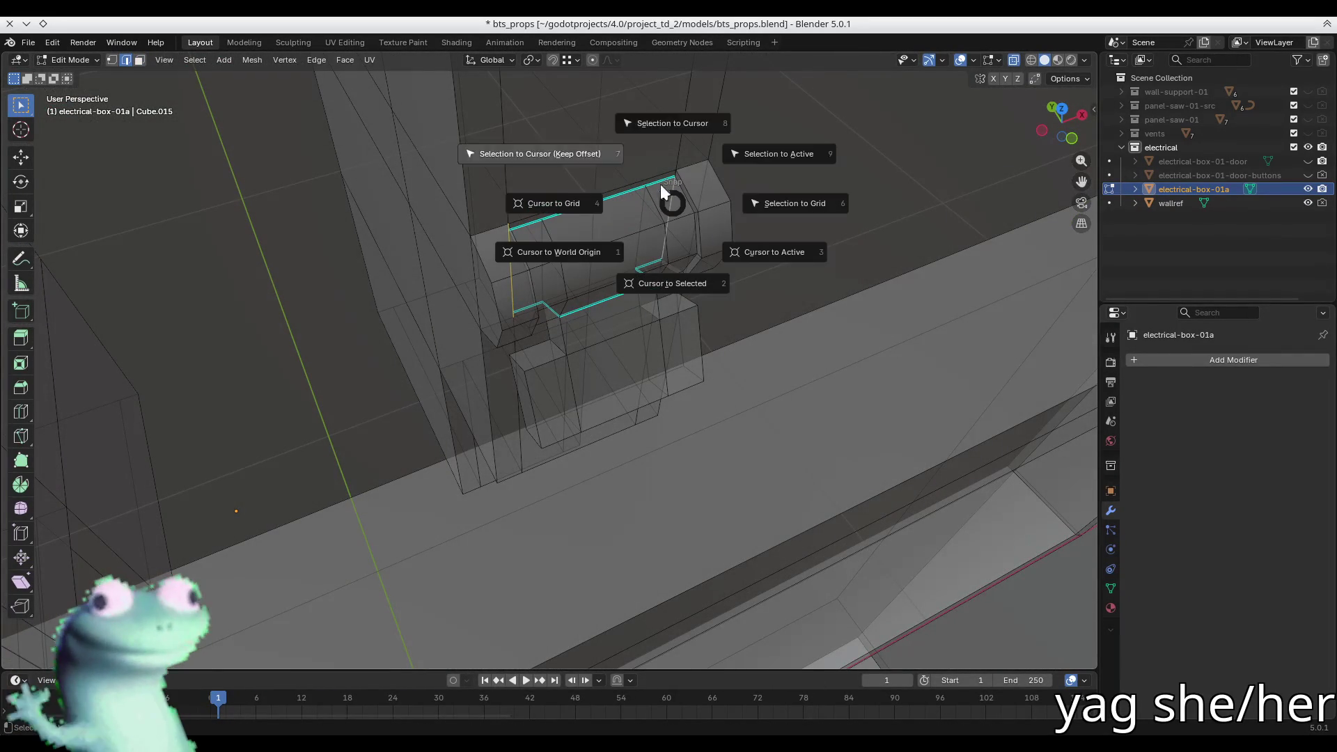
- Snap the 3D cursor to the selected hinge edge and turn X-ray back off
{"action": "left_click", "coordinate": [669, 290]}
{"action": "key", "text": "alt+z"}
{"action": "mouse_move", "coordinate": [654, 293]}
{"action": "middle_mouse_down"}
{"action": "mouse_move", "coordinate": [612, 301]}
{"action": "mouse_move", "coordinate": [624, 299]}
{"action": "middle_mouse_up"}
- In face select, pick the hinge barrel faces plus the lever's front and right side faces
{"action": "key", "text": "3"}
{"action": "left_click", "coordinate": [533, 258], "text": "shift"}
{"action": "left_click", "coordinate": [669, 292], "text": "shift"}
{"action": "left_click", "coordinate": [625, 279], "text": "shift"}
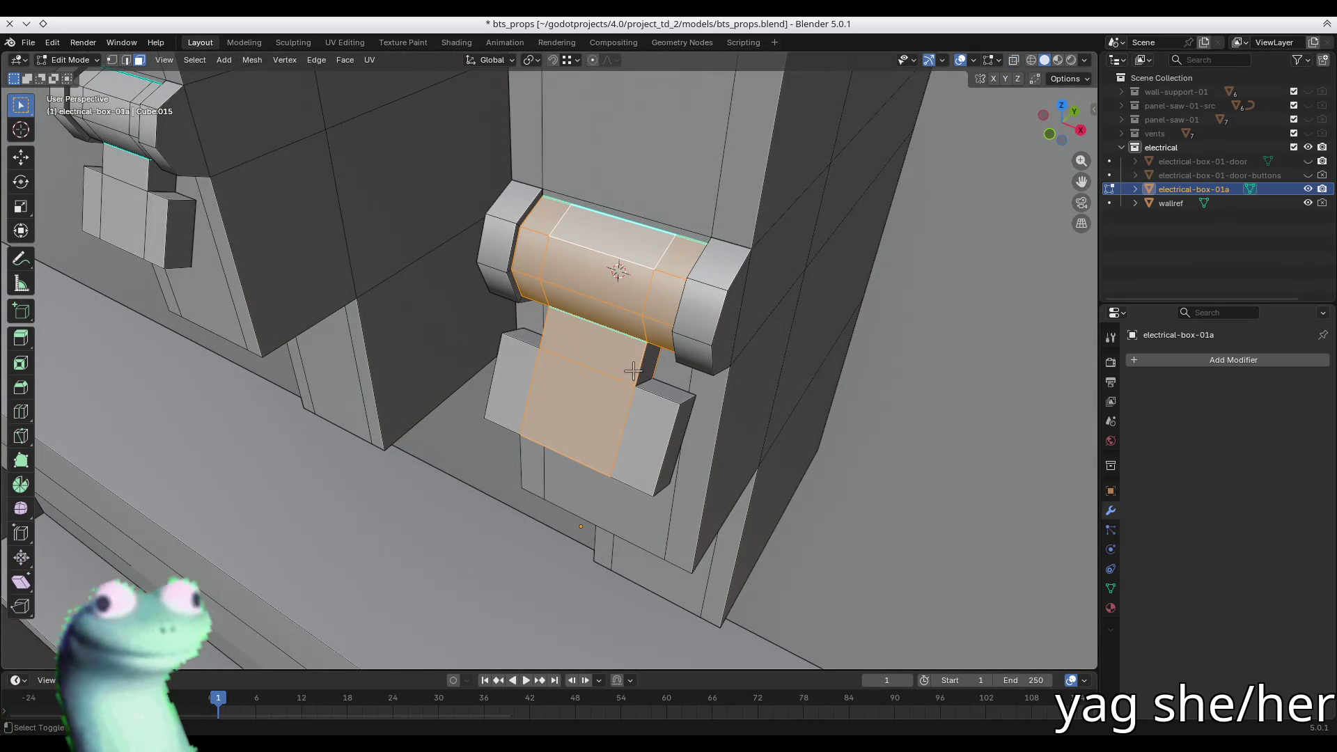
{"action": "left_click", "coordinate": [679, 413], "text": "shift"}
{"action": "left_click", "coordinate": [650, 420], "text": "shift"}
- Refine the lever selection, adding the remaining lever faces and its slanted side strip
{"action": "middle_click_drag", "start_coordinate": [650, 421], "coordinate": [648, 349]}
{"action": "left_click", "coordinate": [647, 355], "text": "shift"}
{"action": "left_click", "coordinate": [632, 417], "text": "shift"}
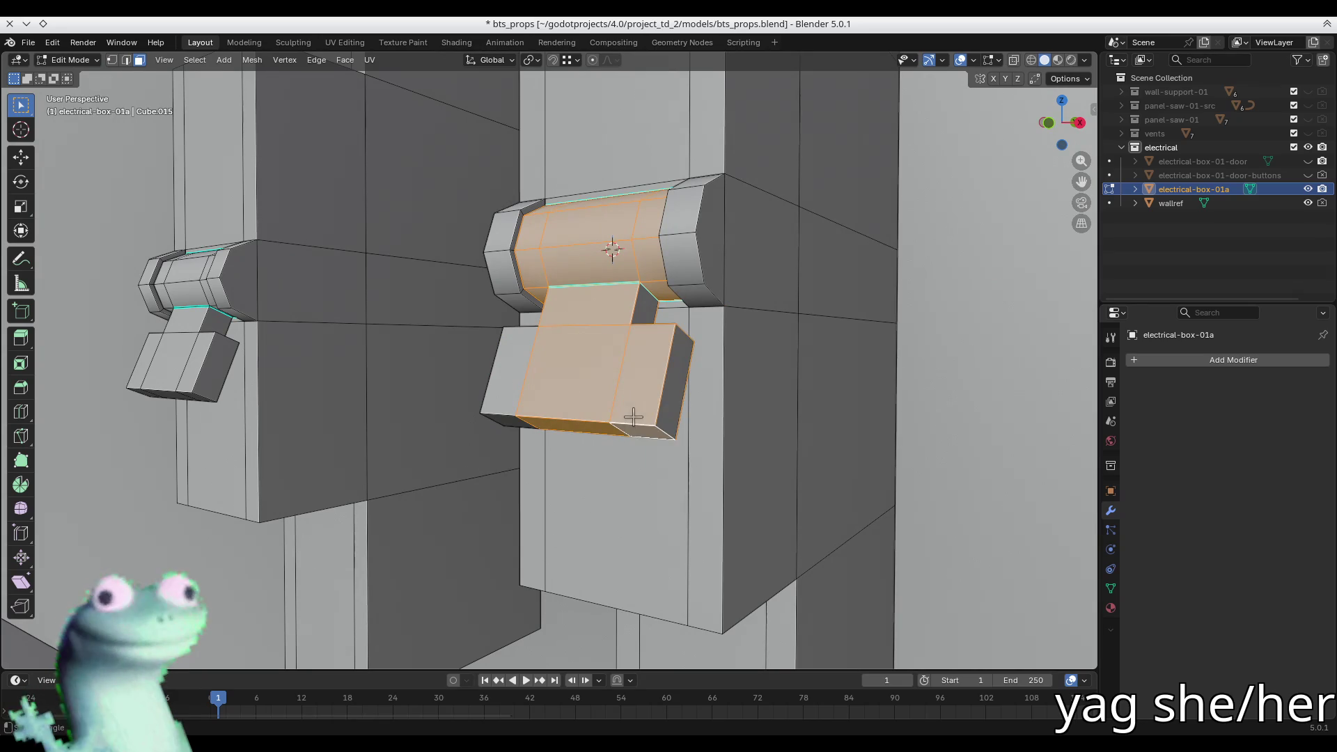
{"action": "left_click", "coordinate": [631, 403], "text": "shift"}
{"action": "mouse_move", "coordinate": [631, 404]}
{"action": "middle_mouse_down"}
{"action": "mouse_move", "coordinate": [634, 426]}
{"action": "mouse_move", "coordinate": [571, 425]}
{"action": "middle_mouse_up"}
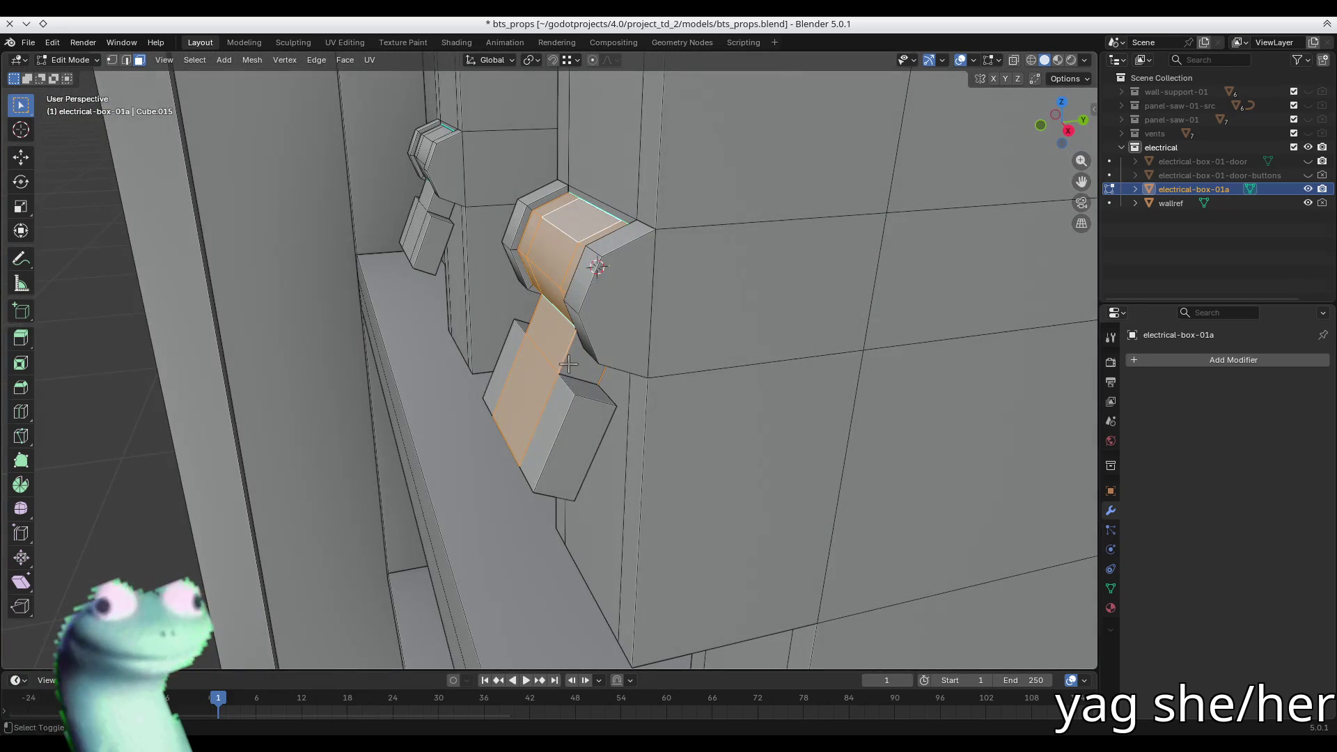
{"action": "left_click", "coordinate": [564, 417], "text": "shift"}
{"action": "left_click", "coordinate": [520, 326], "text": "shift"}
{"action": "middle_click_drag", "start_coordinate": [520, 326], "coordinate": [570, 357]}
{"action": "mouse_move", "coordinate": [627, 408]}
{"action": "middle_mouse_down"}
{"action": "mouse_move", "coordinate": [612, 397]}
{"action": "mouse_move", "coordinate": [471, 457]}
{"action": "mouse_move", "coordinate": [469, 397]}
{"action": "mouse_move", "coordinate": [499, 376]}
{"action": "mouse_move", "coordinate": [761, 358]}
{"action": "mouse_move", "coordinate": [809, 488]}
{"action": "mouse_move", "coordinate": [591, 328]}
{"action": "mouse_move", "coordinate": [626, 321]}
{"action": "mouse_move", "coordinate": [475, 298]}
{"action": "mouse_move", "coordinate": [801, 376]}
{"action": "middle_mouse_up"}
{"action": "scroll", "coordinate": [801, 375], "scroll_direction": "down", "scroll_amount": 3}
- Squash the selected hinge and lever faces to 0.8 along Z
{"action": "key", "text": "s"}
{"action": "type", "text": "z"}
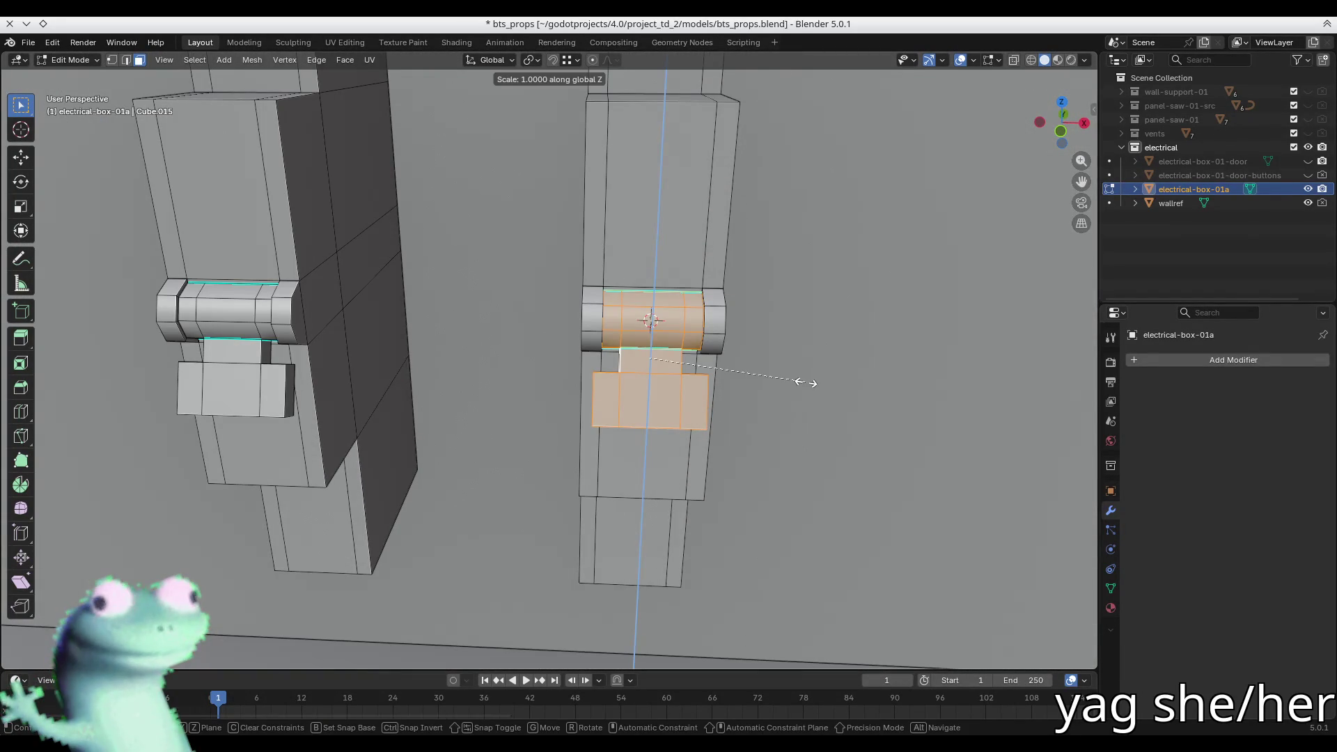
{"action": "type", "text": "0.8"}
{"action": "key", "text": "Return"}
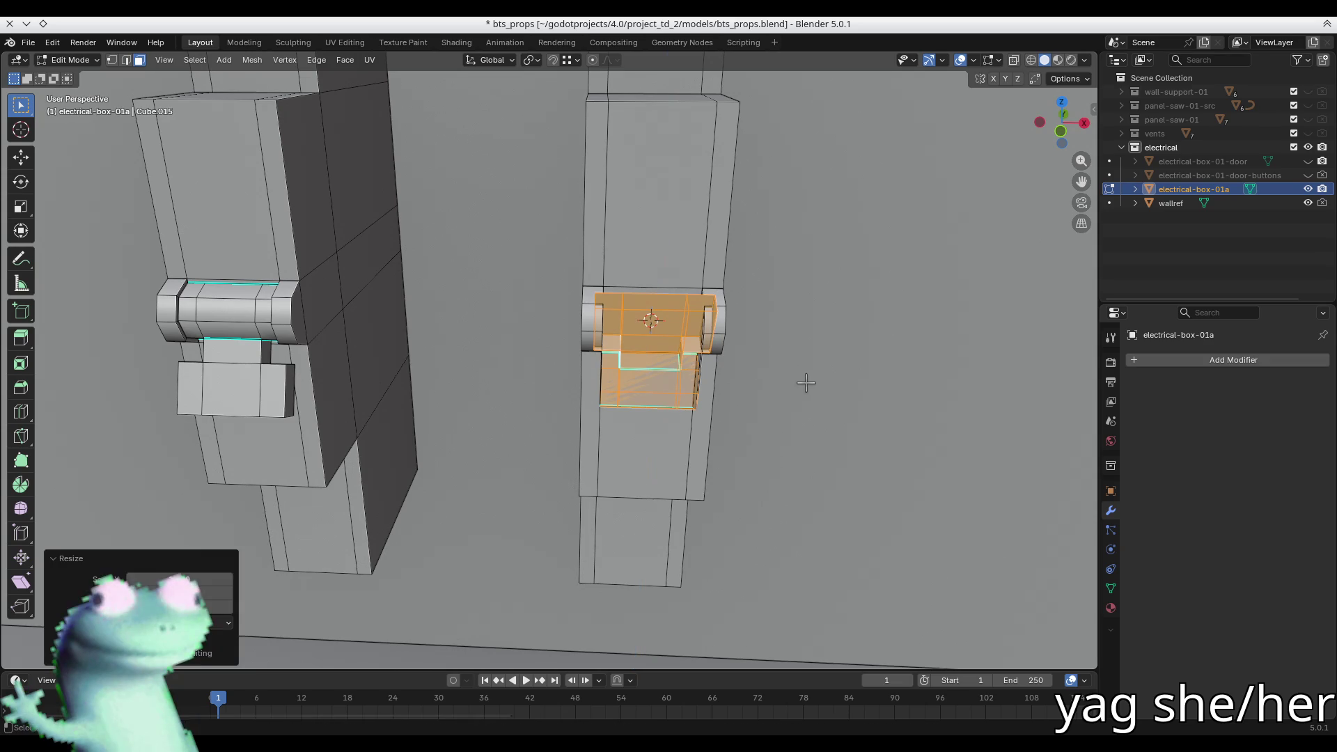
{"action": "right_click", "coordinate": [805, 382]}
{"action": "left_click", "coordinate": [806, 383]}
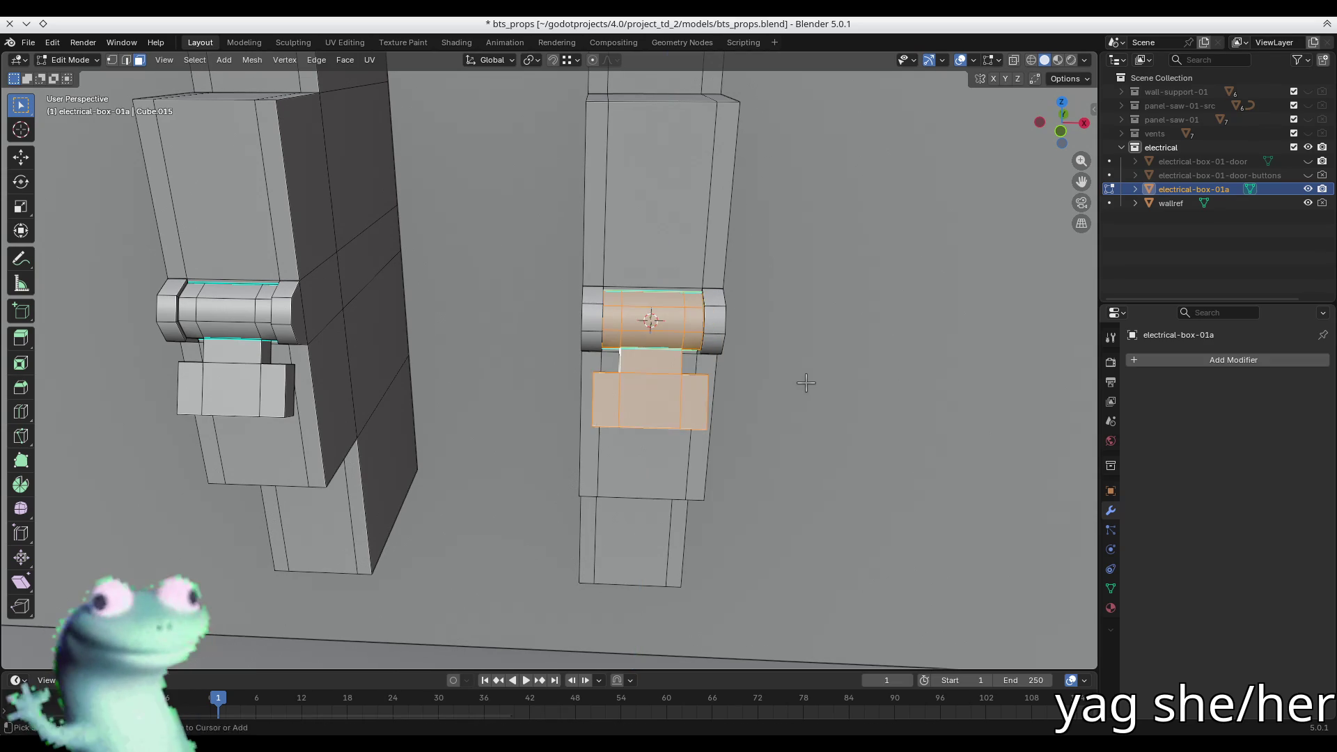
- Mirror the lever upward with a Z scale of -1 about the 3D cursor, then flip its normals
{"action": "key", "text": "period"}
{"action": "left_click", "coordinate": [905, 382]}
{"action": "type", "text": "sz"}
{"action": "type", "text": "-1"}
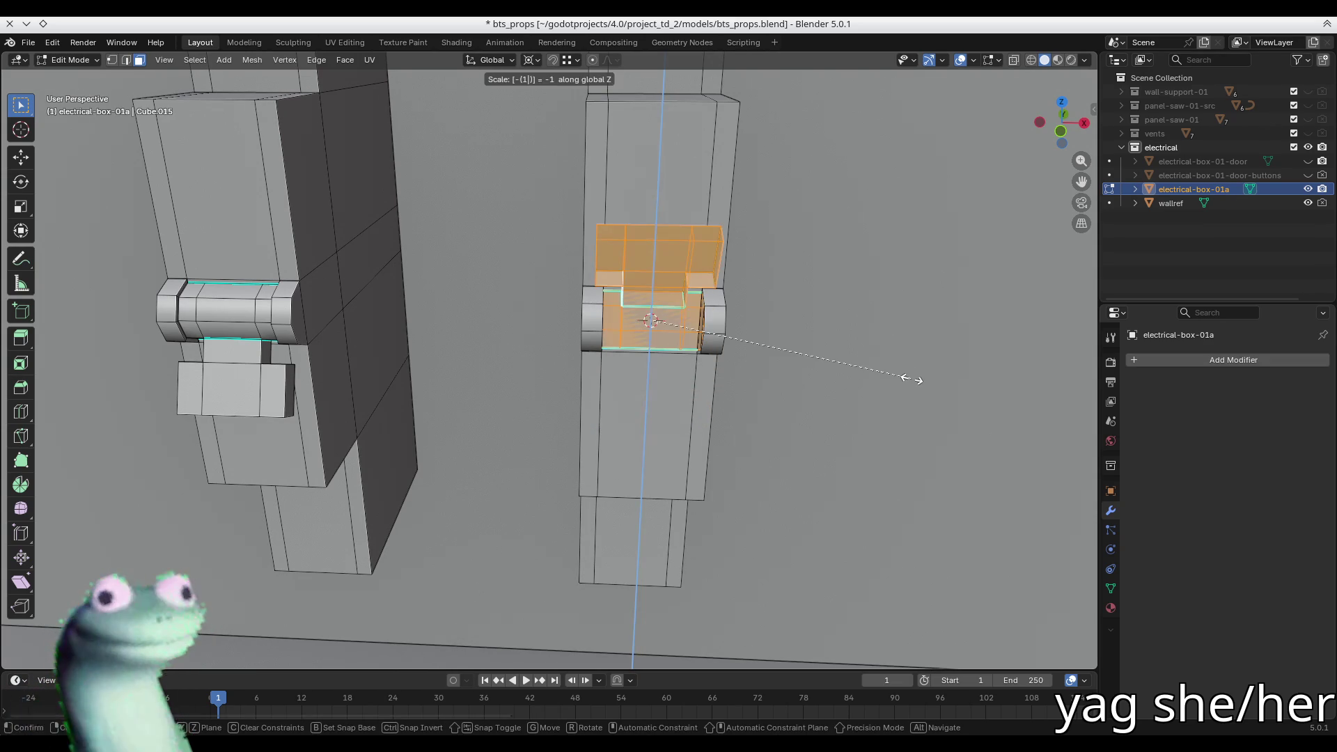
{"action": "key", "text": "Return"}
{"action": "key", "text": "alt+n"}
{"action": "left_click", "coordinate": [911, 379]}
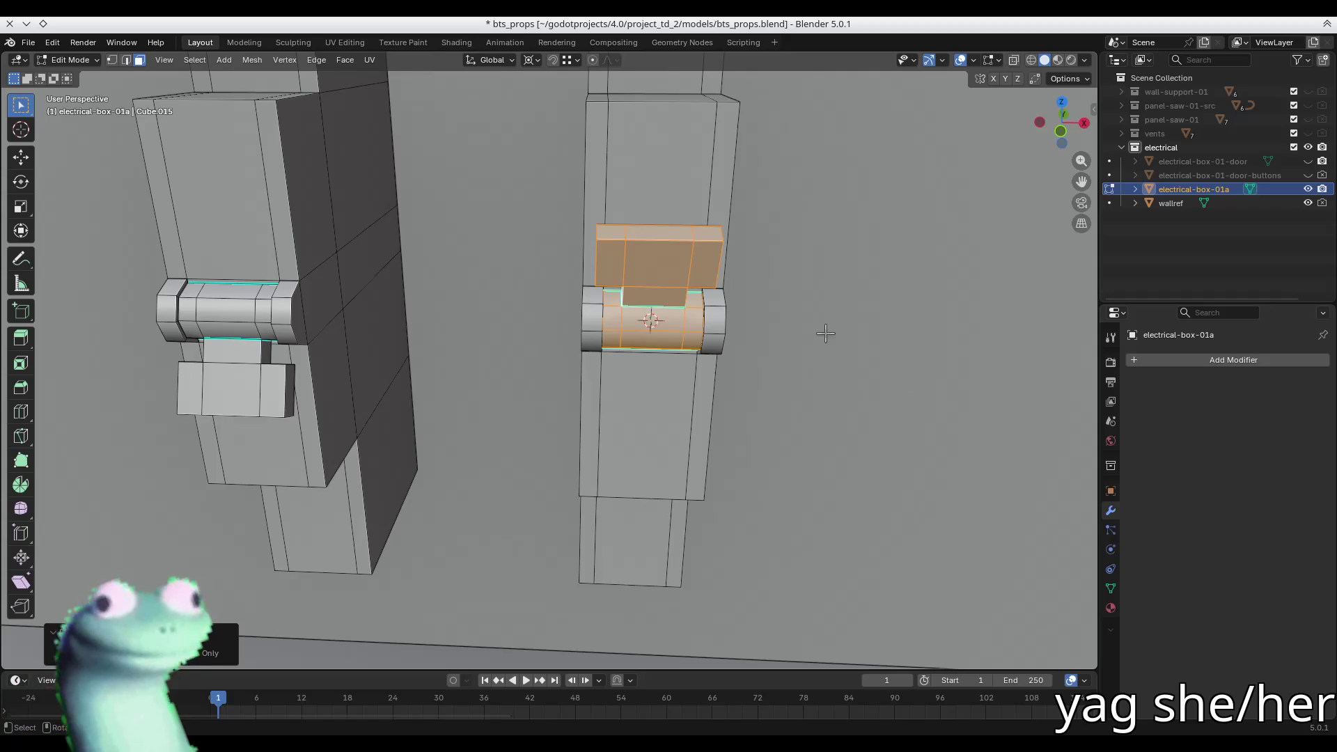
{"action": "scroll", "coordinate": [840, 349], "scroll_direction": "up", "scroll_amount": 5}
{"action": "scroll", "coordinate": [840, 348], "scroll_direction": "down", "scroll_amount": 5}
- Return to Object Mode and save bts_props.blend
{"action": "key", "text": "Tab"}
{"action": "mouse_move", "coordinate": [370, 364]}
{"action": "middle_mouse_down"}
{"action": "mouse_move", "coordinate": [489, 401]}
{"action": "mouse_move", "coordinate": [738, 367]}
{"action": "middle_mouse_up"}
{"action": "key", "text": "ctrl+s"}
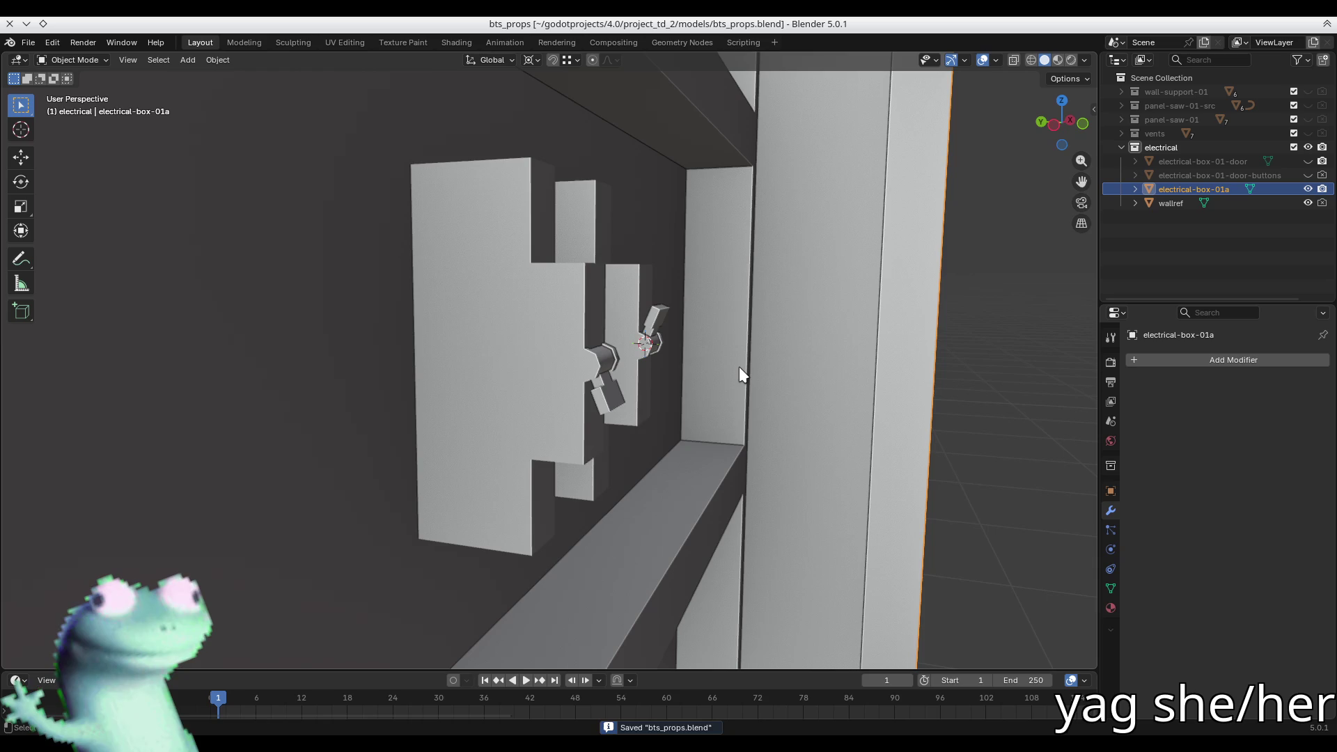
- Delete the spare breaker on the upper shelf using a linked (L) selection in Edit Mode
{"action": "mouse_move", "coordinate": [739, 369]}
{"action": "middle_mouse_down"}
{"action": "mouse_move", "coordinate": [552, 328]}
{"action": "mouse_move", "coordinate": [453, 328]}
{"action": "mouse_move", "coordinate": [427, 293]}
{"action": "mouse_move", "coordinate": [674, 341]}
{"action": "mouse_move", "coordinate": [620, 269]}
{"action": "mouse_move", "coordinate": [575, 450]}
{"action": "middle_mouse_up"}
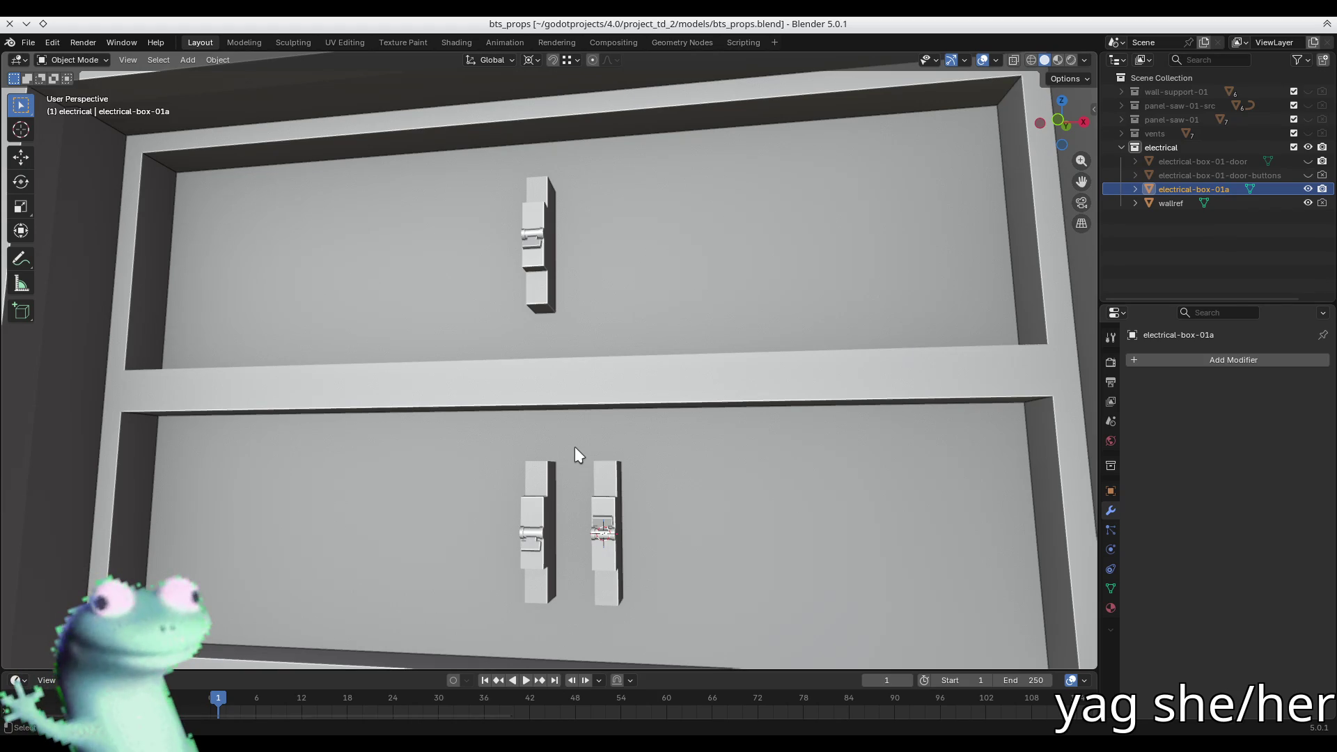
{"action": "mouse_move", "coordinate": [575, 447]}
{"action": "middle_mouse_down"}
{"action": "mouse_move", "coordinate": [603, 208]}
{"action": "mouse_move", "coordinate": [541, 236]}
{"action": "mouse_move", "coordinate": [599, 290]}
{"action": "mouse_move", "coordinate": [555, 256]}
{"action": "middle_mouse_up"}
{"action": "key", "text": "Tab"}
{"action": "key", "text": "l"}
{"action": "key", "text": "x"}
{"action": "left_click", "coordinate": [555, 256]}
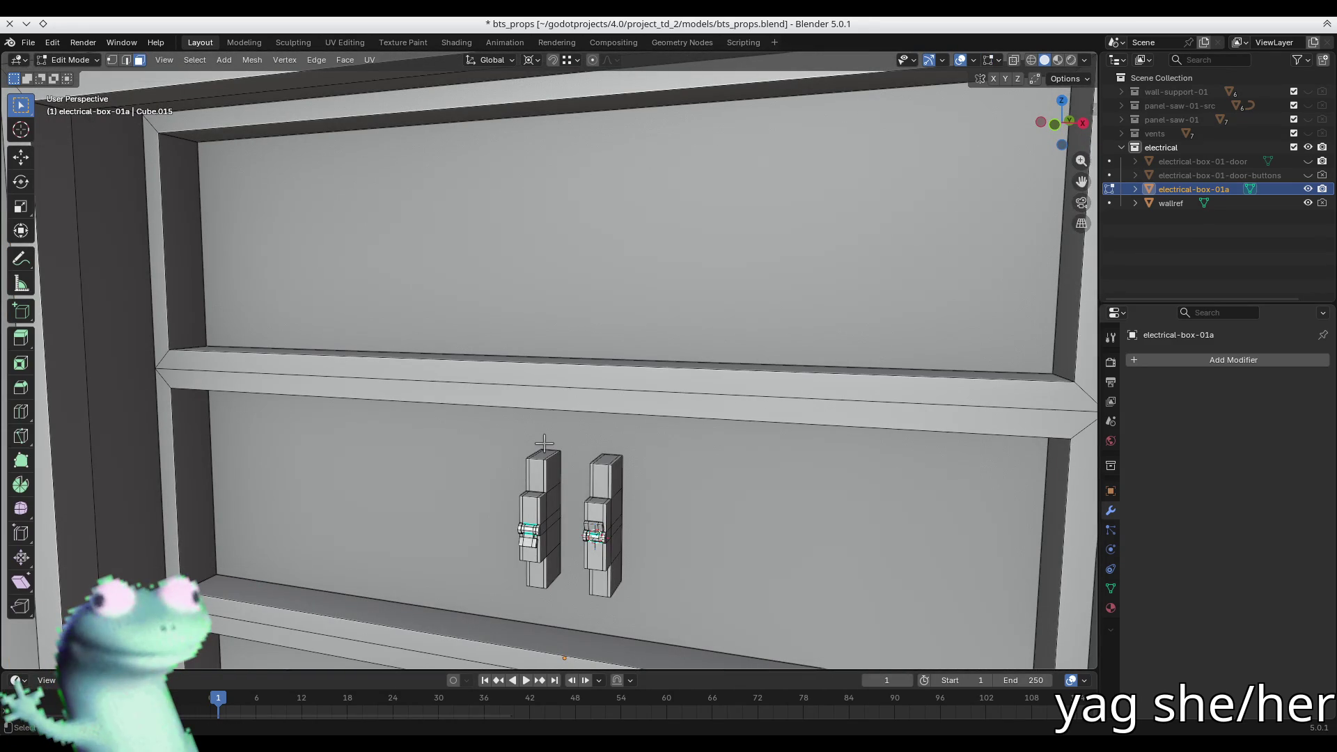
- Select the upper panel's border edge loop and snap the 3D cursor to its centre
{"action": "key", "text": "2"}
{"action": "left_click", "coordinate": [213, 259], "text": "alt"}
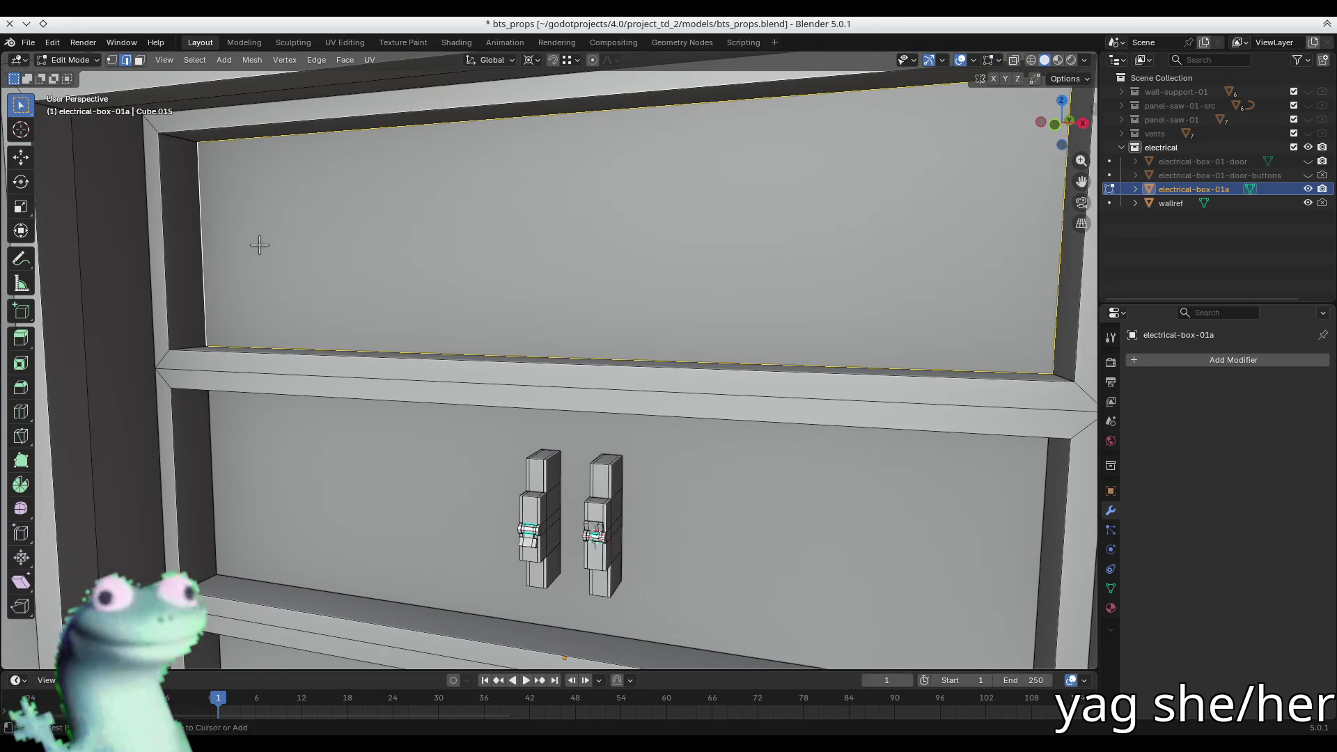
{"action": "key", "text": "ctrl+f"}
{"action": "key", "text": "Escape"}
{"action": "key", "text": "shift+s"}
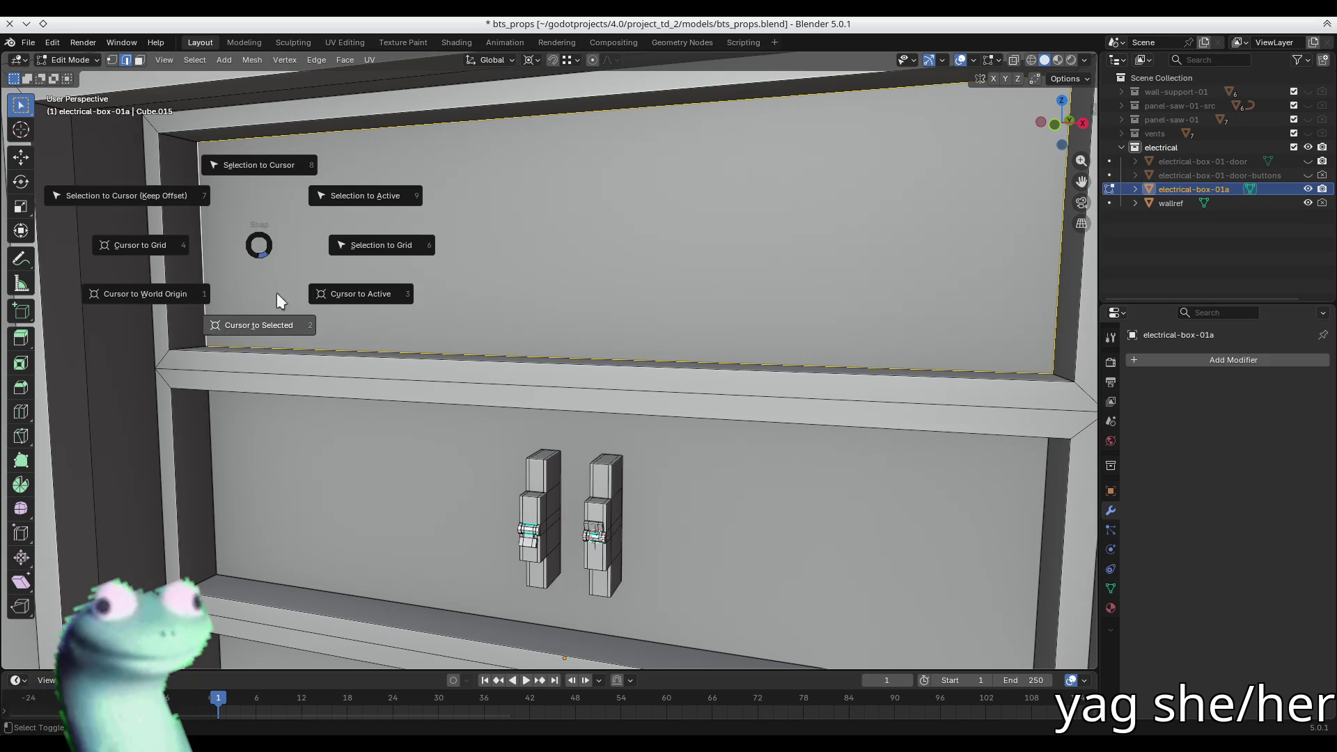
{"action": "left_click", "coordinate": [291, 359]}
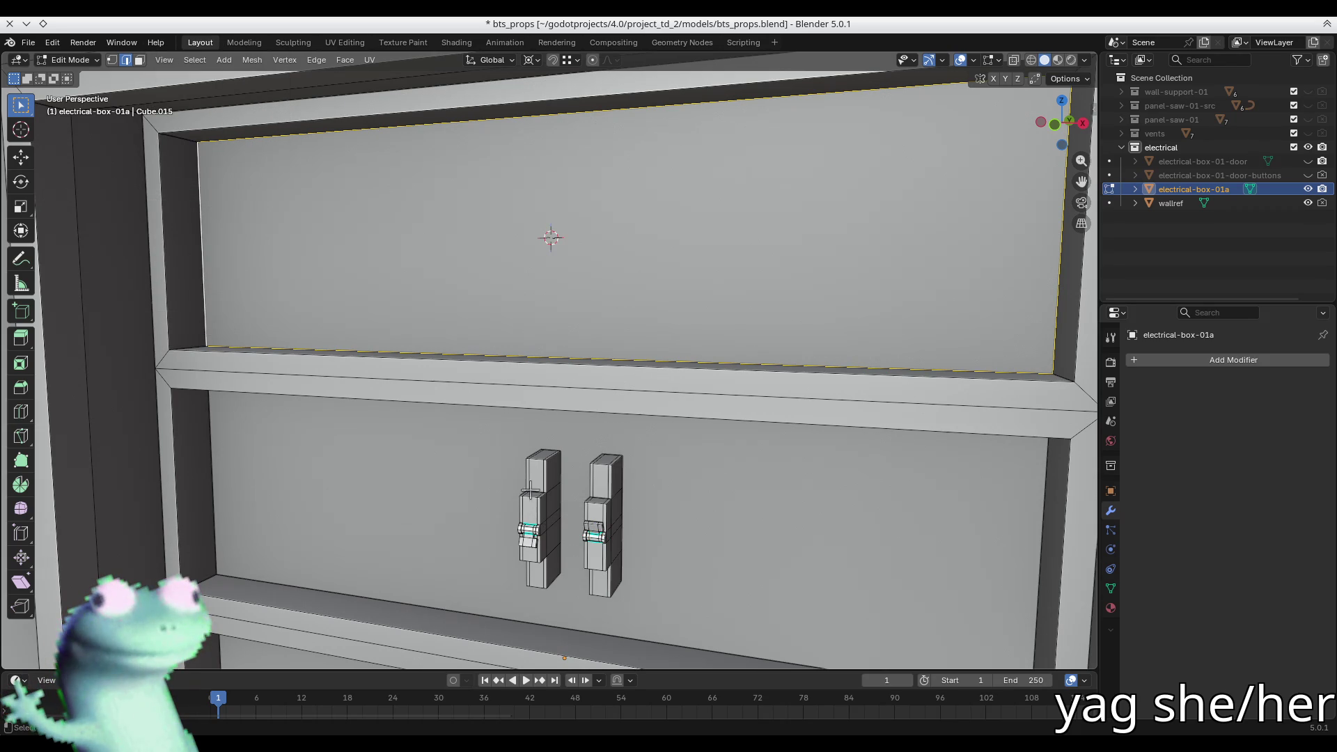
- Select an edge loop on the left breaker, then return to Object Mode to inspect the shelves
{"action": "left_click", "coordinate": [522, 508], "text": "alt"}
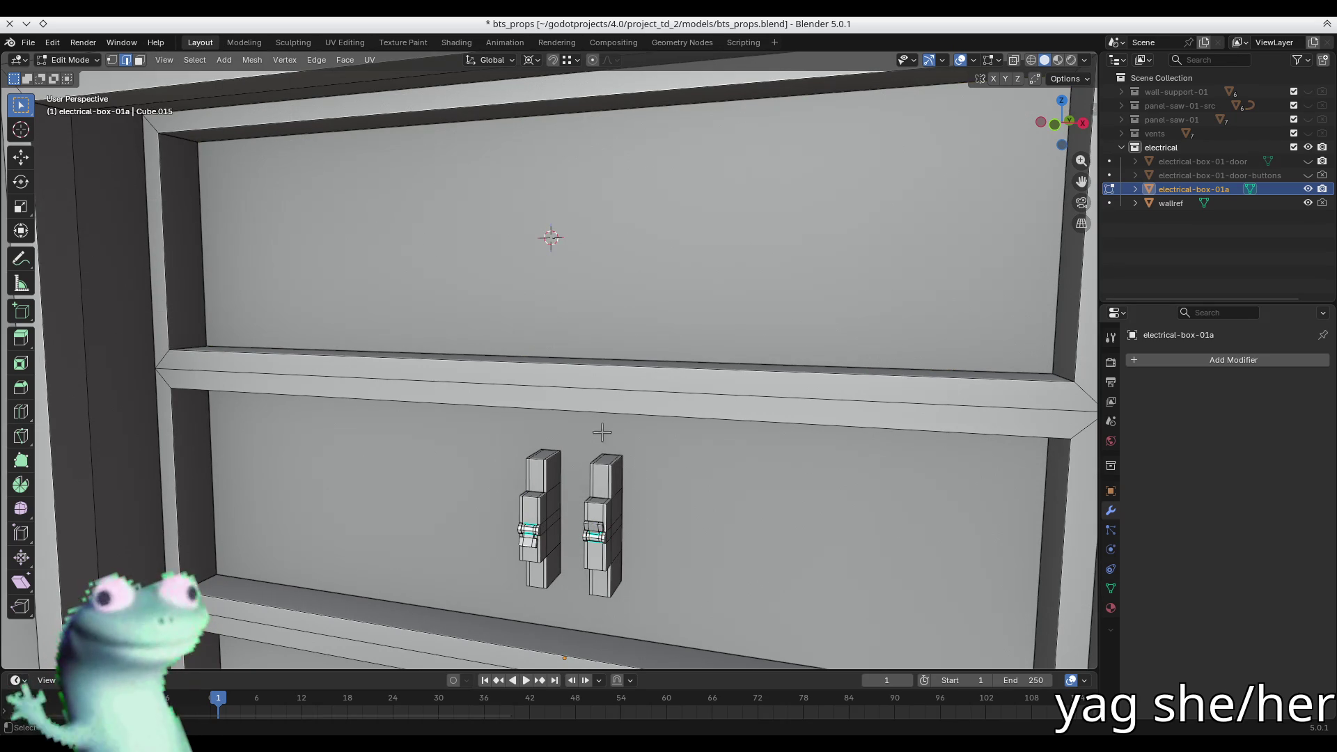
{"action": "key", "text": "Tab"}
{"action": "mouse_move", "coordinate": [716, 531]}
{"action": "middle_mouse_down"}
{"action": "mouse_move", "coordinate": [555, 384]}
{"action": "mouse_move", "coordinate": [612, 316]}
{"action": "mouse_move", "coordinate": [557, 387]}
{"action": "mouse_move", "coordinate": [503, 416]}
{"action": "mouse_move", "coordinate": [520, 425]}
{"action": "middle_mouse_up"}
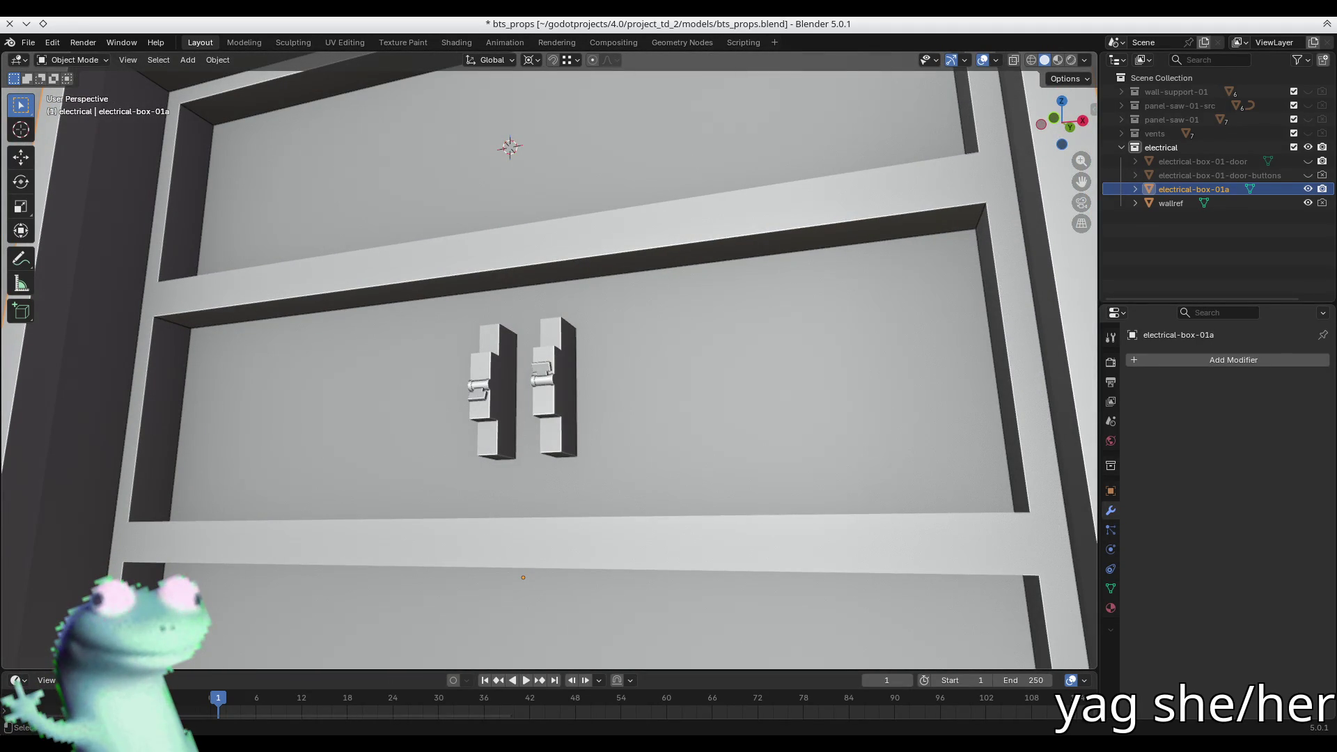
{"action": "scroll", "coordinate": [525, 424], "scroll_direction": "down", "scroll_amount": 3}
{"action": "mouse_move", "coordinate": [525, 423]}
{"action": "middle_mouse_down"}
{"action": "mouse_move", "coordinate": [537, 402]}
{"action": "mouse_move", "coordinate": [620, 387]}
{"action": "mouse_move", "coordinate": [551, 401]}
{"action": "mouse_move", "coordinate": [549, 376]}
{"action": "mouse_move", "coordinate": [593, 393]}
{"action": "middle_mouse_up"}
{"action": "scroll", "coordinate": [546, 394], "scroll_direction": "up", "scroll_amount": 5}
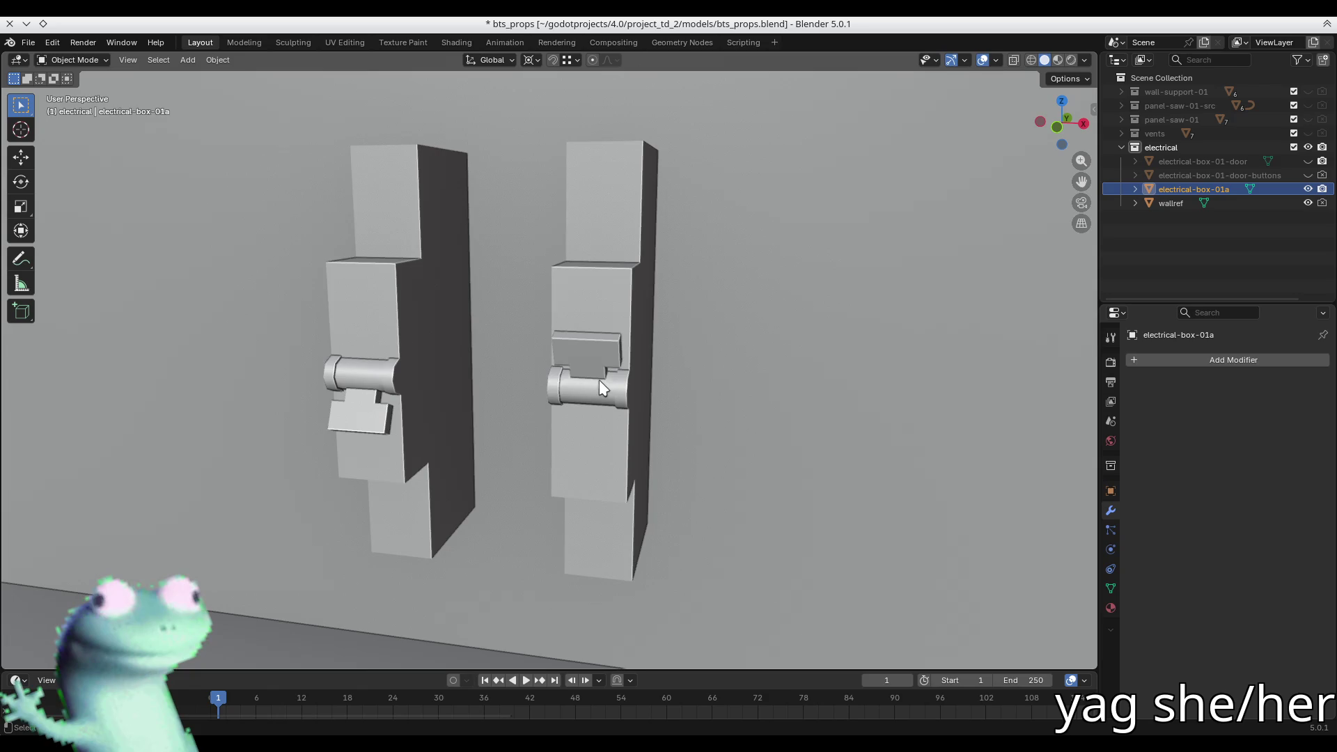
- In front X-ray view, box-select both levers and pivot barrels and move them down along Z
{"action": "key", "text": "Tab"}
{"action": "key", "text": "KP_1"}
{"action": "key", "text": "alt+z"}
{"action": "key", "text": "1"}
{"action": "left_click_drag", "start_coordinate": [245, 311], "coordinate": [675, 438]}
{"action": "key", "text": "g"}
{"action": "key", "text": "z"}
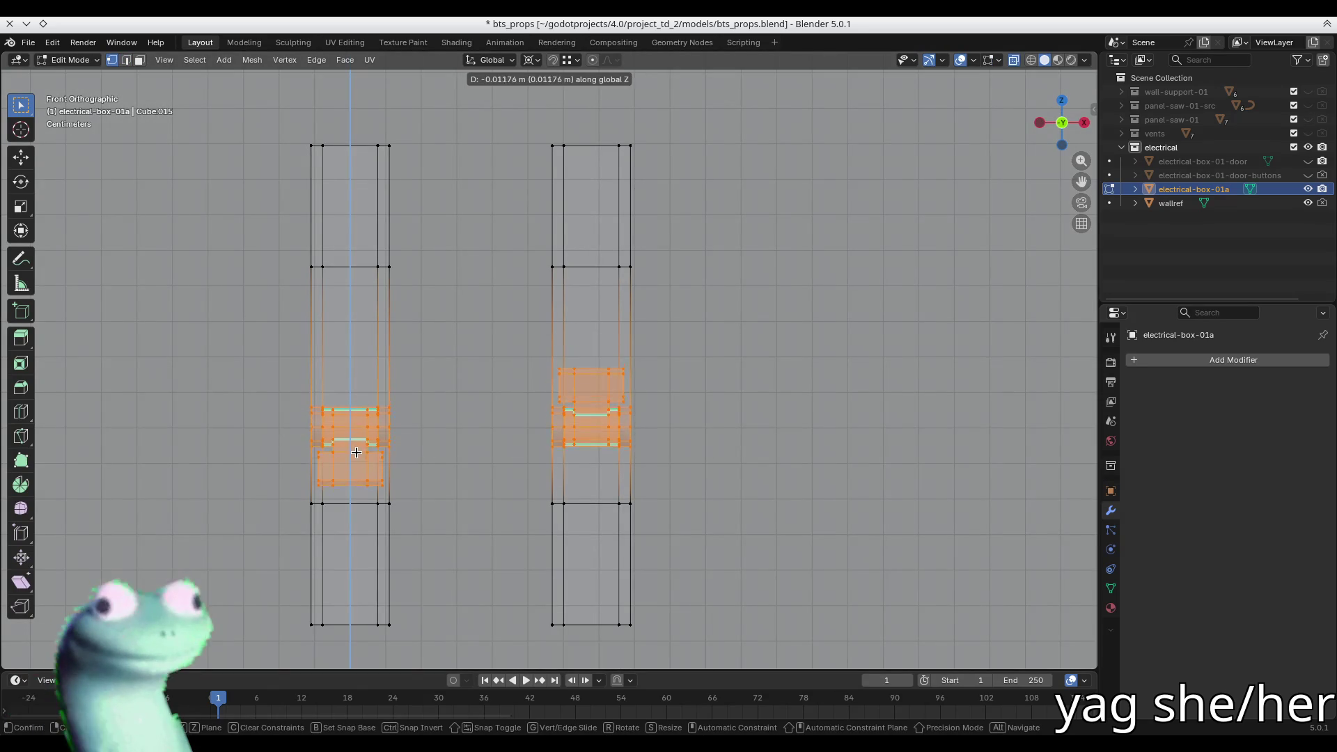
{"action": "left_click", "coordinate": [355, 502]}
- Turn X-ray off, orbit to a side view, switch to edge select and clear the selection
{"action": "middle_click_drag", "start_coordinate": [355, 503], "coordinate": [422, 471]}
{"action": "key", "text": "alt+z"}
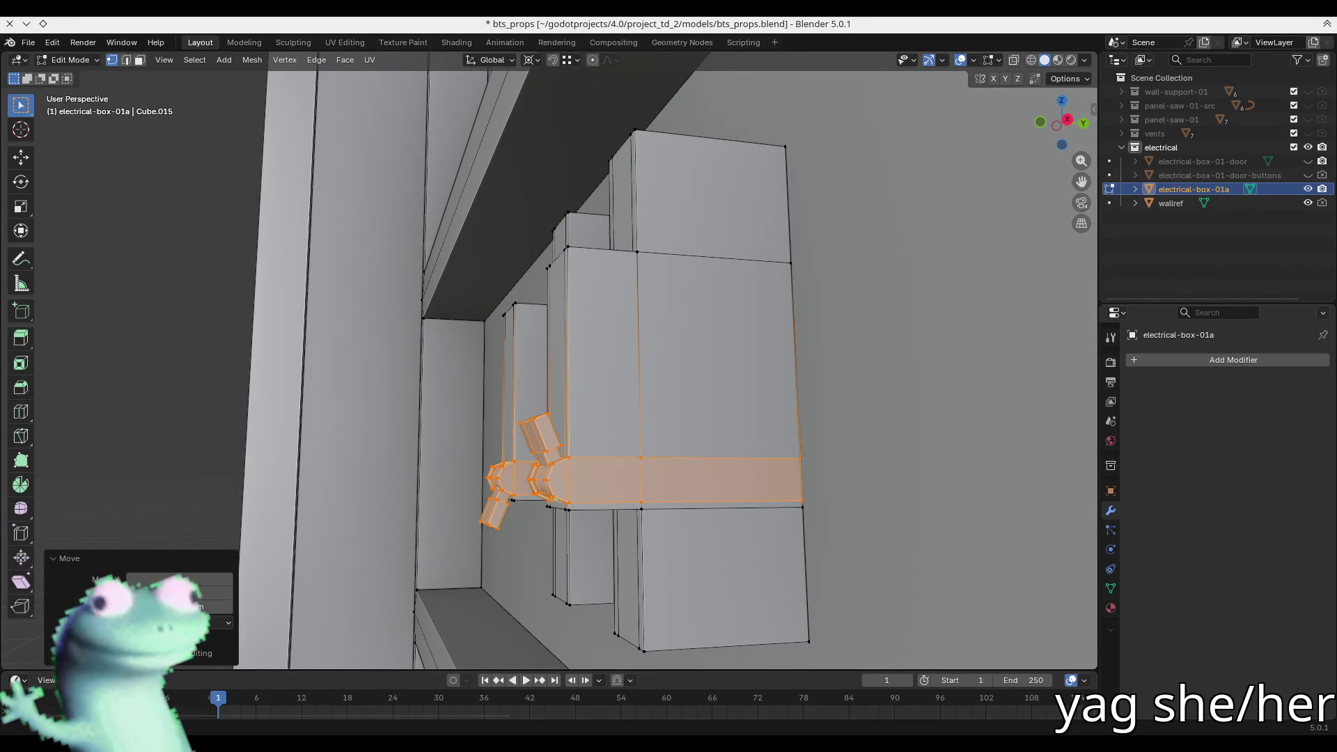
{"action": "middle_click_drag", "start_coordinate": [485, 292], "coordinate": [510, 288]}
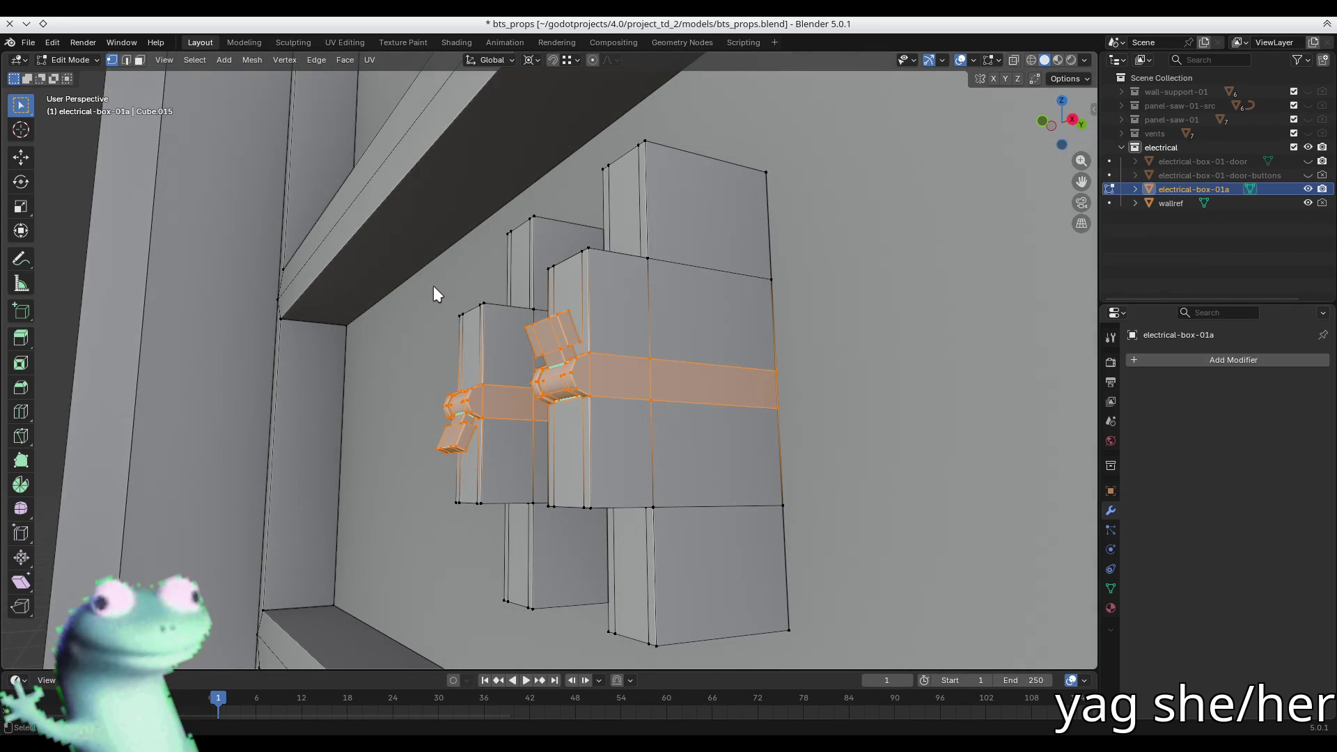
{"action": "mouse_move", "coordinate": [468, 311]}
{"action": "middle_mouse_down"}
{"action": "mouse_move", "coordinate": [537, 307]}
{"action": "mouse_move", "coordinate": [702, 346]}
{"action": "middle_mouse_up"}
{"action": "key", "text": "2"}
{"action": "key", "text": "alt+a"}
{"action": "mouse_move", "coordinate": [427, 468]}
{"action": "middle_mouse_down"}
{"action": "mouse_move", "coordinate": [580, 447]}
{"action": "mouse_move", "coordinate": [567, 413]}
{"action": "mouse_move", "coordinate": [536, 423]}
{"action": "middle_mouse_up"}
{"action": "scroll", "coordinate": [568, 417], "scroll_direction": "up", "scroll_amount": 3}
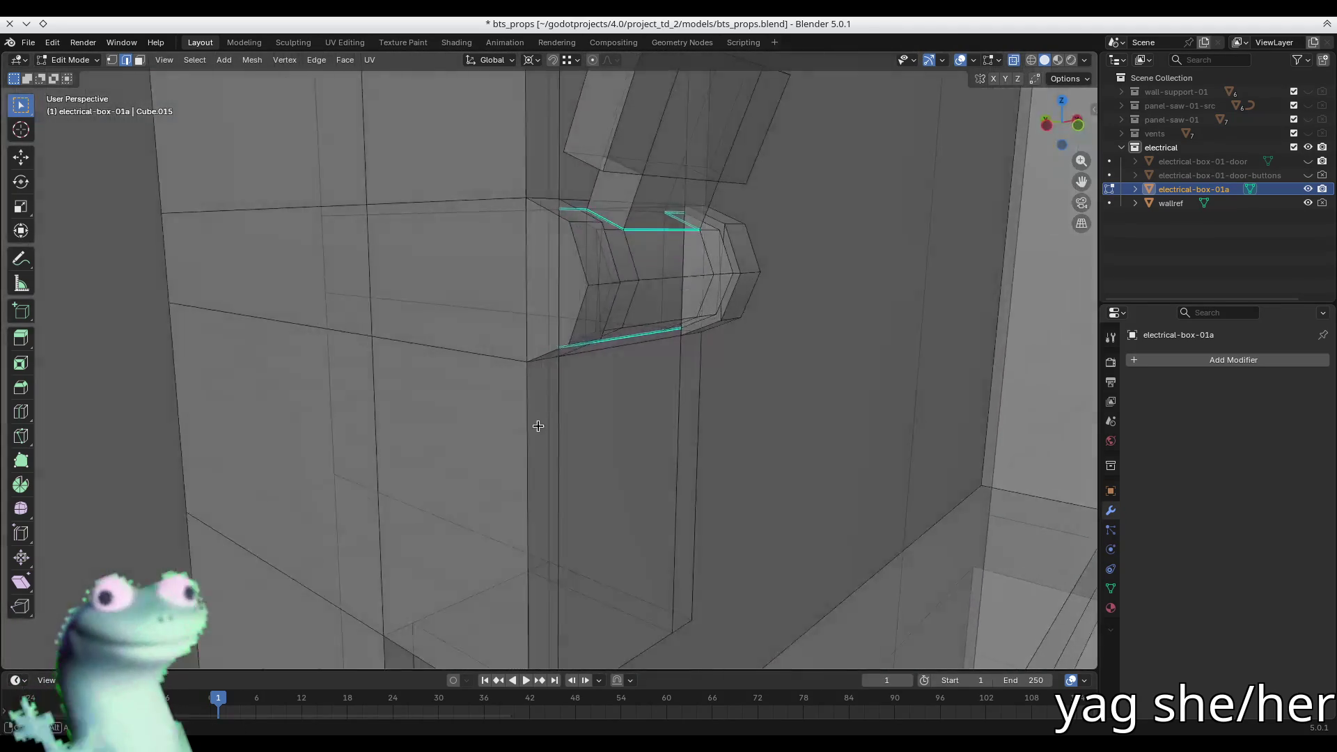
- Turn off X-ray and set the transform orientation to Normal
{"action": "scroll", "coordinate": [456, 441], "scroll_direction": "down", "scroll_amount": 3}
{"action": "scroll", "coordinate": [455, 441], "scroll_direction": "up", "scroll_amount": 6}
{"action": "key", "text": "alt+z"}
{"action": "mouse_move", "coordinate": [455, 441]}
{"action": "middle_mouse_down"}
{"action": "mouse_move", "coordinate": [487, 397]}
{"action": "mouse_move", "coordinate": [569, 398]}
{"action": "mouse_move", "coordinate": [611, 431]}
{"action": "middle_mouse_up"}
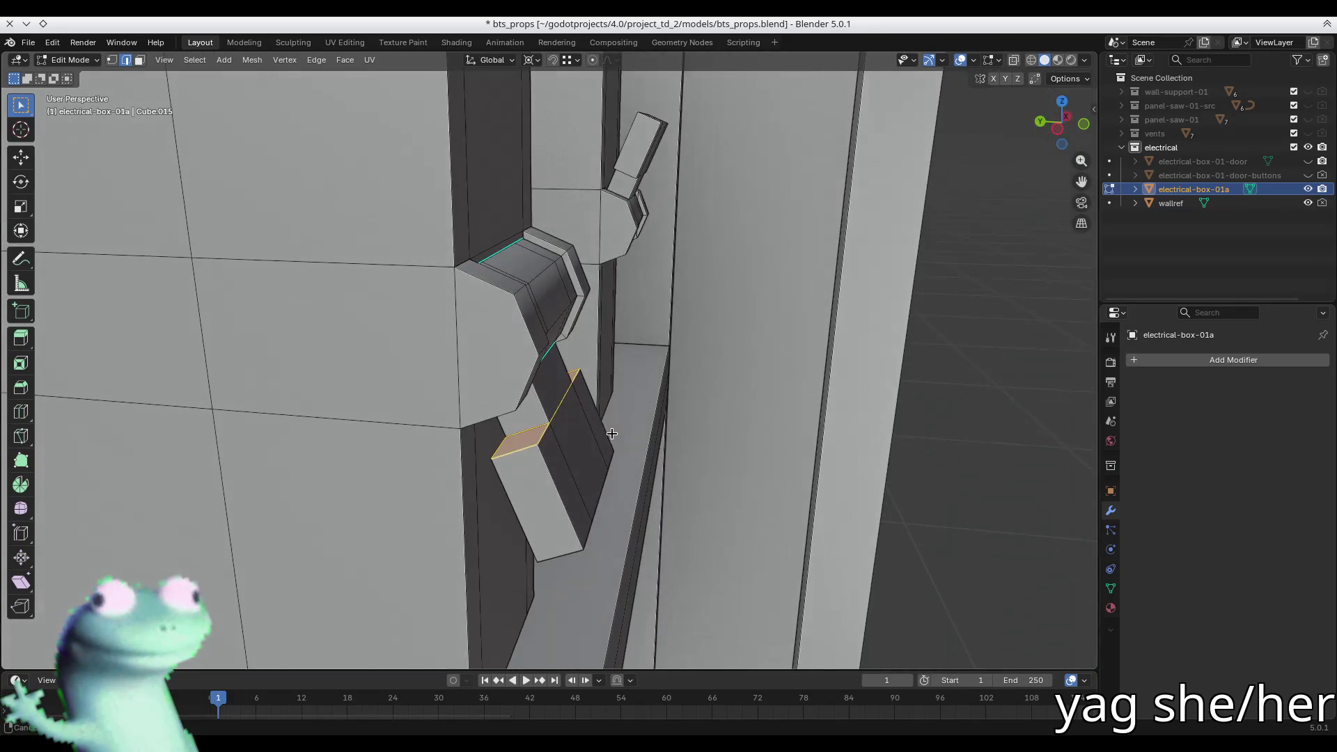
{"action": "key", "text": "comma"}
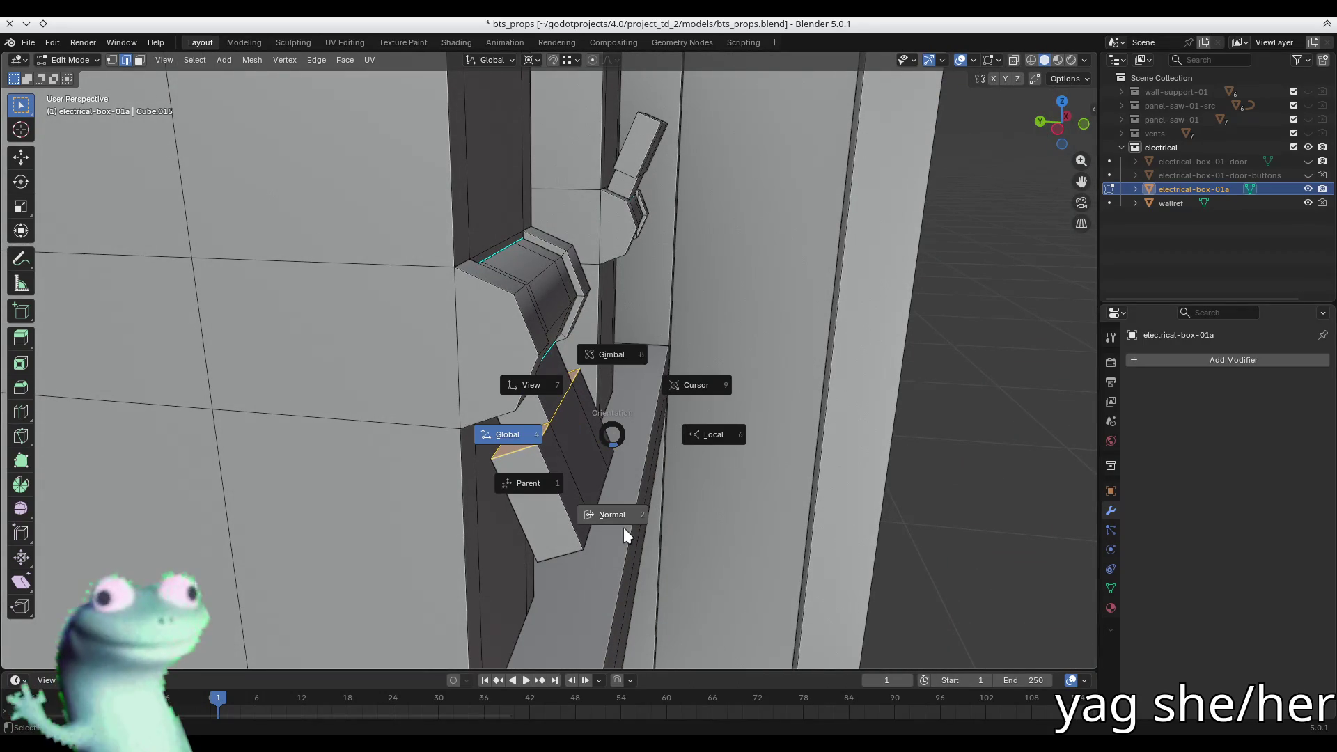
{"action": "left_click", "coordinate": [617, 513]}
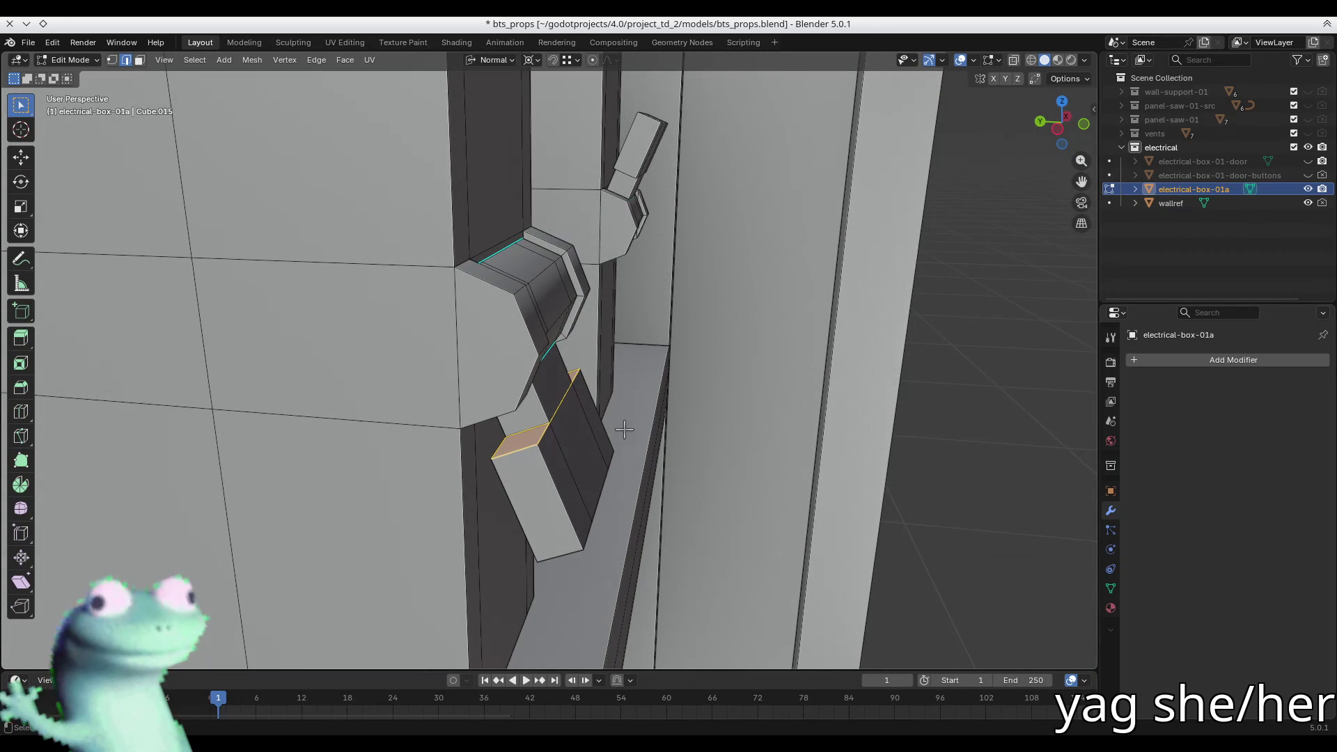
- With a Median Point pivot, move the left lever's end face along its normal, then switch to the browser
{"action": "key", "text": "period"}
{"action": "key", "text": "8"}
{"action": "key", "text": "g"}
{"action": "key", "text": "z"}
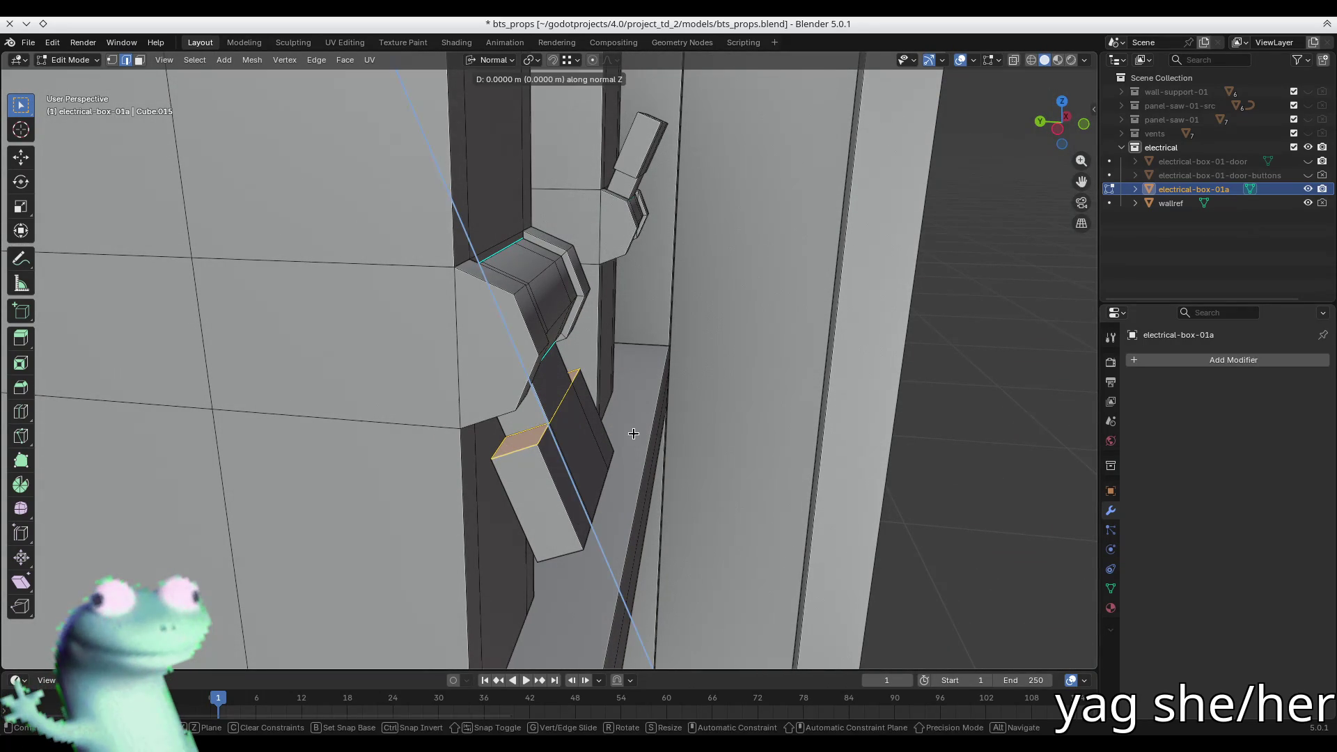
{"action": "left_click", "coordinate": [634, 434]}
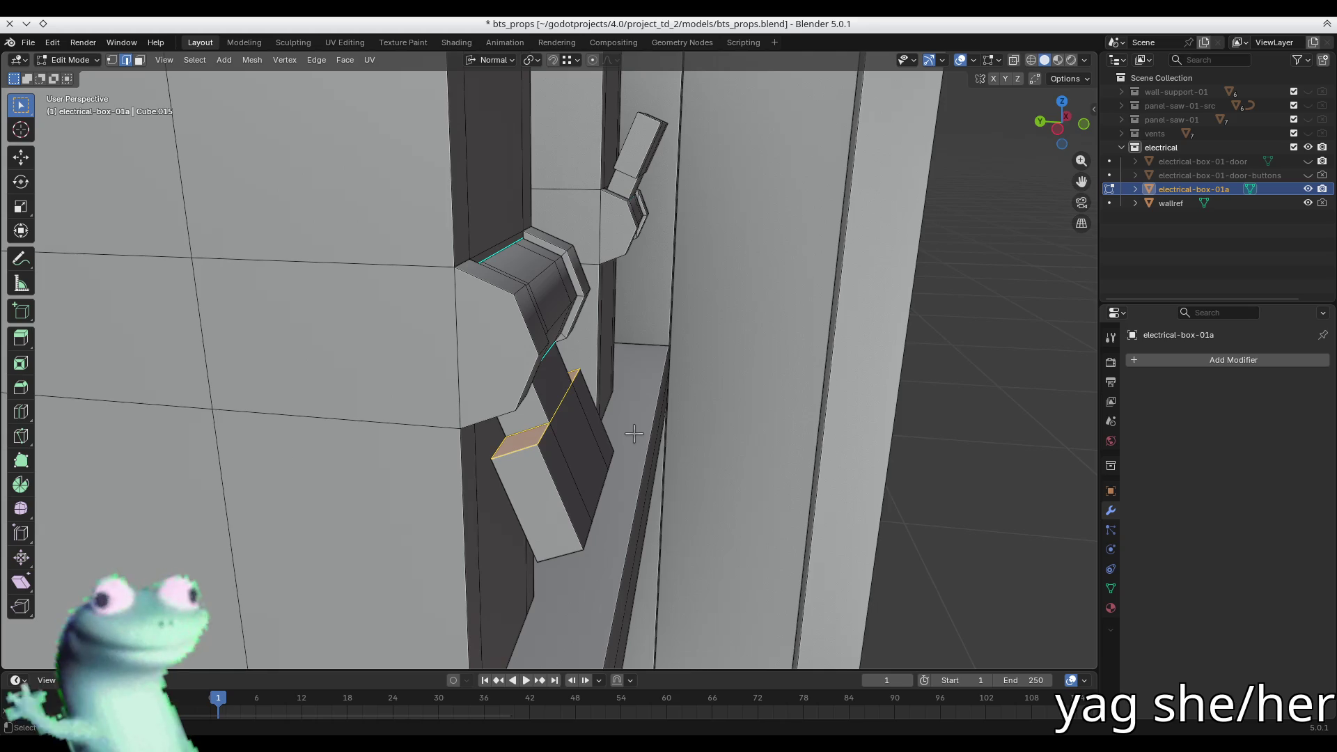
{"action": "key", "text": "alt+Tab"}
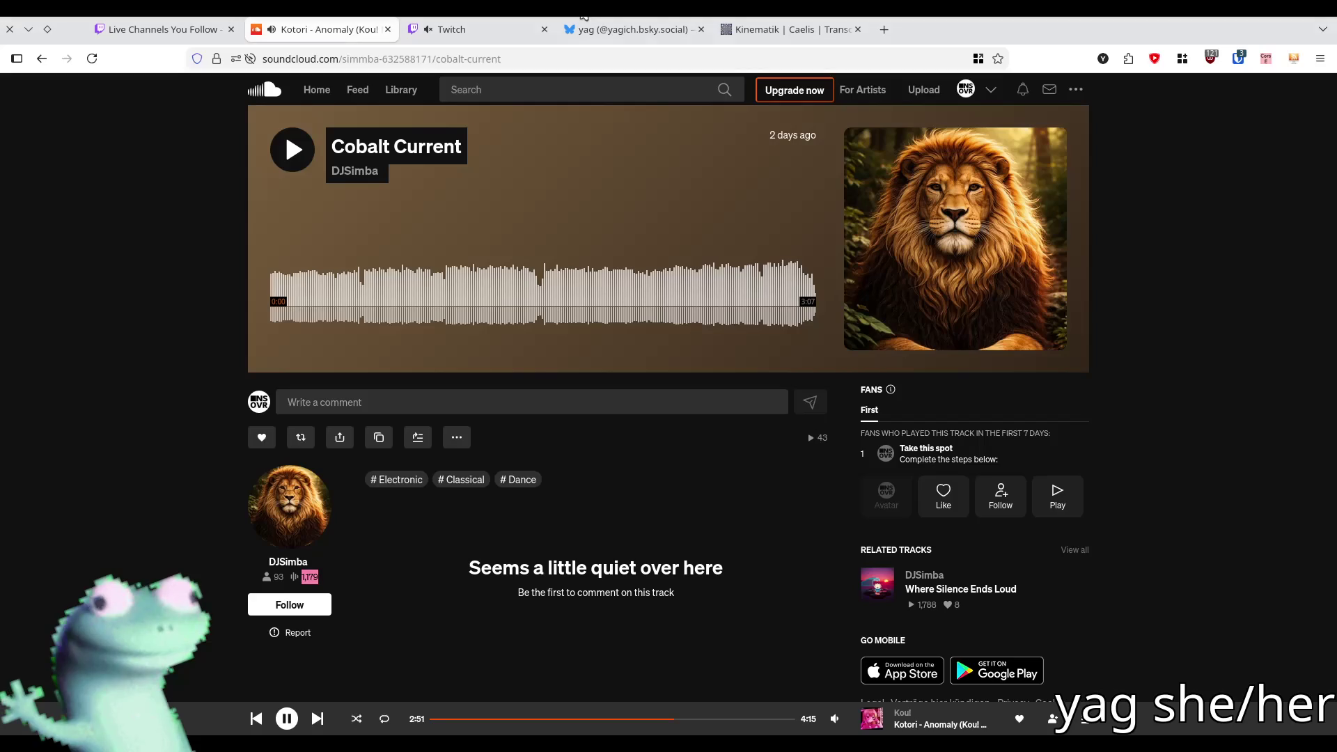
- Open the Kotori - Anomaly (Kou! Remix) track page from the player bar, then return to Blender
{"action": "left_click", "coordinate": [929, 724]}
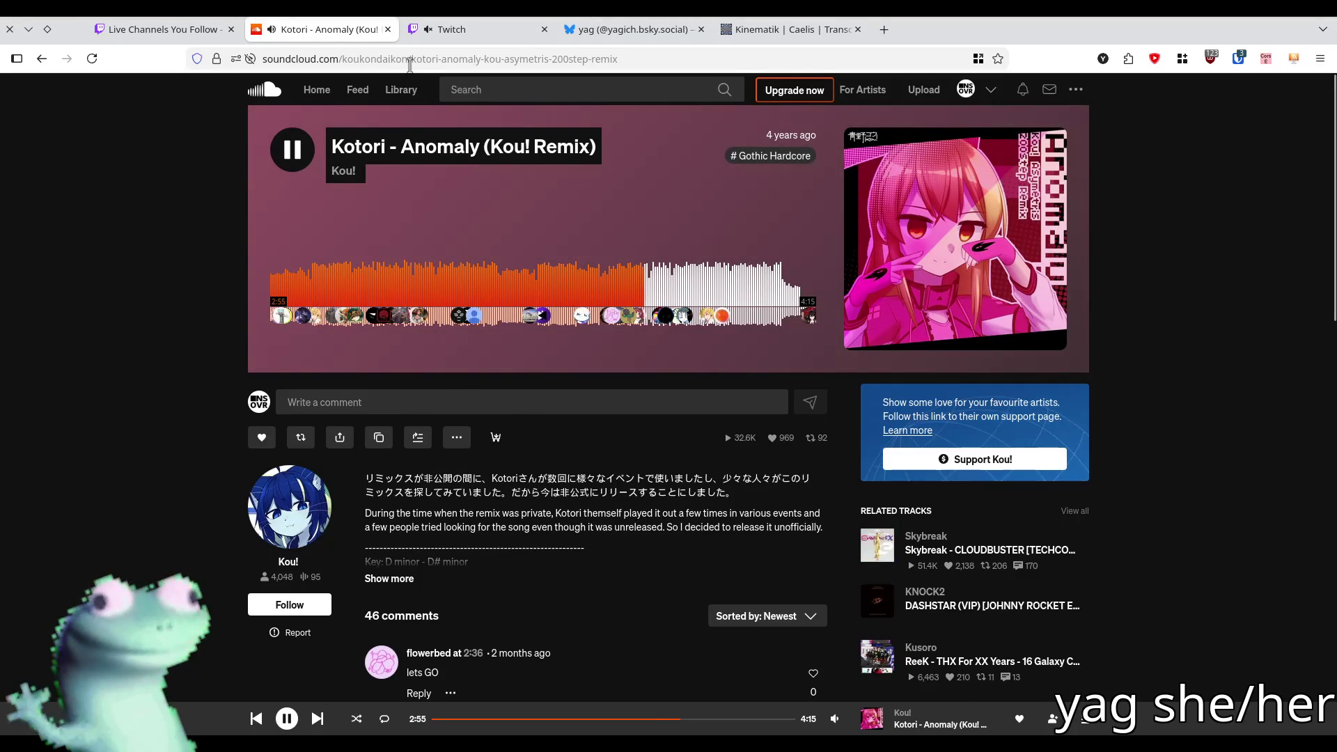
{"action": "key", "text": "ctrl+l"}
{"action": "key", "text": "Escape"}
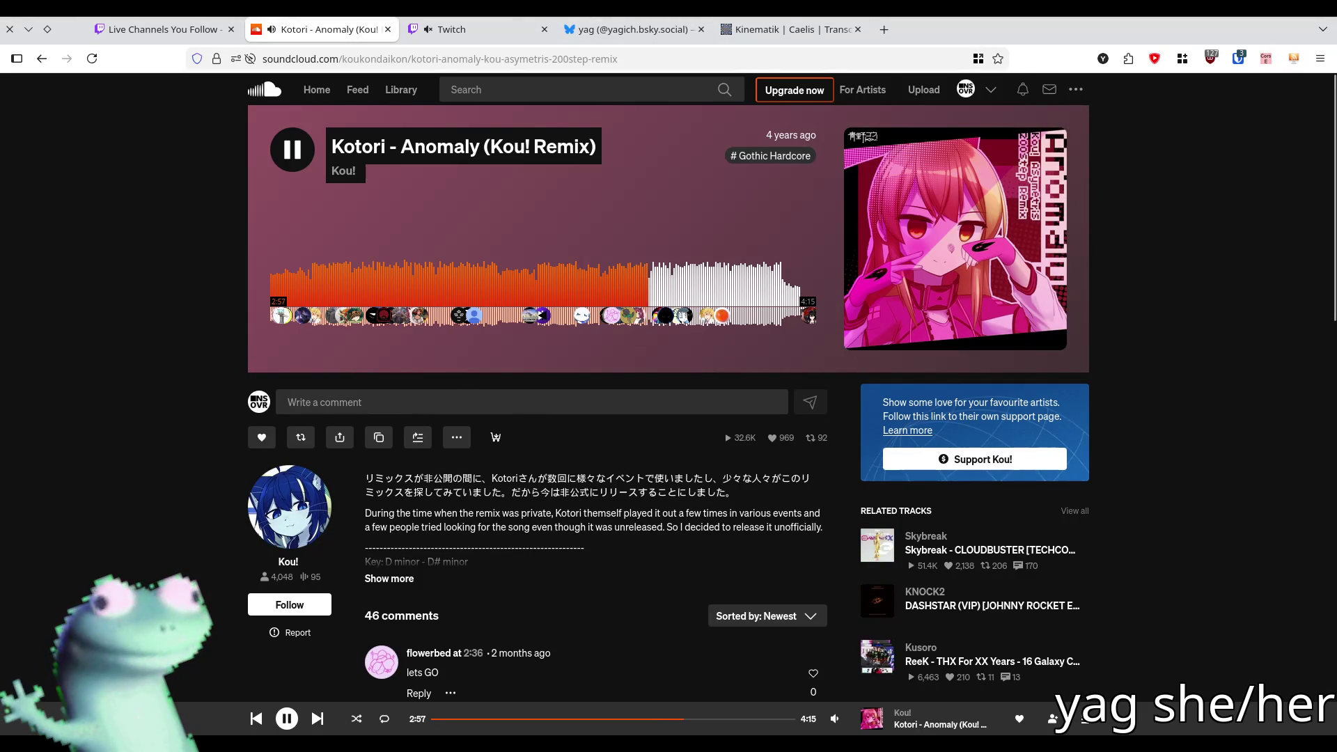
{"action": "key", "text": "alt+Tab"}
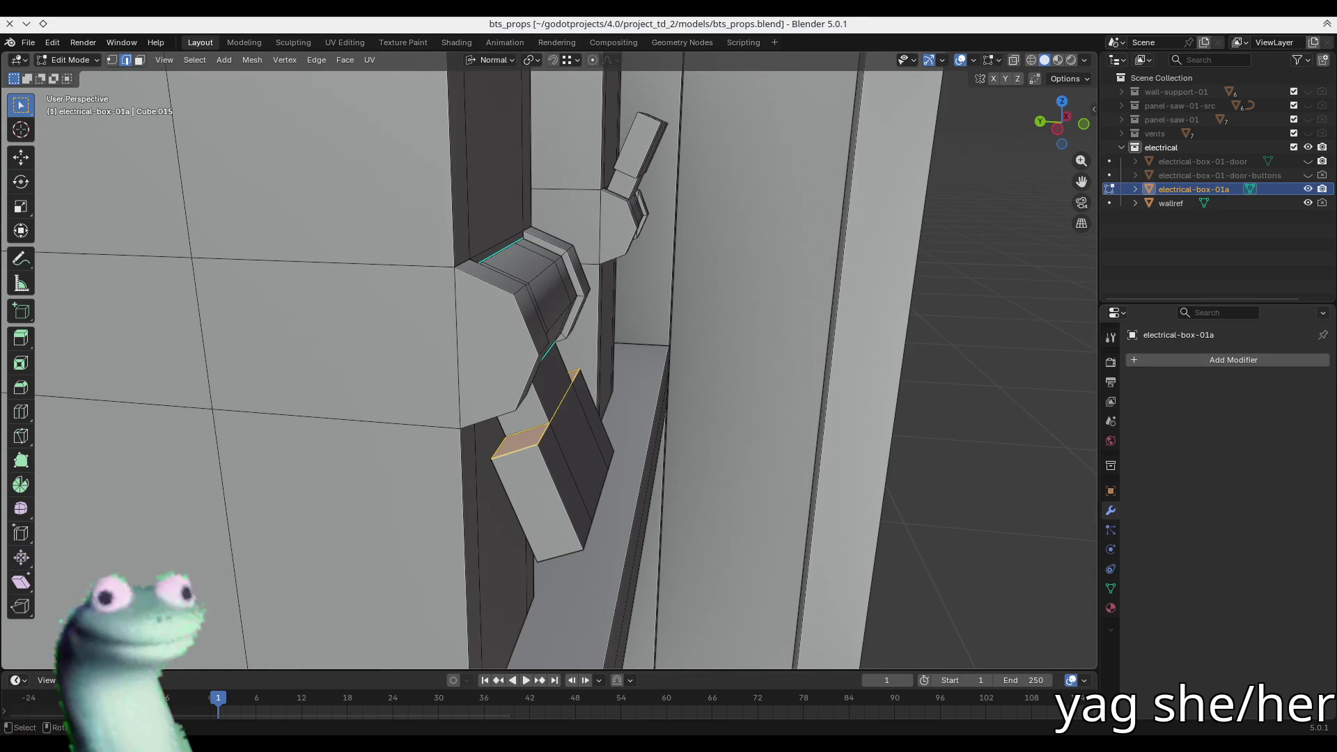
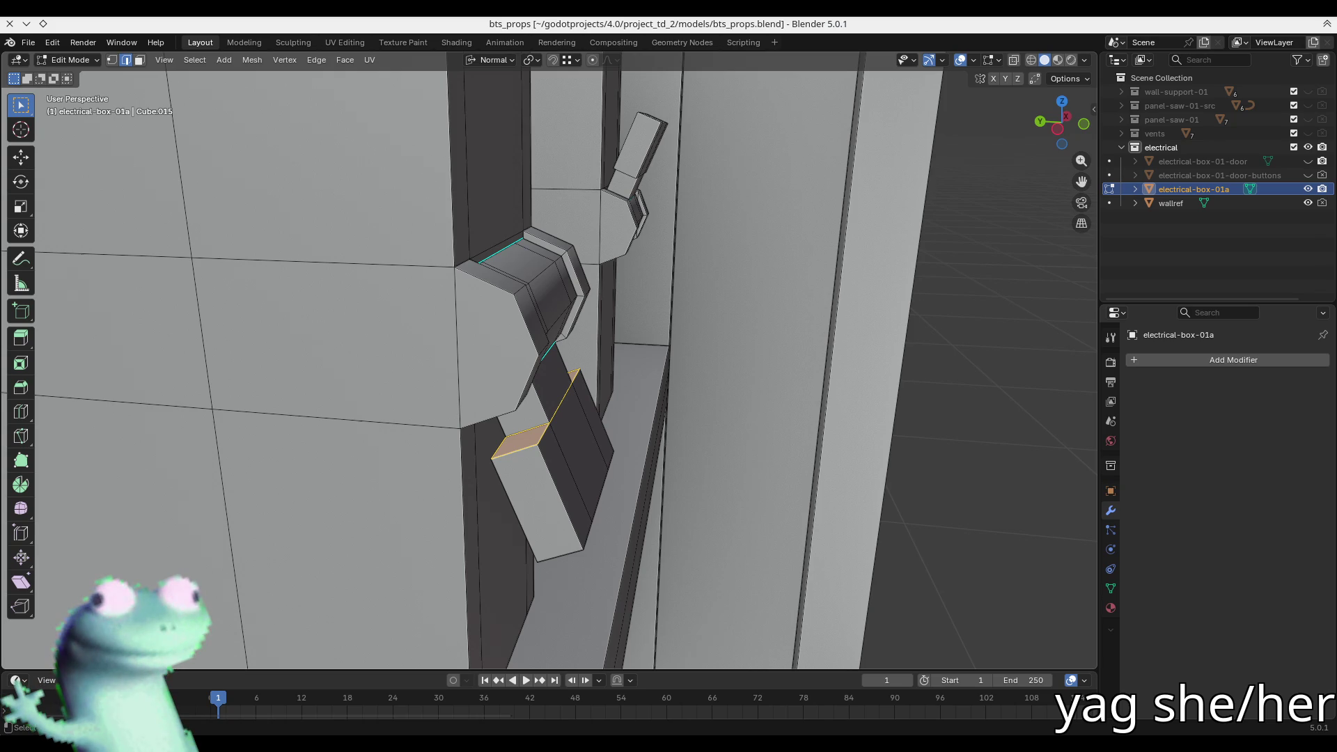
- Slide the lever's selected edge along its normal in two moves, then return to Object Mode
{"action": "scroll", "coordinate": [729, 277], "scroll_direction": "down", "scroll_amount": 5}
{"action": "mouse_move", "coordinate": [729, 277]}
{"action": "middle_mouse_down"}
{"action": "mouse_move", "coordinate": [599, 272]}
{"action": "mouse_move", "coordinate": [642, 303]}
{"action": "middle_mouse_up"}
{"action": "scroll", "coordinate": [642, 303], "scroll_direction": "up", "scroll_amount": 6}
{"action": "key", "text": "g"}
{"action": "key", "text": "z"}
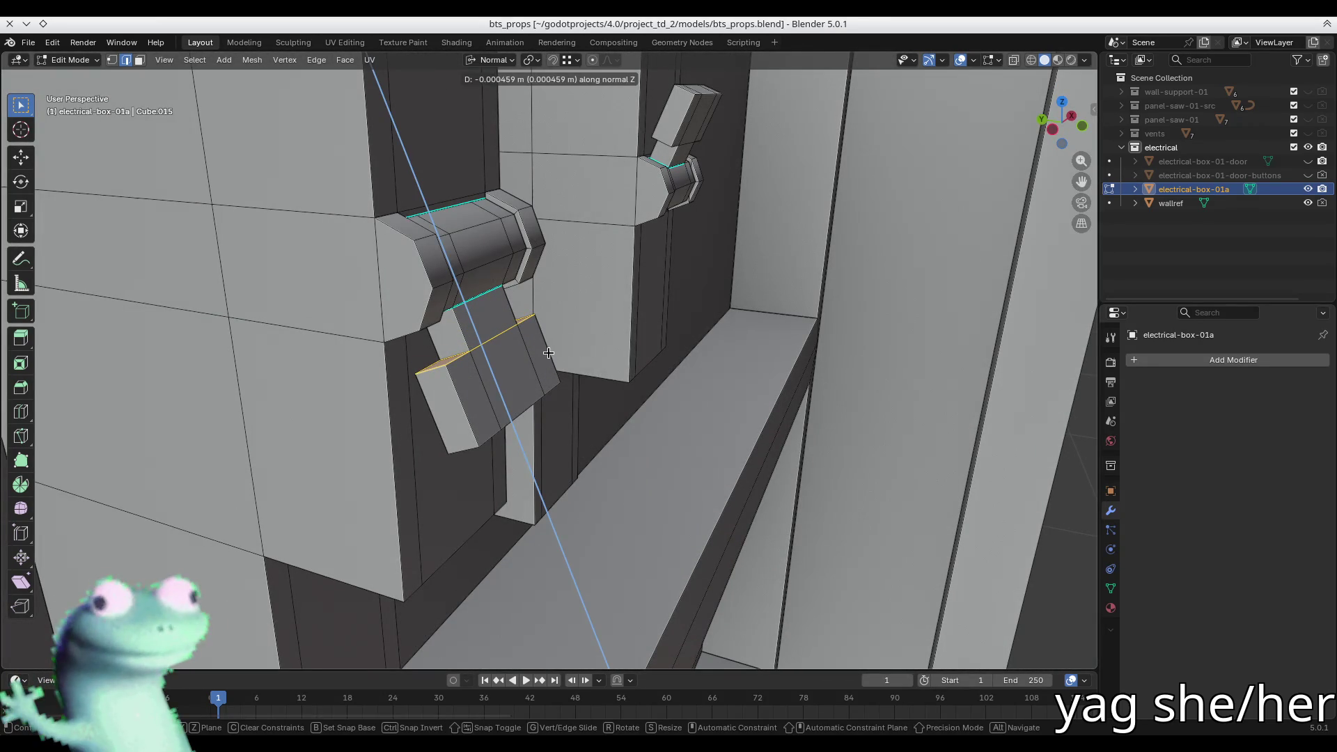
{"action": "left_click", "coordinate": [548, 353]}
{"action": "key", "text": "g"}
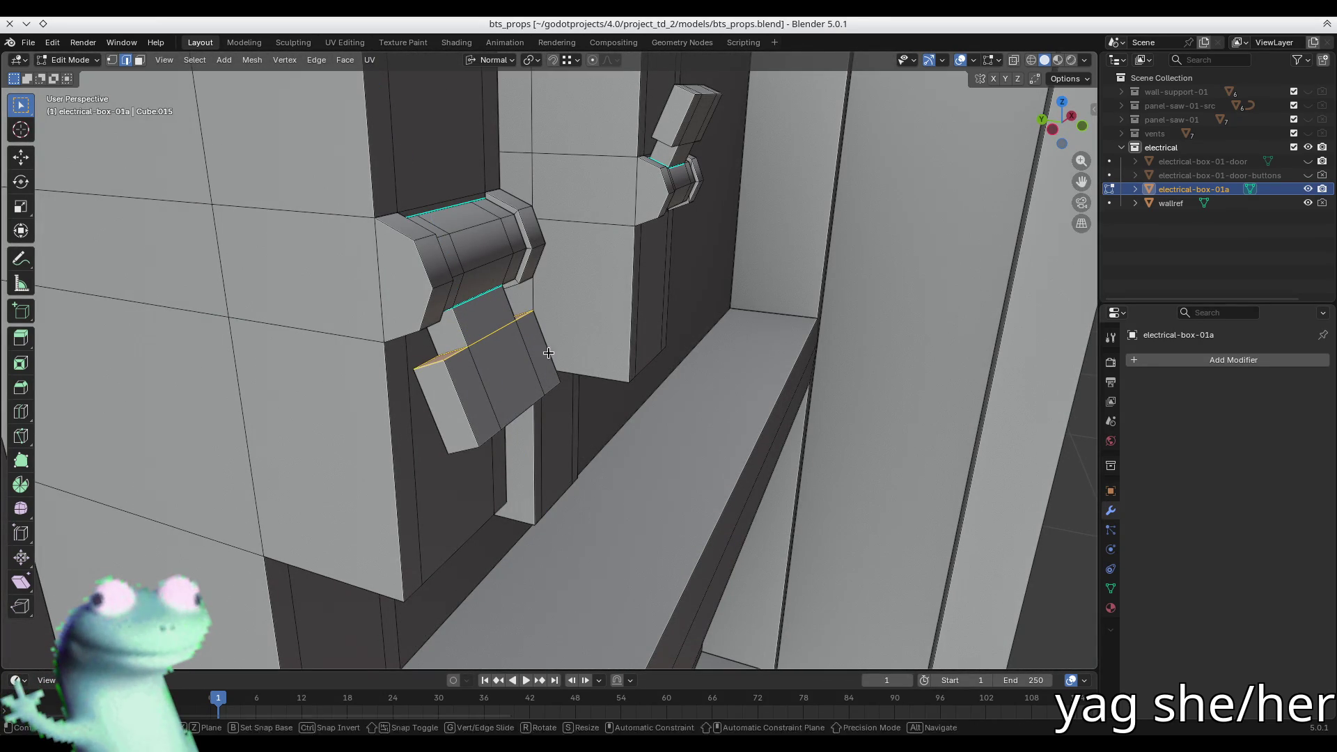
{"action": "key", "text": "z"}
{"action": "left_click", "coordinate": [555, 376]}
{"action": "middle_click_drag", "start_coordinate": [556, 377], "coordinate": [649, 335]}
{"action": "mouse_move", "coordinate": [629, 376]}
{"action": "middle_mouse_down"}
{"action": "mouse_move", "coordinate": [504, 358]}
{"action": "mouse_move", "coordinate": [660, 400]}
{"action": "mouse_move", "coordinate": [603, 411]}
{"action": "middle_mouse_up"}
{"action": "key", "text": "Tab"}
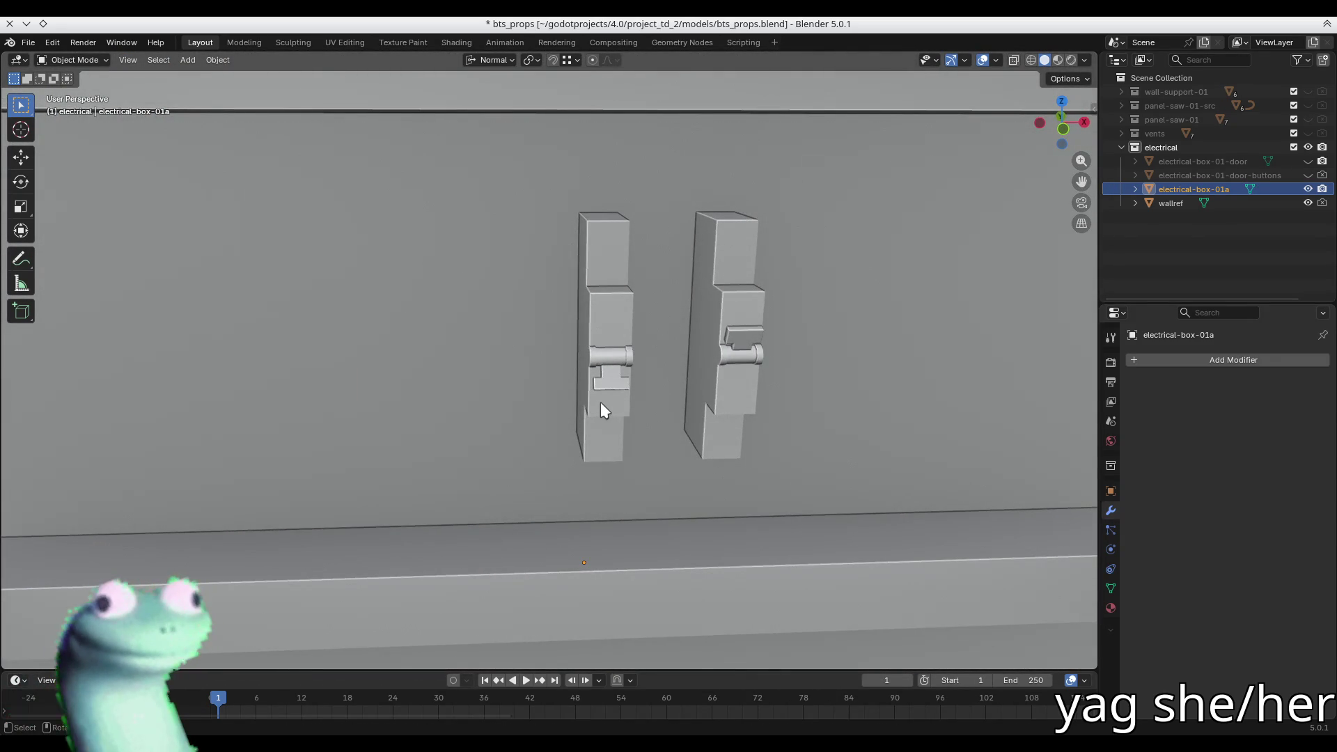
- Save bts_props.blend and frame the whole electrical box in the viewport
{"action": "key", "text": "Tab"}
{"action": "key", "text": "Tab"}
{"action": "middle_click_drag", "start_coordinate": [600, 402], "coordinate": [360, 401]}
{"action": "key", "text": "ctrl+s"}
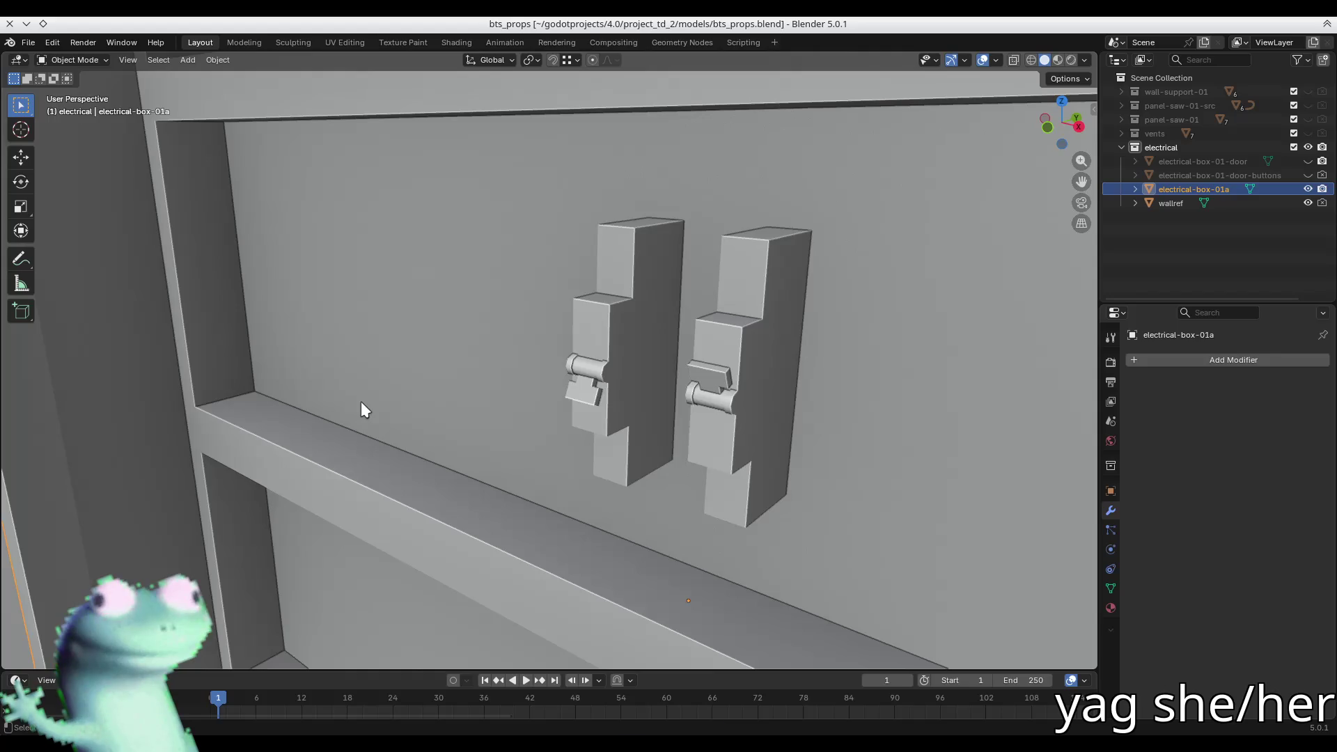
{"action": "key", "text": "KP_Decimal"}
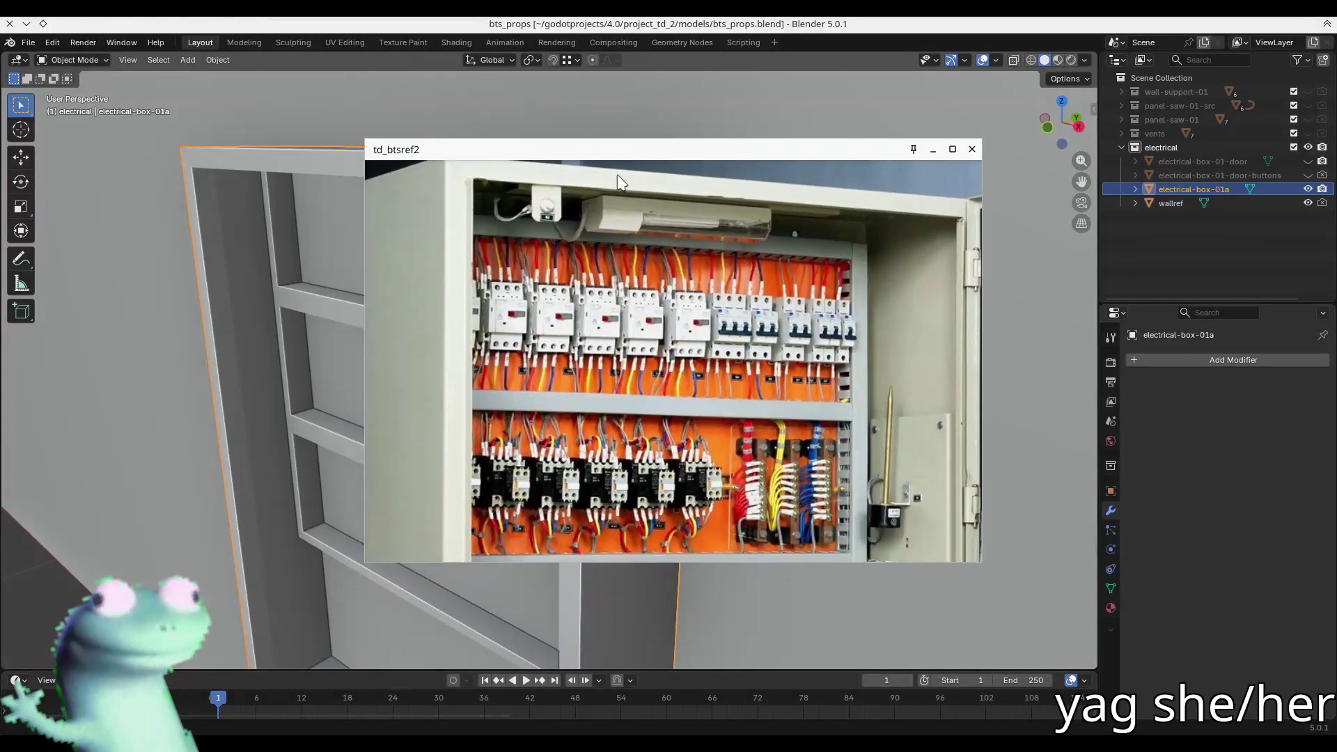
- Pan and zoom through the reference photo to study the breaker modules close-up
{"action": "scroll", "coordinate": [652, 317], "scroll_direction": "up", "scroll_amount": 3}
{"action": "left_click_drag", "start_coordinate": [660, 341], "coordinate": [560, 341]}
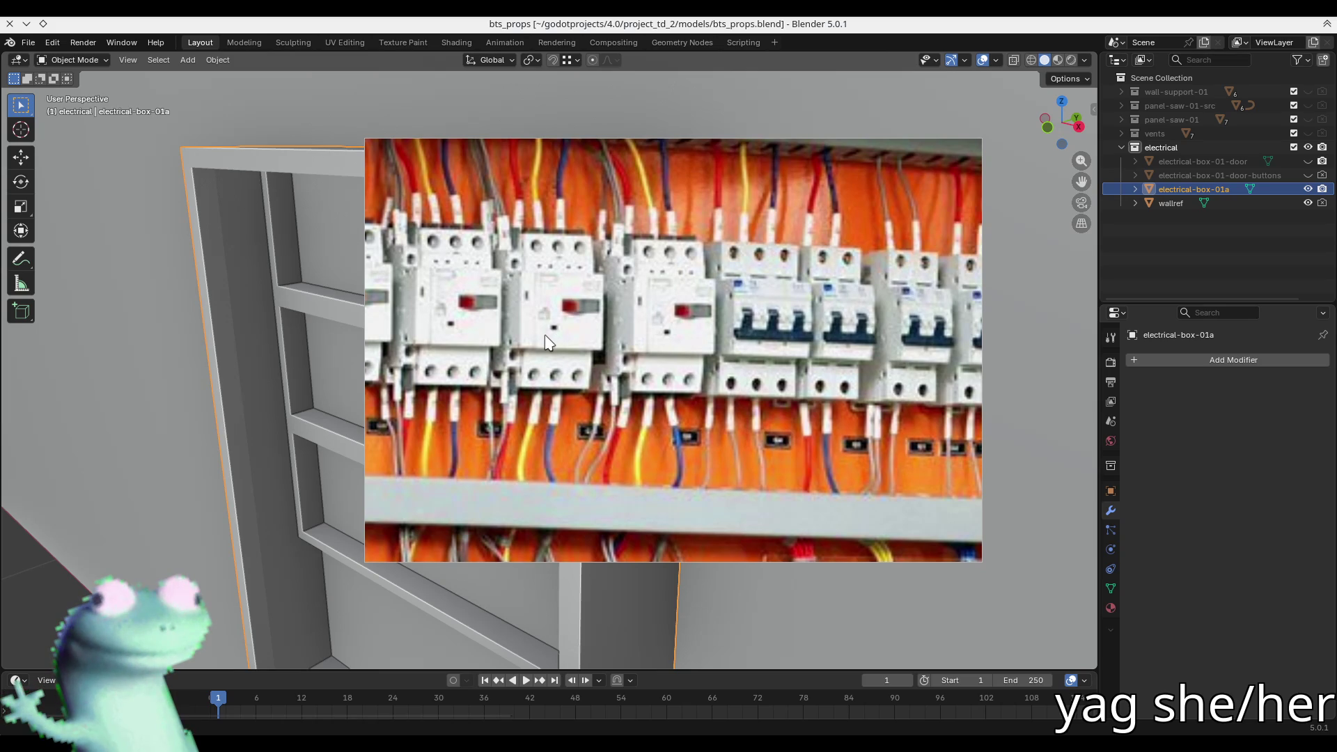
{"action": "mouse_move", "coordinate": [759, 363]}
{"action": "left_mouse_down"}
{"action": "mouse_move", "coordinate": [578, 306]}
{"action": "mouse_move", "coordinate": [624, 316]}
{"action": "left_mouse_up"}
{"action": "scroll", "coordinate": [738, 275], "scroll_direction": "down", "scroll_amount": 5}
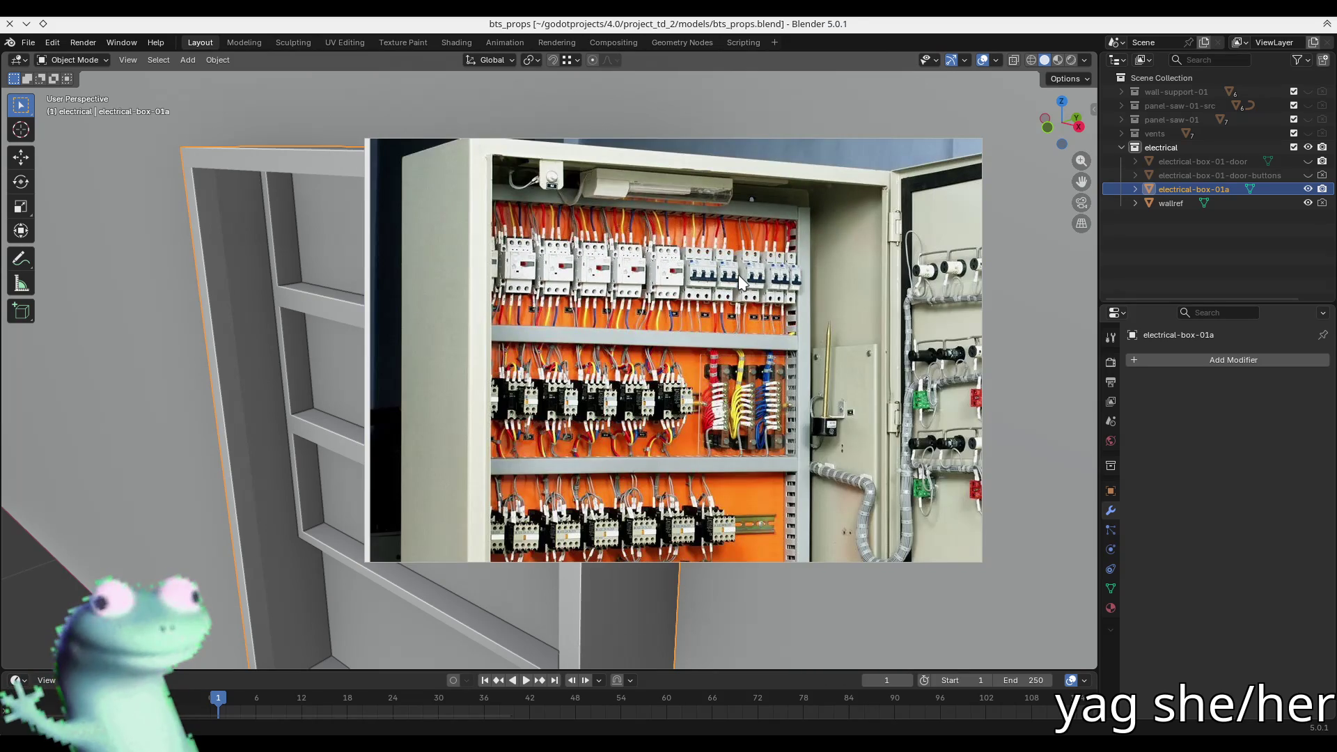
{"action": "scroll", "coordinate": [693, 402], "scroll_direction": "up", "scroll_amount": 5}
{"action": "scroll", "coordinate": [692, 404], "scroll_direction": "up", "scroll_amount": 3}
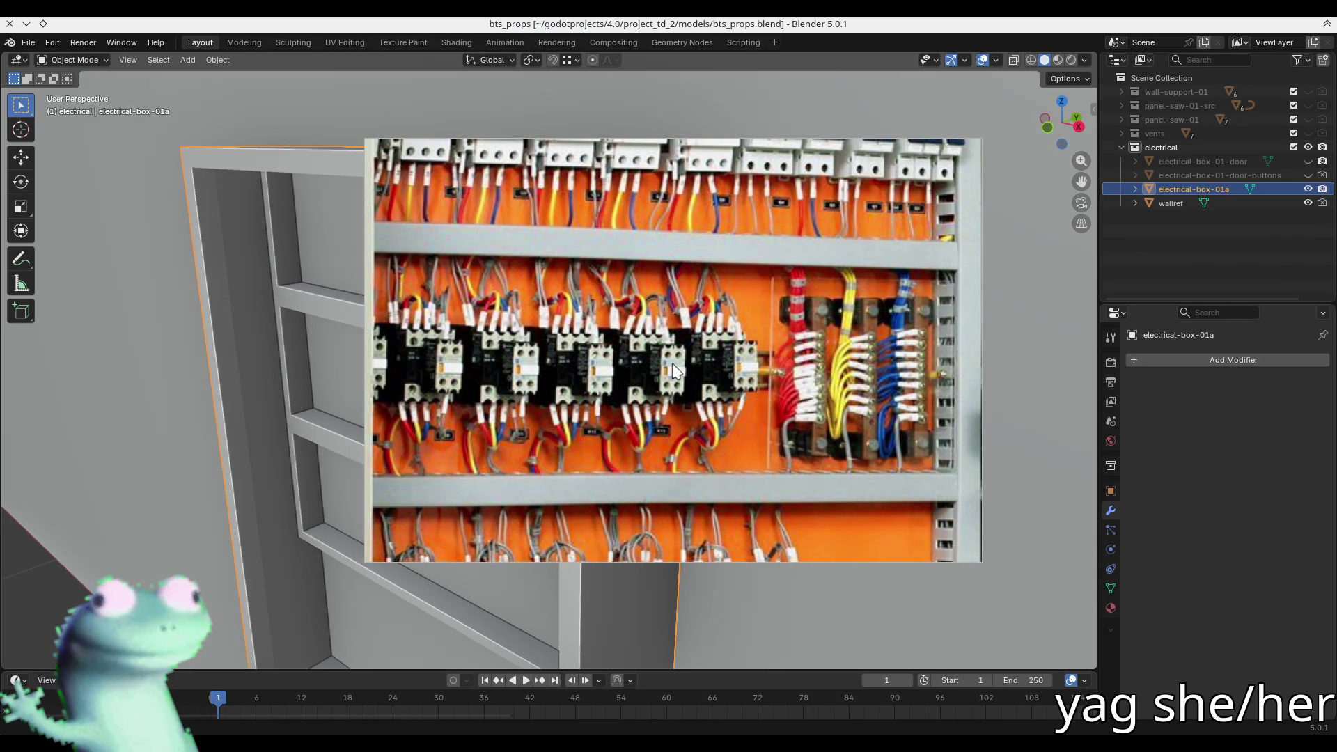
{"action": "scroll", "coordinate": [674, 370], "scroll_direction": "down", "scroll_amount": 2}
{"action": "scroll", "coordinate": [709, 448], "scroll_direction": "down", "scroll_amount": 4}
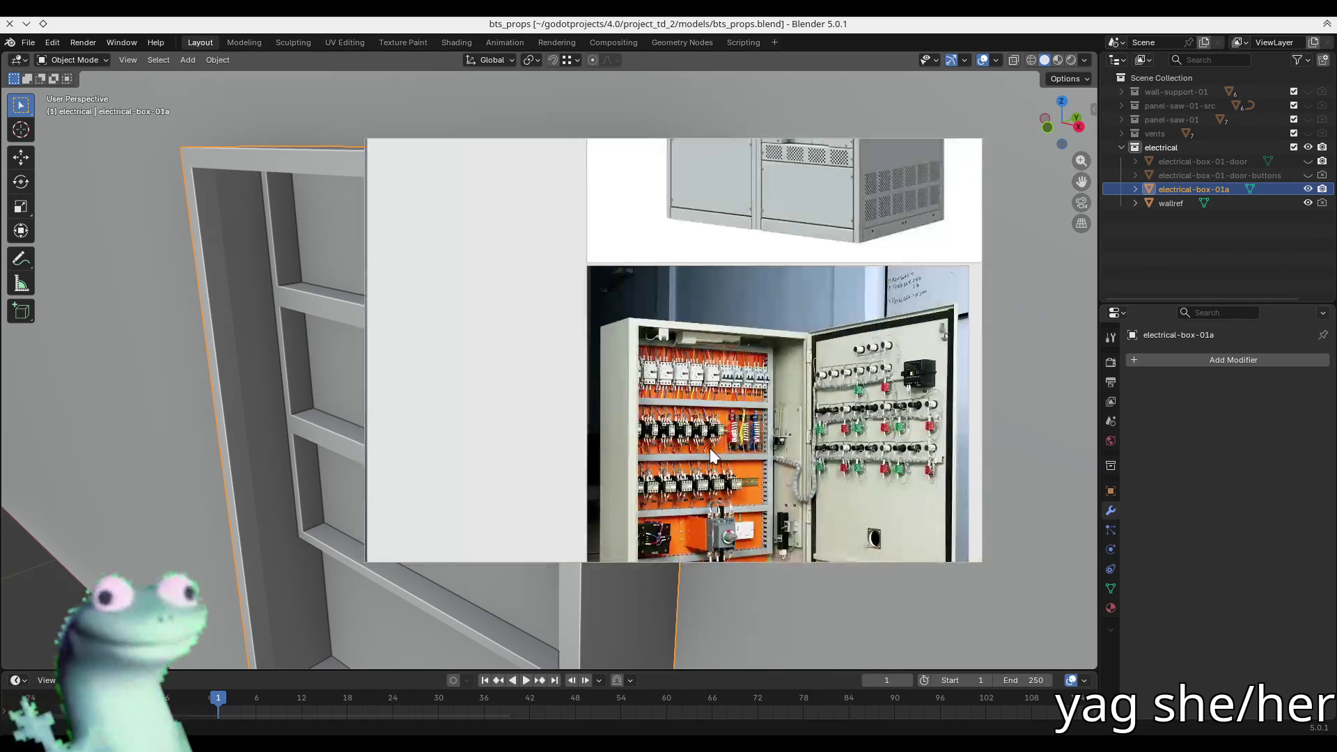
{"action": "scroll", "coordinate": [719, 449], "scroll_direction": "down", "scroll_amount": 1}
{"action": "scroll", "coordinate": [718, 172], "scroll_direction": "up", "scroll_amount": 4}
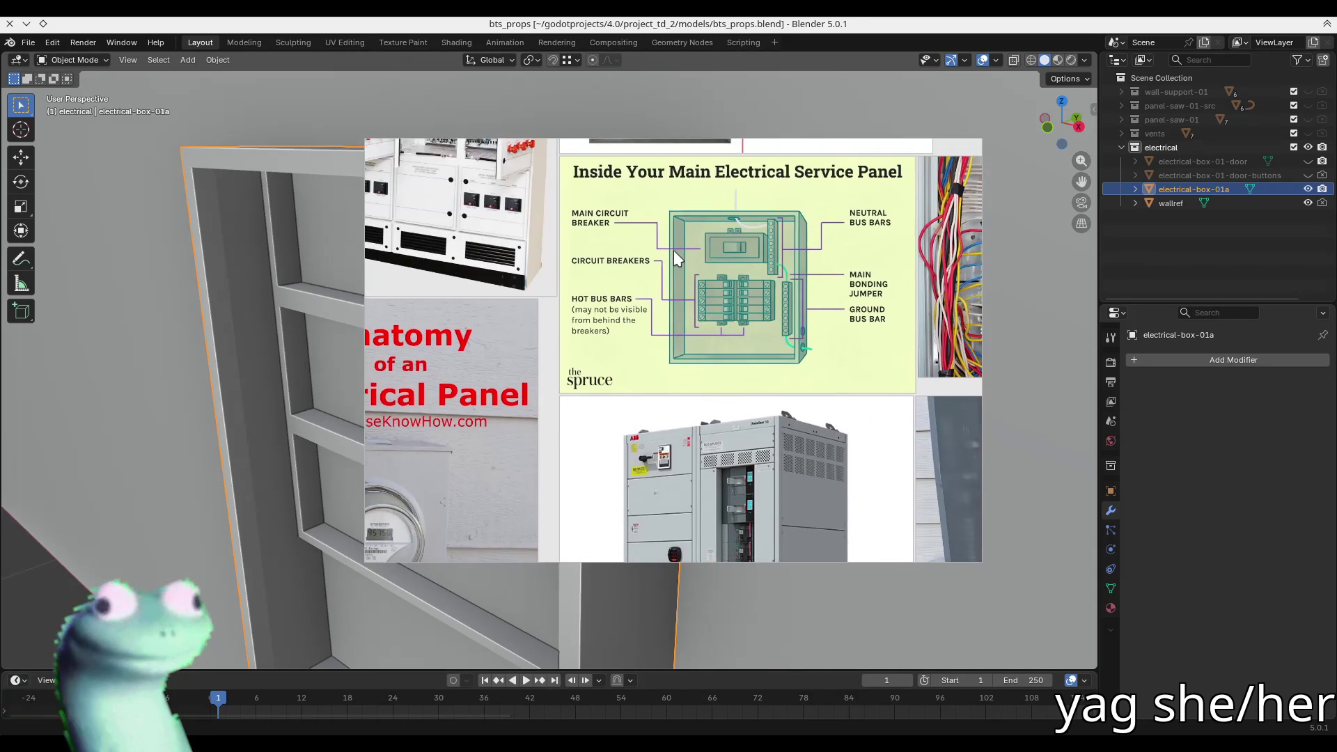
{"action": "scroll", "coordinate": [703, 261], "scroll_direction": "up", "scroll_amount": 3}
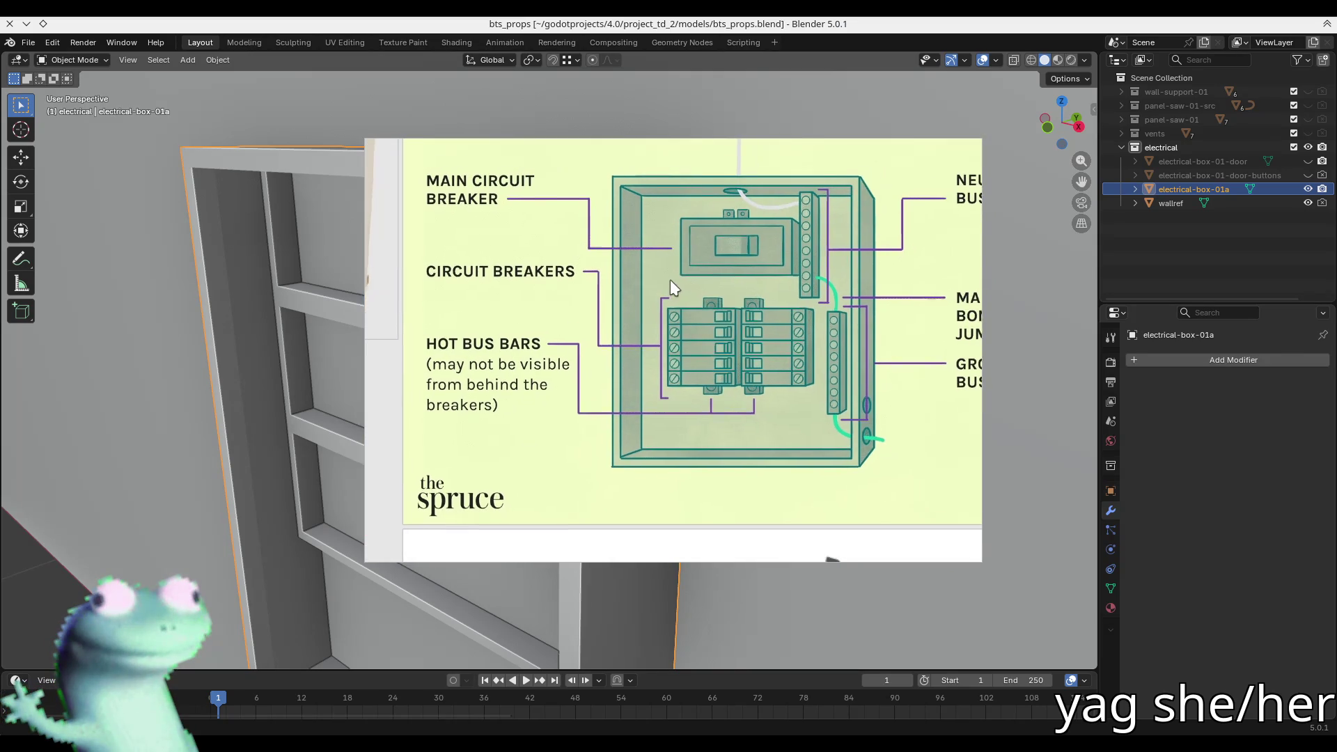
{"action": "scroll", "coordinate": [700, 241], "scroll_direction": "down", "scroll_amount": 3}
{"action": "scroll", "coordinate": [617, 444], "scroll_direction": "up", "scroll_amount": 5}
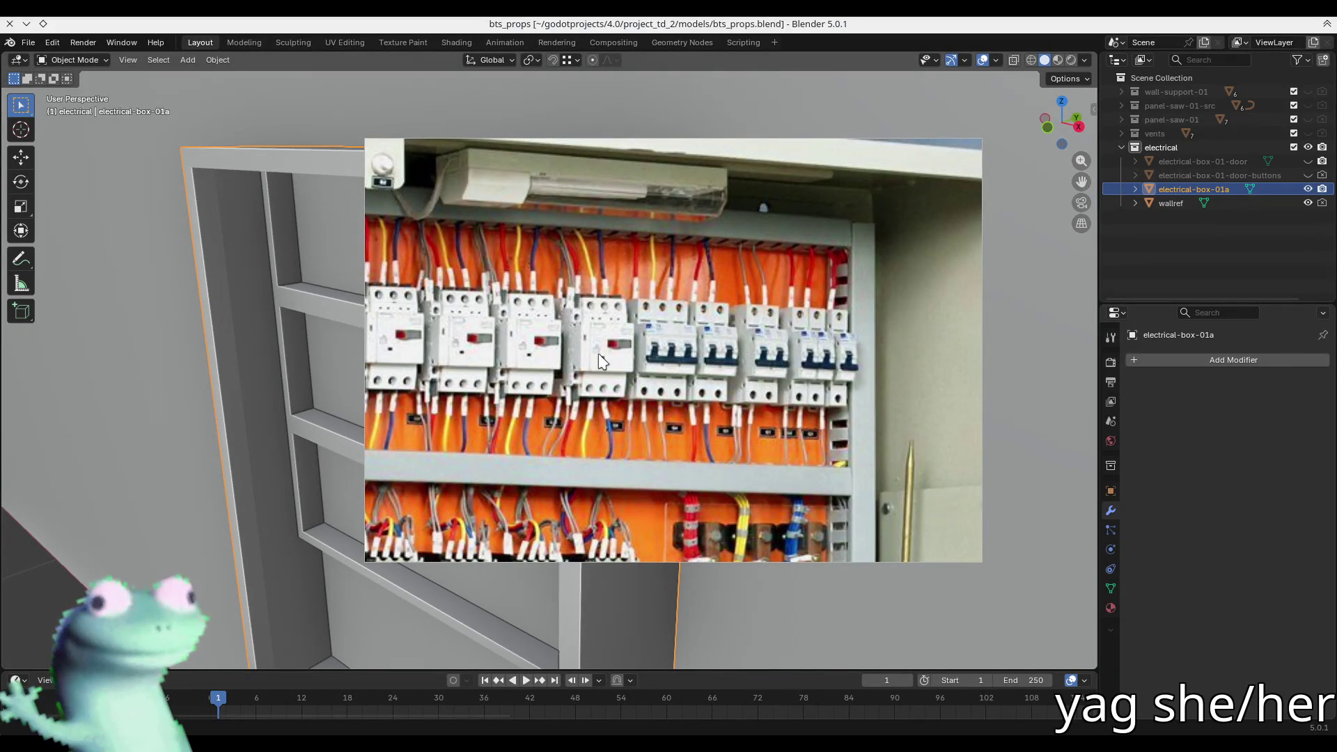
{"action": "scroll", "coordinate": [729, 344], "scroll_direction": "down", "scroll_amount": 5}
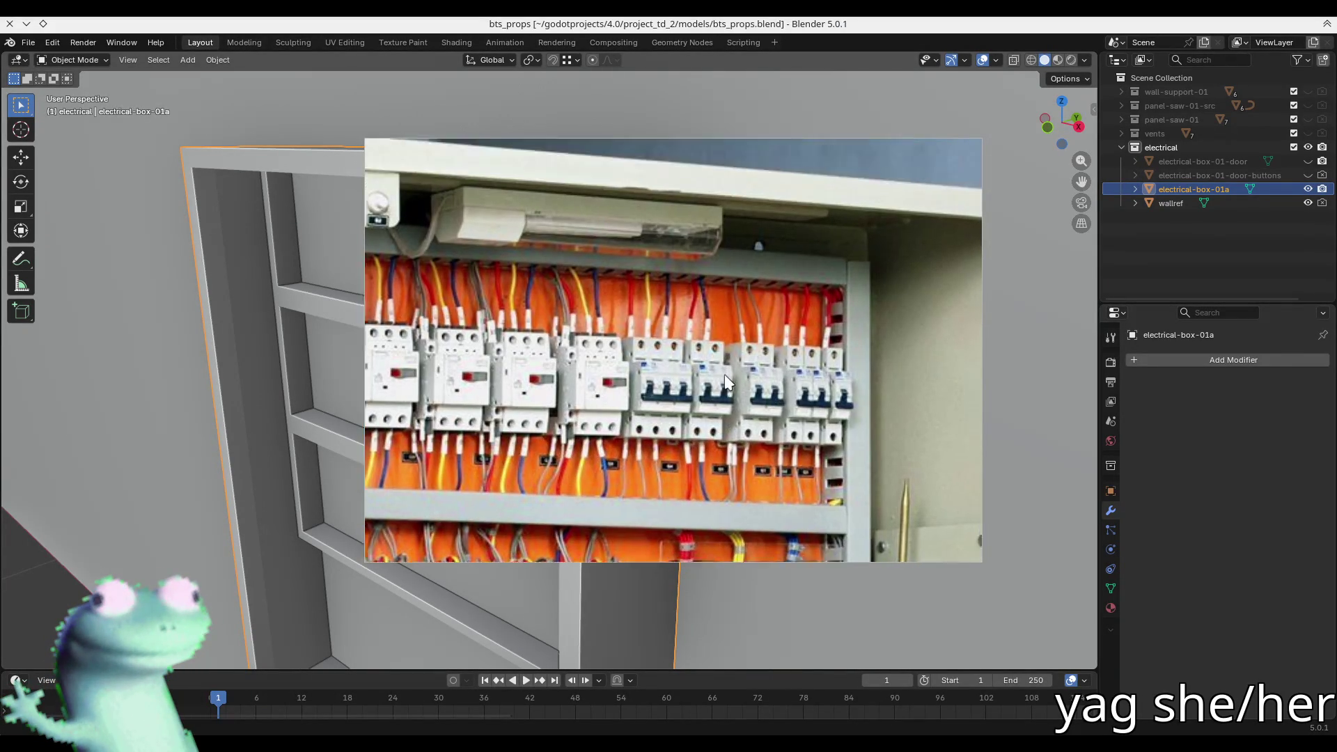
{"action": "scroll", "coordinate": [760, 212], "scroll_direction": "up", "scroll_amount": 5}
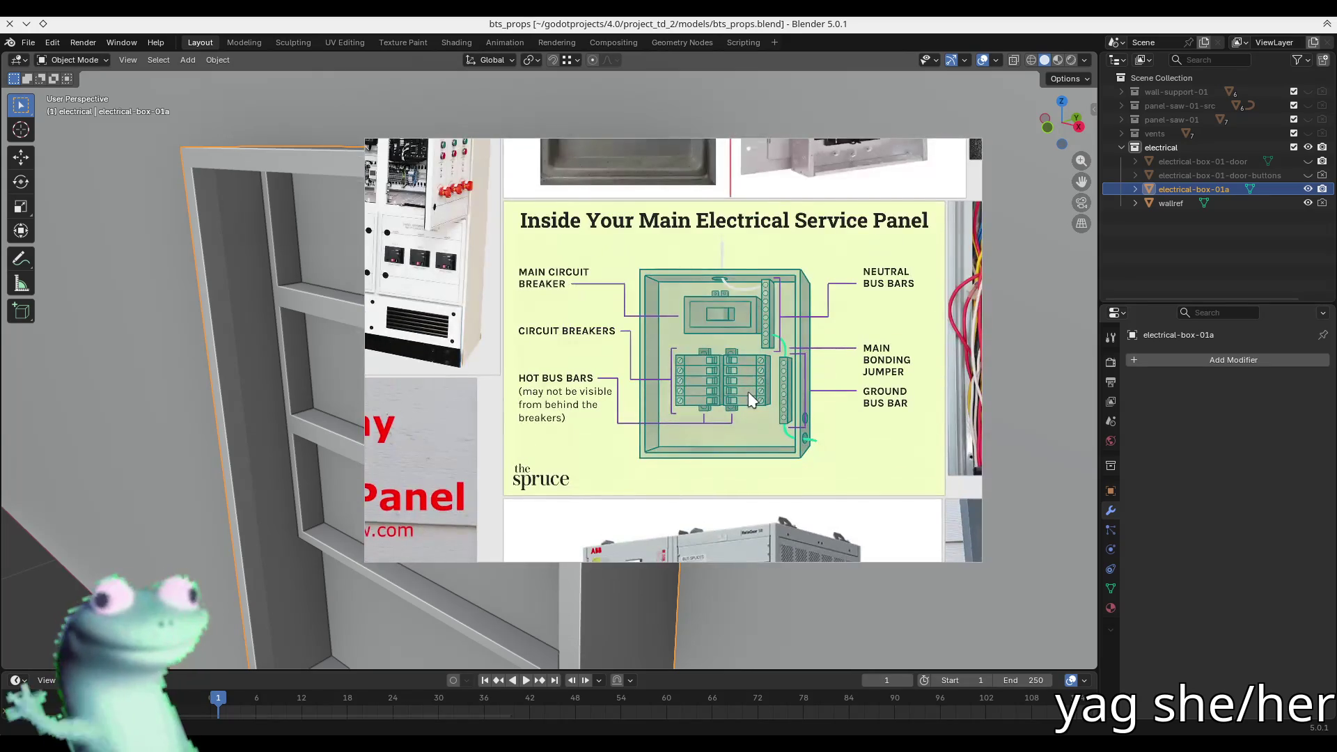
- Inspect the service-panel diagram's circuit breakers, then move the reference photo aside from the model
{"action": "left_click_drag", "start_coordinate": [747, 391], "coordinate": [734, 444]}
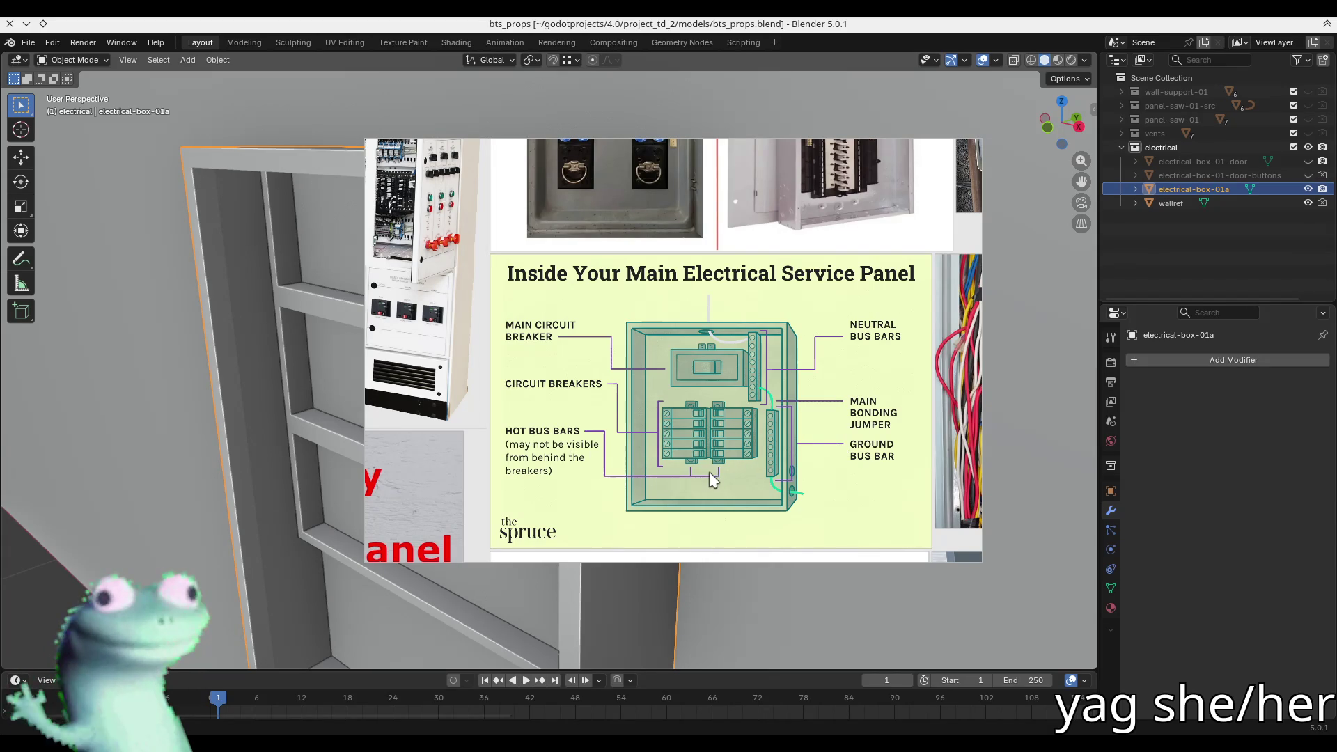
{"action": "scroll", "coordinate": [708, 471], "scroll_direction": "up", "scroll_amount": 5}
{"action": "middle_click_drag", "start_coordinate": [732, 307], "coordinate": [721, 322]}
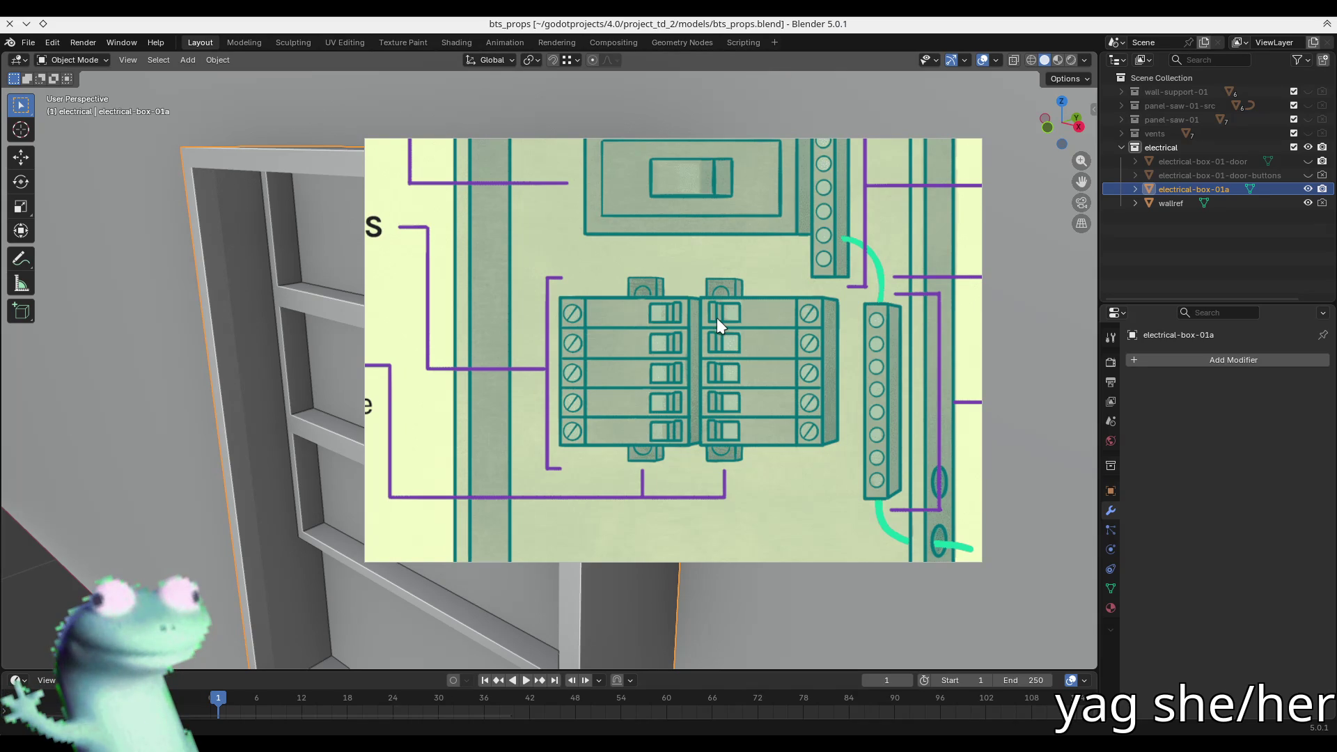
{"action": "scroll", "coordinate": [646, 340], "scroll_direction": "down", "scroll_amount": 5}
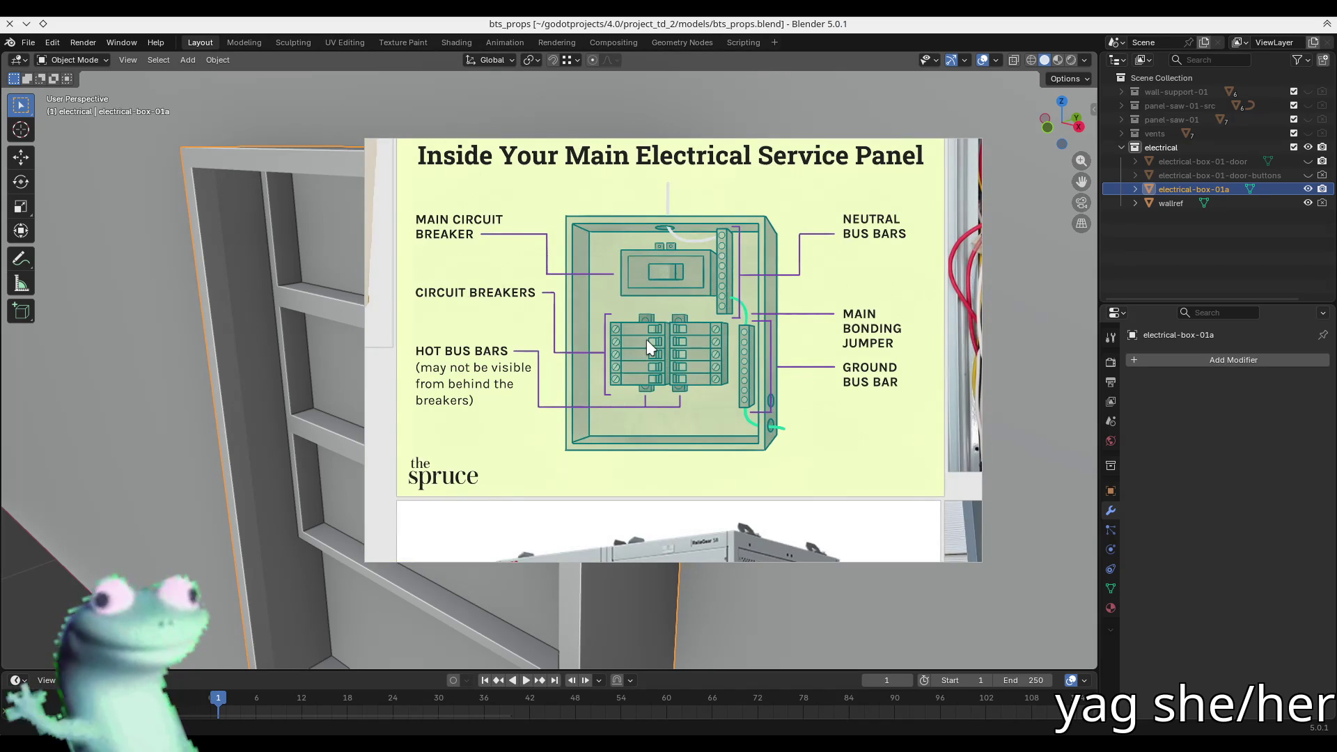
{"action": "scroll", "coordinate": [646, 340], "scroll_direction": "down", "scroll_amount": 5}
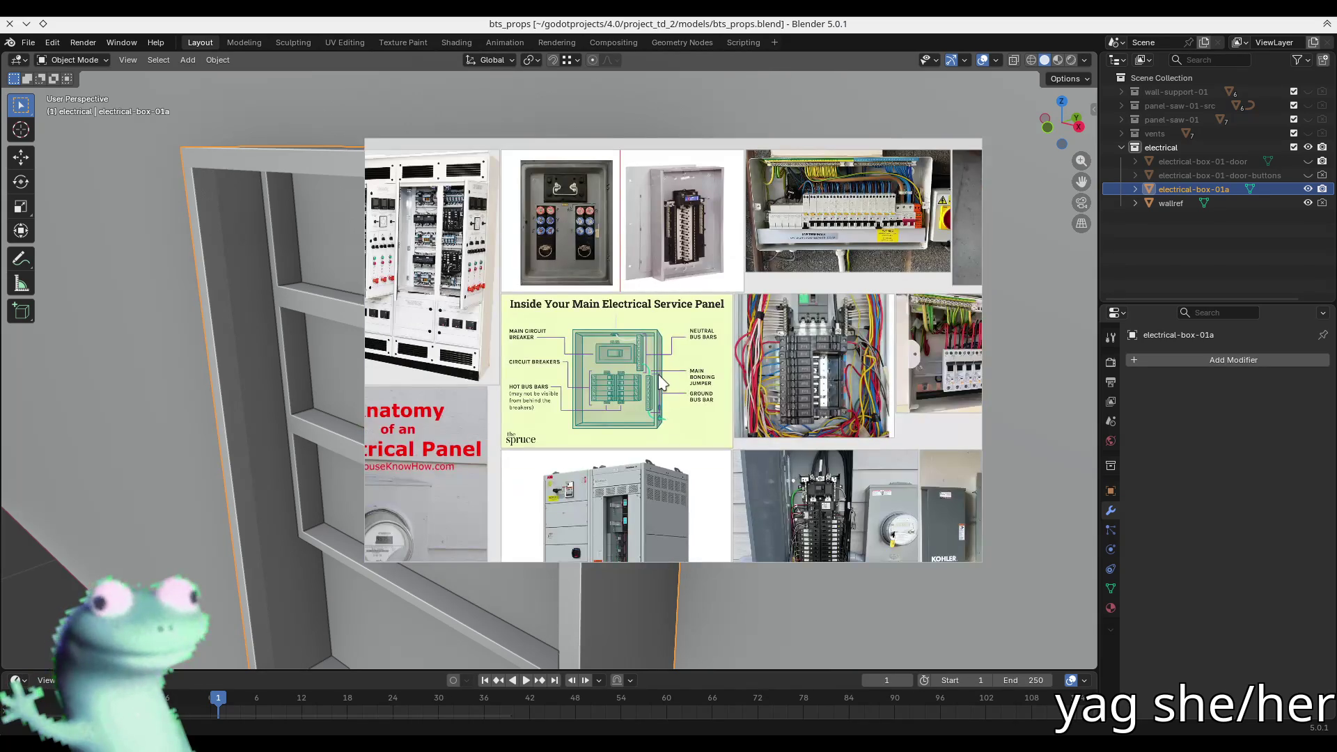
{"action": "scroll", "coordinate": [674, 186], "scroll_direction": "up", "scroll_amount": 2}
{"action": "scroll", "coordinate": [686, 228], "scroll_direction": "up", "scroll_amount": 3}
{"action": "scroll", "coordinate": [662, 227], "scroll_direction": "down", "scroll_amount": 2}
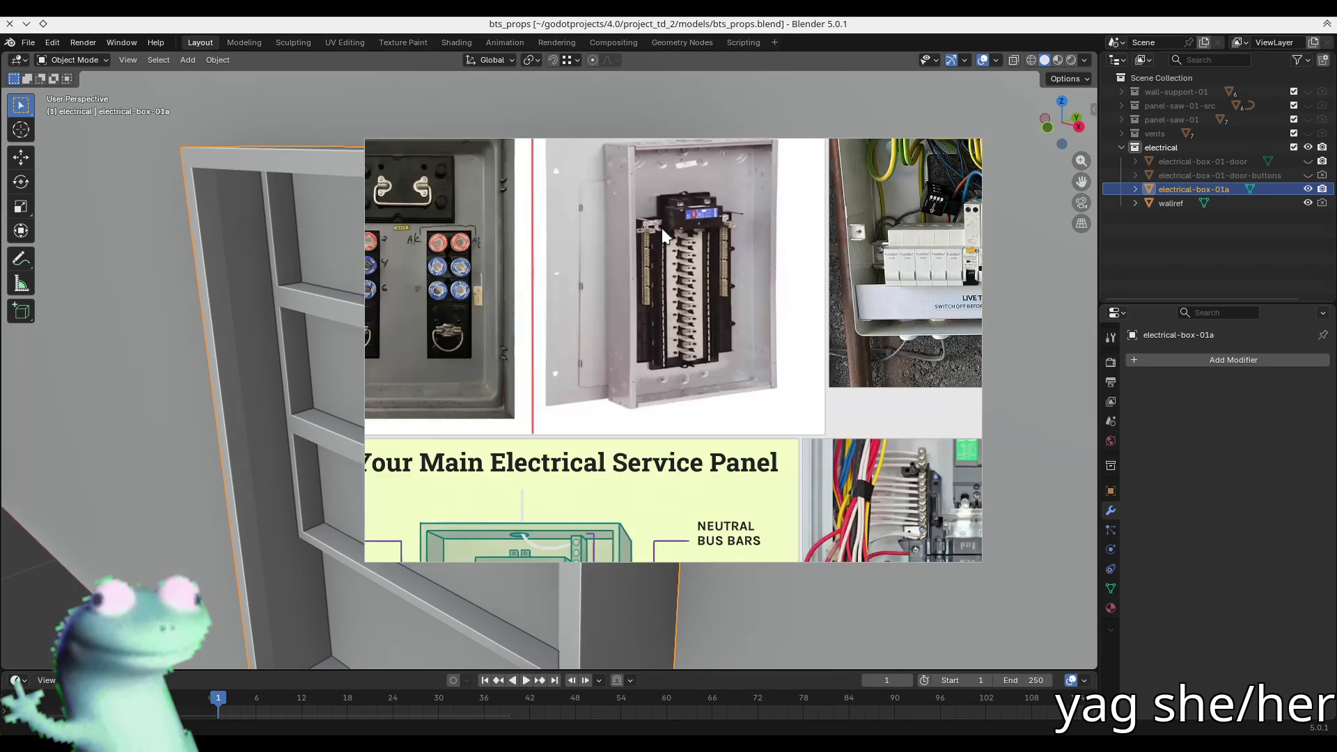
{"action": "scroll", "coordinate": [662, 227], "scroll_direction": "up", "scroll_amount": 5}
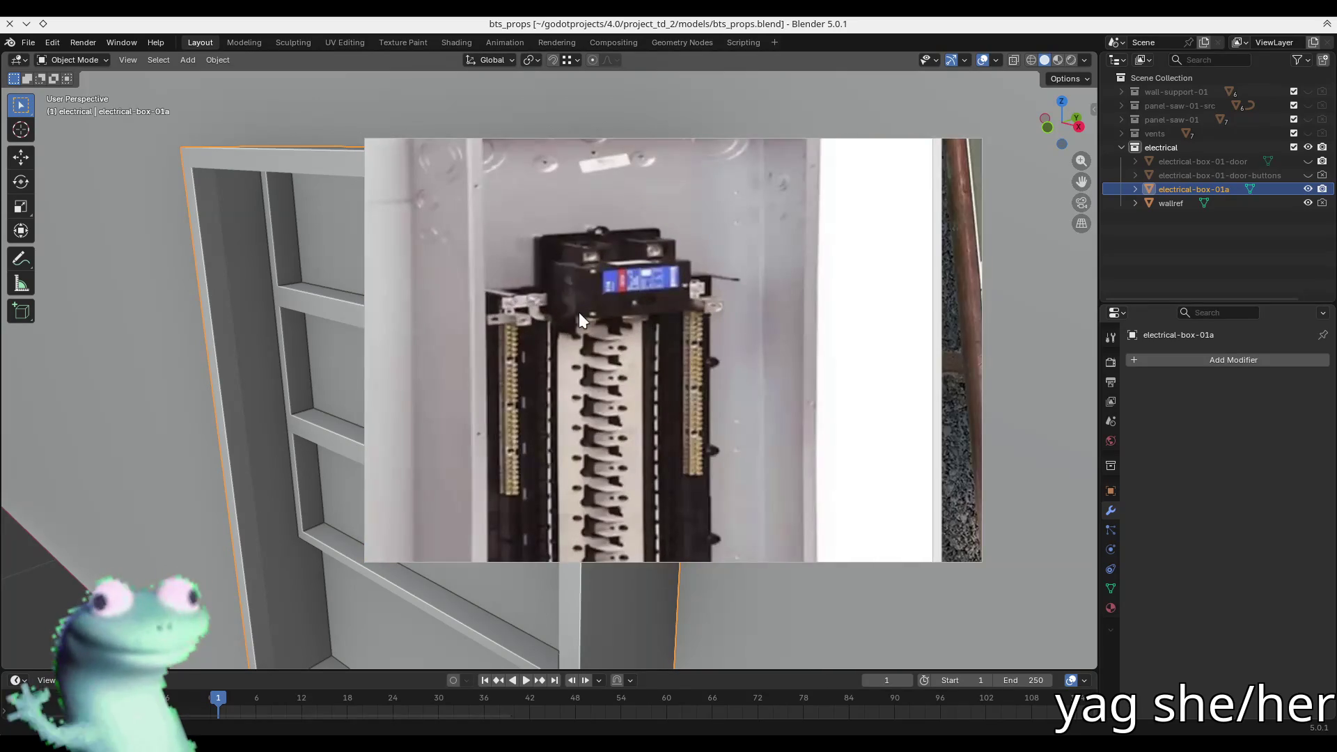
{"action": "scroll", "coordinate": [606, 209], "scroll_direction": "down", "scroll_amount": 5}
{"action": "scroll", "coordinate": [827, 348], "scroll_direction": "up", "scroll_amount": 4}
{"action": "scroll", "coordinate": [827, 354], "scroll_direction": "up", "scroll_amount": 5}
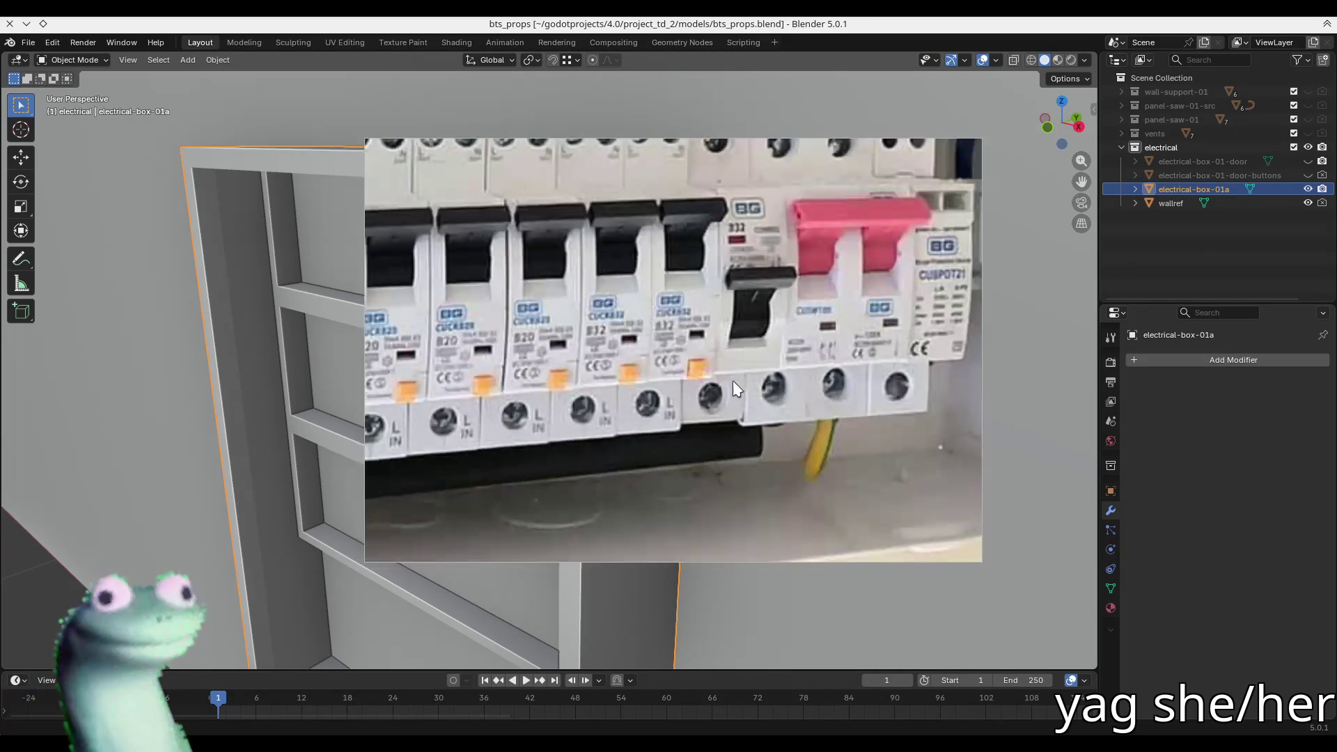
{"action": "scroll", "coordinate": [726, 362], "scroll_direction": "down", "scroll_amount": 2}
{"action": "scroll", "coordinate": [760, 368], "scroll_direction": "up", "scroll_amount": 2}
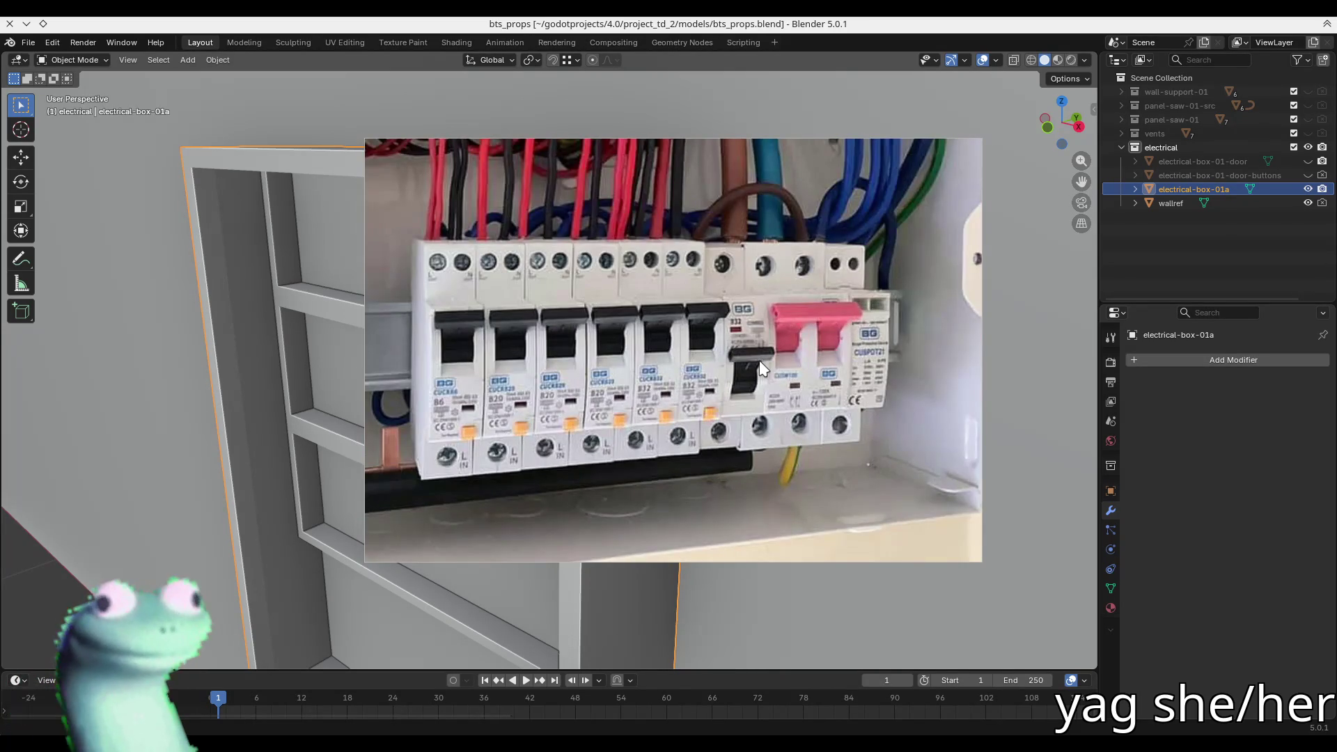
{"action": "left_click_drag", "start_coordinate": [609, 151], "coordinate": [965, 169]}
{"action": "middle_click_drag", "start_coordinate": [525, 352], "coordinate": [650, 320]}
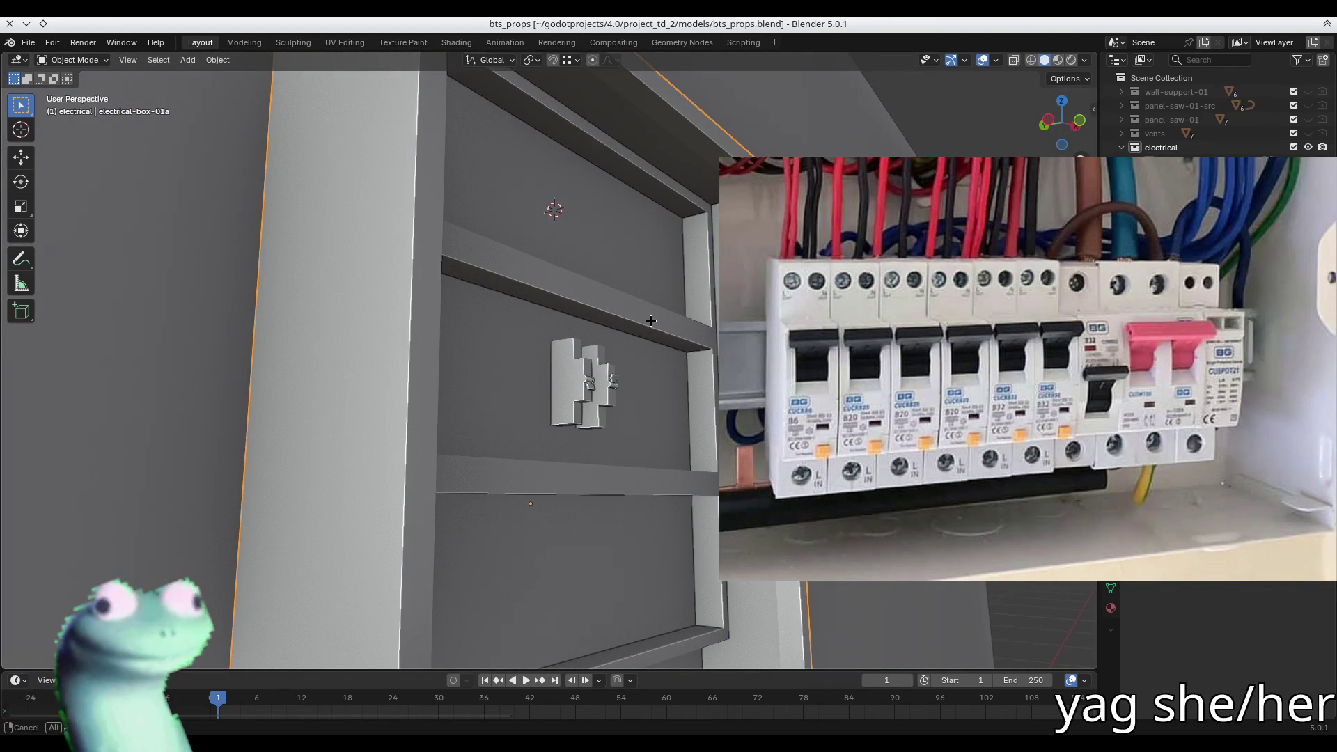
- Orbit and zoom onto the two breaker models to compare them, then switch to Firefox
{"action": "middle_click_drag", "start_coordinate": [650, 320], "coordinate": [622, 339]}
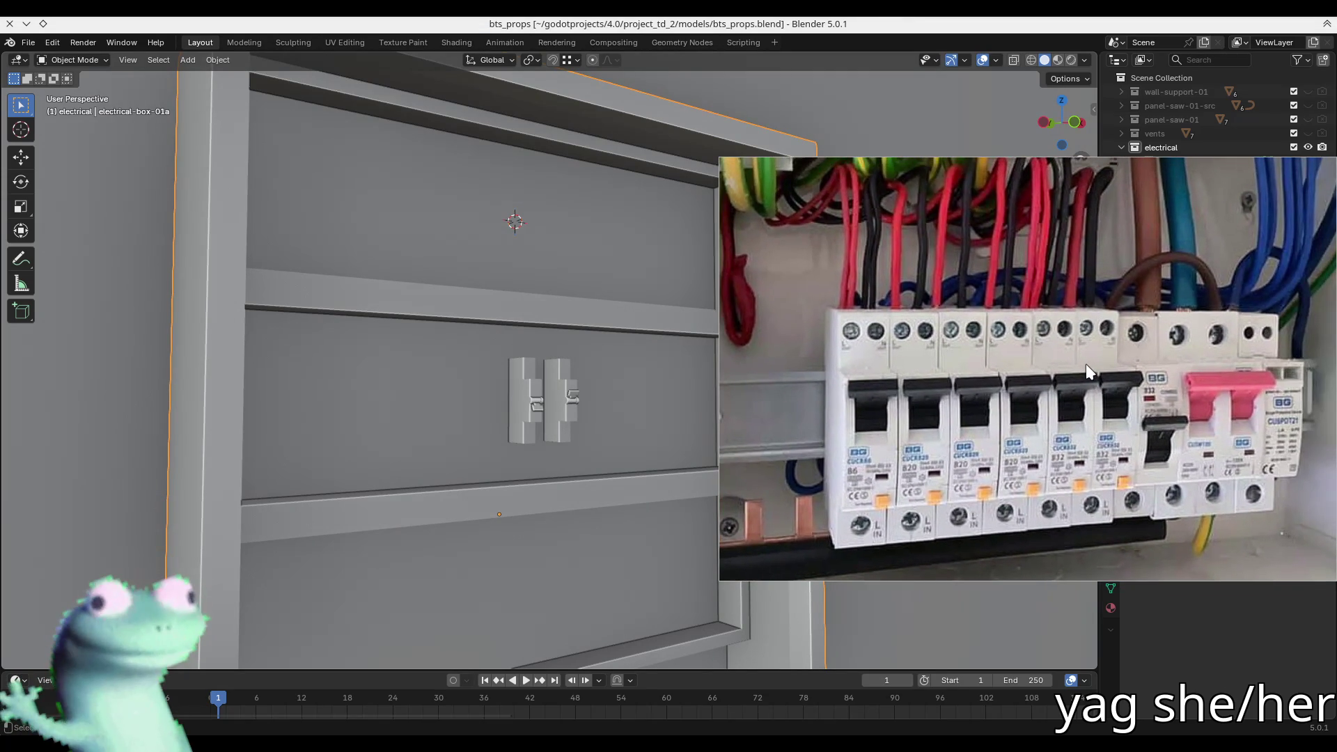
{"action": "middle_click_drag", "start_coordinate": [529, 362], "coordinate": [507, 382]}
{"action": "scroll", "coordinate": [512, 362], "scroll_direction": "up", "scroll_amount": 4}
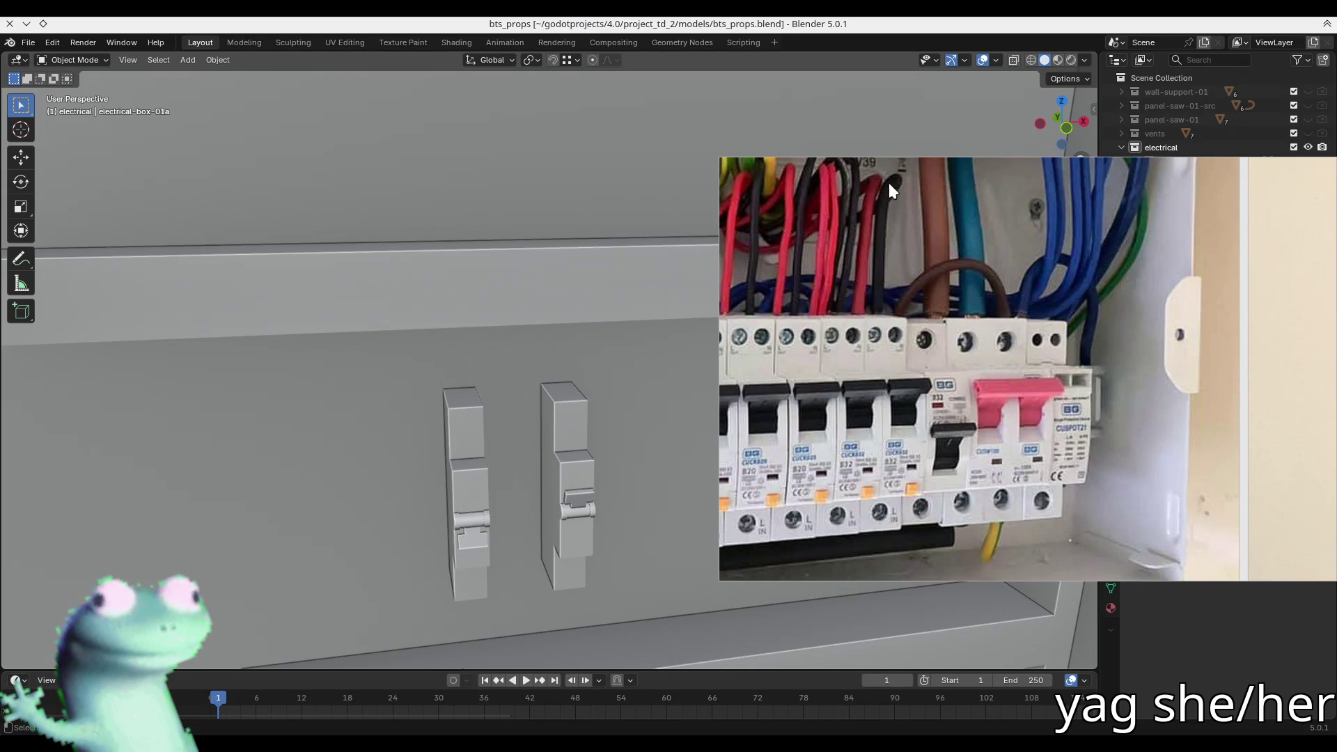
{"action": "mouse_move", "coordinate": [908, 172]}
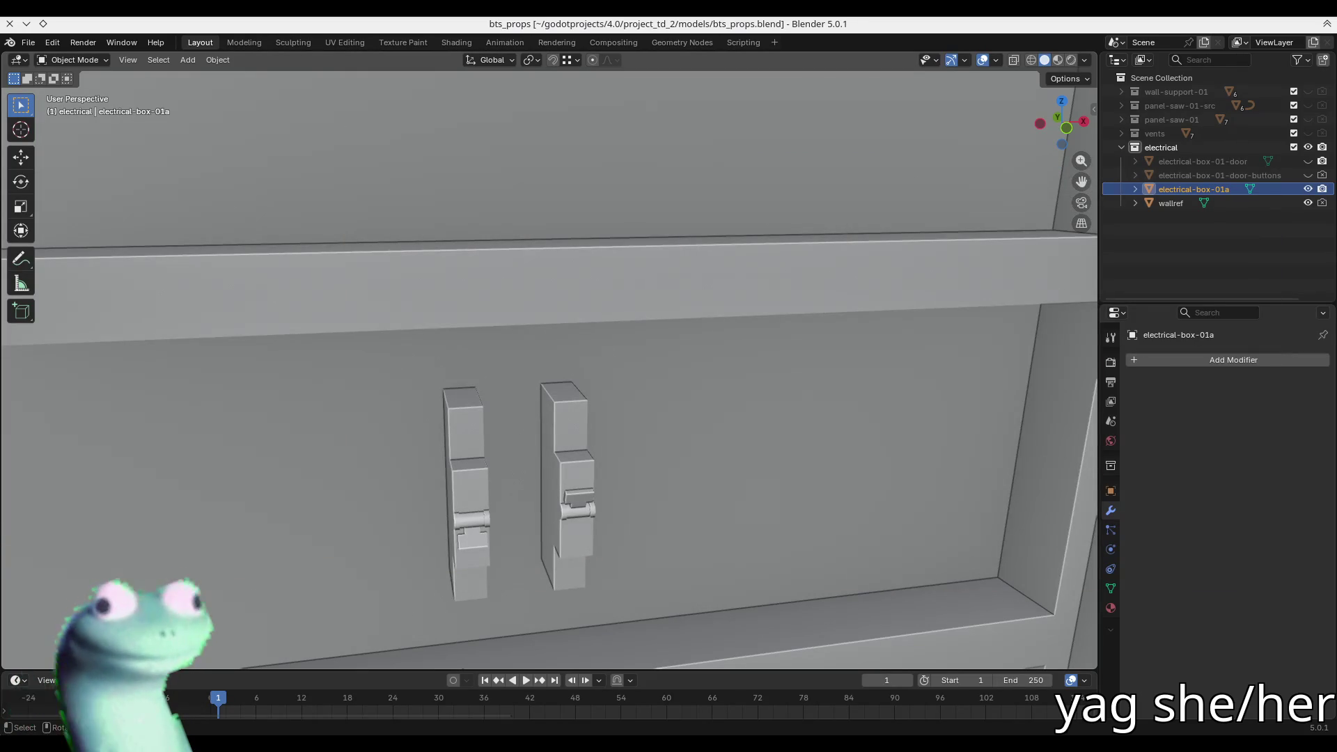
{"action": "key", "text": "alt+Tab"}
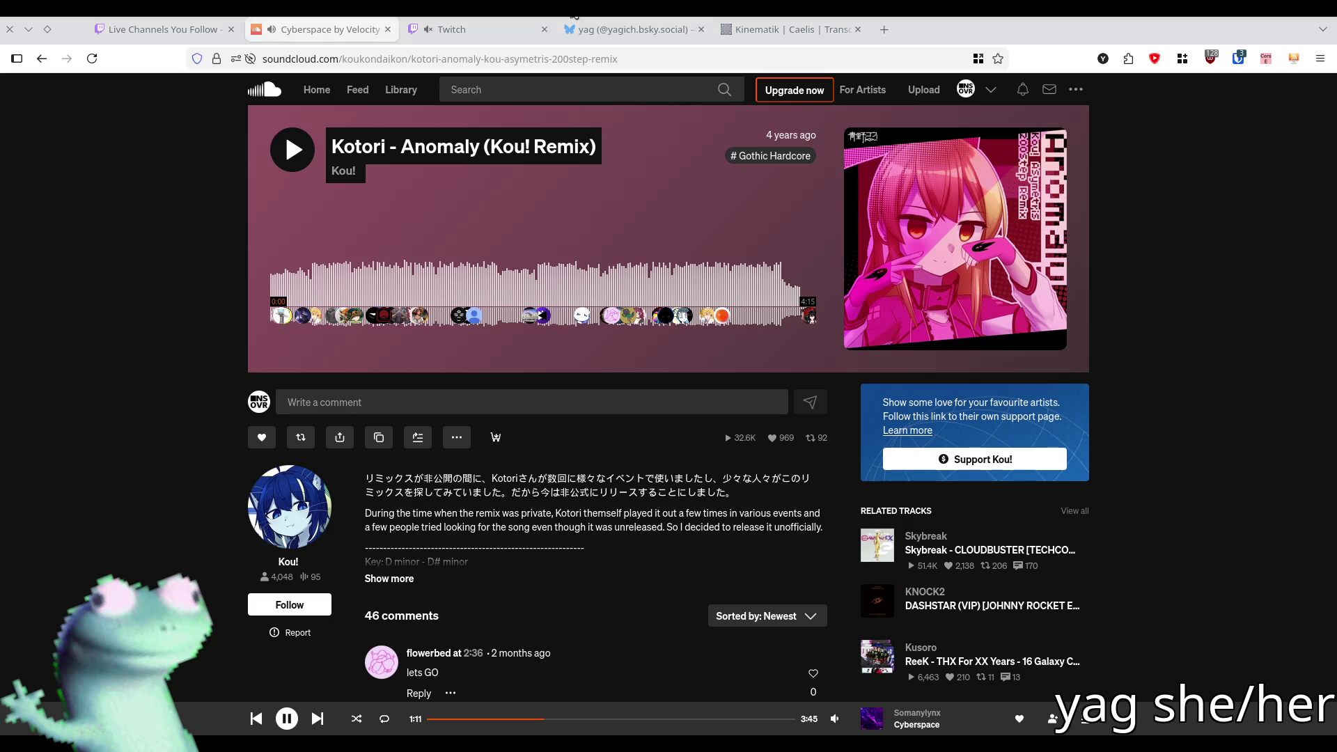
- Open the playing 'Cyberspace' track page on SoundCloud, view its waveform, and return to Blender
{"action": "left_click", "coordinate": [916, 724]}
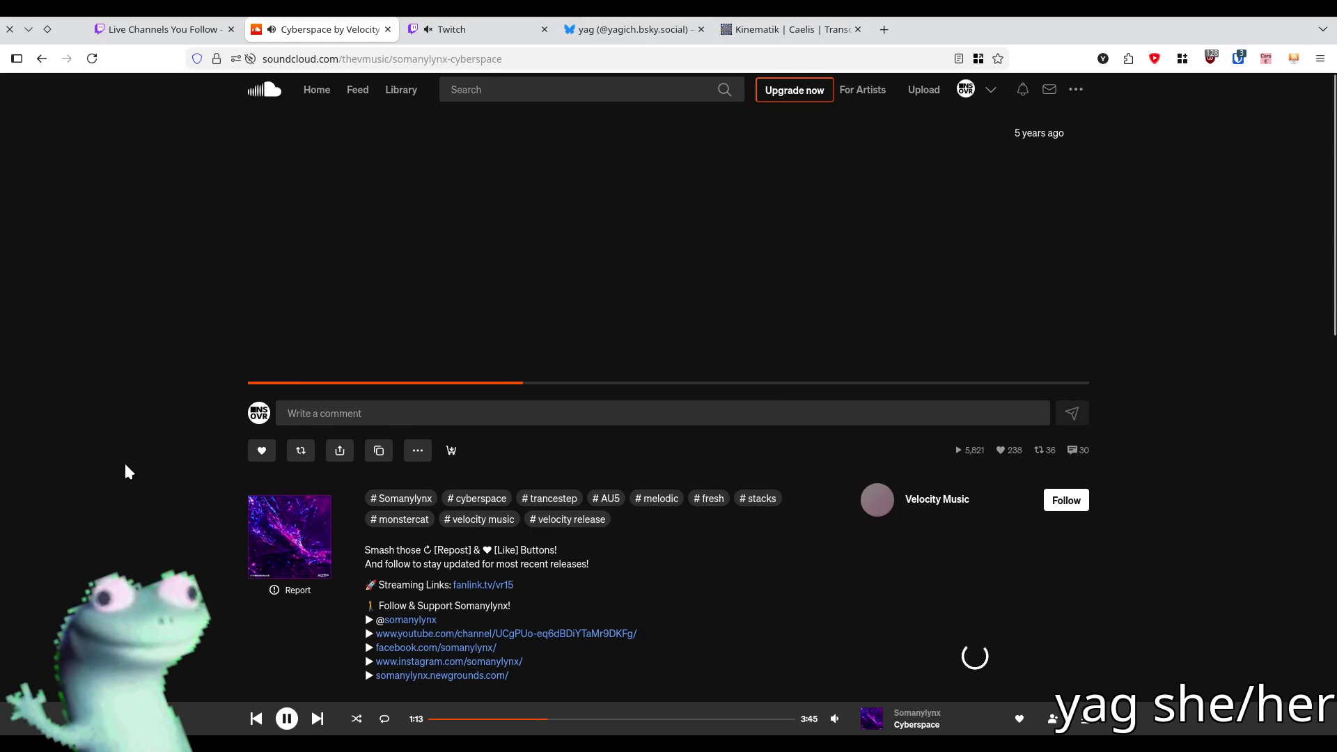
{"action": "scroll", "coordinate": [125, 470], "scroll_direction": "down", "scroll_amount": 2}
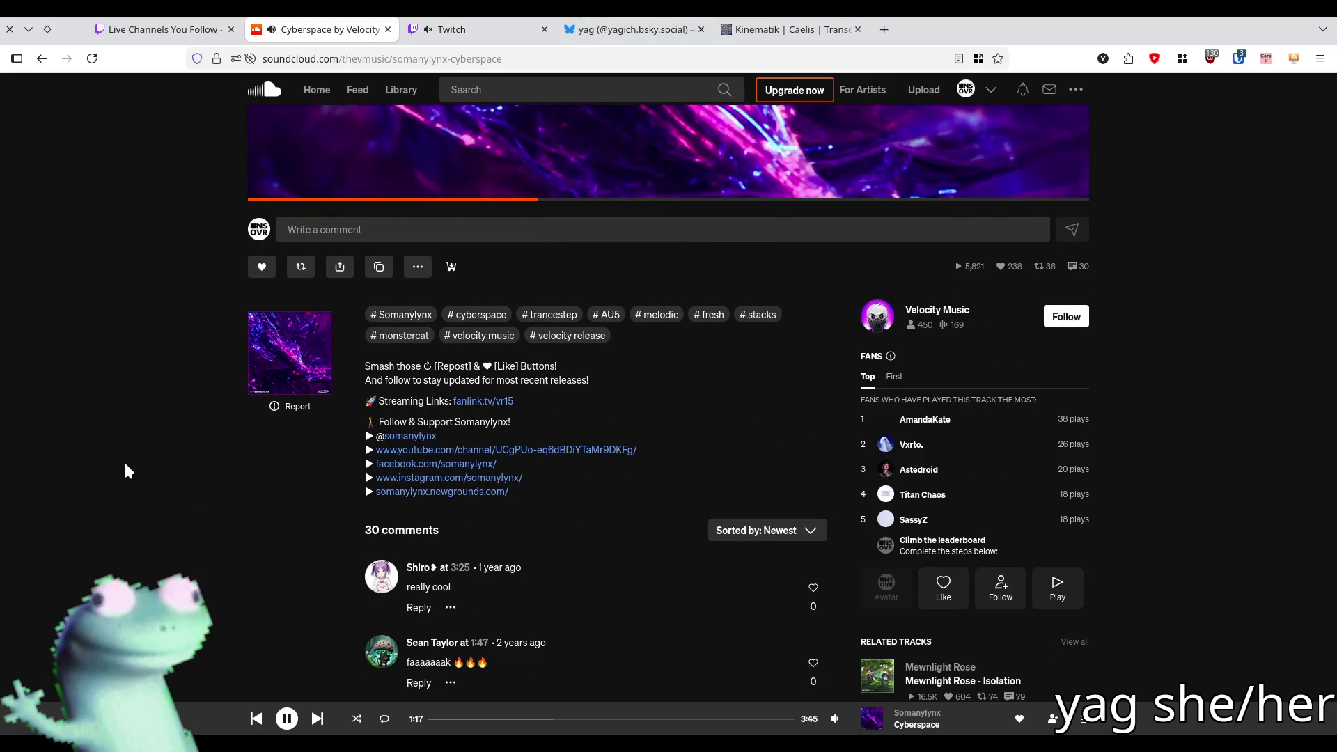
{"action": "scroll", "coordinate": [126, 465], "scroll_direction": "up", "scroll_amount": 2}
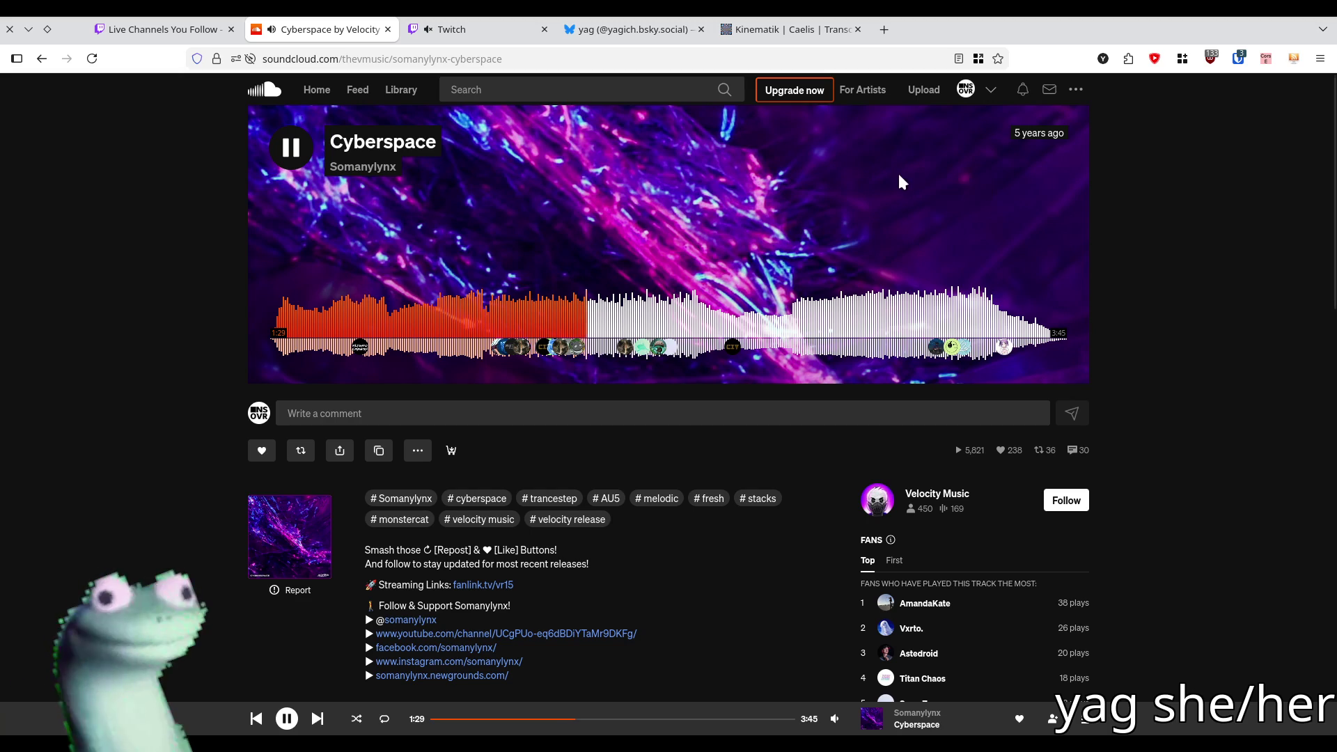
{"action": "key", "text": "alt+Tab"}
{"action": "mouse_move", "coordinate": [710, 281]}
{"action": "middle_mouse_down"}
{"action": "mouse_move", "coordinate": [468, 337]}
{"action": "mouse_move", "coordinate": [514, 341]}
{"action": "mouse_move", "coordinate": [516, 322]}
{"action": "middle_mouse_up"}
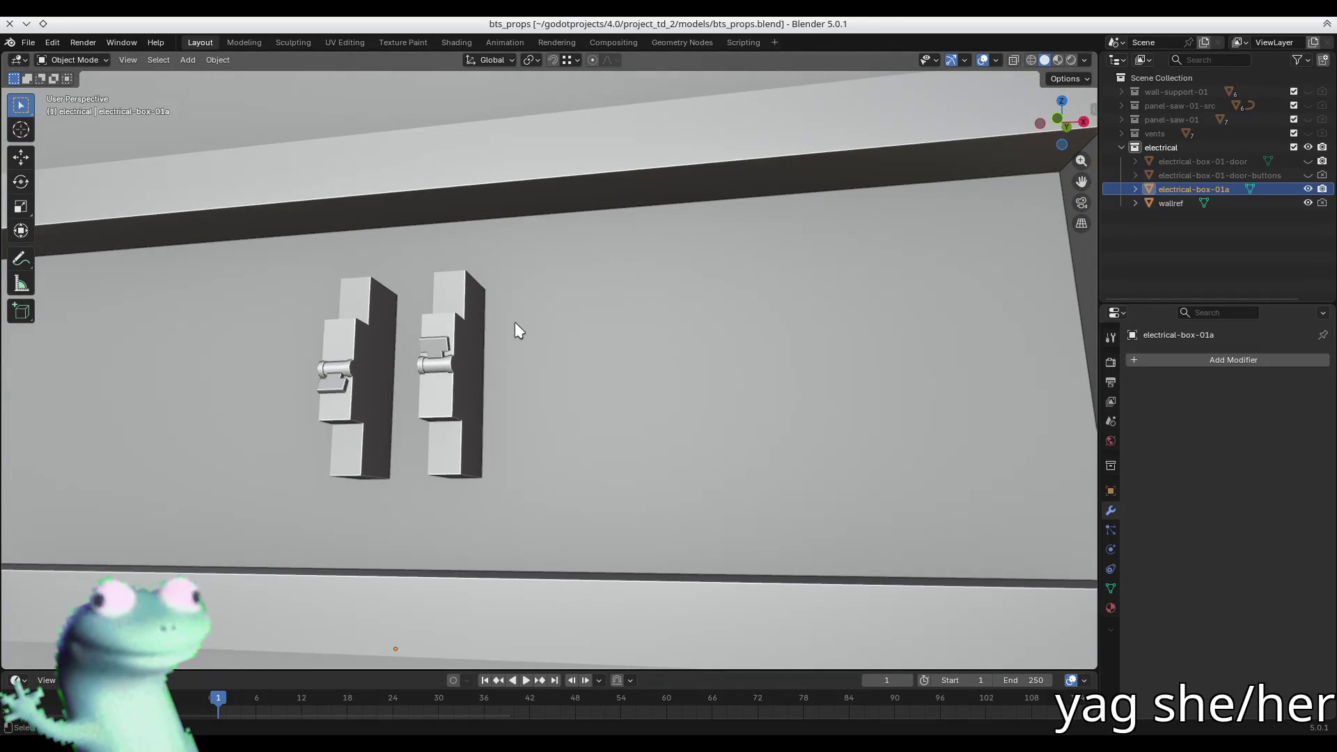
- View the box from the front, save bts_props.blend, and enter Edit Mode on electrical-box-01a
{"action": "key", "text": "KP_1"}
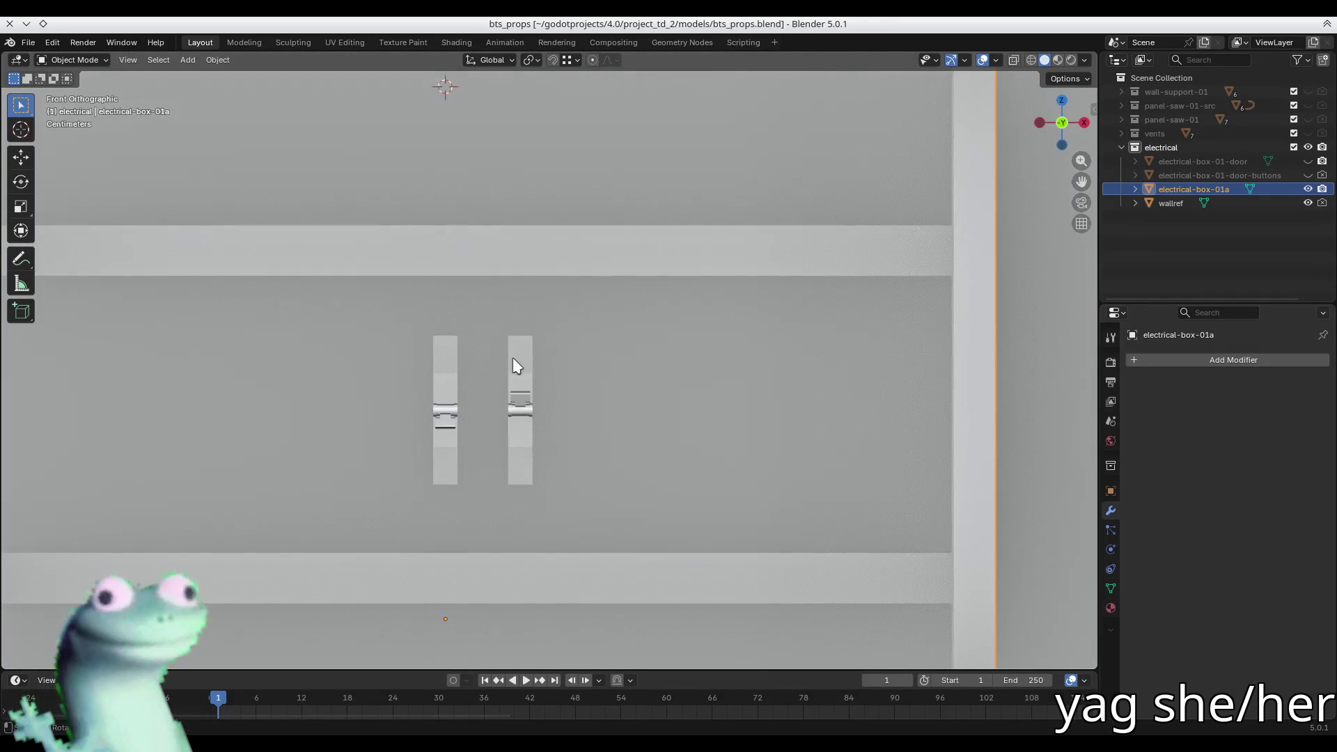
{"action": "scroll", "coordinate": [524, 423], "scroll_direction": "down", "scroll_amount": 5}
{"action": "middle_click_drag", "start_coordinate": [525, 423], "coordinate": [562, 418]}
{"action": "key", "text": "ctrl+s"}
{"action": "scroll", "coordinate": [528, 415], "scroll_direction": "down", "scroll_amount": 2}
{"action": "scroll", "coordinate": [525, 432], "scroll_direction": "up", "scroll_amount": 3}
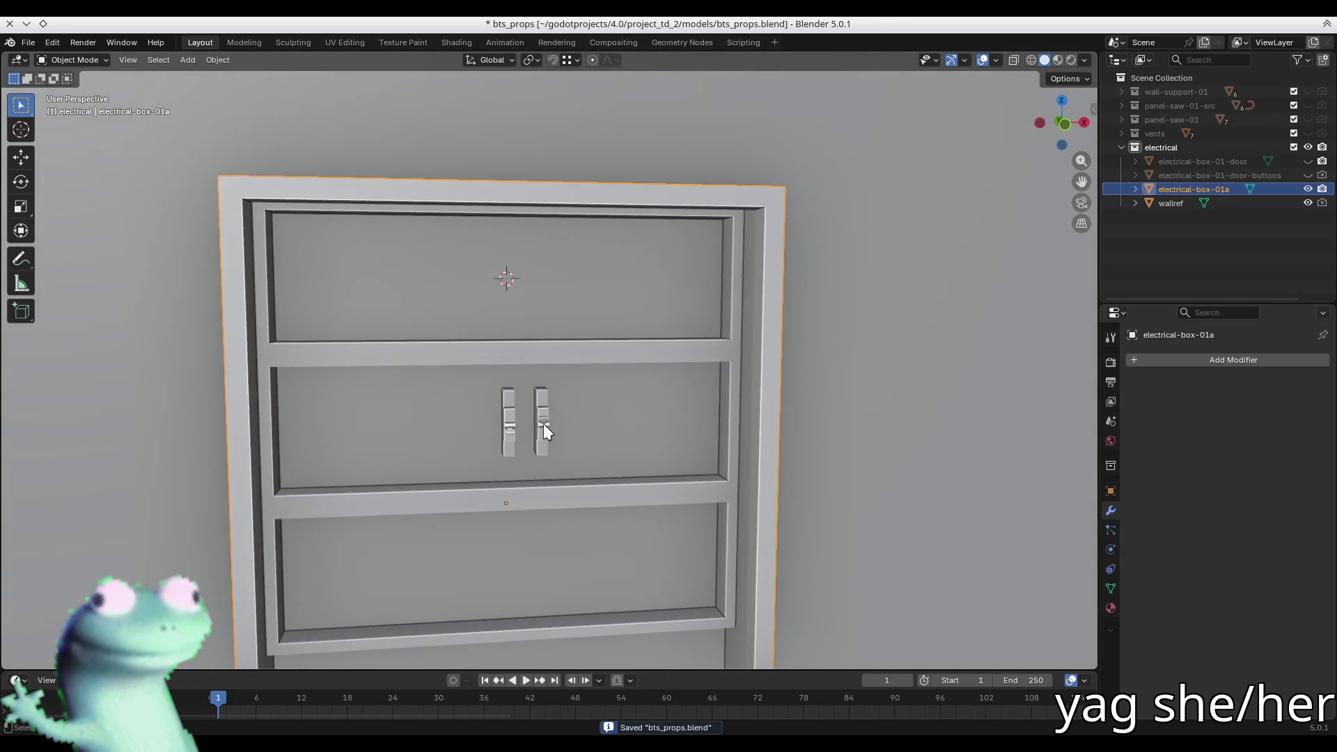
{"action": "key", "text": "Tab"}
{"action": "scroll", "coordinate": [551, 425], "scroll_direction": "up", "scroll_amount": 3}
- Briefly check the browser, dismissing its address suggestions, then come back to Blender
{"action": "key", "text": "alt+Tab"}
{"action": "left_click", "coordinate": [583, 59]}
{"action": "left_click", "coordinate": [104, 244]}
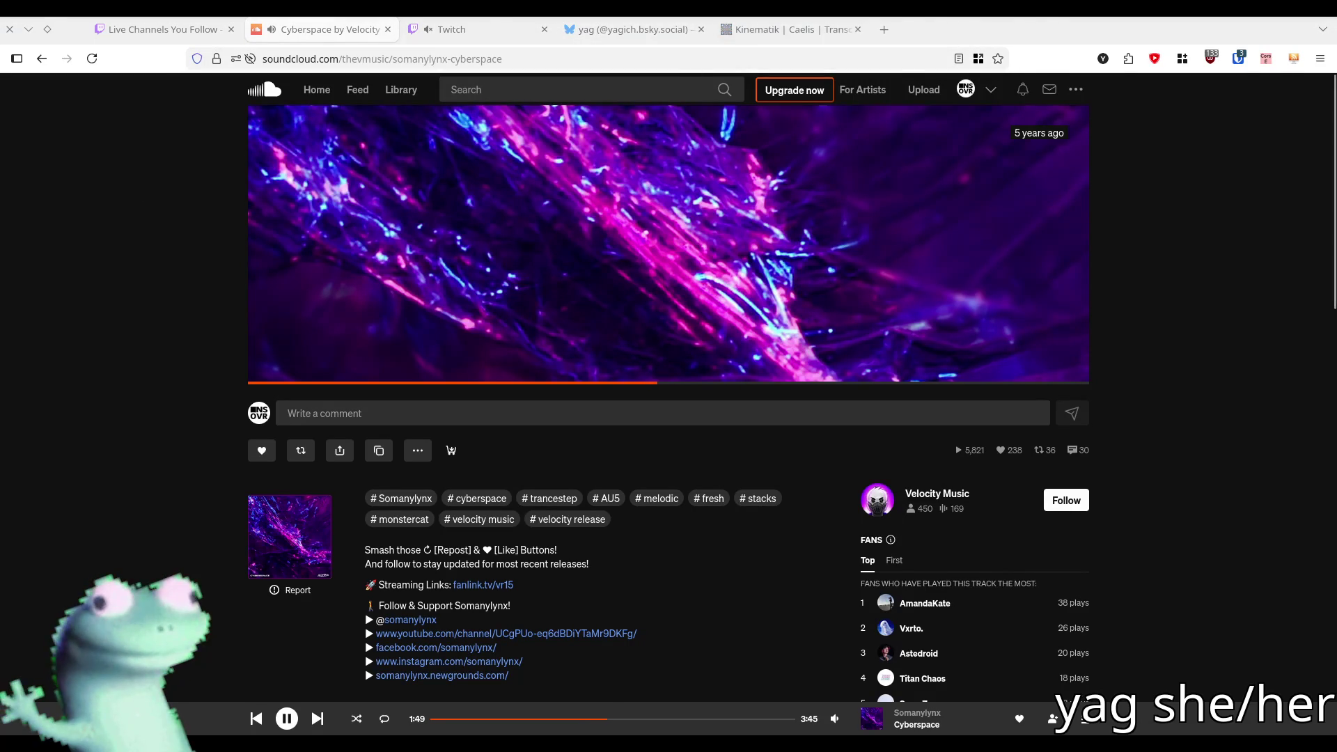
{"action": "key", "text": "alt+Tab"}
{"action": "scroll", "coordinate": [656, 350], "scroll_direction": "down", "scroll_amount": 3}
{"action": "scroll", "coordinate": [656, 349], "scroll_direction": "down", "scroll_amount": 1}
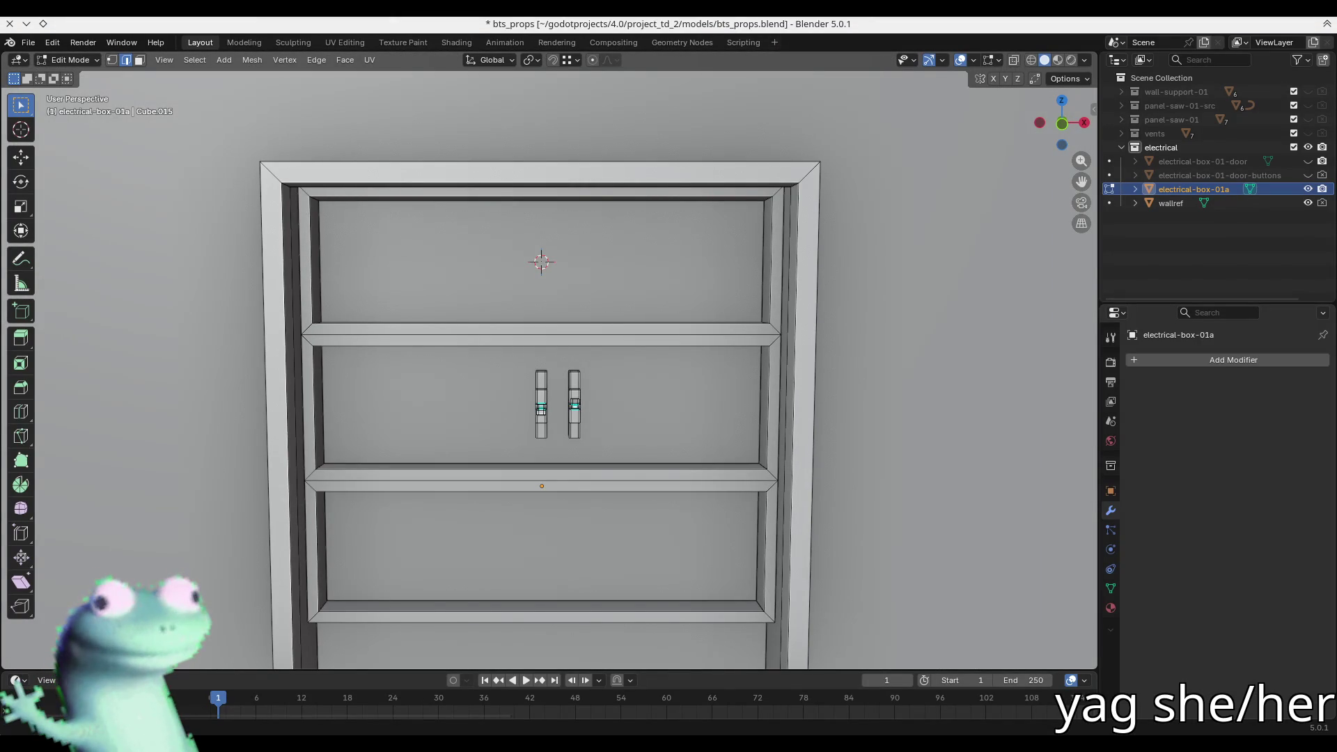
- Switch to face select and pick the top face of the right breaker module
{"action": "middle_click_drag", "start_coordinate": [402, 346], "coordinate": [561, 352]}
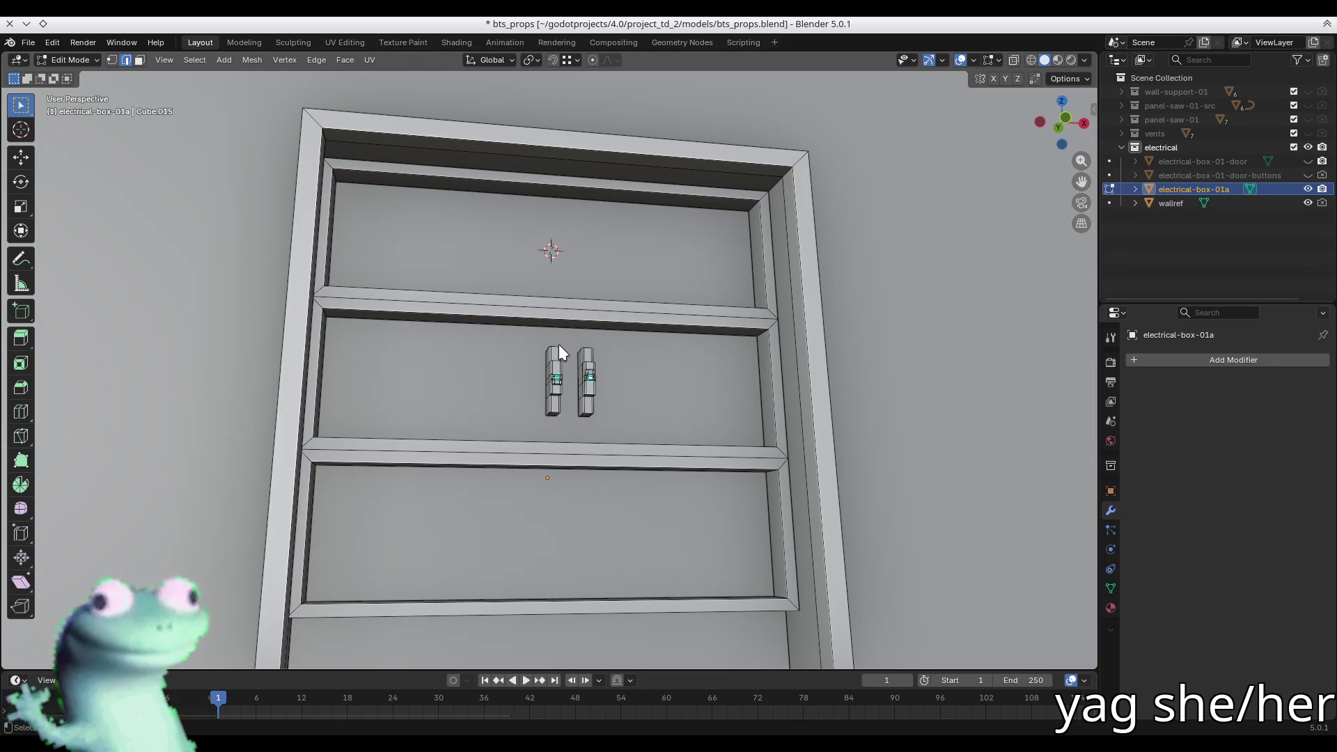
{"action": "mouse_move", "coordinate": [776, 310]}
{"action": "middle_mouse_down"}
{"action": "mouse_move", "coordinate": [592, 376]}
{"action": "mouse_move", "coordinate": [655, 354]}
{"action": "middle_mouse_up"}
{"action": "scroll", "coordinate": [591, 375], "scroll_direction": "up", "scroll_amount": 5}
{"action": "key", "text": "3"}
{"action": "left_click", "coordinate": [642, 400]}
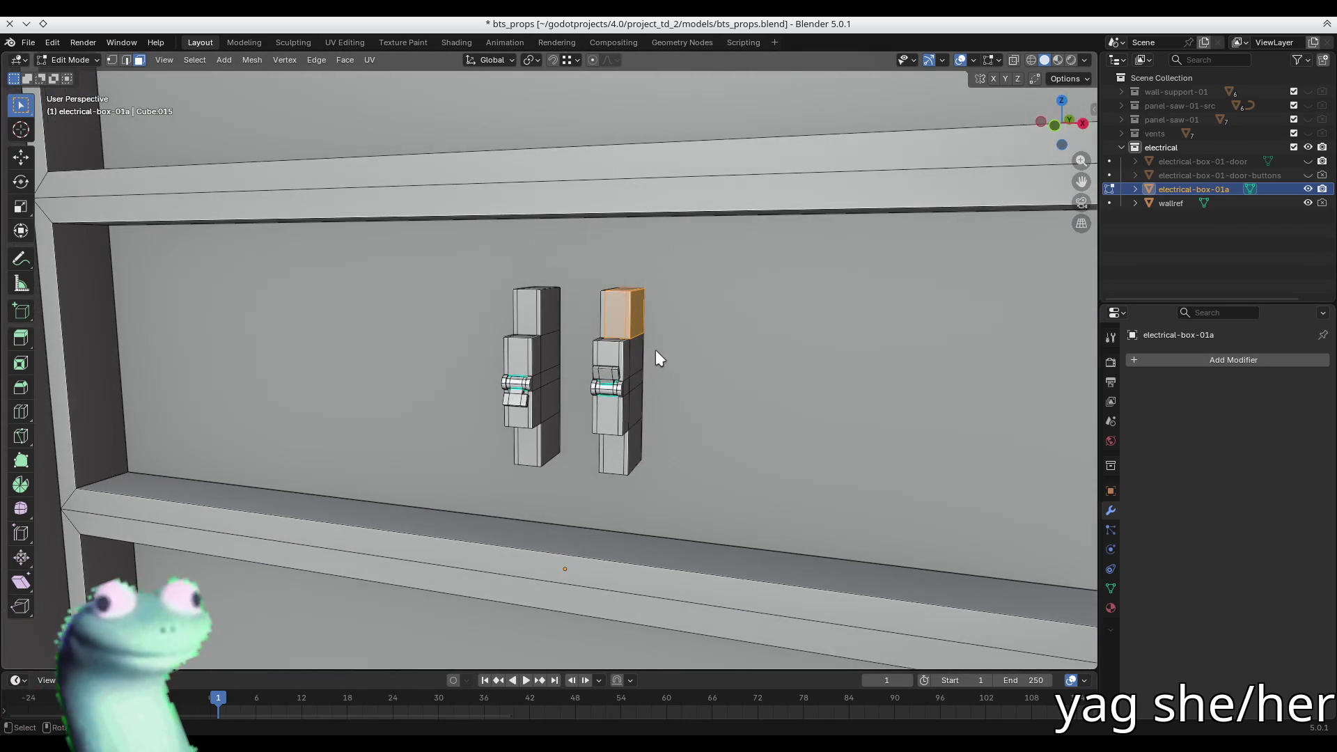
{"action": "scroll", "coordinate": [654, 349], "scroll_direction": "down", "scroll_amount": 4}
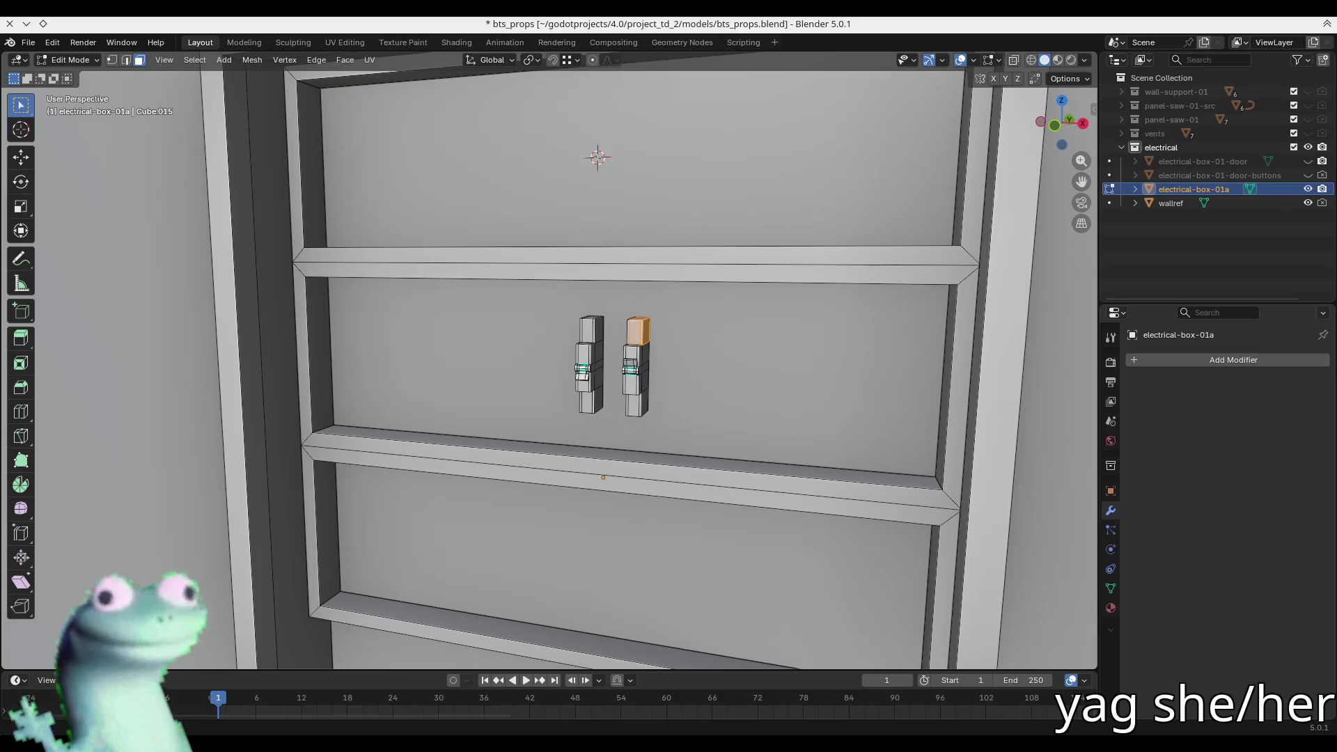
{"action": "scroll", "coordinate": [665, 341], "scroll_direction": "up", "scroll_amount": 2}
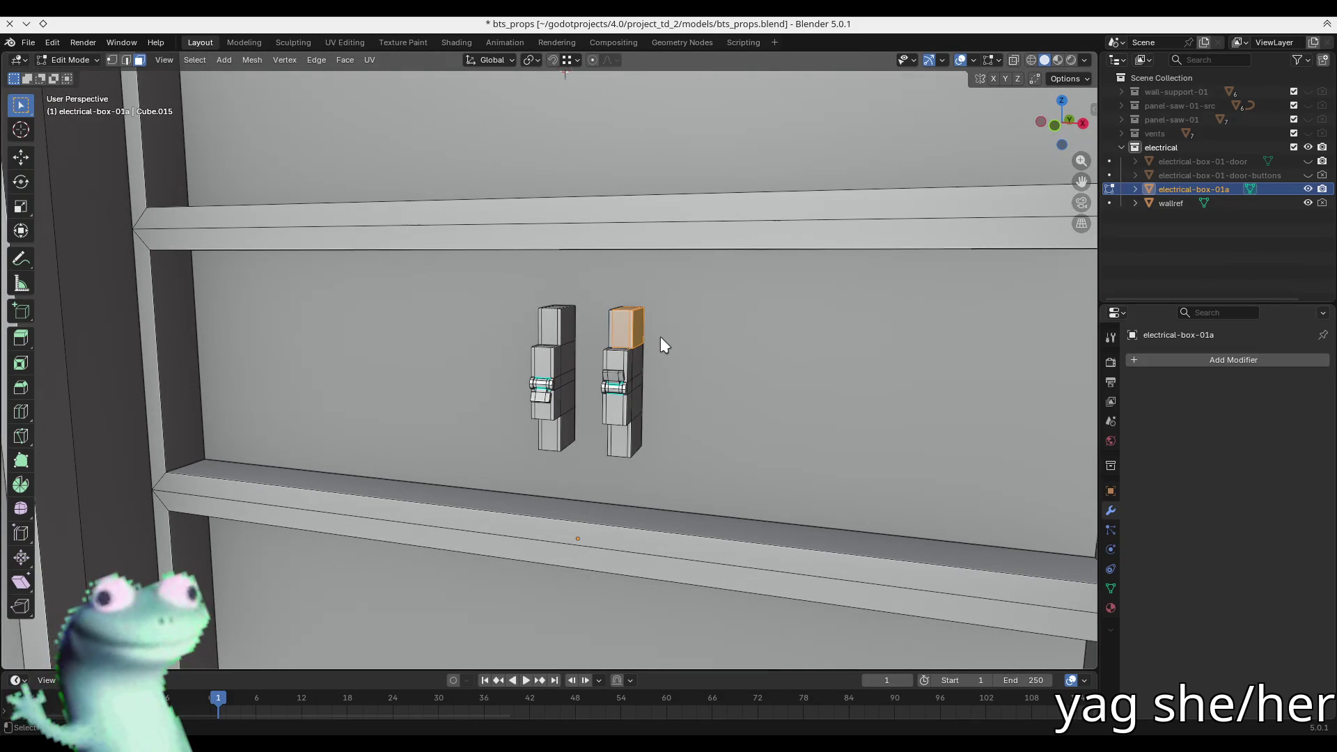
- Extend the selection with Ctrl+L to the whole linked right module and check it
{"action": "middle_click_drag", "start_coordinate": [562, 309], "coordinate": [635, 330]}
{"action": "left_click", "coordinate": [668, 349], "text": "shift"}
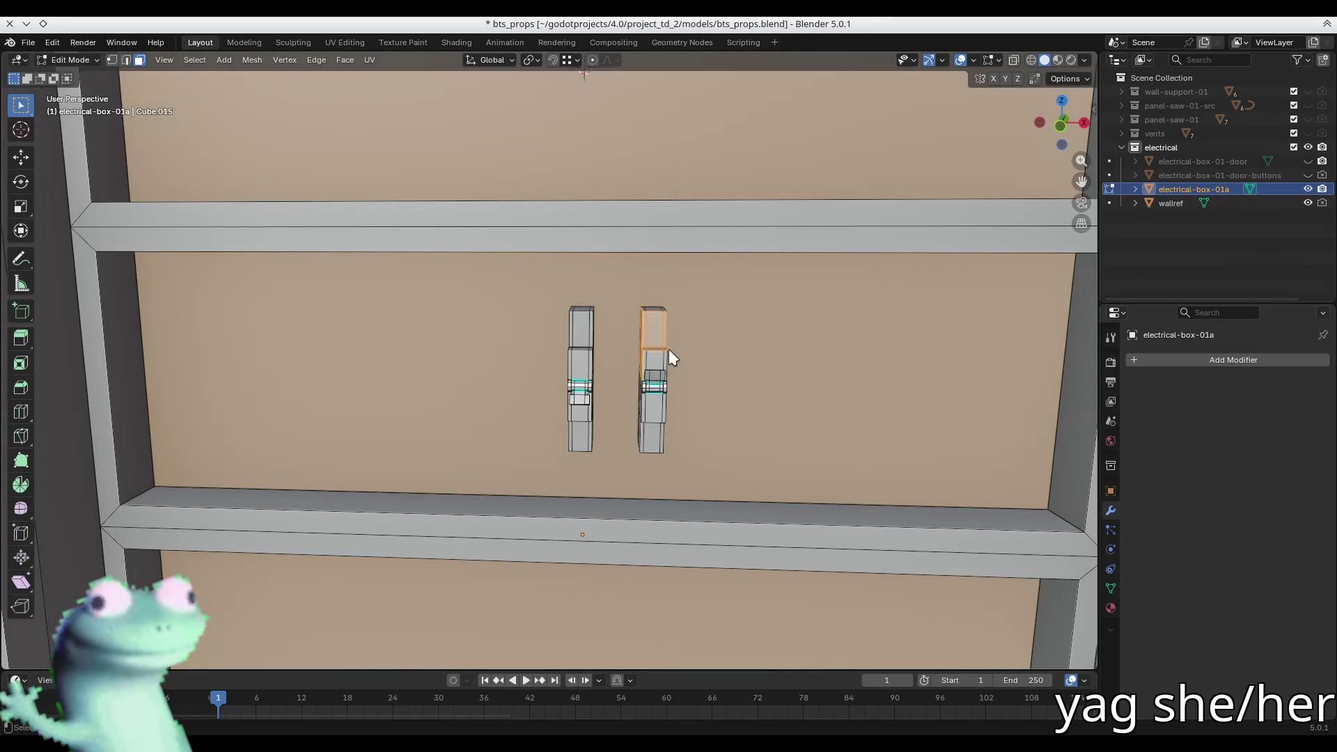
{"action": "left_click", "coordinate": [649, 341]}
{"action": "key", "text": "ctrl+l"}
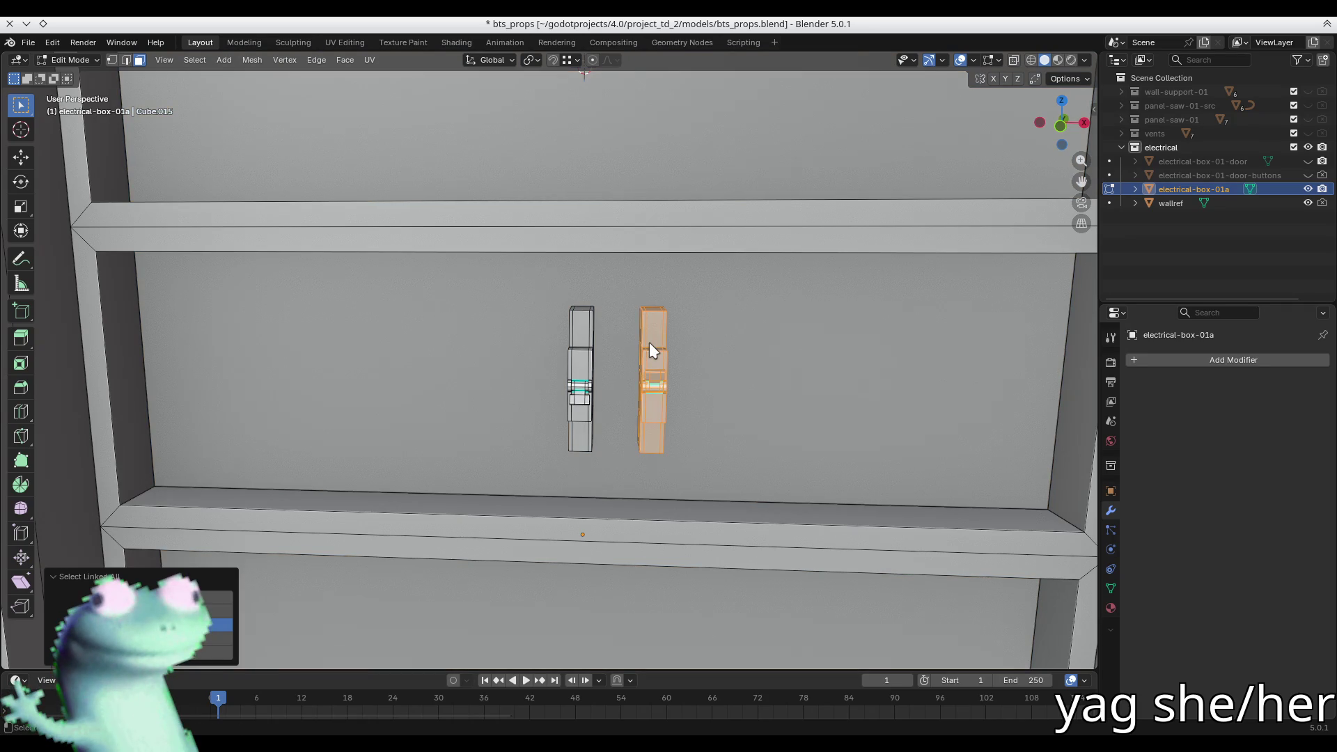
{"action": "middle_click_drag", "start_coordinate": [662, 333], "coordinate": [604, 446], "text": "shift"}
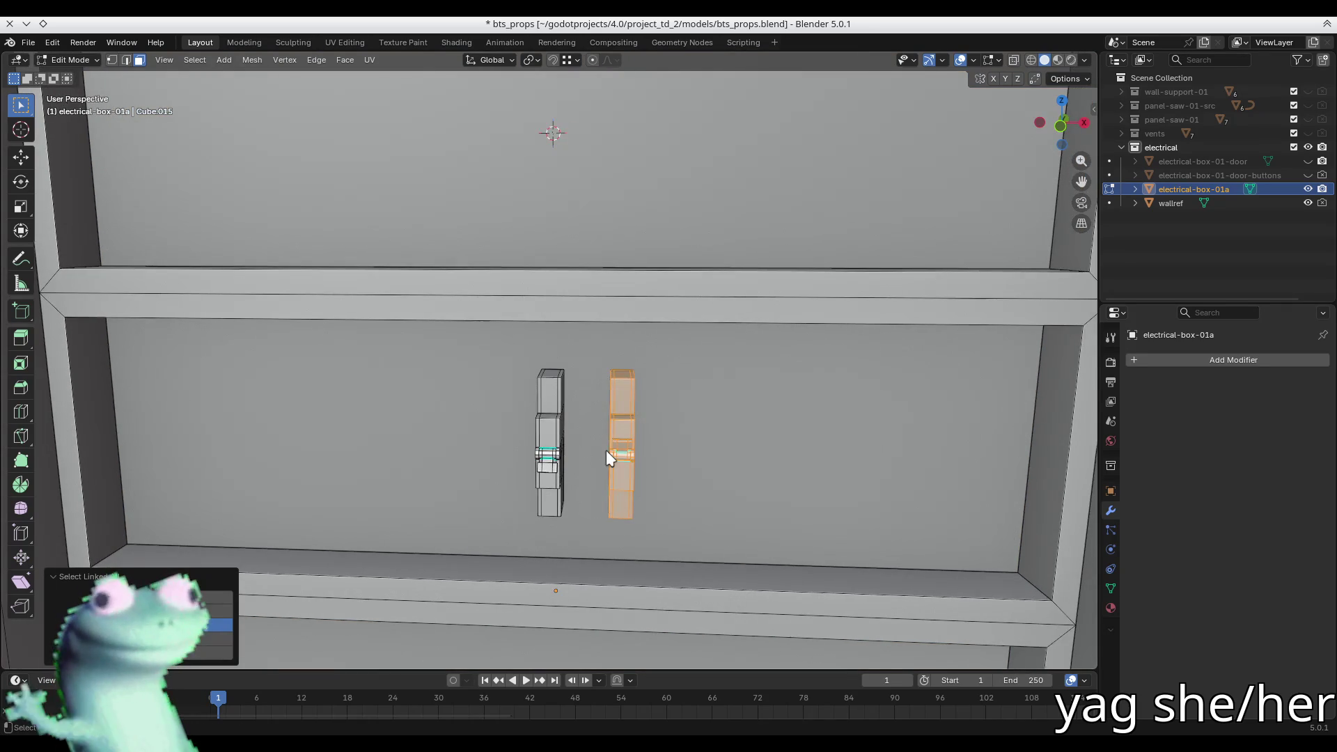
{"action": "scroll", "coordinate": [600, 354], "scroll_direction": "down", "scroll_amount": 3}
{"action": "mouse_move", "coordinate": [600, 354]}
{"action": "middle_mouse_down"}
{"action": "mouse_move", "coordinate": [585, 376]}
{"action": "mouse_move", "coordinate": [605, 403]}
{"action": "middle_mouse_up"}
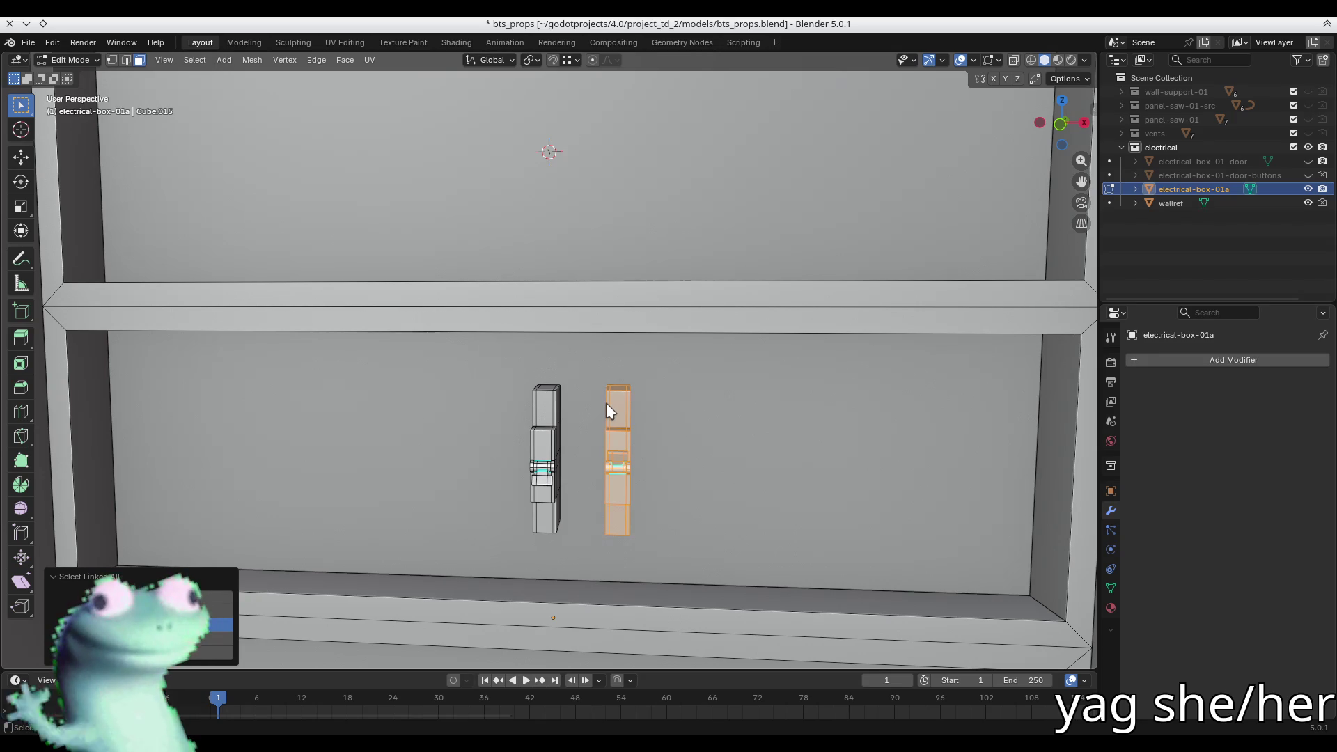
{"action": "scroll", "coordinate": [606, 402], "scroll_direction": "down", "scroll_amount": 3}
- Duplicate the breaker module and move the copy straight up onto the top shelf
{"action": "middle_click_drag", "start_coordinate": [606, 402], "coordinate": [621, 385]}
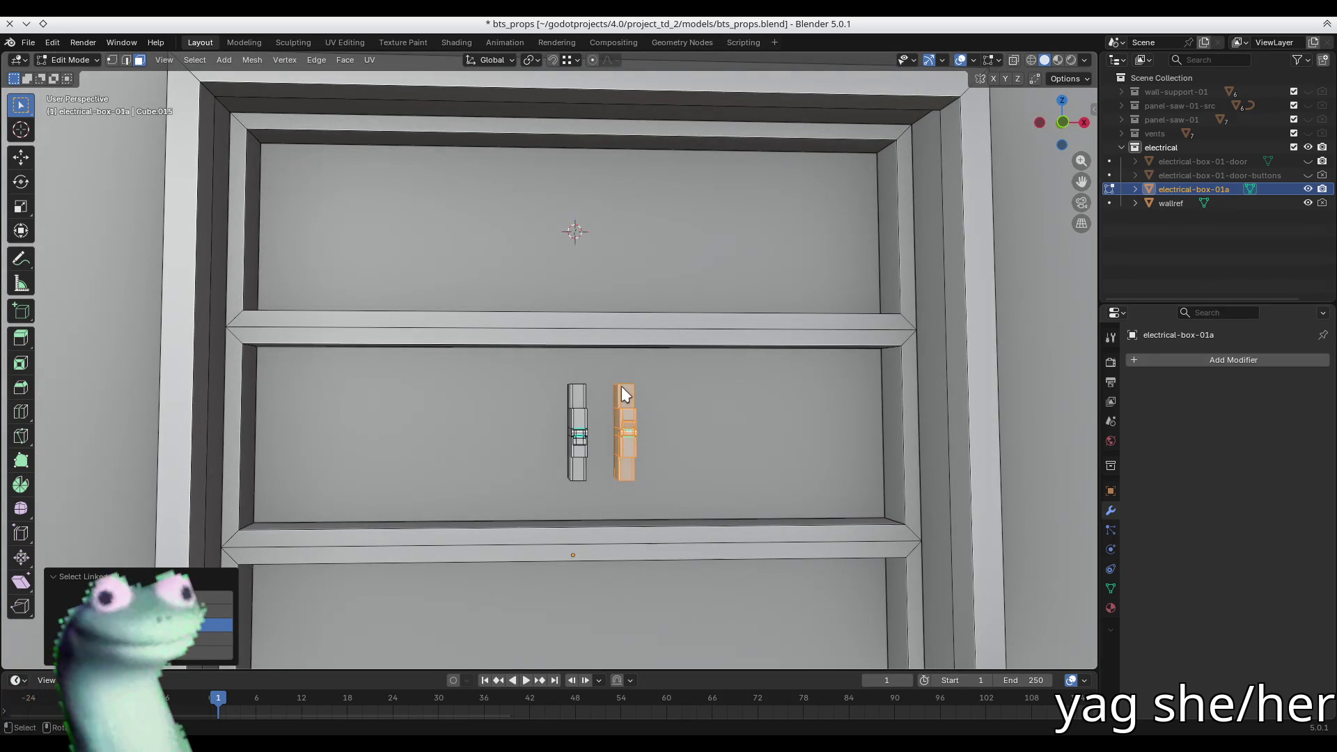
{"action": "mouse_move", "coordinate": [621, 386]}
{"action": "middle_mouse_down"}
{"action": "mouse_move", "coordinate": [487, 396]}
{"action": "mouse_move", "coordinate": [546, 420]}
{"action": "middle_mouse_up"}
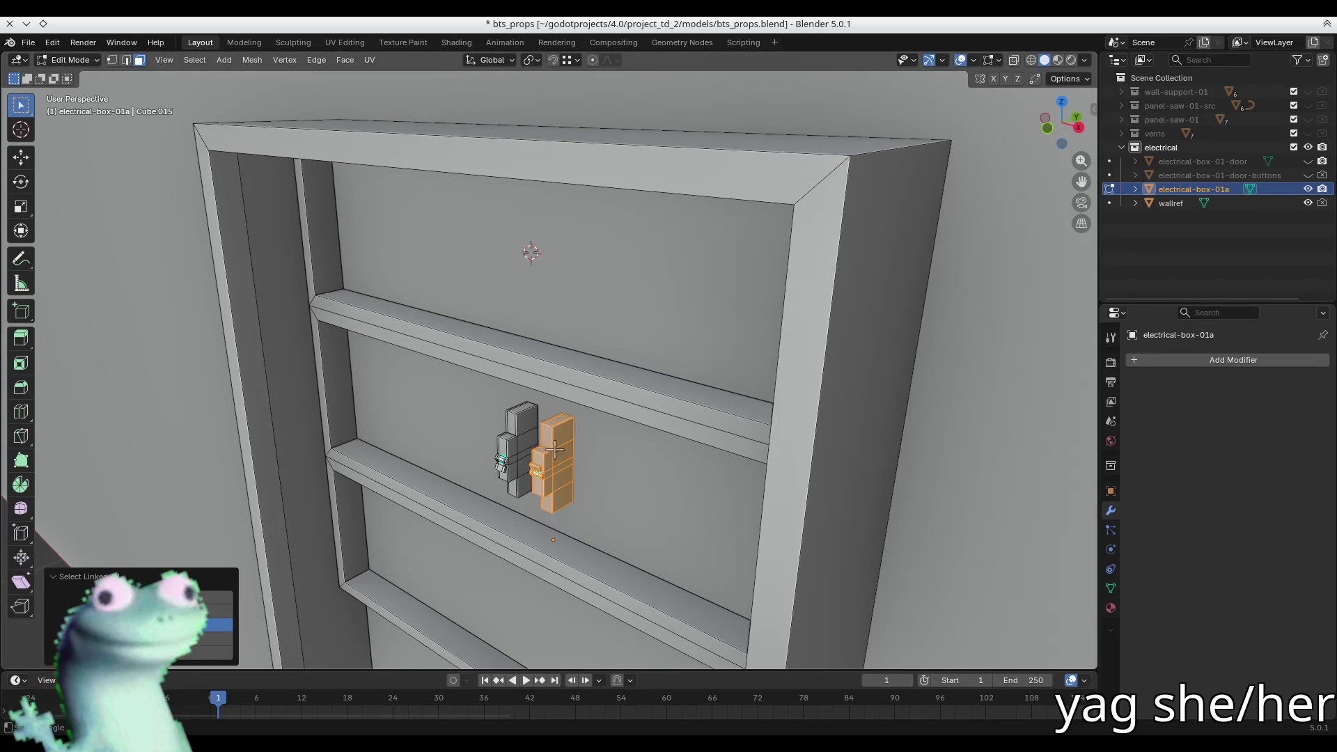
{"action": "key", "text": "shift+d"}
{"action": "key", "text": "z"}
{"action": "left_click", "coordinate": [521, 251]}
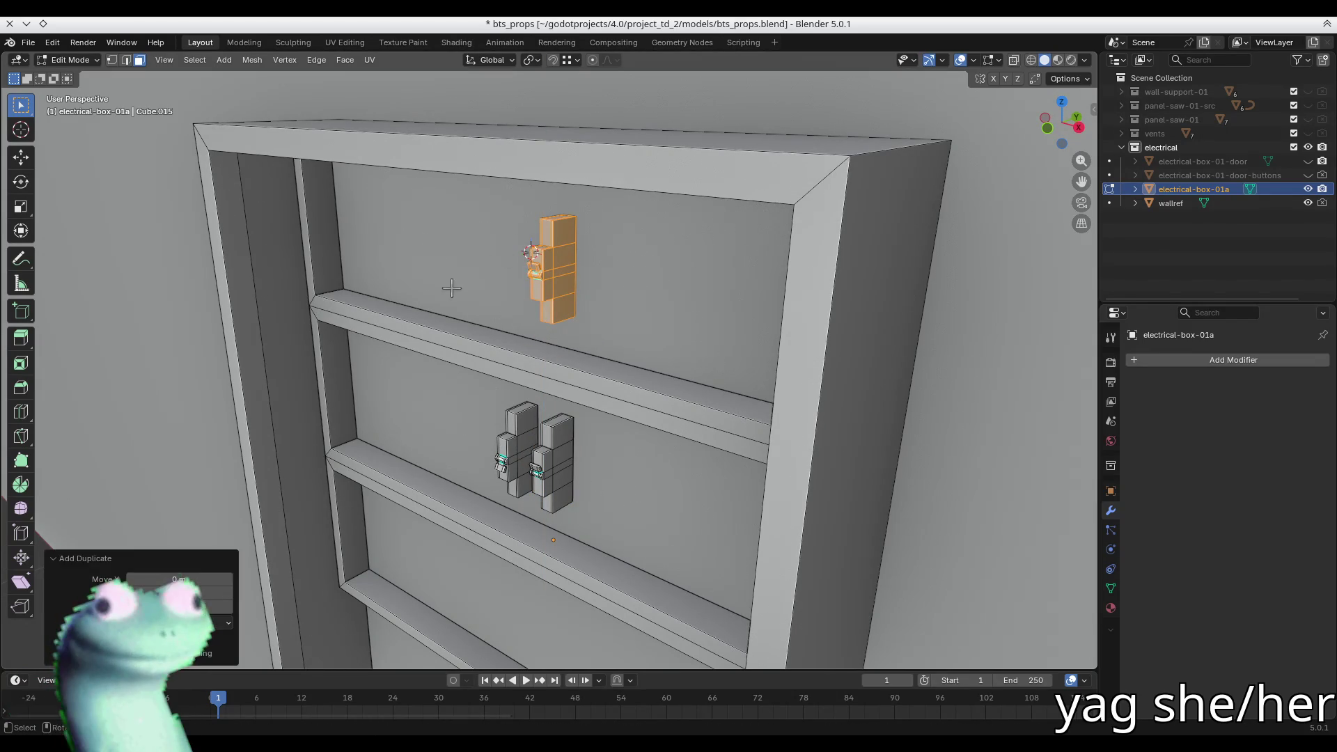
- In edge select, snap the 3D cursor to the selected edge
{"action": "key", "text": "2"}
{"action": "left_click", "coordinate": [402, 296]}
{"action": "mouse_move", "coordinate": [403, 296]}
{"action": "middle_mouse_down"}
{"action": "mouse_move", "coordinate": [587, 278]}
{"action": "mouse_move", "coordinate": [546, 293]}
{"action": "middle_mouse_up"}
{"action": "key", "text": "shift+s"}
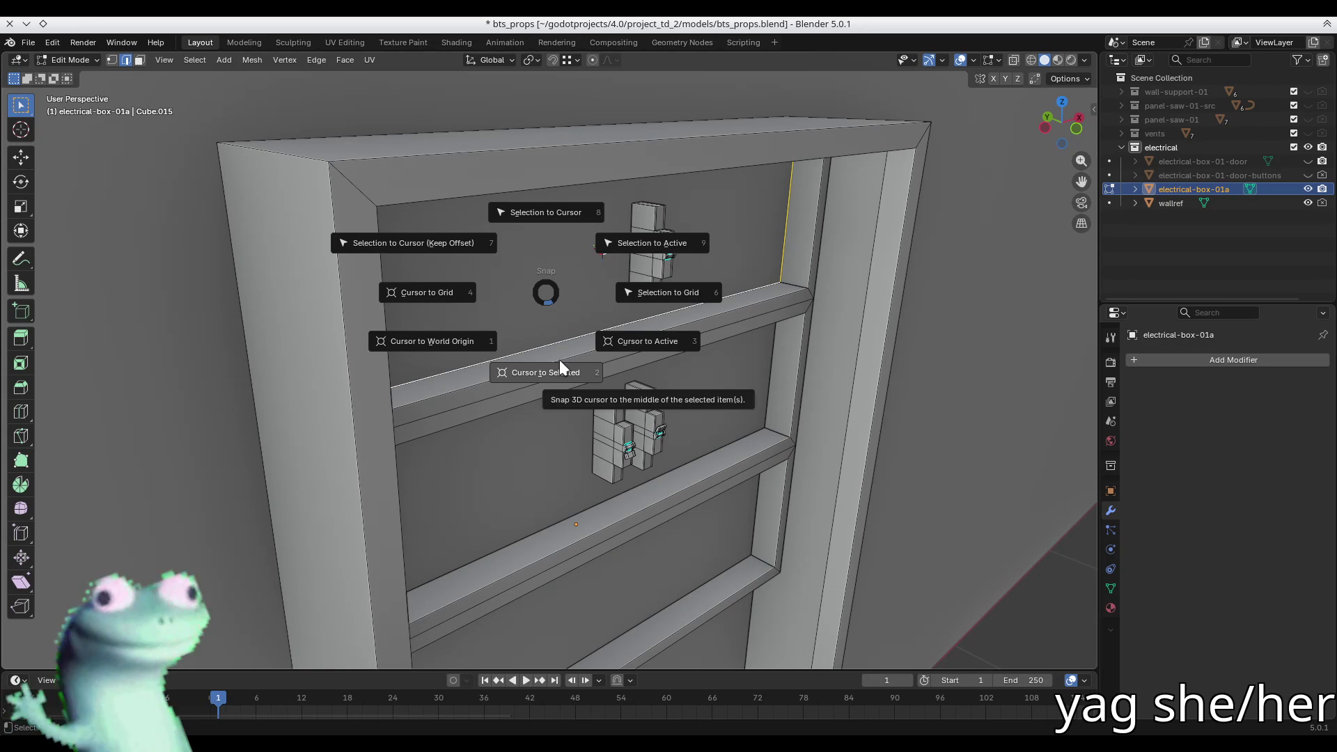
{"action": "left_click", "coordinate": [560, 366]}
- Select the whole top module and snap it onto the 3D cursor
{"action": "middle_click_drag", "start_coordinate": [559, 367], "coordinate": [599, 314]}
{"action": "key", "text": "3"}
{"action": "left_click", "coordinate": [637, 268]}
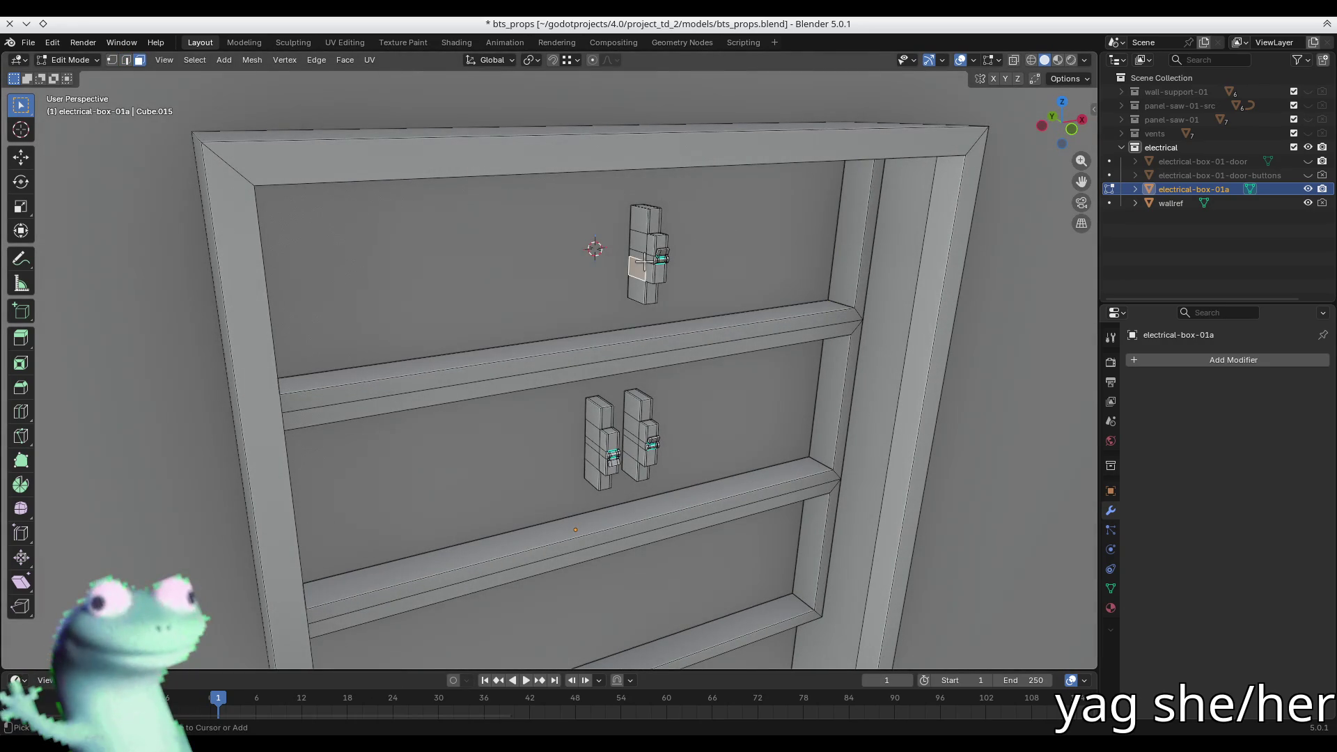
{"action": "key", "text": "l"}
{"action": "key", "text": "shift+s"}
{"action": "left_click", "coordinate": [553, 221]}
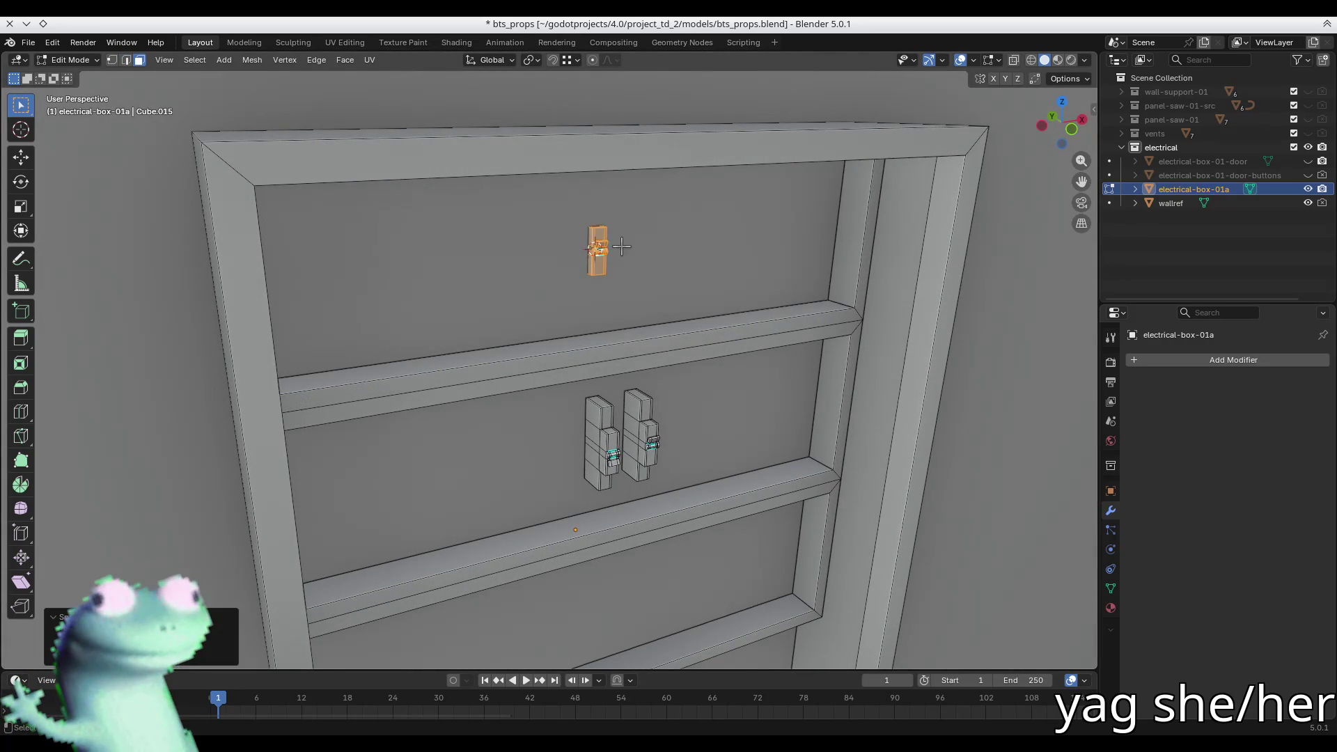
{"action": "key", "text": "KP_Decimal"}
- From the right side view in X-ray, move the top module along Y to its depth
{"action": "key", "text": "KP_3"}
{"action": "key", "text": "alt+z"}
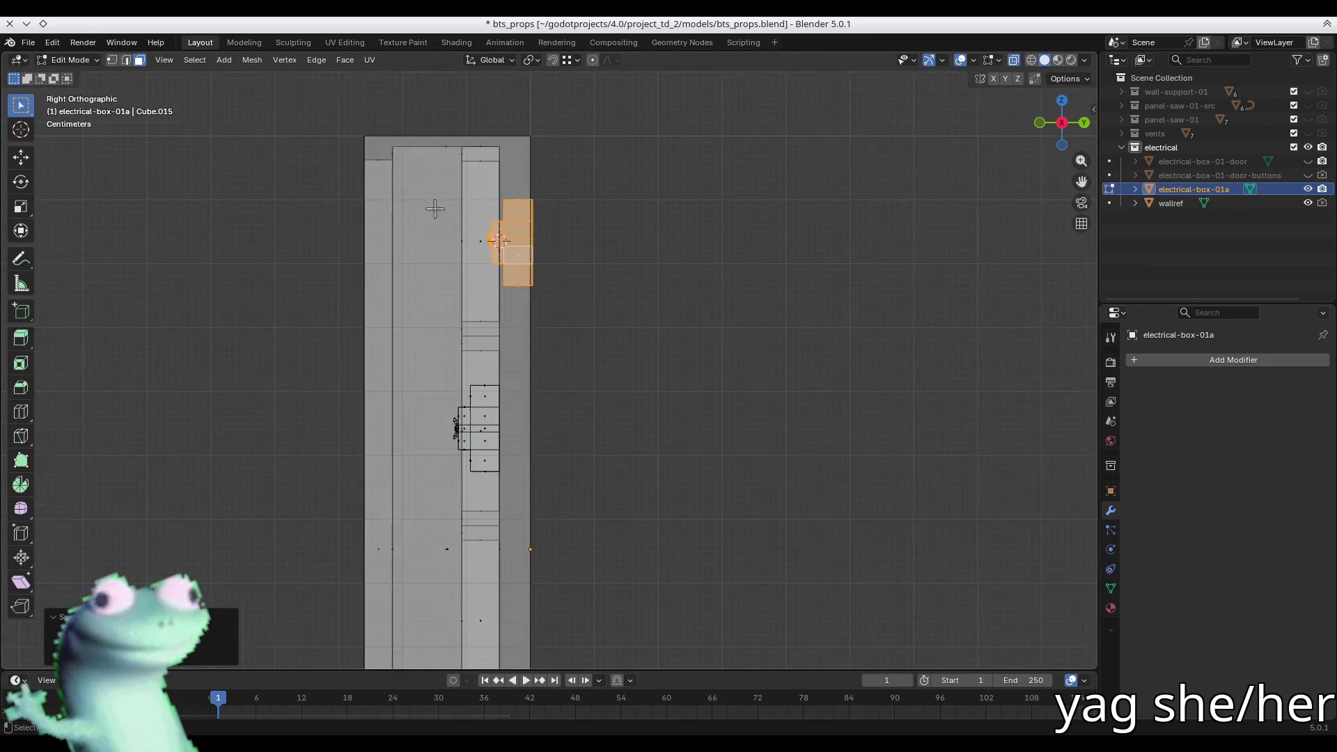
{"action": "scroll", "coordinate": [432, 209], "scroll_direction": "up", "scroll_amount": 5}
{"action": "key", "text": "g"}
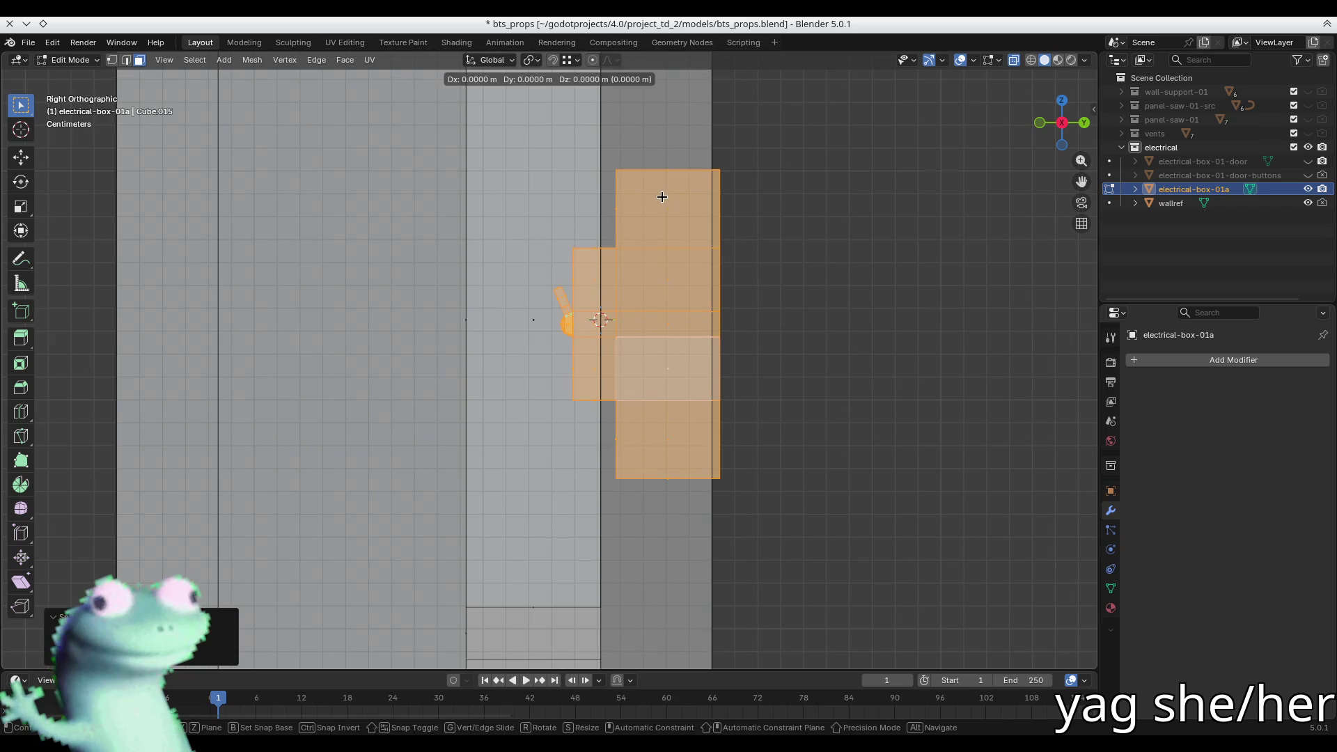
{"action": "key", "text": "y"}
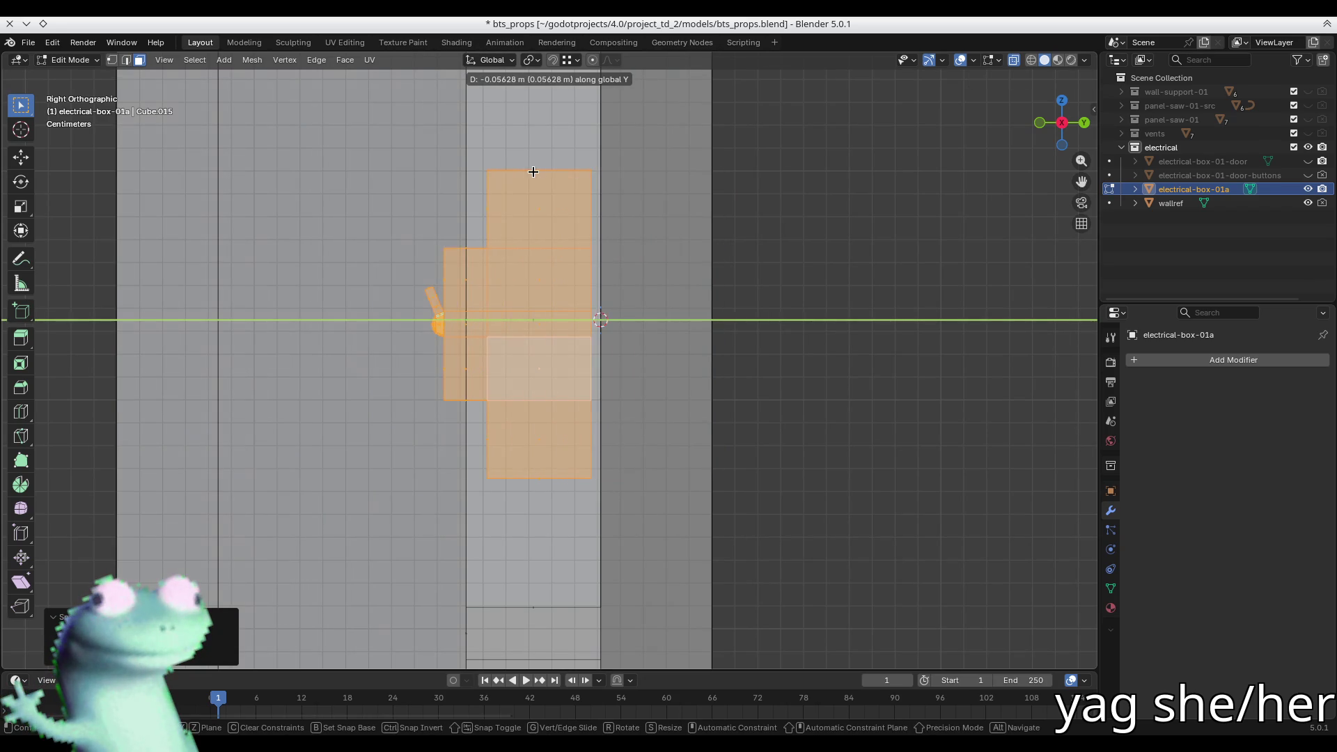
{"action": "left_click", "coordinate": [535, 170]}
{"action": "middle_click_drag", "start_coordinate": [535, 170], "coordinate": [600, 327], "text": "shift"}
{"action": "key", "text": "g"}
{"action": "key", "text": "y"}
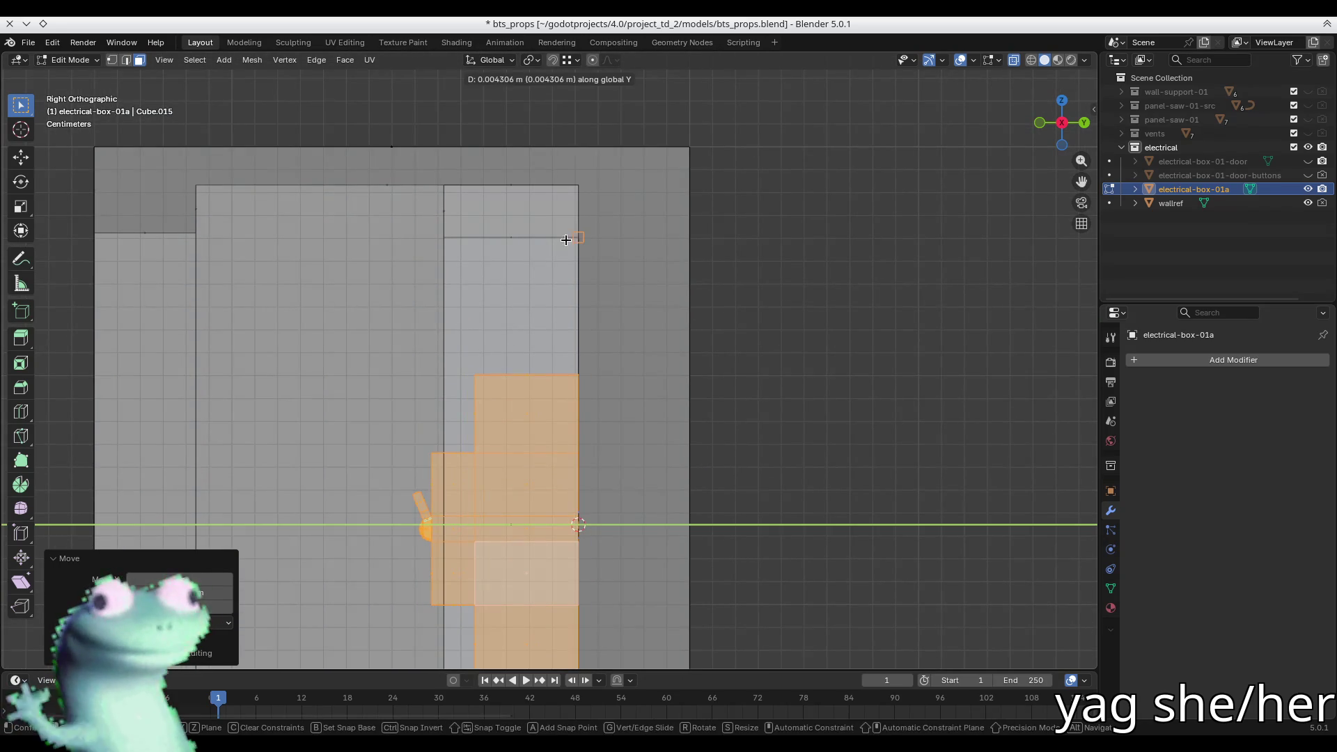
{"action": "left_click", "coordinate": [572, 237]}
{"action": "scroll", "coordinate": [540, 373], "scroll_direction": "down", "scroll_amount": 3}
- Check the top module's placement in the compartment from the front view
{"action": "mouse_move", "coordinate": [540, 373]}
{"action": "middle_mouse_down"}
{"action": "mouse_move", "coordinate": [585, 358]}
{"action": "mouse_move", "coordinate": [426, 418]}
{"action": "mouse_move", "coordinate": [501, 336]}
{"action": "mouse_move", "coordinate": [494, 327]}
{"action": "middle_mouse_up"}
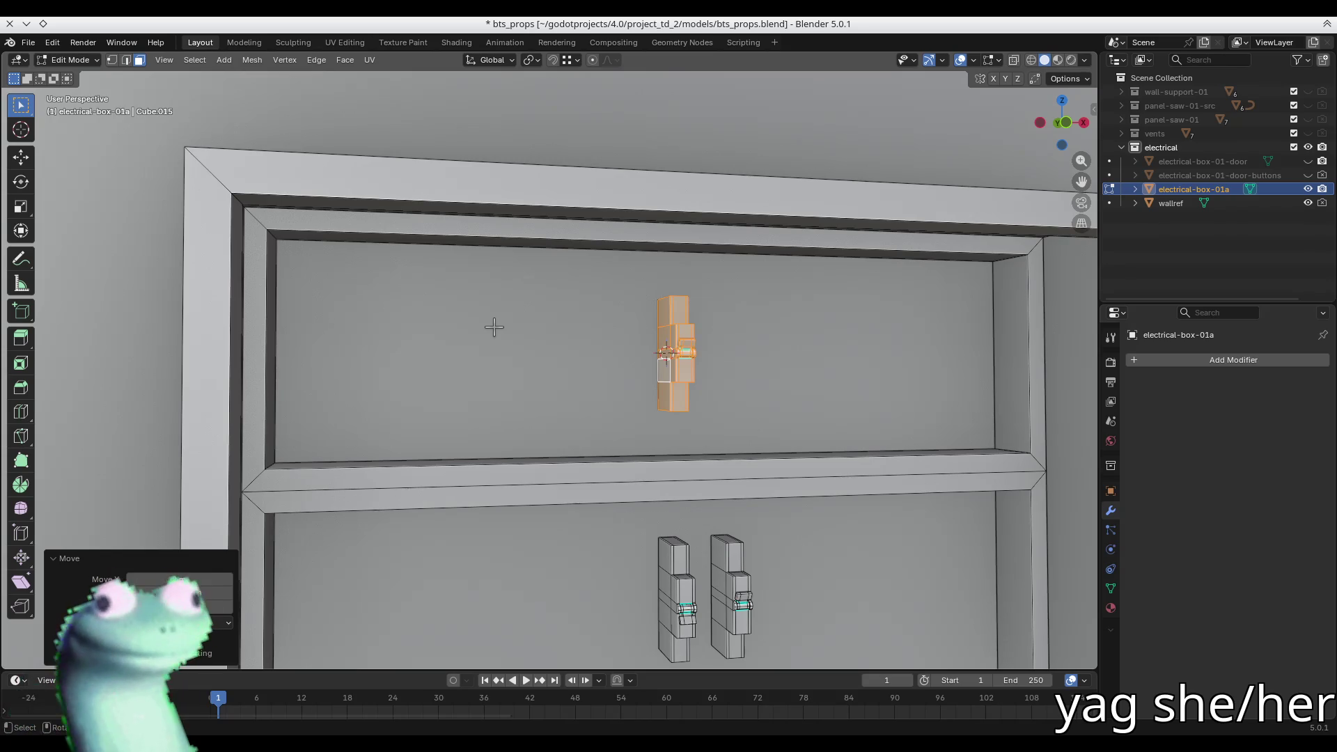
{"action": "middle_click_drag", "start_coordinate": [493, 327], "coordinate": [471, 328]}
{"action": "key", "text": "KP_1"}
{"action": "scroll", "coordinate": [647, 349], "scroll_direction": "up", "scroll_amount": 3}
{"action": "scroll", "coordinate": [648, 349], "scroll_direction": "up", "scroll_amount": 2}
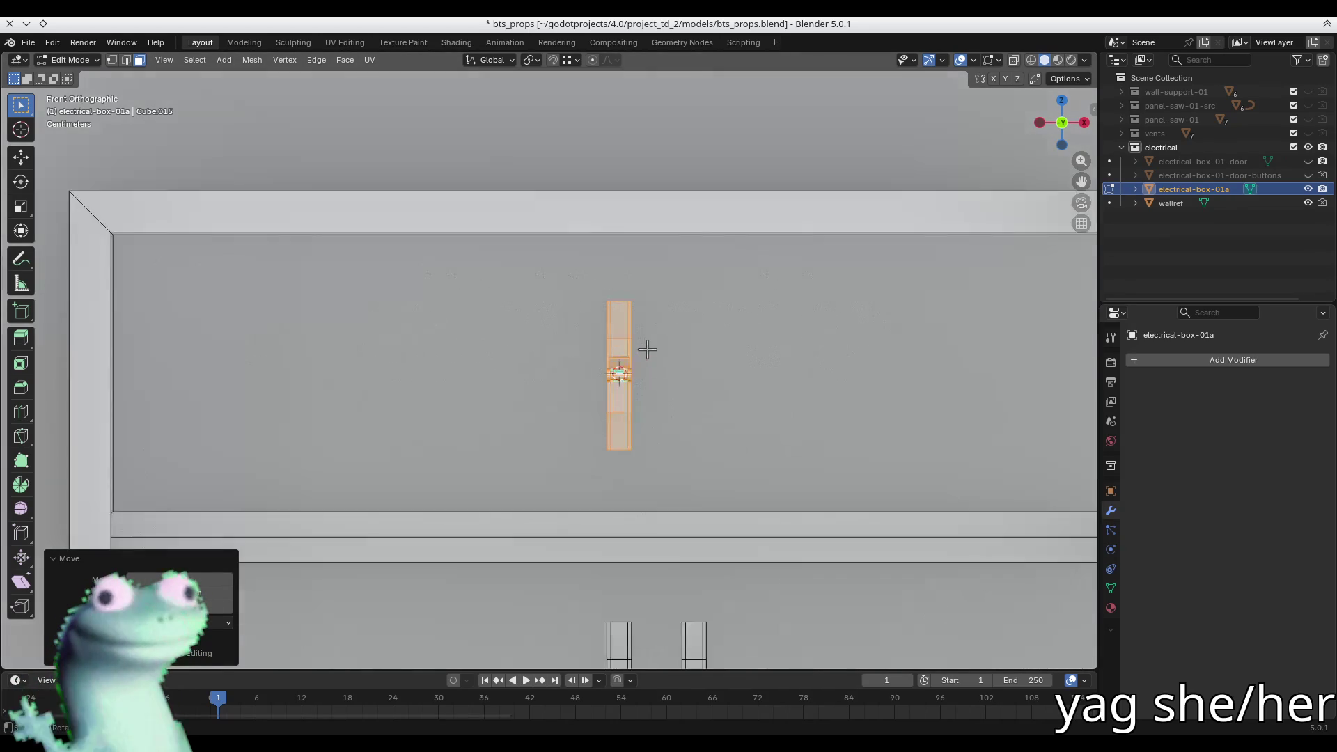
{"action": "scroll", "coordinate": [647, 350], "scroll_direction": "down", "scroll_amount": 2}
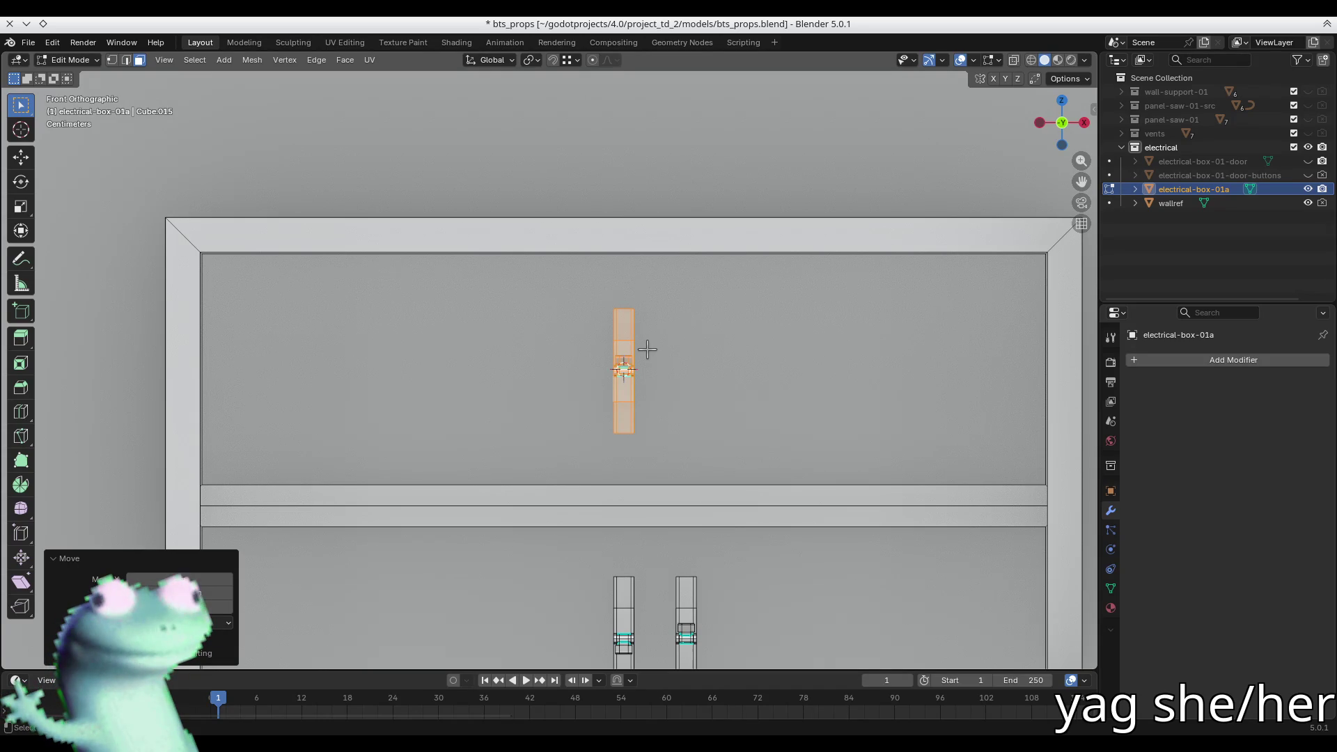
{"action": "scroll", "coordinate": [645, 349], "scroll_direction": "up", "scroll_amount": 2}
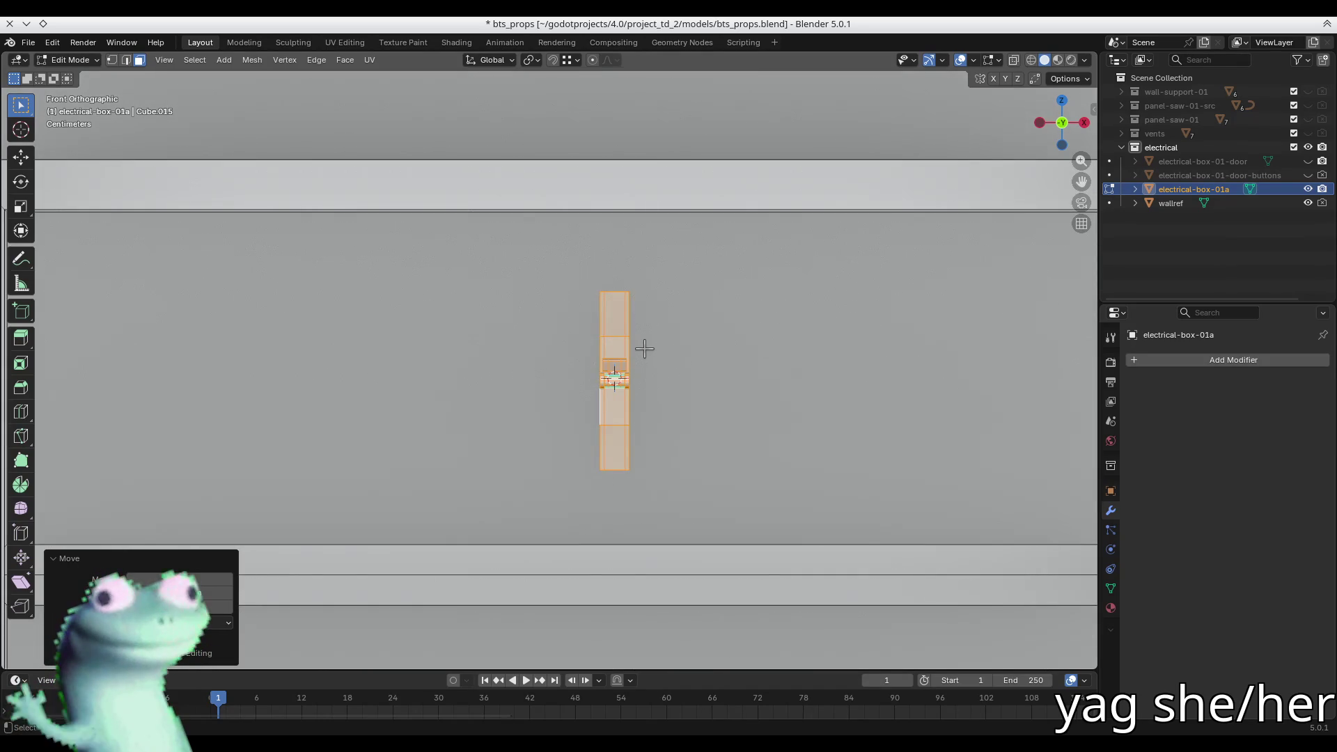
{"action": "scroll", "coordinate": [645, 349], "scroll_direction": "up", "scroll_amount": 3}
{"action": "scroll", "coordinate": [624, 356], "scroll_direction": "down", "scroll_amount": 5}
{"action": "scroll", "coordinate": [621, 359], "scroll_direction": "up", "scroll_amount": 2}
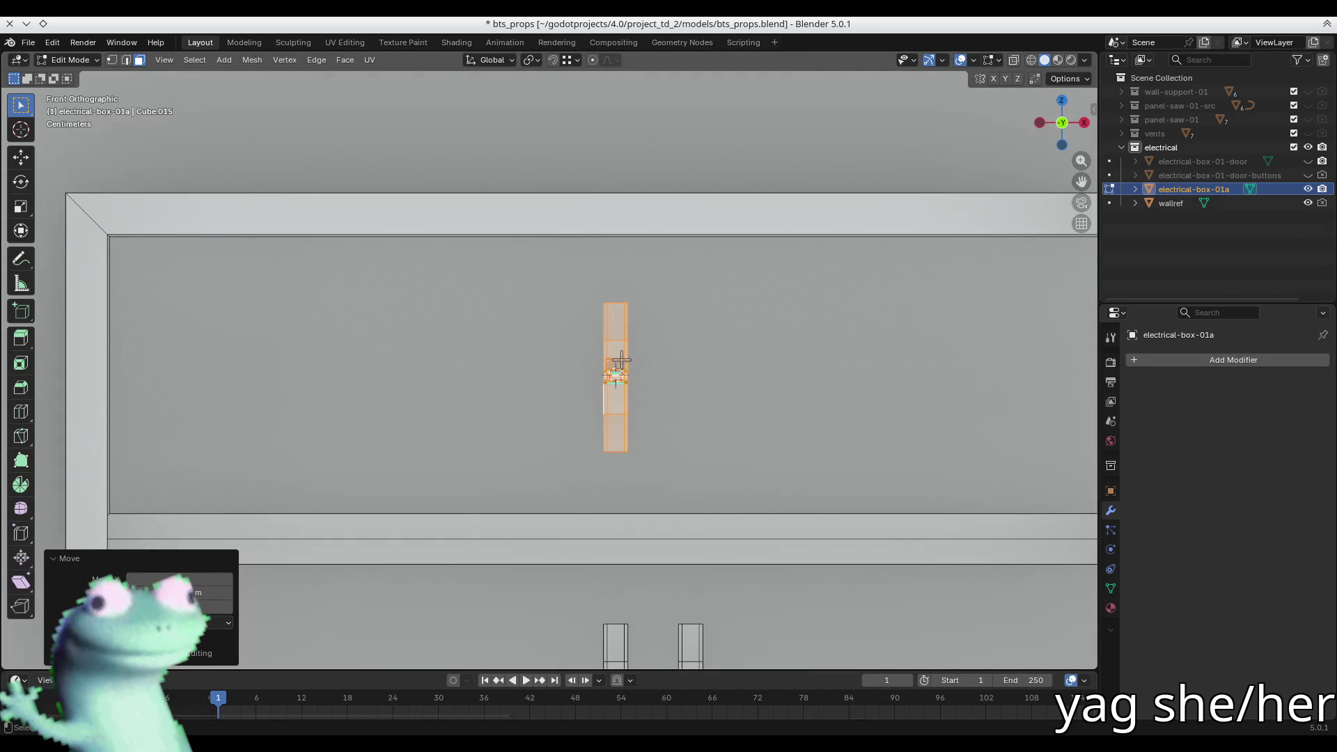
{"action": "scroll", "coordinate": [619, 361], "scroll_direction": "down", "scroll_amount": 2}
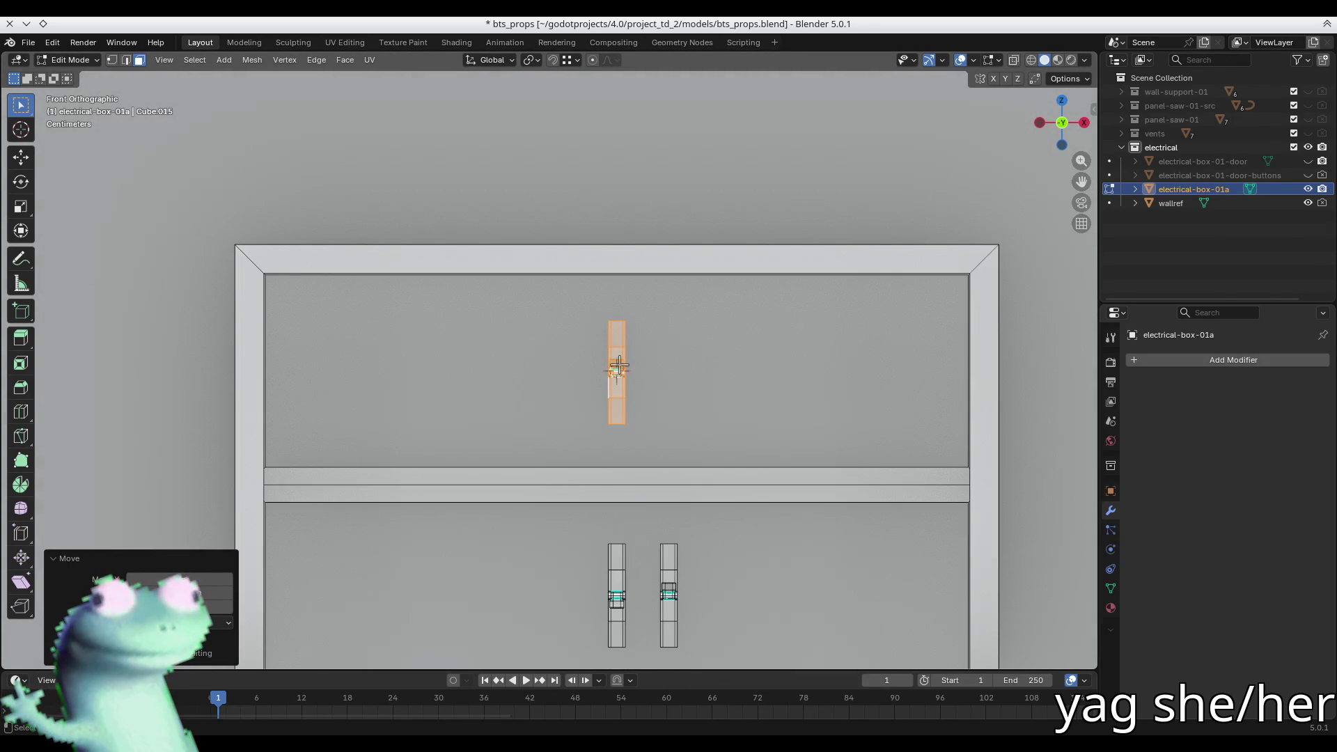
{"action": "scroll", "coordinate": [619, 365], "scroll_direction": "up", "scroll_amount": 5}
{"action": "mouse_move", "coordinate": [680, 346]}
{"action": "middle_mouse_down", "text": "shift"}
{"action": "mouse_move", "coordinate": [391, 340]}
{"action": "mouse_move", "coordinate": [362, 320]}
{"action": "mouse_move", "coordinate": [383, 331]}
{"action": "mouse_move", "coordinate": [278, 332]}
{"action": "mouse_move", "coordinate": [410, 396]}
{"action": "middle_mouse_up", "text": "shift"}
- Delete five unwanted front faces from the breaker module
{"action": "left_click", "coordinate": [461, 367]}
{"action": "left_click", "coordinate": [459, 393], "text": "shift"}
{"action": "left_click", "coordinate": [432, 407], "text": "shift"}
{"action": "left_click", "coordinate": [453, 456], "text": "shift"}
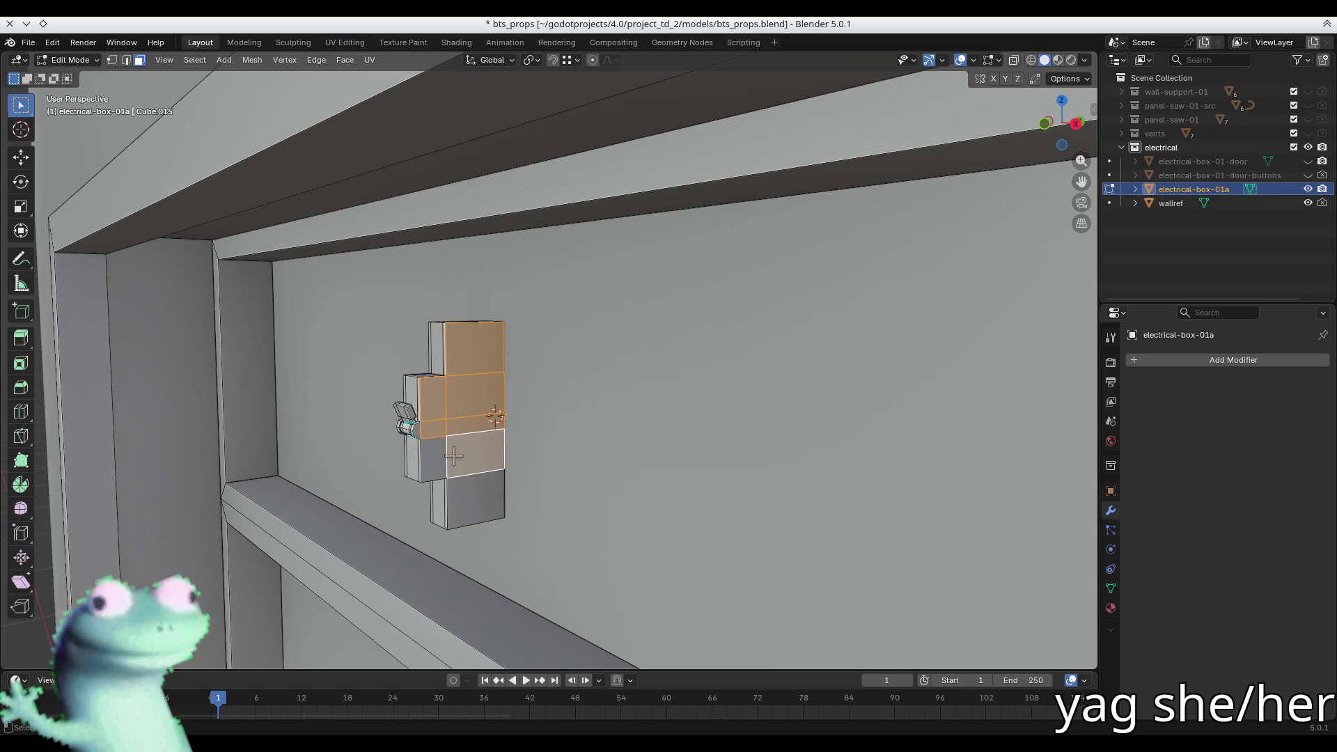
{"action": "left_click", "coordinate": [464, 491], "text": "shift"}
{"action": "mouse_move", "coordinate": [456, 459]}
{"action": "middle_mouse_down"}
{"action": "mouse_move", "coordinate": [422, 378]}
{"action": "mouse_move", "coordinate": [492, 376]}
{"action": "middle_mouse_up"}
{"action": "key", "text": "x"}
{"action": "left_click", "coordinate": [456, 462]}
- Box-select a block of the module's upper faces and delete them
{"action": "scroll", "coordinate": [323, 412], "scroll_direction": "up", "scroll_amount": 5}
{"action": "mouse_move", "coordinate": [445, 425]}
{"action": "middle_mouse_down"}
{"action": "mouse_move", "coordinate": [462, 429]}
{"action": "mouse_move", "coordinate": [411, 420]}
{"action": "middle_mouse_up"}
{"action": "mouse_move", "coordinate": [331, 346]}
{"action": "left_mouse_down"}
{"action": "mouse_move", "coordinate": [427, 543]}
{"action": "mouse_move", "coordinate": [352, 596]}
{"action": "left_mouse_up"}
{"action": "mouse_move", "coordinate": [352, 597]}
{"action": "middle_mouse_down"}
{"action": "mouse_move", "coordinate": [365, 328]}
{"action": "mouse_move", "coordinate": [348, 318]}
{"action": "middle_mouse_up"}
{"action": "left_click", "coordinate": [348, 317], "text": "shift"}
{"action": "left_click", "coordinate": [483, 334], "text": "shift"}
{"action": "key", "text": "x"}
{"action": "left_click", "coordinate": [483, 334]}
- Select the face below the switch and inspect the trimmed module, ending in front view
{"action": "middle_click_drag", "start_coordinate": [483, 334], "coordinate": [216, 338]}
{"action": "left_click", "coordinate": [240, 388]}
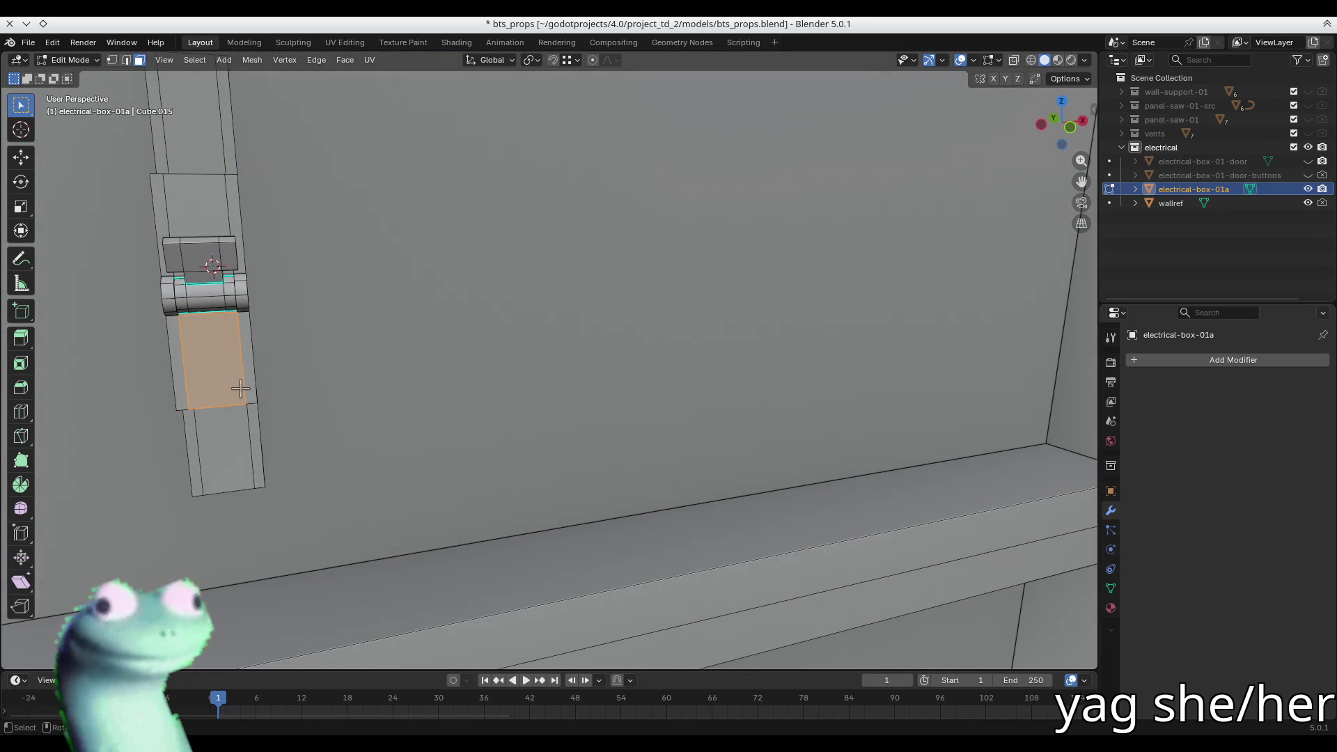
{"action": "key", "text": "KP_Decimal"}
{"action": "scroll", "coordinate": [240, 387], "scroll_direction": "down", "scroll_amount": 5}
{"action": "middle_click_drag", "start_coordinate": [240, 388], "coordinate": [268, 285]}
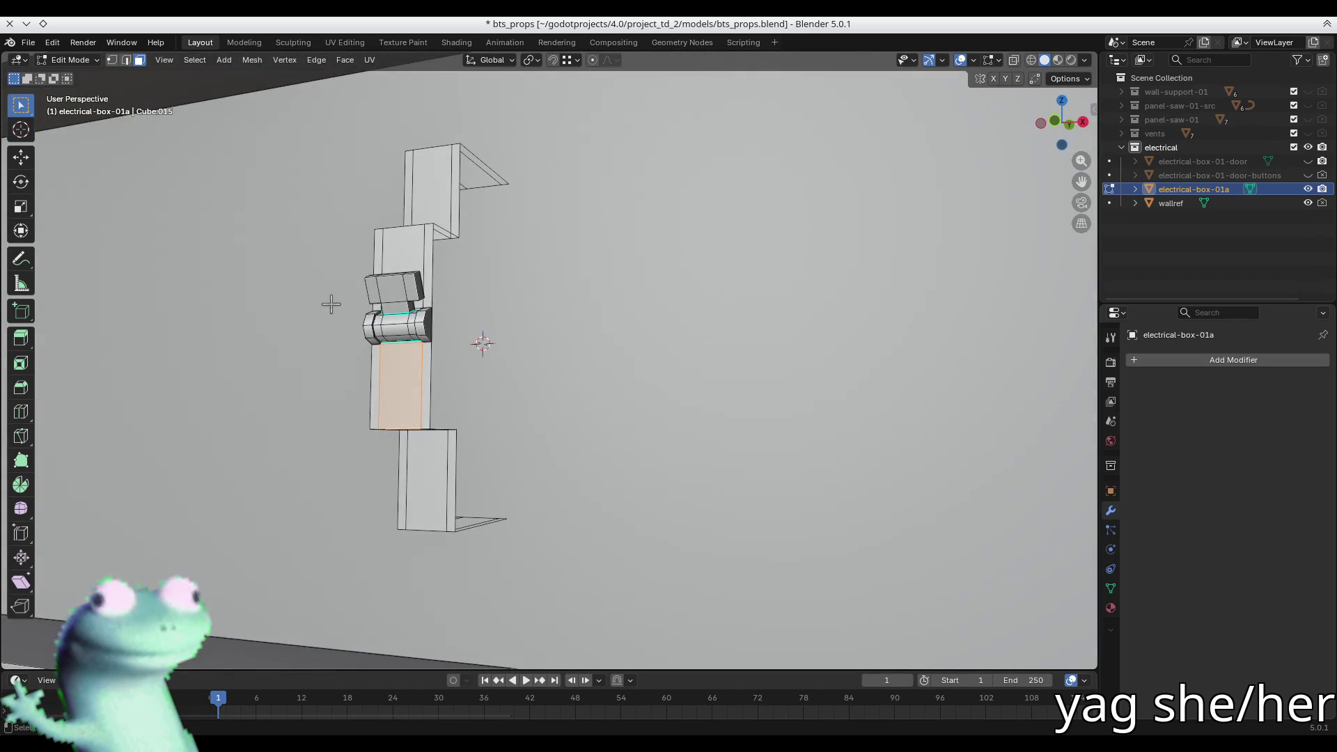
{"action": "key", "text": "KP_Decimal"}
{"action": "scroll", "coordinate": [341, 306], "scroll_direction": "down", "scroll_amount": 6}
{"action": "mouse_move", "coordinate": [342, 307]}
{"action": "middle_mouse_down"}
{"action": "mouse_move", "coordinate": [571, 300]}
{"action": "mouse_move", "coordinate": [559, 358]}
{"action": "mouse_move", "coordinate": [586, 356]}
{"action": "mouse_move", "coordinate": [541, 365]}
{"action": "middle_mouse_up"}
{"action": "key", "text": "KP_1"}
{"action": "scroll", "coordinate": [558, 357], "scroll_direction": "up", "scroll_amount": 3}
- Select the whole connected module, save bts_props.blend, and check the SoundCloud page in Firefox
{"action": "key", "text": "ctrl+l"}
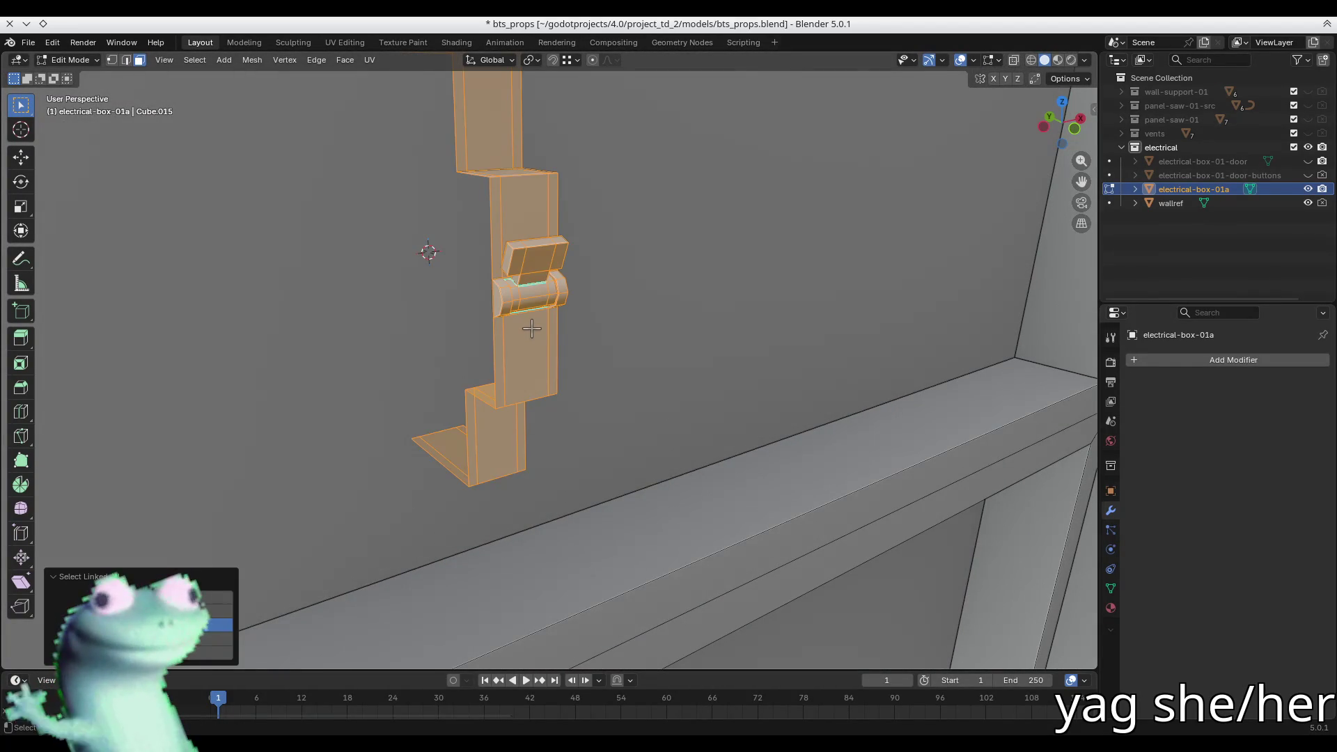
{"action": "key", "text": "ctrl+s"}
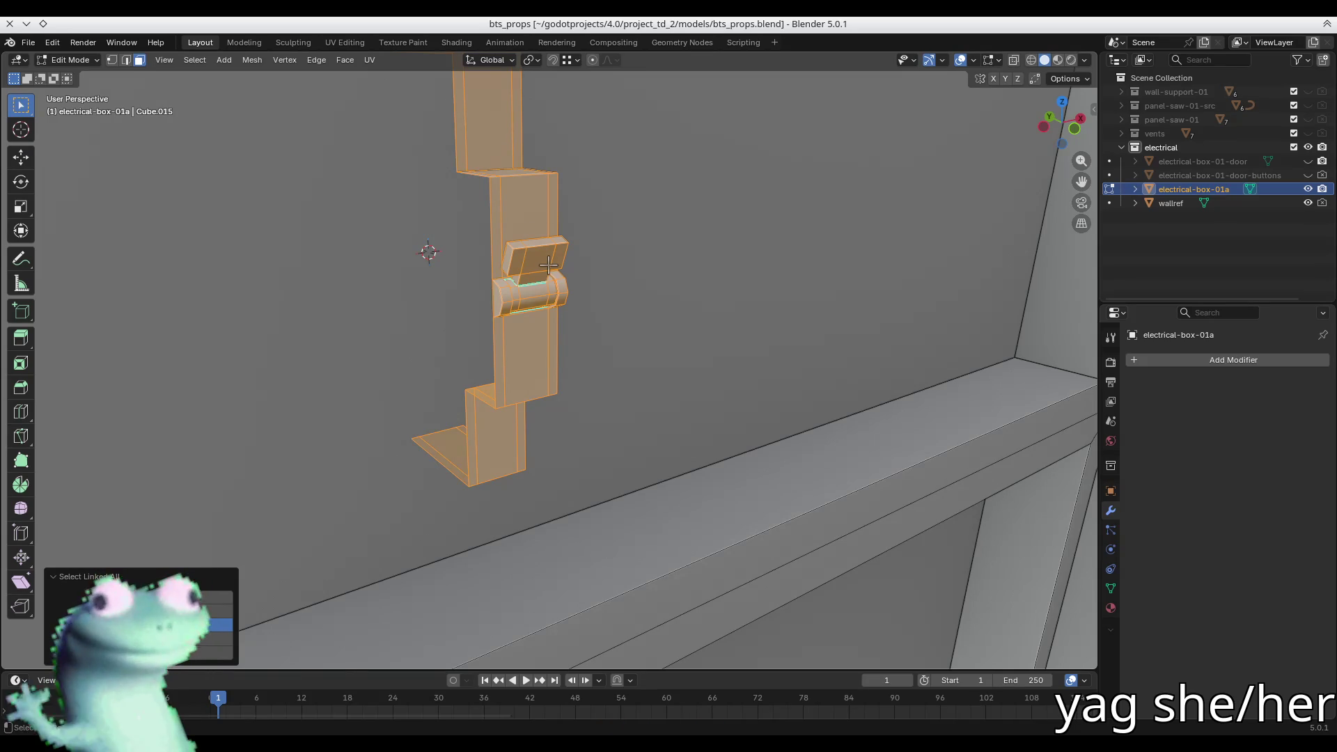
{"action": "left_click", "coordinate": [572, 13]}
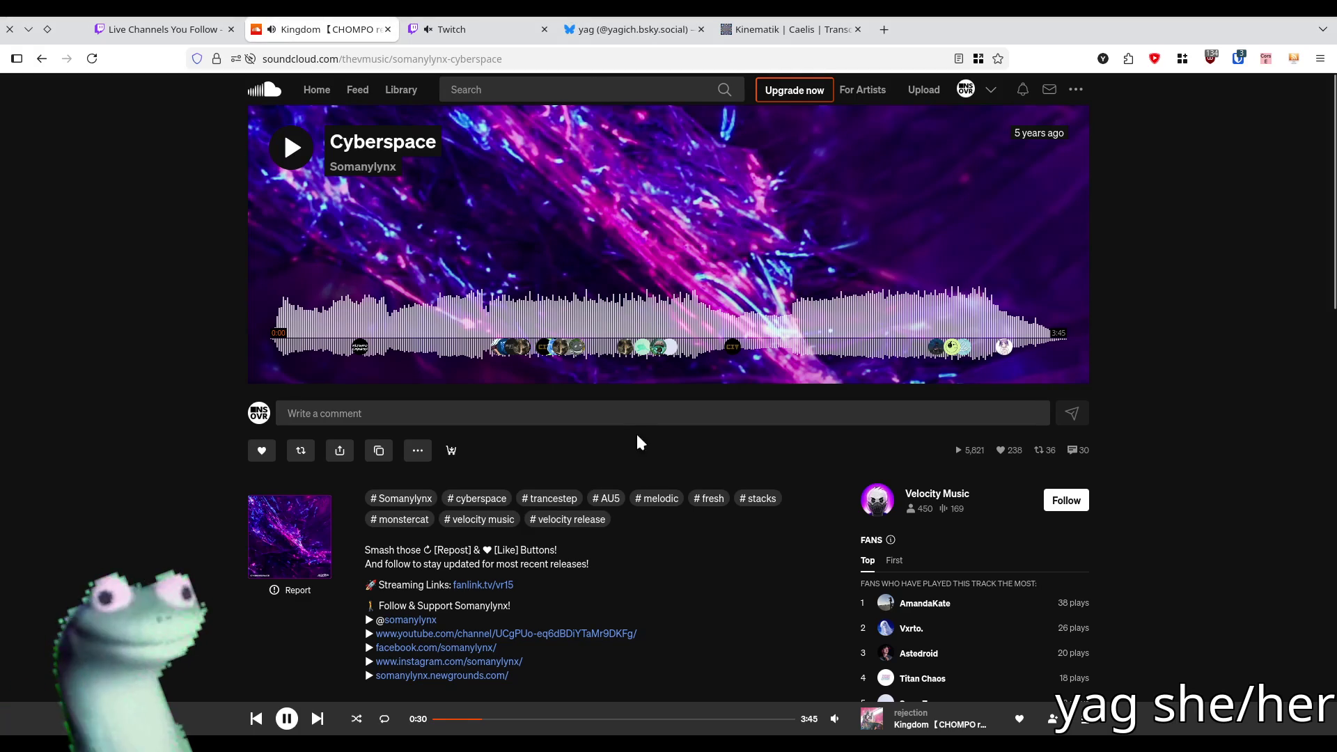
{"action": "key", "text": "alt+Tab"}
{"action": "mouse_move", "coordinate": [426, 250]}
{"action": "middle_mouse_down"}
{"action": "mouse_move", "coordinate": [396, 260]}
{"action": "mouse_move", "coordinate": [647, 251]}
{"action": "mouse_move", "coordinate": [587, 208]}
{"action": "mouse_move", "coordinate": [550, 286]}
{"action": "mouse_move", "coordinate": [427, 266]}
{"action": "mouse_move", "coordinate": [507, 204]}
{"action": "mouse_move", "coordinate": [575, 268]}
{"action": "middle_mouse_up"}
- Duplicate the module and place the copy right beside the original along X
{"action": "scroll", "coordinate": [427, 266], "scroll_direction": "up", "scroll_amount": 5}
{"action": "key", "text": "shift+d"}
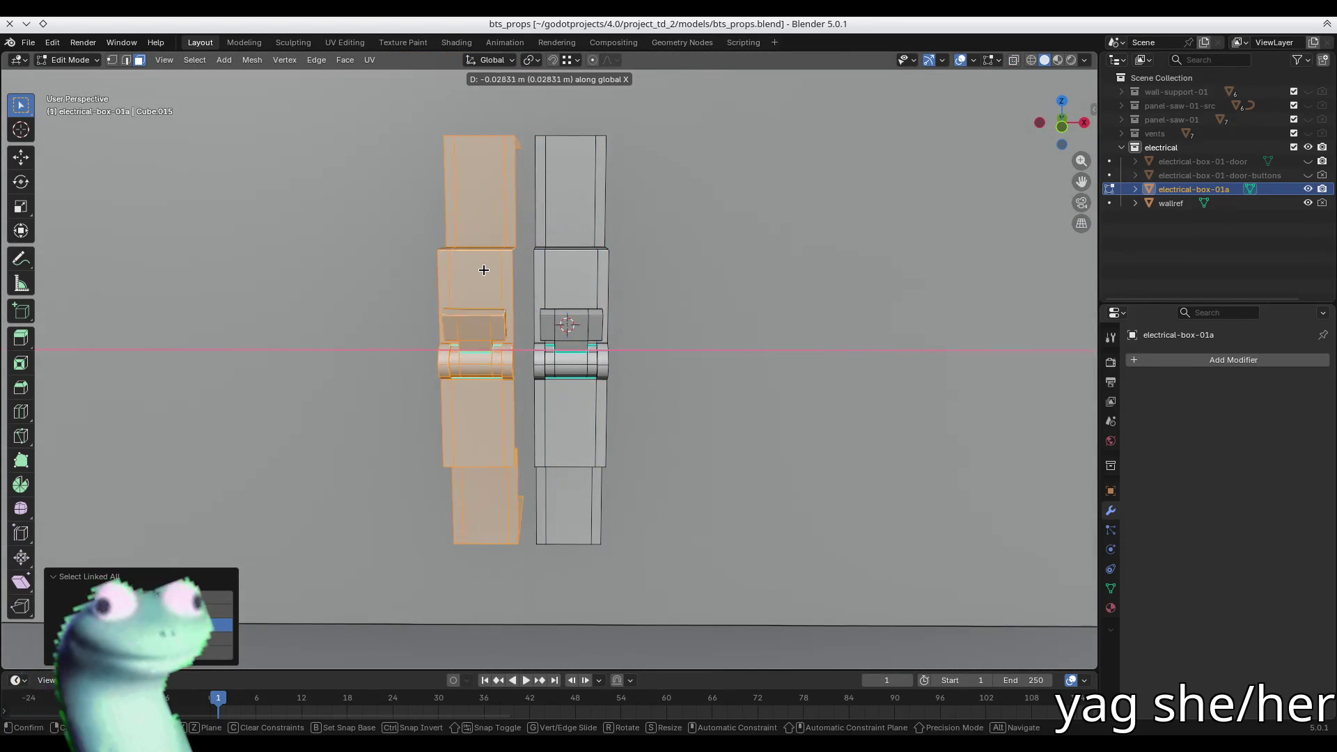
{"action": "key", "text": "x"}
{"action": "key", "text": "y"}
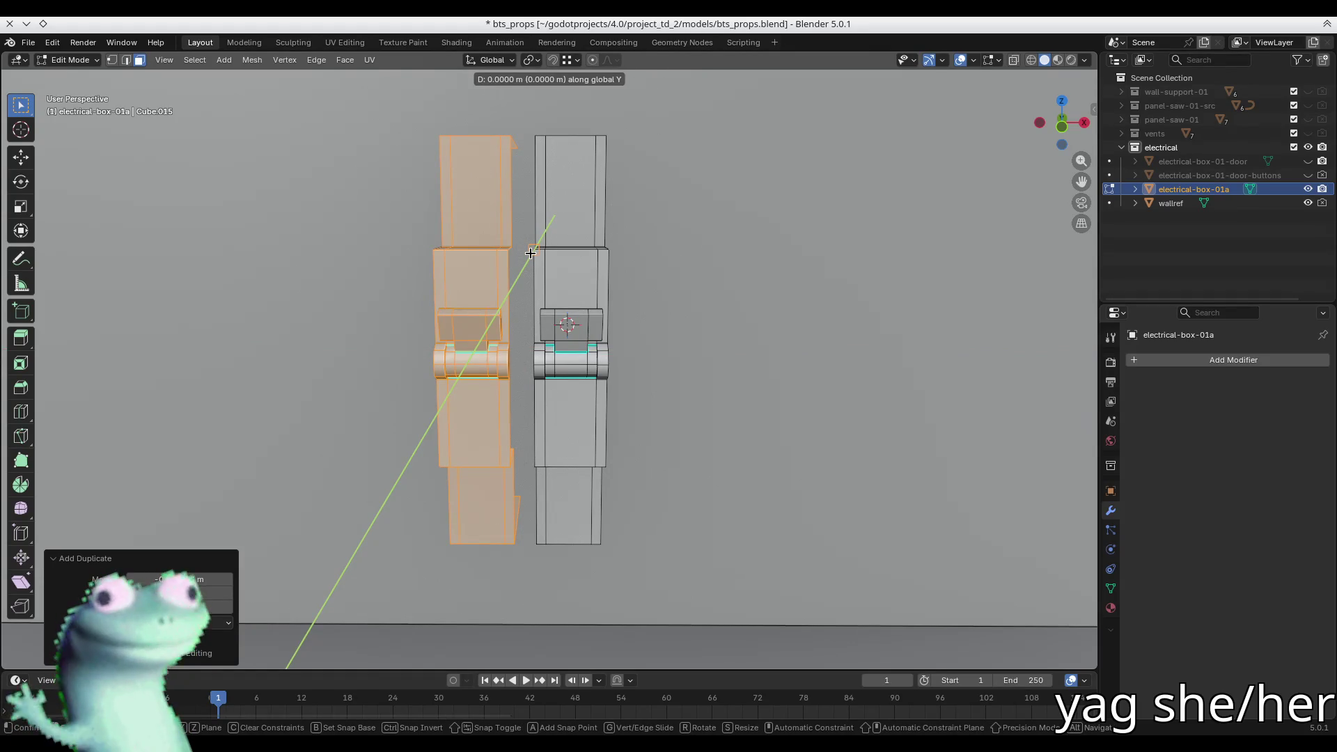
{"action": "key", "text": "x"}
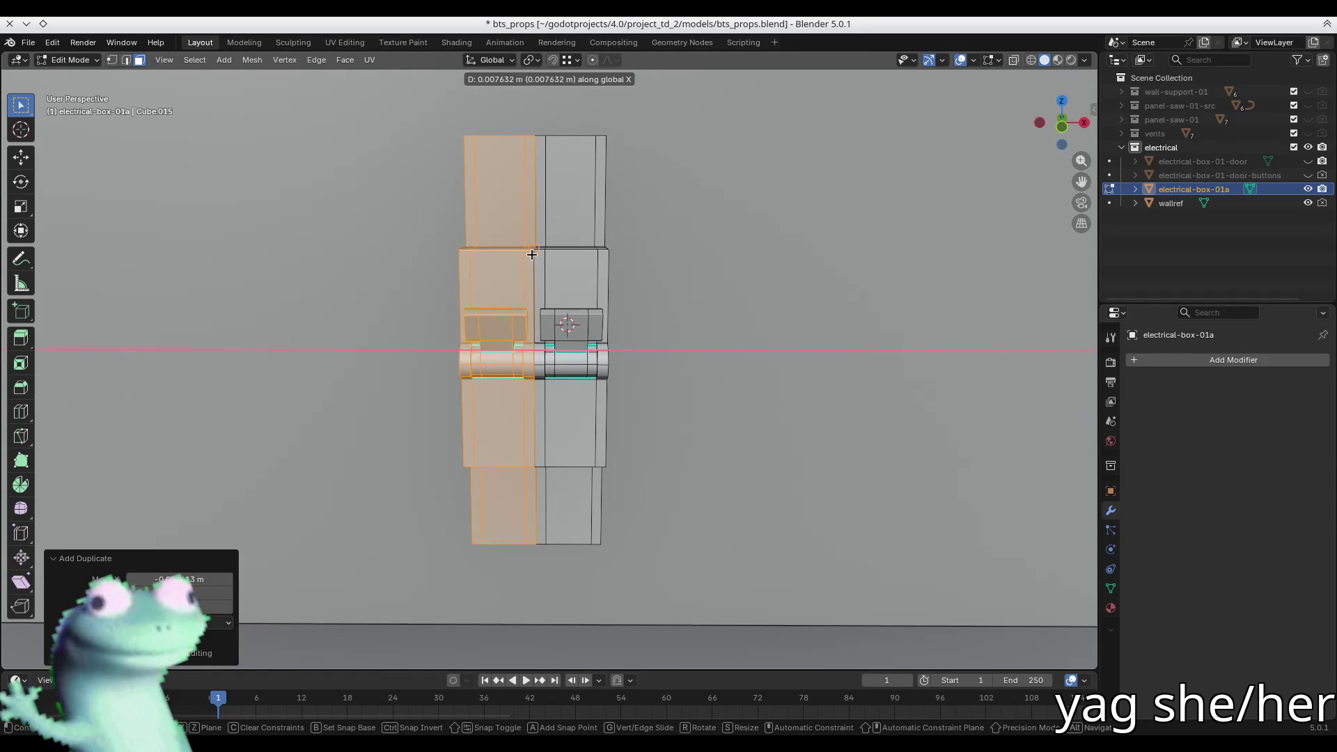
{"action": "left_click", "coordinate": [549, 262]}
{"action": "scroll", "coordinate": [543, 258], "scroll_direction": "up", "scroll_amount": 5}
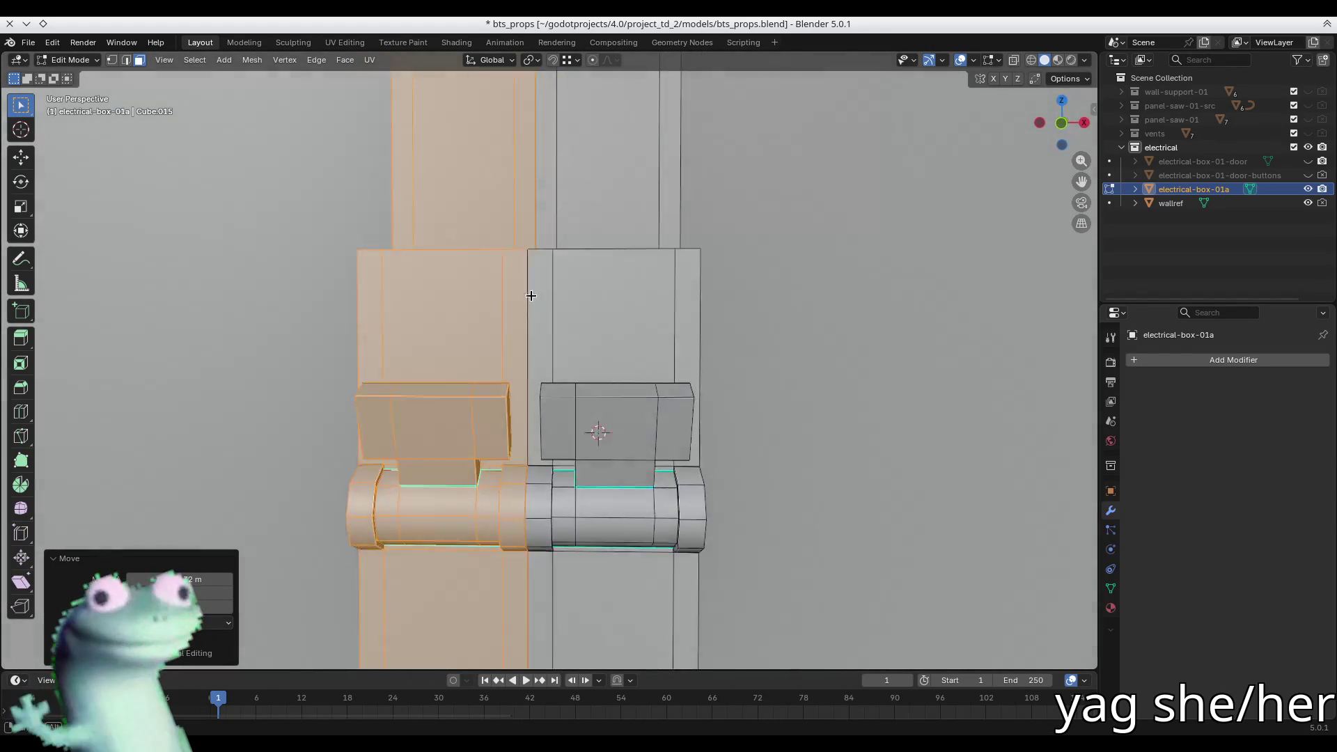
{"action": "mouse_move", "coordinate": [531, 296]}
{"action": "middle_mouse_down"}
{"action": "mouse_move", "coordinate": [529, 261]}
{"action": "mouse_move", "coordinate": [478, 318]}
{"action": "middle_mouse_up"}
{"action": "scroll", "coordinate": [529, 262], "scroll_direction": "down", "scroll_amount": 5}
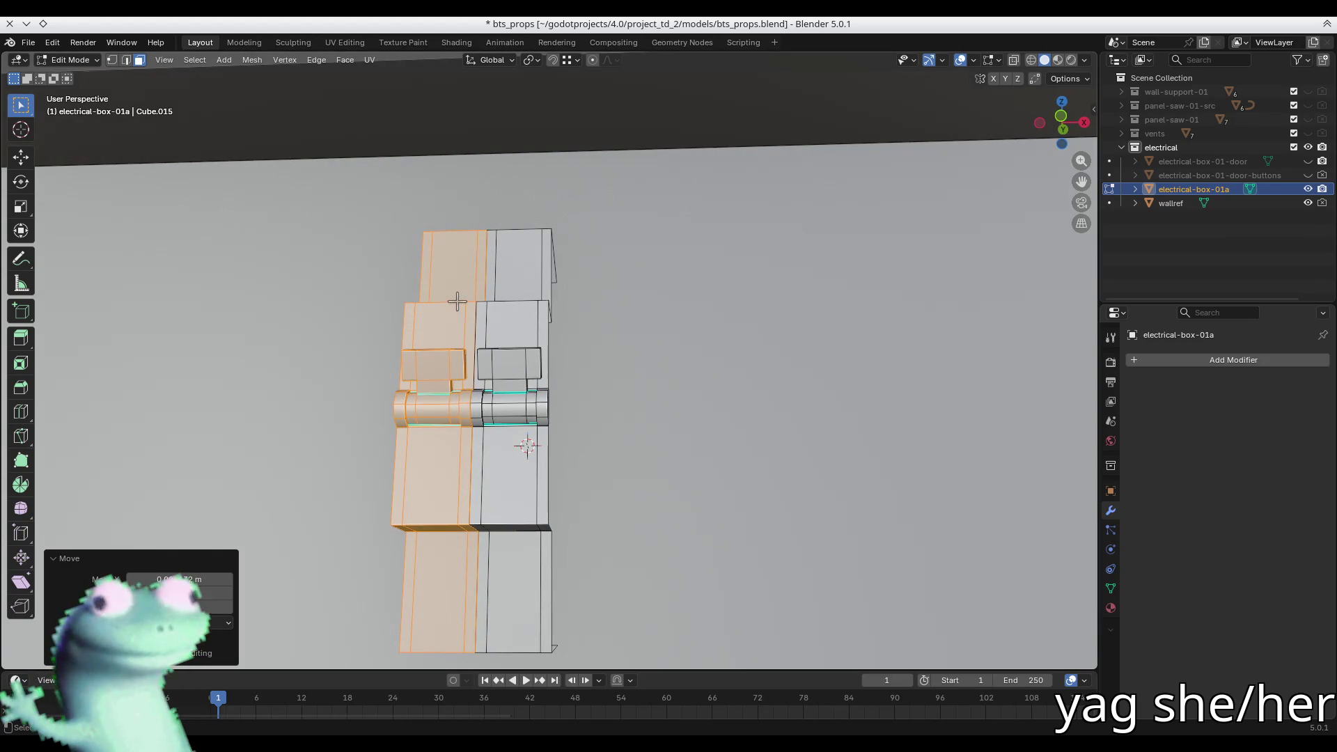
- Add a third module copy along X beside the other two and save
{"action": "key", "text": "shift+d"}
{"action": "key", "text": "x"}
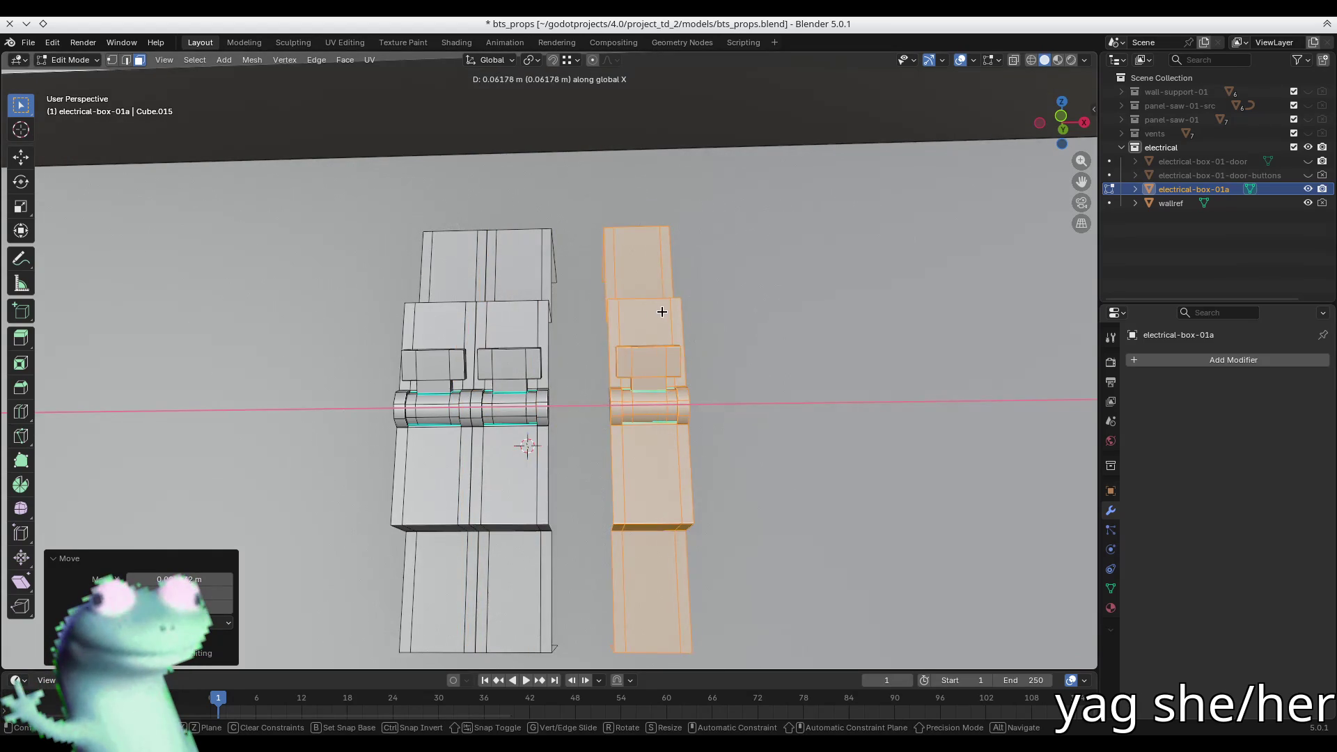
{"action": "left_click", "coordinate": [554, 305]}
{"action": "mouse_move", "coordinate": [627, 310]}
{"action": "middle_mouse_down"}
{"action": "mouse_move", "coordinate": [621, 349]}
{"action": "mouse_move", "coordinate": [644, 394]}
{"action": "mouse_move", "coordinate": [573, 412]}
{"action": "middle_mouse_up"}
{"action": "key", "text": "ctrl+s"}
- Select all three modules and merge their overlapping vertices by distance
{"action": "middle_click_drag", "start_coordinate": [629, 379], "coordinate": [508, 364]}
{"action": "left_click", "coordinate": [527, 374]}
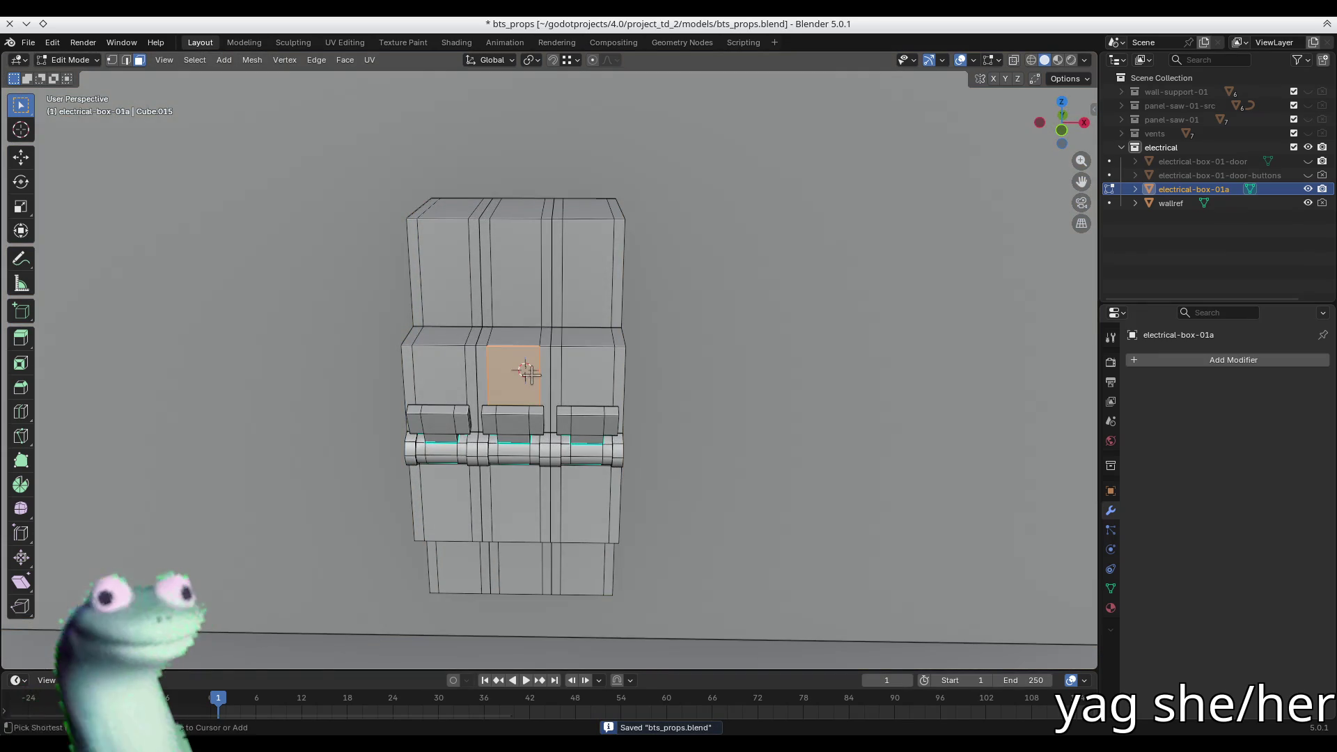
{"action": "key", "text": "ctrl+l"}
{"action": "left_click", "coordinate": [464, 369], "text": "shift"}
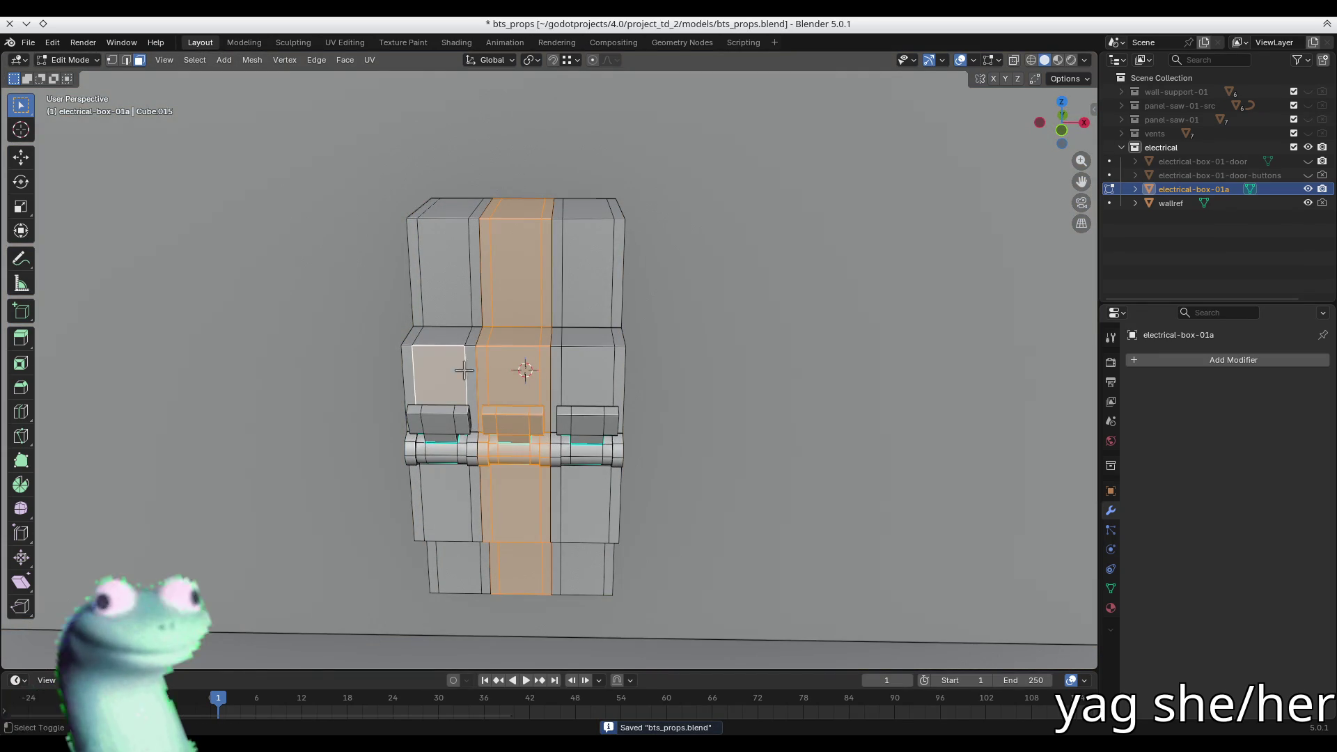
{"action": "left_click", "coordinate": [576, 360], "text": "shift"}
{"action": "key", "text": "a"}
{"action": "key", "text": "m"}
{"action": "key", "text": "b"}
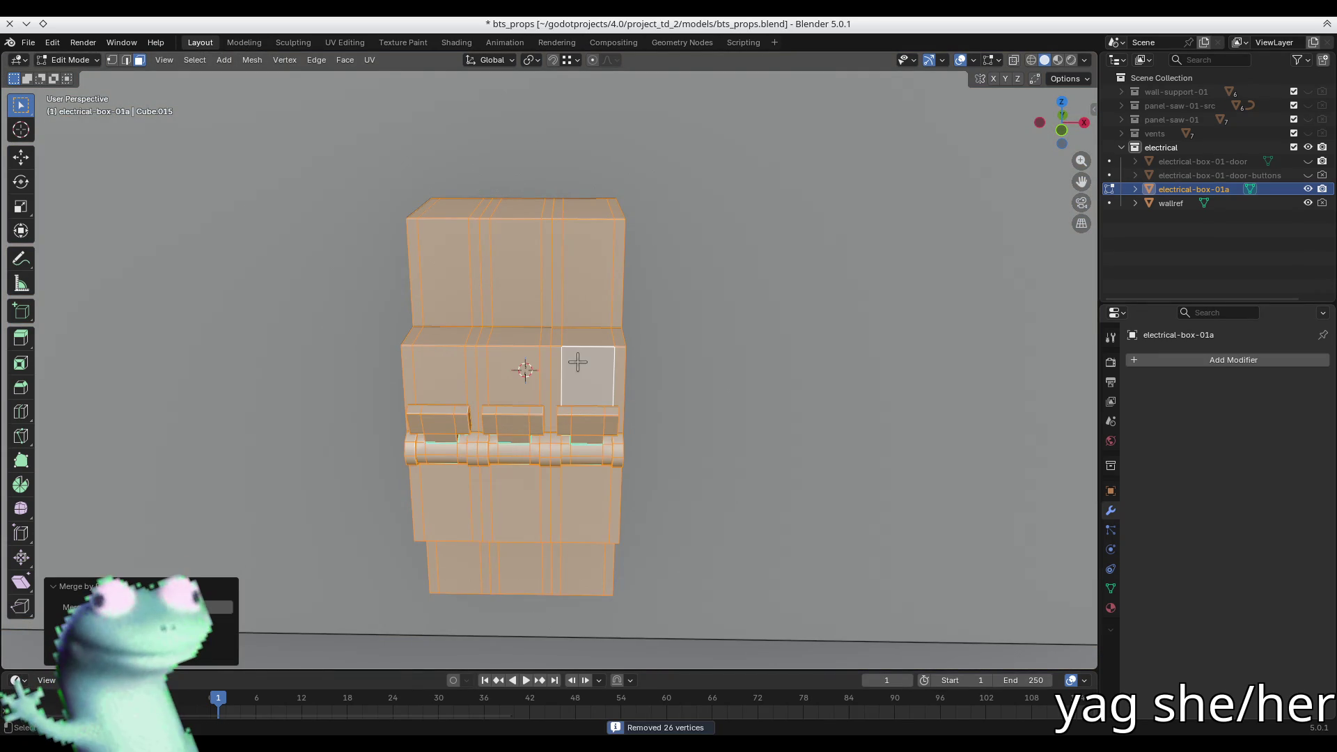
- Deselect everything and select the vertical edge loop at a module seam in edge mode
{"action": "key", "text": "alt+a"}
{"action": "middle_click_drag", "start_coordinate": [671, 328], "coordinate": [549, 375]}
{"action": "key", "text": "2"}
{"action": "left_click", "coordinate": [514, 359], "text": "alt"}
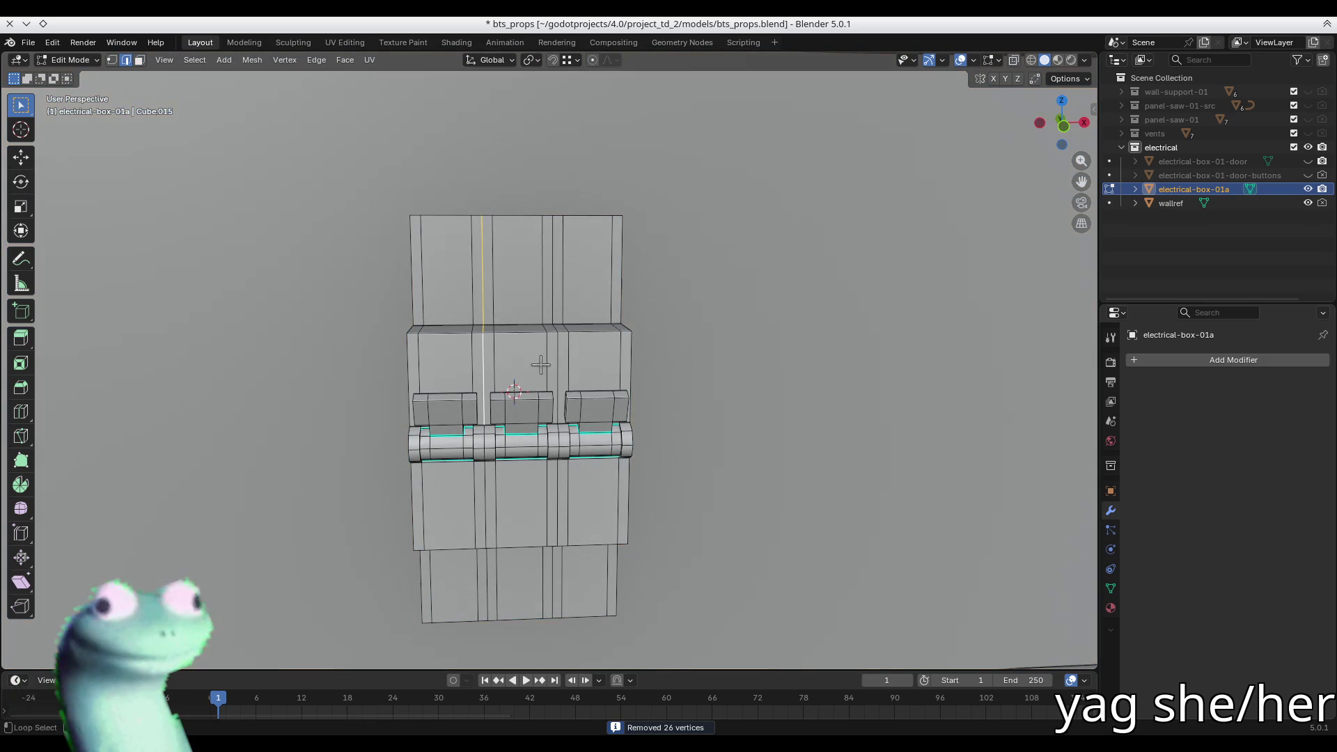
- In X-ray front view, box-select the seam edge column and delete it as edge loops
{"action": "key", "text": "KP_1"}
{"action": "scroll", "coordinate": [488, 359], "scroll_direction": "down", "scroll_amount": 3}
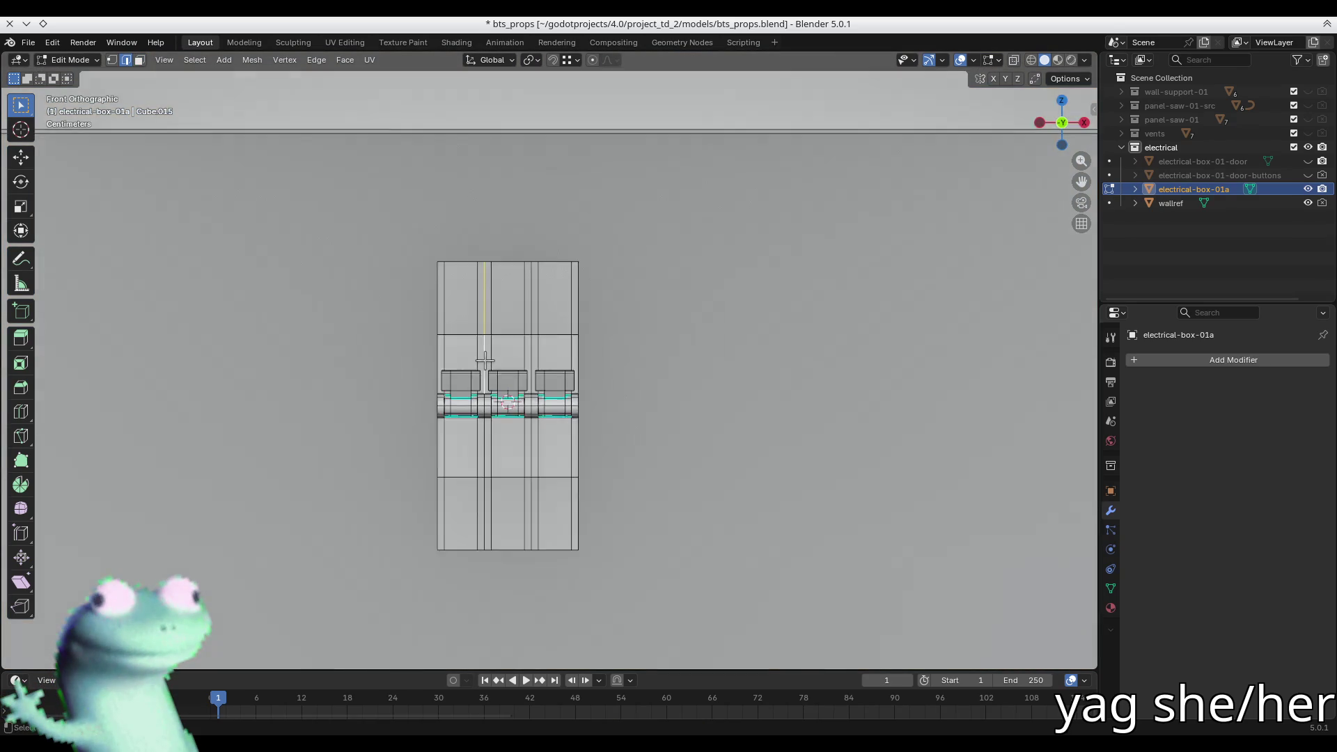
{"action": "key", "text": "alt+z"}
{"action": "left_click_drag", "start_coordinate": [483, 270], "coordinate": [487, 529]}
{"action": "scroll", "coordinate": [487, 529], "scroll_direction": "up", "scroll_amount": 4}
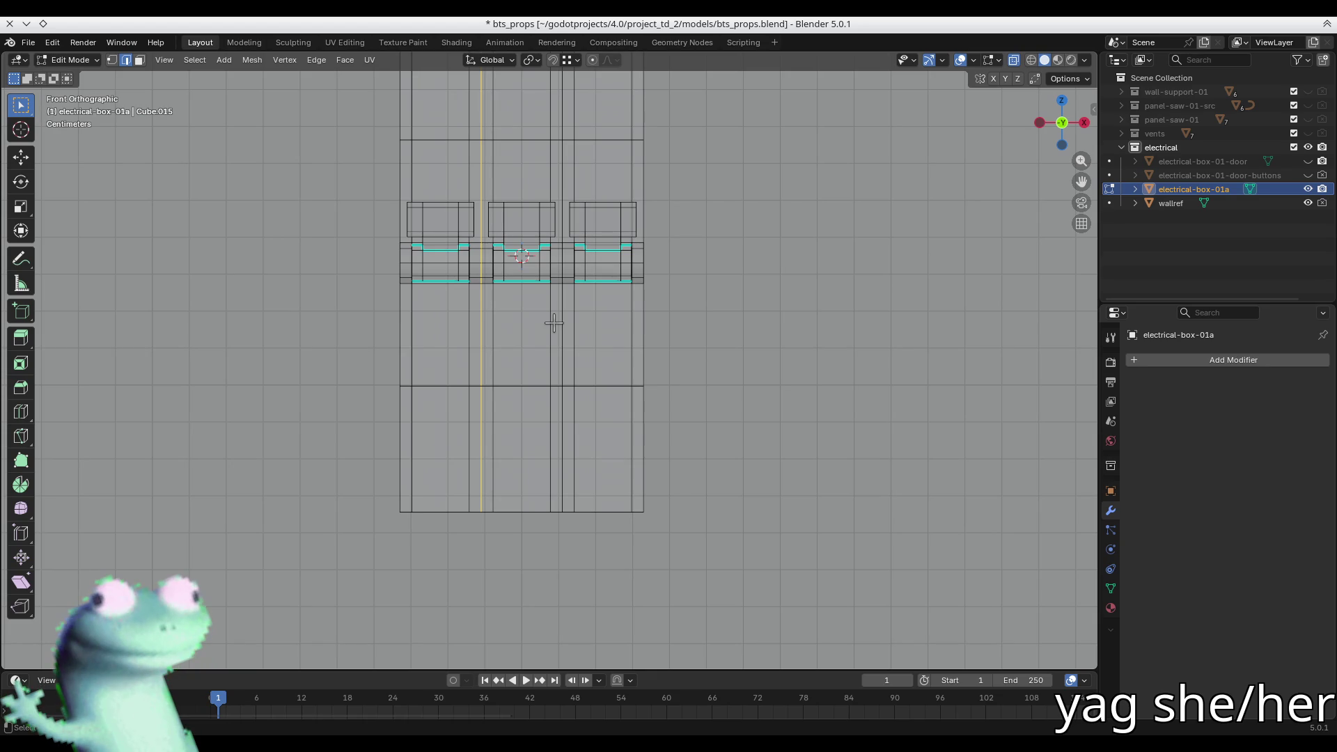
{"action": "key", "text": "x"}
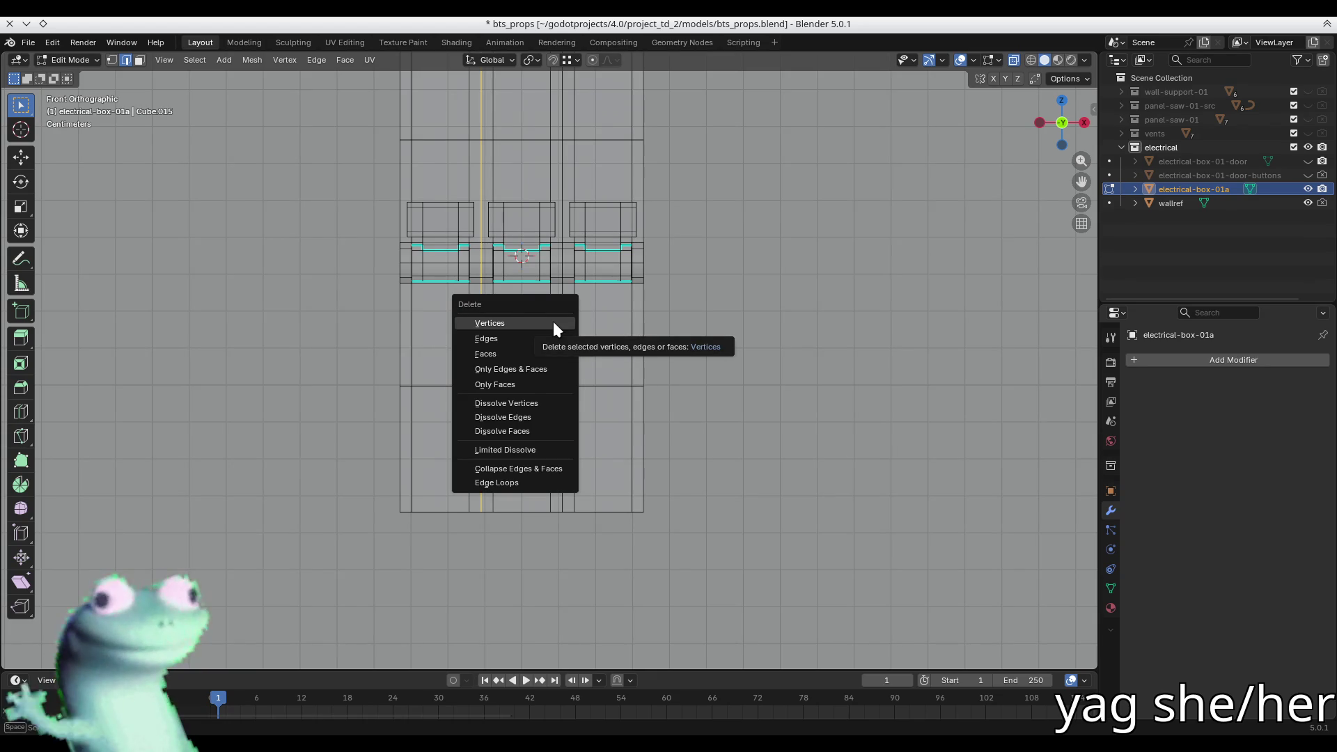
{"action": "left_click", "coordinate": [551, 482]}
- Check the result in perspective and select a face loop around the modules
{"action": "mouse_move", "coordinate": [551, 482]}
{"action": "middle_mouse_down"}
{"action": "mouse_move", "coordinate": [513, 376]}
{"action": "mouse_move", "coordinate": [555, 437]}
{"action": "middle_mouse_up"}
{"action": "scroll", "coordinate": [555, 437], "scroll_direction": "up", "scroll_amount": 6}
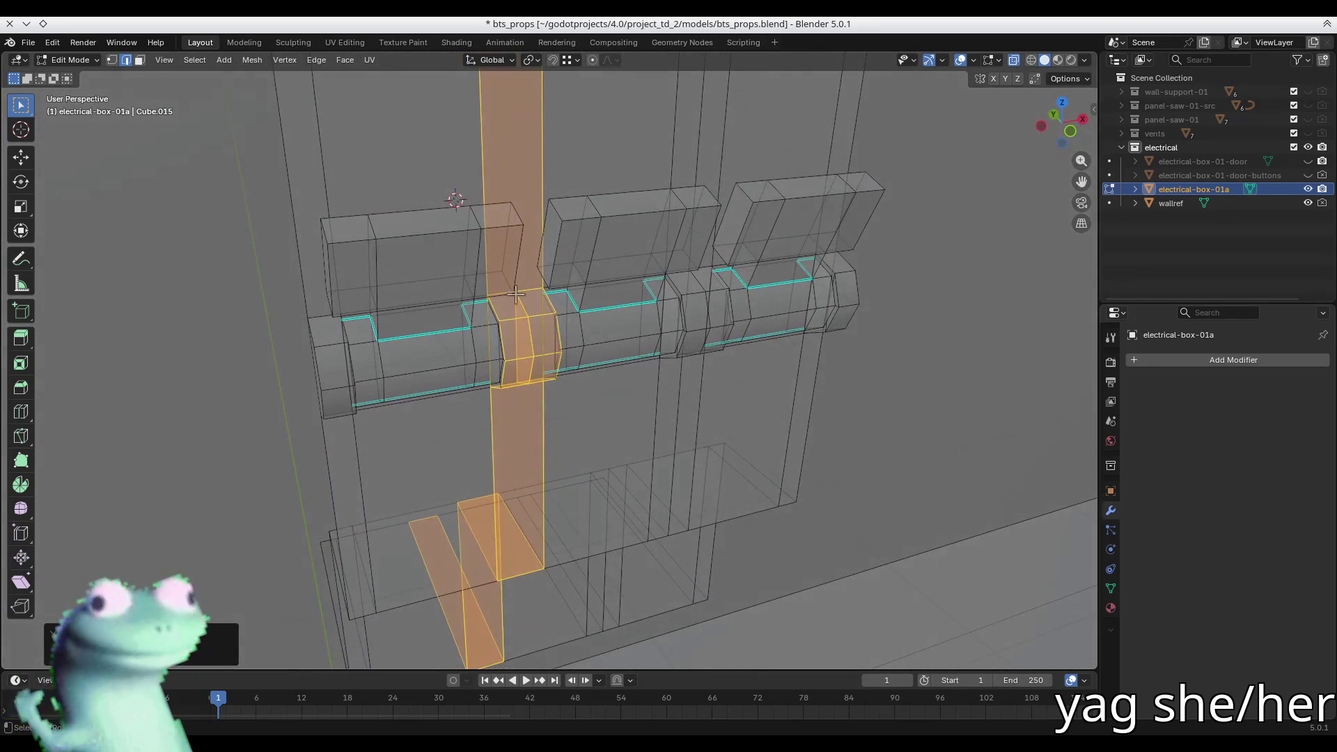
{"action": "left_click", "coordinate": [533, 343]}
{"action": "key", "text": "3"}
{"action": "left_click", "coordinate": [565, 353], "text": "alt"}
{"action": "mouse_move", "coordinate": [549, 356]}
{"action": "middle_mouse_down"}
{"action": "mouse_move", "coordinate": [494, 360]}
{"action": "mouse_move", "coordinate": [551, 379]}
{"action": "mouse_move", "coordinate": [406, 341]}
{"action": "mouse_move", "coordinate": [366, 285]}
{"action": "mouse_move", "coordinate": [388, 292]}
{"action": "mouse_move", "coordinate": [351, 258]}
{"action": "mouse_move", "coordinate": [508, 303]}
{"action": "mouse_move", "coordinate": [631, 314]}
{"action": "mouse_move", "coordinate": [548, 295]}
{"action": "middle_mouse_up"}
{"action": "key", "text": "alt+z"}
{"action": "key", "text": "alt+z"}
{"action": "key", "text": "alt+z"}
- Delete the selected seam faces, undo it, and switch back to face selection
{"action": "key", "text": "x"}
{"action": "left_click", "coordinate": [635, 307]}
{"action": "key", "text": "ctrl+z"}
{"action": "mouse_move", "coordinate": [467, 300]}
{"action": "middle_mouse_down"}
{"action": "mouse_move", "coordinate": [292, 292]}
{"action": "mouse_move", "coordinate": [328, 284]}
{"action": "mouse_move", "coordinate": [279, 222]}
{"action": "middle_mouse_up"}
{"action": "key", "text": "2"}
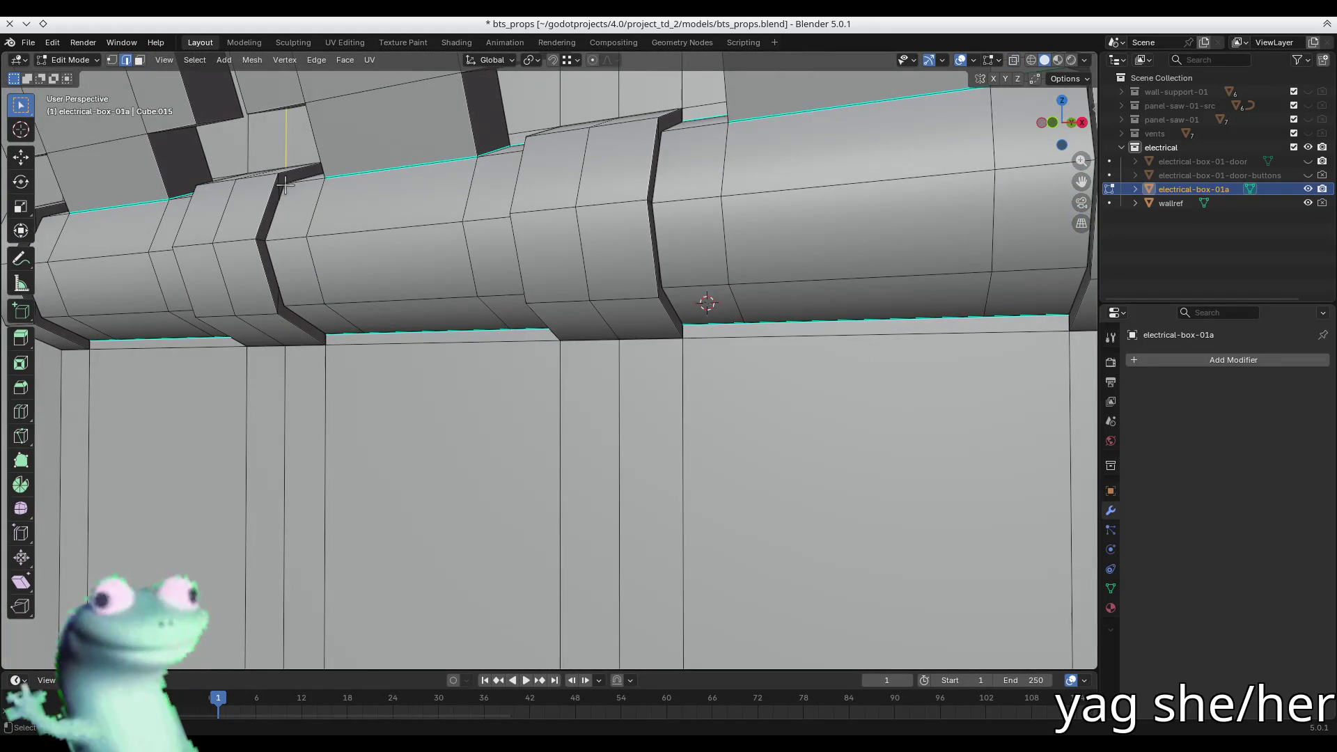
{"action": "key", "text": "1"}
{"action": "key", "text": "2"}
{"action": "key", "text": "3"}
- Select and frame a vertical face strip, undo the misplaced copy, and clear the selection
{"action": "key", "text": "l"}
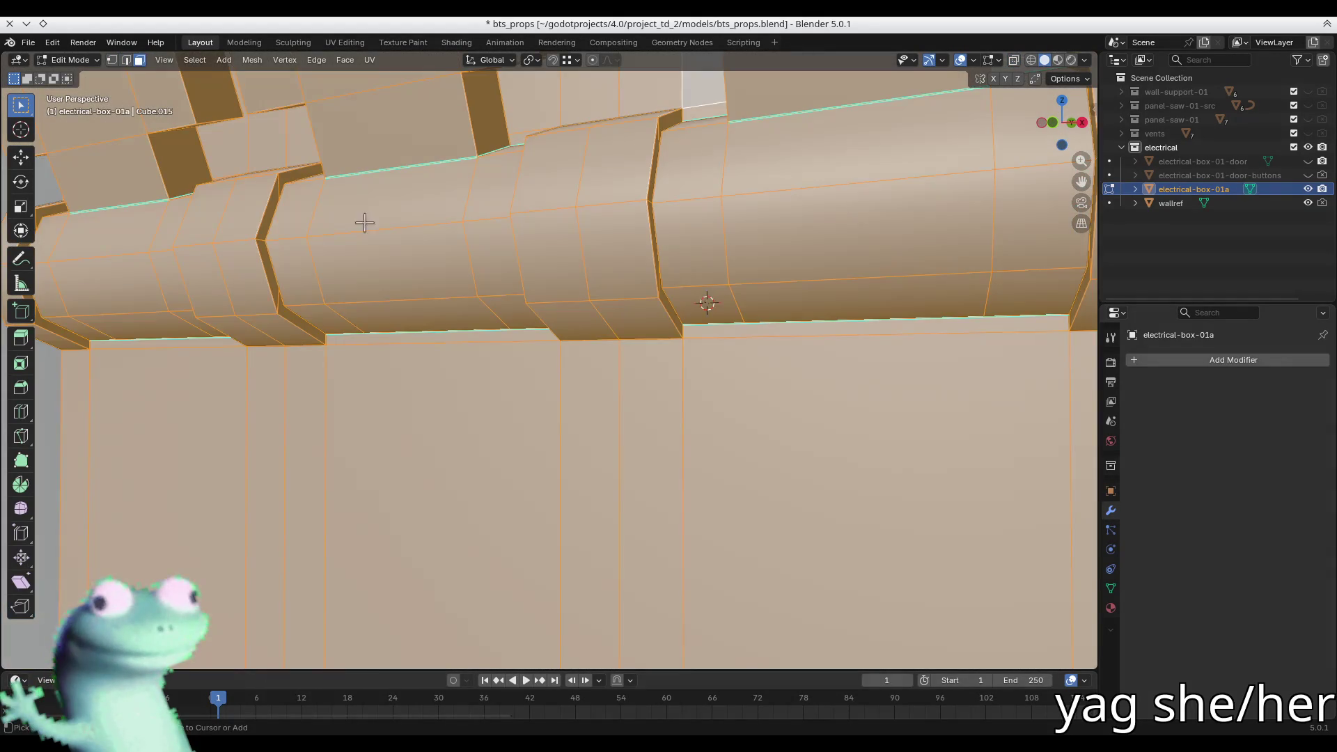
{"action": "key", "text": "KP_Decimal"}
{"action": "key", "text": "KP_6"}
{"action": "key", "text": "KP_6"}
{"action": "key", "text": "KP_6"}
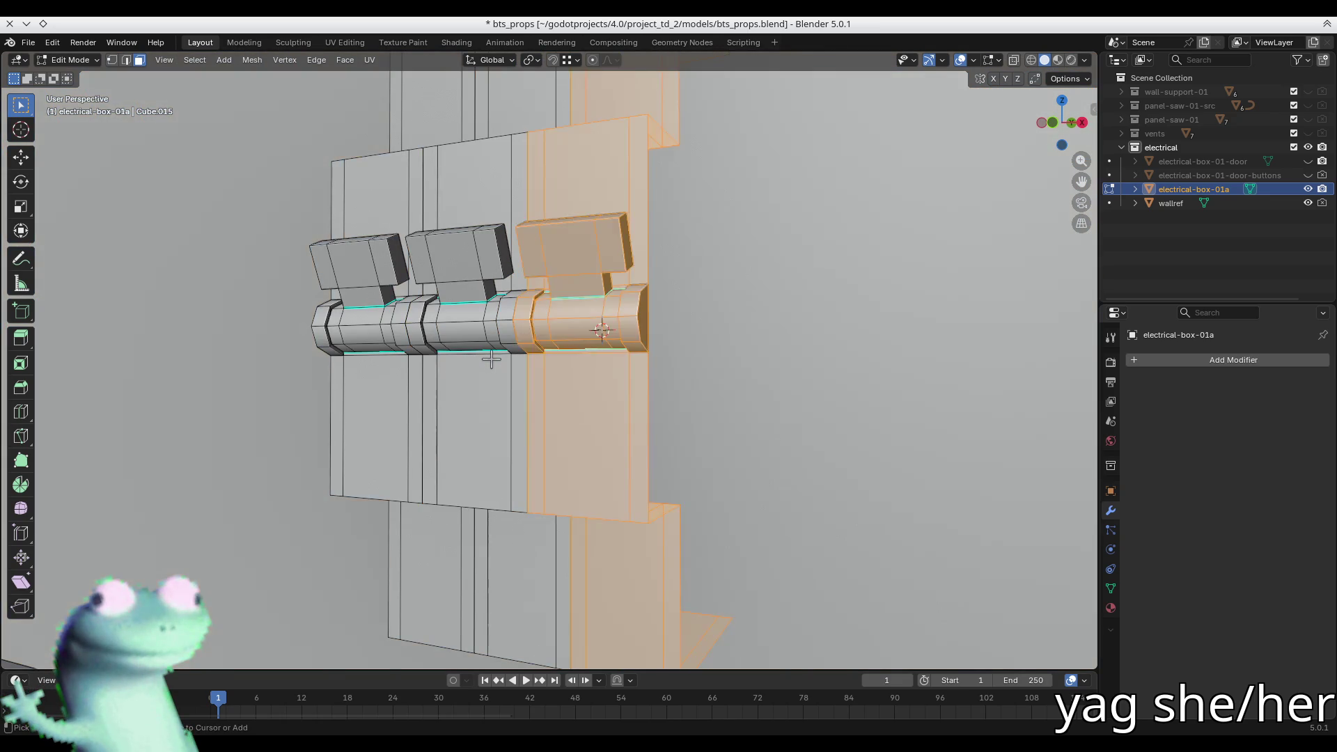
{"action": "key", "text": "ctrl+z"}
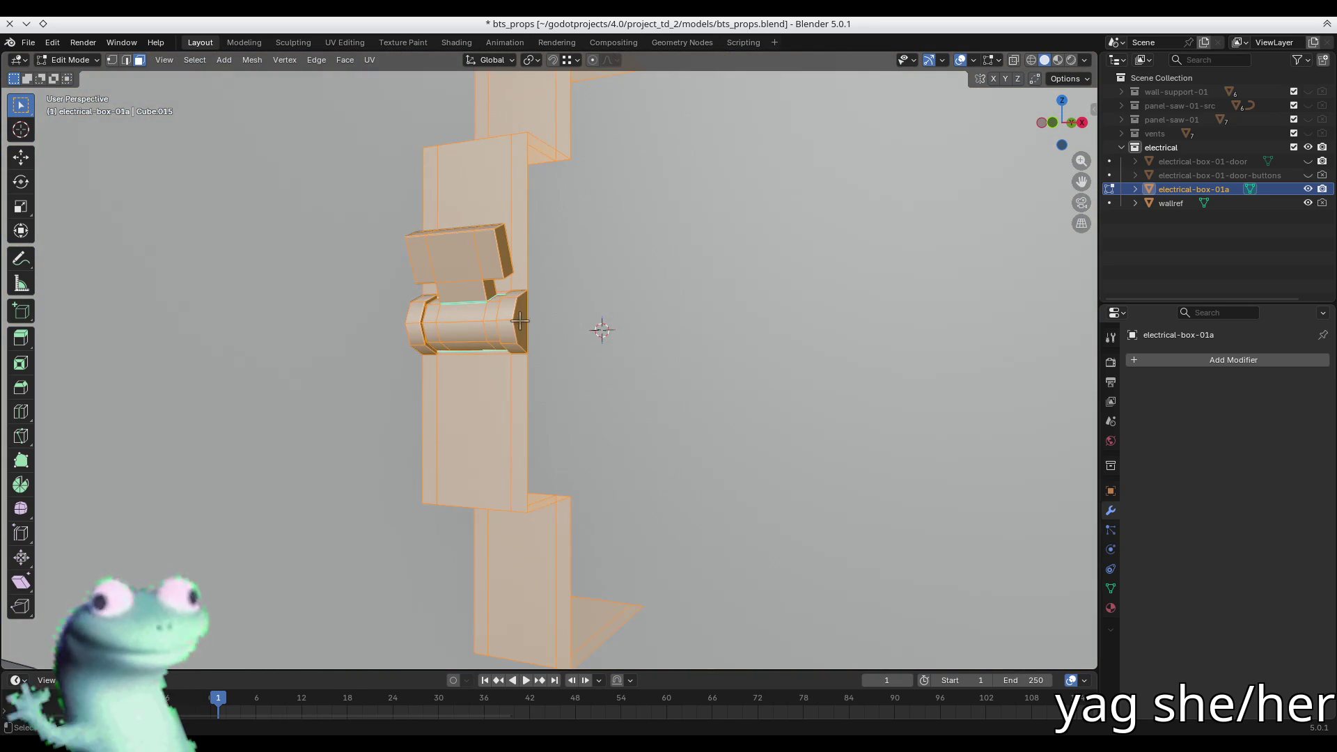
{"action": "key", "text": "alt+a"}
{"action": "middle_click_drag", "start_coordinate": [520, 320], "coordinate": [686, 375]}
{"action": "key", "text": "x"}
{"action": "mouse_move", "coordinate": [584, 330]}
{"action": "middle_mouse_down"}
{"action": "mouse_move", "coordinate": [684, 344]}
{"action": "mouse_move", "coordinate": [619, 333]}
{"action": "middle_mouse_up"}
- Delete a leftover face on the module's side and save bts_props.blend
{"action": "left_click", "coordinate": [613, 329]}
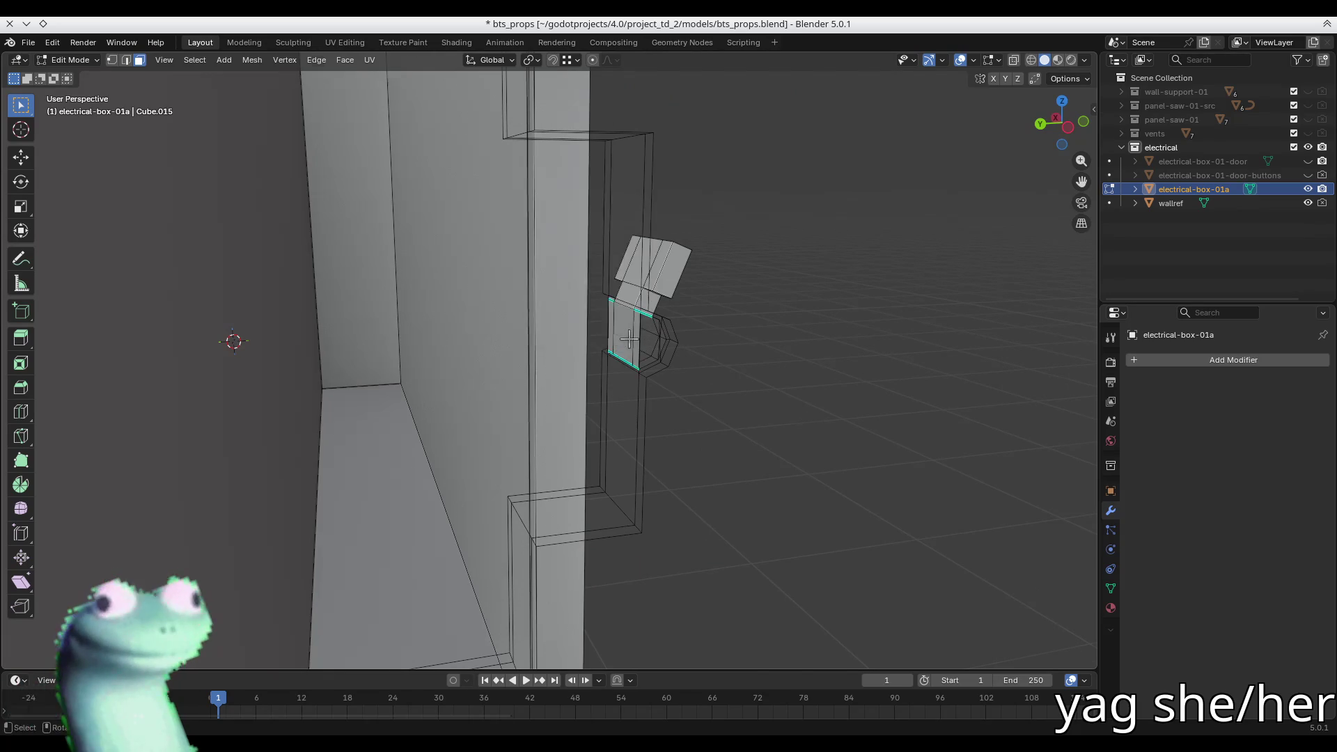
{"action": "scroll", "coordinate": [630, 328], "scroll_direction": "up", "scroll_amount": 4}
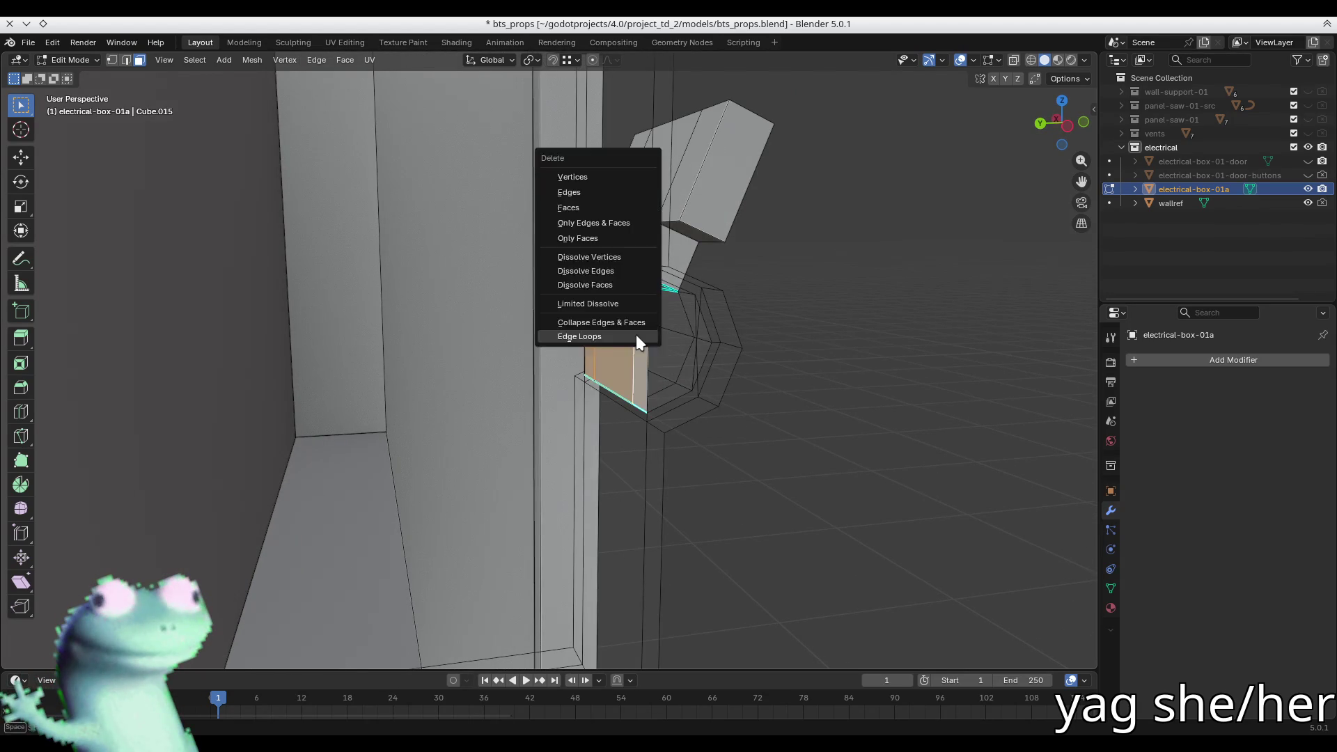
{"action": "key", "text": "x"}
{"action": "left_click", "coordinate": [625, 334]}
{"action": "middle_click_drag", "start_coordinate": [624, 333], "coordinate": [618, 315]}
{"action": "mouse_move", "coordinate": [661, 291]}
{"action": "middle_mouse_down"}
{"action": "mouse_move", "coordinate": [324, 298]}
{"action": "mouse_move", "coordinate": [371, 353]}
{"action": "middle_mouse_up"}
{"action": "scroll", "coordinate": [371, 353], "scroll_direction": "down", "scroll_amount": 2}
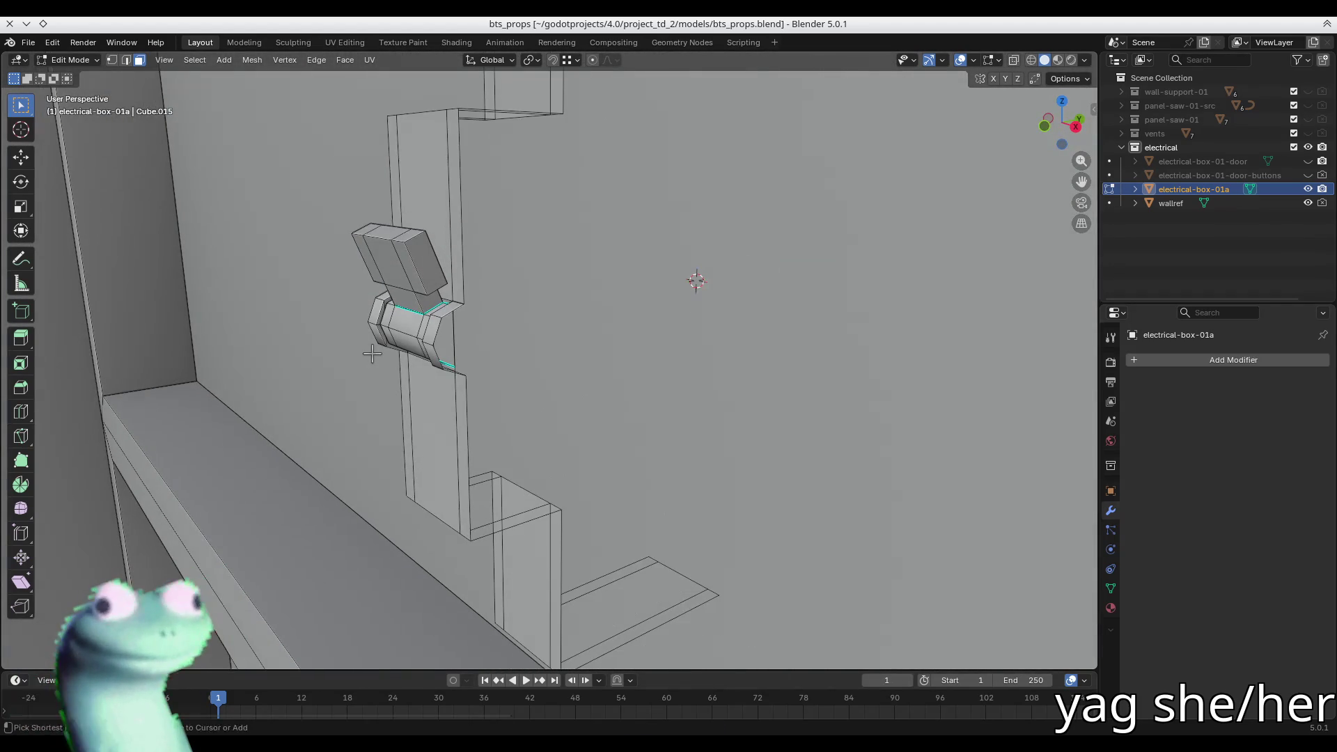
{"action": "key", "text": "ctrl+s"}
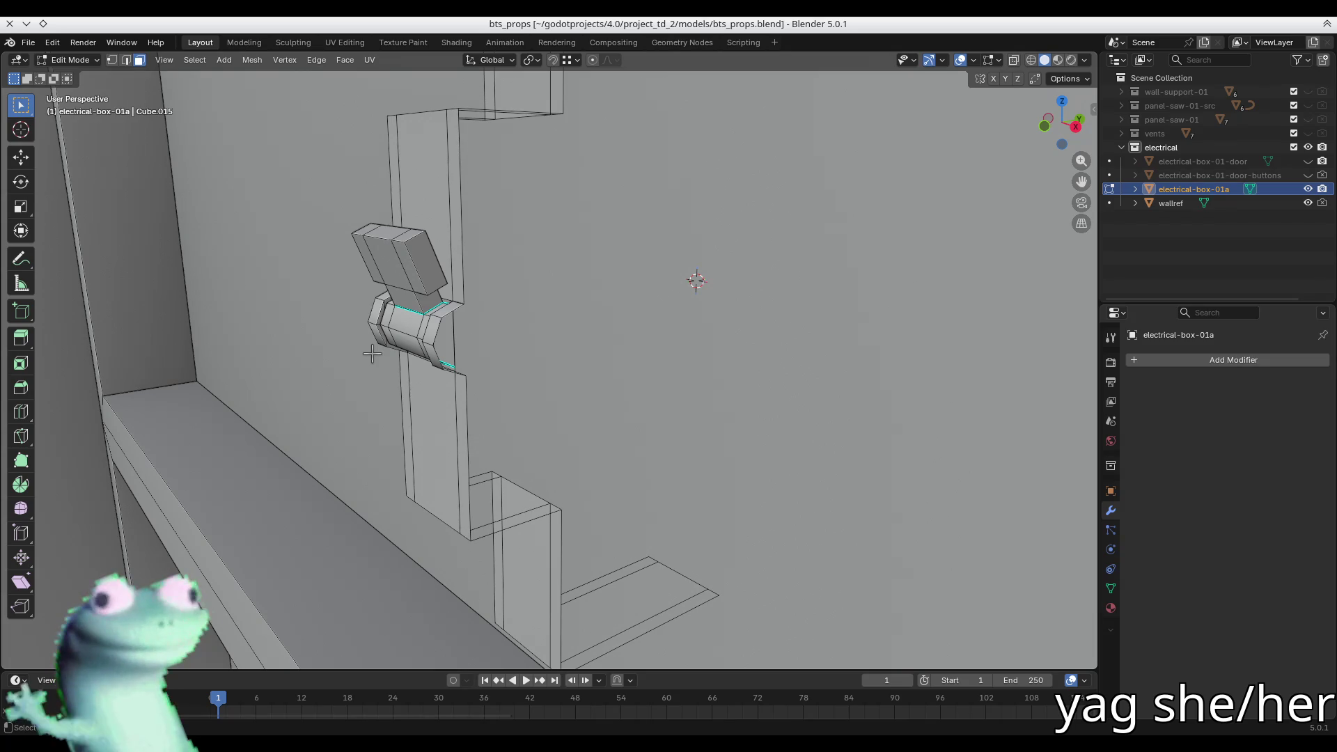
- Save the props file again and select the whole linked breaker module
{"action": "mouse_move", "coordinate": [372, 353]}
{"action": "middle_mouse_down"}
{"action": "mouse_move", "coordinate": [448, 292]}
{"action": "mouse_move", "coordinate": [546, 307]}
{"action": "middle_mouse_up"}
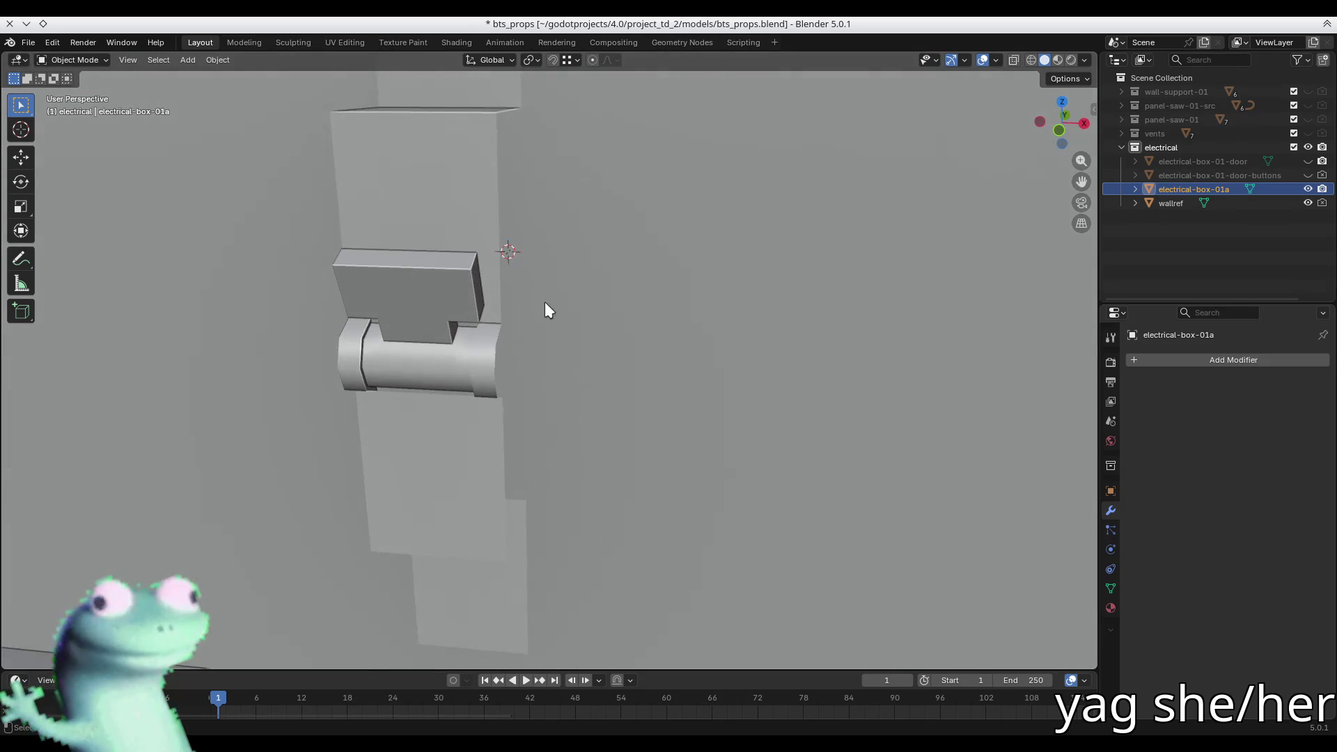
{"action": "key", "text": "ctrl+s"}
{"action": "scroll", "coordinate": [314, 332], "scroll_direction": "down", "scroll_amount": 4}
{"action": "scroll", "coordinate": [313, 332], "scroll_direction": "up", "scroll_amount": 4}
{"action": "mouse_move", "coordinate": [320, 322]}
{"action": "middle_mouse_down"}
{"action": "mouse_move", "coordinate": [358, 275]}
{"action": "mouse_move", "coordinate": [492, 316]}
{"action": "mouse_move", "coordinate": [446, 354]}
{"action": "mouse_move", "coordinate": [458, 312]}
{"action": "middle_mouse_up"}
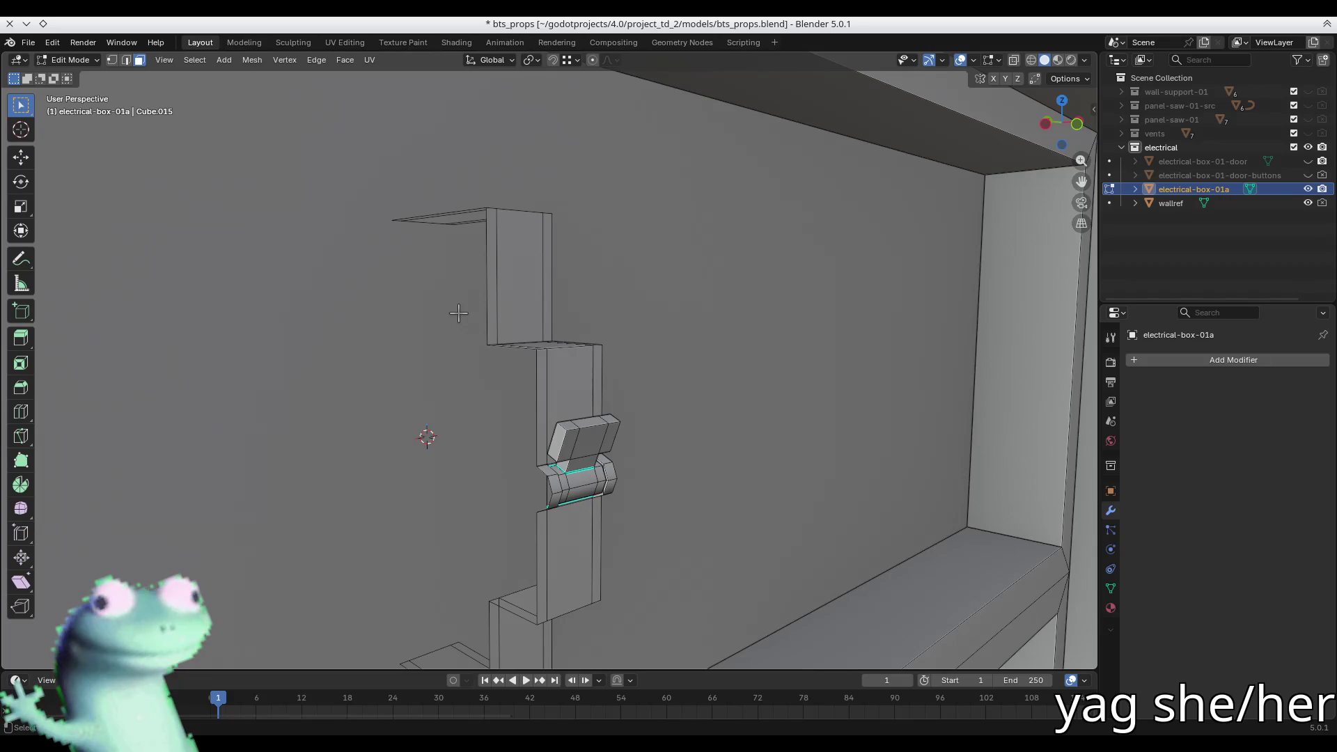
{"action": "mouse_move", "coordinate": [458, 313]}
{"action": "middle_mouse_down"}
{"action": "mouse_move", "coordinate": [428, 245]}
{"action": "mouse_move", "coordinate": [549, 299]}
{"action": "mouse_move", "coordinate": [589, 259]}
{"action": "mouse_move", "coordinate": [591, 274]}
{"action": "mouse_move", "coordinate": [571, 278]}
{"action": "mouse_move", "coordinate": [588, 304]}
{"action": "middle_mouse_up"}
{"action": "left_click", "coordinate": [572, 392]}
{"action": "key", "text": "ctrl+l"}
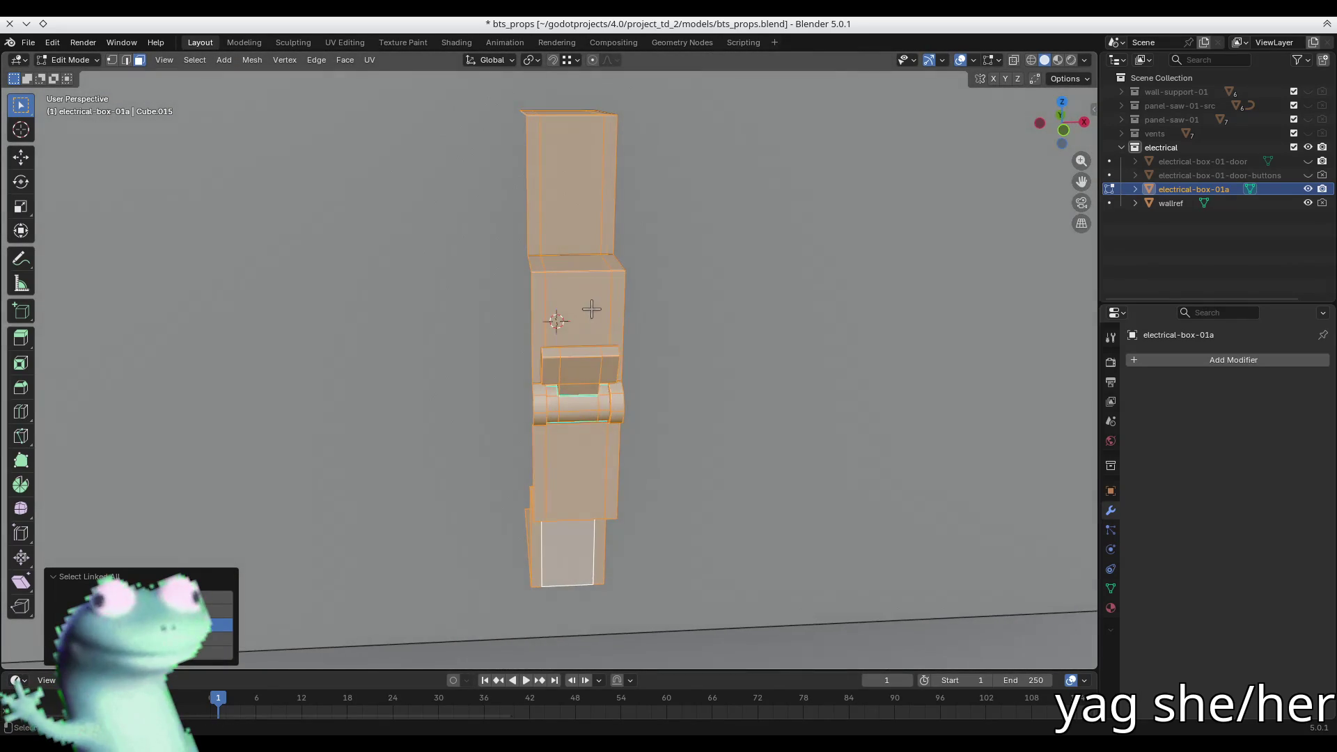
- Position a copy of the breaker module flush against the original along X
{"action": "key", "text": "g"}
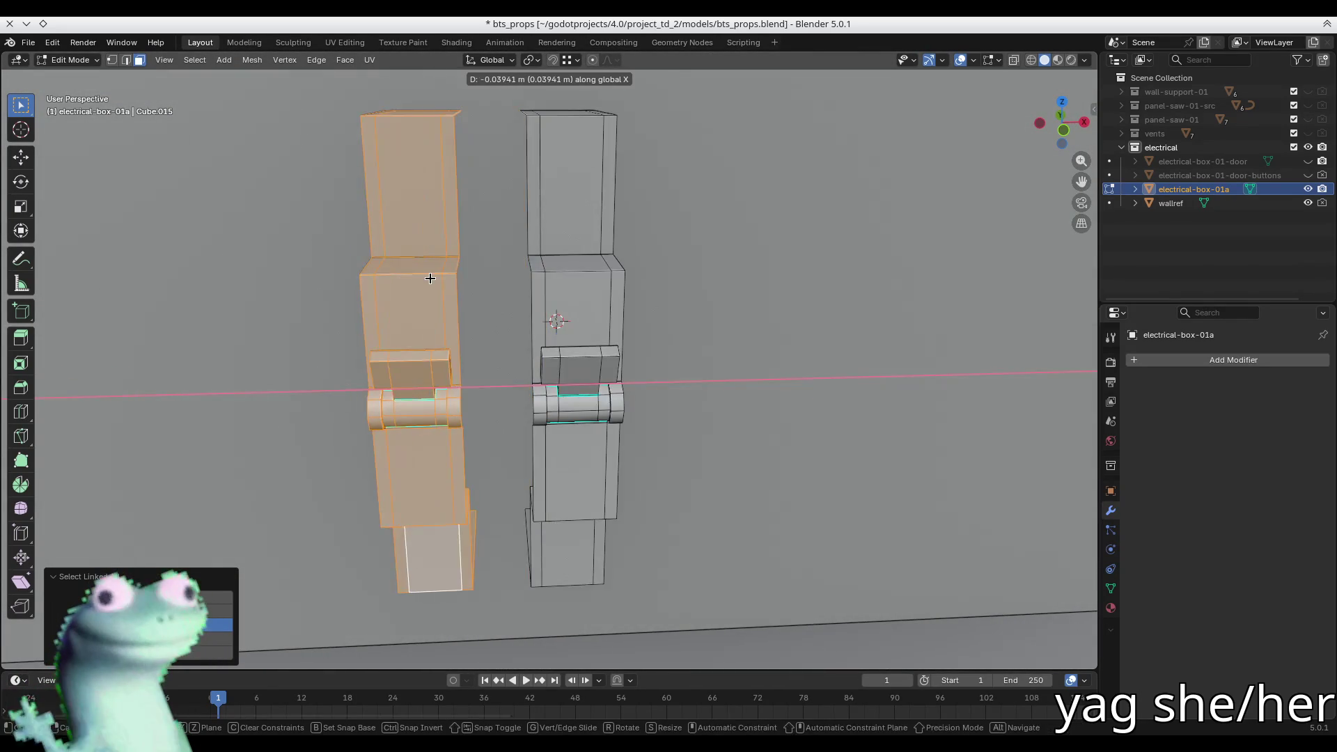
{"action": "right_click", "coordinate": [513, 274]}
{"action": "key", "text": "g"}
{"action": "key", "text": "x"}
{"action": "left_click", "coordinate": [431, 279]}
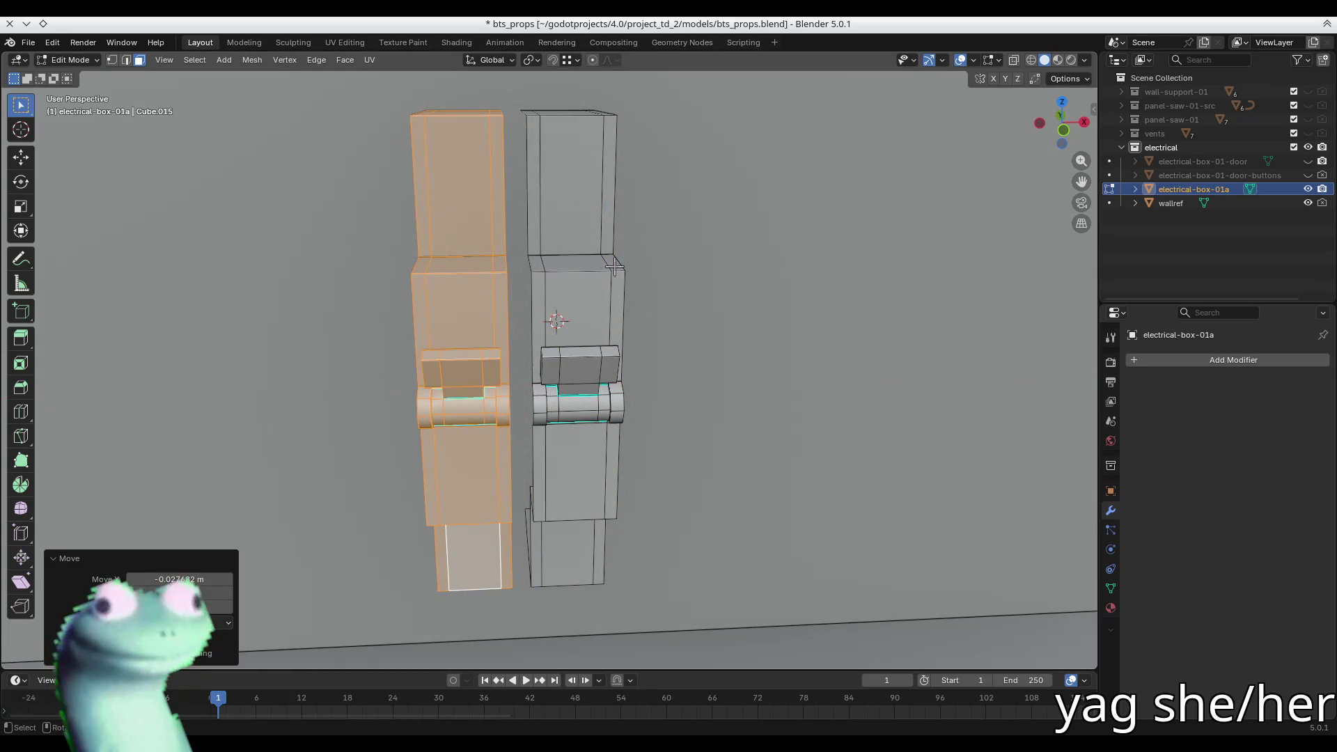
{"action": "key", "text": "g"}
{"action": "left_click", "coordinate": [554, 279]}
{"action": "middle_click_drag", "start_coordinate": [557, 282], "coordinate": [578, 288]}
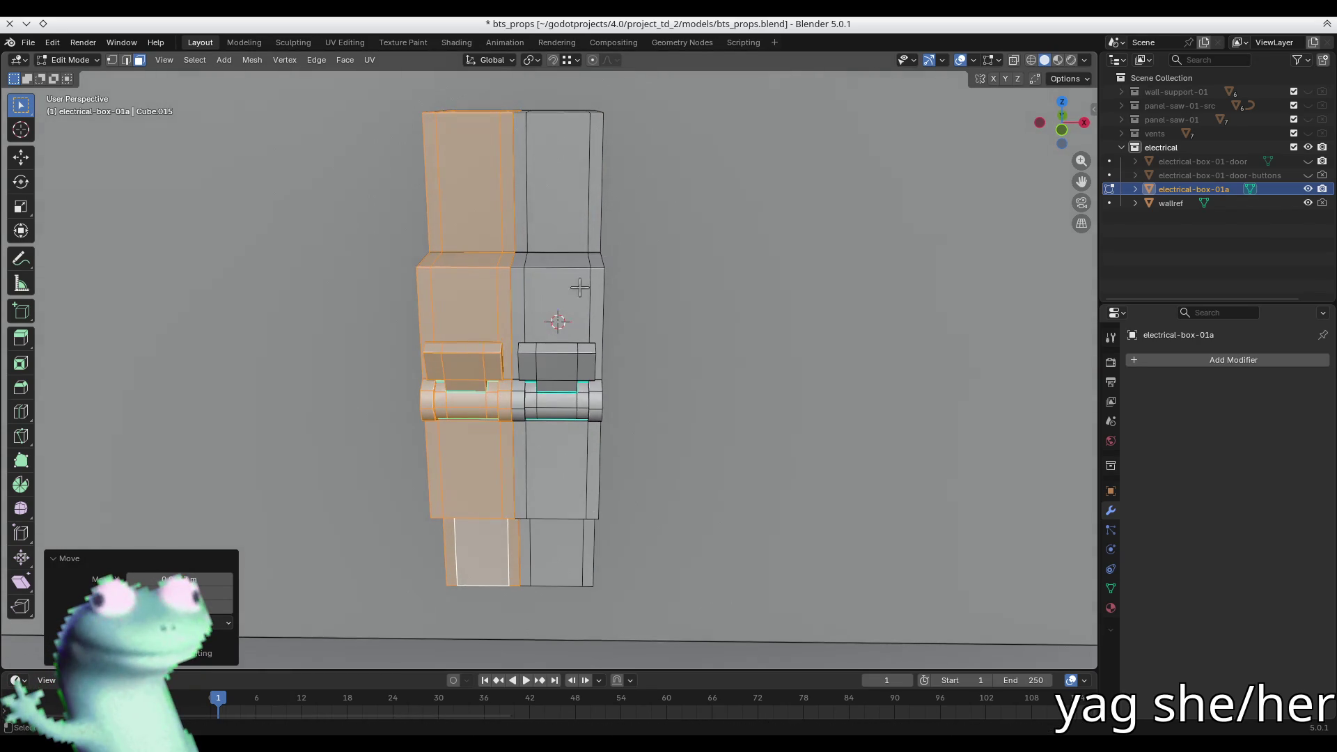
- Add a third module copy along X and select all three from the front view
{"action": "key", "text": "shift+d"}
{"action": "key", "text": "x"}
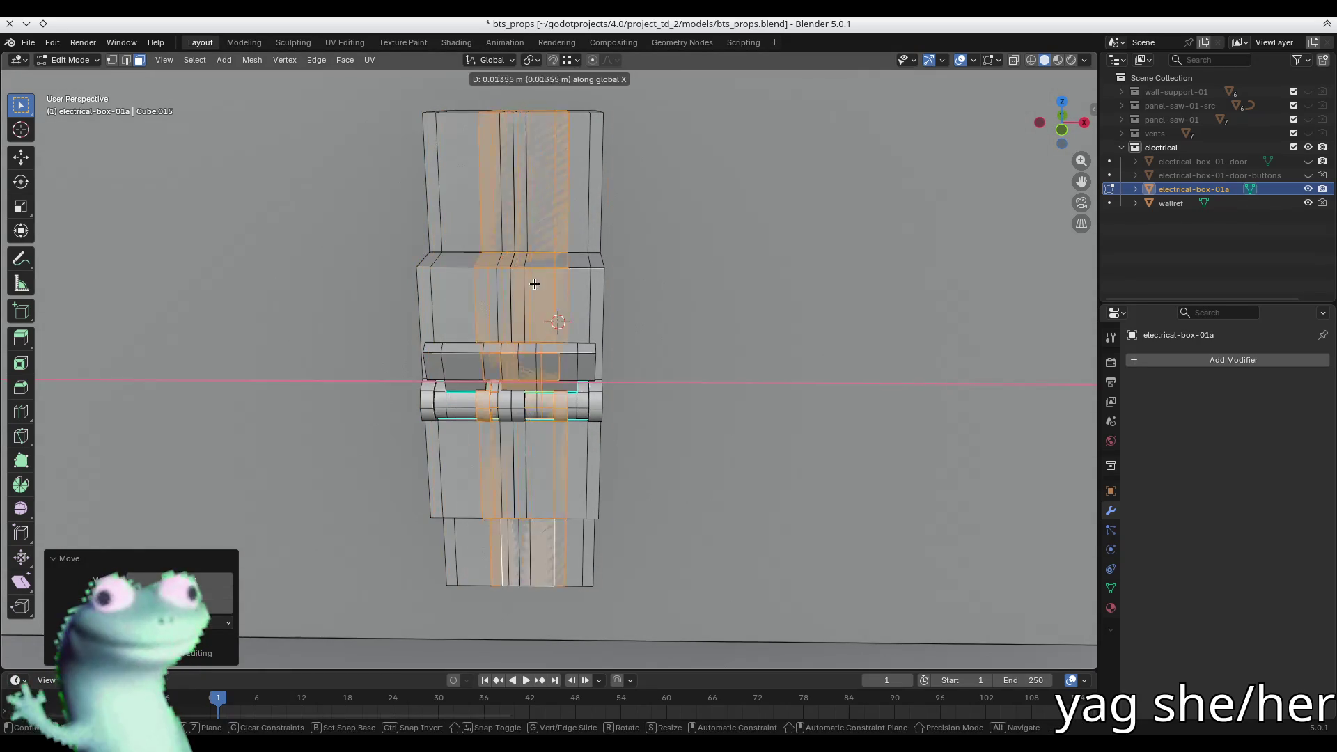
{"action": "left_click", "coordinate": [612, 272]}
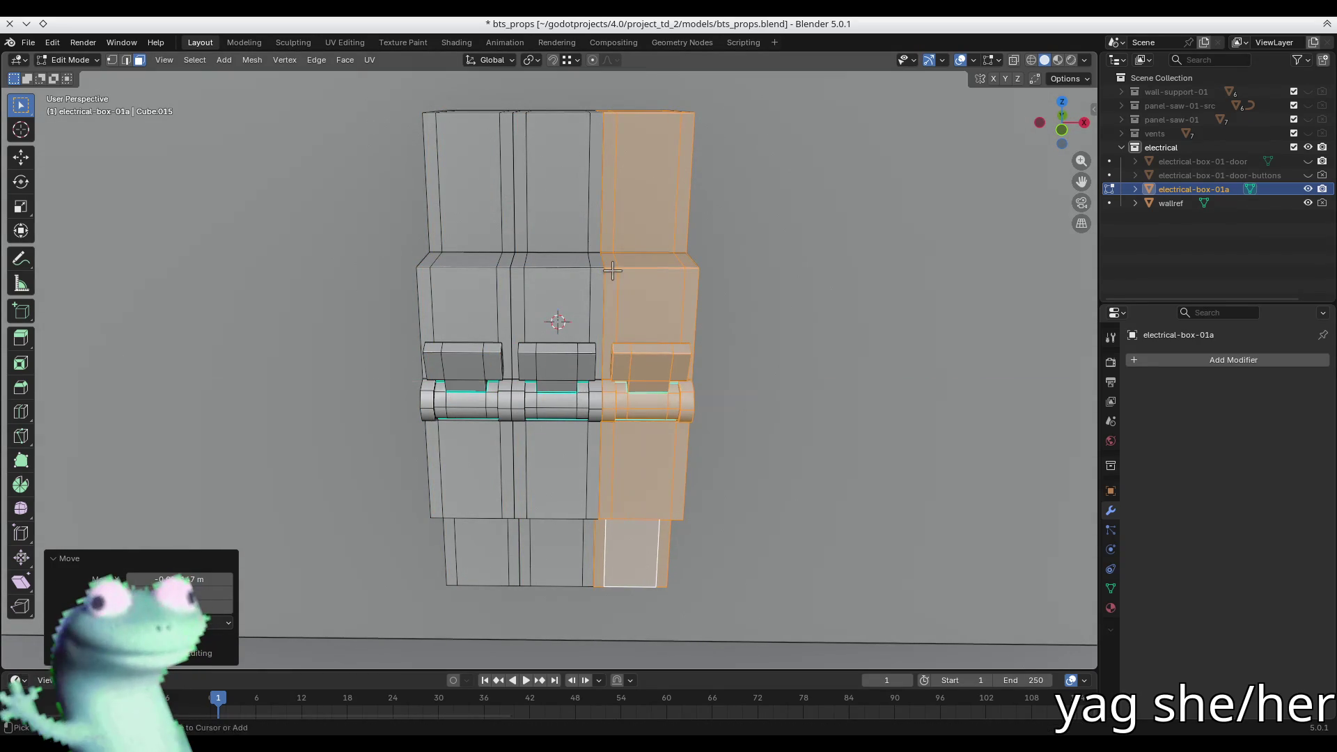
{"action": "key", "text": "KP_1"}
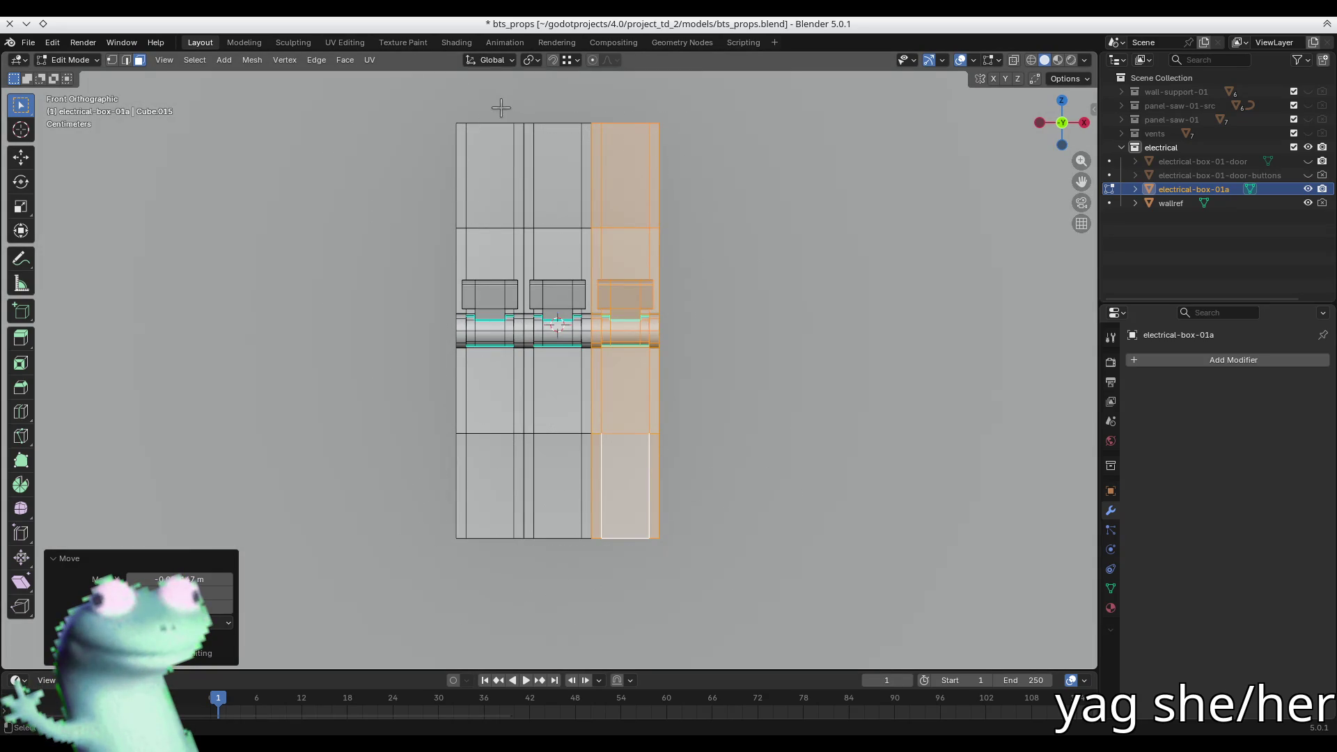
{"action": "left_click_drag", "start_coordinate": [628, 524], "coordinate": [629, 524]}
- Check the row in X-ray, select all connected geometry, then pick a single face strip
{"action": "key", "text": "alt+z"}
{"action": "scroll", "coordinate": [646, 507], "scroll_direction": "down", "scroll_amount": 5}
{"action": "middle_click_drag", "start_coordinate": [501, 348], "coordinate": [696, 473]}
{"action": "key", "text": "alt+z"}
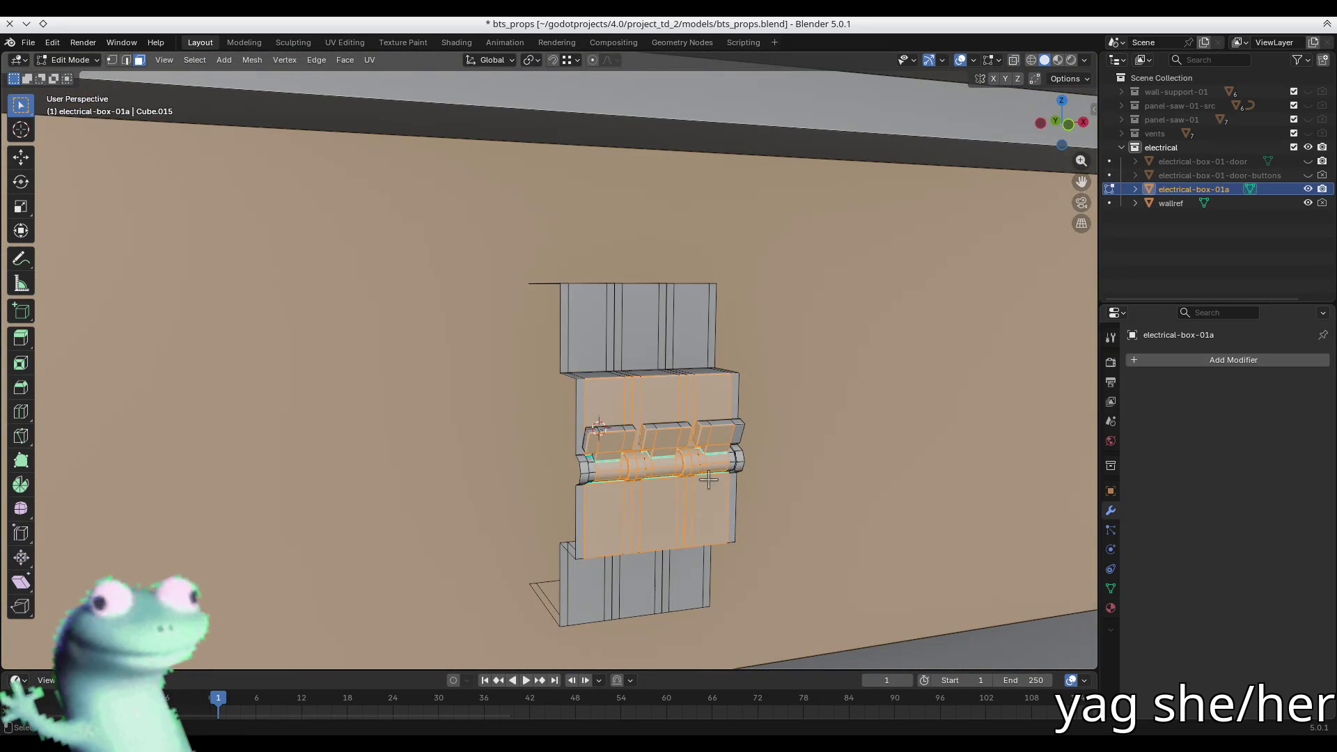
{"action": "key", "text": "ctrl+l"}
{"action": "mouse_move", "coordinate": [707, 478]}
{"action": "middle_mouse_down"}
{"action": "mouse_move", "coordinate": [669, 451]}
{"action": "mouse_move", "coordinate": [657, 472]}
{"action": "middle_mouse_up"}
{"action": "left_click", "coordinate": [657, 472]}
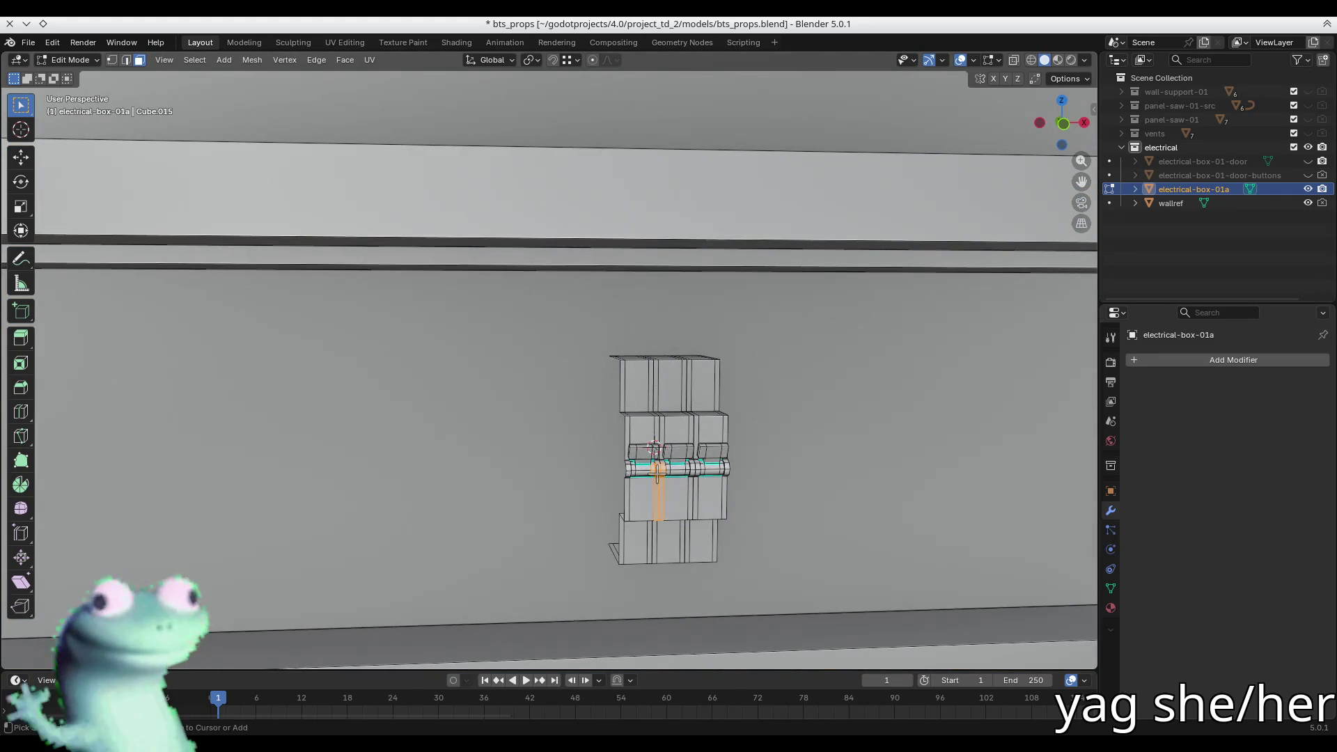
- Select the linked breaker row and merge its overlapping vertices by distance
{"action": "key", "text": "ctrl+l"}
{"action": "key", "text": "ctrl+l"}
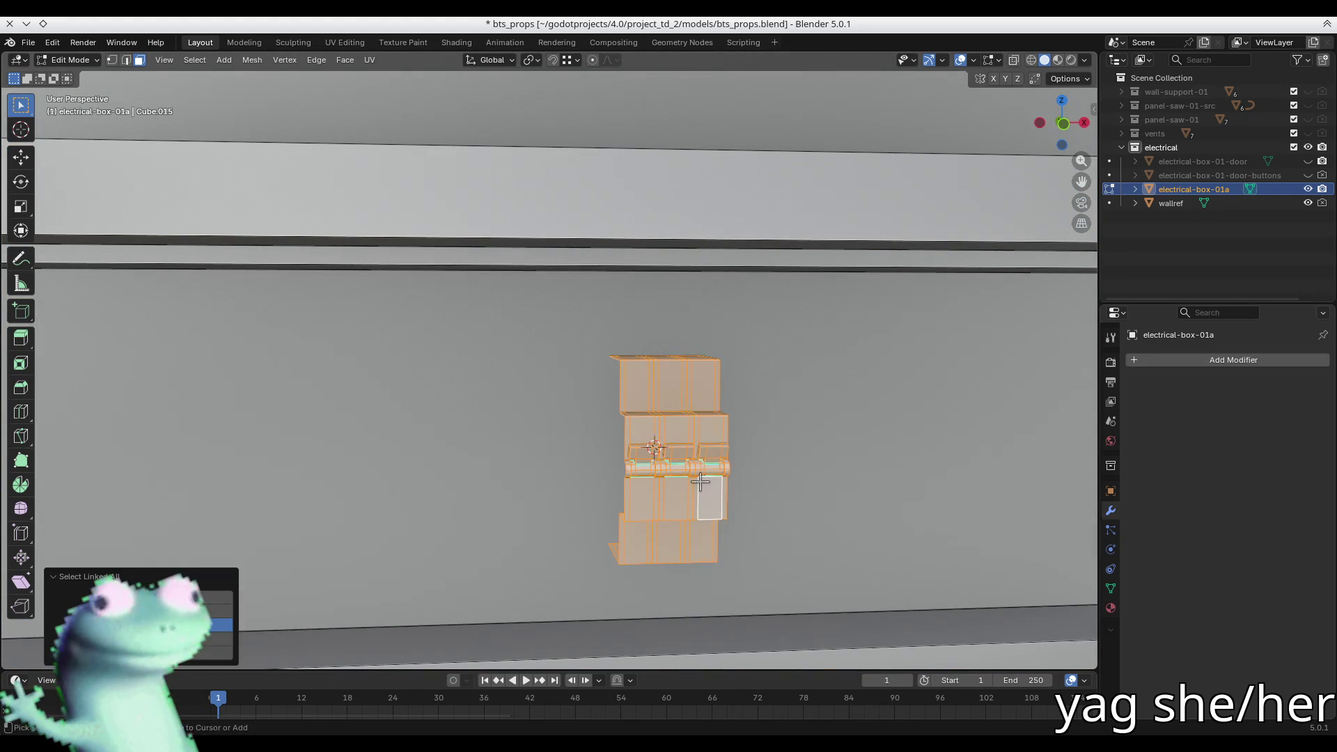
{"action": "key", "text": "m"}
{"action": "key", "text": "b"}
{"action": "mouse_move", "coordinate": [711, 479]}
{"action": "middle_mouse_down"}
{"action": "mouse_move", "coordinate": [696, 474]}
{"action": "mouse_move", "coordinate": [724, 427]}
{"action": "mouse_move", "coordinate": [680, 403]}
{"action": "mouse_move", "coordinate": [704, 418]}
{"action": "mouse_move", "coordinate": [668, 487]}
{"action": "mouse_move", "coordinate": [713, 477]}
{"action": "mouse_move", "coordinate": [656, 475]}
{"action": "mouse_move", "coordinate": [650, 444]}
{"action": "mouse_move", "coordinate": [777, 458]}
{"action": "middle_mouse_up"}
{"action": "key", "text": "ctrl+z"}
{"action": "key", "text": "ctrl+z"}
{"action": "key", "text": "ctrl+z"}
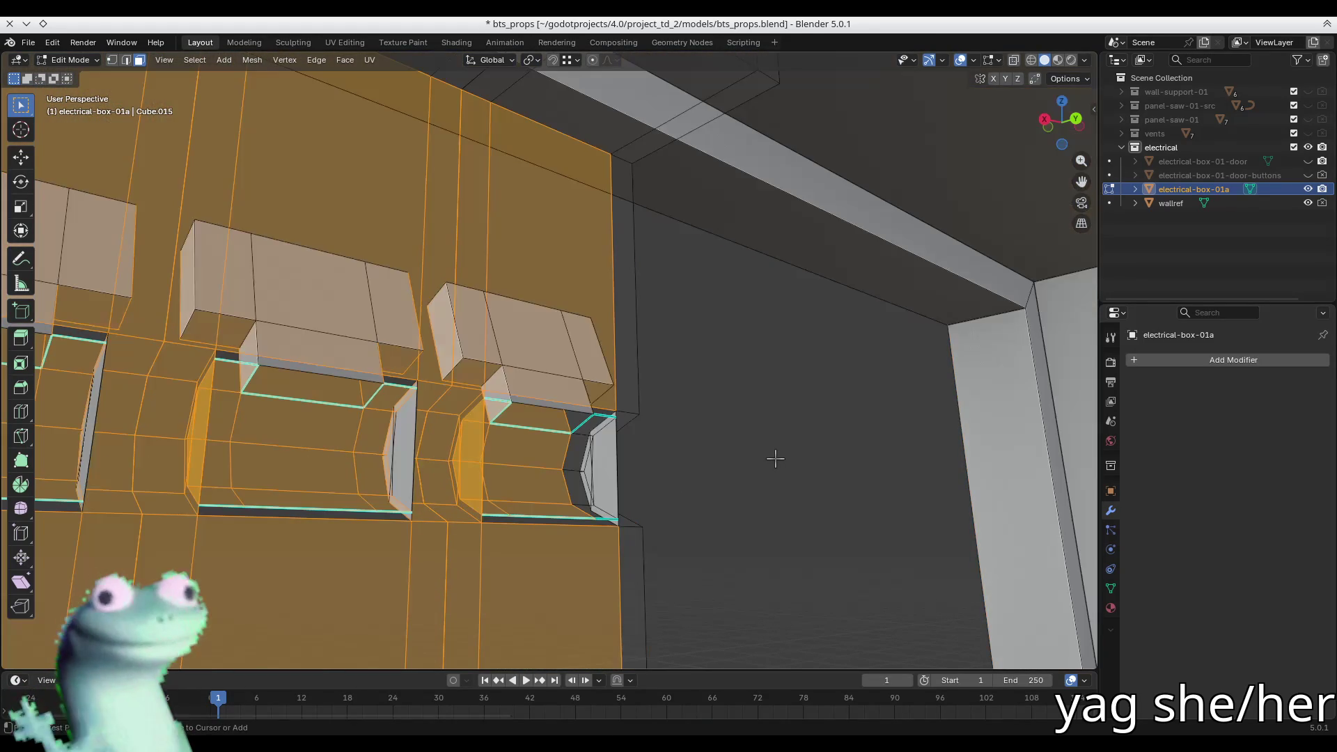
{"action": "mouse_move", "coordinate": [775, 458]}
{"action": "middle_mouse_down"}
{"action": "mouse_move", "coordinate": [515, 488]}
{"action": "mouse_move", "coordinate": [552, 459]}
{"action": "mouse_move", "coordinate": [838, 441]}
{"action": "mouse_move", "coordinate": [617, 462]}
{"action": "mouse_move", "coordinate": [615, 442]}
{"action": "mouse_move", "coordinate": [645, 449]}
{"action": "mouse_move", "coordinate": [534, 431]}
{"action": "mouse_move", "coordinate": [838, 418]}
{"action": "mouse_move", "coordinate": [594, 565]}
{"action": "mouse_move", "coordinate": [605, 567]}
{"action": "mouse_move", "coordinate": [539, 522]}
{"action": "mouse_move", "coordinate": [585, 561]}
{"action": "mouse_move", "coordinate": [499, 540]}
{"action": "mouse_move", "coordinate": [306, 339]}
{"action": "mouse_move", "coordinate": [388, 364]}
{"action": "middle_mouse_up"}
- Remove the extra edge loop from the cutout's inner bevel faces
{"action": "right_click", "coordinate": [620, 448]}
{"action": "right_click", "coordinate": [605, 567]}
{"action": "left_click", "coordinate": [307, 340]}
{"action": "key", "text": "KP_Decimal"}
{"action": "mouse_move", "coordinate": [475, 363]}
{"action": "middle_mouse_down"}
{"action": "mouse_move", "coordinate": [536, 290]}
{"action": "mouse_move", "coordinate": [1042, 397]}
{"action": "mouse_move", "coordinate": [132, 331]}
{"action": "middle_mouse_up"}
{"action": "mouse_move", "coordinate": [219, 340]}
{"action": "middle_mouse_down"}
{"action": "mouse_move", "coordinate": [467, 304]}
{"action": "mouse_move", "coordinate": [474, 282]}
{"action": "middle_mouse_up"}
{"action": "left_click", "coordinate": [466, 306]}
{"action": "key", "text": "x"}
{"action": "left_click", "coordinate": [465, 304]}
{"action": "left_click", "coordinate": [474, 282]}
{"action": "left_click", "coordinate": [497, 220]}
- Delete the spare module copy, leaving two breaker modules side by side
{"action": "scroll", "coordinate": [497, 220], "scroll_direction": "down", "scroll_amount": 5}
{"action": "middle_click_drag", "start_coordinate": [497, 220], "coordinate": [581, 260]}
{"action": "scroll", "coordinate": [508, 230], "scroll_direction": "down", "scroll_amount": 8}
{"action": "left_click", "coordinate": [527, 279]}
{"action": "key", "text": "l"}
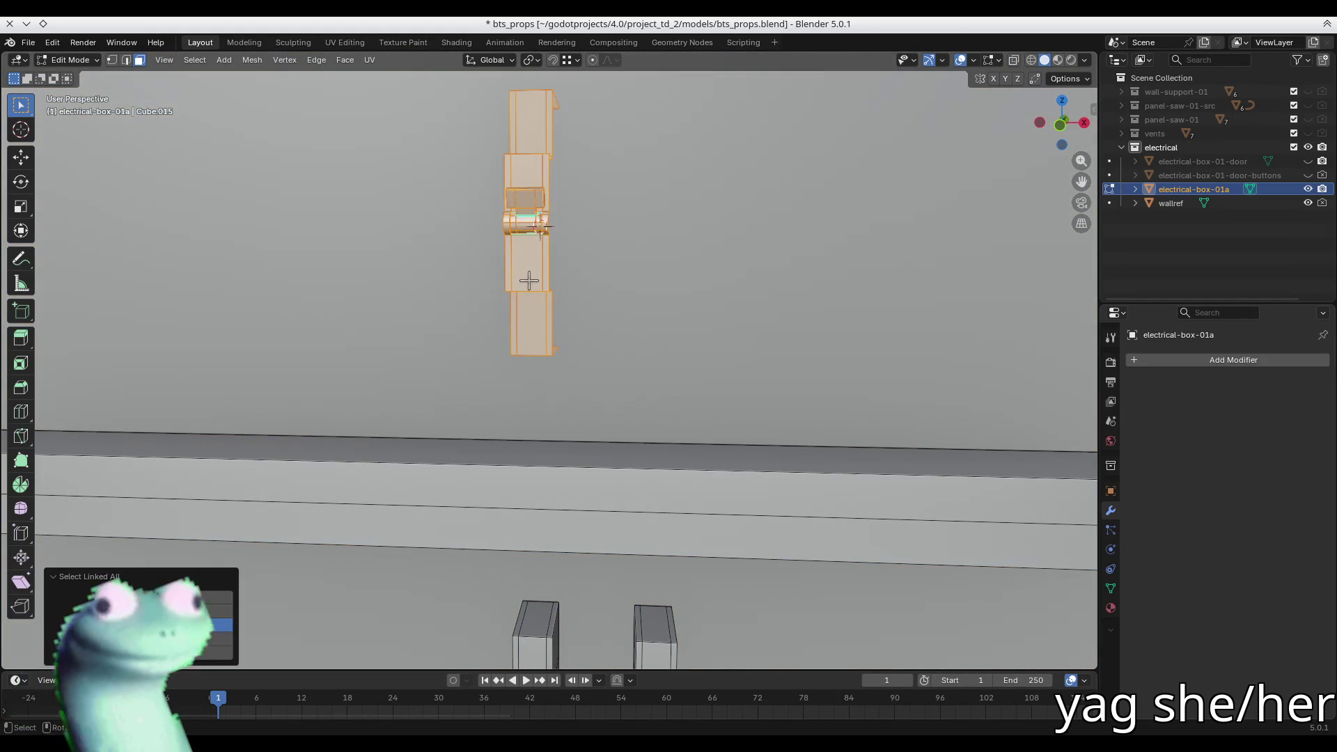
{"action": "key", "text": "alt+a"}
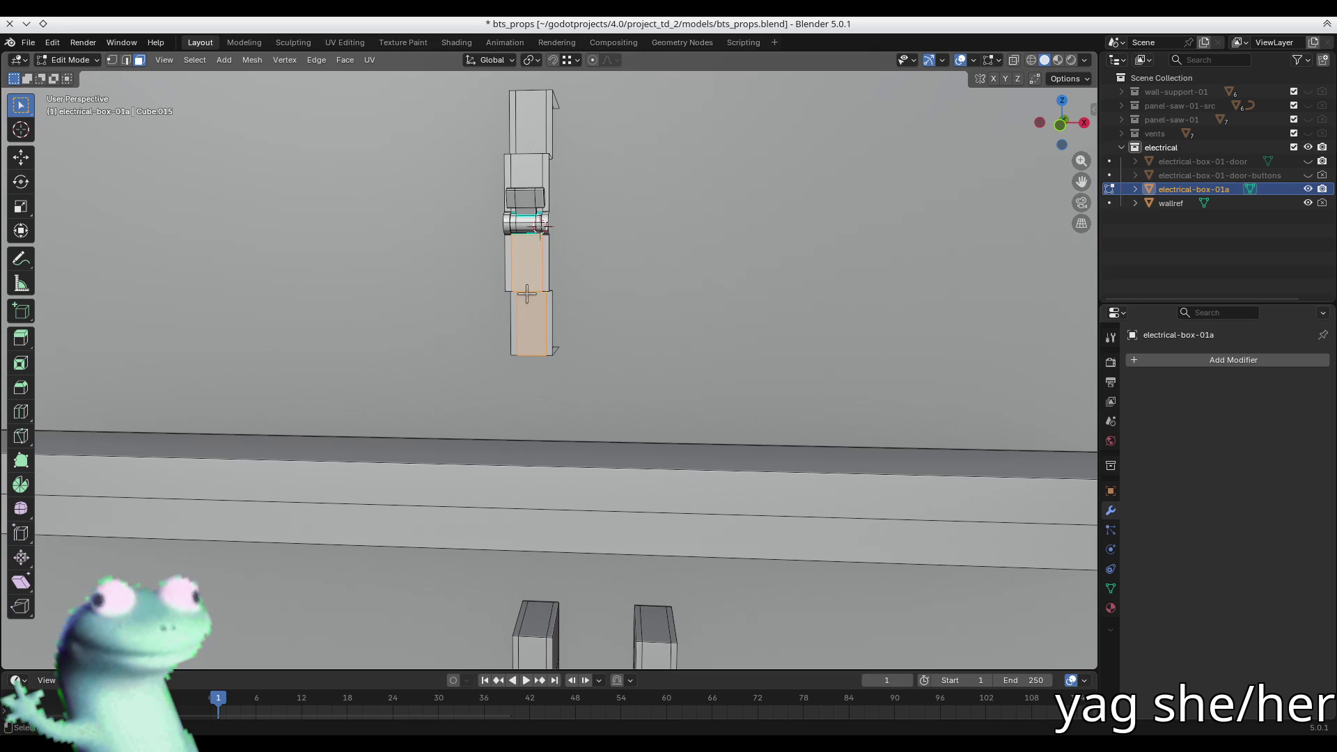
{"action": "key", "text": "x"}
{"action": "left_click", "coordinate": [527, 293]}
{"action": "scroll", "coordinate": [527, 278], "scroll_direction": "down", "scroll_amount": 5}
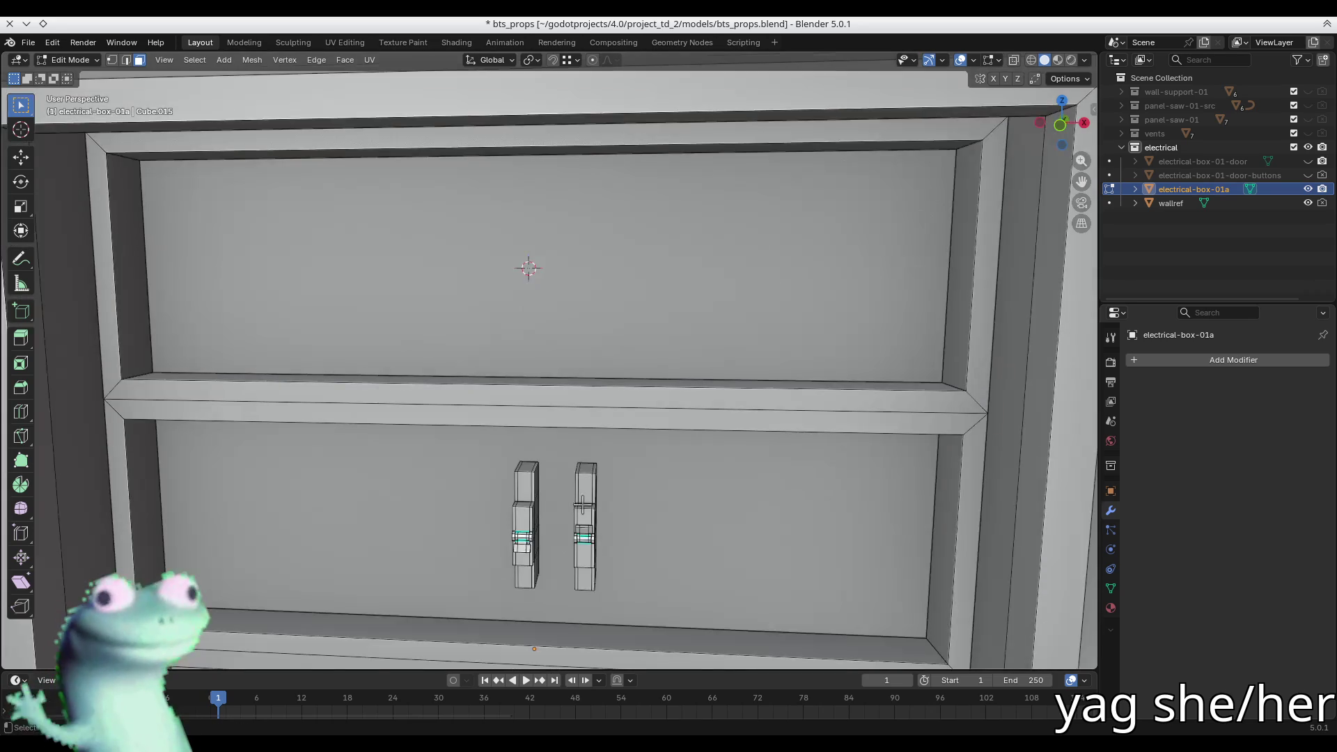
{"action": "scroll", "coordinate": [517, 375], "scroll_direction": "up", "scroll_amount": 4}
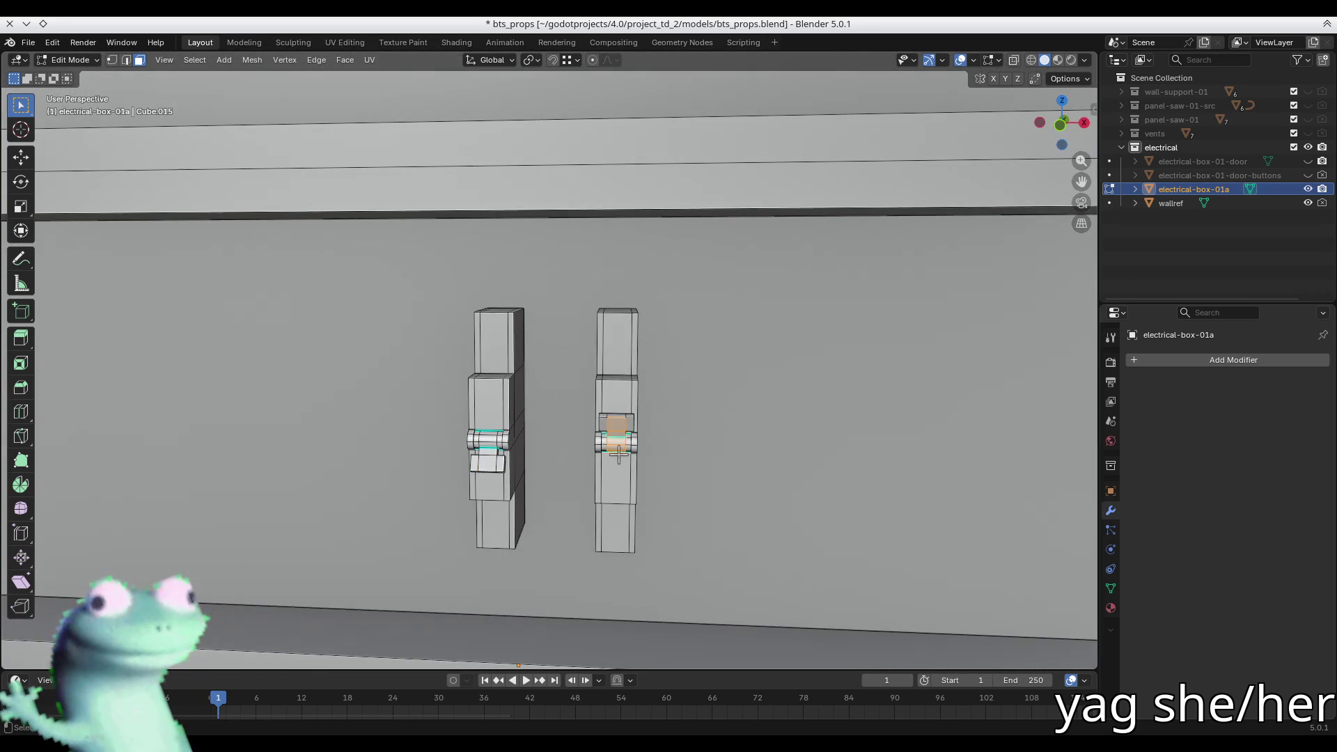
{"action": "key", "text": "ctrl+l"}
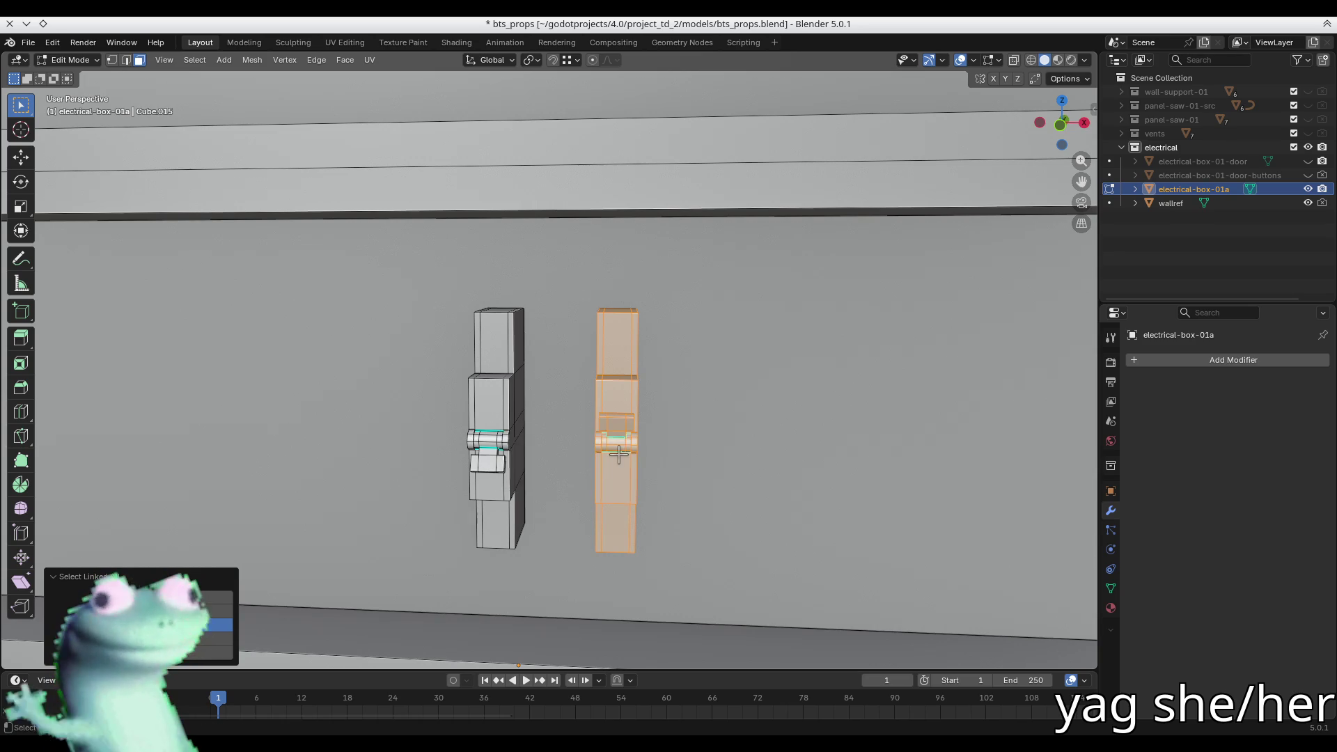
- Isolate the right breaker module in Local View and make it see-through
{"action": "key", "text": "slash"}
{"action": "mouse_move", "coordinate": [525, 425]}
{"action": "middle_mouse_down"}
{"action": "mouse_move", "coordinate": [412, 412]}
{"action": "mouse_move", "coordinate": [508, 411]}
{"action": "mouse_move", "coordinate": [509, 435]}
{"action": "mouse_move", "coordinate": [543, 446]}
{"action": "mouse_move", "coordinate": [501, 394]}
{"action": "middle_mouse_up"}
{"action": "key", "text": "alt+z"}
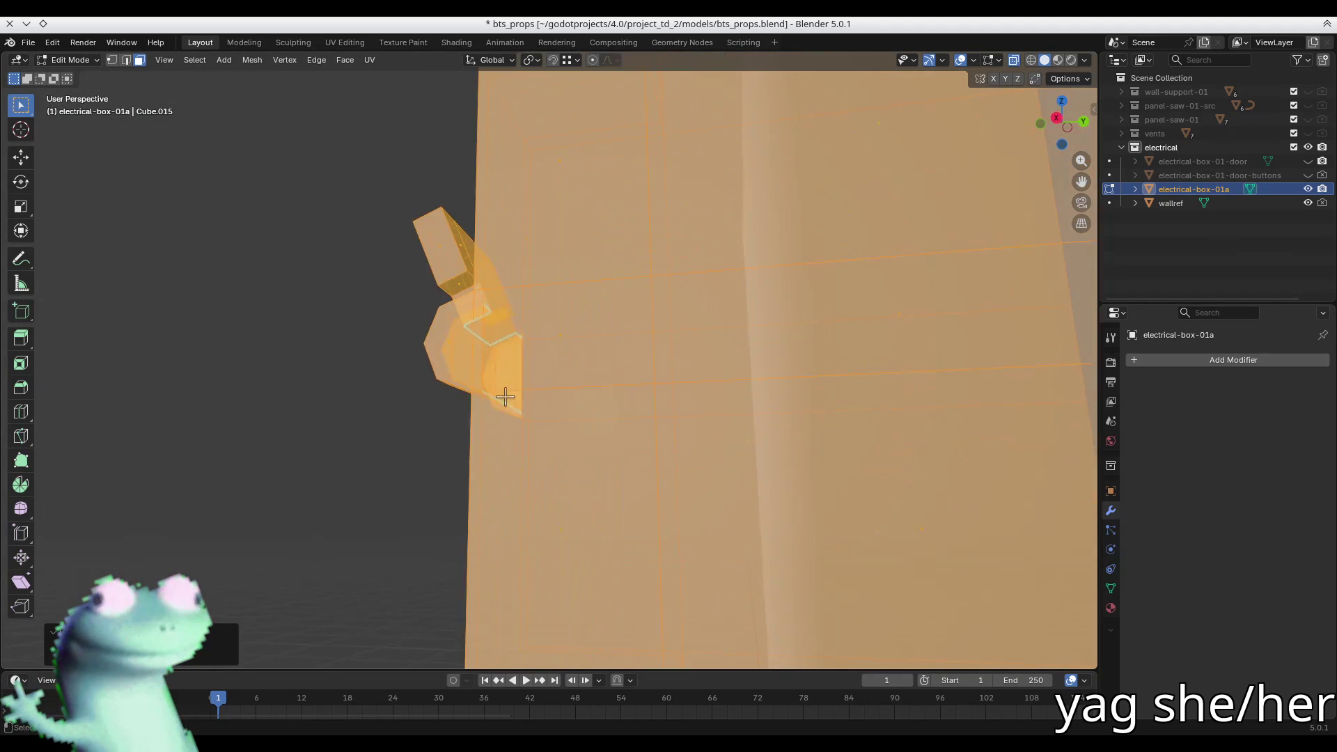
{"action": "scroll", "coordinate": [501, 394], "scroll_direction": "up", "scroll_amount": 5}
{"action": "scroll", "coordinate": [291, 426], "scroll_direction": "up", "scroll_amount": 4}
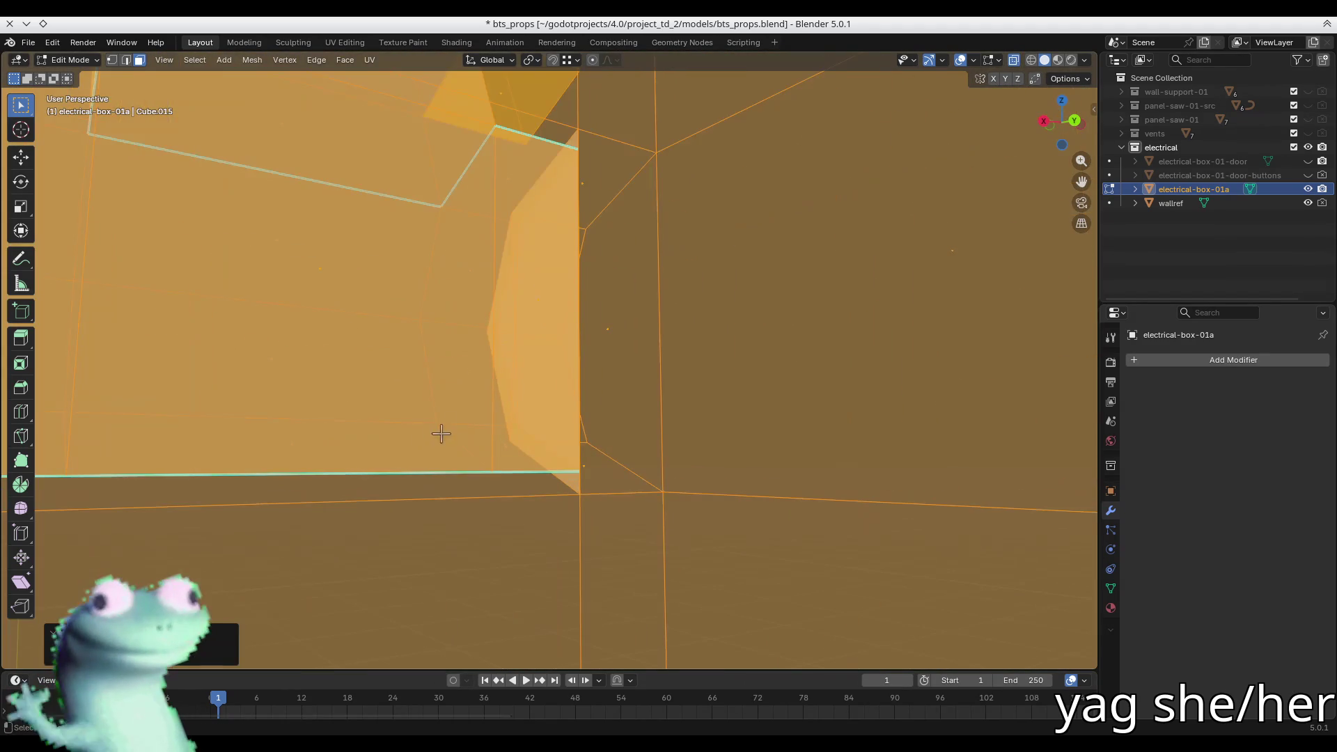
{"action": "left_click", "coordinate": [543, 367]}
{"action": "middle_click_drag", "start_coordinate": [543, 367], "coordinate": [551, 383]}
{"action": "middle_click_drag", "start_coordinate": [705, 370], "coordinate": [506, 375]}
{"action": "key", "text": "alt+a"}
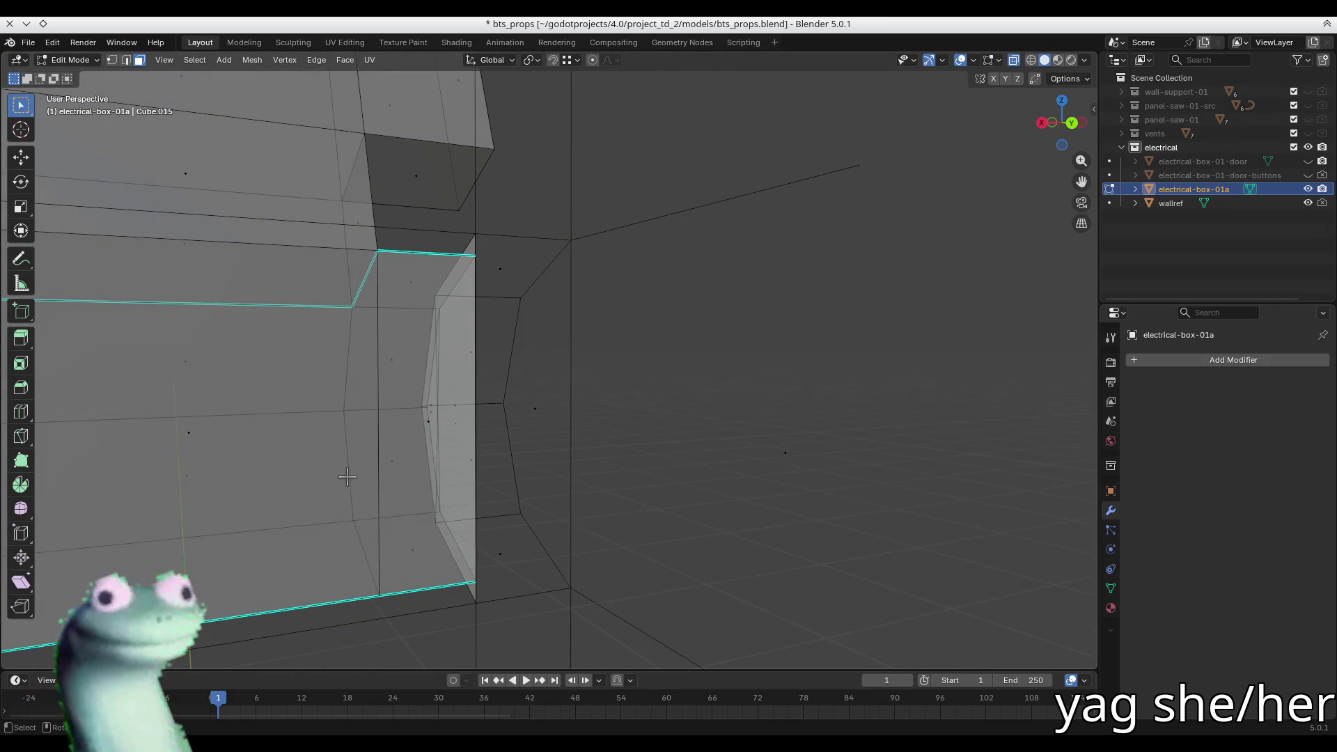
{"action": "scroll", "coordinate": [352, 484], "scroll_direction": "down", "scroll_amount": 3}
{"action": "mouse_move", "coordinate": [358, 442]}
{"action": "middle_mouse_down"}
{"action": "mouse_move", "coordinate": [460, 439]}
{"action": "mouse_move", "coordinate": [489, 418]}
{"action": "mouse_move", "coordinate": [330, 411]}
{"action": "middle_mouse_up"}
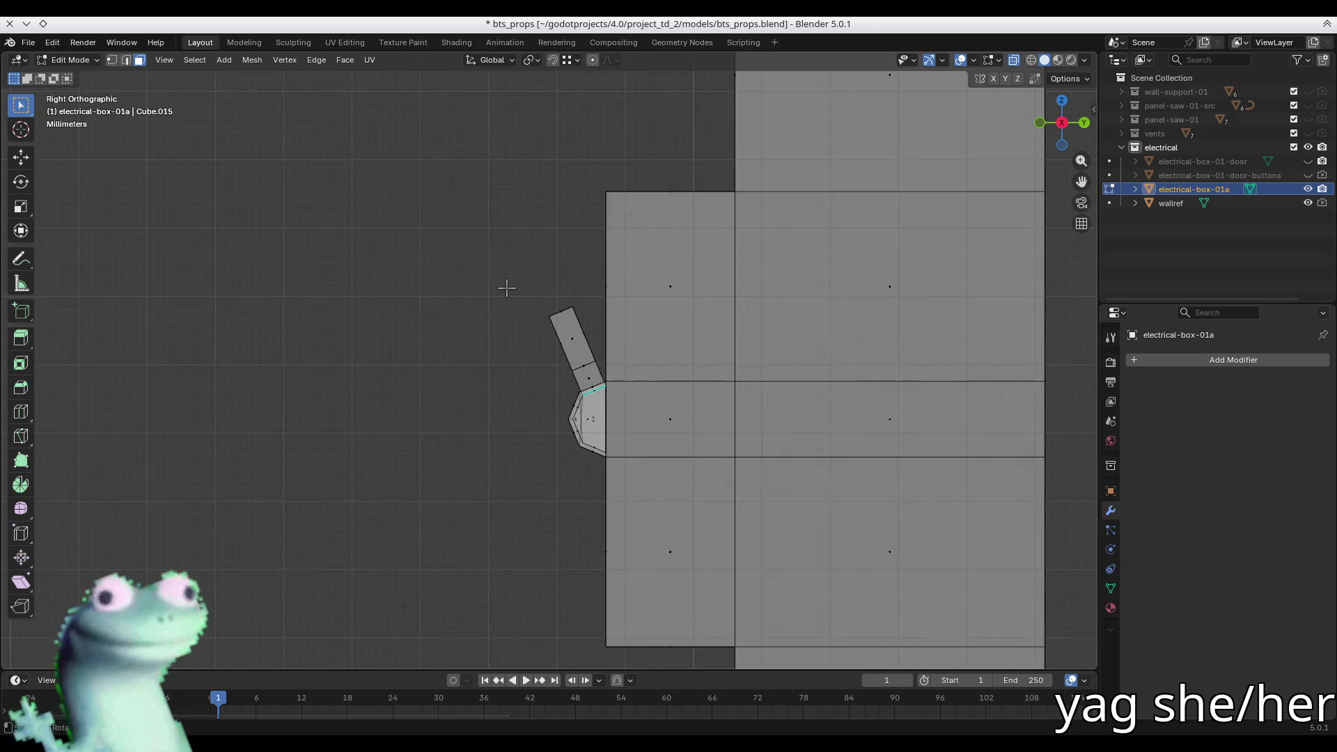
- Select the switch lever's vertices and hide the rest of the module mesh
{"action": "key", "text": "1"}
{"action": "mouse_move", "coordinate": [502, 288]}
{"action": "left_mouse_down"}
{"action": "mouse_move", "coordinate": [597, 394]}
{"action": "mouse_move", "coordinate": [579, 446]}
{"action": "left_mouse_up"}
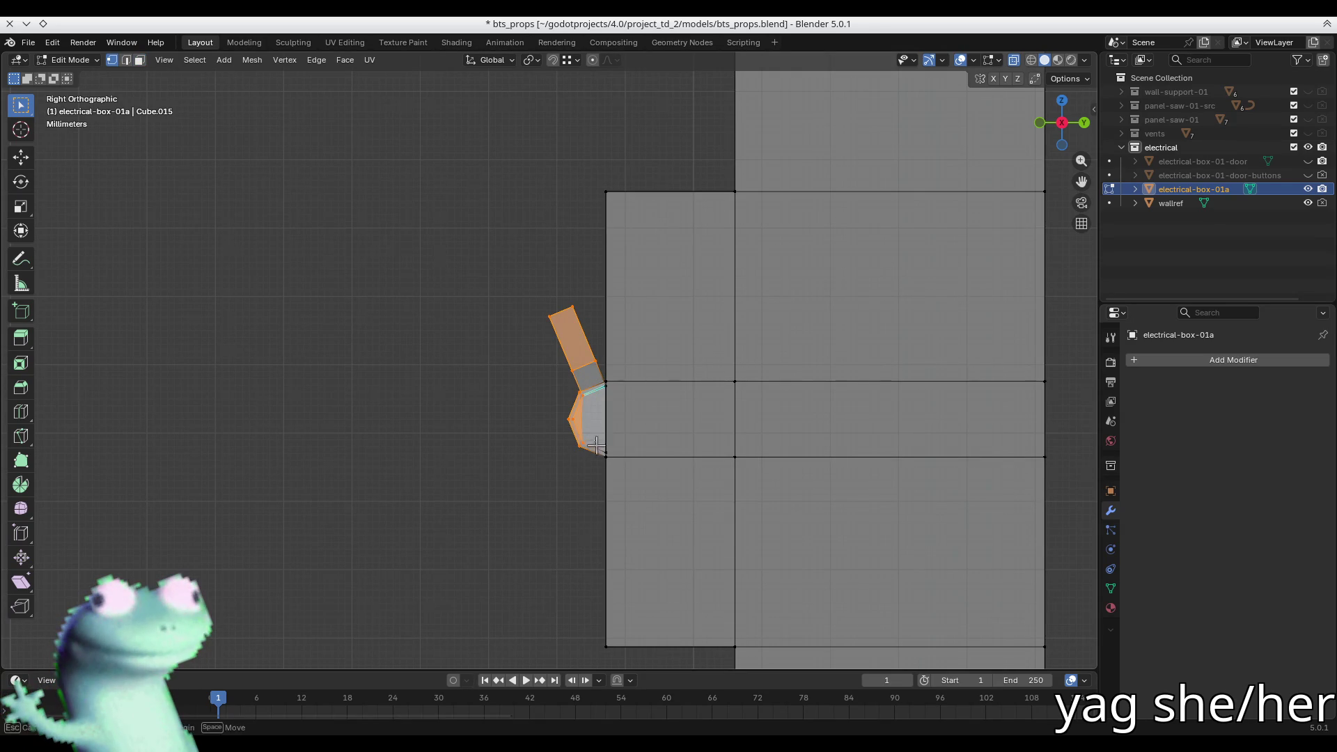
{"action": "left_click", "coordinate": [629, 374], "text": "shift"}
{"action": "key", "text": "ctrl+h"}
{"action": "key", "text": "Escape"}
{"action": "middle_click_drag", "start_coordinate": [629, 373], "coordinate": [547, 369]}
- Inset the lever's back face
{"action": "key", "text": "3"}
{"action": "key", "text": "alt+a"}
{"action": "middle_click_drag", "start_coordinate": [493, 430], "coordinate": [587, 445]}
{"action": "left_click", "coordinate": [485, 443]}
{"action": "key", "text": "i"}
{"action": "left_click", "coordinate": [537, 412]}
{"action": "mouse_move", "coordinate": [537, 412]}
{"action": "middle_mouse_down"}
{"action": "mouse_move", "coordinate": [552, 441]}
{"action": "mouse_move", "coordinate": [527, 444]}
{"action": "middle_mouse_up"}
{"action": "left_click", "coordinate": [527, 440]}
{"action": "left_click", "coordinate": [531, 377]}
{"action": "mouse_move", "coordinate": [535, 365]}
{"action": "middle_mouse_down"}
{"action": "mouse_move", "coordinate": [740, 215]}
{"action": "mouse_move", "coordinate": [800, 209]}
{"action": "mouse_move", "coordinate": [466, 202]}
{"action": "mouse_move", "coordinate": [591, 191]}
{"action": "mouse_move", "coordinate": [561, 203]}
{"action": "mouse_move", "coordinate": [662, 197]}
{"action": "mouse_move", "coordinate": [705, 222]}
{"action": "mouse_move", "coordinate": [783, 212]}
{"action": "middle_mouse_up"}
{"action": "key", "text": "1"}
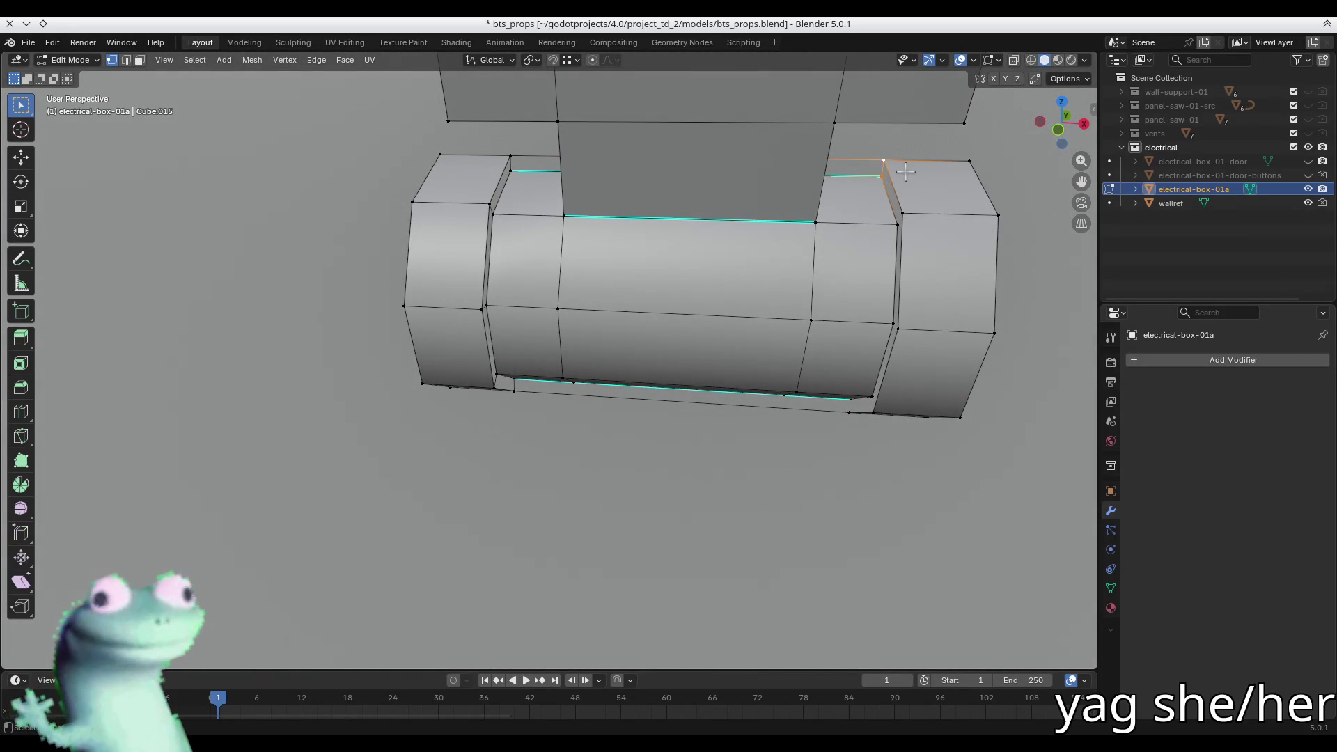
- Delete the selected lever vertices, undo it, and inspect the lever's underside
{"action": "key", "text": "x"}
{"action": "left_click", "coordinate": [533, 216]}
{"action": "key", "text": "ctrl+z"}
{"action": "key", "text": "x"}
{"action": "key", "text": "Escape"}
{"action": "mouse_move", "coordinate": [550, 179]}
{"action": "middle_mouse_down"}
{"action": "mouse_move", "coordinate": [659, 175]}
{"action": "mouse_move", "coordinate": [578, 334]}
{"action": "middle_mouse_up"}
{"action": "mouse_move", "coordinate": [552, 382]}
{"action": "middle_mouse_down"}
{"action": "mouse_move", "coordinate": [588, 370]}
{"action": "mouse_move", "coordinate": [546, 378]}
{"action": "middle_mouse_up"}
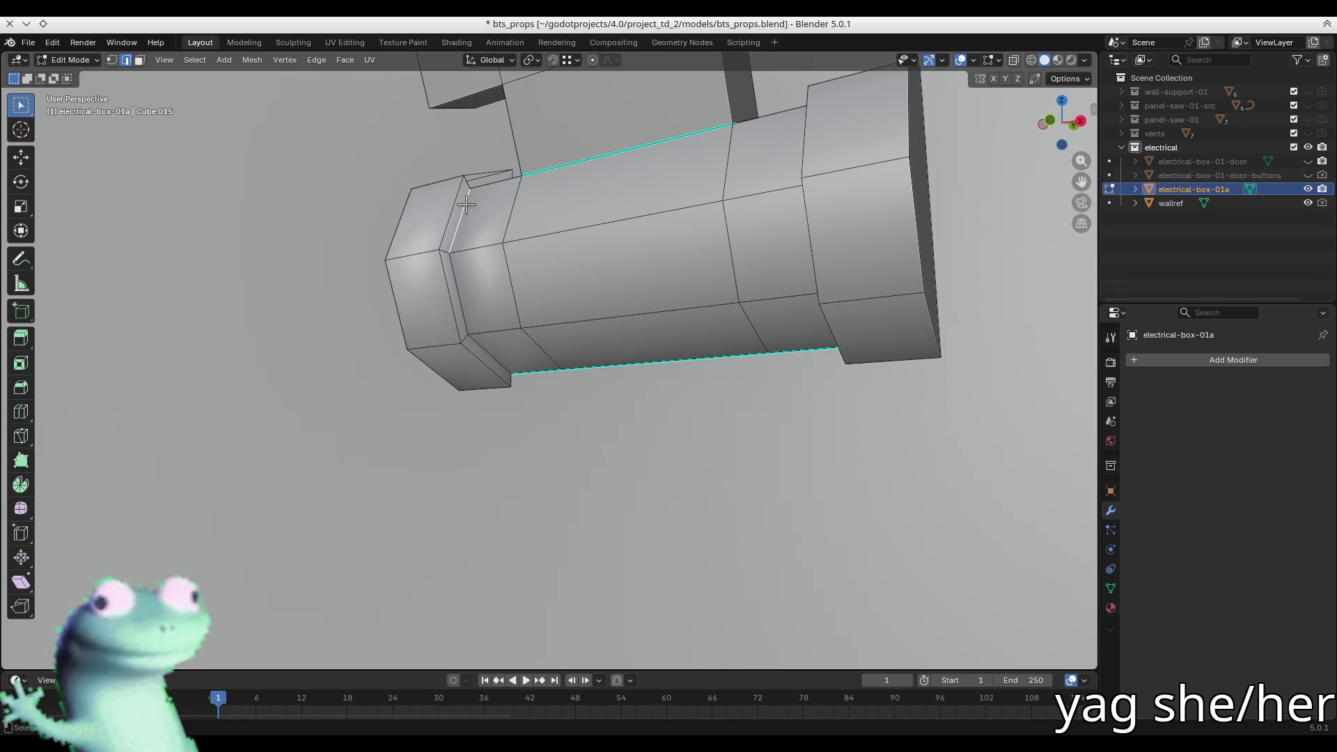
{"action": "mouse_move", "coordinate": [478, 174]}
{"action": "middle_mouse_down"}
{"action": "mouse_move", "coordinate": [532, 253]}
{"action": "mouse_move", "coordinate": [495, 230]}
{"action": "mouse_move", "coordinate": [489, 197]}
{"action": "middle_mouse_up"}
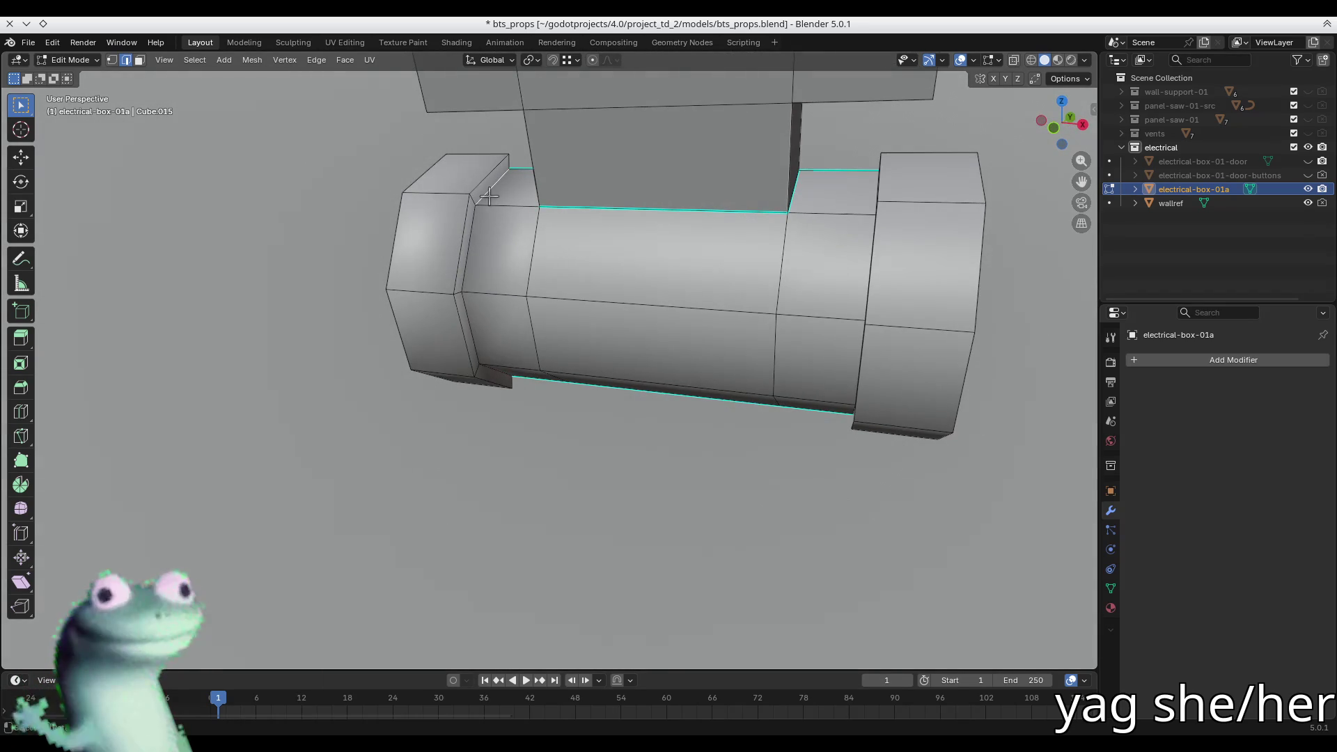
{"action": "middle_click_drag", "start_coordinate": [472, 301], "coordinate": [469, 295]}
- Mark two of the lever's edges as sharp
{"action": "right_click", "coordinate": [469, 296]}
{"action": "key", "text": "Escape"}
{"action": "key", "text": "ctrl+e"}
{"action": "left_click", "coordinate": [438, 322]}
{"action": "middle_click_drag", "start_coordinate": [603, 331], "coordinate": [671, 355]}
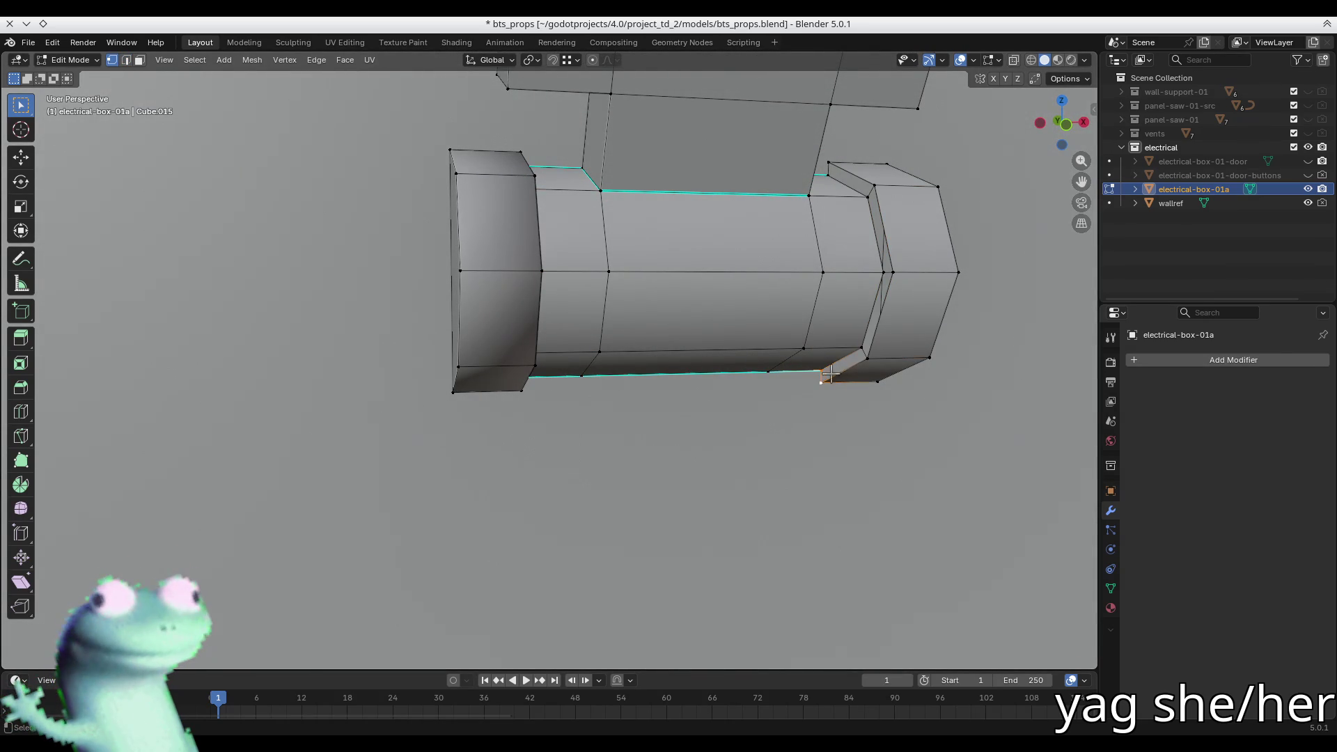
{"action": "middle_click_drag", "start_coordinate": [830, 374], "coordinate": [788, 346]}
{"action": "key", "text": "ctrl+f"}
{"action": "key", "text": "Escape"}
{"action": "key", "text": "ctrl+e"}
{"action": "left_click", "coordinate": [837, 356]}
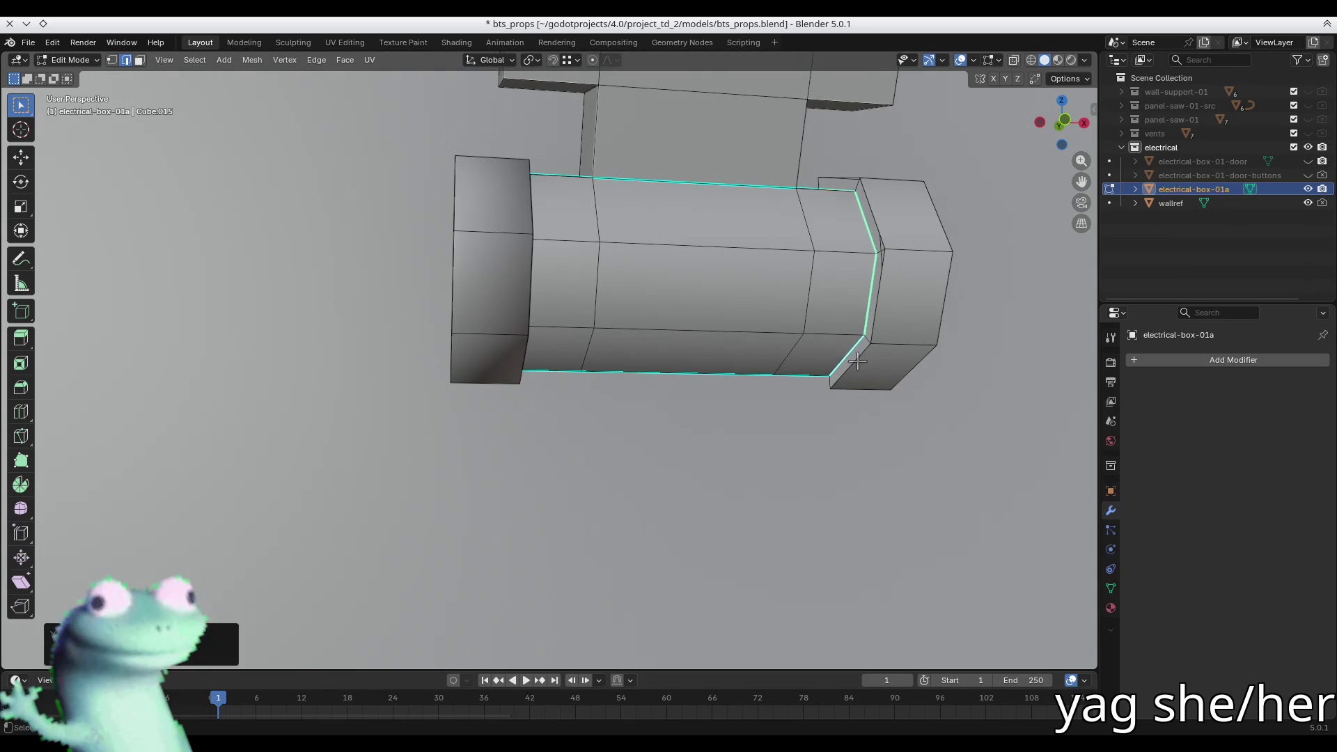
{"action": "left_click", "coordinate": [866, 354]}
{"action": "key", "text": "shift+r"}
{"action": "key", "text": "alt+a"}
- Mark the edge loop along the hinge barrel's right chamfer as sharp
{"action": "mouse_move", "coordinate": [856, 189]}
{"action": "middle_mouse_down"}
{"action": "mouse_move", "coordinate": [763, 233]}
{"action": "mouse_move", "coordinate": [769, 250]}
{"action": "middle_mouse_up"}
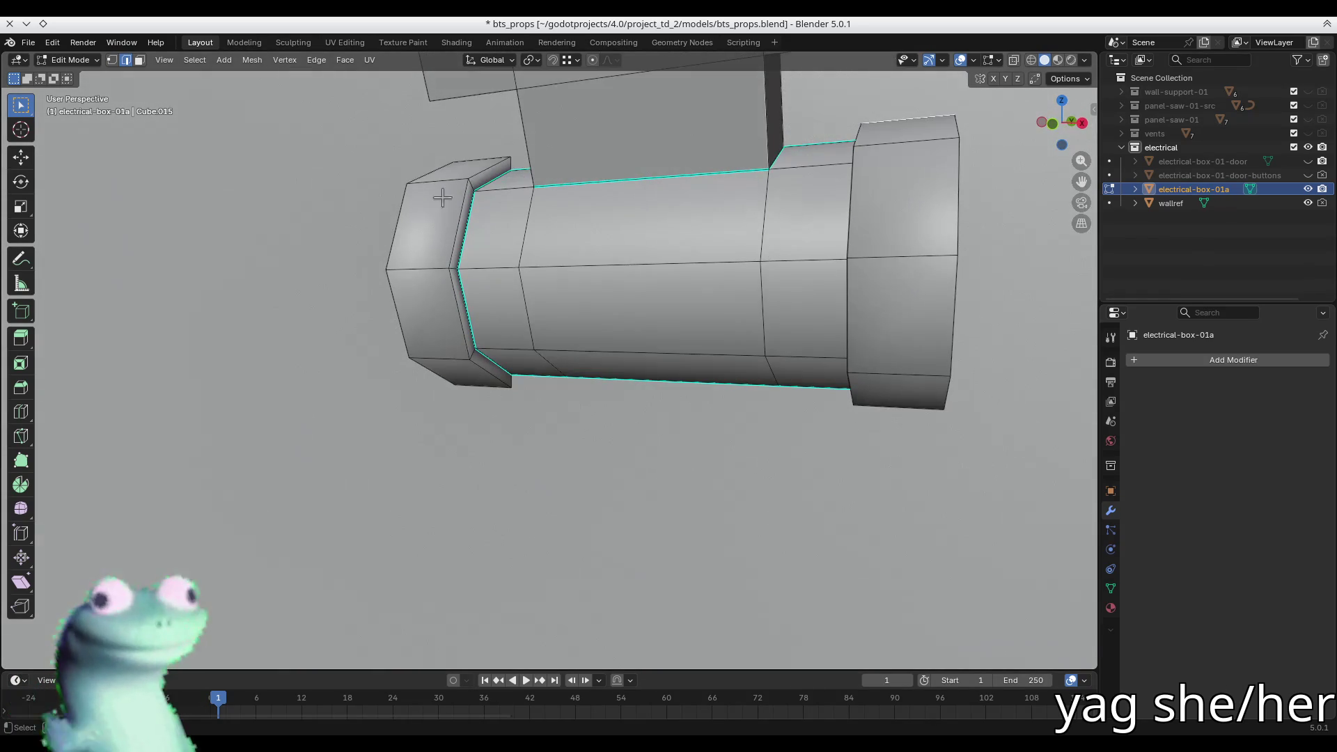
{"action": "middle_click_drag", "start_coordinate": [852, 181], "coordinate": [891, 200]}
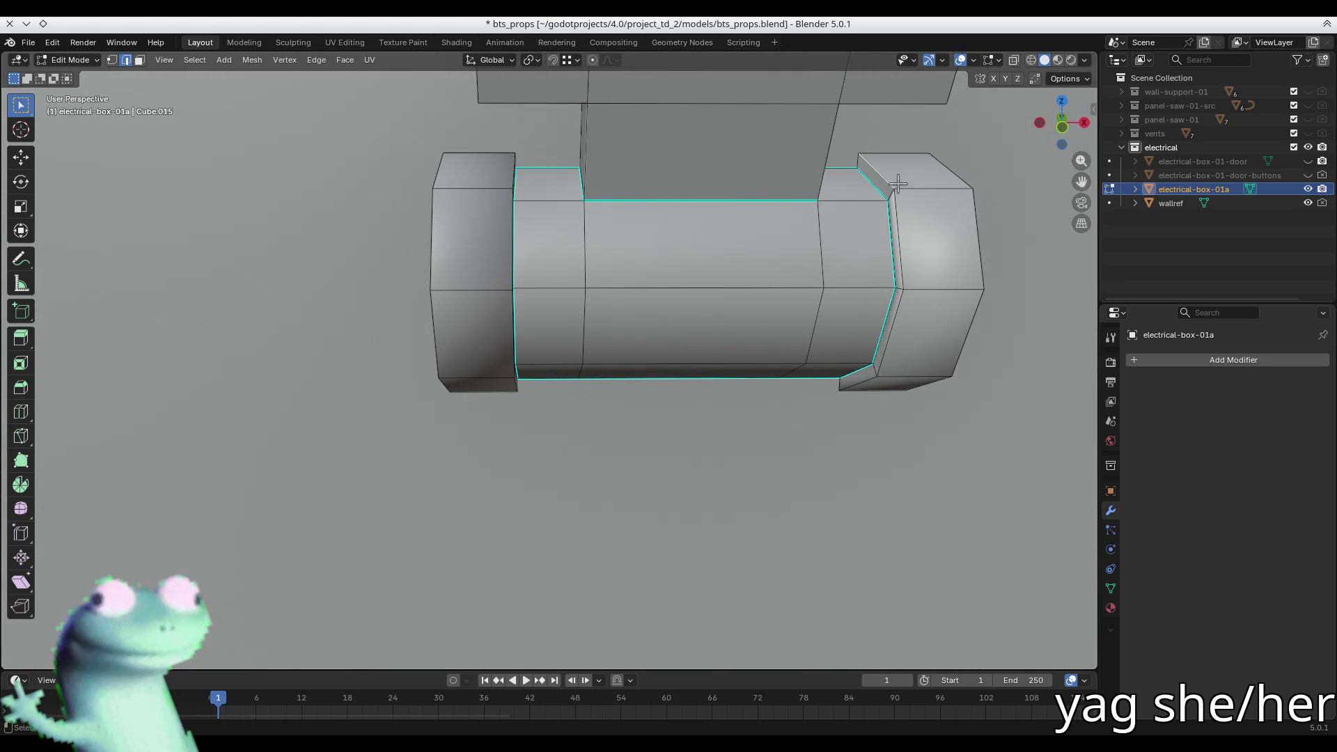
{"action": "scroll", "coordinate": [898, 192], "scroll_direction": "up", "scroll_amount": 5}
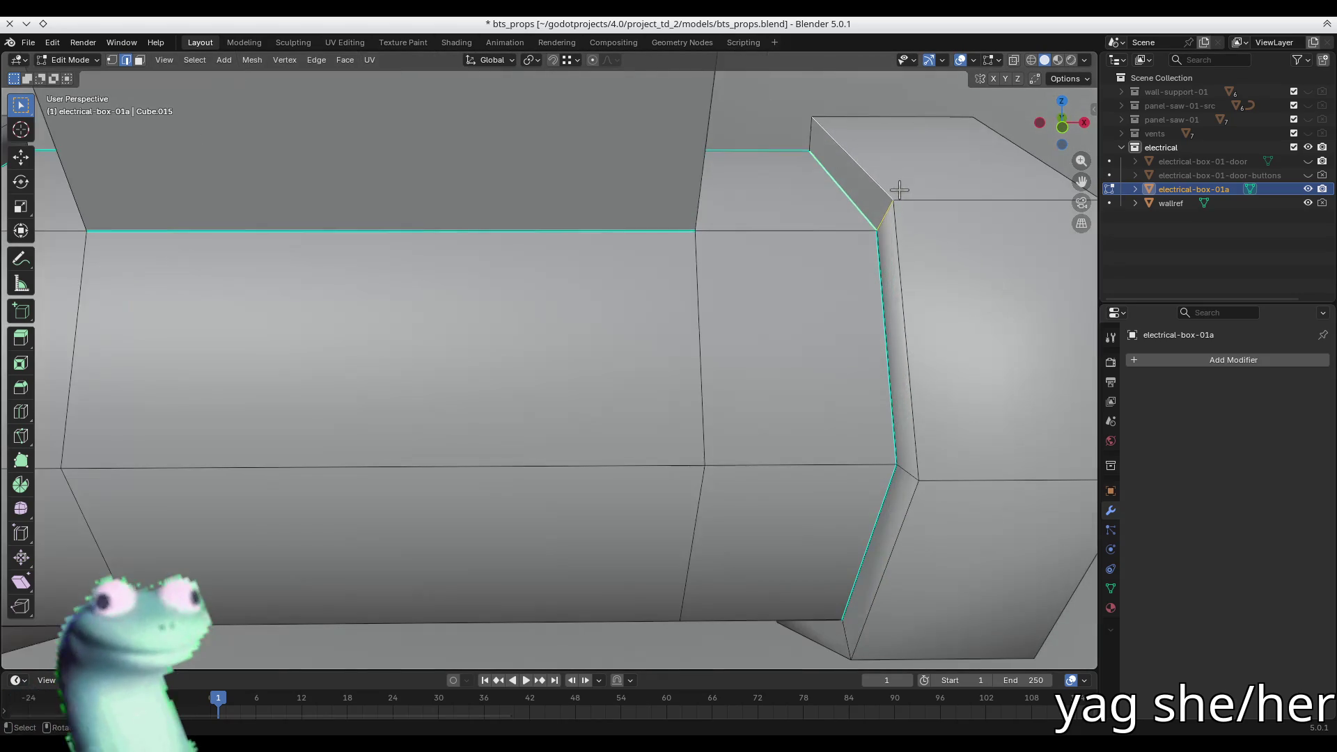
{"action": "middle_click_drag", "start_coordinate": [886, 185], "coordinate": [931, 237]}
{"action": "key", "text": "ctrl+z"}
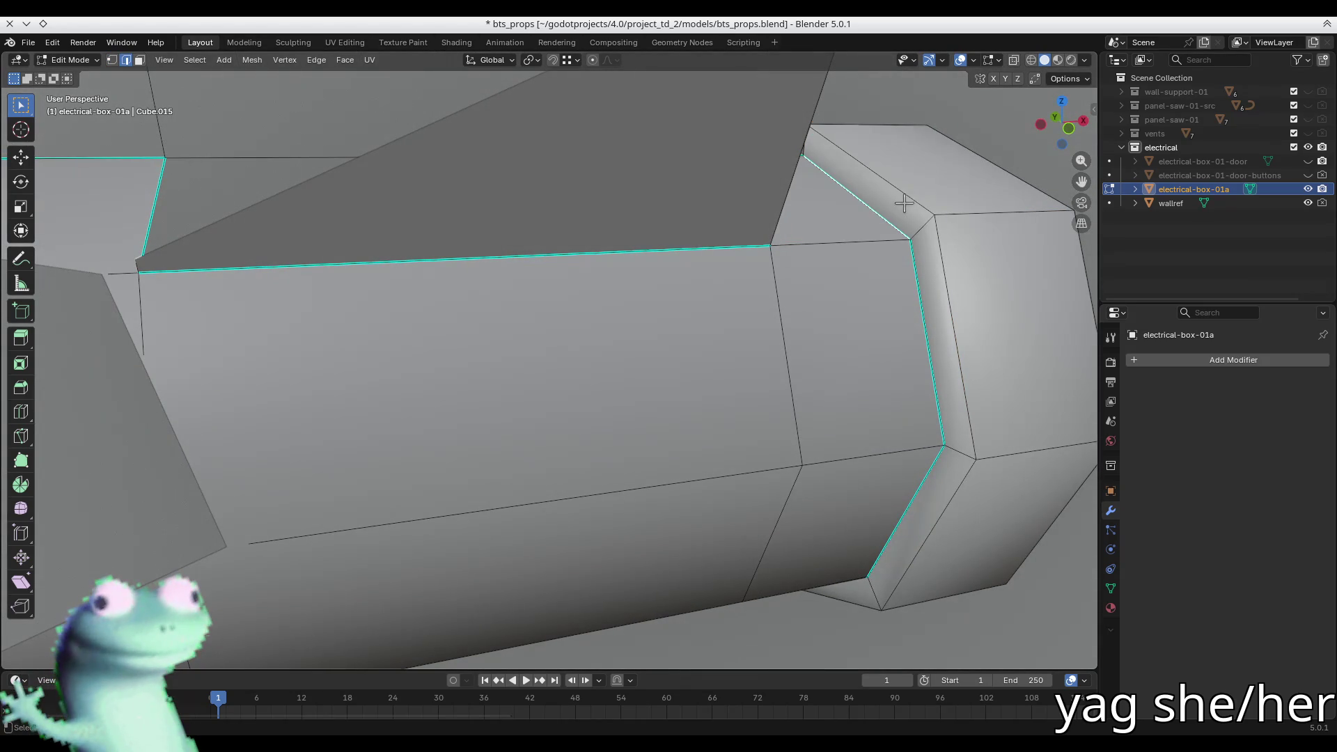
{"action": "left_click", "coordinate": [901, 193], "text": "alt+shift"}
{"action": "key", "text": "ctrl+e"}
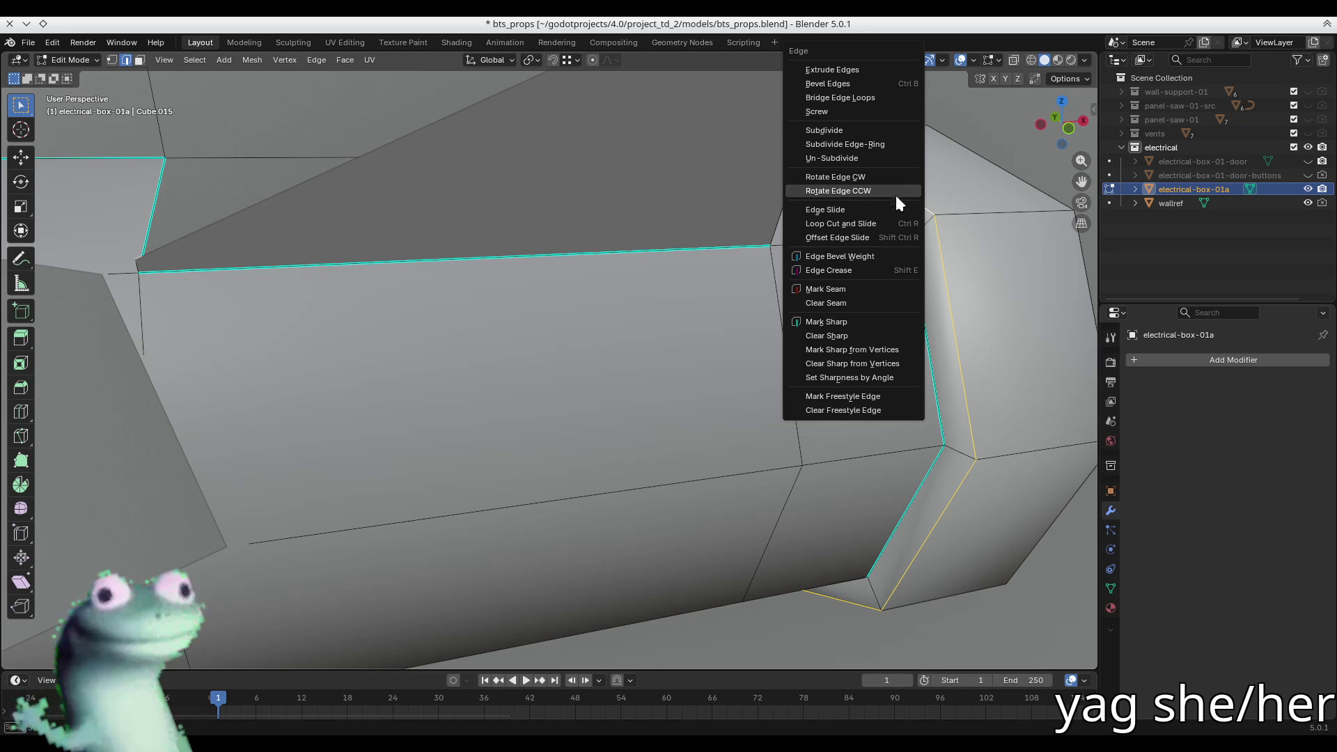
{"action": "left_click", "coordinate": [863, 322]}
- Offset-slide a new loop beside the left chamfer and mark that chamfer loop sharp
{"action": "mouse_move", "coordinate": [799, 307]}
{"action": "middle_mouse_down"}
{"action": "mouse_move", "coordinate": [724, 316]}
{"action": "mouse_move", "coordinate": [287, 244]}
{"action": "middle_mouse_up"}
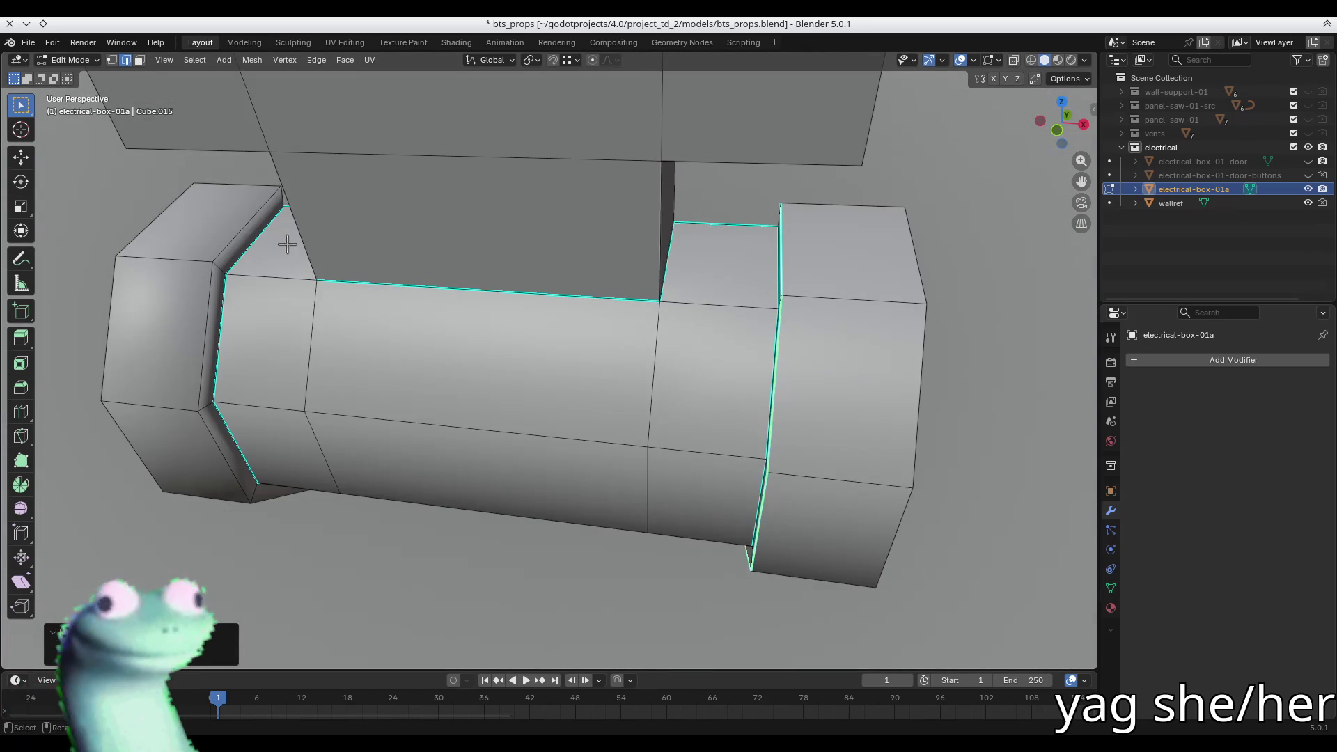
{"action": "left_click", "coordinate": [237, 234], "text": "alt"}
{"action": "key", "text": "ctrl+e"}
{"action": "left_click", "coordinate": [243, 238]}
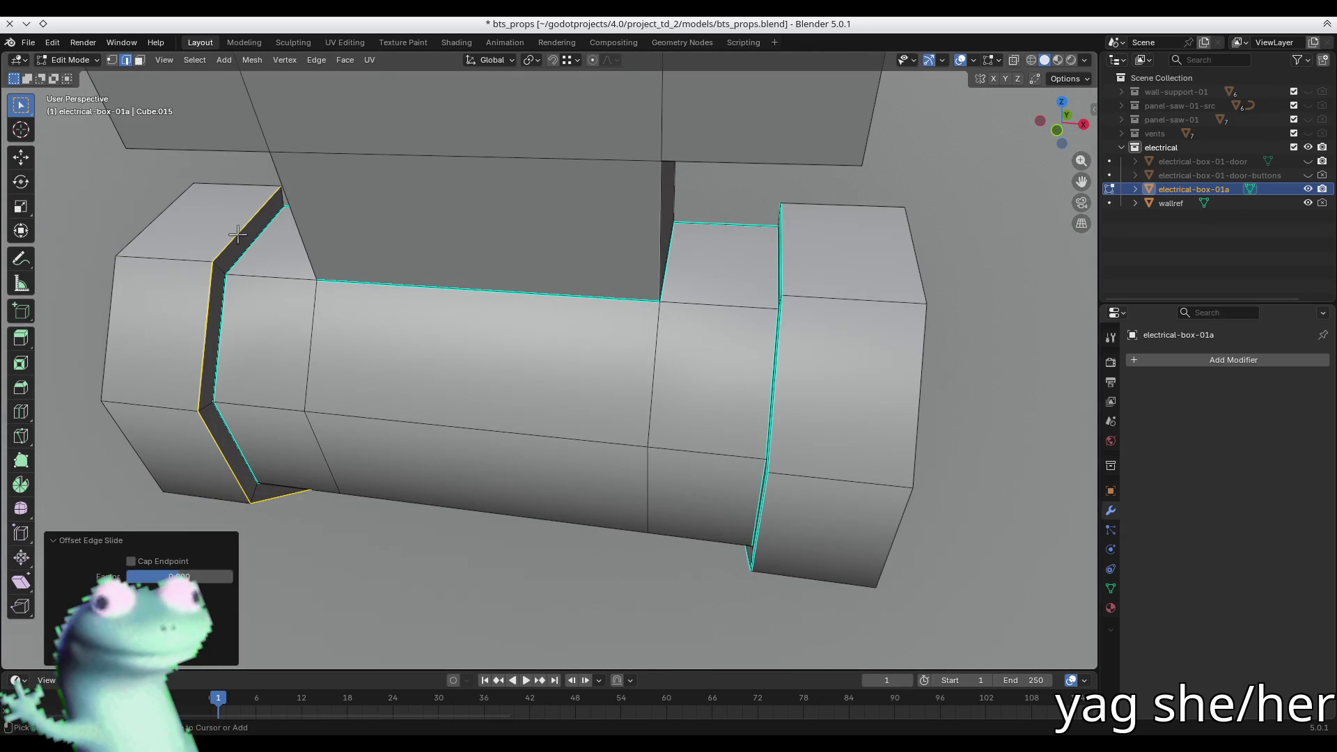
{"action": "key", "text": "ctrl+e"}
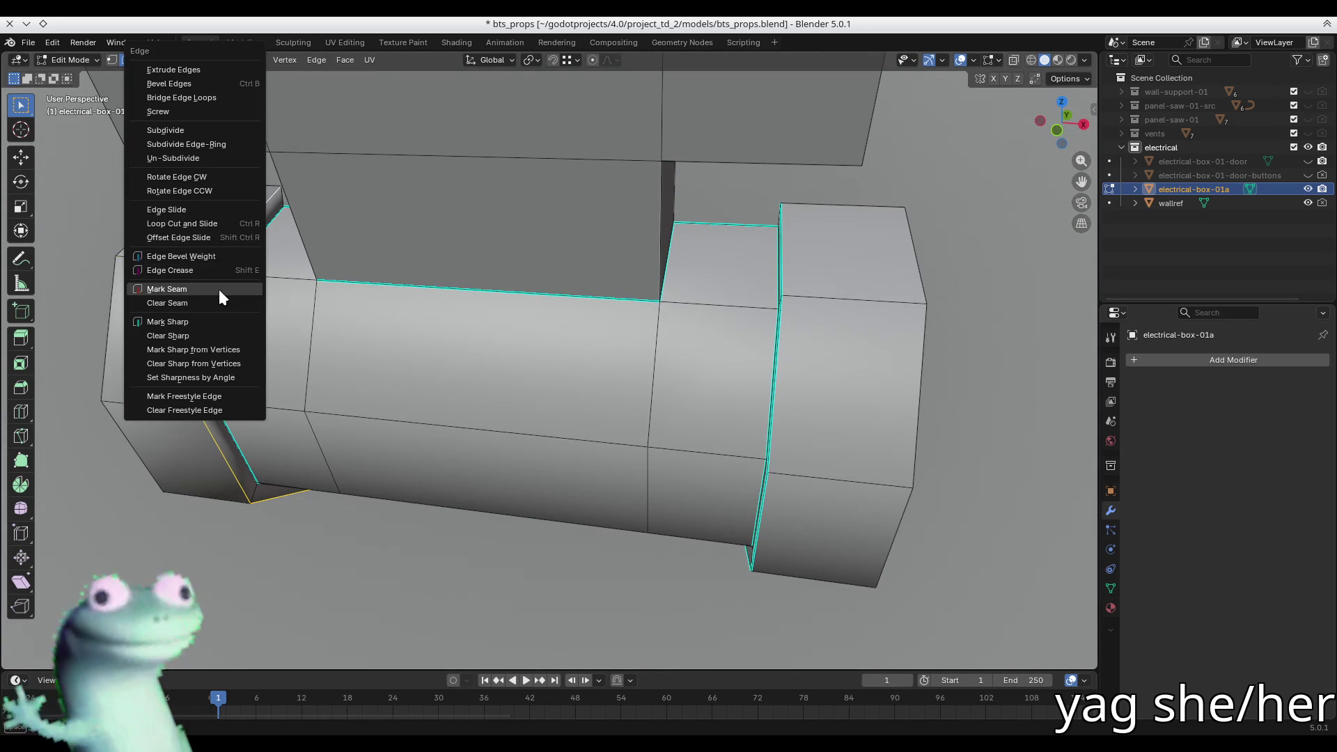
{"action": "left_click", "coordinate": [219, 289]}
{"action": "key", "text": "ctrl+e"}
{"action": "left_click", "coordinate": [204, 319]}
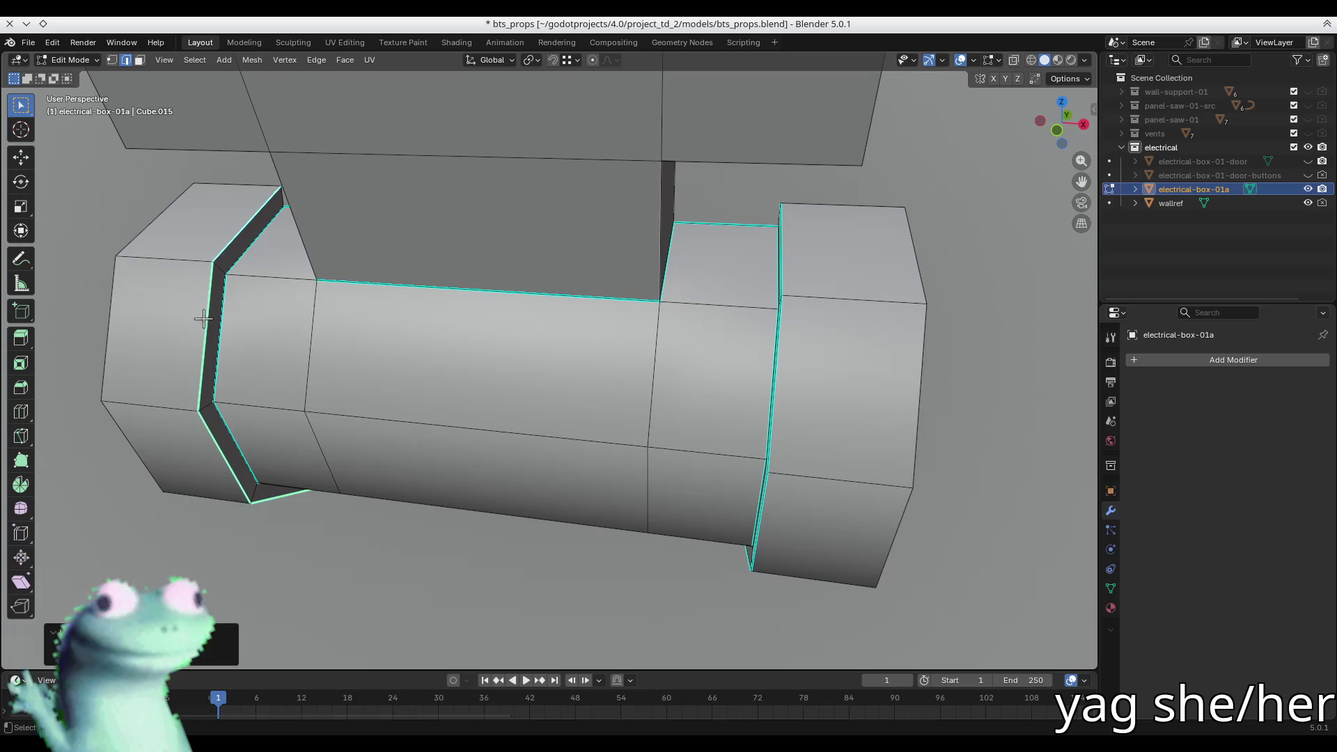
- Leave Edit Mode and inspect the whole electrical box from another angle
{"action": "mouse_move", "coordinate": [298, 493]}
{"action": "middle_mouse_down"}
{"action": "mouse_move", "coordinate": [388, 447]}
{"action": "mouse_move", "coordinate": [353, 370]}
{"action": "mouse_move", "coordinate": [408, 454]}
{"action": "mouse_move", "coordinate": [538, 460]}
{"action": "mouse_move", "coordinate": [388, 483]}
{"action": "mouse_move", "coordinate": [530, 412]}
{"action": "mouse_move", "coordinate": [557, 427]}
{"action": "mouse_move", "coordinate": [432, 433]}
{"action": "mouse_move", "coordinate": [407, 380]}
{"action": "mouse_move", "coordinate": [499, 478]}
{"action": "mouse_move", "coordinate": [421, 540]}
{"action": "mouse_move", "coordinate": [507, 253]}
{"action": "mouse_move", "coordinate": [749, 263]}
{"action": "mouse_move", "coordinate": [617, 386]}
{"action": "mouse_move", "coordinate": [562, 512]}
{"action": "mouse_move", "coordinate": [561, 492]}
{"action": "middle_mouse_up"}
{"action": "key", "text": "Tab"}
{"action": "key", "text": "Tab"}
{"action": "key", "text": "1"}
{"action": "mouse_move", "coordinate": [454, 564]}
{"action": "middle_mouse_down"}
{"action": "mouse_move", "coordinate": [340, 489]}
{"action": "mouse_move", "coordinate": [369, 431]}
{"action": "mouse_move", "coordinate": [459, 371]}
{"action": "middle_mouse_up"}
{"action": "scroll", "coordinate": [459, 370], "scroll_direction": "up", "scroll_amount": 2}
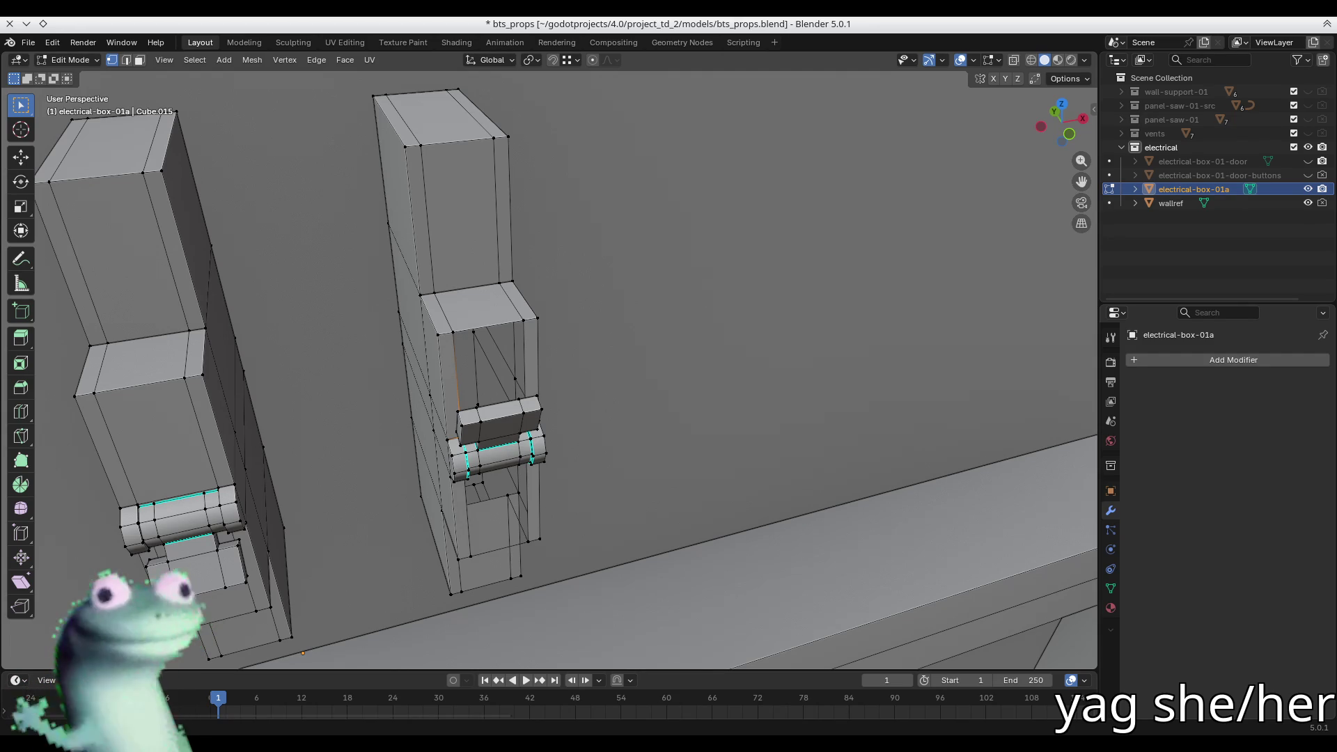
- Orbit beneath the box and select the edges below the hinge
{"action": "mouse_move", "coordinate": [620, 297]}
{"action": "middle_mouse_down"}
{"action": "mouse_move", "coordinate": [635, 185]}
{"action": "mouse_move", "coordinate": [513, 311]}
{"action": "mouse_move", "coordinate": [471, 301]}
{"action": "mouse_move", "coordinate": [409, 373]}
{"action": "middle_mouse_up"}
{"action": "key", "text": "2"}
{"action": "mouse_move", "coordinate": [394, 327]}
{"action": "middle_mouse_down"}
{"action": "mouse_move", "coordinate": [379, 373]}
{"action": "mouse_move", "coordinate": [441, 336]}
{"action": "mouse_move", "coordinate": [418, 356]}
{"action": "middle_mouse_up"}
{"action": "key", "text": "1"}
{"action": "middle_click_drag", "start_coordinate": [708, 521], "coordinate": [650, 510]}
{"action": "key", "text": "2"}
{"action": "left_click", "coordinate": [596, 487], "text": "shift"}
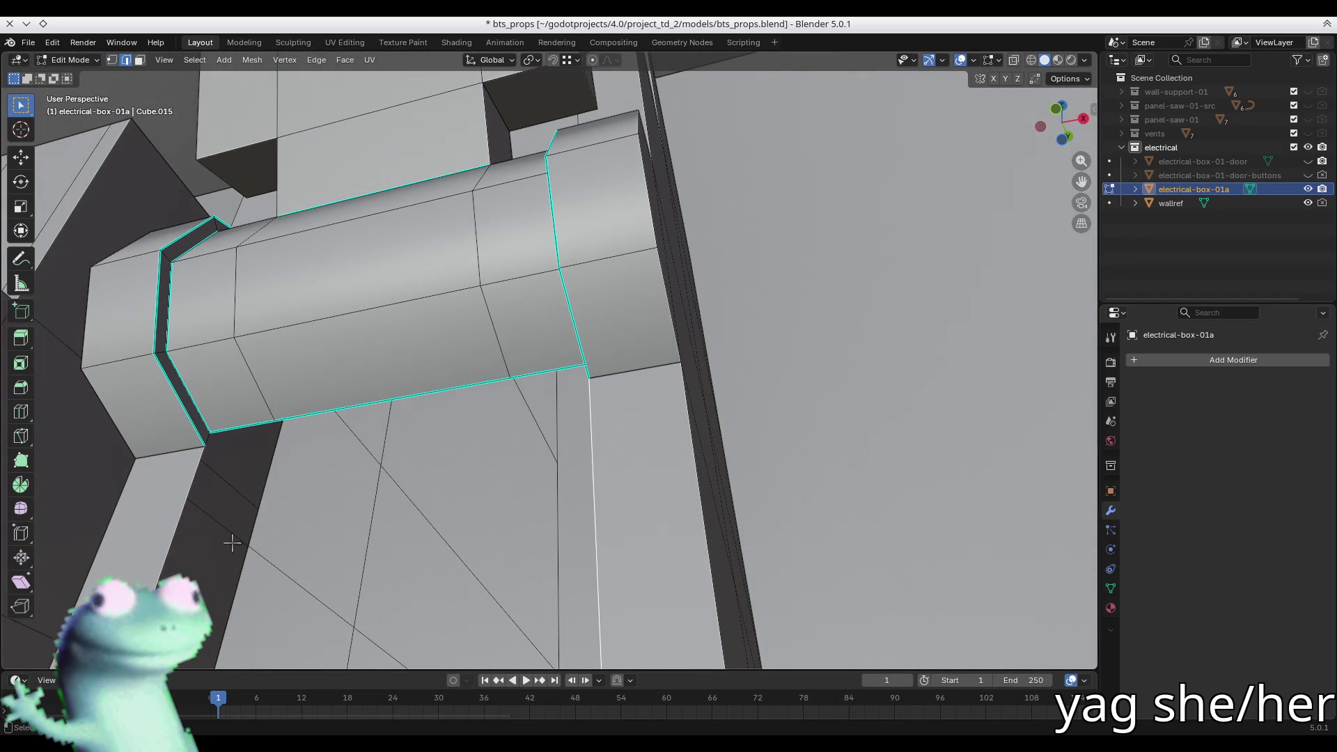
{"action": "left_click", "coordinate": [180, 505], "text": "shift"}
{"action": "mouse_move", "coordinate": [203, 478]}
{"action": "middle_mouse_down"}
{"action": "mouse_move", "coordinate": [223, 469]}
{"action": "mouse_move", "coordinate": [209, 468]}
{"action": "middle_mouse_up"}
{"action": "key", "text": "1"}
{"action": "middle_click_drag", "start_coordinate": [240, 594], "coordinate": [281, 569]}
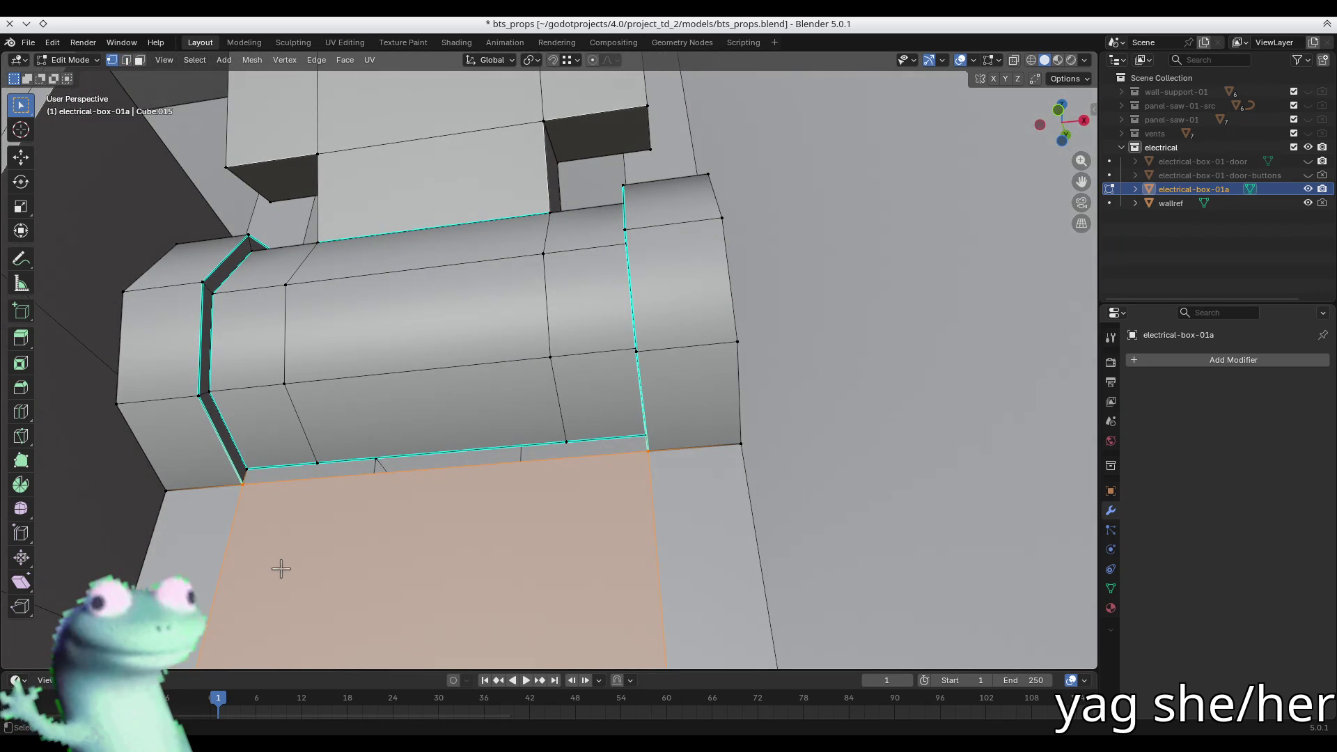
{"action": "middle_click_drag", "start_coordinate": [399, 483], "coordinate": [399, 483]}
- Select the vertices under both hinge ends plus the bottom-left and bottom-right corner vertices
{"action": "scroll", "coordinate": [404, 482], "scroll_direction": "up", "scroll_amount": 5}
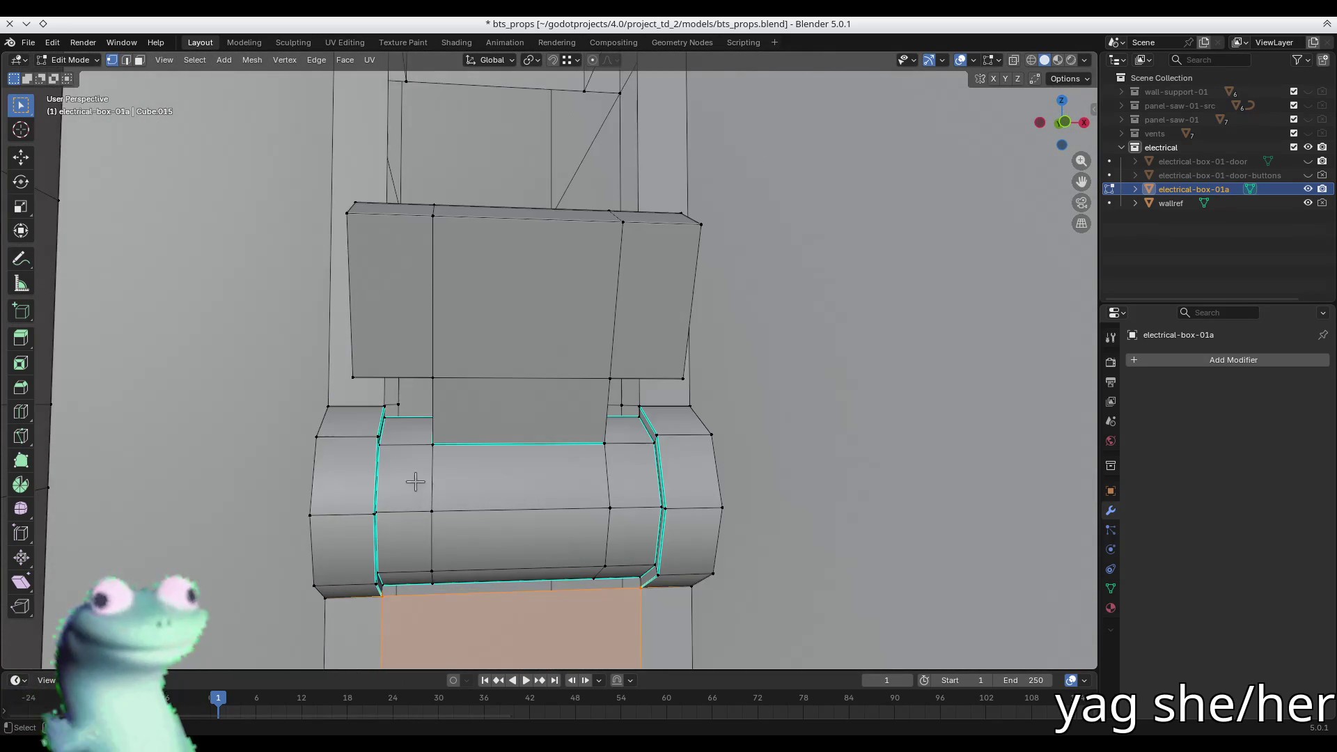
{"action": "middle_click_drag", "start_coordinate": [470, 349], "coordinate": [459, 260]}
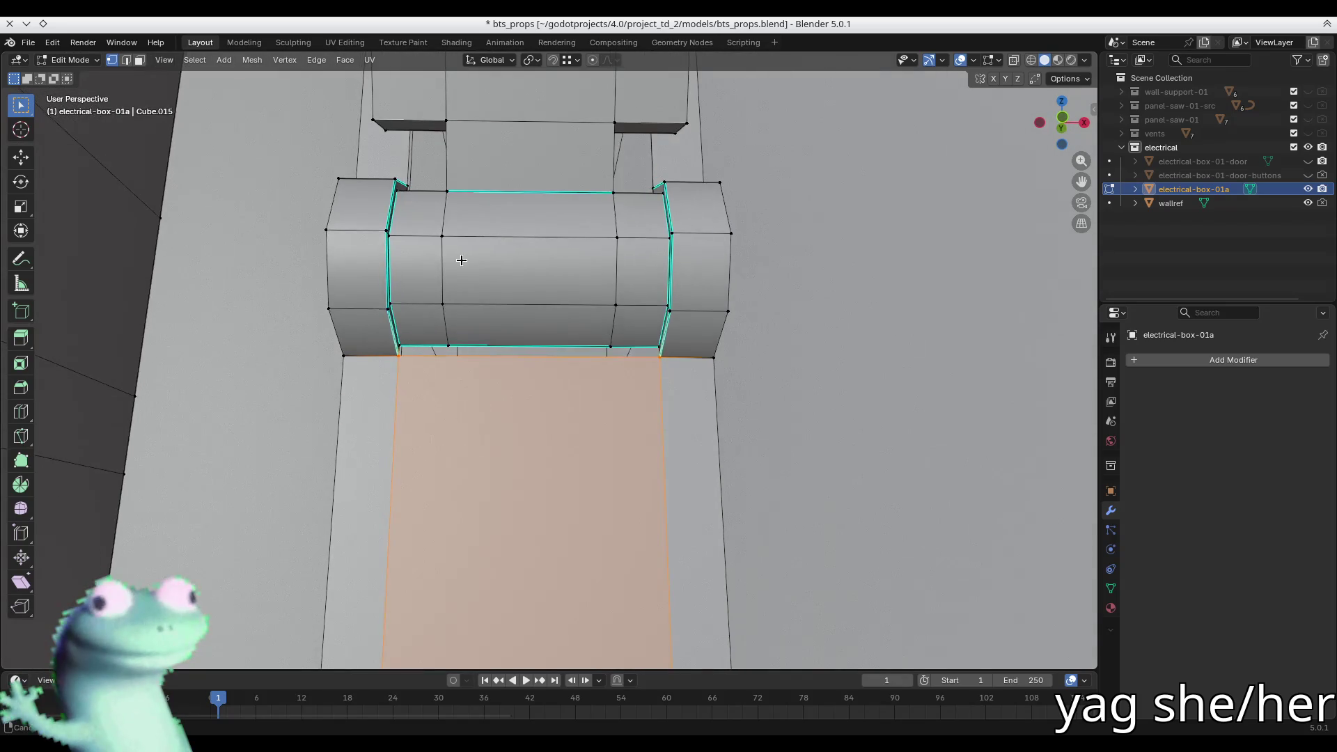
{"action": "scroll", "coordinate": [437, 367], "scroll_direction": "up", "scroll_amount": 4}
{"action": "left_click", "coordinate": [461, 379]}
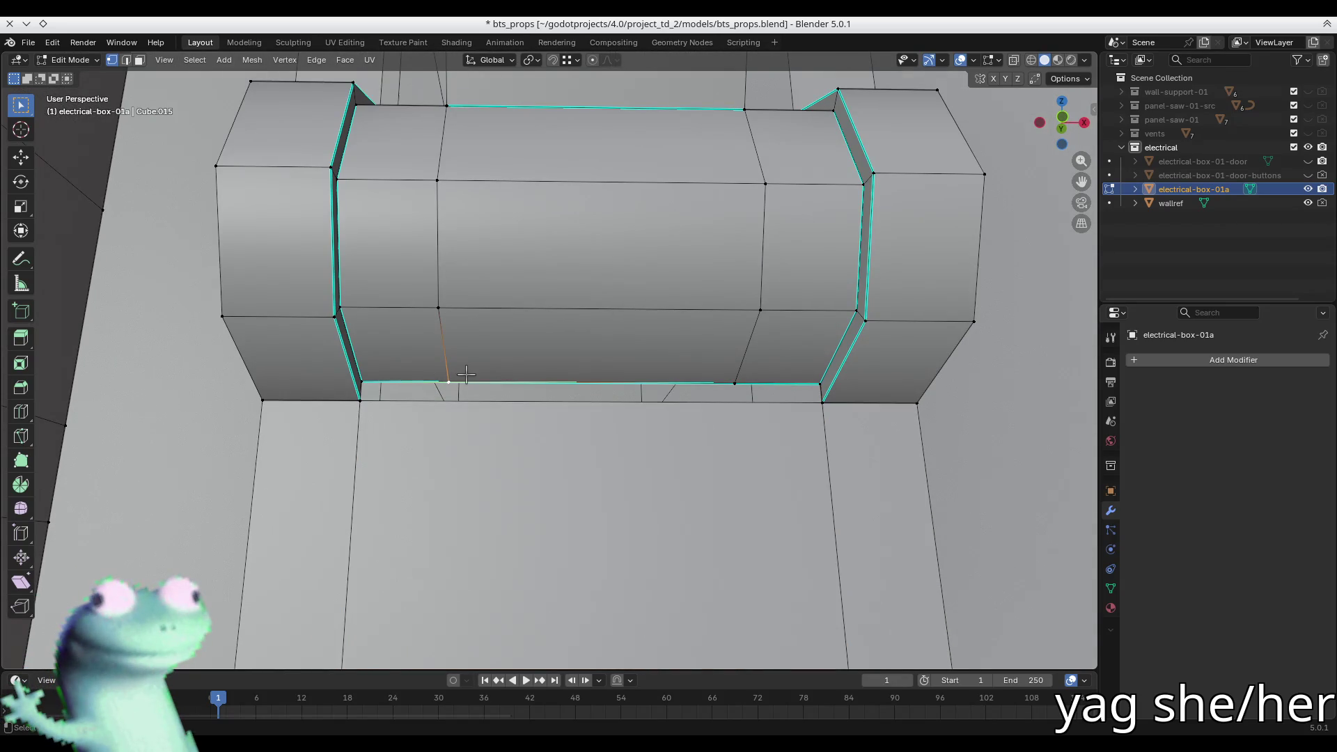
{"action": "left_click", "coordinate": [362, 404], "text": "shift"}
{"action": "left_click", "coordinate": [737, 384]}
{"action": "left_click", "coordinate": [816, 402], "text": "shift"}
- Mark the selected hinge edges, including a short vertical edge, as sharp
{"action": "key", "text": "2"}
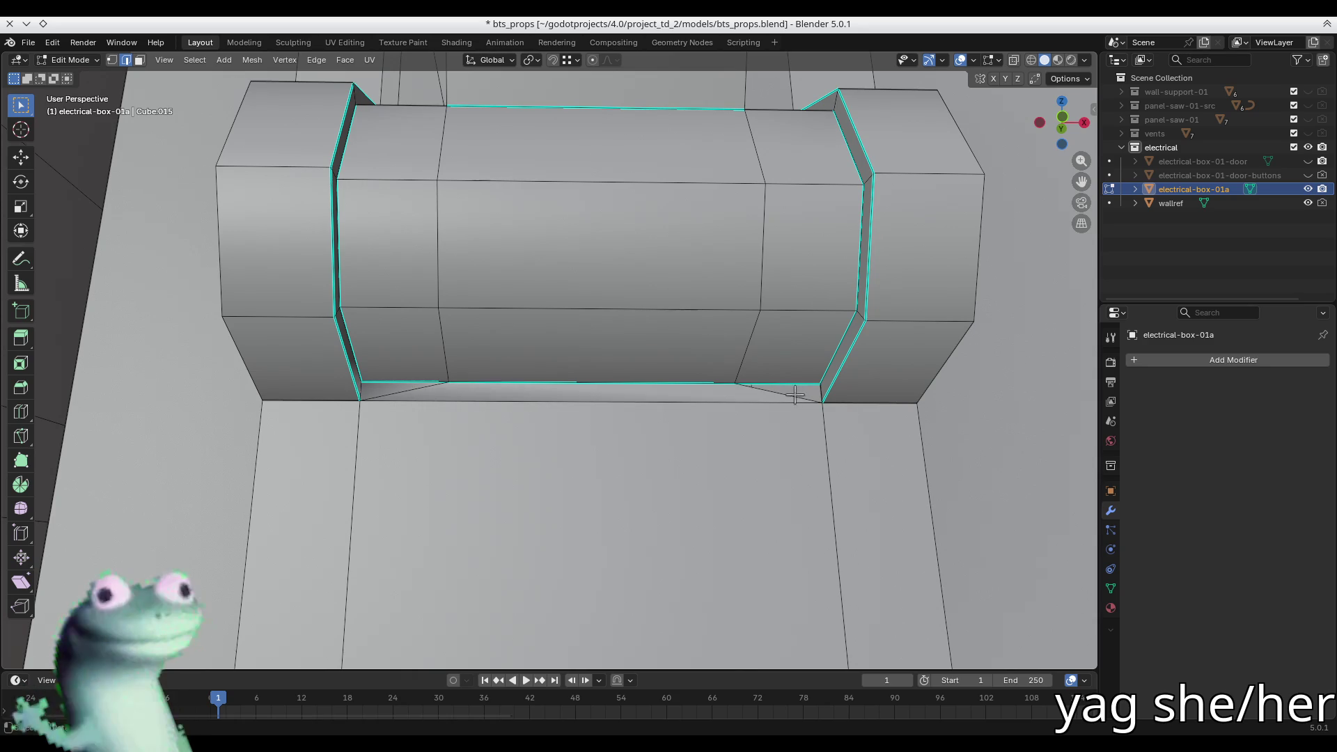
{"action": "scroll", "coordinate": [792, 412], "scroll_direction": "up", "scroll_amount": 6}
{"action": "scroll", "coordinate": [786, 409], "scroll_direction": "down", "scroll_amount": 4}
{"action": "key", "text": "1"}
{"action": "key", "text": "2"}
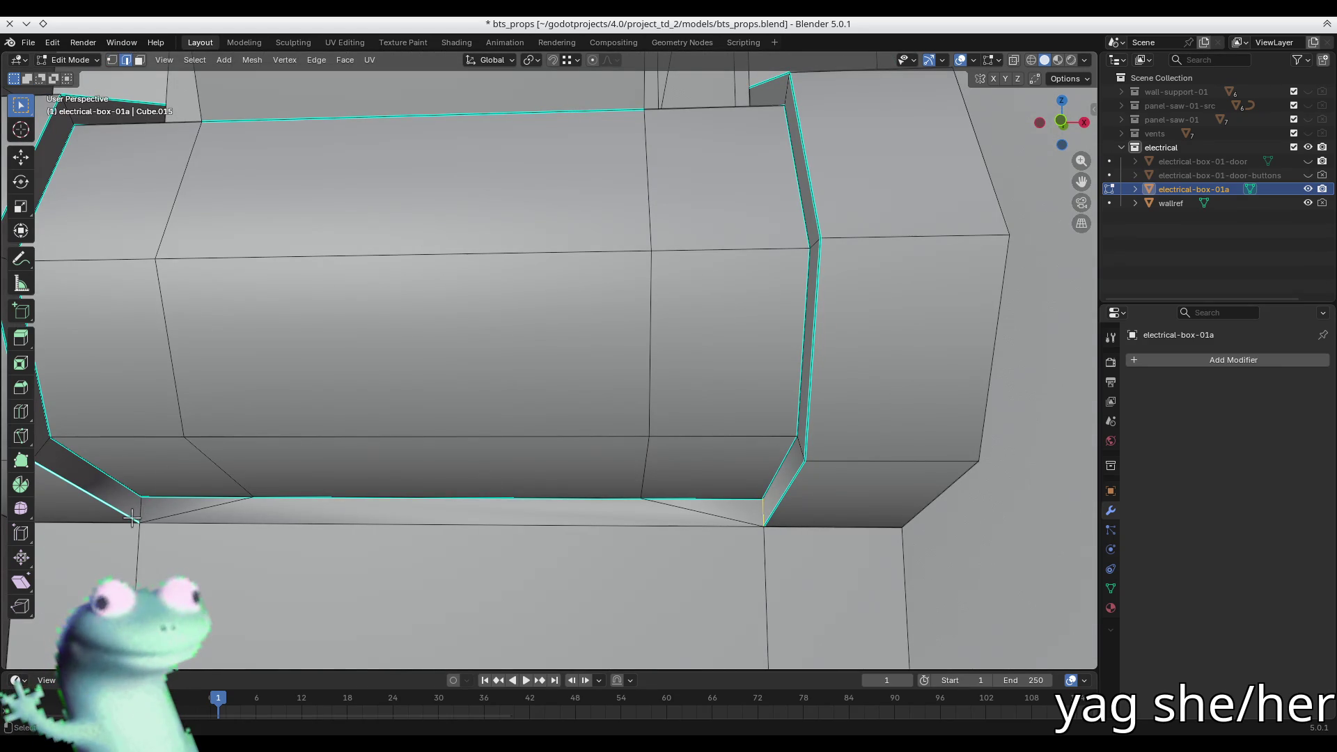
{"action": "left_click", "coordinate": [138, 509], "text": "shift"}
{"action": "right_click", "coordinate": [761, 514]}
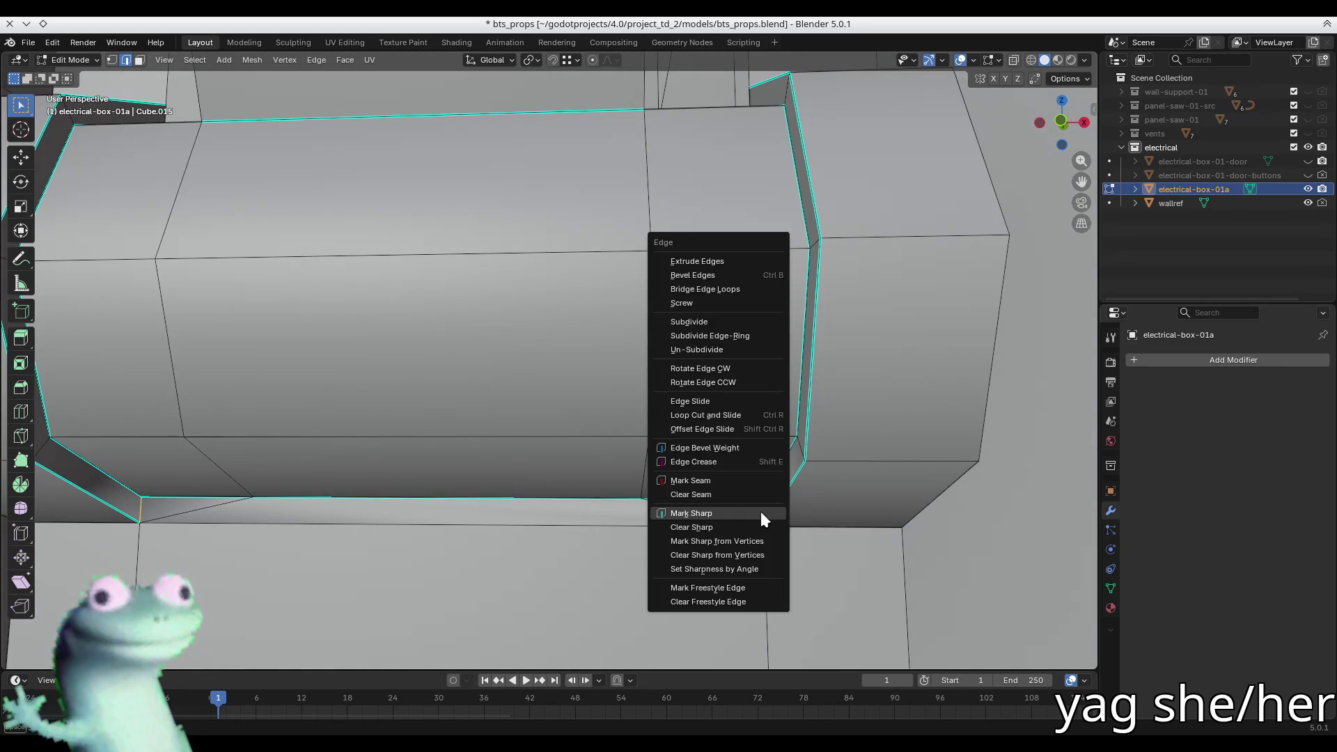
{"action": "left_click", "coordinate": [760, 511]}
- From the front view, select the hinge's top edges and two top vertices
{"action": "middle_click_drag", "start_coordinate": [556, 374], "coordinate": [567, 400]}
{"action": "key", "text": "1"}
{"action": "scroll", "coordinate": [270, 273], "scroll_direction": "down", "scroll_amount": 5}
{"action": "mouse_move", "coordinate": [418, 223]}
{"action": "middle_mouse_down"}
{"action": "mouse_move", "coordinate": [456, 202]}
{"action": "mouse_move", "coordinate": [453, 251]}
{"action": "middle_mouse_up"}
{"action": "key", "text": "2"}
{"action": "left_click", "coordinate": [442, 230], "text": "shift"}
{"action": "left_click", "coordinate": [392, 221], "text": "shift"}
{"action": "key", "text": "KP_1"}
{"action": "scroll", "coordinate": [398, 297], "scroll_direction": "up", "scroll_amount": 5}
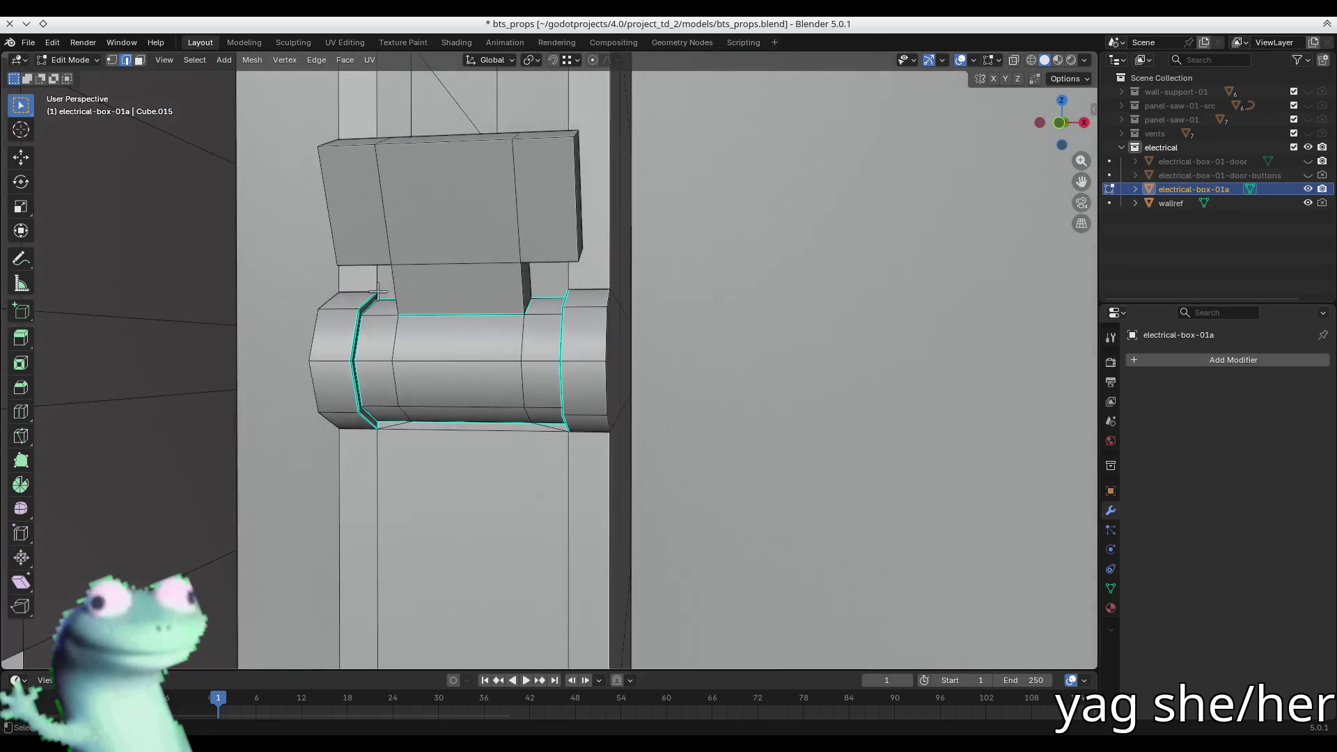
{"action": "key", "text": "1"}
{"action": "left_click", "coordinate": [389, 294]}
{"action": "left_click", "coordinate": [799, 290], "text": "shift"}
{"action": "middle_click_drag", "start_coordinate": [806, 290], "coordinate": [758, 298]}
- In X-ray, pick the hinge's top-left corner vertices and deselect the long edge
{"action": "key", "text": "alt+z"}
{"action": "left_click", "coordinate": [594, 344]}
{"action": "middle_click_drag", "start_coordinate": [553, 357], "coordinate": [602, 357]}
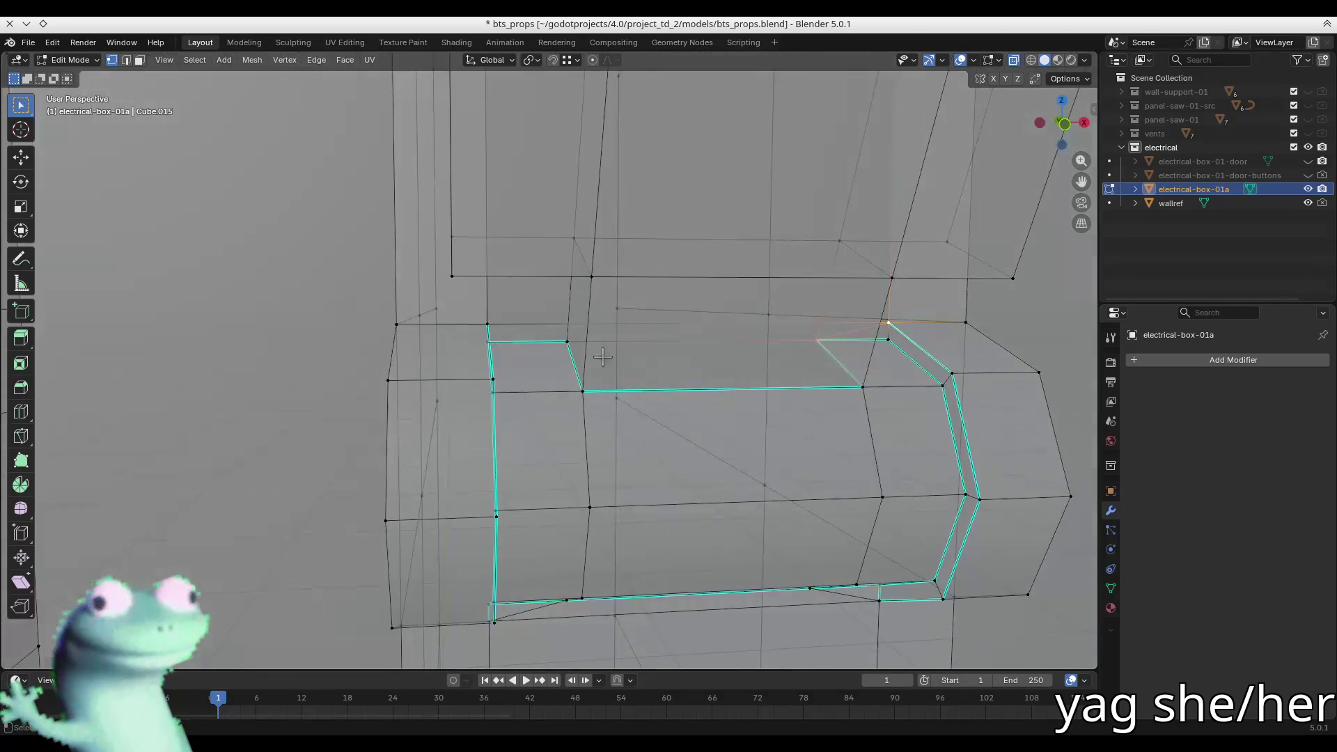
{"action": "left_click", "coordinate": [568, 340]}
{"action": "left_click", "coordinate": [500, 323]}
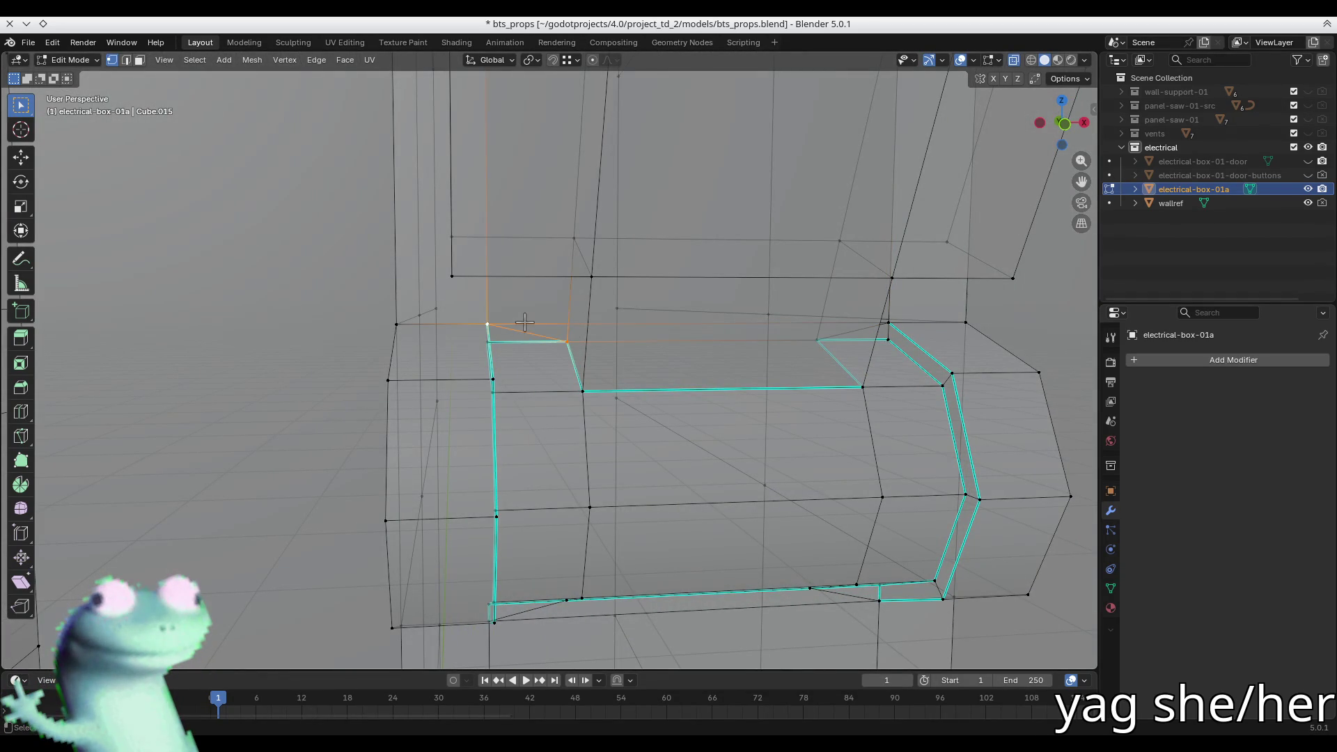
{"action": "key", "text": "2"}
{"action": "left_click", "coordinate": [530, 341]}
- Mark the box corner edge where it meets the hinge as sharp
{"action": "mouse_move", "coordinate": [725, 358]}
{"action": "middle_mouse_down"}
{"action": "mouse_move", "coordinate": [745, 358]}
{"action": "mouse_move", "coordinate": [712, 349]}
{"action": "middle_mouse_up"}
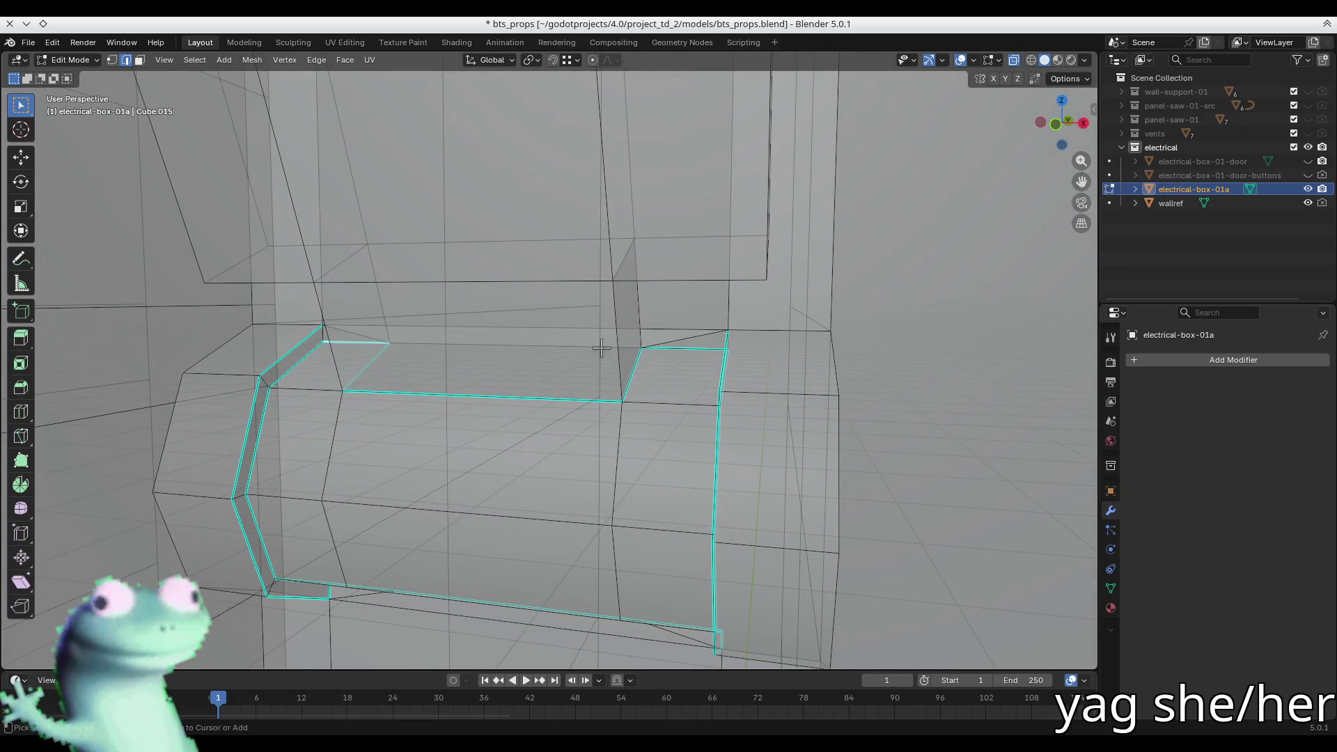
{"action": "key", "text": "alt+z"}
{"action": "mouse_move", "coordinate": [597, 352]}
{"action": "middle_mouse_down"}
{"action": "mouse_move", "coordinate": [487, 345]}
{"action": "mouse_move", "coordinate": [540, 361]}
{"action": "mouse_move", "coordinate": [529, 368]}
{"action": "middle_mouse_up"}
{"action": "scroll", "coordinate": [410, 333], "scroll_direction": "up", "scroll_amount": 5}
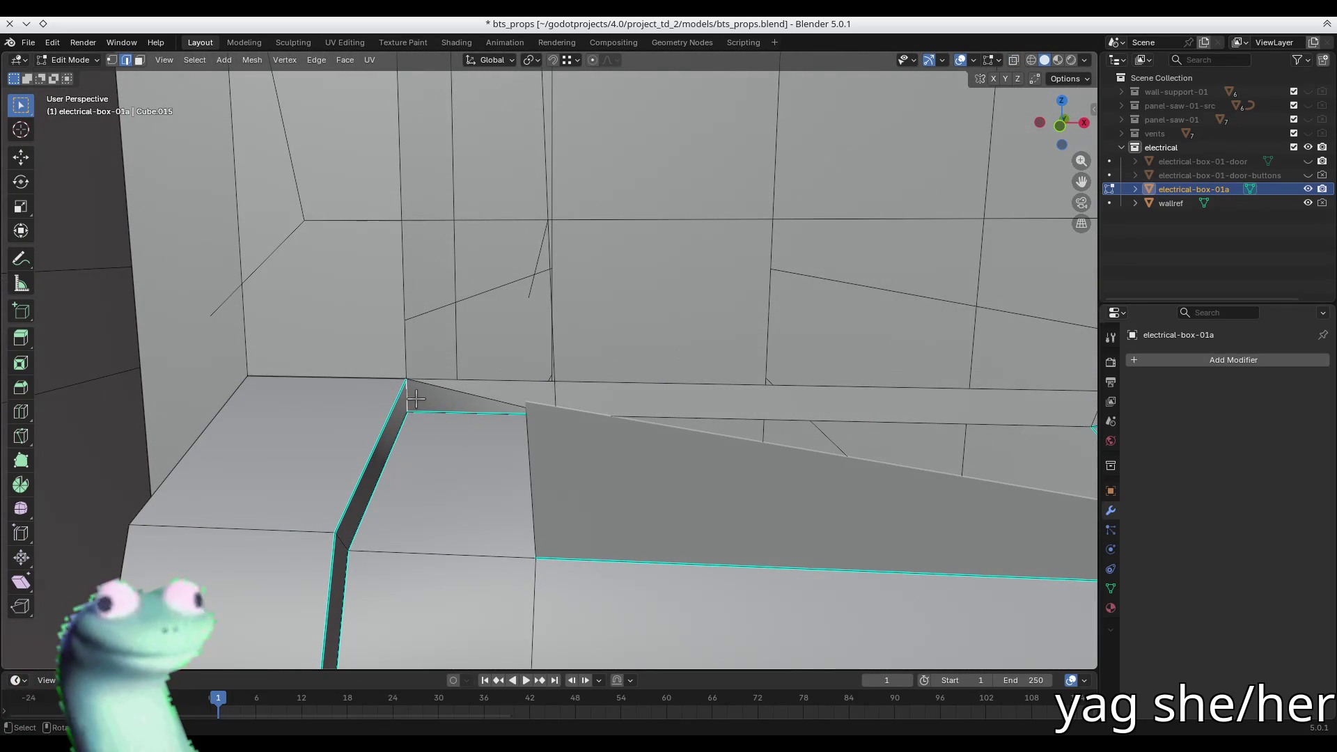
{"action": "right_click", "coordinate": [415, 397]}
{"action": "left_click", "coordinate": [417, 397]}
- Mark one more hinge joining edge sharp, then frame both boxes from below
{"action": "middle_click_drag", "start_coordinate": [417, 397], "coordinate": [1057, 411]}
{"action": "right_click", "coordinate": [1065, 402]}
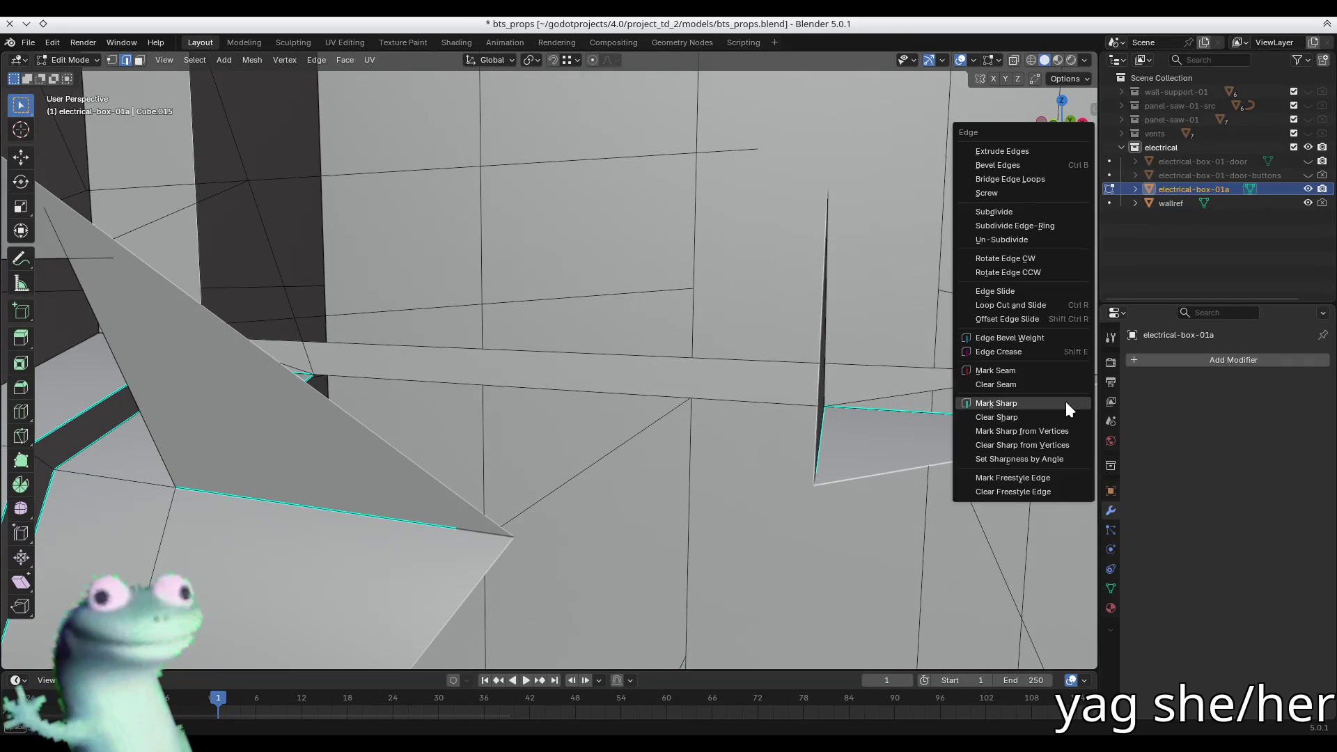
{"action": "left_click", "coordinate": [1065, 404]}
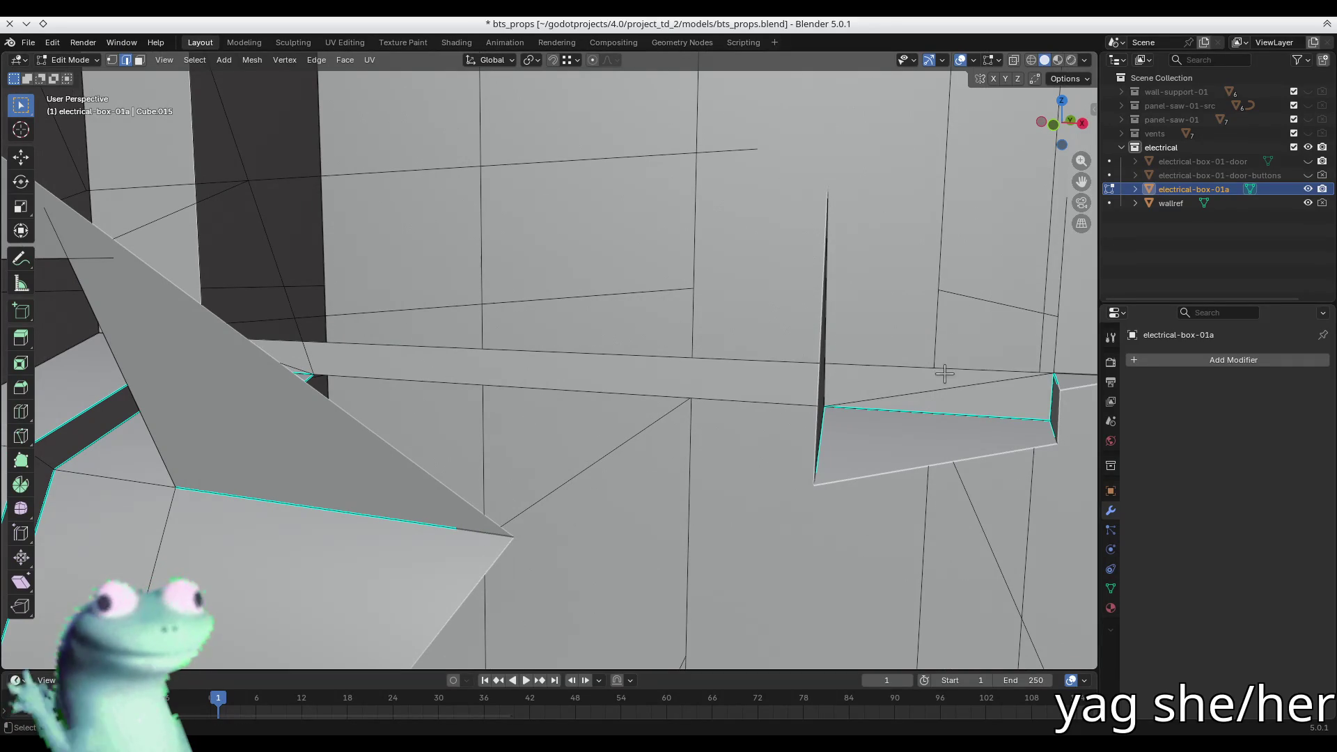
{"action": "scroll", "coordinate": [942, 373], "scroll_direction": "down", "scroll_amount": 6}
{"action": "mouse_move", "coordinate": [939, 378]}
{"action": "middle_mouse_down"}
{"action": "mouse_move", "coordinate": [856, 360]}
{"action": "mouse_move", "coordinate": [909, 315]}
{"action": "middle_mouse_up"}
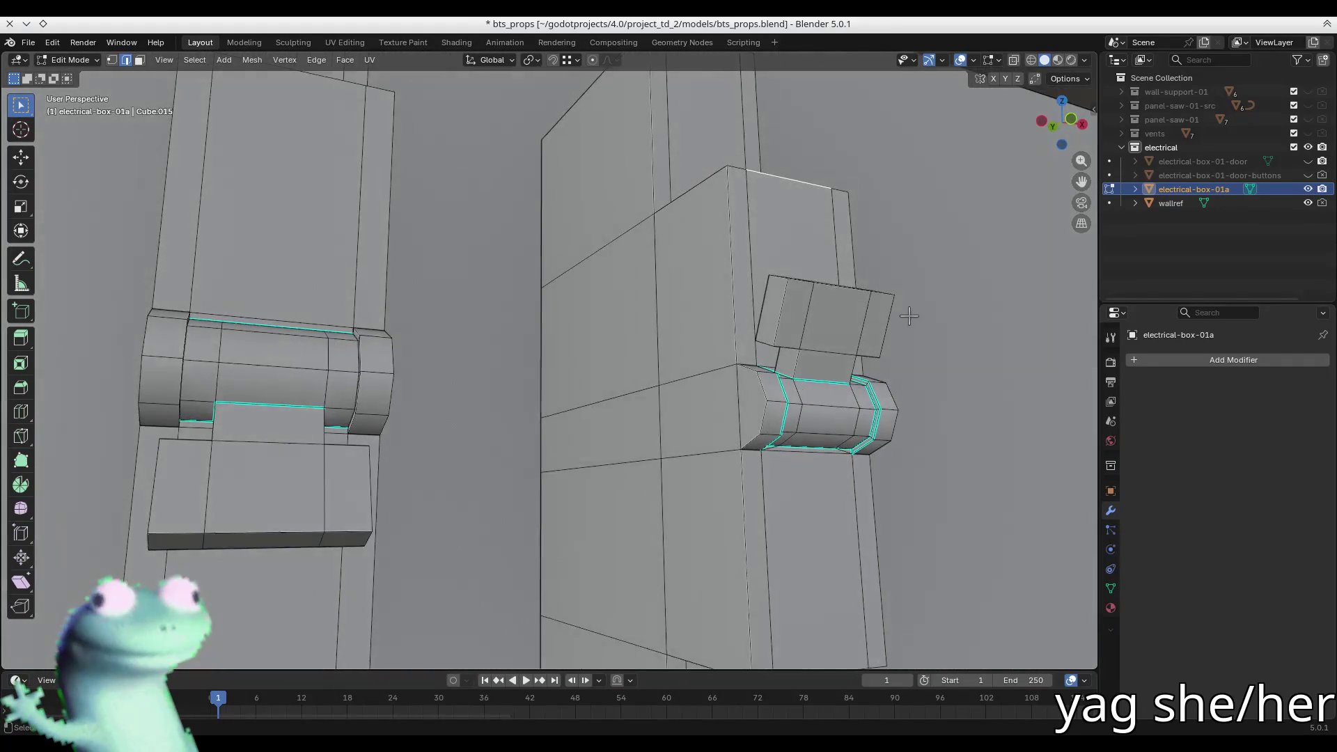
{"action": "scroll", "coordinate": [909, 315], "scroll_direction": "down", "scroll_amount": 4}
{"action": "mouse_move", "coordinate": [822, 341]}
{"action": "middle_mouse_down"}
{"action": "mouse_move", "coordinate": [825, 328]}
{"action": "mouse_move", "coordinate": [772, 340]}
{"action": "mouse_move", "coordinate": [832, 386]}
{"action": "mouse_move", "coordinate": [724, 286]}
{"action": "middle_mouse_up"}
{"action": "scroll", "coordinate": [705, 269], "scroll_direction": "down", "scroll_amount": 5}
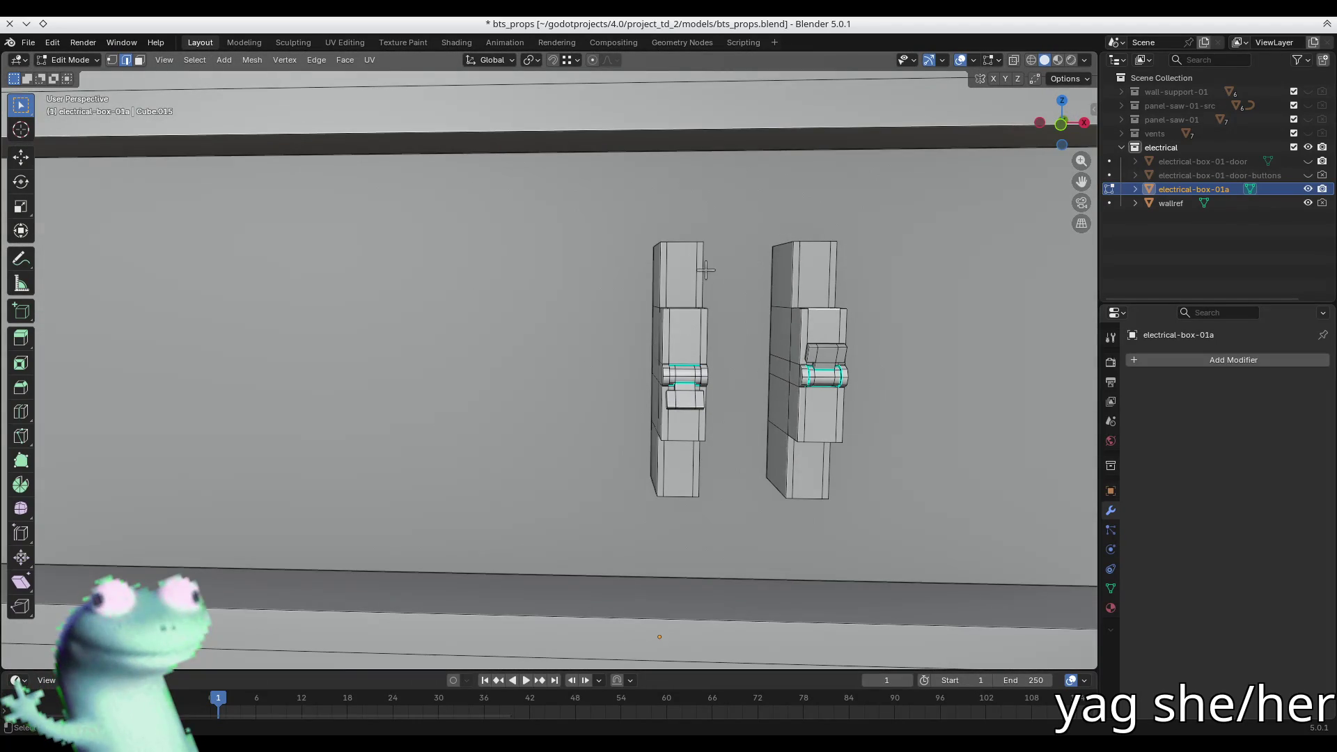
- Delete the entire left box mesh
{"action": "key", "text": "3"}
{"action": "left_click", "coordinate": [681, 272]}
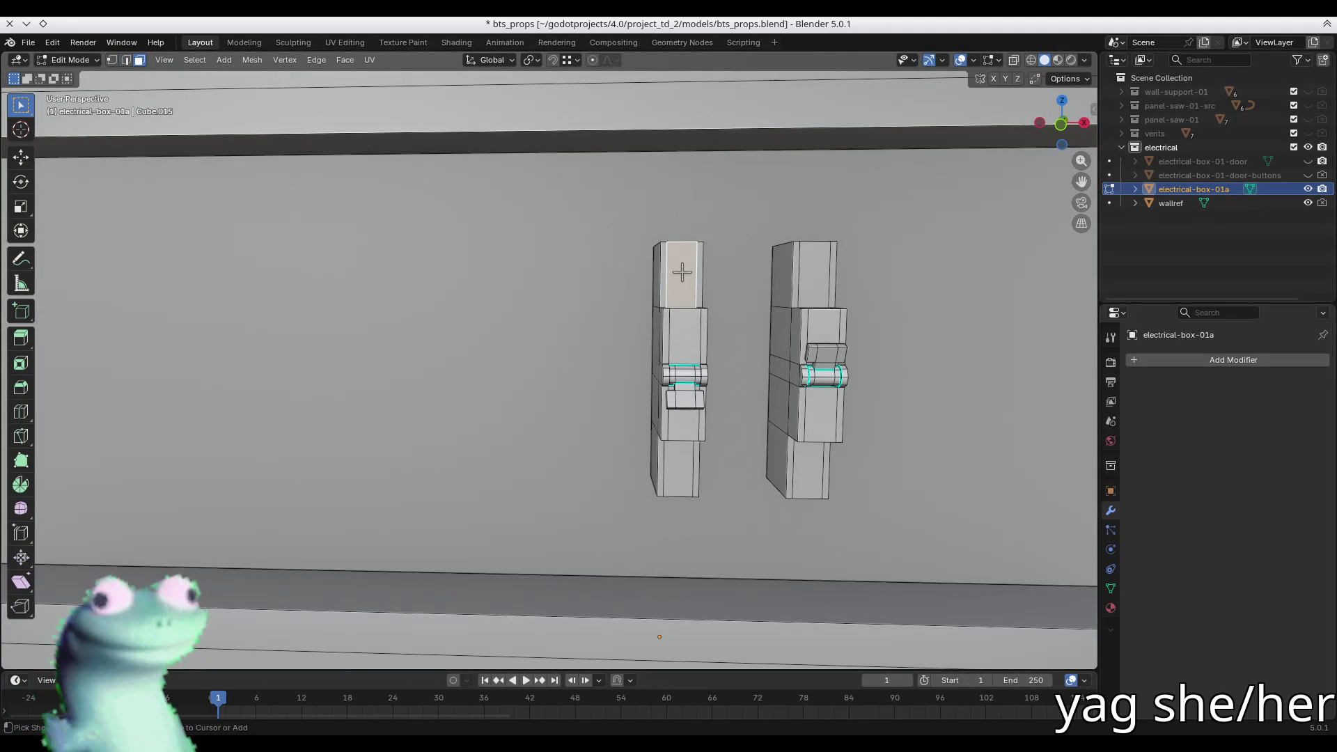
{"action": "key", "text": "ctrl+l"}
{"action": "key", "text": "x"}
{"action": "left_click", "coordinate": [682, 272]}
- Duplicate the breaker module and slide the copy left along the X axis
{"action": "middle_click_drag", "start_coordinate": [728, 292], "coordinate": [618, 292]}
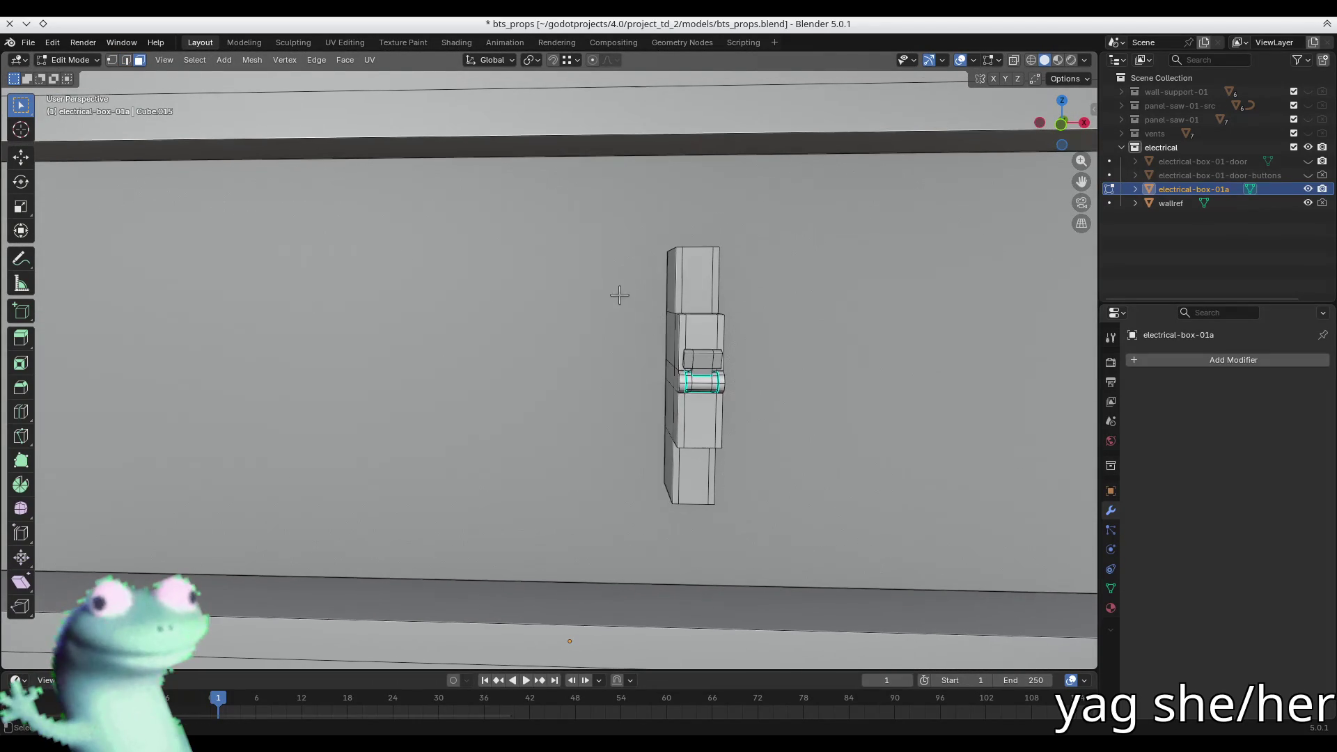
{"action": "left_click", "coordinate": [692, 279]}
{"action": "key", "text": "ctrl+l"}
{"action": "key", "text": "shift+d"}
{"action": "key", "text": "x"}
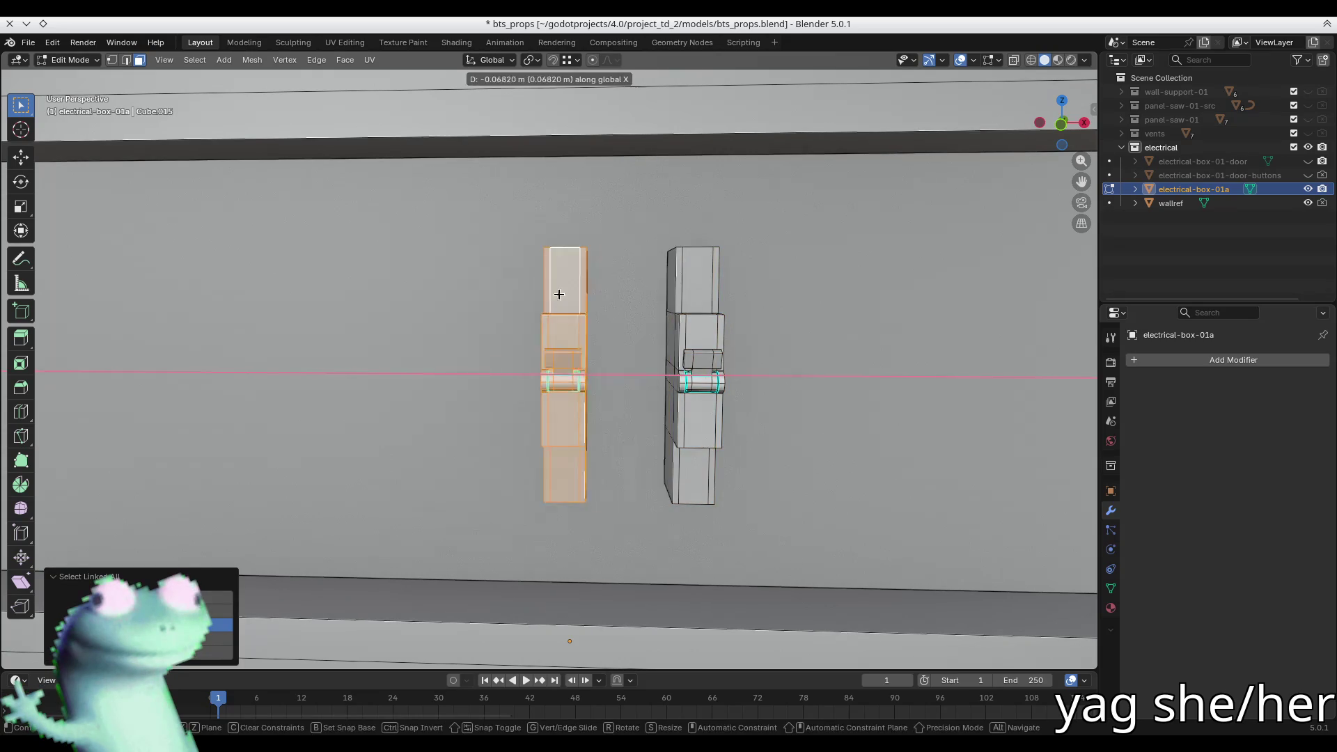
{"action": "left_click", "coordinate": [480, 301]}
{"action": "scroll", "coordinate": [466, 350], "scroll_direction": "up", "scroll_amount": 4}
{"action": "mouse_move", "coordinate": [465, 350]}
{"action": "middle_mouse_down"}
{"action": "mouse_move", "coordinate": [585, 369]}
{"action": "mouse_move", "coordinate": [403, 392]}
{"action": "middle_mouse_up"}
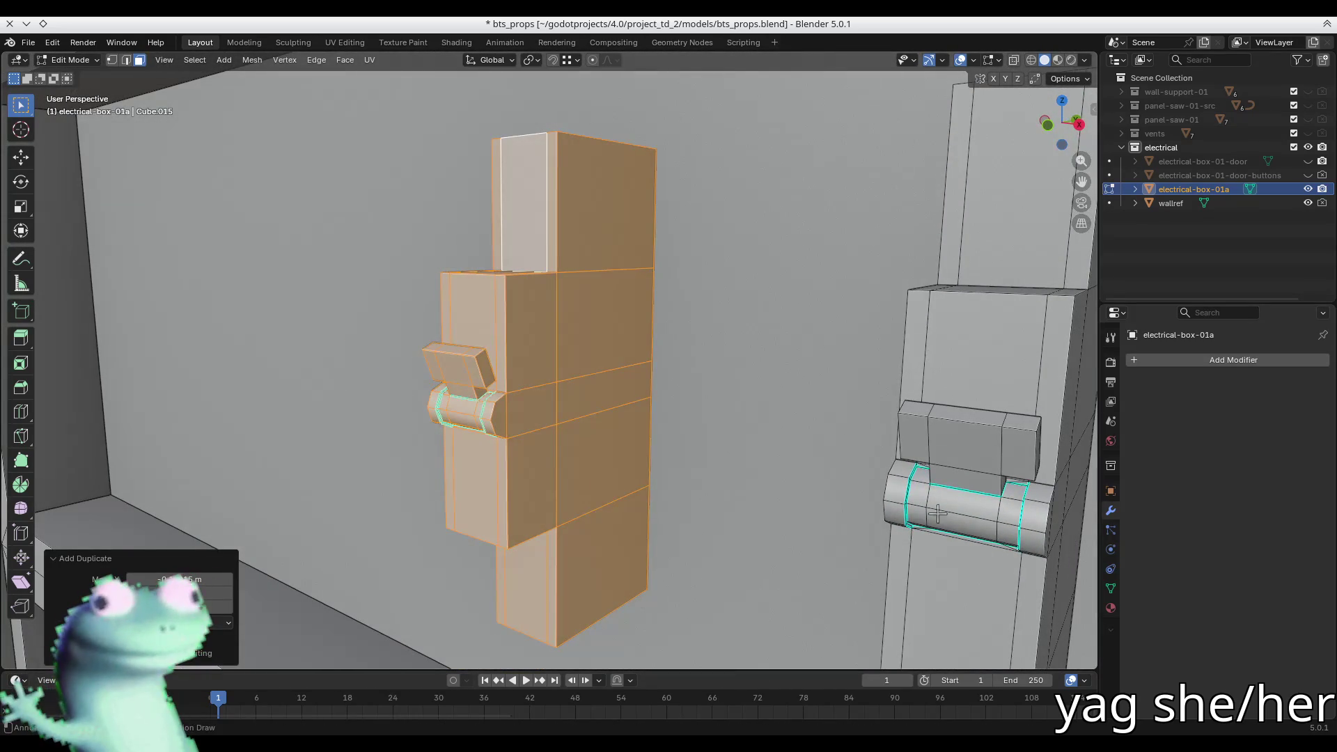
- Hide the right (original) module and select the whole remaining copy
{"action": "left_click", "coordinate": [926, 443]}
{"action": "scroll", "coordinate": [927, 443], "scroll_direction": "down", "scroll_amount": 5}
{"action": "scroll", "coordinate": [925, 445], "scroll_direction": "up", "scroll_amount": 3}
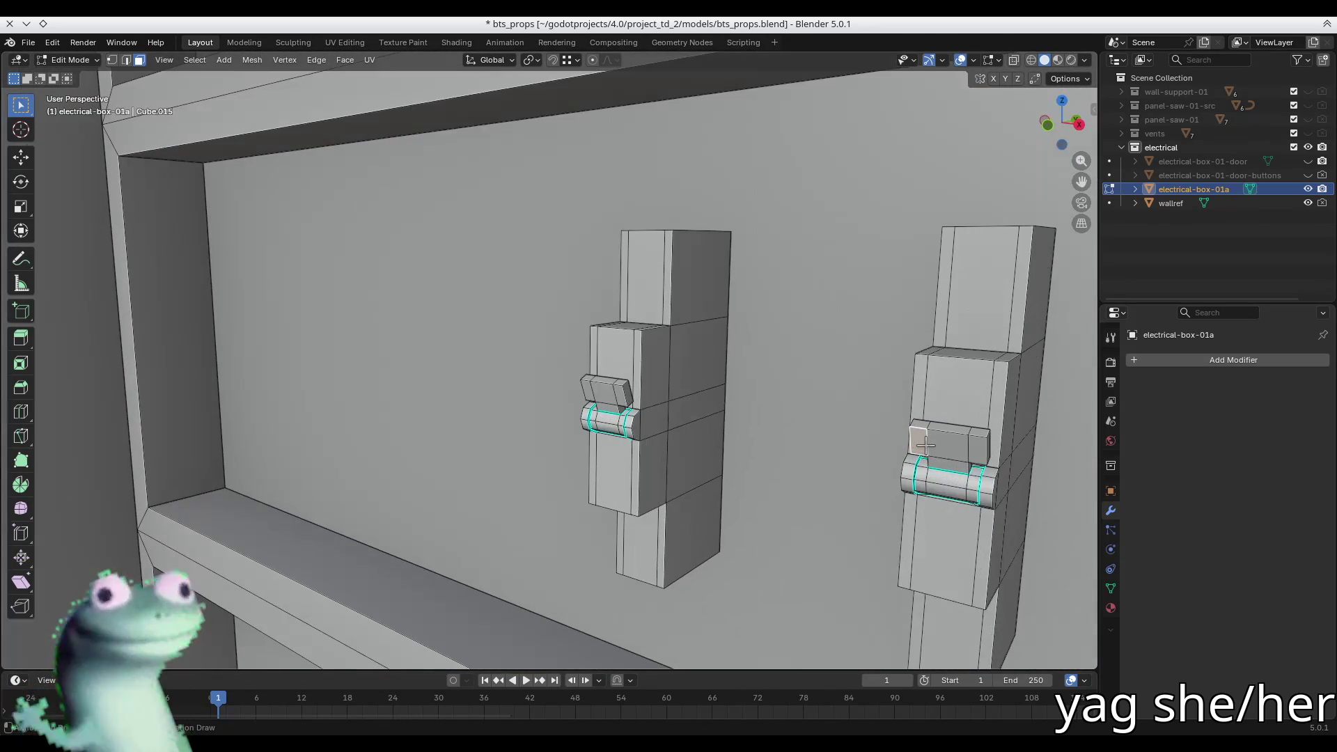
{"action": "scroll", "coordinate": [887, 443], "scroll_direction": "up", "scroll_amount": 2}
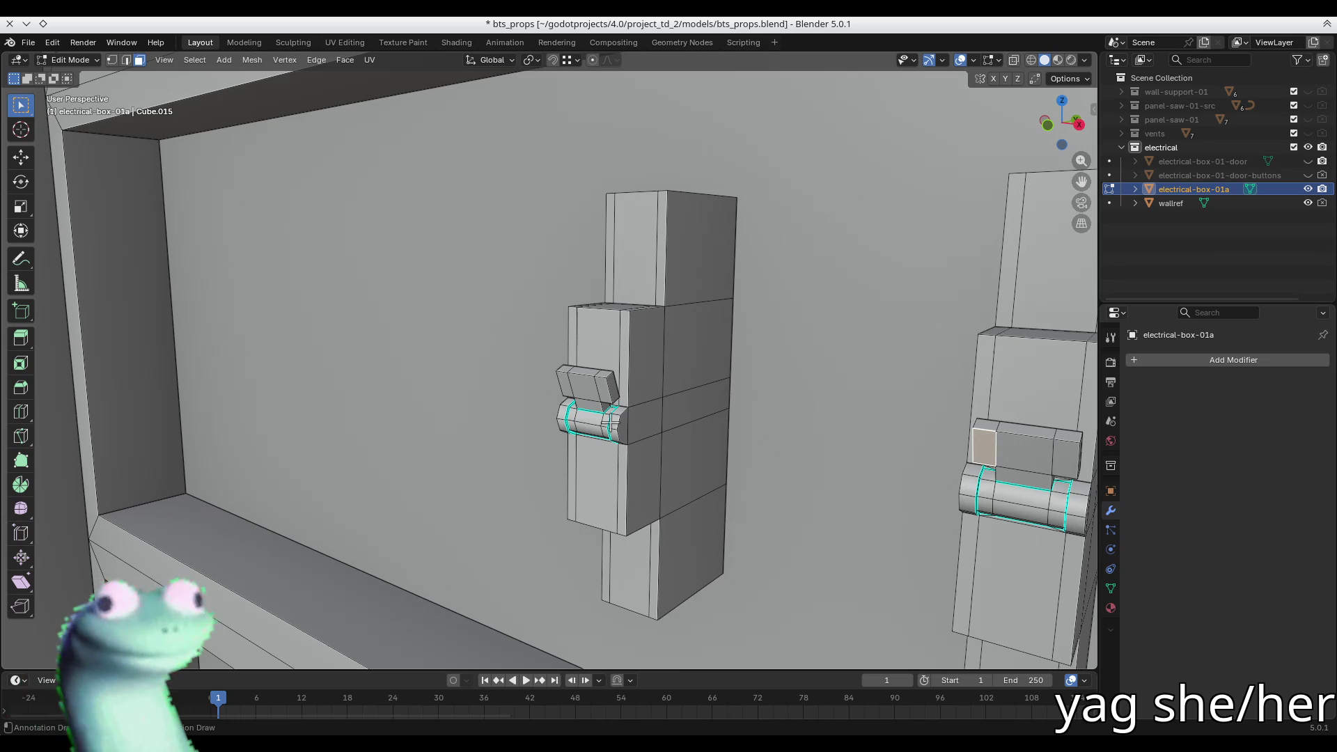
{"action": "mouse_move", "coordinate": [887, 443]}
{"action": "middle_mouse_down"}
{"action": "mouse_move", "coordinate": [713, 421]}
{"action": "mouse_move", "coordinate": [960, 428]}
{"action": "middle_mouse_up"}
{"action": "left_click", "coordinate": [994, 424]}
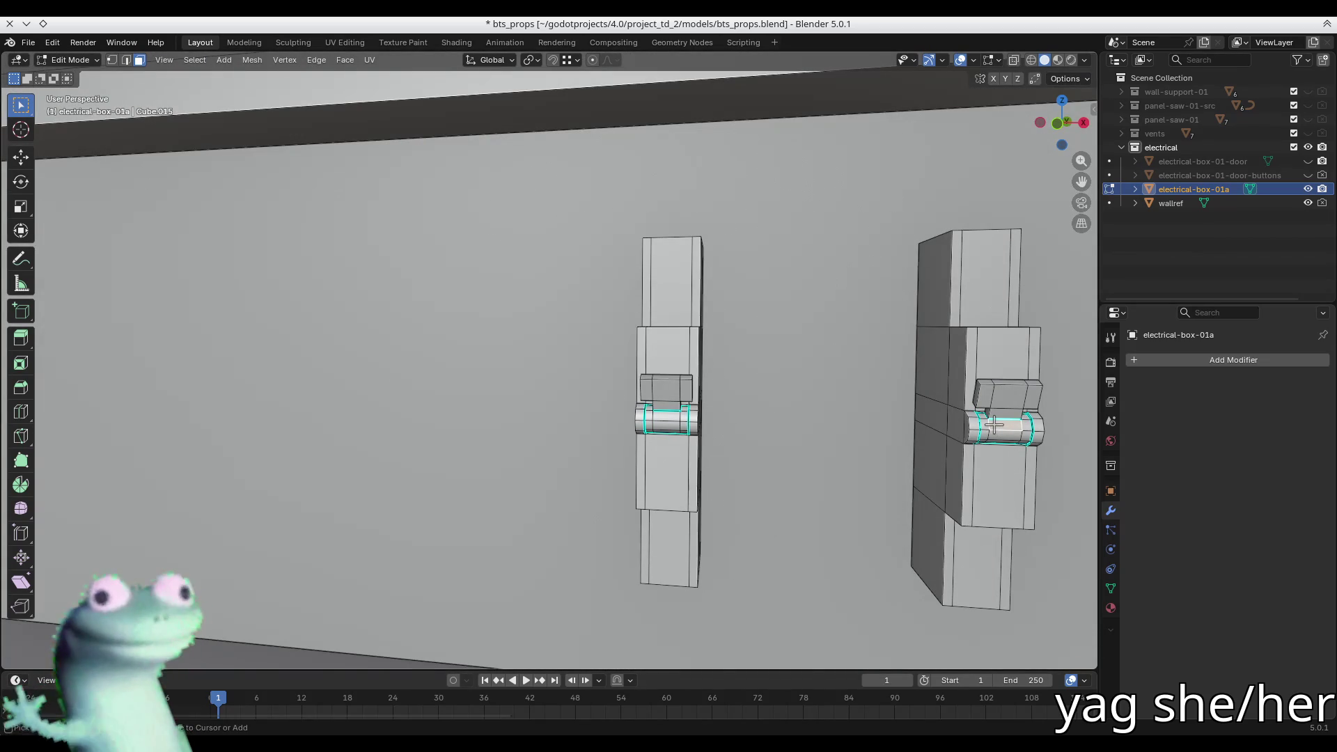
{"action": "key", "text": "l"}
{"action": "key", "text": "h"}
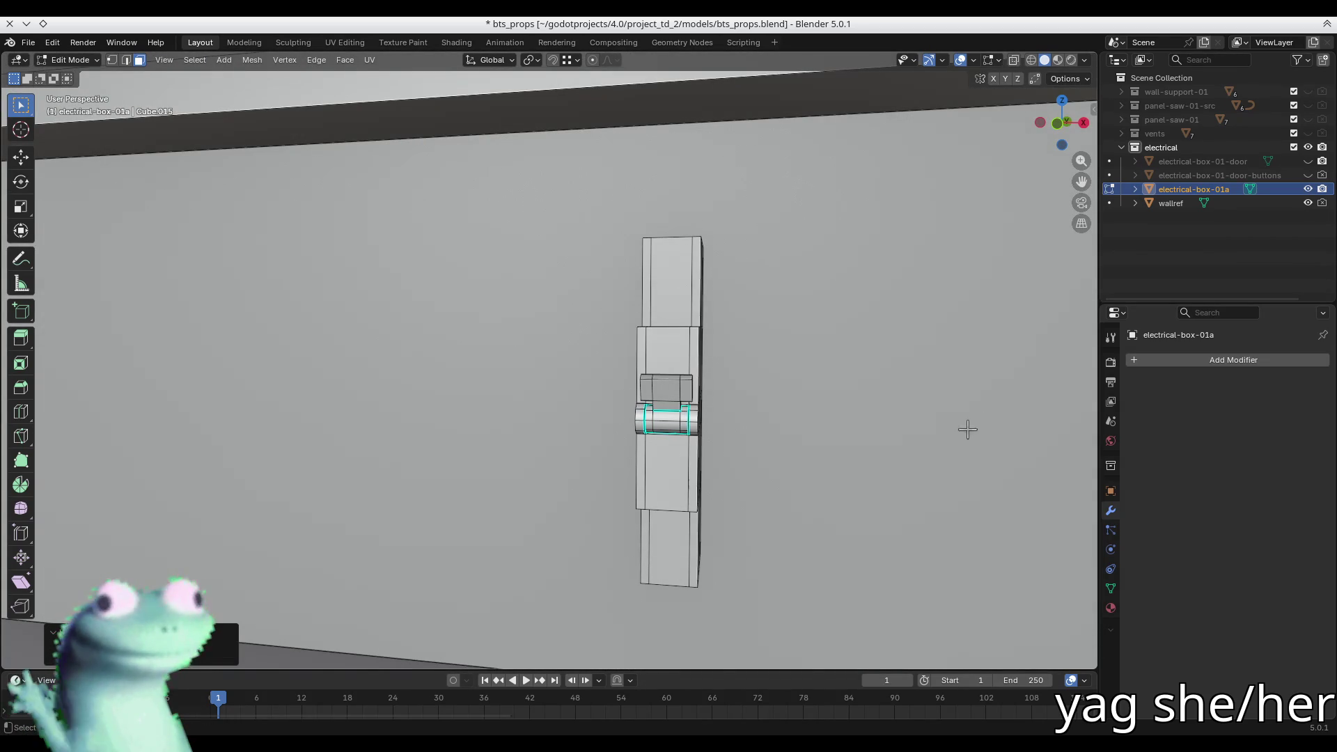
{"action": "left_click", "coordinate": [684, 417]}
{"action": "key", "text": "ctrl+l"}
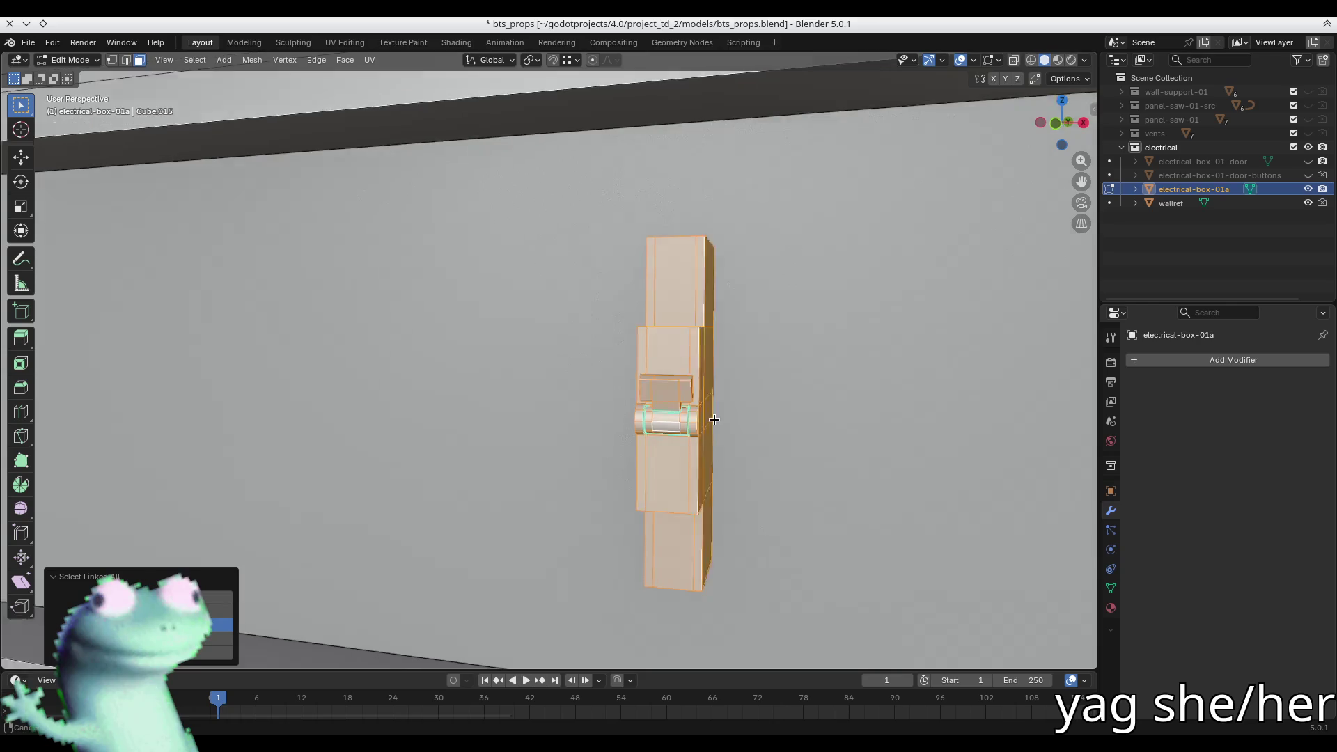
- View the module from the right in X-ray with edge selection, focusing on the switch cylinder
{"action": "key", "text": "KP_3"}
{"action": "key", "text": "alt+z"}
{"action": "key", "text": "alt+a"}
{"action": "key", "text": "2"}
{"action": "middle_click_drag", "start_coordinate": [541, 415], "coordinate": [566, 421]}
{"action": "scroll", "coordinate": [566, 421], "scroll_direction": "down", "scroll_amount": 5}
{"action": "middle_click_drag", "start_coordinate": [639, 441], "coordinate": [693, 476]}
{"action": "scroll", "coordinate": [847, 489], "scroll_direction": "down", "scroll_amount": 5}
{"action": "key", "text": "shift+s"}
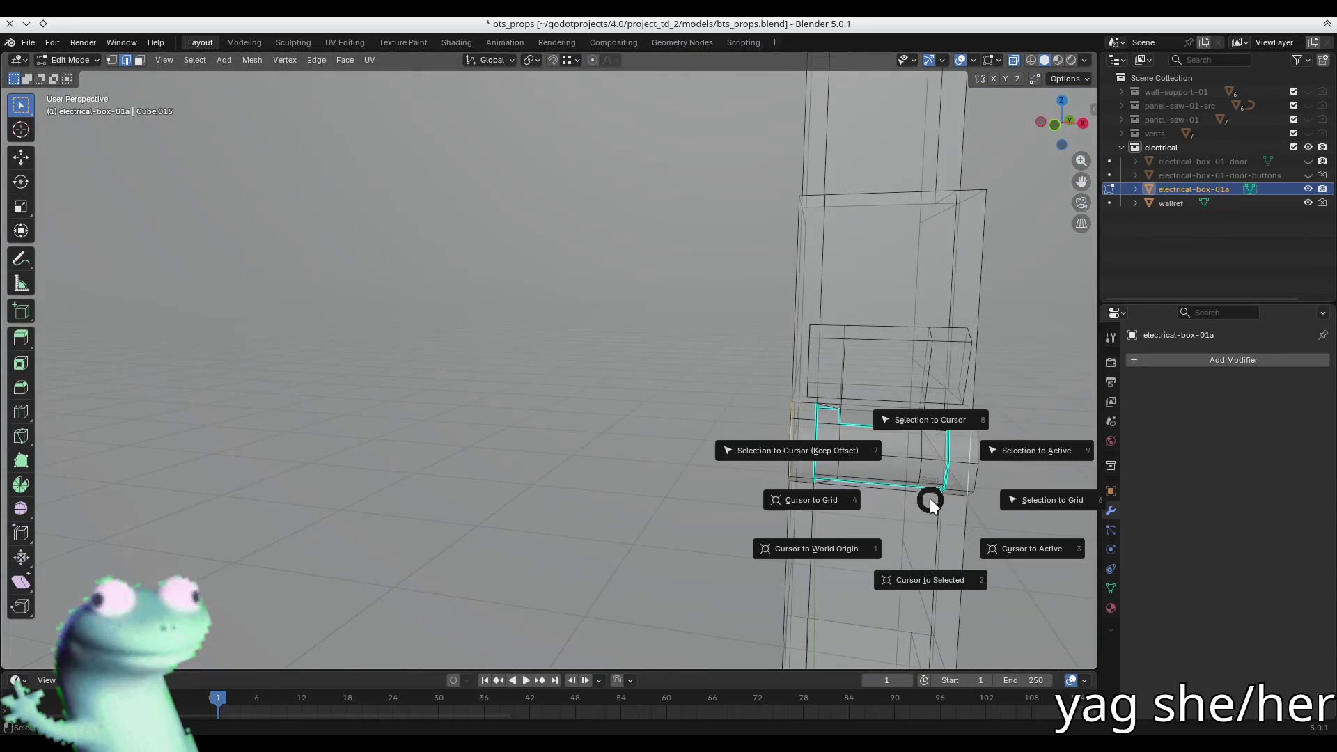
- Snap the 3D cursor to the selected loop and box-select the lever faces in X-ray
{"action": "left_click", "coordinate": [934, 580]}
{"action": "key", "text": "KP_Decimal"}
{"action": "mouse_move", "coordinate": [807, 417]}
{"action": "middle_mouse_down"}
{"action": "mouse_move", "coordinate": [867, 418]}
{"action": "mouse_move", "coordinate": [780, 418]}
{"action": "middle_mouse_up"}
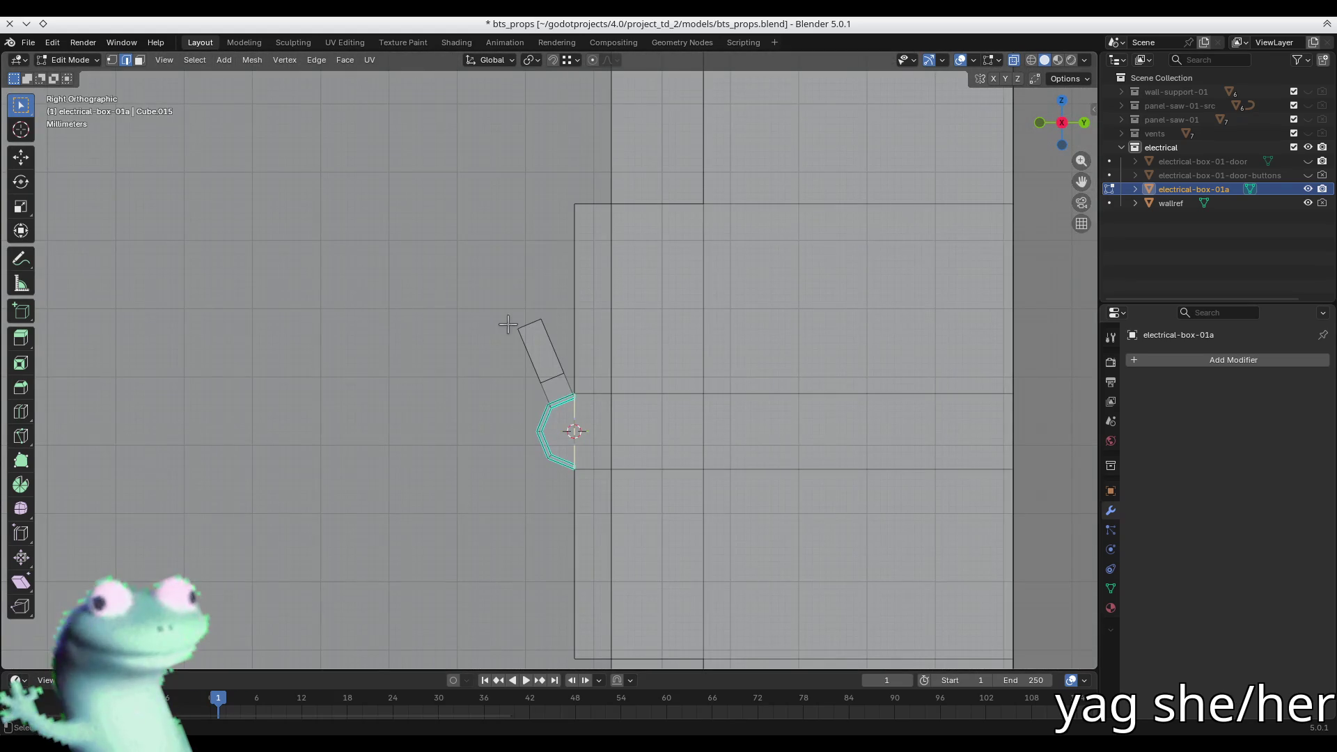
{"action": "key", "text": "alt+z"}
{"action": "left_click_drag", "start_coordinate": [487, 295], "coordinate": [526, 379]}
{"action": "left_click_drag", "start_coordinate": [567, 486], "coordinate": [567, 486]}
{"action": "scroll", "coordinate": [565, 471], "scroll_direction": "up", "scroll_amount": 3}
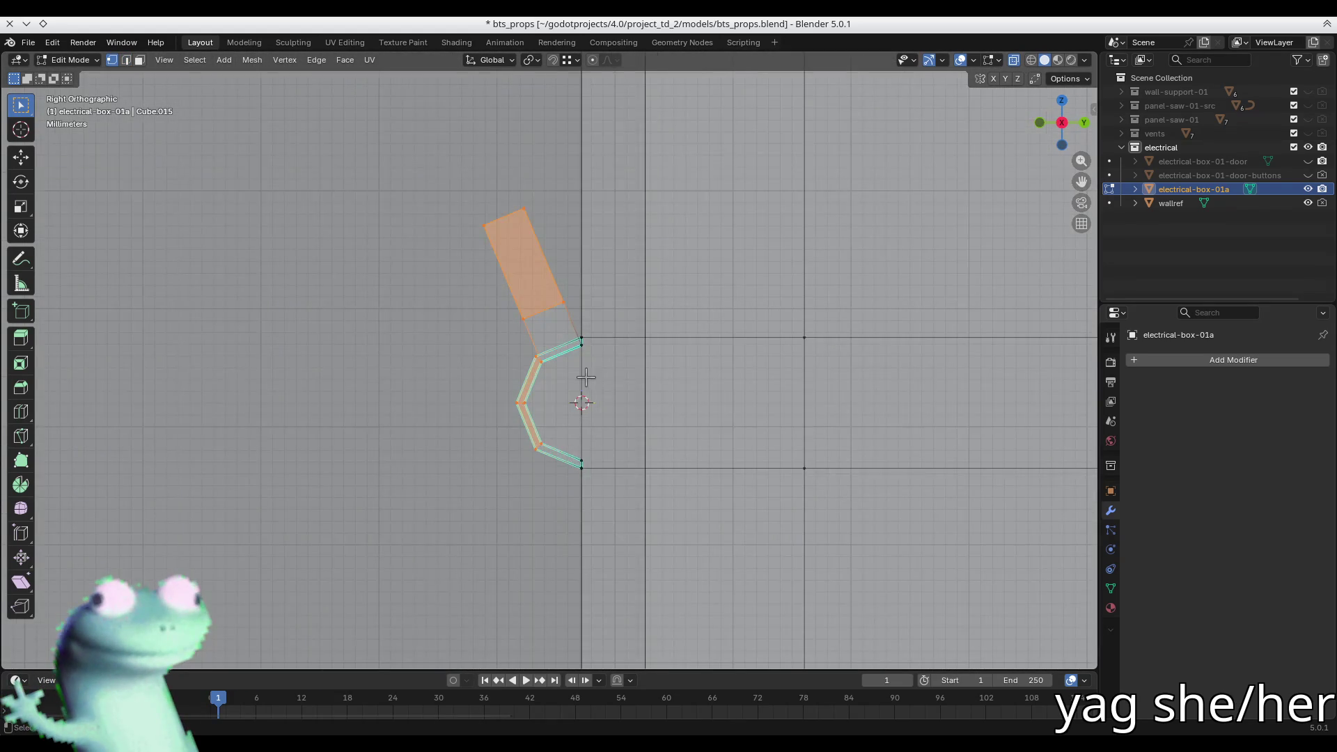
{"action": "scroll", "coordinate": [586, 377], "scroll_direction": "up", "scroll_amount": 3}
{"action": "left_click", "coordinate": [564, 327], "text": "shift"}
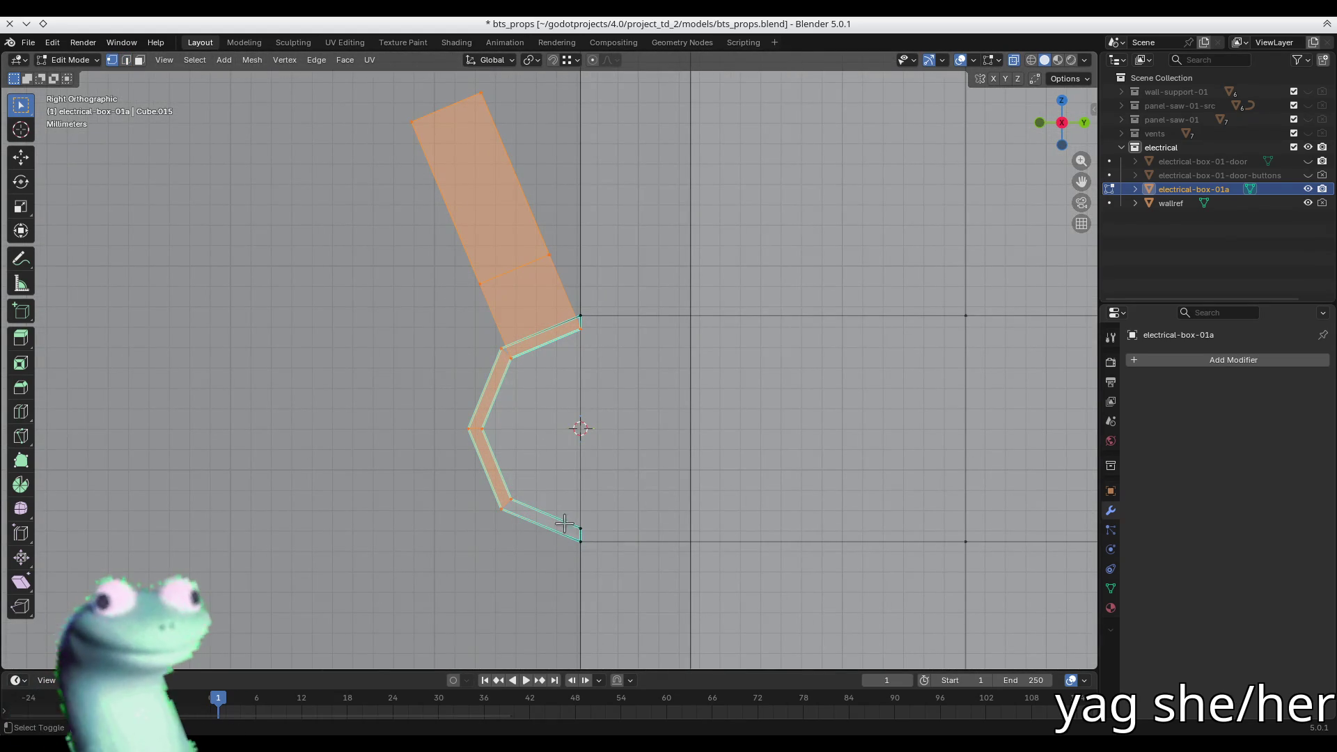
- Add the upper, lower, small and long bottom hinge faces to the selection
{"action": "mouse_move", "coordinate": [580, 541]}
{"action": "middle_mouse_down"}
{"action": "mouse_move", "coordinate": [835, 543]}
{"action": "mouse_move", "coordinate": [584, 493]}
{"action": "mouse_move", "coordinate": [596, 507]}
{"action": "middle_mouse_up"}
{"action": "key", "text": "3"}
{"action": "left_click", "coordinate": [423, 452], "text": "shift"}
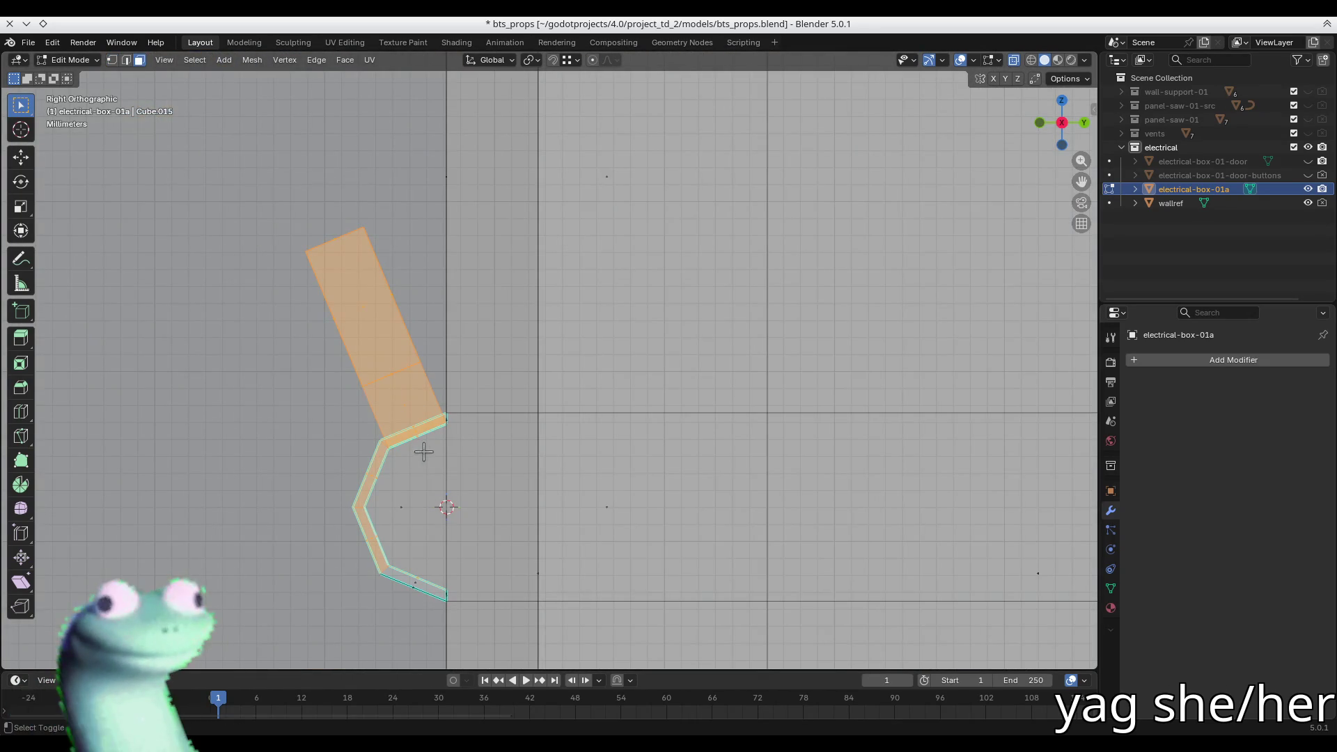
{"action": "left_click", "coordinate": [416, 584], "text": "shift"}
{"action": "mouse_move", "coordinate": [418, 588]}
{"action": "middle_mouse_down"}
{"action": "mouse_move", "coordinate": [432, 569]}
{"action": "mouse_move", "coordinate": [593, 593]}
{"action": "mouse_move", "coordinate": [620, 571]}
{"action": "mouse_move", "coordinate": [584, 529]}
{"action": "middle_mouse_up"}
{"action": "left_click", "coordinate": [676, 550], "text": "shift"}
{"action": "key", "text": "alt+z"}
{"action": "left_click", "coordinate": [840, 555], "text": "shift"}
- Add the thin top-edge face and inspect the switch selection from the side
{"action": "mouse_move", "coordinate": [973, 558]}
{"action": "middle_mouse_down"}
{"action": "mouse_move", "coordinate": [800, 487]}
{"action": "mouse_move", "coordinate": [671, 410]}
{"action": "mouse_move", "coordinate": [646, 425]}
{"action": "middle_mouse_up"}
{"action": "key", "text": "alt+z"}
{"action": "left_click", "coordinate": [773, 428], "text": "shift"}
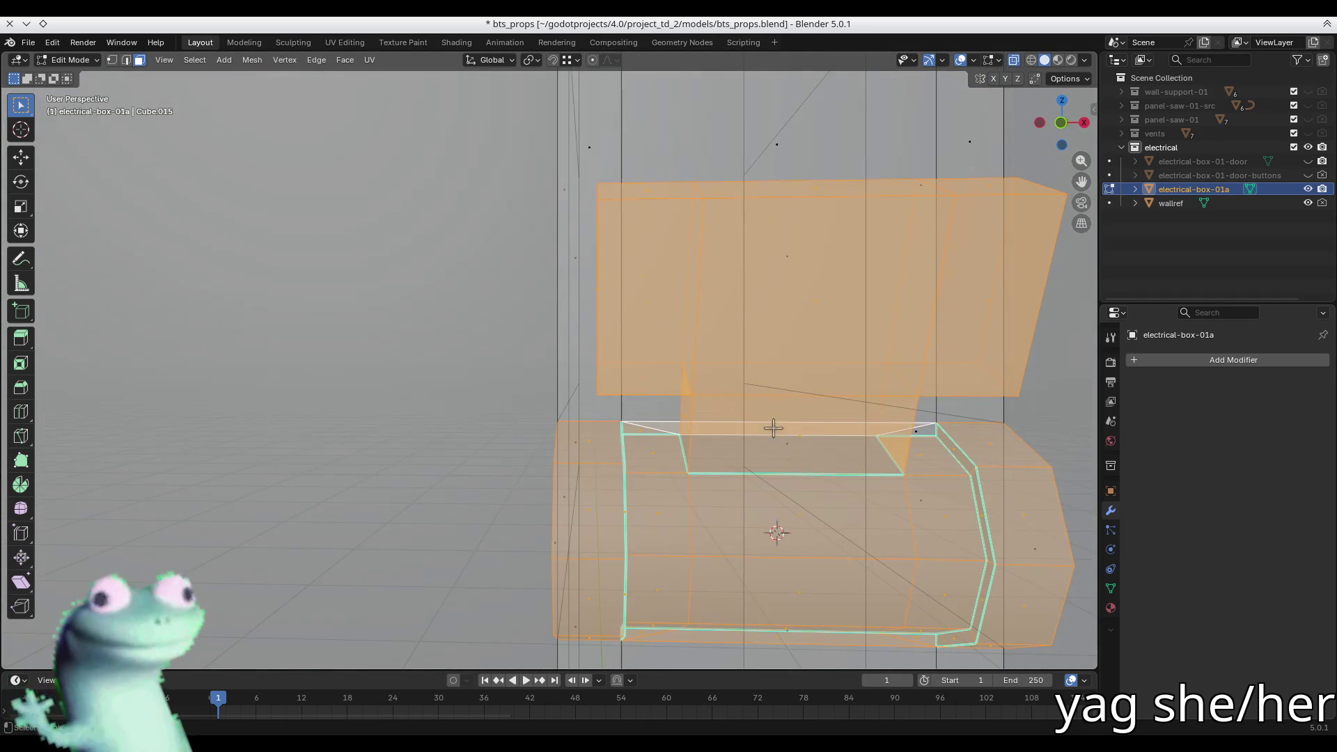
{"action": "mouse_move", "coordinate": [922, 428]}
{"action": "middle_mouse_down"}
{"action": "mouse_move", "coordinate": [793, 453]}
{"action": "mouse_move", "coordinate": [529, 456]}
{"action": "mouse_move", "coordinate": [582, 445]}
{"action": "mouse_move", "coordinate": [707, 379]}
{"action": "mouse_move", "coordinate": [740, 391]}
{"action": "middle_mouse_up"}
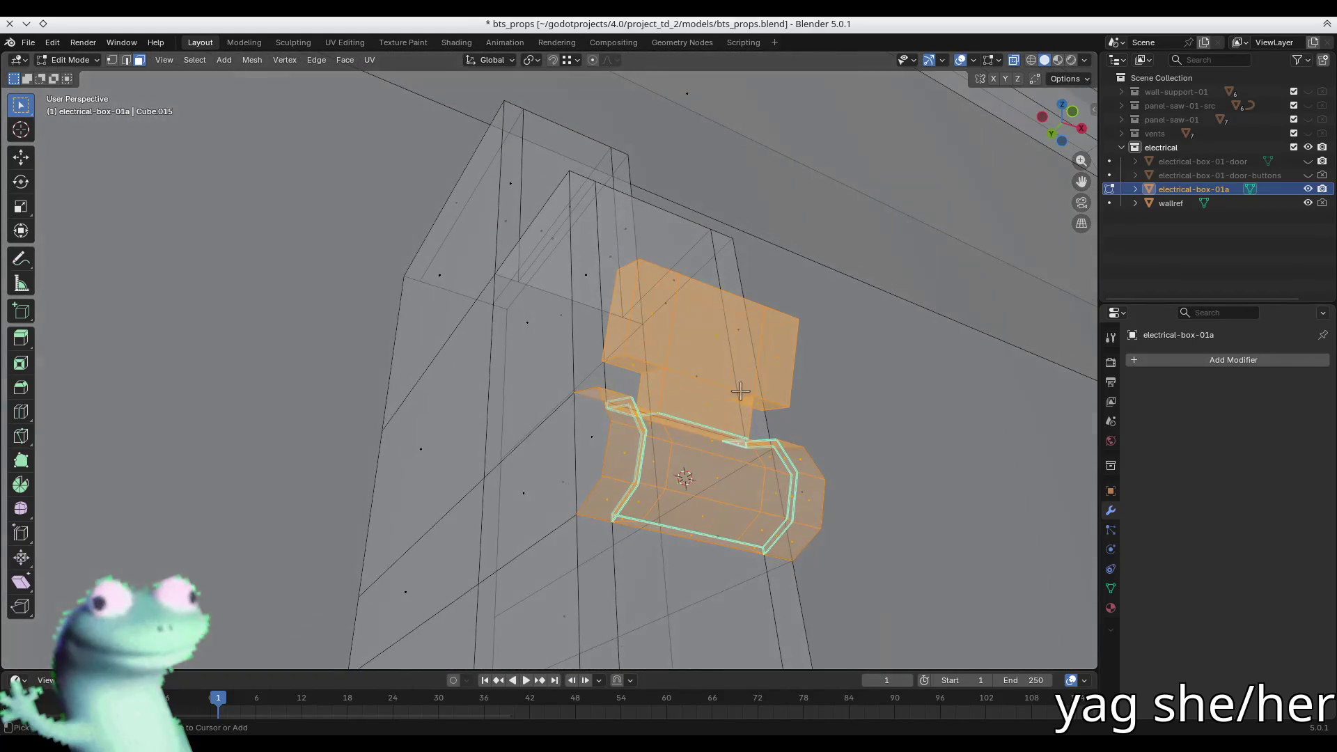
{"action": "mouse_move", "coordinate": [585, 450]}
{"action": "middle_mouse_down"}
{"action": "mouse_move", "coordinate": [465, 438]}
{"action": "mouse_move", "coordinate": [661, 453]}
{"action": "mouse_move", "coordinate": [700, 472]}
{"action": "mouse_move", "coordinate": [498, 432]}
{"action": "middle_mouse_up"}
{"action": "scroll", "coordinate": [700, 472], "scroll_direction": "down", "scroll_amount": 5}
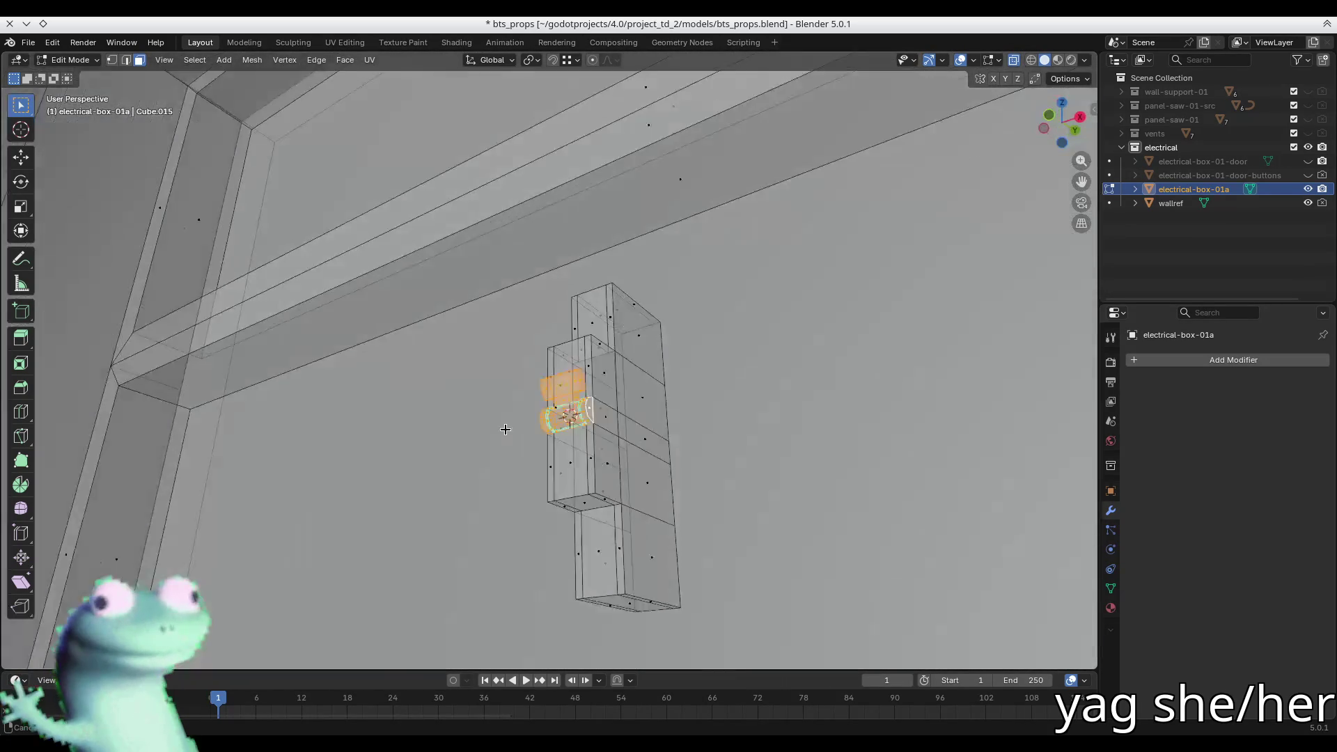
{"action": "scroll", "coordinate": [498, 437], "scroll_direction": "up", "scroll_amount": 8}
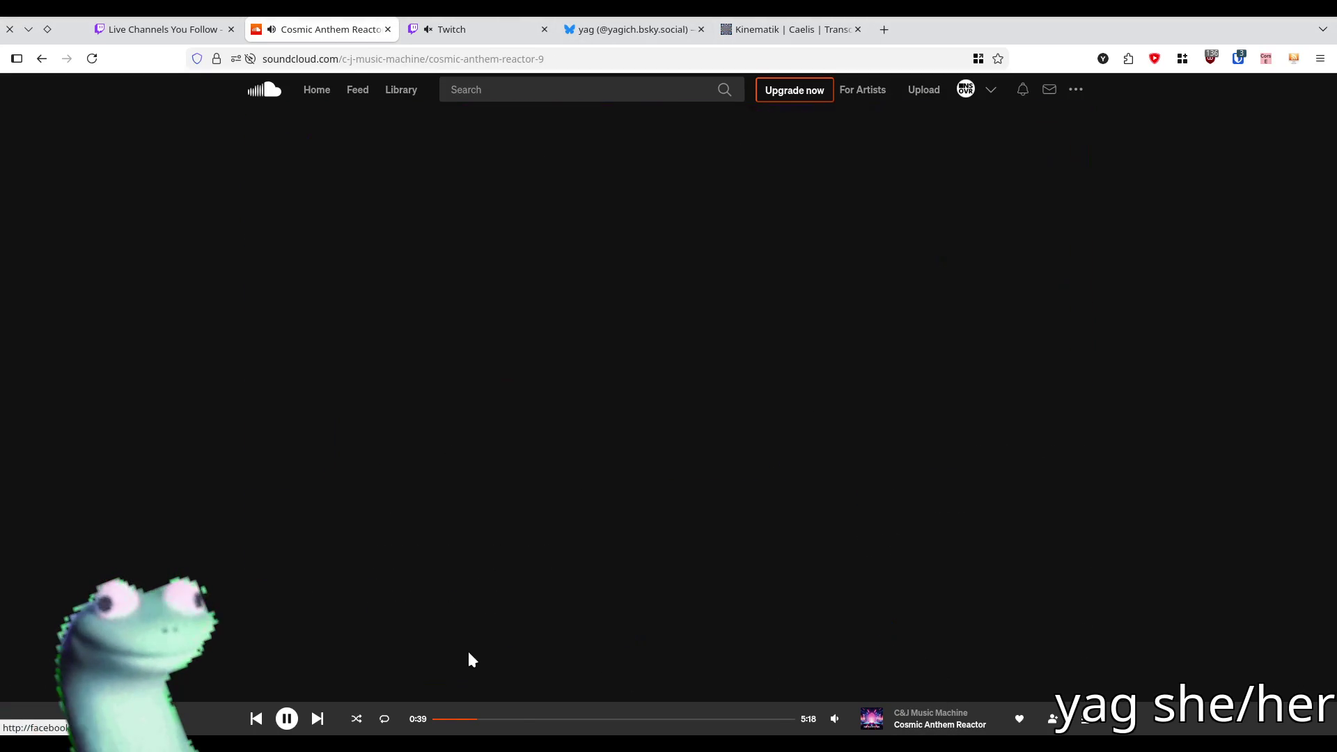
- Skip to the next SoundCloud track and open the epil:09UE track page
{"action": "left_click", "coordinate": [318, 718]}
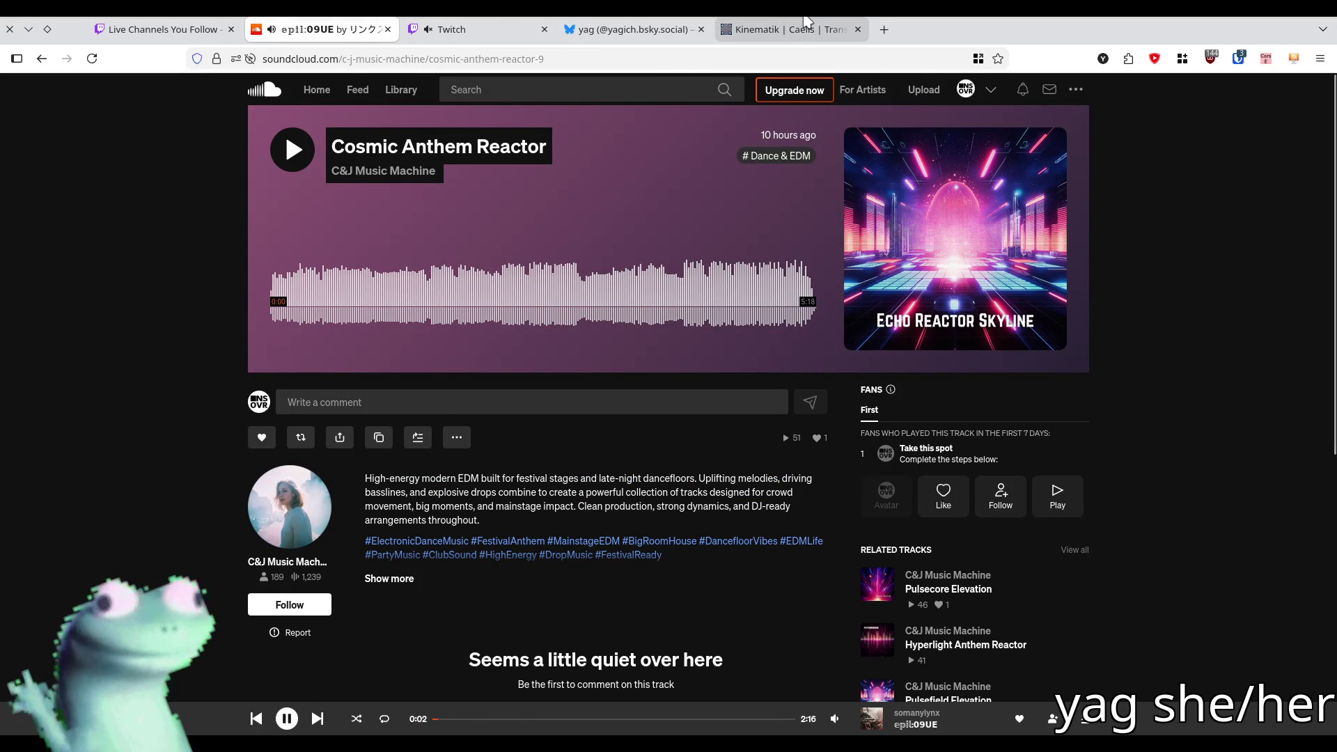
{"action": "mouse_move", "coordinate": [793, 38]}
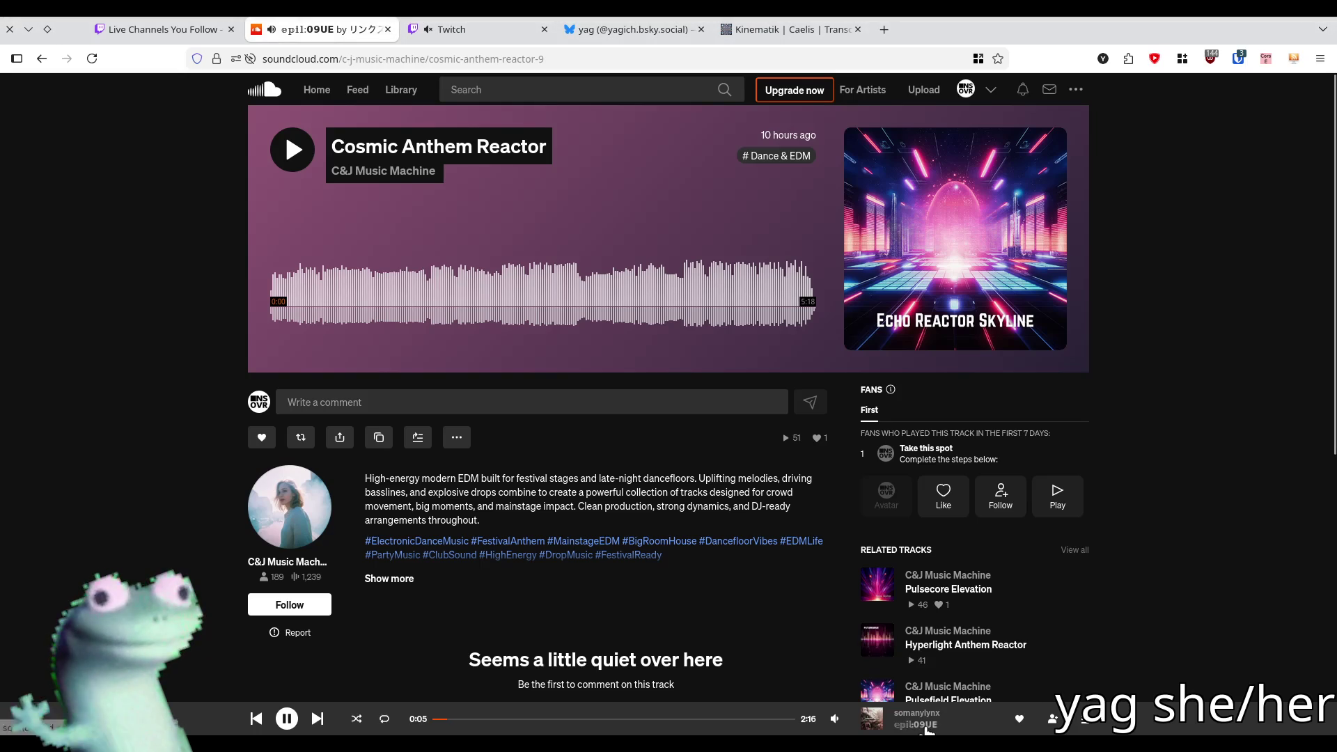
{"action": "left_click", "coordinate": [921, 724]}
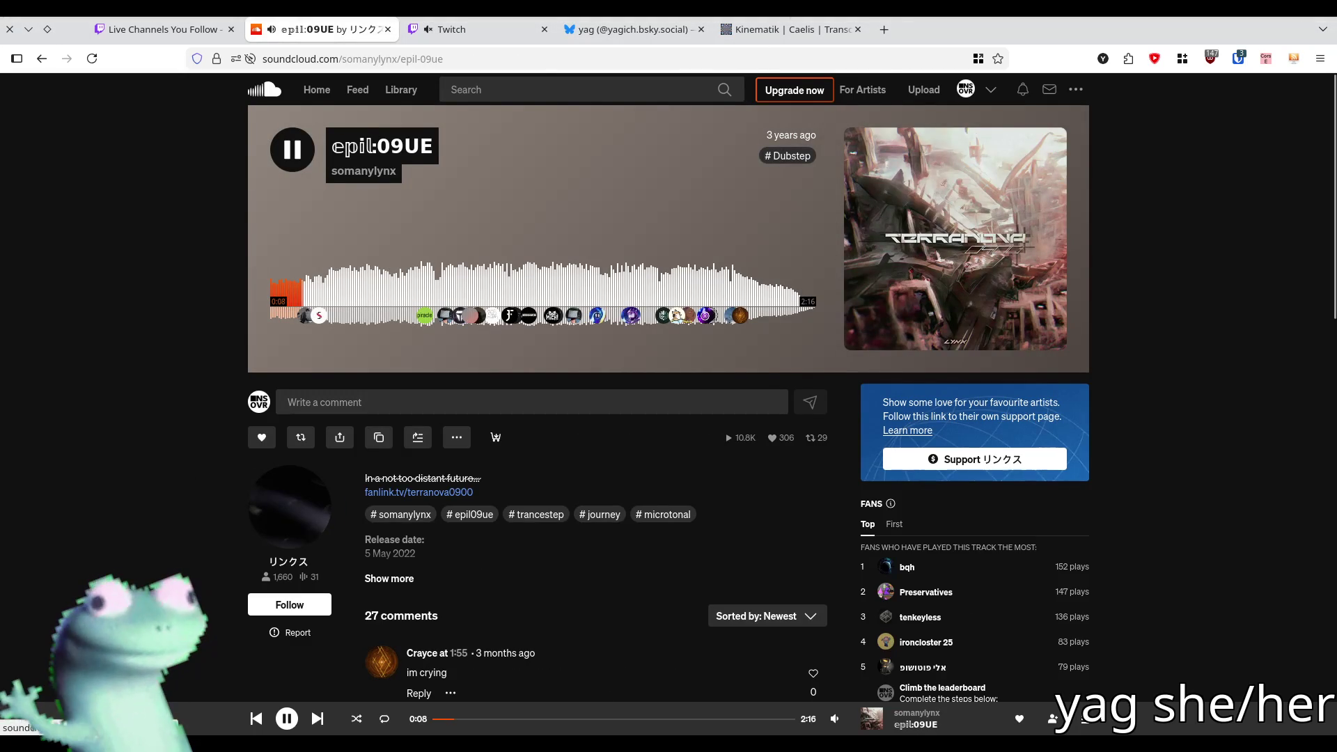
- Switch back to Blender and orbit around the selected lever
{"action": "mouse_move", "coordinate": [787, 28]}
{"action": "left_click", "coordinate": [786, 97]}
{"action": "mouse_move", "coordinate": [439, 319]}
{"action": "middle_mouse_down"}
{"action": "mouse_move", "coordinate": [734, 327]}
{"action": "mouse_move", "coordinate": [710, 337]}
{"action": "mouse_move", "coordinate": [760, 355]}
{"action": "mouse_move", "coordinate": [599, 382]}
{"action": "mouse_move", "coordinate": [592, 399]}
{"action": "mouse_move", "coordinate": [389, 369]}
{"action": "mouse_move", "coordinate": [684, 376]}
{"action": "mouse_move", "coordinate": [585, 367]}
{"action": "mouse_move", "coordinate": [564, 484]}
{"action": "mouse_move", "coordinate": [541, 492]}
{"action": "mouse_move", "coordinate": [664, 521]}
{"action": "middle_mouse_up"}
{"action": "scroll", "coordinate": [664, 521], "scroll_direction": "down", "scroll_amount": 3}
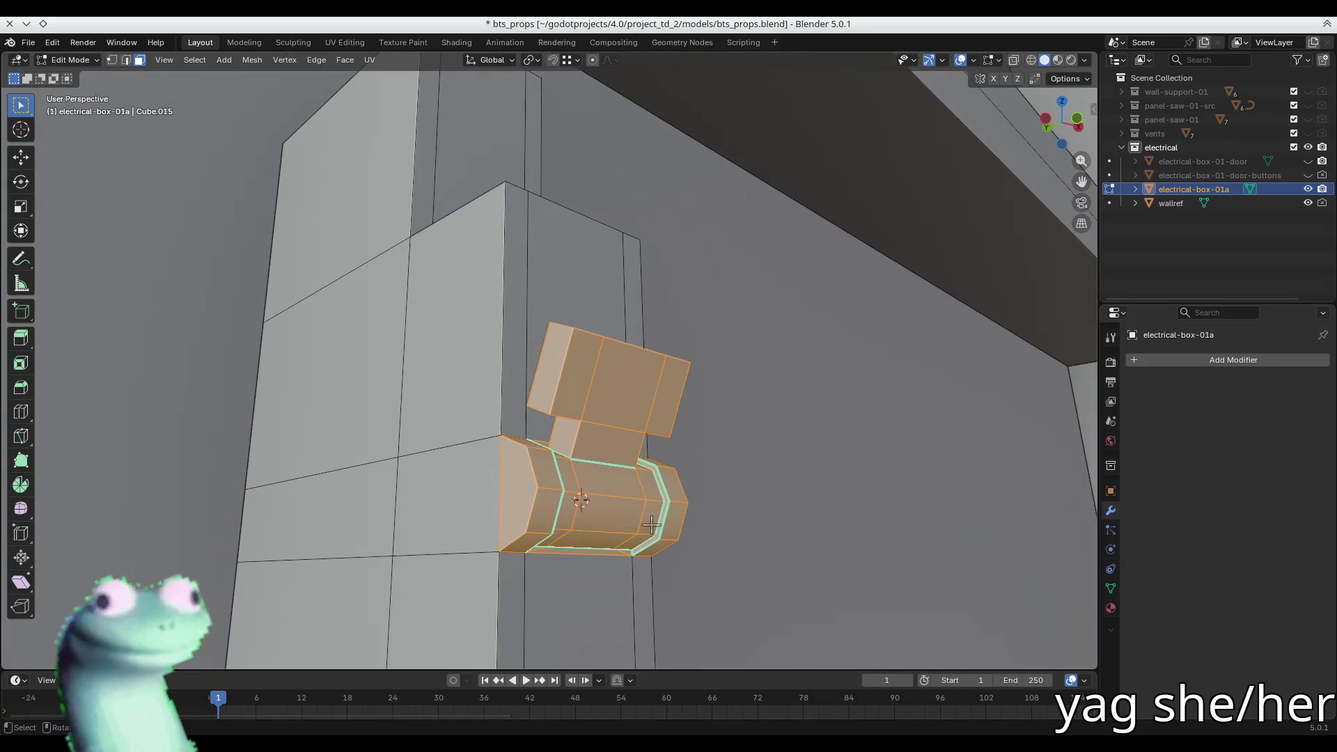
- After cancelling trial rotations, set the pivot point to the 3D Cursor
{"action": "key", "text": "r"}
{"action": "left_click", "coordinate": [698, 507]}
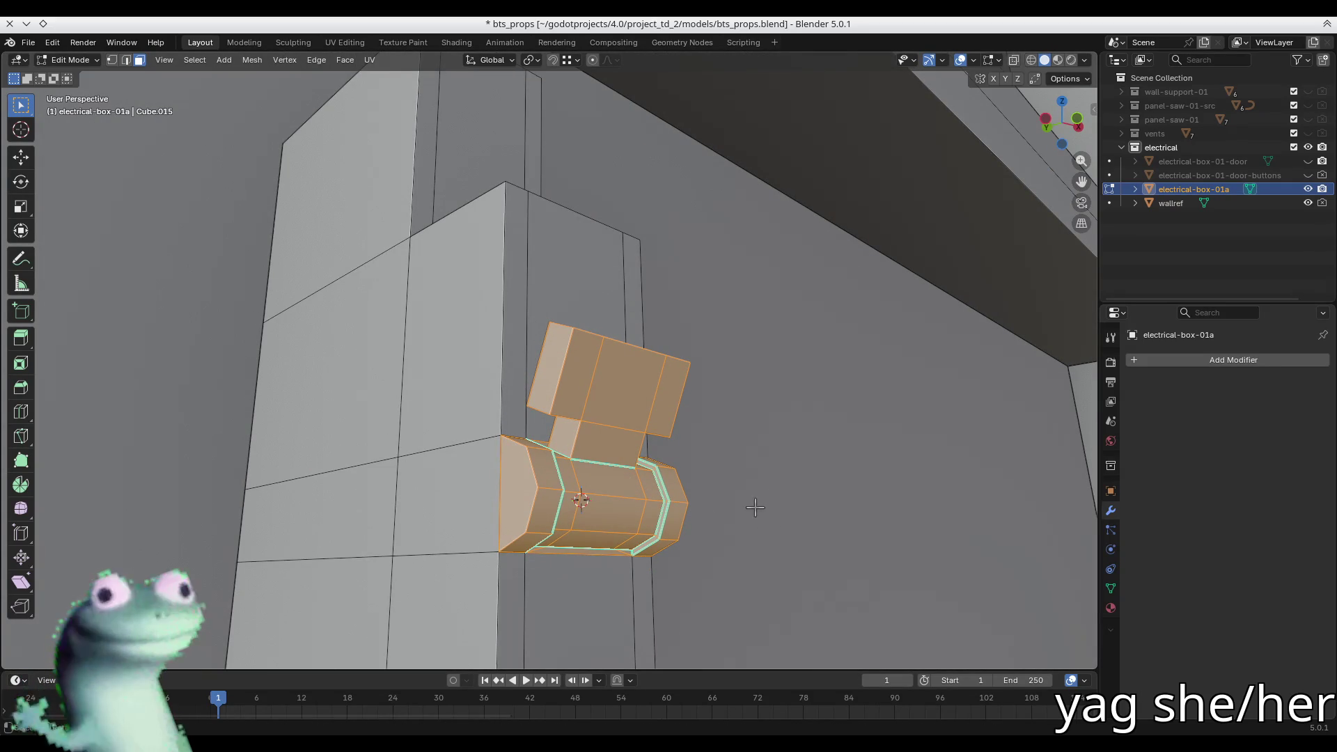
{"action": "key", "text": "r"}
{"action": "key", "text": "z"}
{"action": "type", "text": "x"}
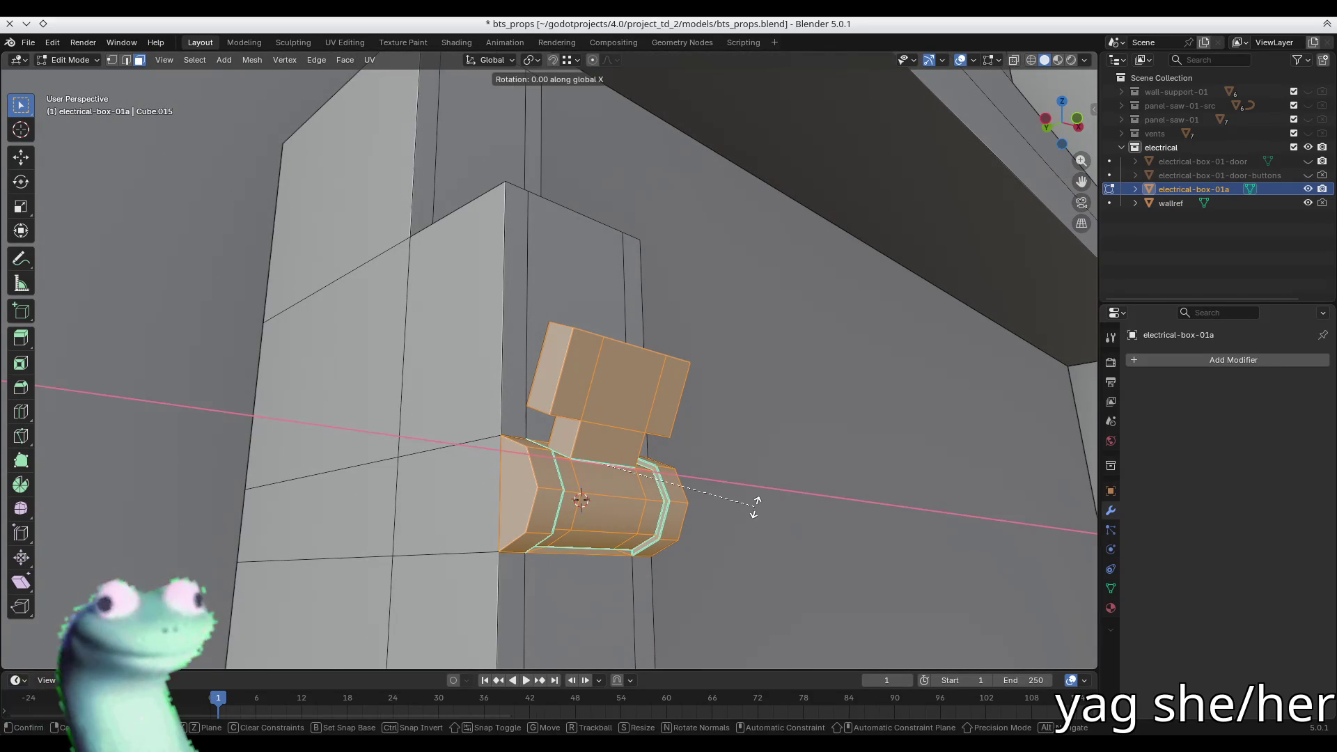
{"action": "type", "text": "90"}
{"action": "key", "text": "Escape"}
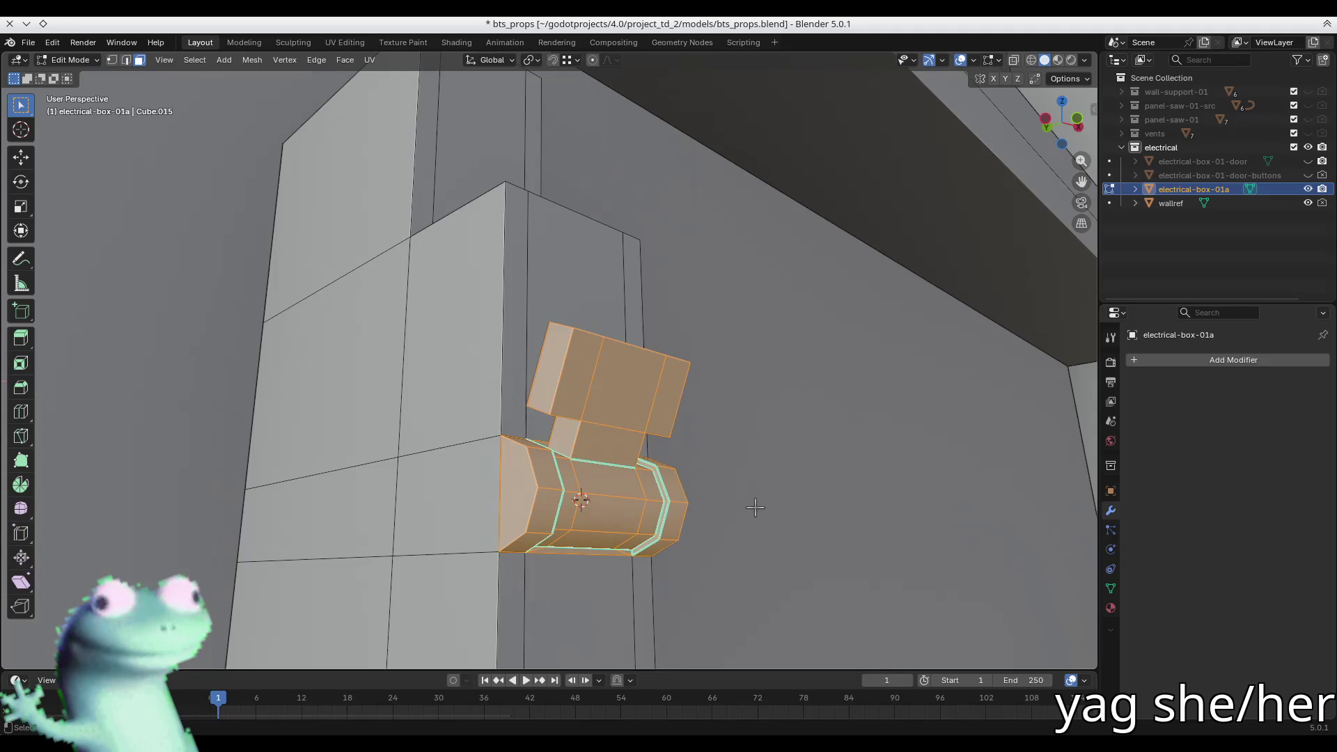
{"action": "key", "text": "period"}
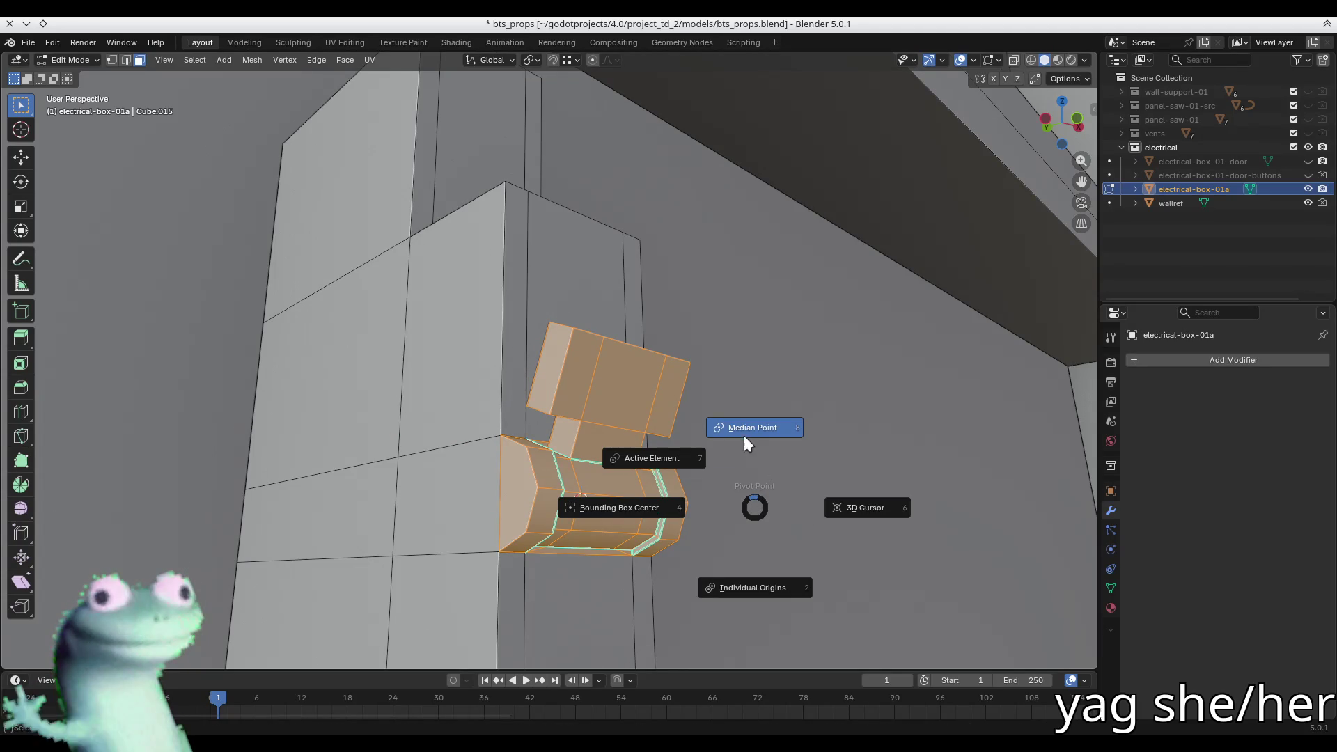
{"action": "left_click", "coordinate": [847, 502]}
- Flip the switch lever 180° about the Y axis around the cursor
{"action": "key", "text": "r"}
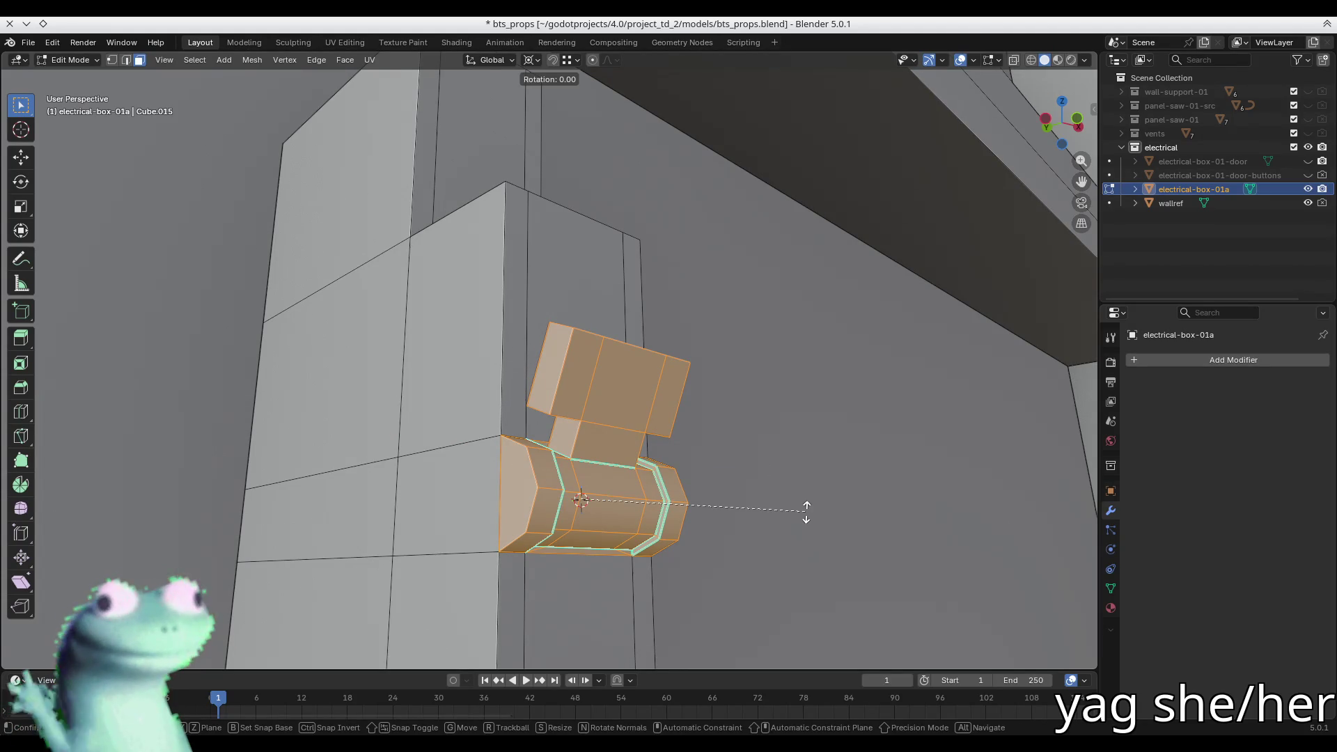
{"action": "type", "text": "zx90xx"}
{"action": "key", "text": "BackSpace"}
{"action": "key", "text": "BackSpace"}
{"action": "type", "text": "y"}
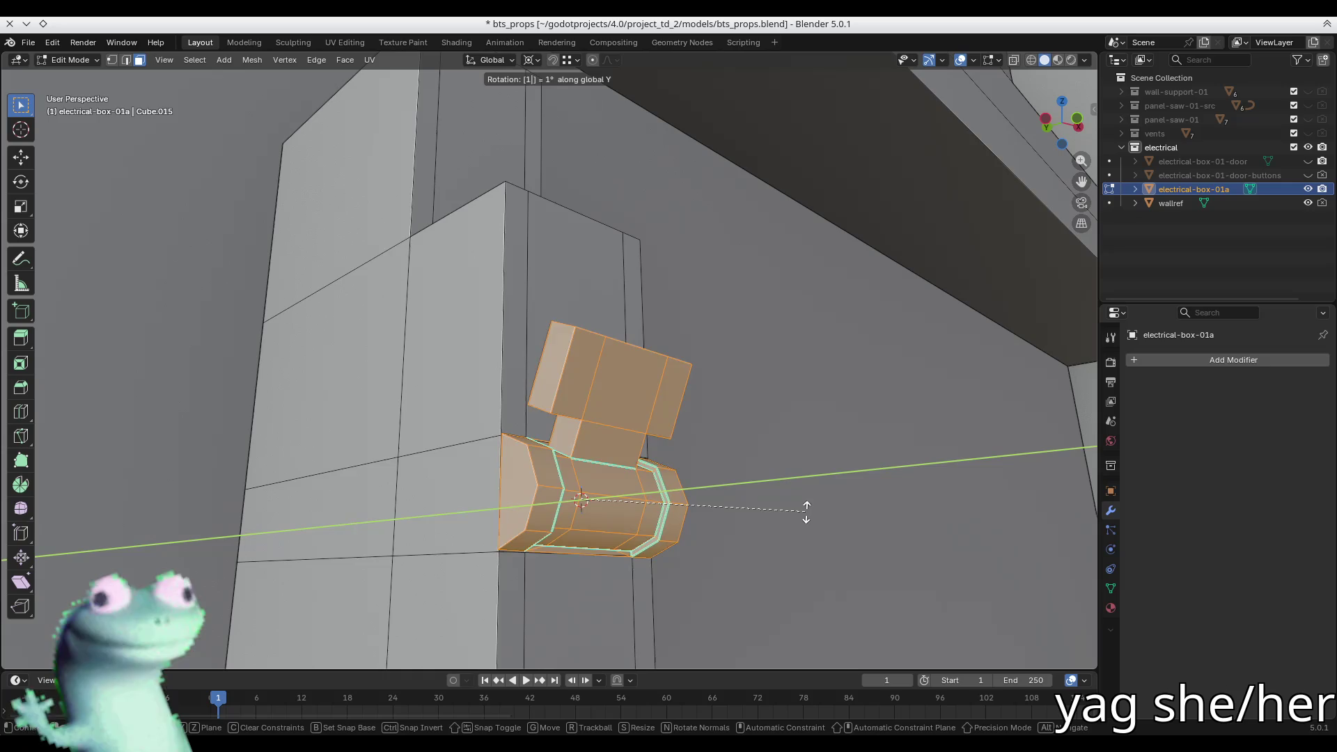
{"action": "type", "text": "180"}
{"action": "key", "text": "Return"}
{"action": "middle_click_drag", "start_coordinate": [799, 513], "coordinate": [442, 524]}
{"action": "mouse_move", "coordinate": [541, 522]}
{"action": "middle_mouse_down"}
{"action": "mouse_move", "coordinate": [542, 463]}
{"action": "mouse_move", "coordinate": [791, 502]}
{"action": "mouse_move", "coordinate": [815, 520]}
{"action": "middle_mouse_up"}
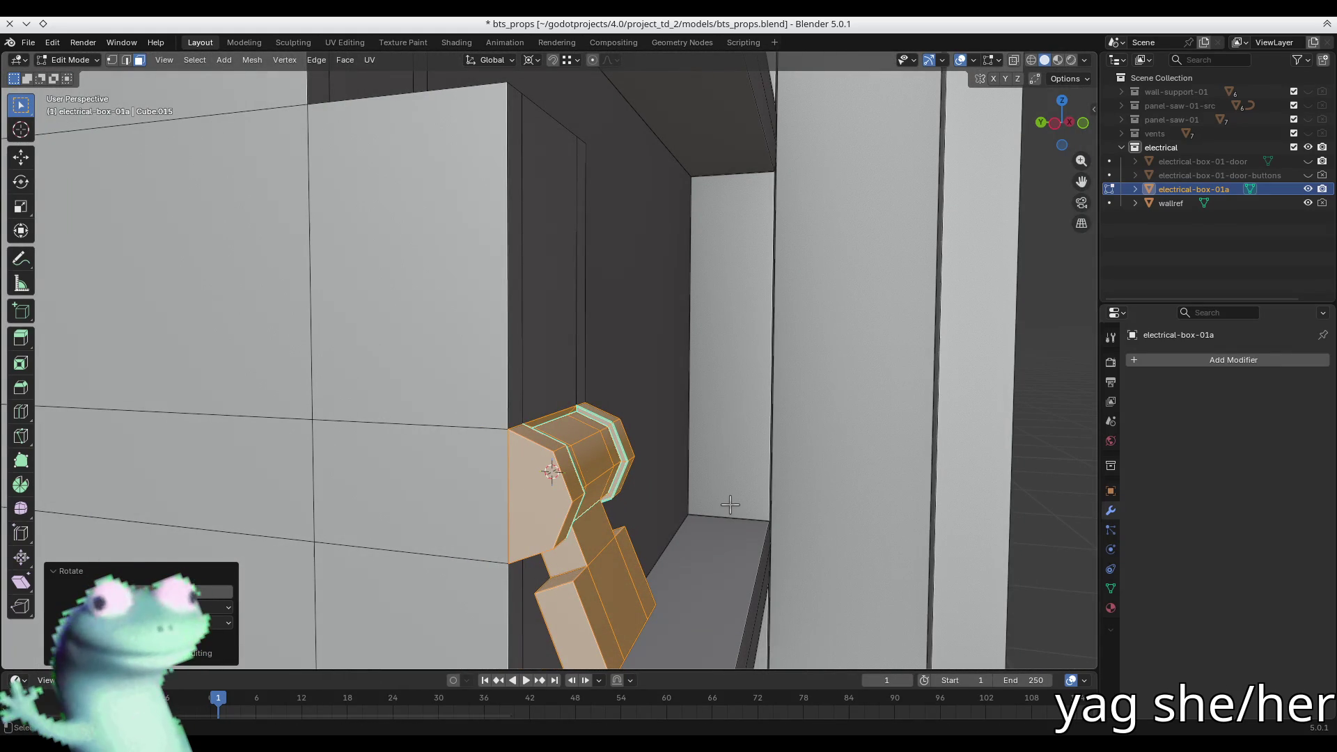
- Select the whole module, merge by distance to remove 8 vertices, and switch to the browser
{"action": "left_click", "coordinate": [471, 384], "text": "shift"}
{"action": "key", "text": "ctrl+l"}
{"action": "key", "text": "m"}
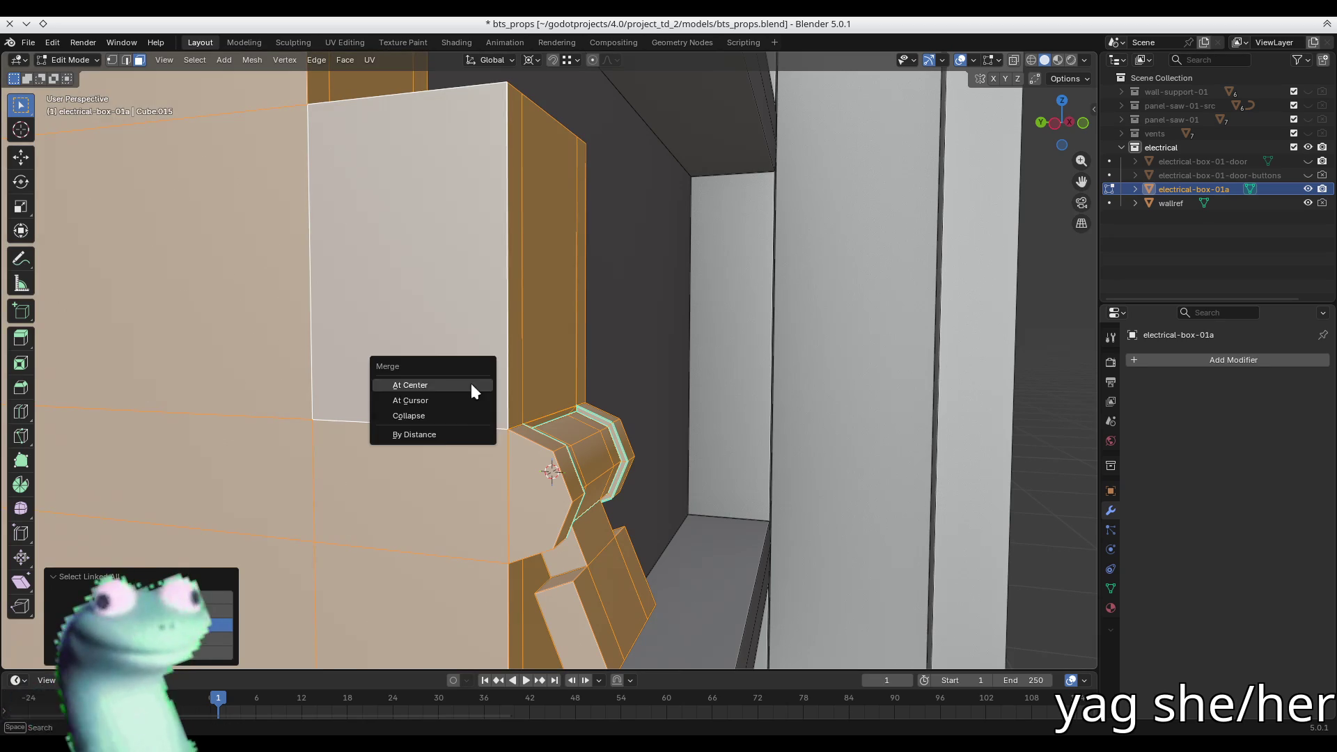
{"action": "left_click", "coordinate": [445, 428]}
{"action": "scroll", "coordinate": [630, 445], "scroll_direction": "down", "scroll_amount": 4}
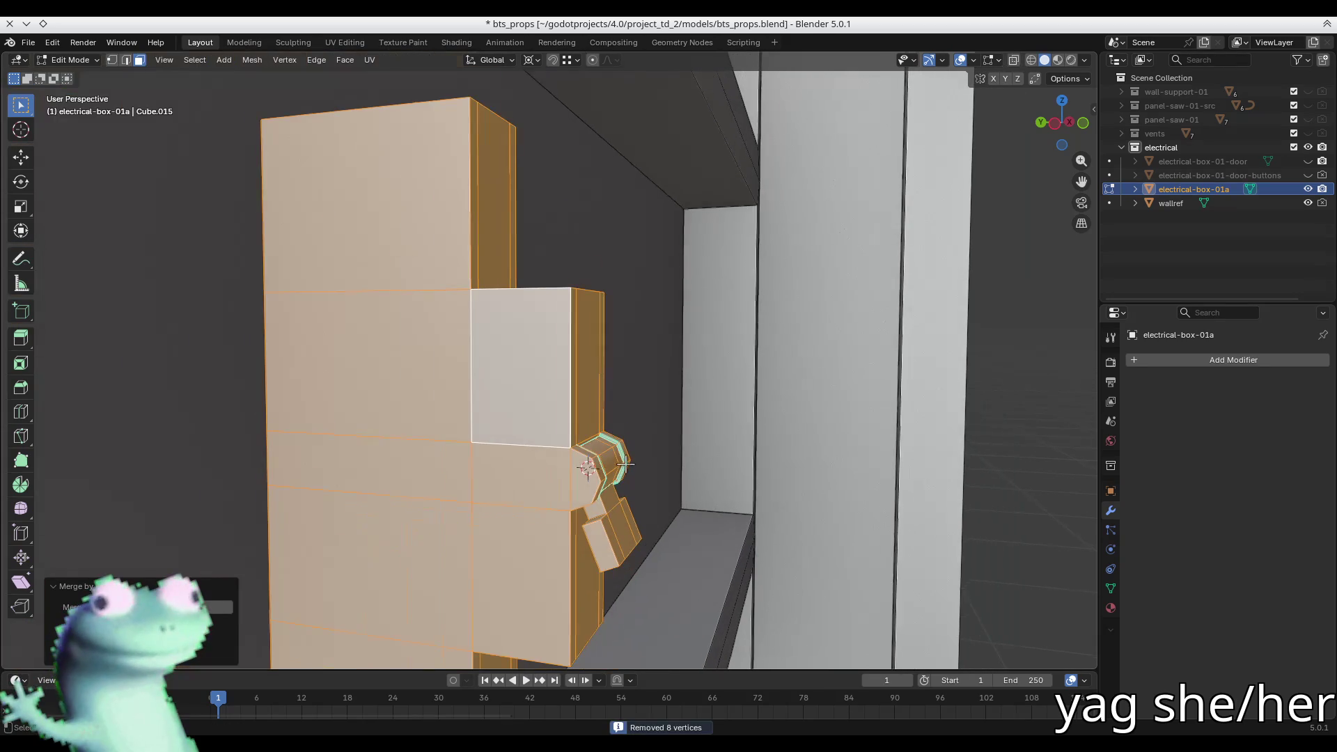
{"action": "key", "text": "alt+Tab"}
{"action": "left_click", "coordinate": [469, 60]}
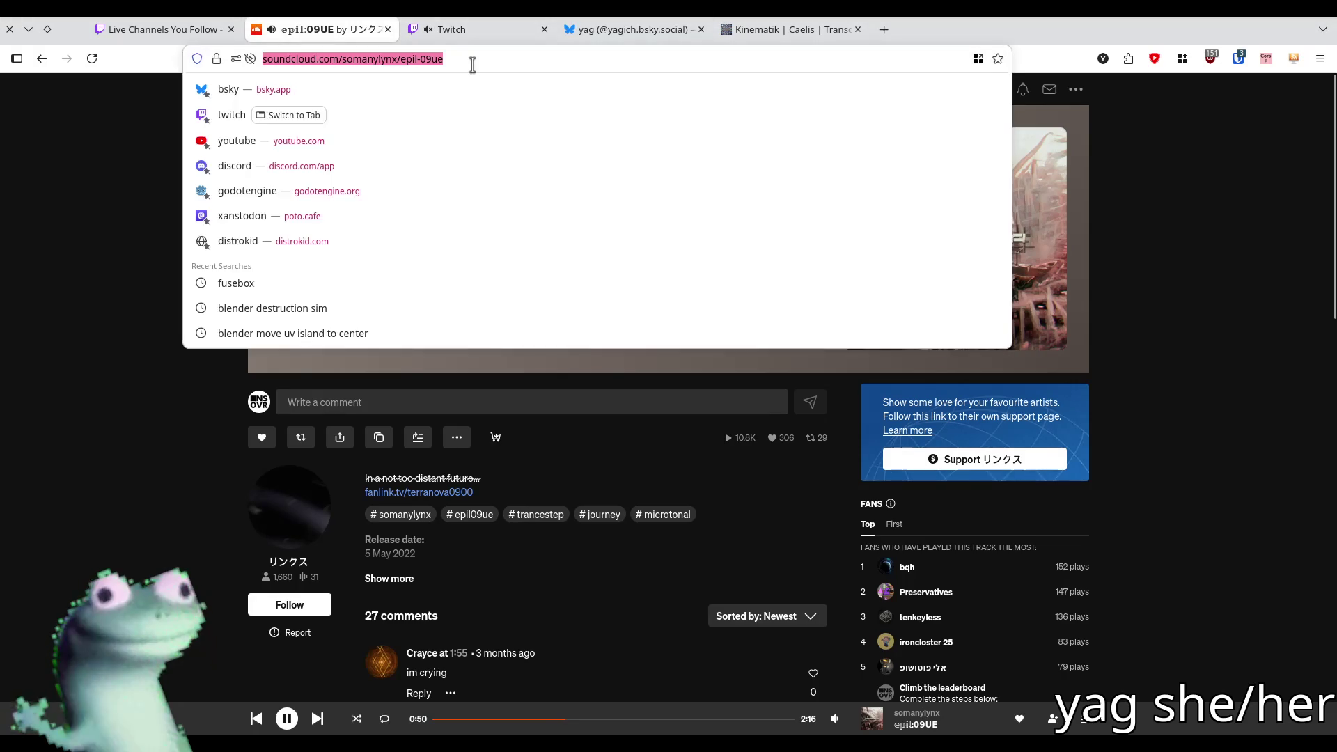
- Lower the SoundCloud volume for epil:09UE slightly, then return to Blender and deselect all
{"action": "key", "text": "Escape"}
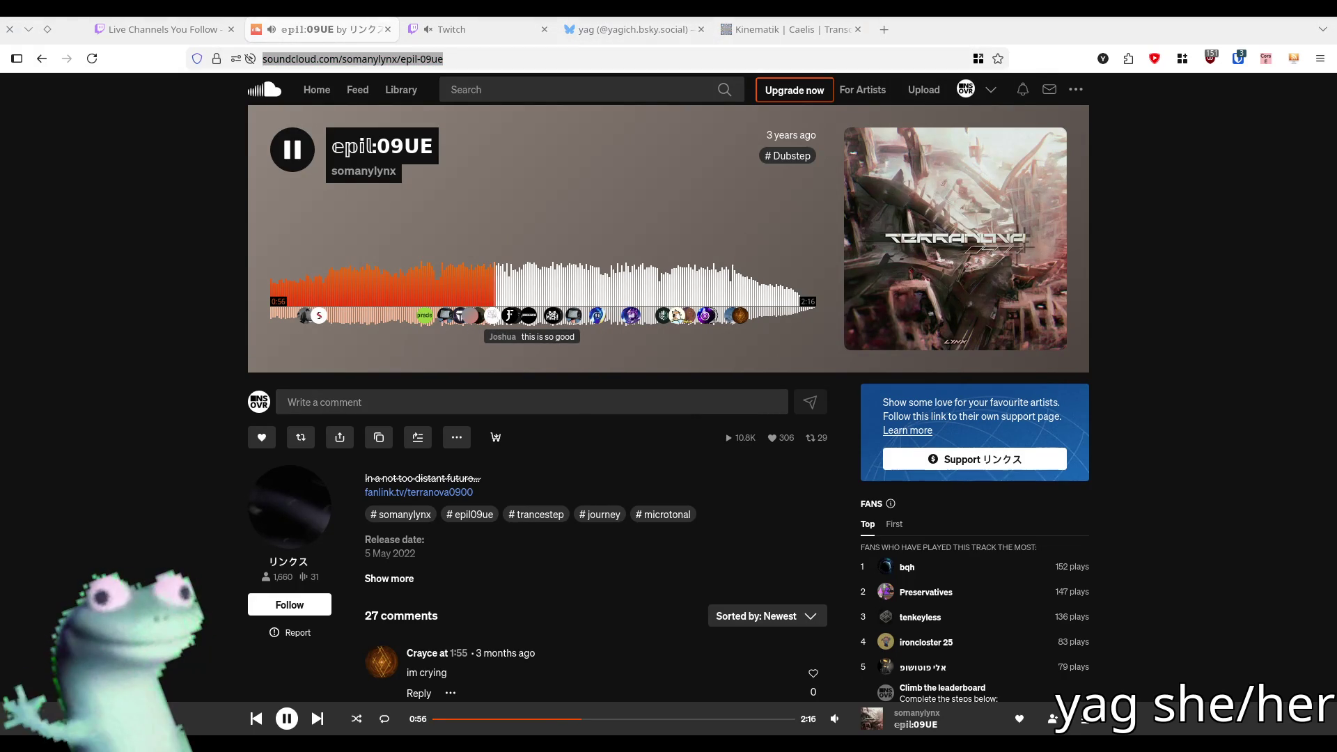
{"action": "left_click", "coordinate": [84, 427]}
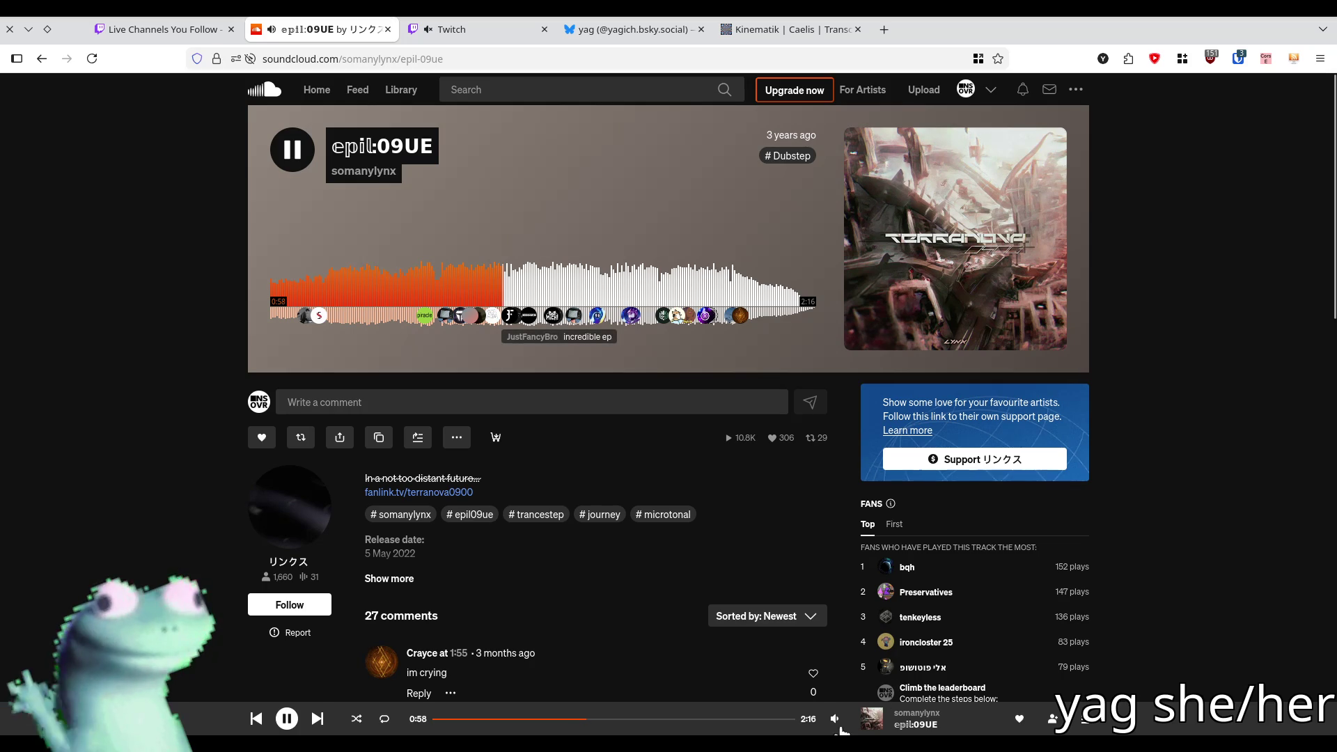
{"action": "mouse_move", "coordinate": [833, 719]}
{"action": "left_click_drag", "start_coordinate": [838, 660], "coordinate": [839, 662]}
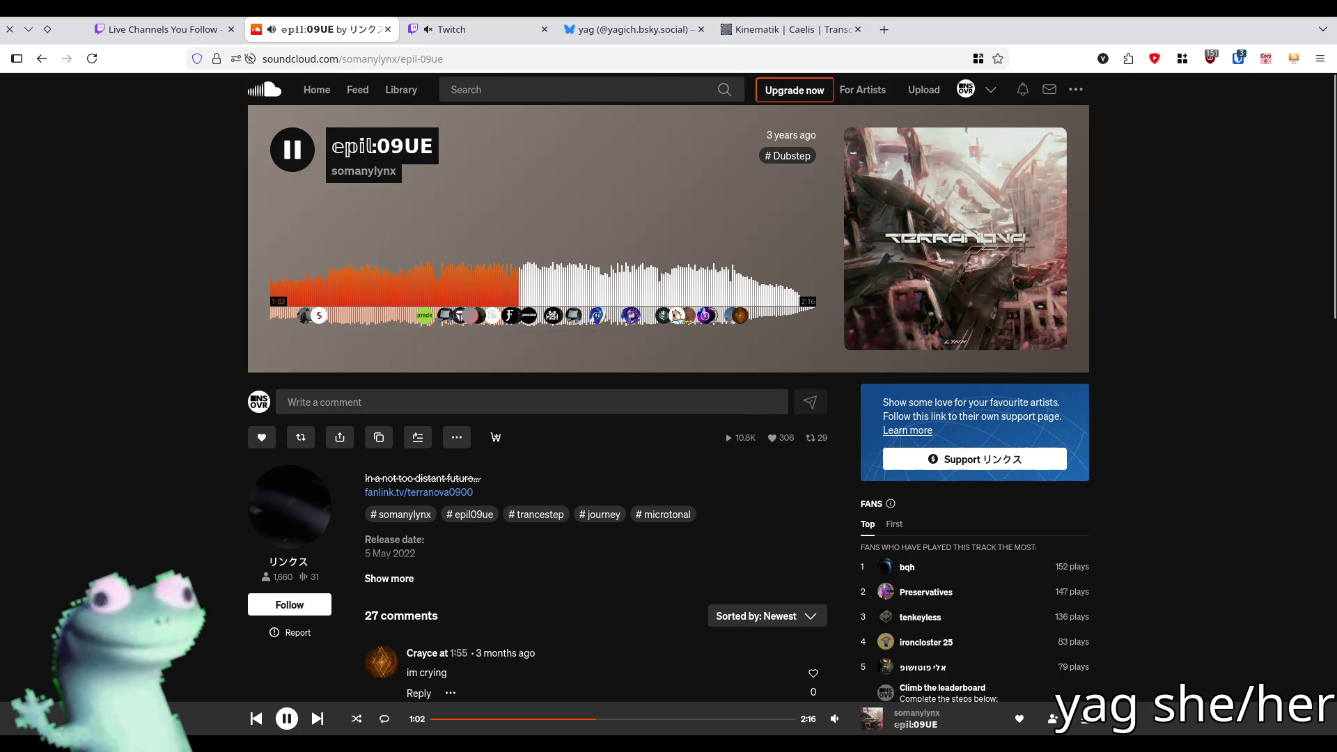
{"action": "key", "text": "alt+Tab"}
{"action": "key", "text": "alt+a"}
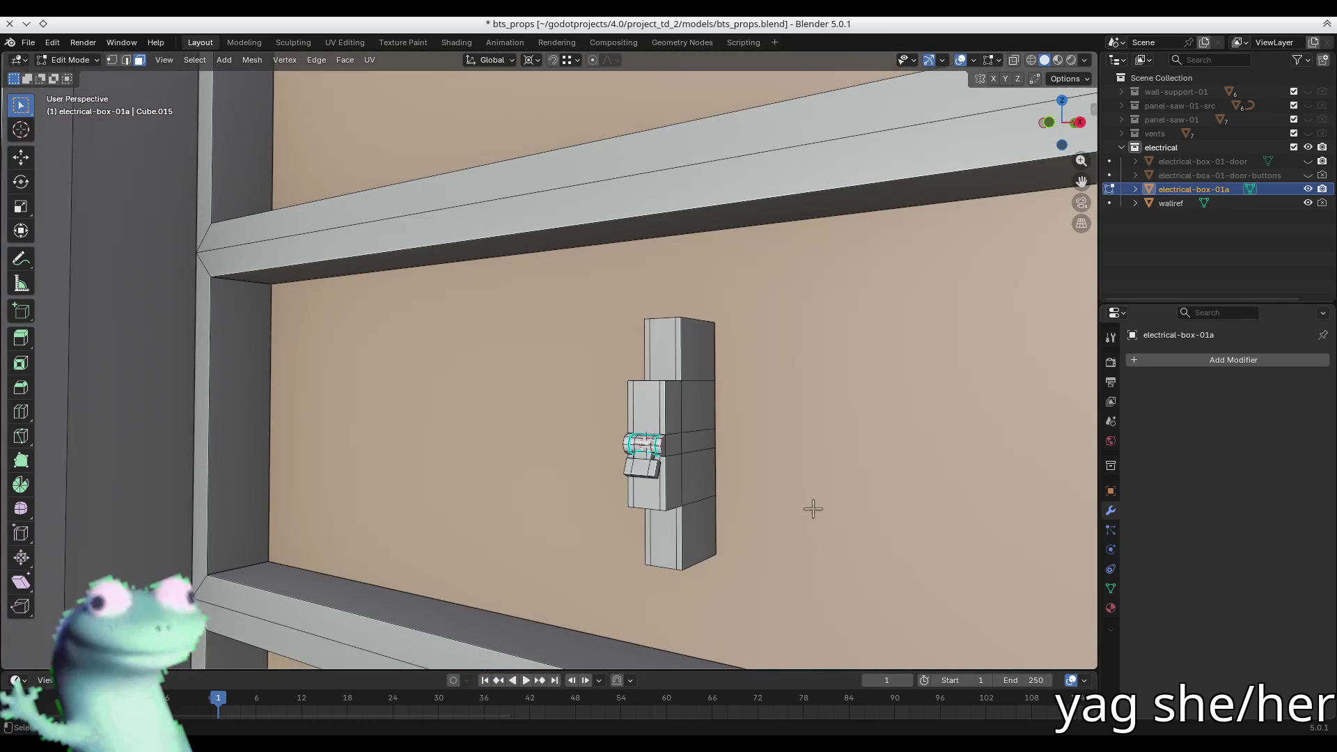
- Frame the wall panel and make a Shift+D copy of the breaker module beside the original
{"action": "key", "text": "Home"}
{"action": "scroll", "coordinate": [346, 396], "scroll_direction": "down", "scroll_amount": 3}
{"action": "mouse_move", "coordinate": [346, 397]}
{"action": "middle_mouse_down"}
{"action": "mouse_move", "coordinate": [415, 427]}
{"action": "mouse_move", "coordinate": [698, 453]}
{"action": "mouse_move", "coordinate": [582, 319]}
{"action": "middle_mouse_up"}
{"action": "scroll", "coordinate": [698, 454], "scroll_direction": "up", "scroll_amount": 5}
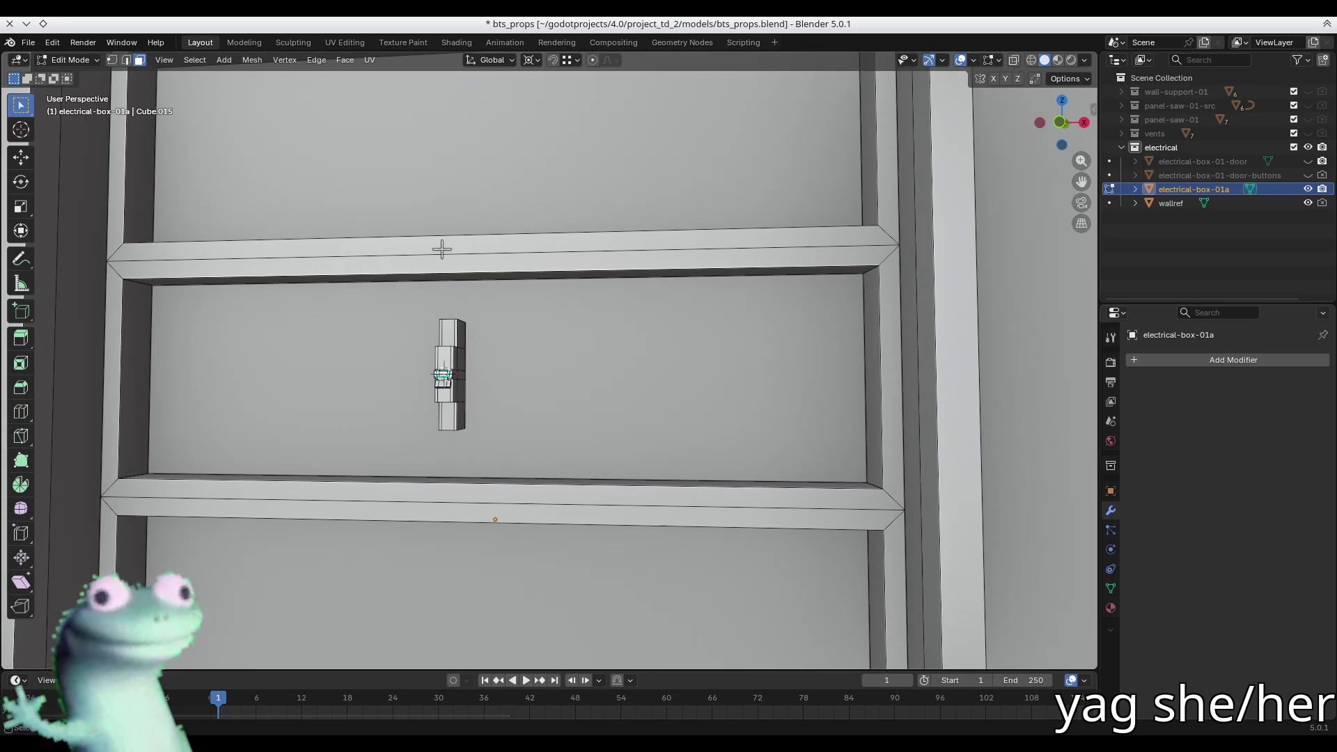
{"action": "mouse_move", "coordinate": [477, 334]}
{"action": "middle_mouse_down"}
{"action": "mouse_move", "coordinate": [524, 340]}
{"action": "mouse_move", "coordinate": [519, 365]}
{"action": "mouse_move", "coordinate": [561, 402]}
{"action": "mouse_move", "coordinate": [525, 445]}
{"action": "mouse_move", "coordinate": [494, 413]}
{"action": "mouse_move", "coordinate": [392, 365]}
{"action": "middle_mouse_up"}
{"action": "key", "text": "shift+d"}
{"action": "left_click", "coordinate": [561, 402]}
{"action": "scroll", "coordinate": [570, 435], "scroll_direction": "up", "scroll_amount": 4}
{"action": "left_click", "coordinate": [537, 436]}
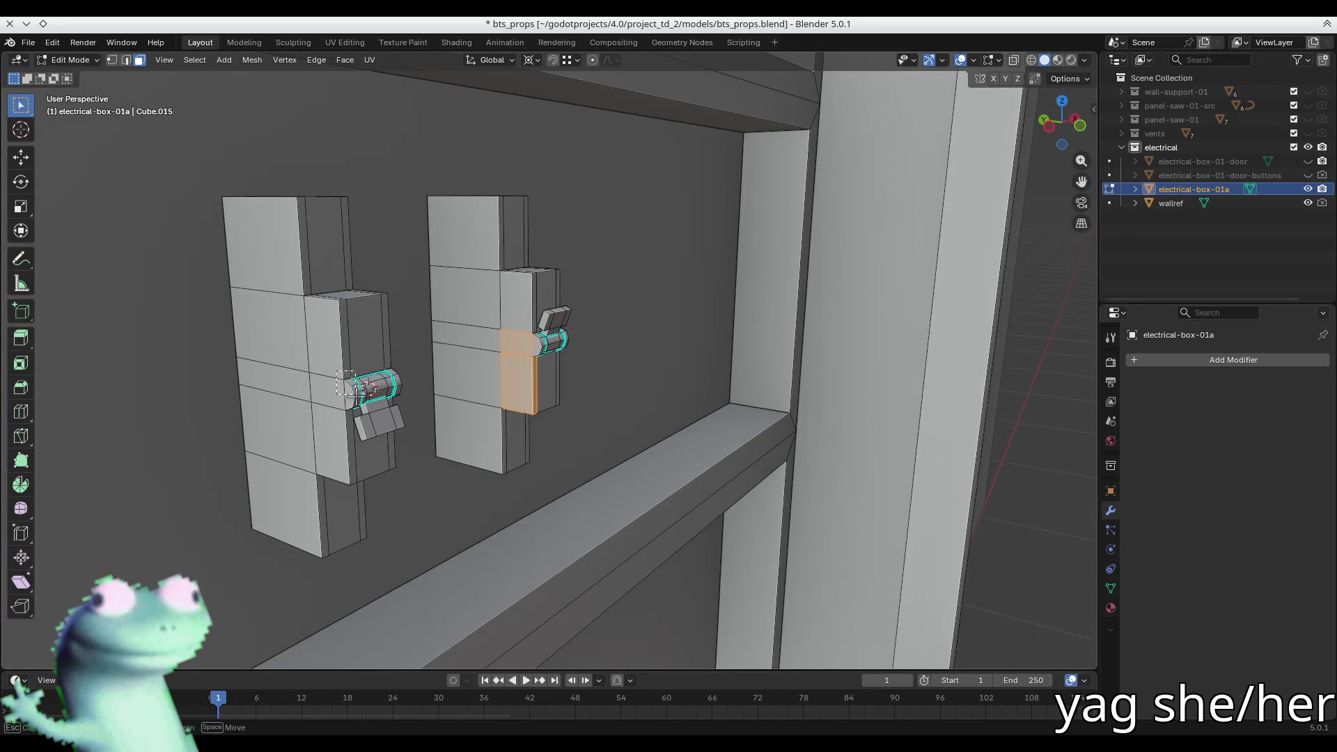
{"action": "left_click", "coordinate": [367, 411], "text": "alt"}
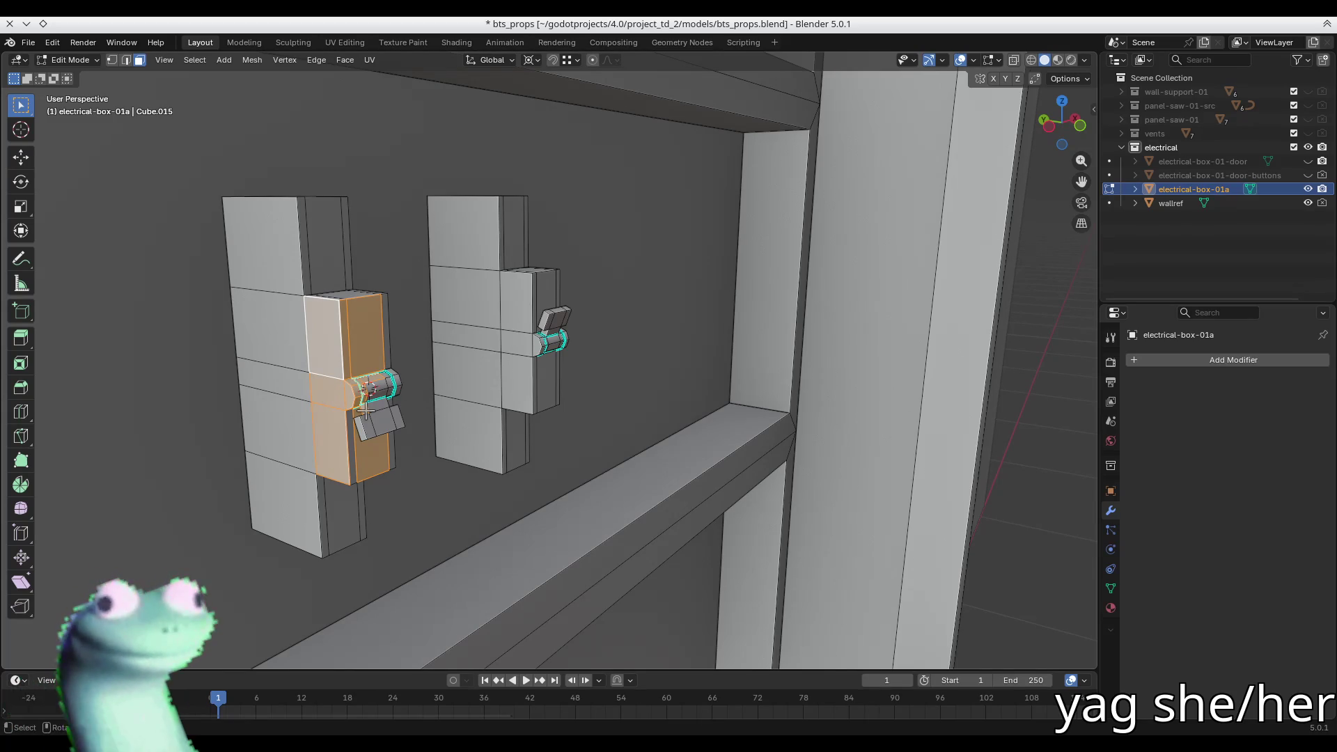
- Snap the 3D cursor to the top shelf's back edge and select the right module
{"action": "scroll", "coordinate": [414, 322], "scroll_direction": "down", "scroll_amount": 5}
{"action": "key", "text": "2"}
{"action": "mouse_move", "coordinate": [415, 321]}
{"action": "middle_mouse_down"}
{"action": "mouse_move", "coordinate": [626, 230]}
{"action": "mouse_move", "coordinate": [556, 230]}
{"action": "mouse_move", "coordinate": [537, 278]}
{"action": "mouse_move", "coordinate": [428, 289]}
{"action": "middle_mouse_up"}
{"action": "left_click", "coordinate": [474, 286], "text": "alt"}
{"action": "key", "text": "shift+s"}
{"action": "left_click", "coordinate": [486, 389]}
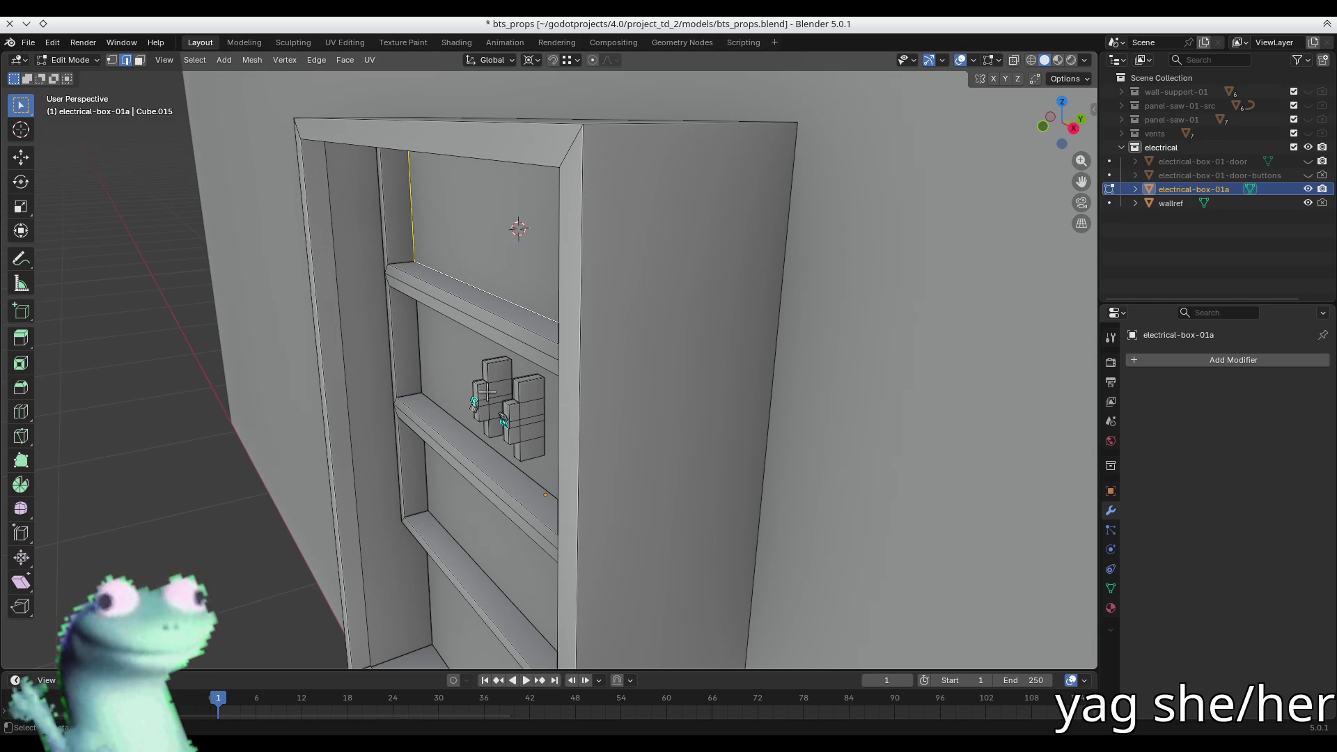
{"action": "left_click", "coordinate": [531, 436]}
{"action": "key", "text": "ctrl+l"}
- Raise the module and snap it onto the cursor on the top shelf
{"action": "middle_click_drag", "start_coordinate": [526, 436], "coordinate": [527, 417]}
{"action": "key", "text": "g"}
{"action": "key", "text": "z"}
{"action": "left_click", "coordinate": [528, 163]}
{"action": "key", "text": "shift+s"}
{"action": "left_click", "coordinate": [502, 150]}
{"action": "scroll", "coordinate": [441, 148], "scroll_direction": "up", "scroll_amount": 5}
{"action": "key", "text": "KP_3"}
{"action": "scroll", "coordinate": [417, 149], "scroll_direction": "down", "scroll_amount": 5}
{"action": "middle_click_drag", "start_coordinate": [454, 143], "coordinate": [575, 316], "text": "shift"}
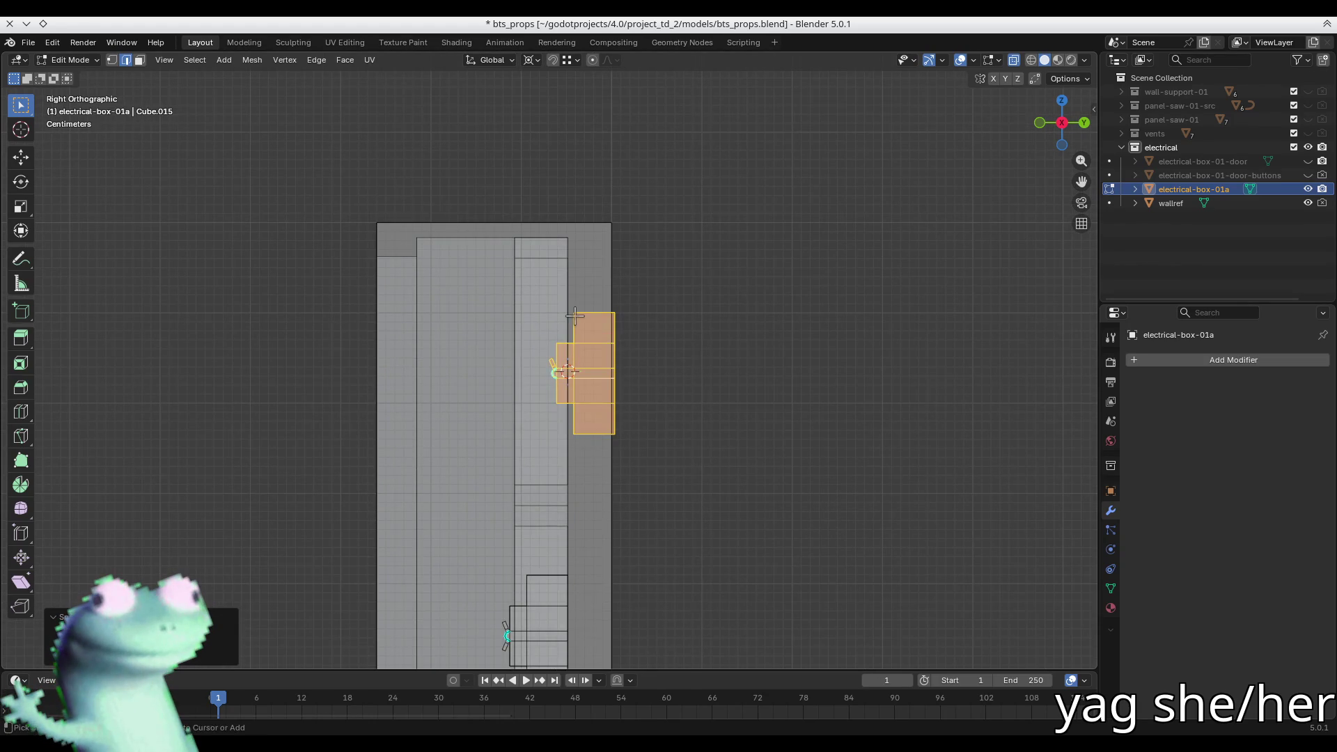
- Push the module back 5 cm along Y and turn off X-ray
{"action": "key", "text": "g"}
{"action": "key", "text": "y"}
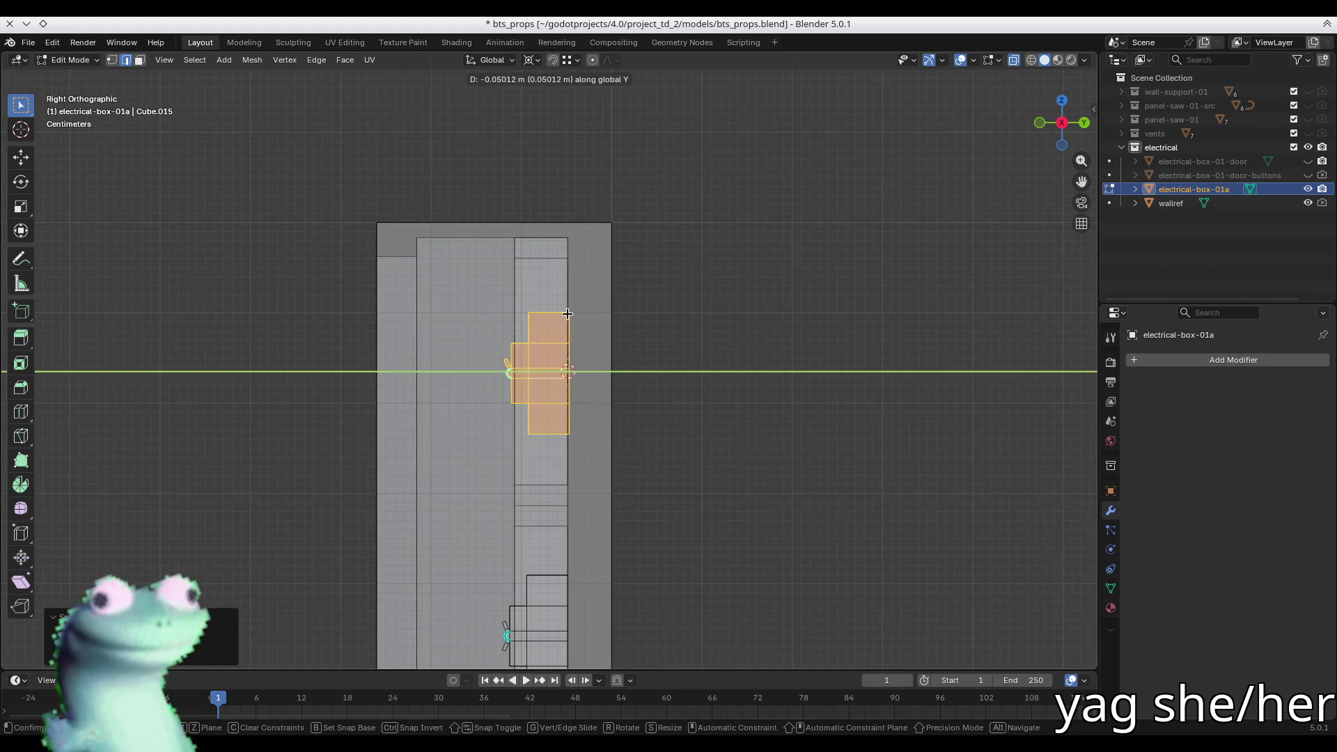
{"action": "left_click", "coordinate": [565, 279]}
{"action": "mouse_move", "coordinate": [565, 279]}
{"action": "middle_mouse_down"}
{"action": "mouse_move", "coordinate": [616, 342]}
{"action": "mouse_move", "coordinate": [770, 338]}
{"action": "middle_mouse_up"}
{"action": "key", "text": "alt+z"}
{"action": "scroll", "coordinate": [612, 362], "scroll_direction": "up", "scroll_amount": 4}
{"action": "middle_click_drag", "start_coordinate": [487, 368], "coordinate": [518, 278]}
- Delete the column of front faces on the backing block
{"action": "key", "text": "3"}
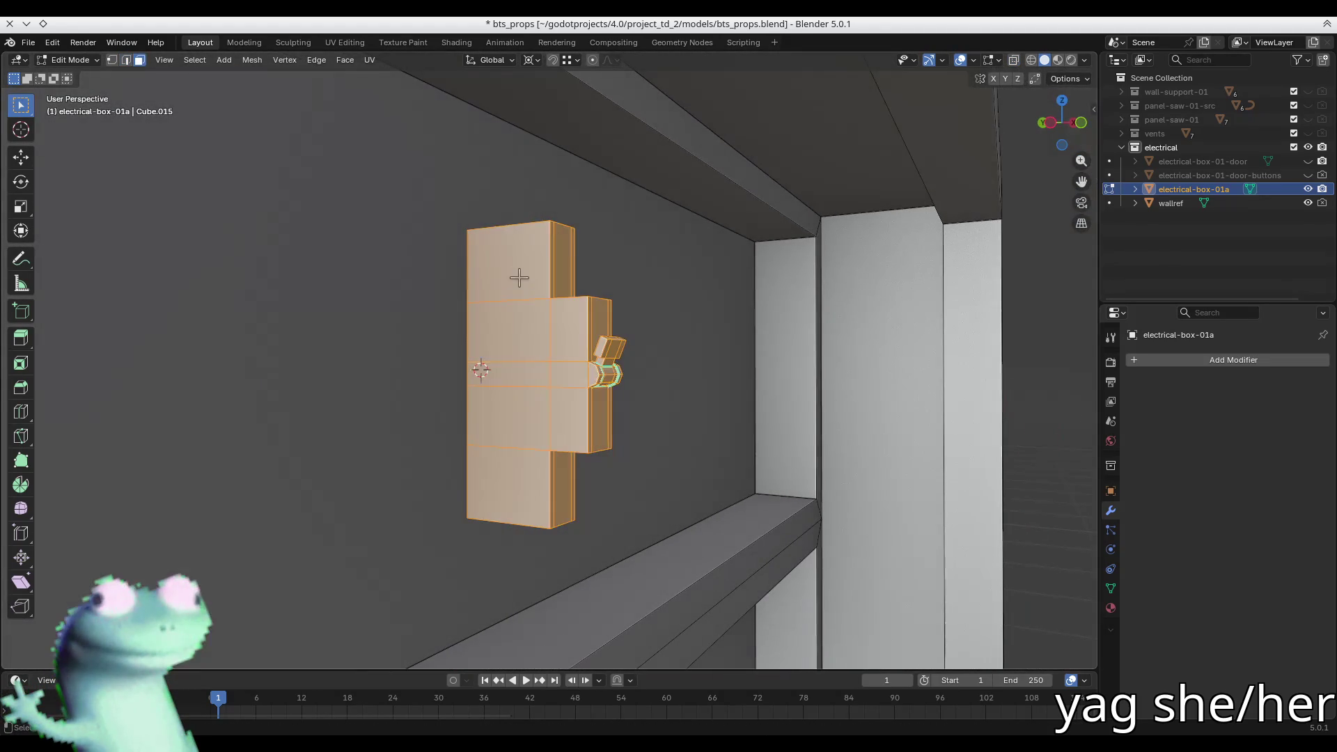
{"action": "left_click", "coordinate": [519, 277]}
{"action": "left_click", "coordinate": [514, 334], "text": "shift"}
{"action": "left_click", "coordinate": [514, 373], "text": "shift"}
{"action": "left_click", "coordinate": [513, 417], "text": "shift"}
{"action": "left_click", "coordinate": [514, 487], "text": "shift"}
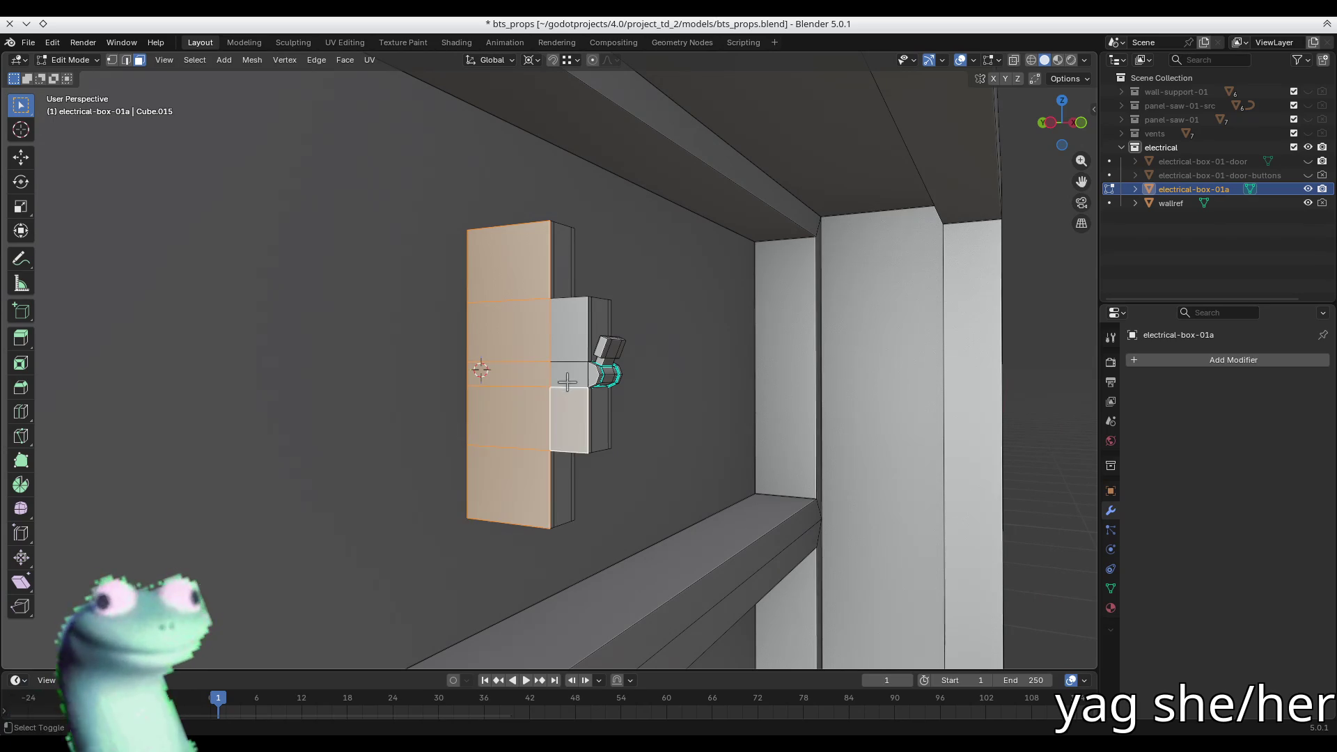
{"action": "key", "text": "x"}
{"action": "mouse_move", "coordinate": [567, 381]}
{"action": "middle_mouse_down"}
{"action": "mouse_move", "coordinate": [592, 376]}
{"action": "mouse_move", "coordinate": [361, 382]}
{"action": "mouse_move", "coordinate": [366, 368]}
{"action": "middle_mouse_up"}
{"action": "left_click", "coordinate": [591, 375]}
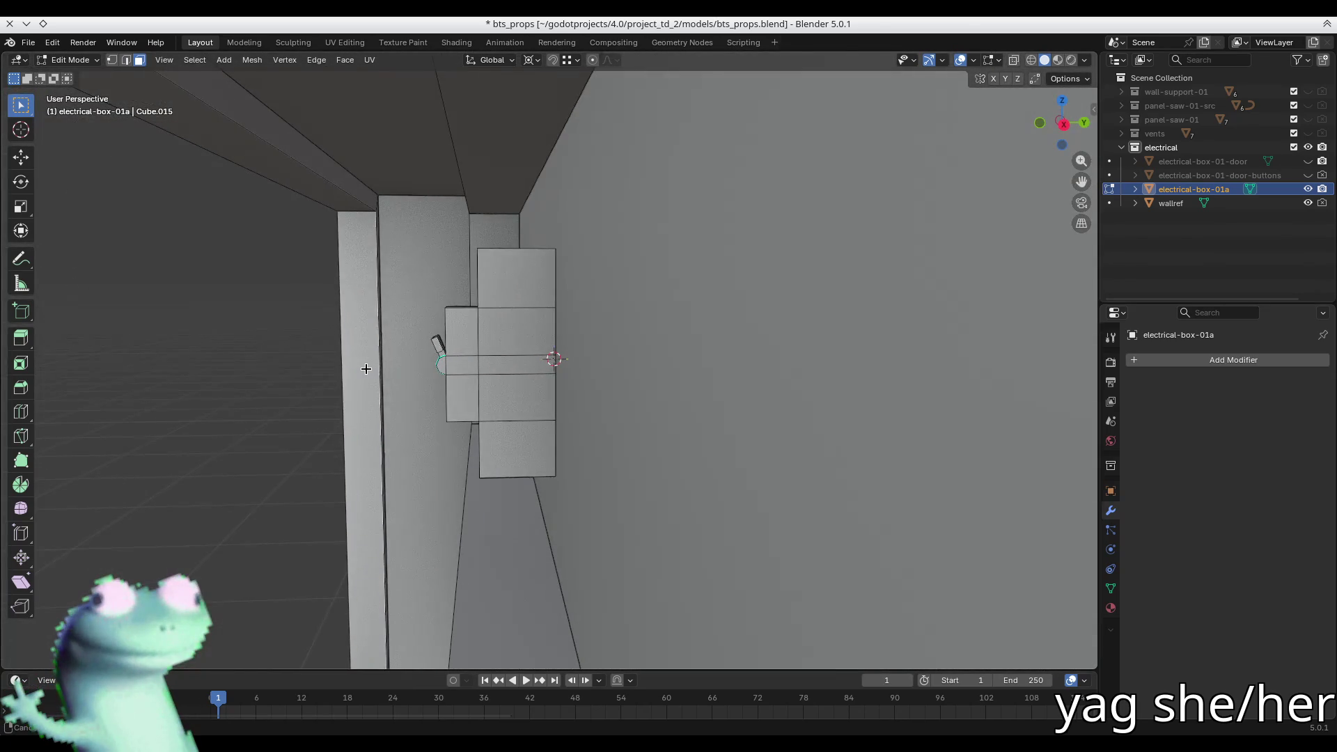
- Delete the block's top, front and left-side faces, then select the whole module
{"action": "left_click", "coordinate": [496, 286]}
{"action": "left_click", "coordinate": [527, 464], "text": "ctrl"}
{"action": "left_click", "coordinate": [449, 365], "text": "shift"}
{"action": "scroll", "coordinate": [446, 369], "scroll_direction": "up", "scroll_amount": 3}
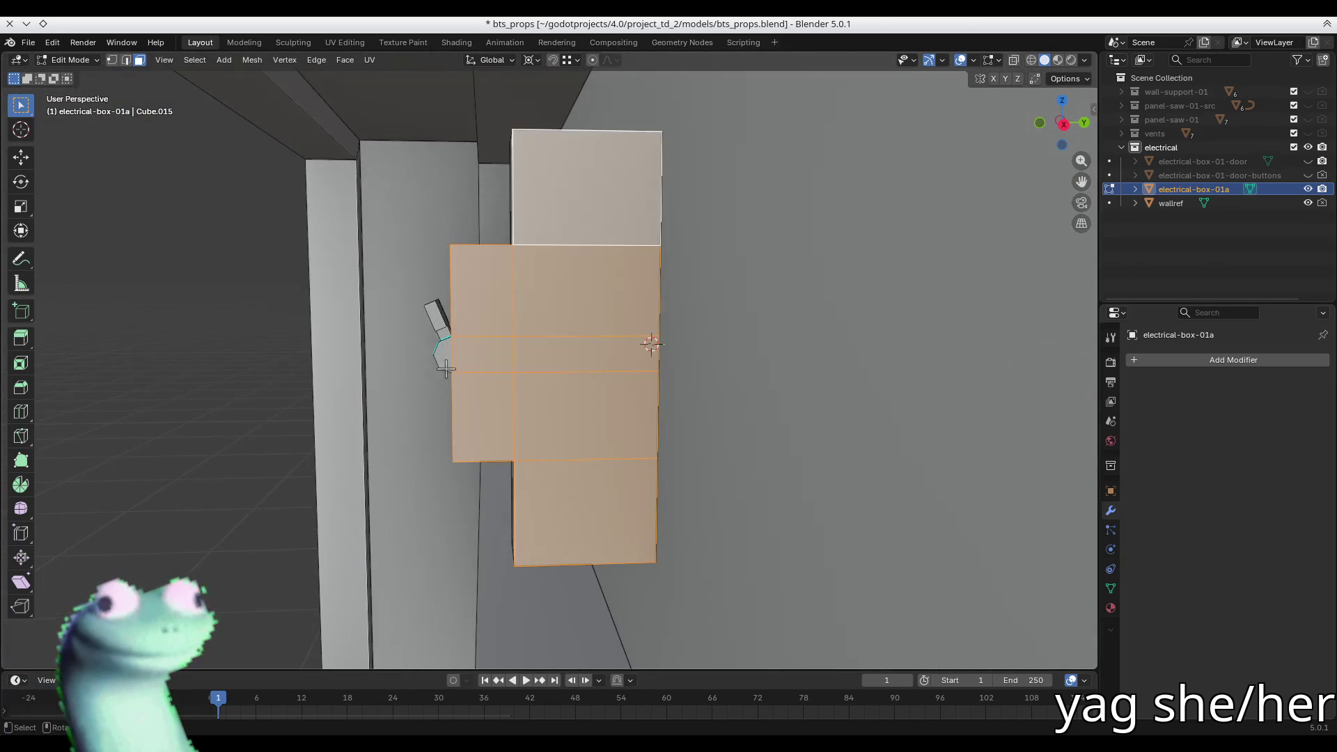
{"action": "key", "text": "x"}
{"action": "mouse_move", "coordinate": [469, 357]}
{"action": "middle_mouse_down"}
{"action": "mouse_move", "coordinate": [522, 367]}
{"action": "mouse_move", "coordinate": [502, 334]}
{"action": "mouse_move", "coordinate": [343, 298]}
{"action": "middle_mouse_up"}
{"action": "left_click", "coordinate": [522, 367]}
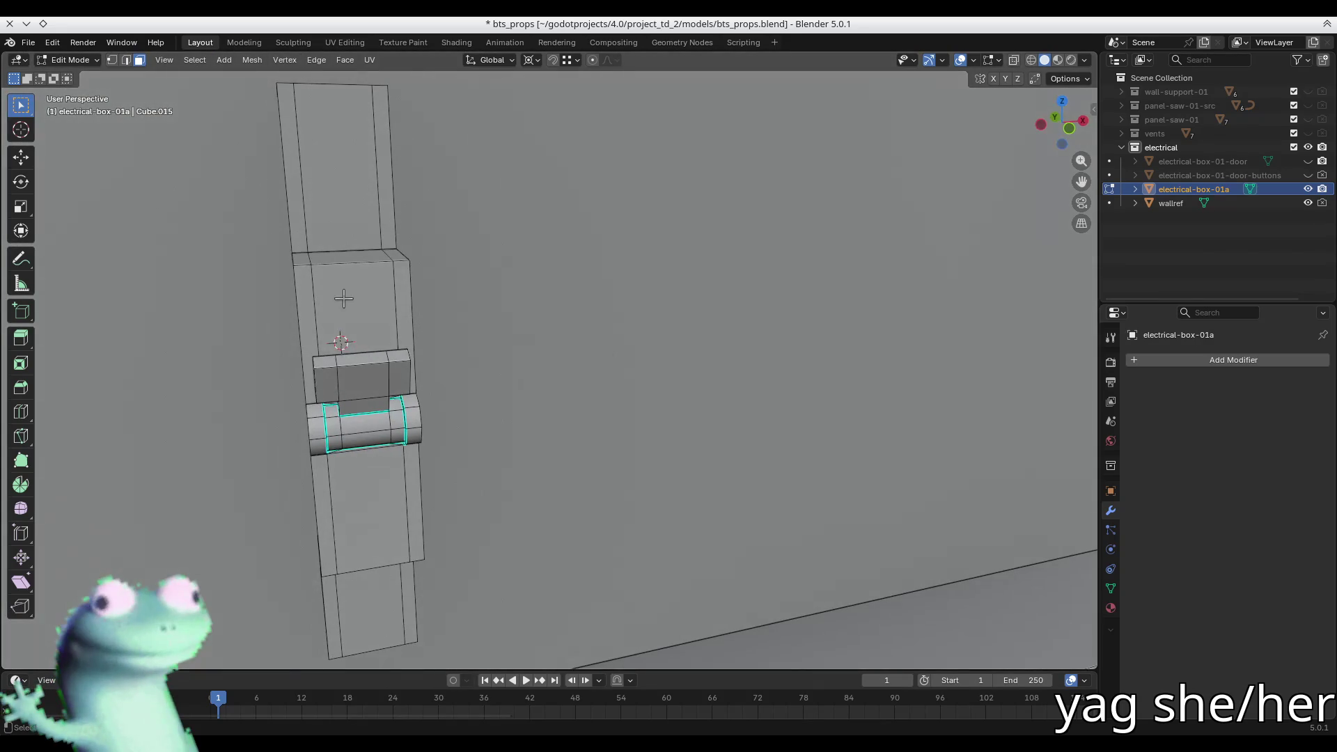
{"action": "left_click", "coordinate": [341, 295]}
{"action": "key", "text": "ctrl+l"}
{"action": "scroll", "coordinate": [528, 494], "scroll_direction": "down", "scroll_amount": 4}
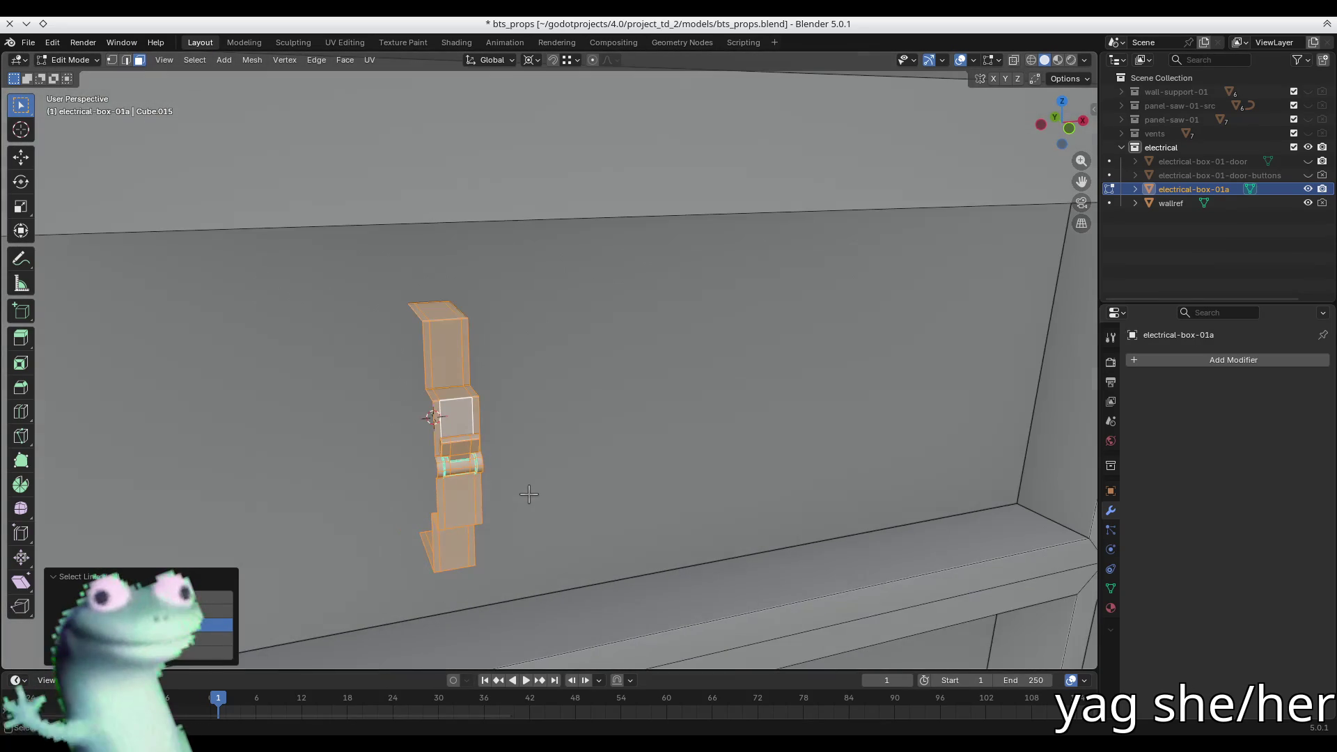
{"action": "middle_click_drag", "start_coordinate": [443, 387], "coordinate": [424, 362]}
{"action": "scroll", "coordinate": [454, 364], "scroll_direction": "up", "scroll_amount": 4}
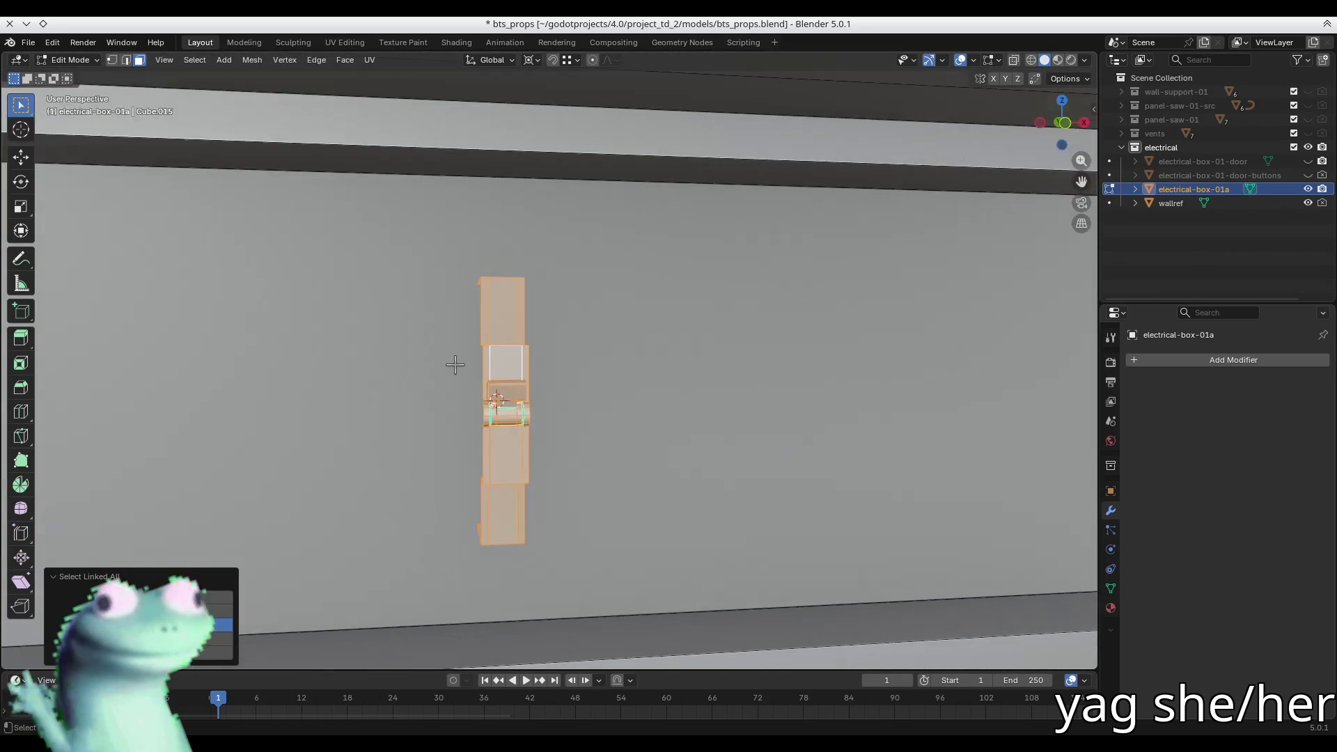
- Duplicate the module and place the copy flush beside it along X
{"action": "key", "text": "shift+d"}
{"action": "left_click", "coordinate": [353, 367]}
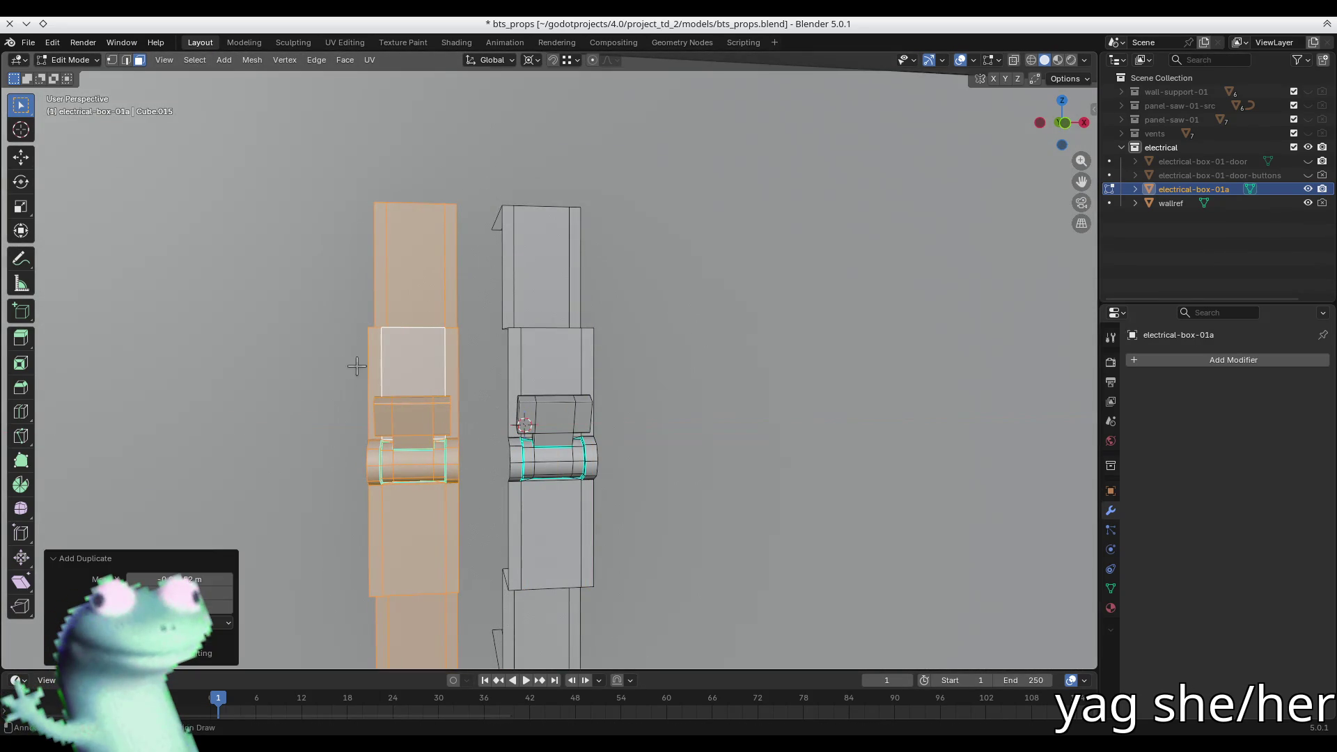
{"action": "key", "text": "g"}
{"action": "key", "text": "x"}
{"action": "left_click", "coordinate": [511, 330]}
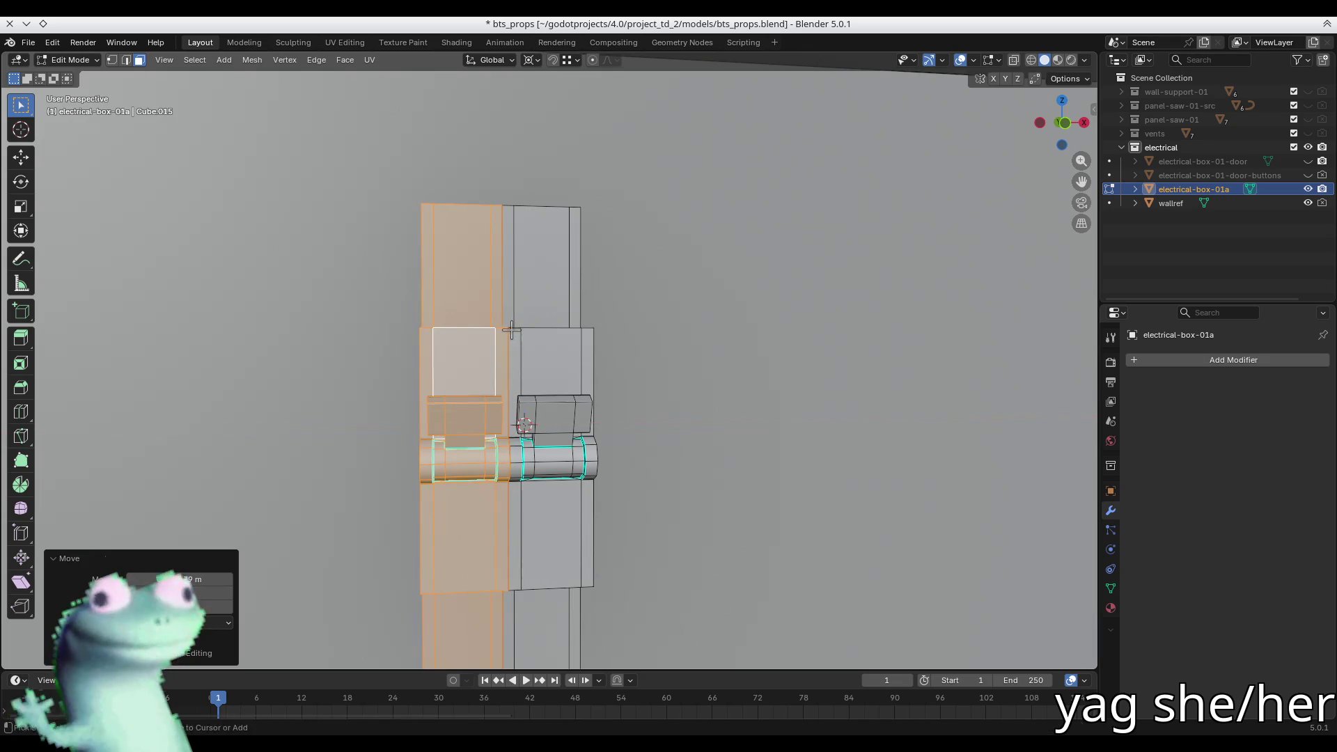
{"action": "mouse_move", "coordinate": [662, 382]}
{"action": "middle_mouse_down"}
{"action": "mouse_move", "coordinate": [625, 388]}
{"action": "mouse_move", "coordinate": [582, 321]}
{"action": "middle_mouse_up"}
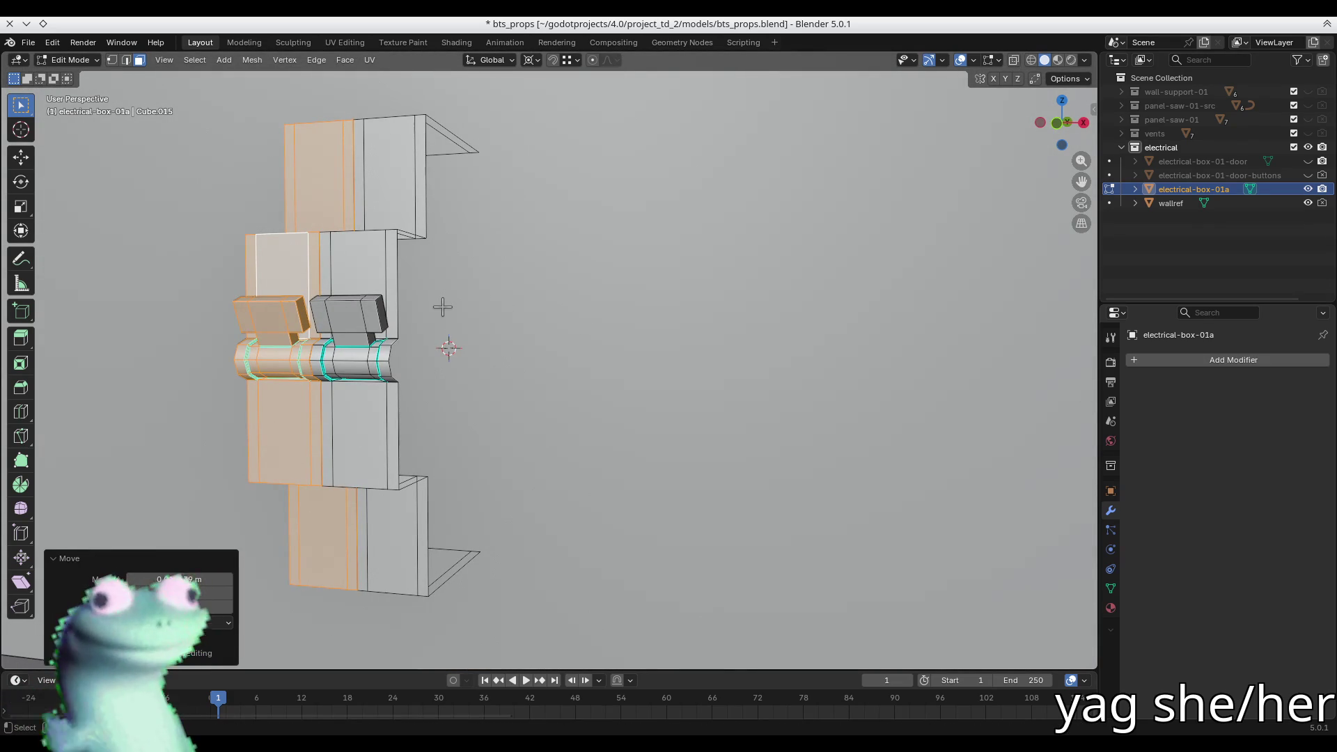
- Add a third module along X next to the pair
{"action": "key", "text": "shift+d"}
{"action": "key", "text": "x"}
{"action": "left_click", "coordinate": [556, 310]}
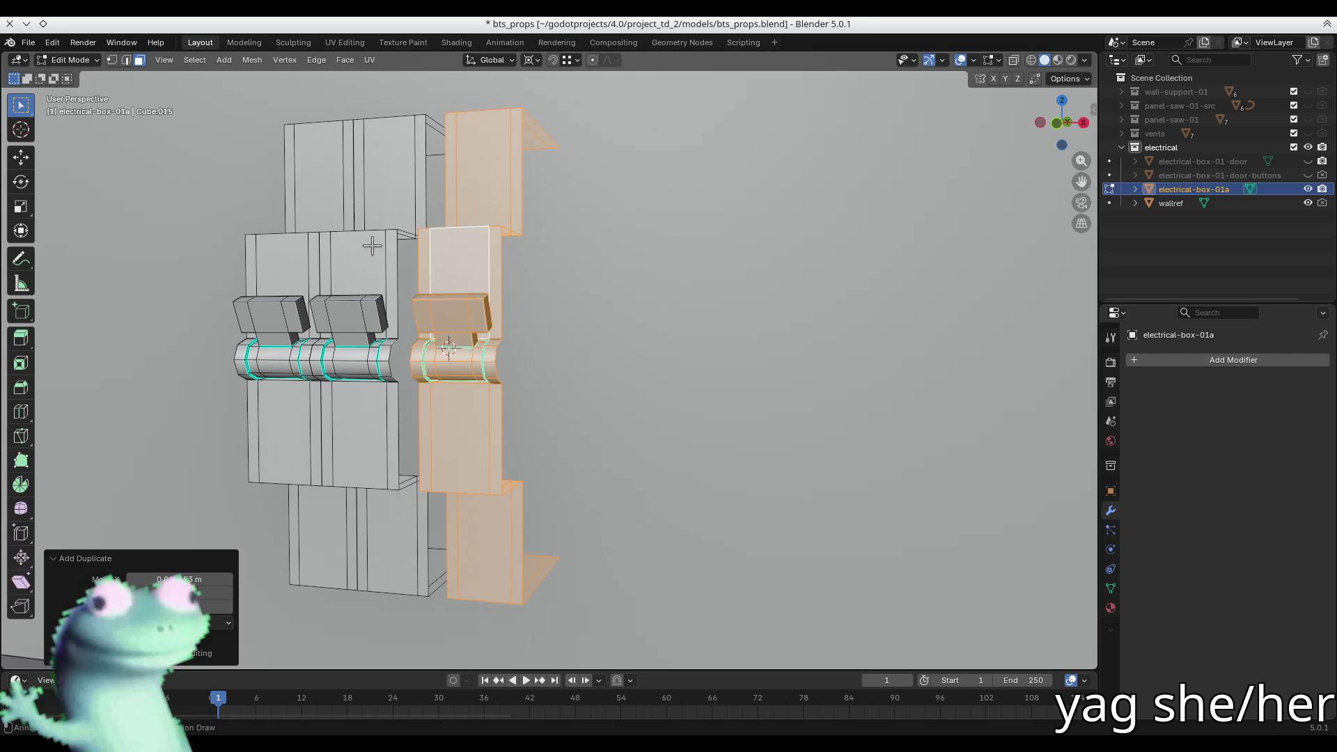
{"action": "key", "text": "g"}
{"action": "key", "text": "x"}
{"action": "left_click", "coordinate": [396, 235]}
{"action": "mouse_move", "coordinate": [353, 250]}
{"action": "middle_mouse_down"}
{"action": "mouse_move", "coordinate": [362, 271]}
{"action": "mouse_move", "coordinate": [432, 289]}
{"action": "mouse_move", "coordinate": [380, 285]}
{"action": "mouse_move", "coordinate": [486, 298]}
{"action": "mouse_move", "coordinate": [531, 292]}
{"action": "mouse_move", "coordinate": [521, 284]}
{"action": "mouse_move", "coordinate": [662, 334]}
{"action": "mouse_move", "coordinate": [612, 337]}
{"action": "mouse_move", "coordinate": [522, 374]}
{"action": "mouse_move", "coordinate": [443, 335]}
{"action": "middle_mouse_up"}
- Select the whole mesh and merge by distance, removing 26 overlapping vertices
{"action": "key", "text": "alt+z"}
{"action": "left_click", "coordinate": [400, 344], "text": "shift"}
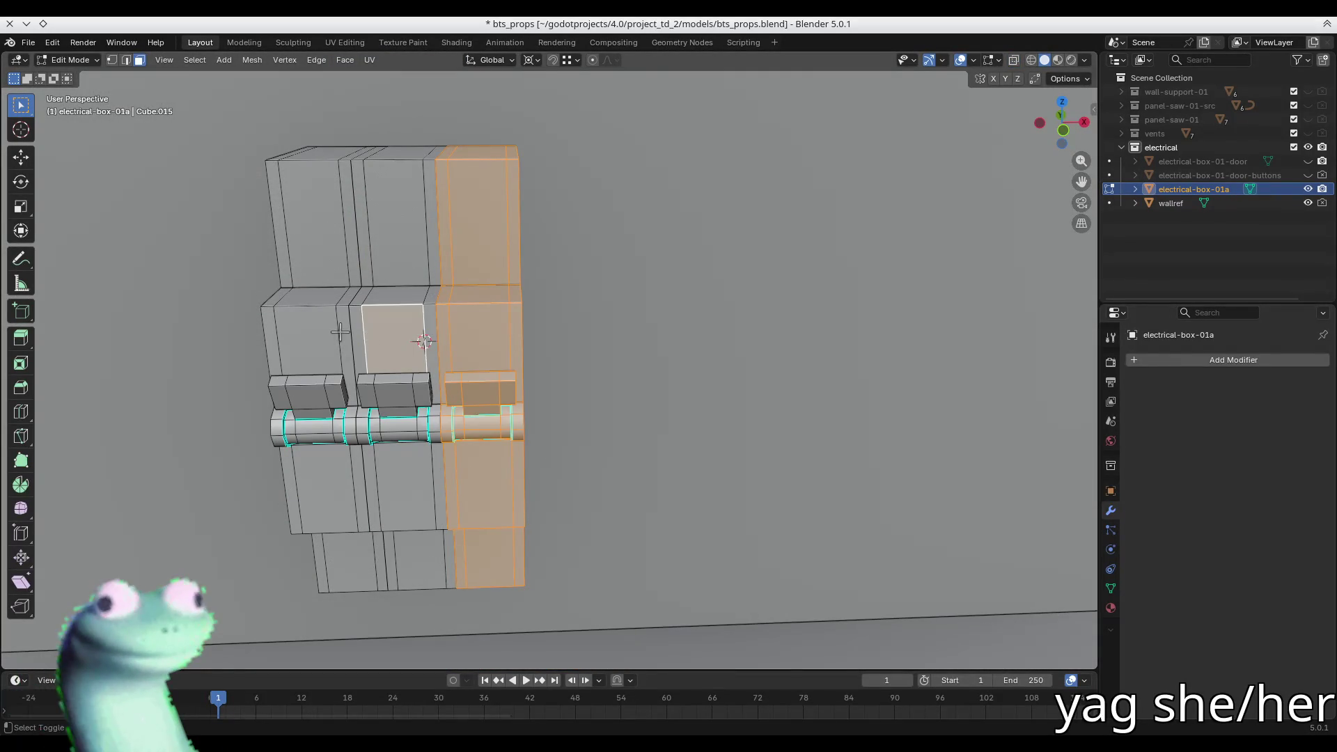
{"action": "left_click", "coordinate": [340, 331], "text": "shift"}
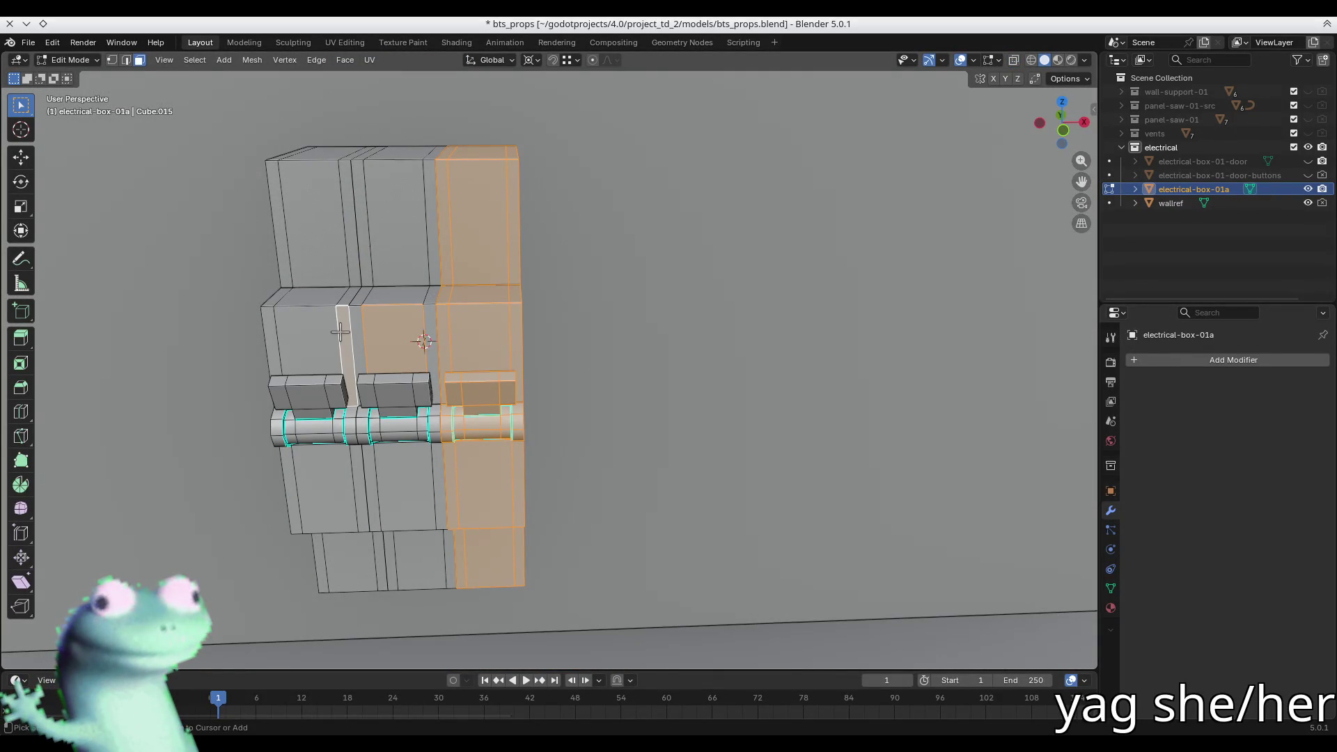
{"action": "key", "text": "a"}
{"action": "key", "text": "m"}
{"action": "left_click", "coordinate": [340, 330]}
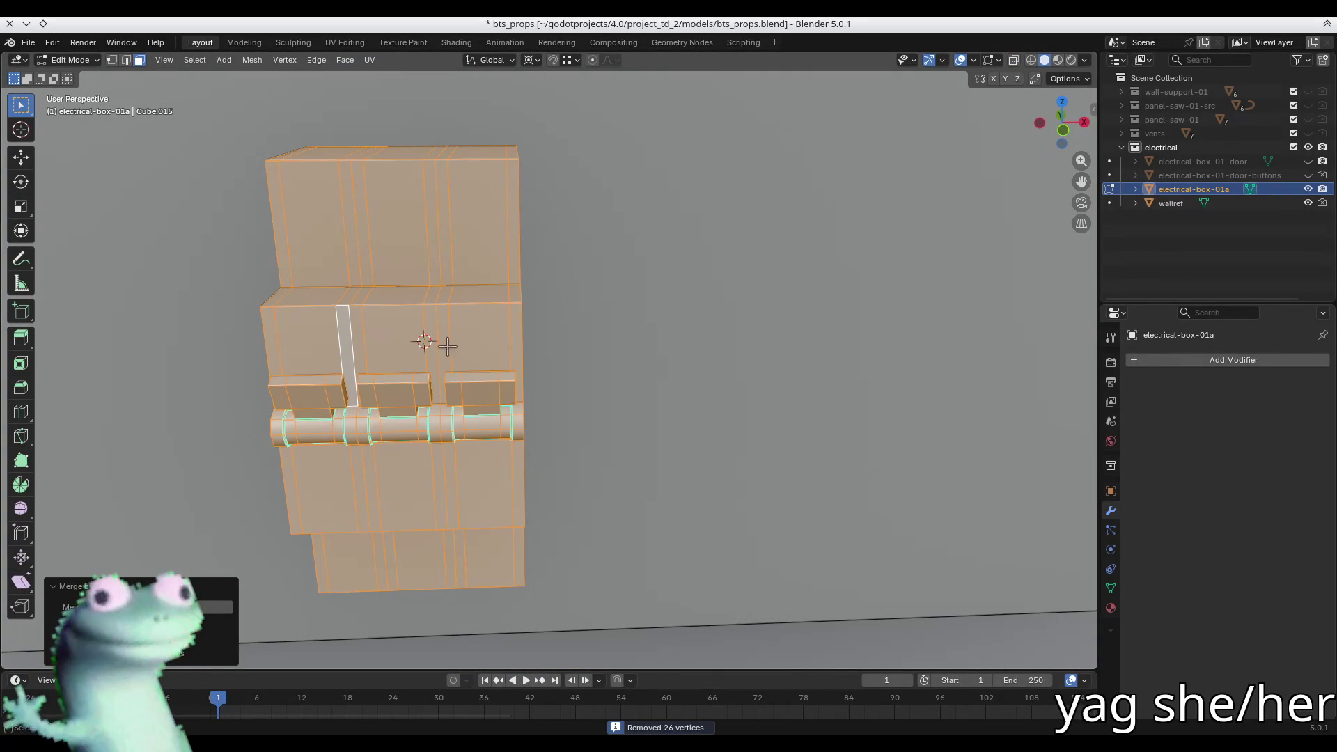
- Remove the stray vertical edge loop from the row of modules
{"action": "key", "text": "2"}
{"action": "left_click", "coordinate": [441, 320], "text": "alt"}
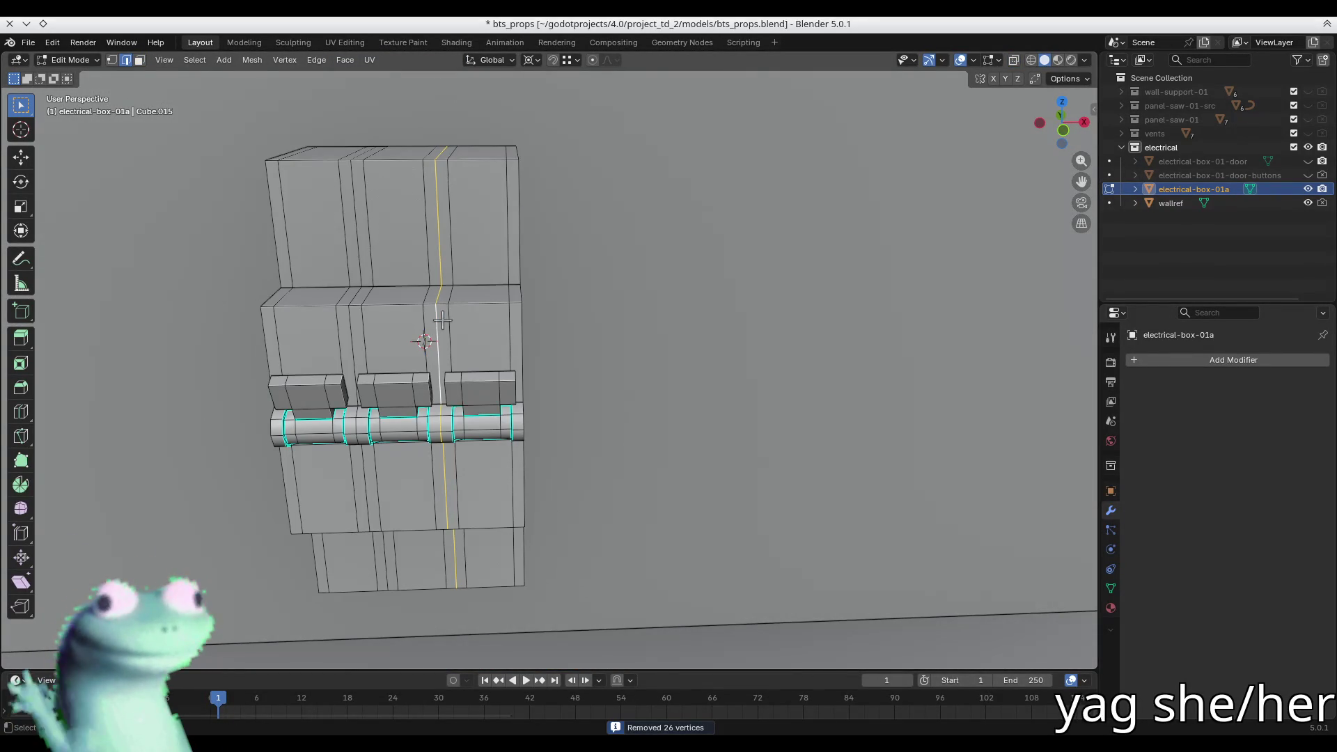
{"action": "key", "text": "x"}
{"action": "left_click", "coordinate": [405, 466]}
{"action": "key", "text": "ctrl+z"}
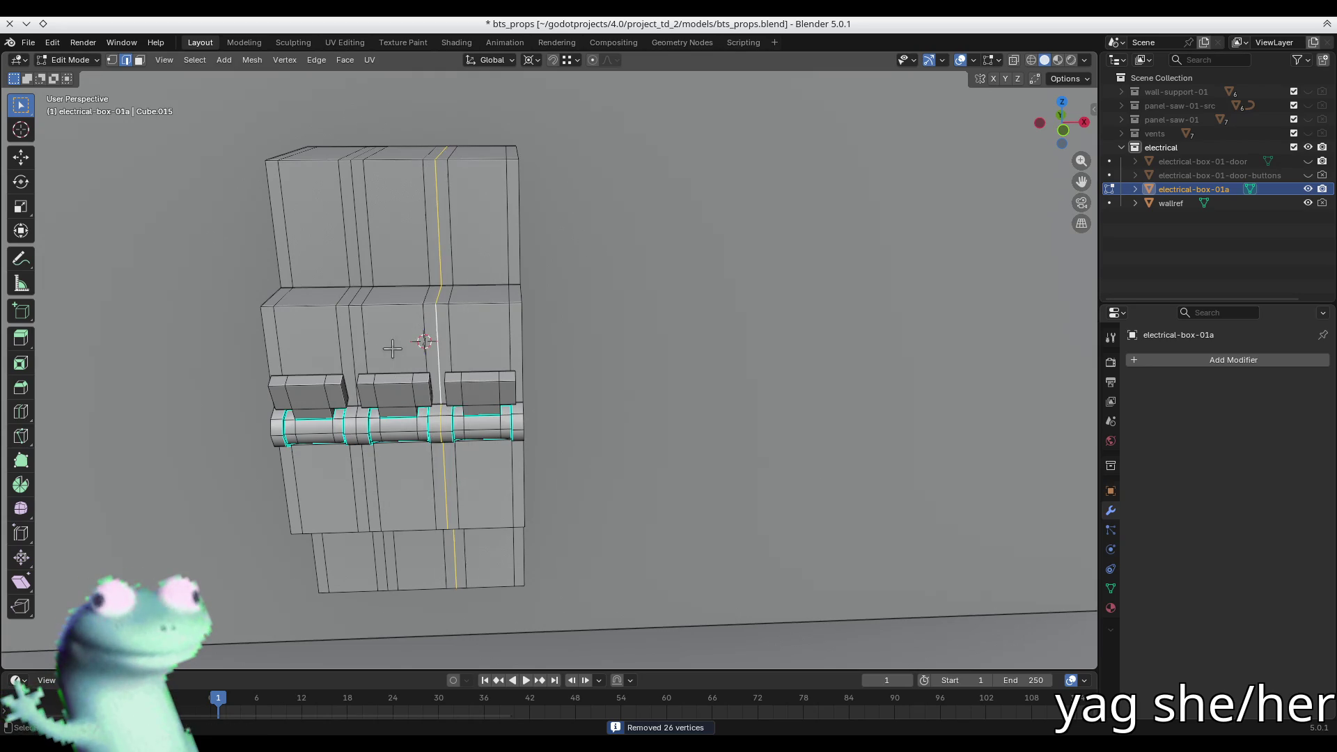
{"action": "right_click", "coordinate": [392, 348]}
{"action": "left_click", "coordinate": [376, 365]}
{"action": "key", "text": "ctrl+z"}
{"action": "key", "text": "ctrl+z"}
{"action": "key", "text": "ctrl+z"}
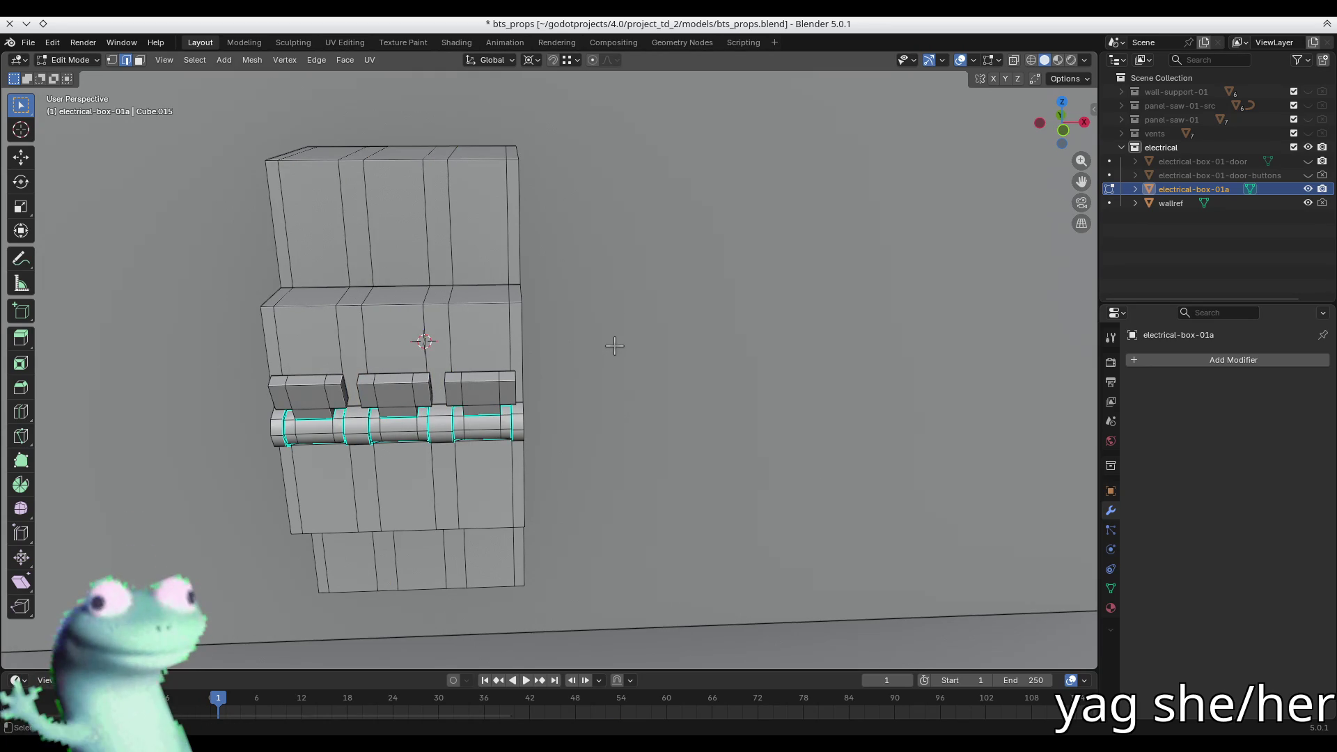
- Extend the housing's lower edges along Y, snapping them to a vertex
{"action": "mouse_move", "coordinate": [614, 345]}
{"action": "middle_mouse_down"}
{"action": "mouse_move", "coordinate": [522, 343]}
{"action": "mouse_move", "coordinate": [550, 344]}
{"action": "mouse_move", "coordinate": [492, 284]}
{"action": "mouse_move", "coordinate": [529, 278]}
{"action": "mouse_move", "coordinate": [535, 255]}
{"action": "mouse_move", "coordinate": [530, 278]}
{"action": "middle_mouse_up"}
{"action": "mouse_move", "coordinate": [455, 351]}
{"action": "middle_mouse_down"}
{"action": "mouse_move", "coordinate": [478, 358]}
{"action": "mouse_move", "coordinate": [550, 269]}
{"action": "mouse_move", "coordinate": [653, 278]}
{"action": "mouse_move", "coordinate": [659, 262]}
{"action": "mouse_move", "coordinate": [710, 301]}
{"action": "mouse_move", "coordinate": [587, 294]}
{"action": "mouse_move", "coordinate": [563, 262]}
{"action": "mouse_move", "coordinate": [621, 301]}
{"action": "middle_mouse_up"}
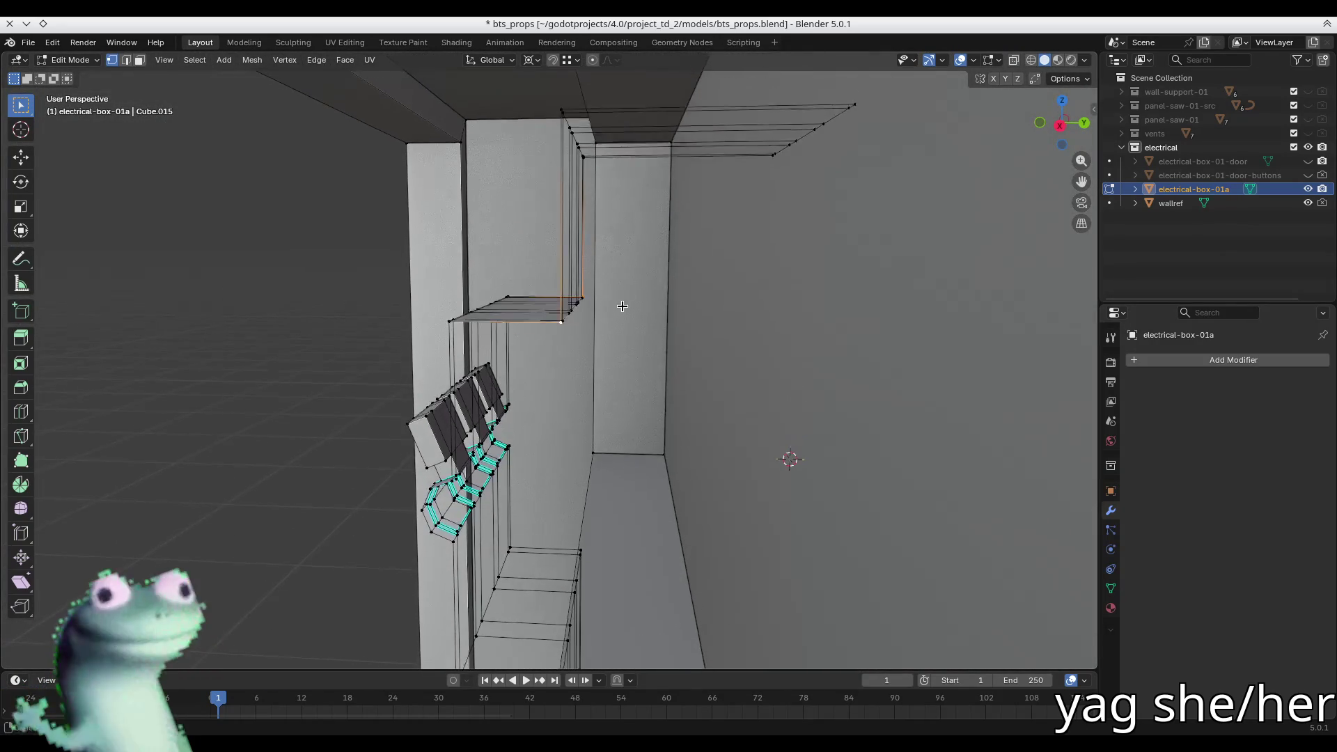
{"action": "key", "text": "g"}
{"action": "key", "text": "y"}
{"action": "key", "text": "ctrl"}
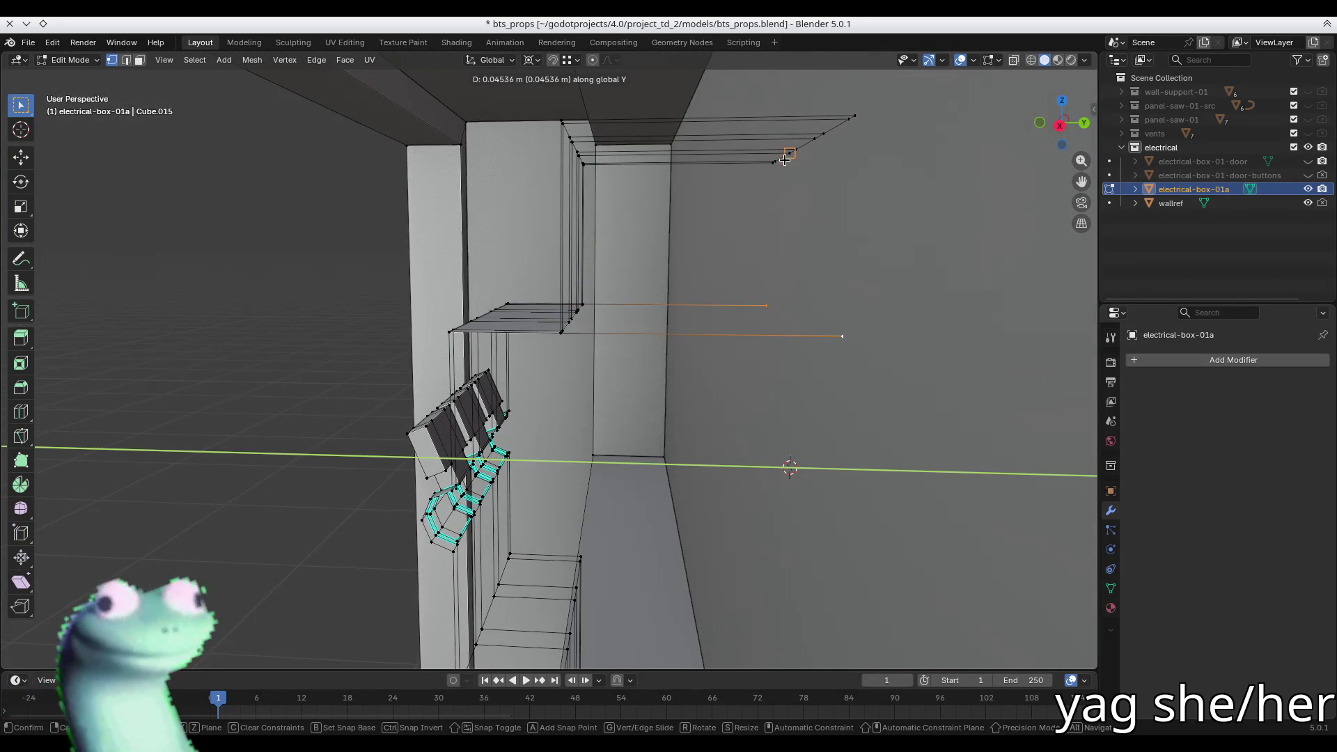
{"action": "left_click", "coordinate": [784, 159]}
{"action": "middle_click_drag", "start_coordinate": [793, 422], "coordinate": [752, 257], "text": "shift"}
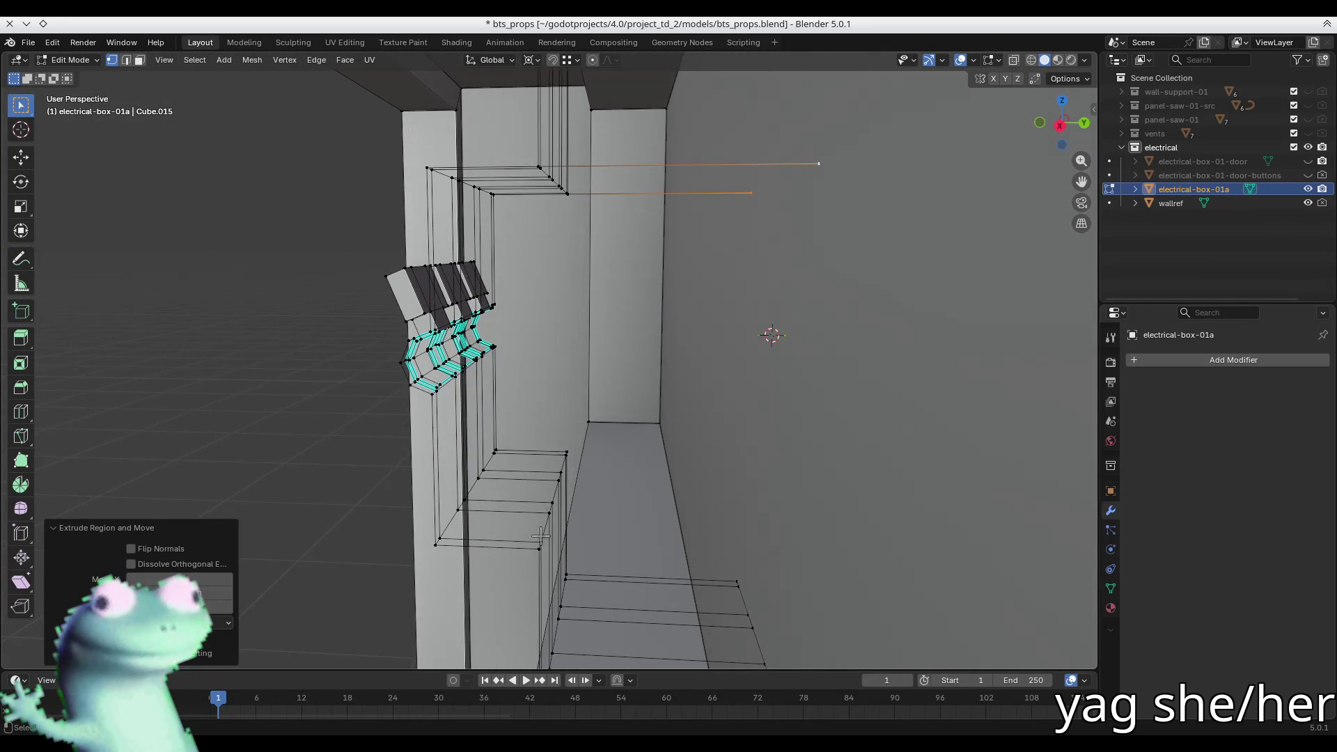
{"action": "middle_click_drag", "start_coordinate": [583, 451], "coordinate": [687, 474]}
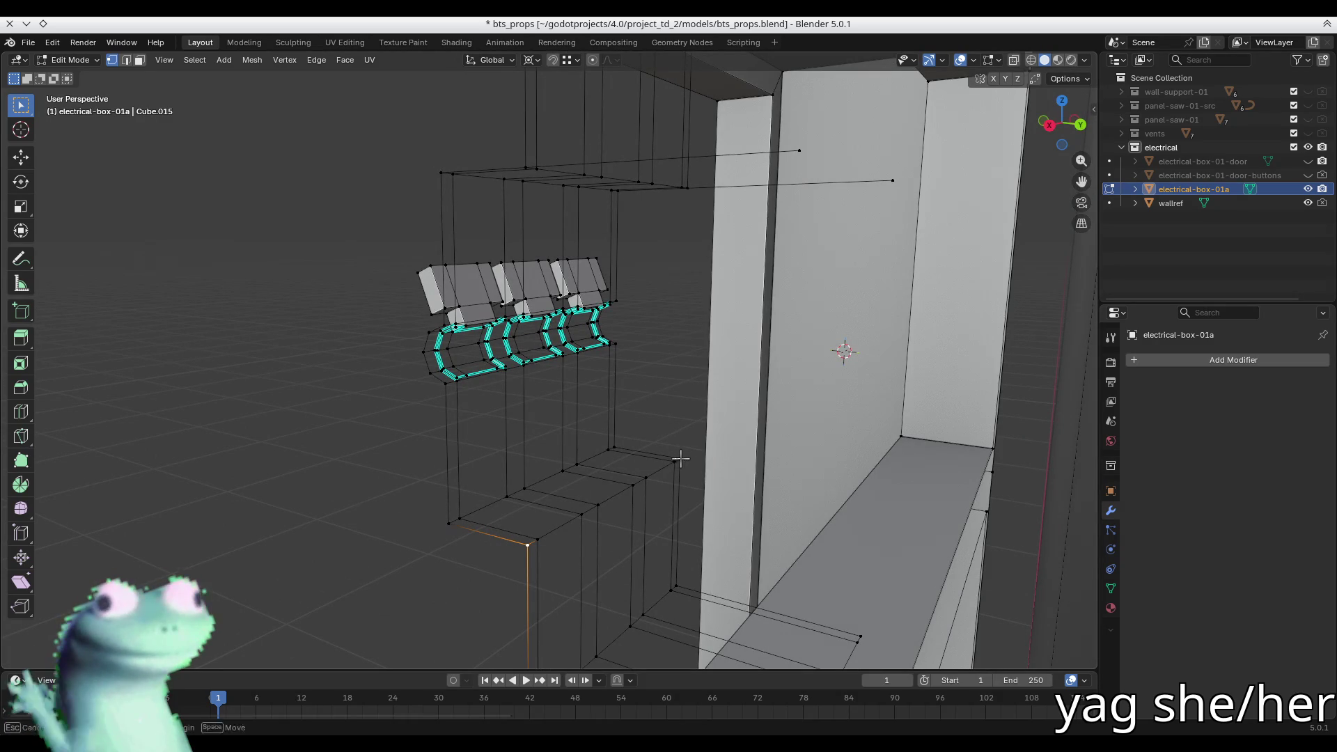
{"action": "key", "text": "Escape"}
- Extend the other selected edges of the module block along Y
{"action": "mouse_move", "coordinate": [686, 453]}
{"action": "middle_mouse_down"}
{"action": "mouse_move", "coordinate": [447, 447]}
{"action": "mouse_move", "coordinate": [358, 531]}
{"action": "mouse_move", "coordinate": [442, 468]}
{"action": "mouse_move", "coordinate": [594, 511]}
{"action": "mouse_move", "coordinate": [327, 432]}
{"action": "middle_mouse_up"}
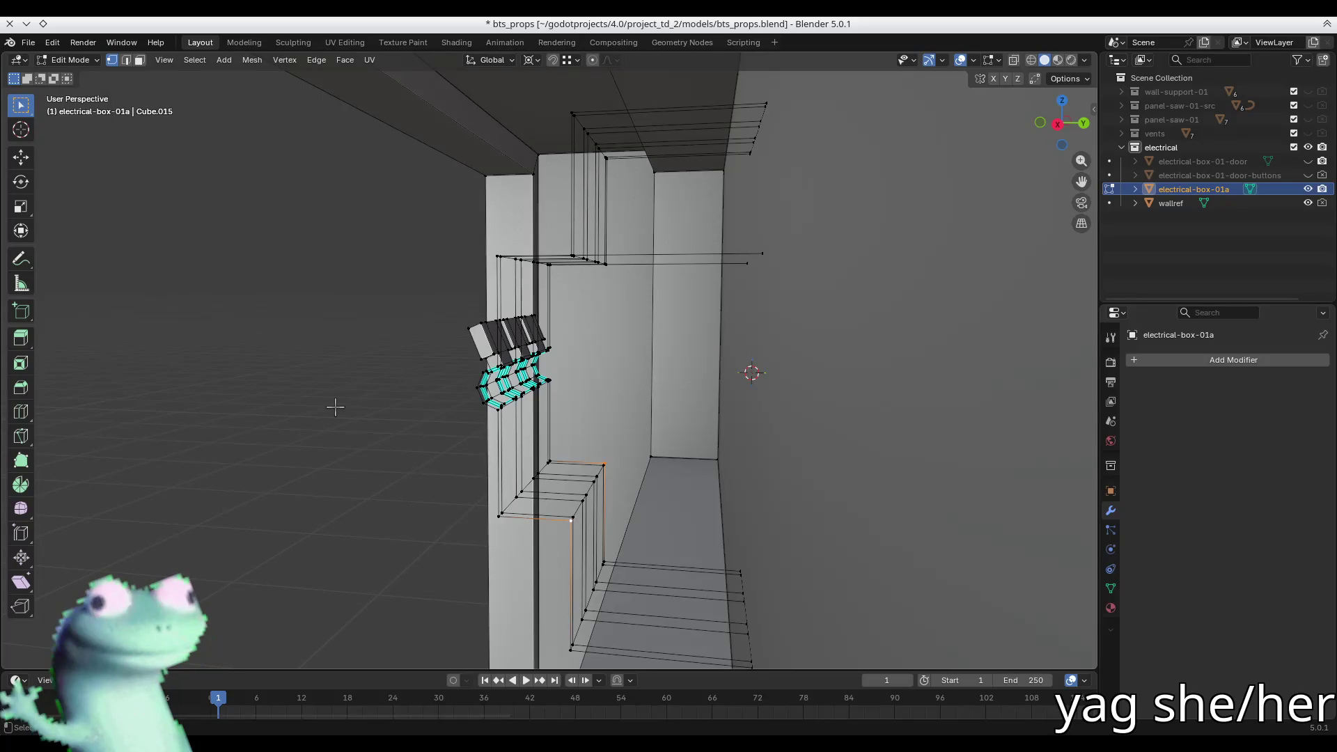
{"action": "key", "text": "g"}
{"action": "key", "text": "y"}
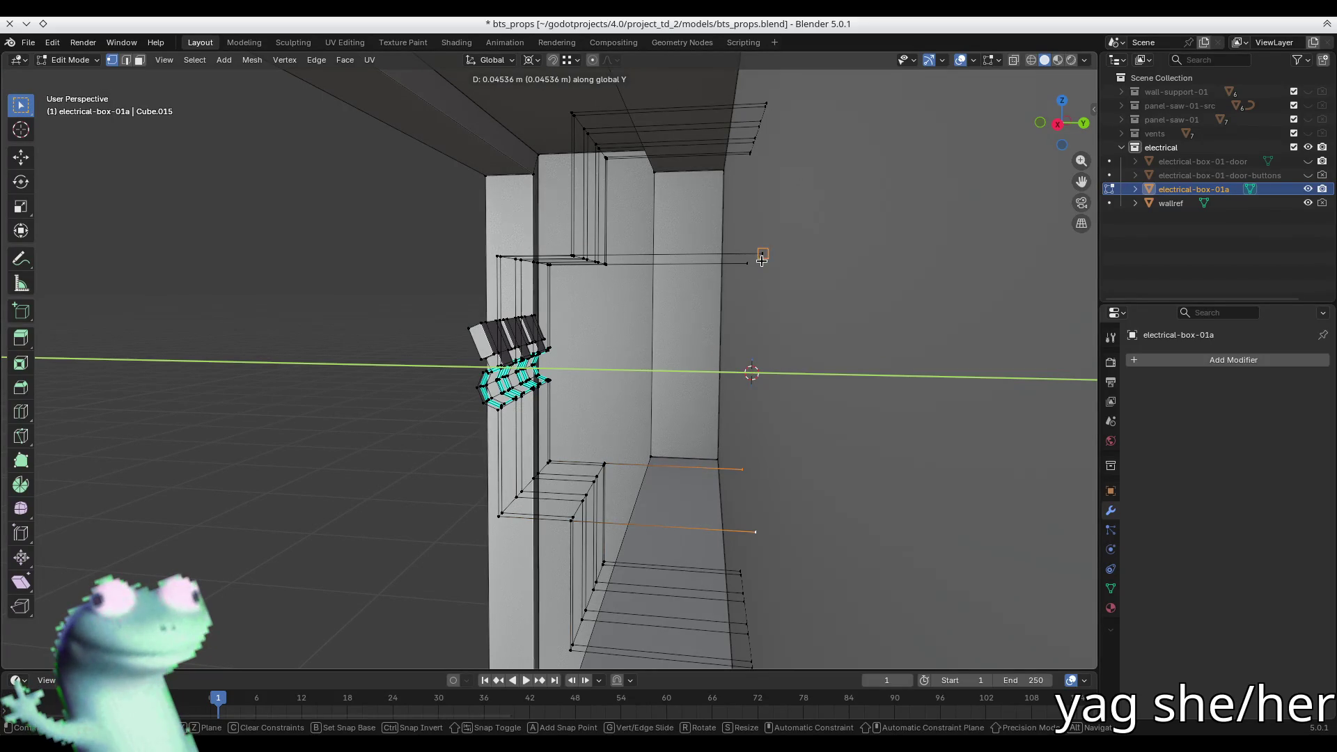
{"action": "left_click", "coordinate": [761, 258]}
{"action": "mouse_move", "coordinate": [717, 582]}
{"action": "middle_mouse_down"}
{"action": "mouse_move", "coordinate": [687, 456]}
{"action": "mouse_move", "coordinate": [592, 393]}
{"action": "middle_mouse_up"}
- Fill the bottom and top open sides of the extension with new faces
{"action": "key", "text": "2"}
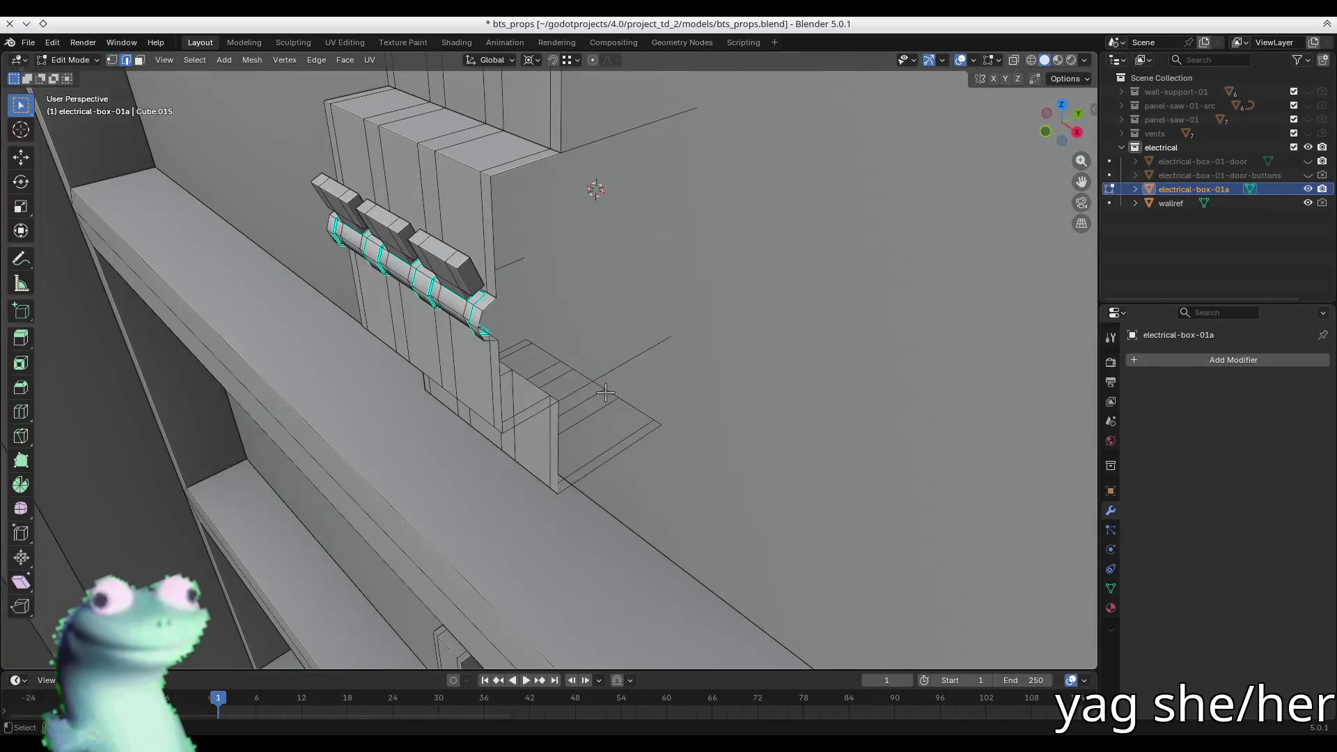
{"action": "left_click", "coordinate": [588, 477], "text": "shift"}
{"action": "key", "text": "f"}
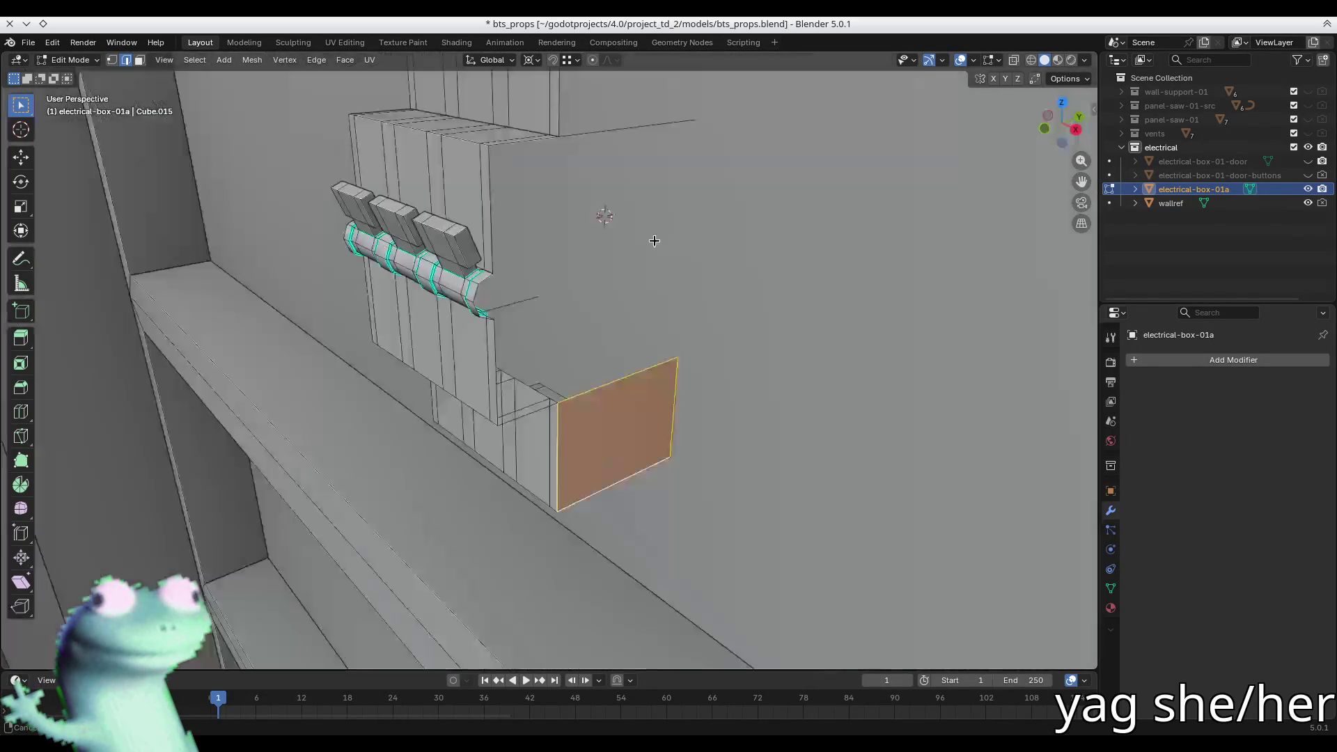
{"action": "mouse_move", "coordinate": [650, 233]}
{"action": "middle_mouse_down"}
{"action": "mouse_move", "coordinate": [618, 454]}
{"action": "mouse_move", "coordinate": [621, 277]}
{"action": "middle_mouse_up"}
{"action": "left_click", "coordinate": [650, 251], "text": "shift"}
{"action": "key", "text": "f"}
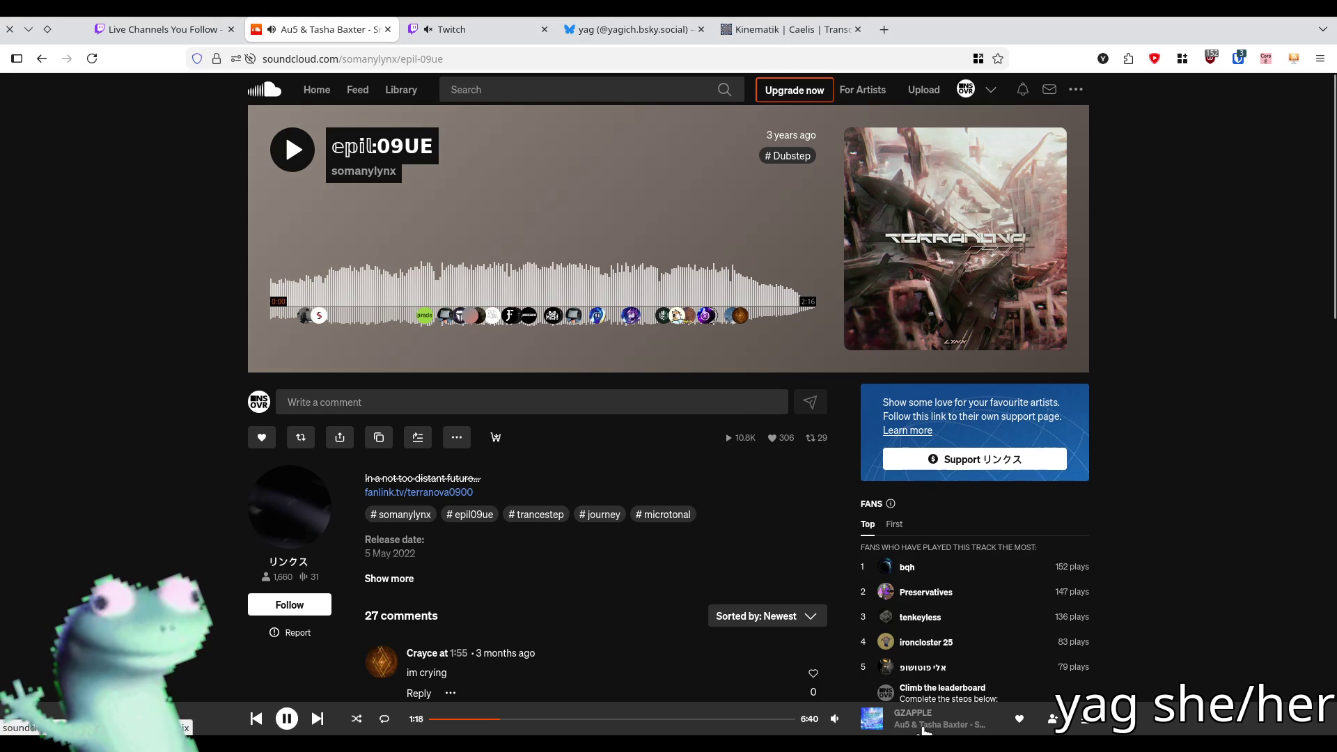
- Open the 'Snowblind (GZAPPLE Remix)' track page on SoundCloud, then return to Blender
{"action": "left_click", "coordinate": [922, 725]}
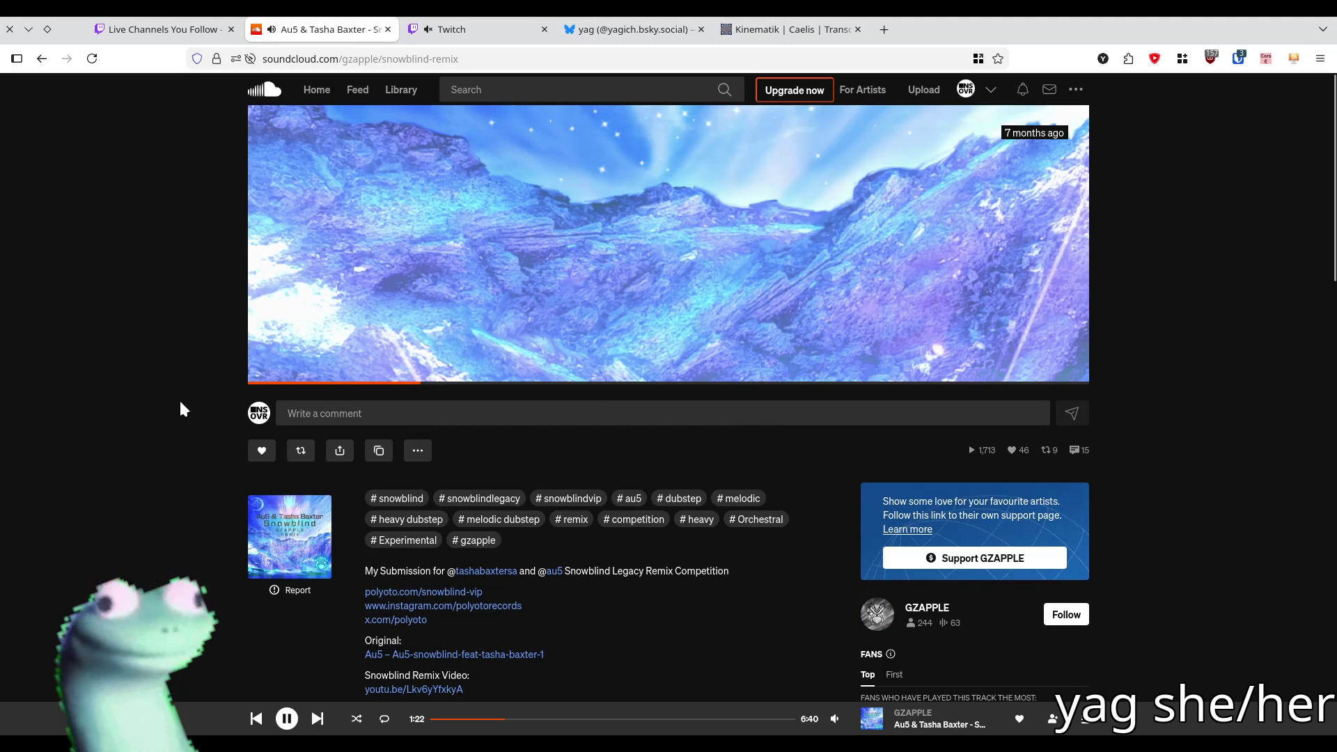
{"action": "mouse_move", "coordinate": [525, 350]}
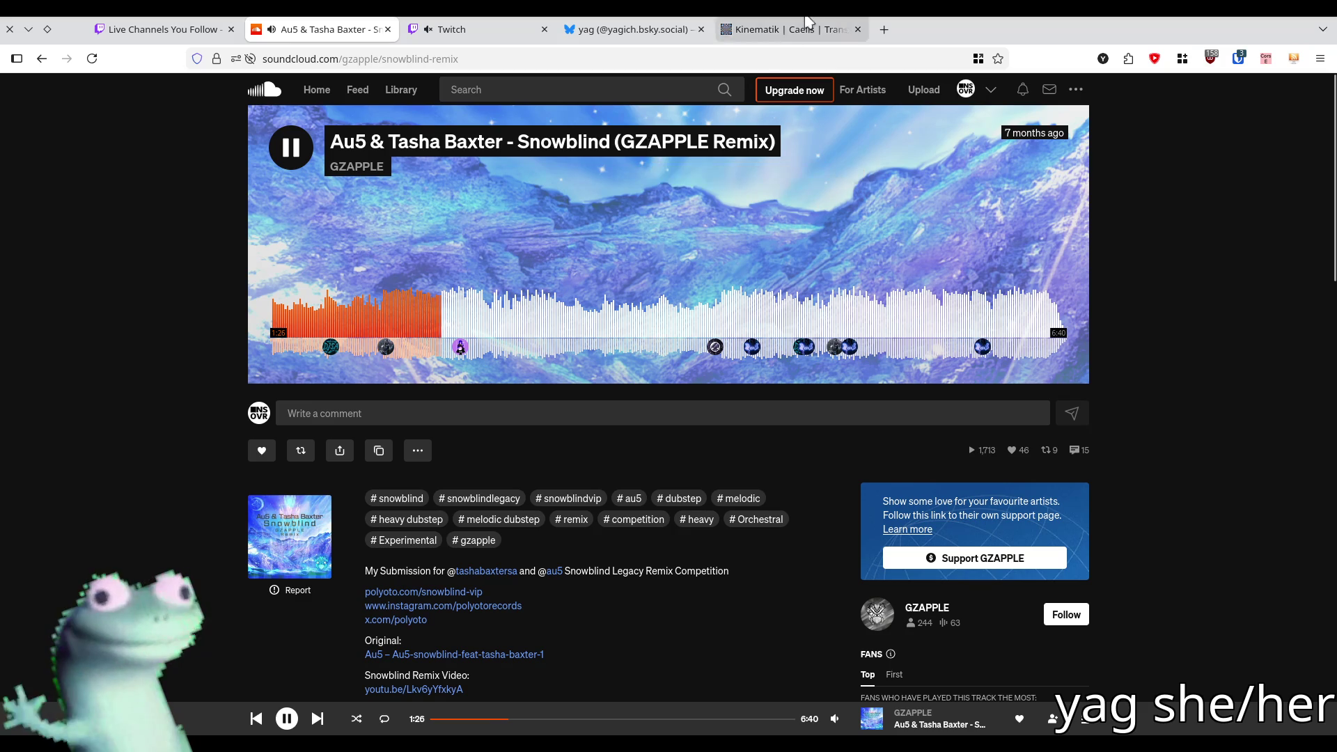
{"action": "left_click", "coordinate": [786, 9]}
{"action": "mouse_move", "coordinate": [607, 360]}
{"action": "middle_mouse_down"}
{"action": "mouse_move", "coordinate": [558, 299]}
{"action": "mouse_move", "coordinate": [553, 402]}
{"action": "middle_mouse_up"}
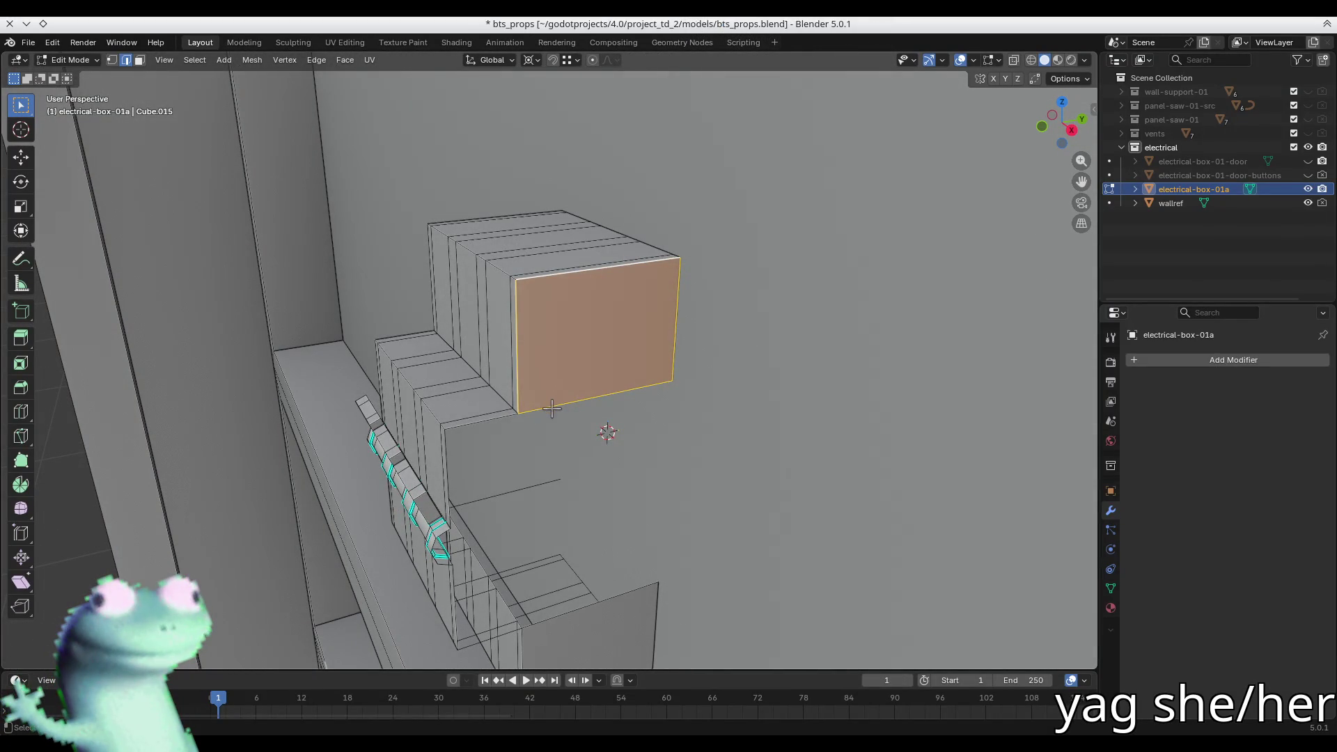
- Try edges and faces around the box front to locate the breaker housing's side edges
{"action": "left_click", "coordinate": [552, 408]}
{"action": "left_click", "coordinate": [587, 610], "text": "shift"}
{"action": "mouse_move", "coordinate": [587, 610]}
{"action": "middle_mouse_down"}
{"action": "mouse_move", "coordinate": [790, 557]}
{"action": "mouse_move", "coordinate": [326, 401]}
{"action": "mouse_move", "coordinate": [400, 495]}
{"action": "mouse_move", "coordinate": [435, 511]}
{"action": "middle_mouse_up"}
{"action": "left_click", "coordinate": [400, 495]}
{"action": "left_click", "coordinate": [380, 336], "text": "shift"}
{"action": "left_click", "coordinate": [396, 384], "text": "shift"}
{"action": "left_click", "coordinate": [380, 437]}
{"action": "left_click", "coordinate": [299, 606], "text": "shift"}
{"action": "left_click", "coordinate": [348, 454], "text": "shift"}
{"action": "left_click", "coordinate": [394, 245]}
{"action": "mouse_move", "coordinate": [393, 245]}
{"action": "middle_mouse_down"}
{"action": "mouse_move", "coordinate": [397, 299]}
{"action": "mouse_move", "coordinate": [367, 357]}
{"action": "middle_mouse_up"}
{"action": "left_click", "coordinate": [408, 352]}
{"action": "mouse_move", "coordinate": [386, 496]}
{"action": "middle_mouse_down"}
{"action": "mouse_move", "coordinate": [480, 480]}
{"action": "mouse_move", "coordinate": [627, 543]}
{"action": "mouse_move", "coordinate": [441, 507]}
{"action": "mouse_move", "coordinate": [467, 529]}
{"action": "middle_mouse_up"}
- Select the housing's front panel elements and corner to prepare the side edges for extrusion
{"action": "key", "text": "1"}
{"action": "left_click", "coordinate": [479, 466]}
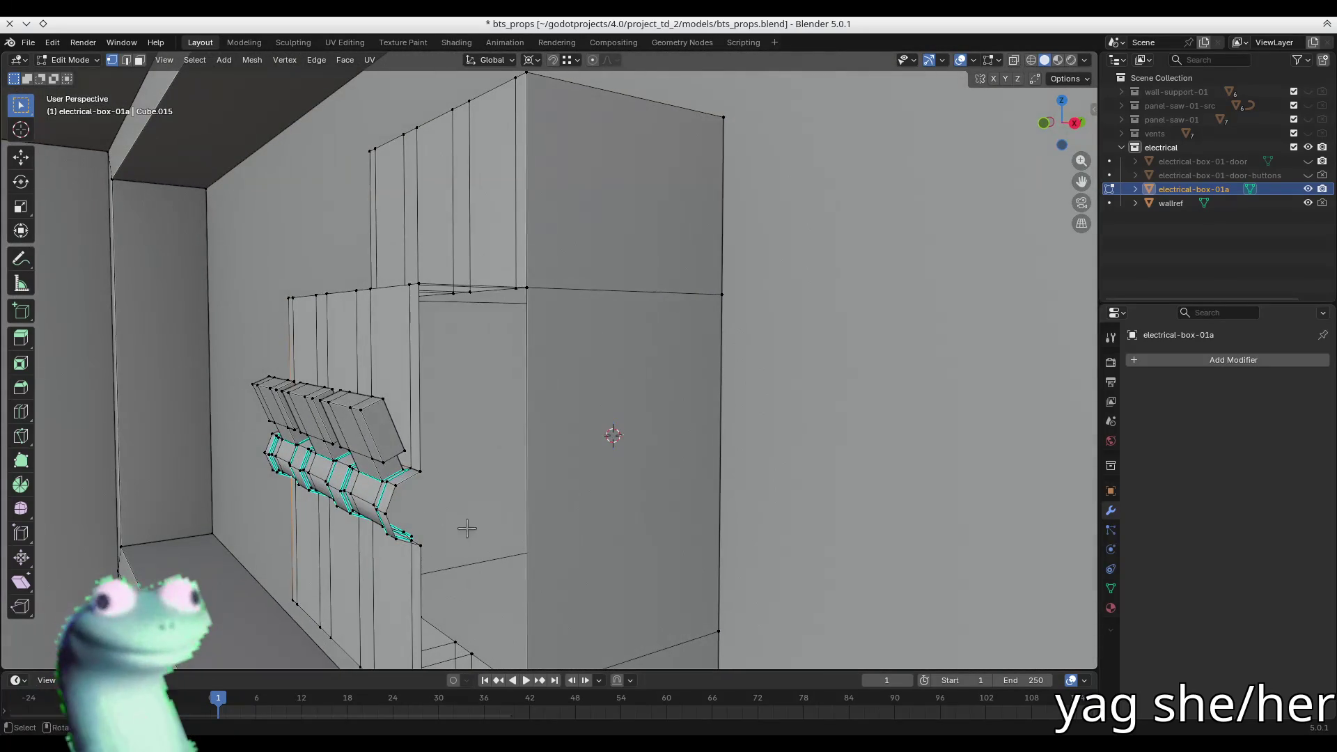
{"action": "key", "text": "3"}
{"action": "left_click", "coordinate": [585, 495]}
{"action": "mouse_move", "coordinate": [584, 495]}
{"action": "middle_mouse_down"}
{"action": "mouse_move", "coordinate": [492, 427]}
{"action": "mouse_move", "coordinate": [550, 449]}
{"action": "mouse_move", "coordinate": [487, 438]}
{"action": "mouse_move", "coordinate": [543, 445]}
{"action": "mouse_move", "coordinate": [424, 432]}
{"action": "middle_mouse_up"}
{"action": "left_click", "coordinate": [448, 436], "text": "shift"}
{"action": "mouse_move", "coordinate": [467, 484]}
{"action": "middle_mouse_down"}
{"action": "mouse_move", "coordinate": [499, 547]}
{"action": "mouse_move", "coordinate": [422, 557]}
{"action": "mouse_move", "coordinate": [454, 531]}
{"action": "mouse_move", "coordinate": [715, 515]}
{"action": "middle_mouse_up"}
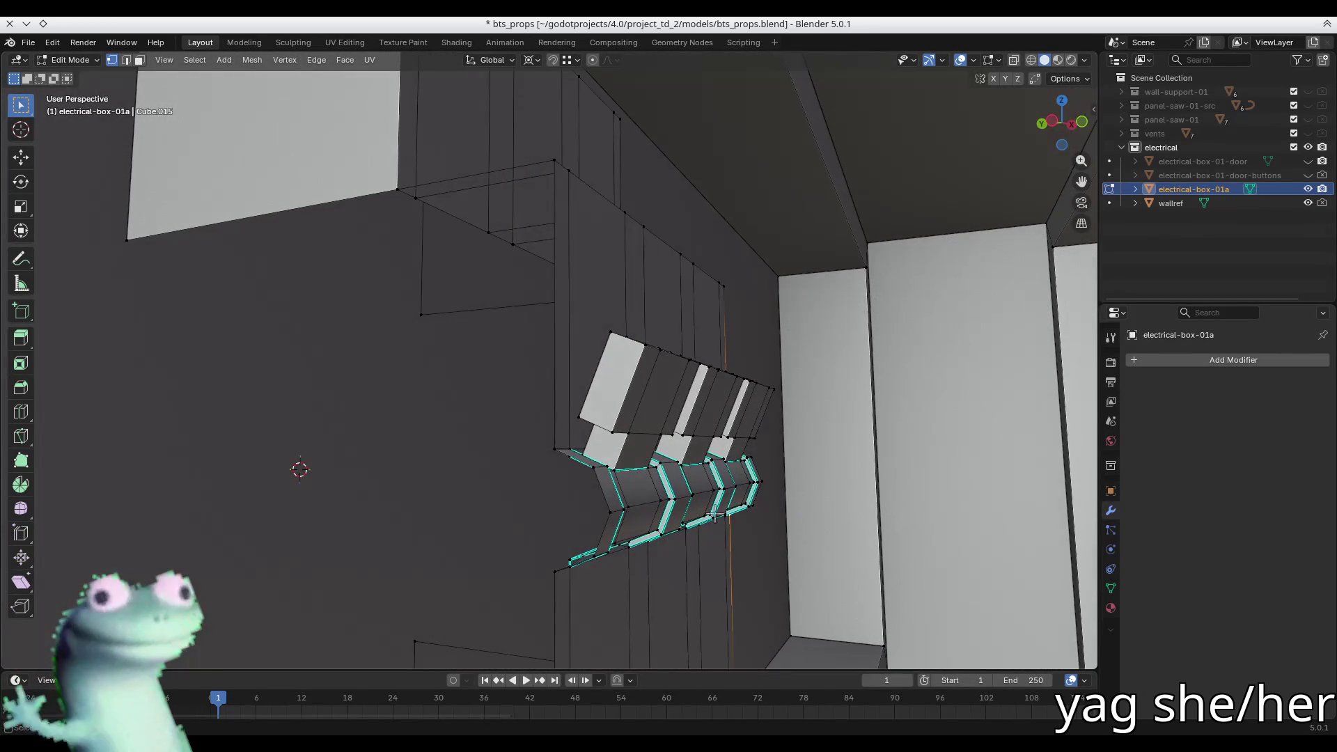
{"action": "left_click", "coordinate": [556, 450], "text": "shift"}
{"action": "mouse_move", "coordinate": [567, 567]}
{"action": "middle_mouse_down"}
{"action": "mouse_move", "coordinate": [487, 487]}
{"action": "mouse_move", "coordinate": [446, 418]}
{"action": "mouse_move", "coordinate": [423, 424]}
{"action": "middle_mouse_up"}
- Extrude the selected housing edges and slide them outward along Y
{"action": "key", "text": "e"}
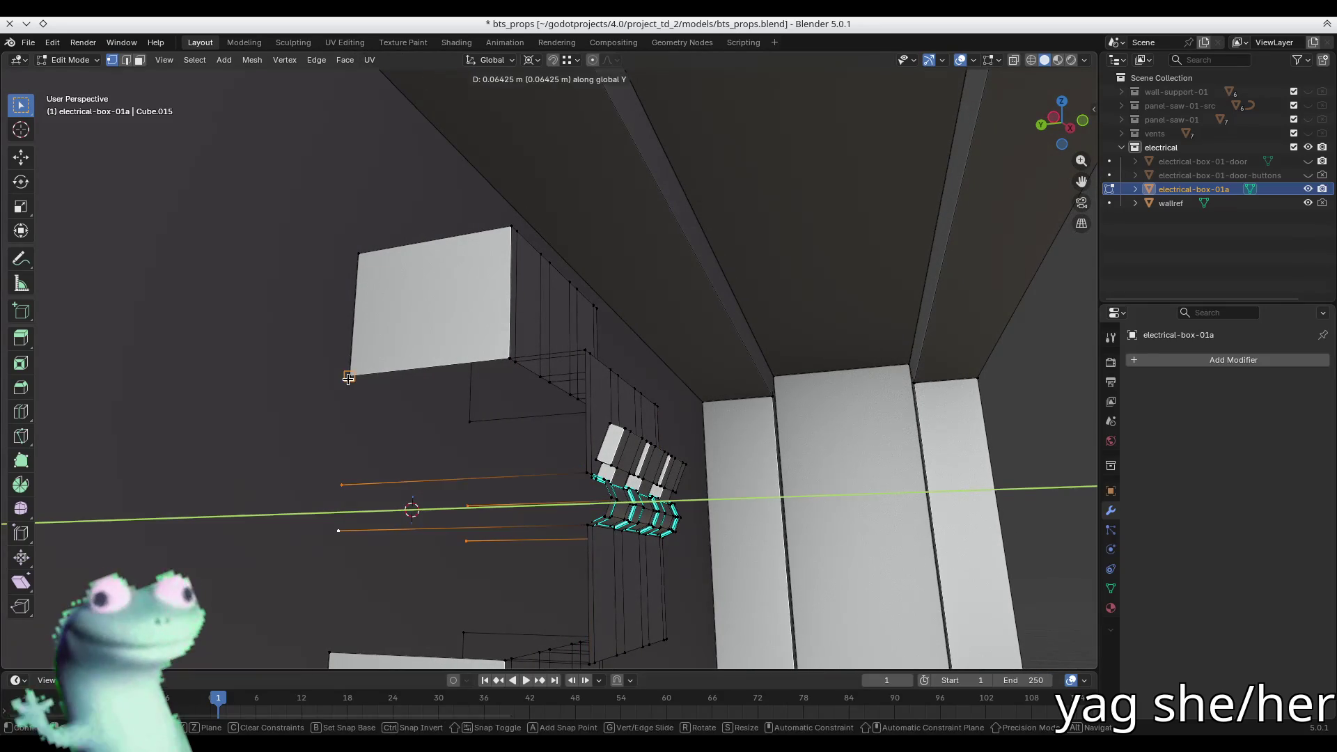
{"action": "left_click", "coordinate": [348, 376]}
{"action": "middle_click_drag", "start_coordinate": [477, 478], "coordinate": [496, 490]}
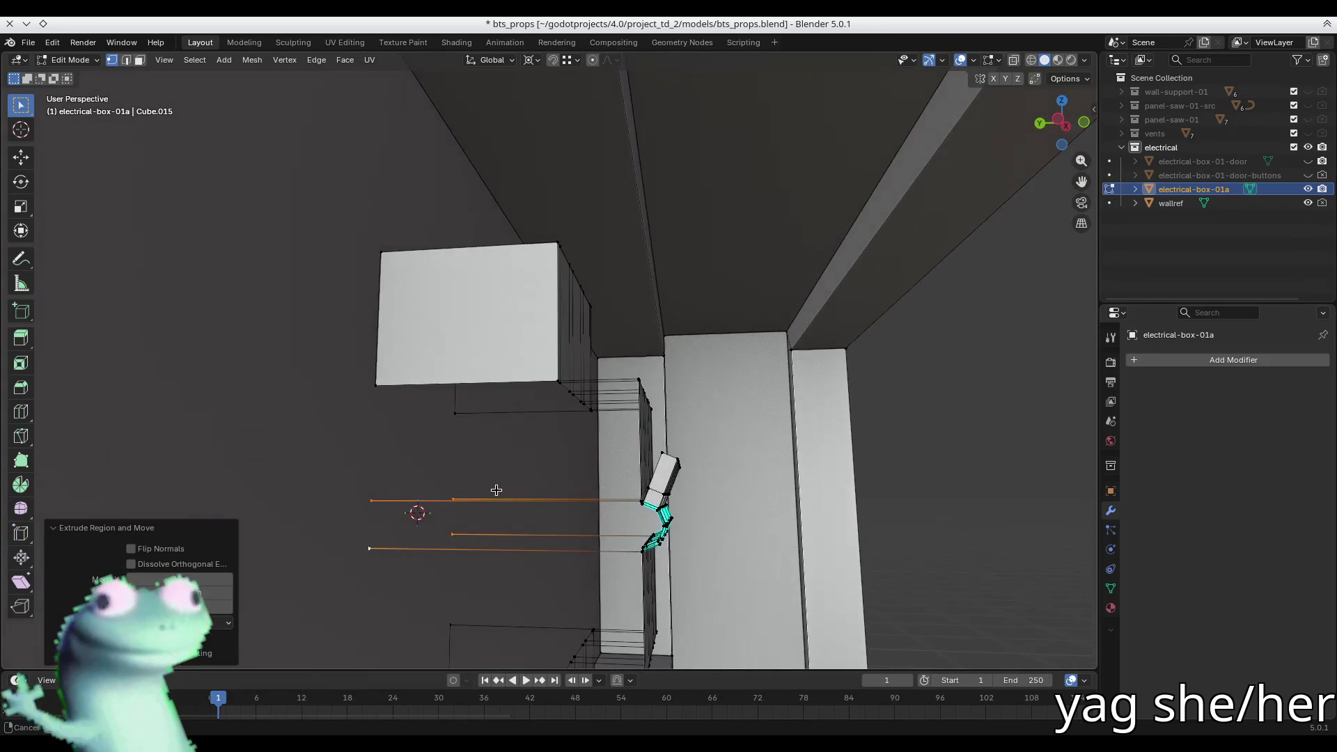
{"action": "key", "text": "g"}
{"action": "key", "text": "y"}
{"action": "left_click", "coordinate": [534, 452]}
{"action": "mouse_move", "coordinate": [535, 453]}
{"action": "middle_mouse_down"}
{"action": "mouse_move", "coordinate": [537, 468]}
{"action": "mouse_move", "coordinate": [549, 462]}
{"action": "mouse_move", "coordinate": [438, 507]}
{"action": "mouse_move", "coordinate": [513, 487]}
{"action": "mouse_move", "coordinate": [489, 364]}
{"action": "middle_mouse_up"}
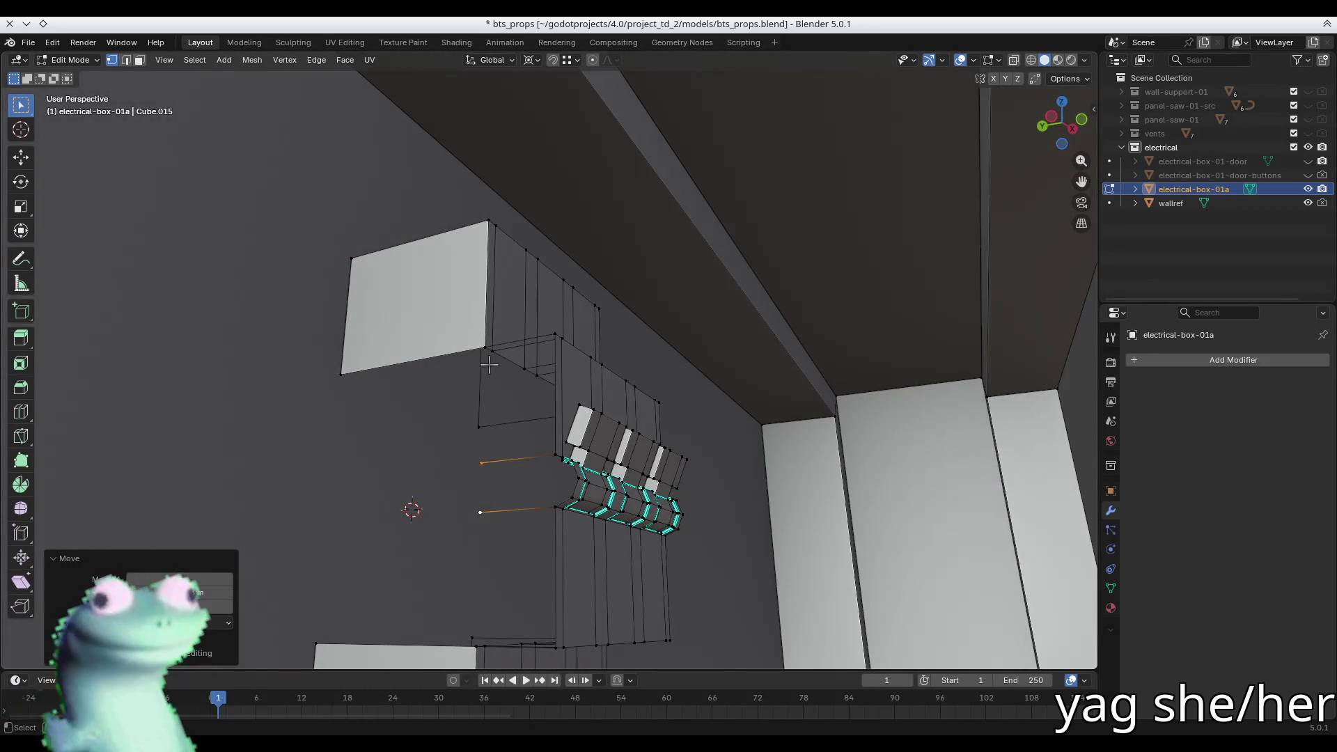
- Select corner vertices on the housing and the upper block from beneath the box
{"action": "left_click", "coordinate": [488, 364]}
{"action": "middle_click_drag", "start_coordinate": [479, 510], "coordinate": [507, 421]}
{"action": "middle_click_drag", "start_coordinate": [552, 483], "coordinate": [518, 460]}
{"action": "left_click", "coordinate": [434, 325]}
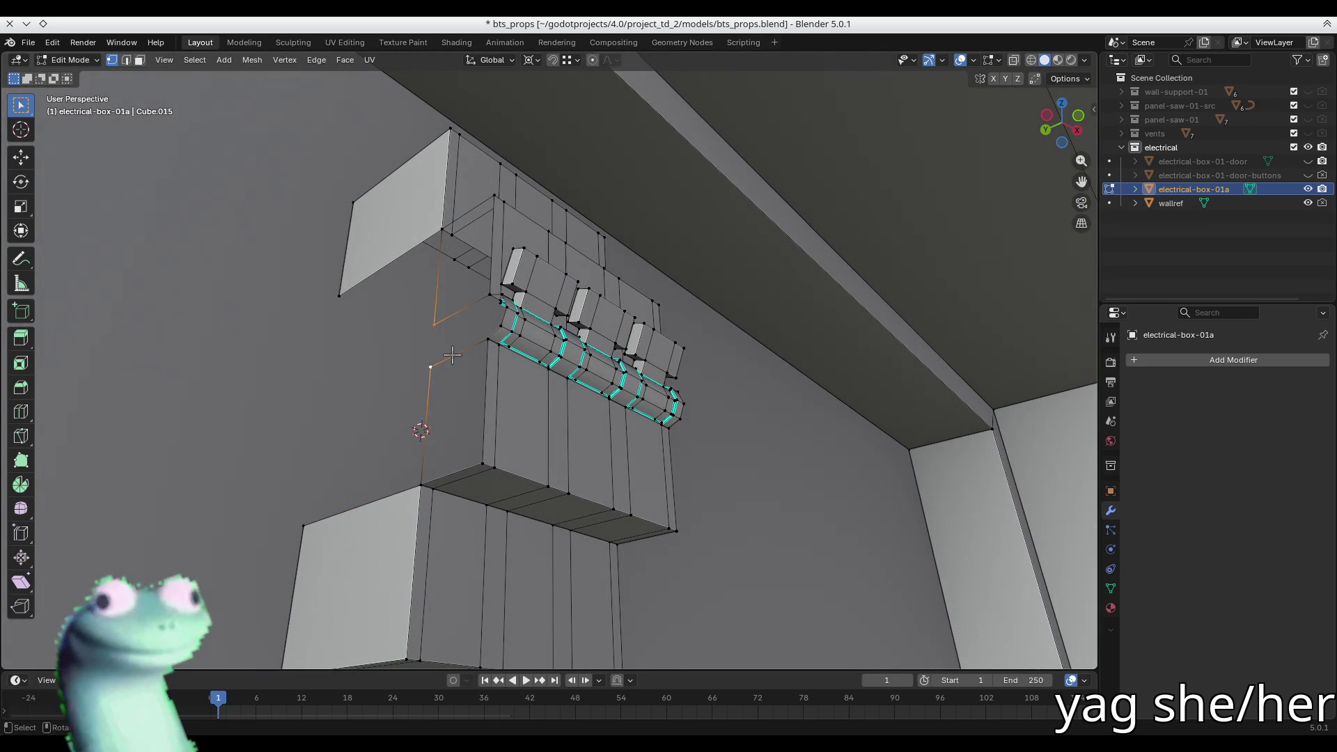
{"action": "left_click", "coordinate": [488, 295]}
{"action": "mouse_move", "coordinate": [631, 383]}
{"action": "middle_mouse_down"}
{"action": "mouse_move", "coordinate": [599, 442]}
{"action": "mouse_move", "coordinate": [491, 367]}
{"action": "mouse_move", "coordinate": [457, 362]}
{"action": "middle_mouse_up"}
{"action": "left_click", "coordinate": [474, 369]}
{"action": "left_click", "coordinate": [476, 393], "text": "shift"}
{"action": "left_click", "coordinate": [559, 268]}
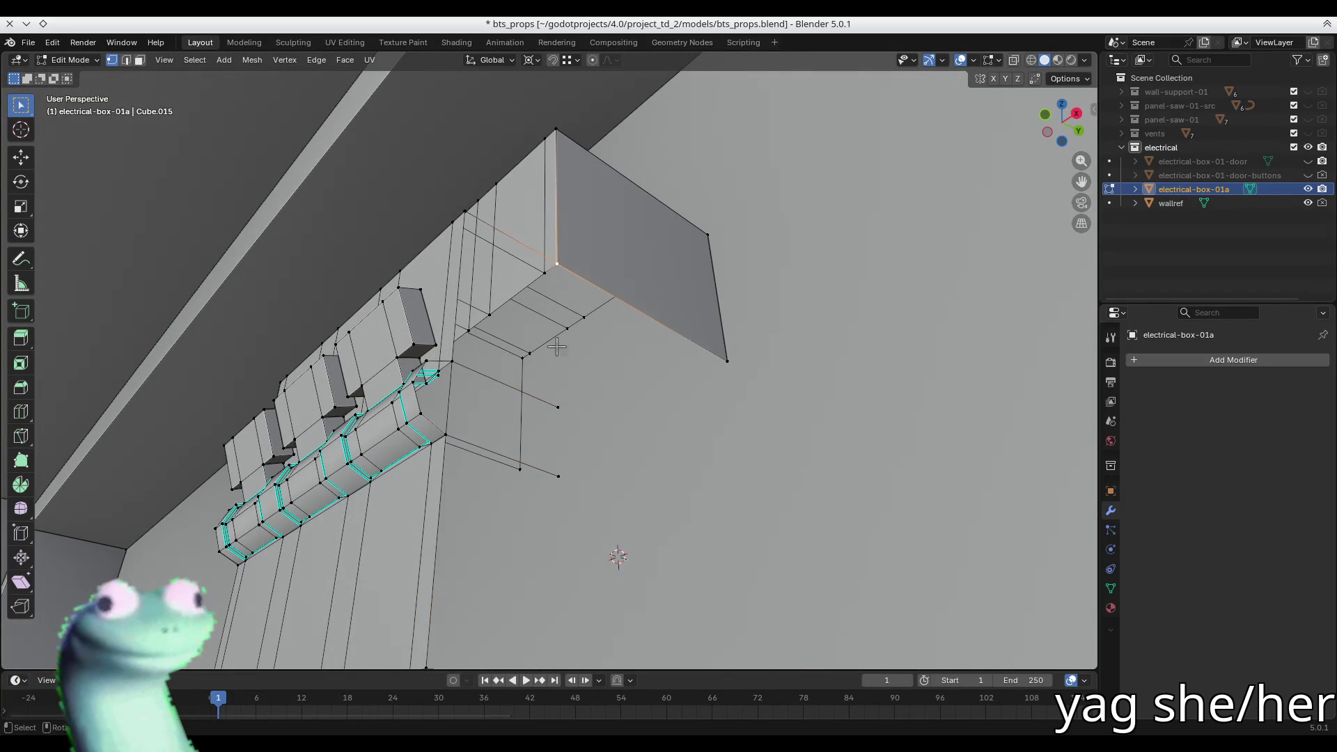
{"action": "middle_click_drag", "start_coordinate": [565, 436], "coordinate": [539, 529]}
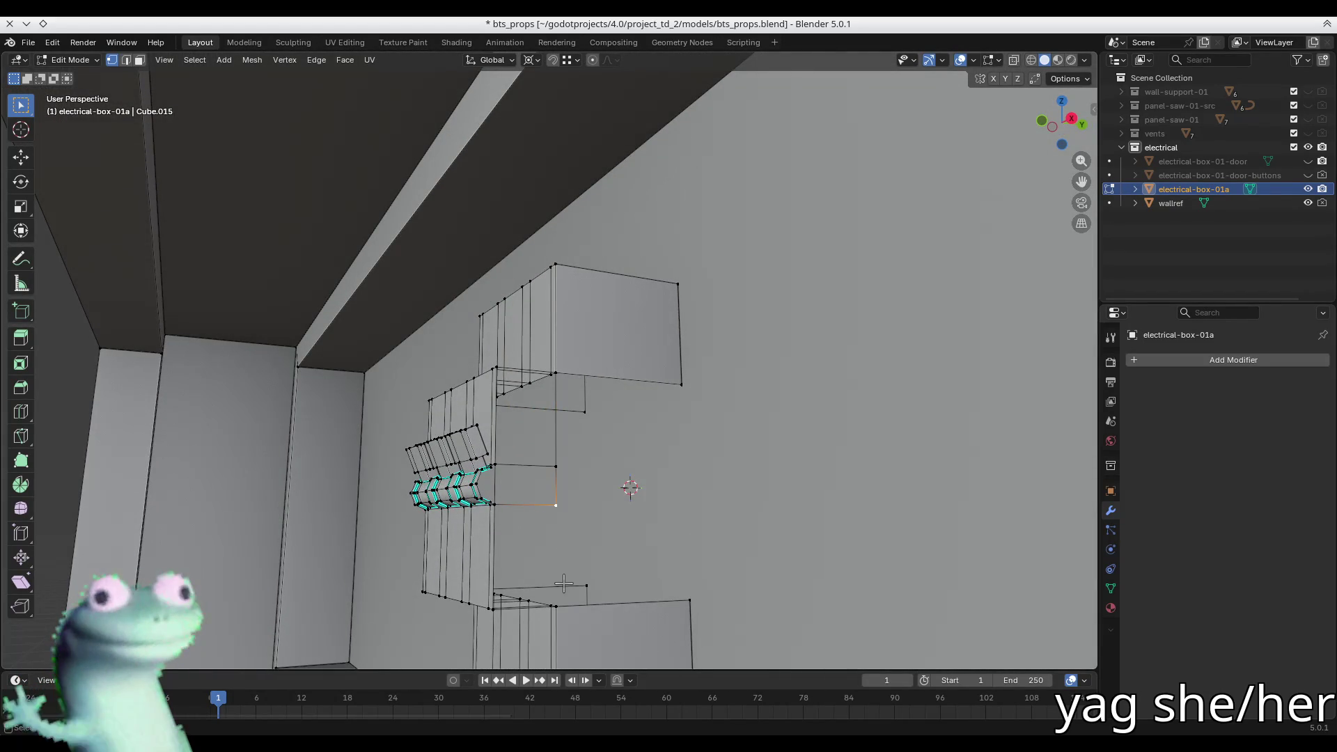
{"action": "mouse_move", "coordinate": [560, 592]}
{"action": "middle_mouse_down"}
{"action": "mouse_move", "coordinate": [627, 529]}
{"action": "mouse_move", "coordinate": [540, 490]}
{"action": "mouse_move", "coordinate": [550, 449]}
{"action": "middle_mouse_up"}
- Mark the rail cylinder's ring edge loops as sharp
{"action": "key", "text": "alt+z"}
{"action": "key", "text": "2"}
{"action": "left_click", "coordinate": [550, 445]}
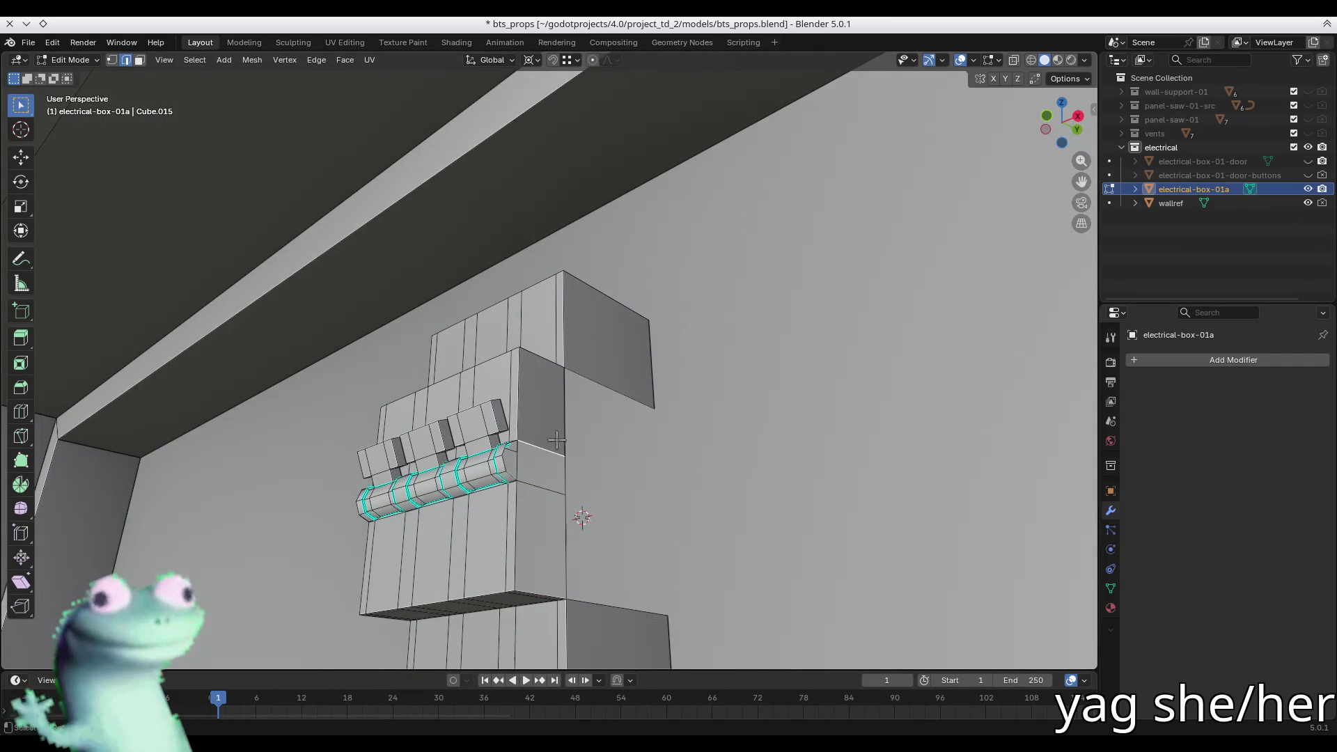
{"action": "left_click", "coordinate": [559, 487]}
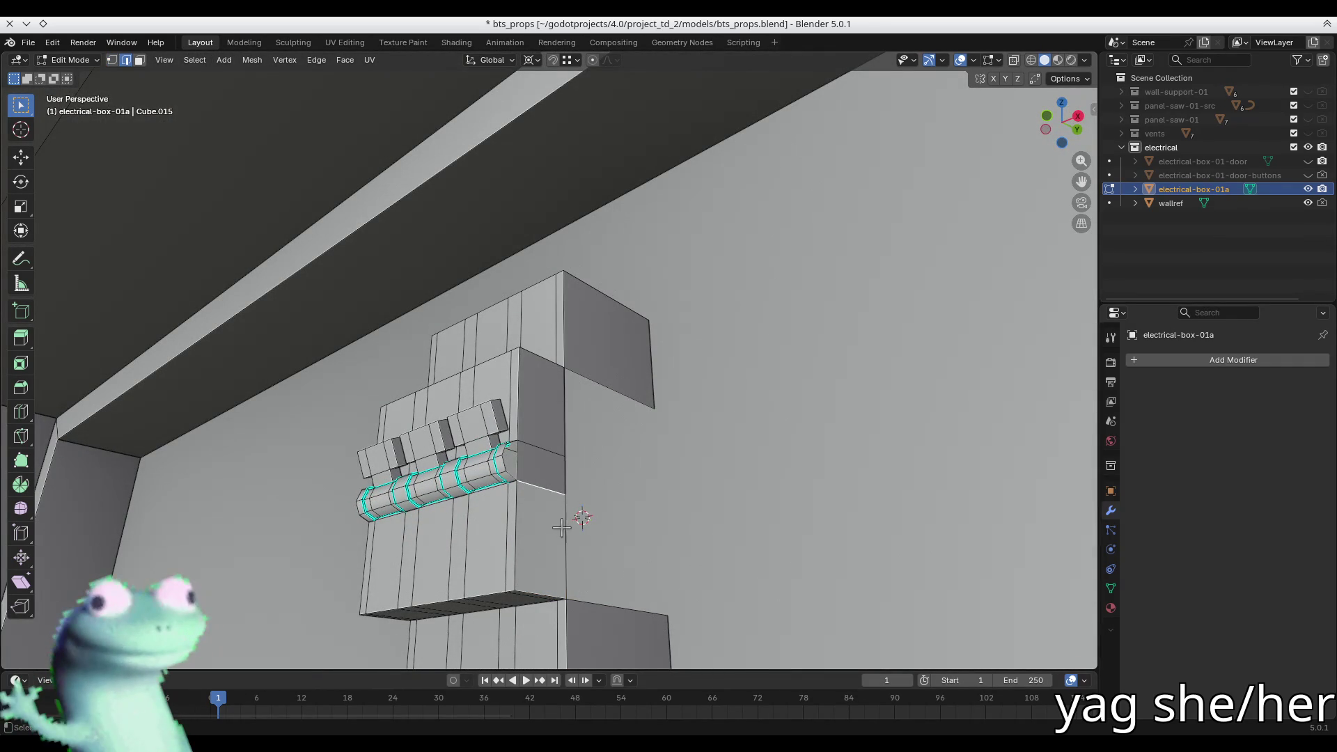
{"action": "mouse_move", "coordinate": [572, 549]}
{"action": "middle_mouse_down"}
{"action": "mouse_move", "coordinate": [553, 459]}
{"action": "mouse_move", "coordinate": [633, 471]}
{"action": "mouse_move", "coordinate": [446, 471]}
{"action": "middle_mouse_up"}
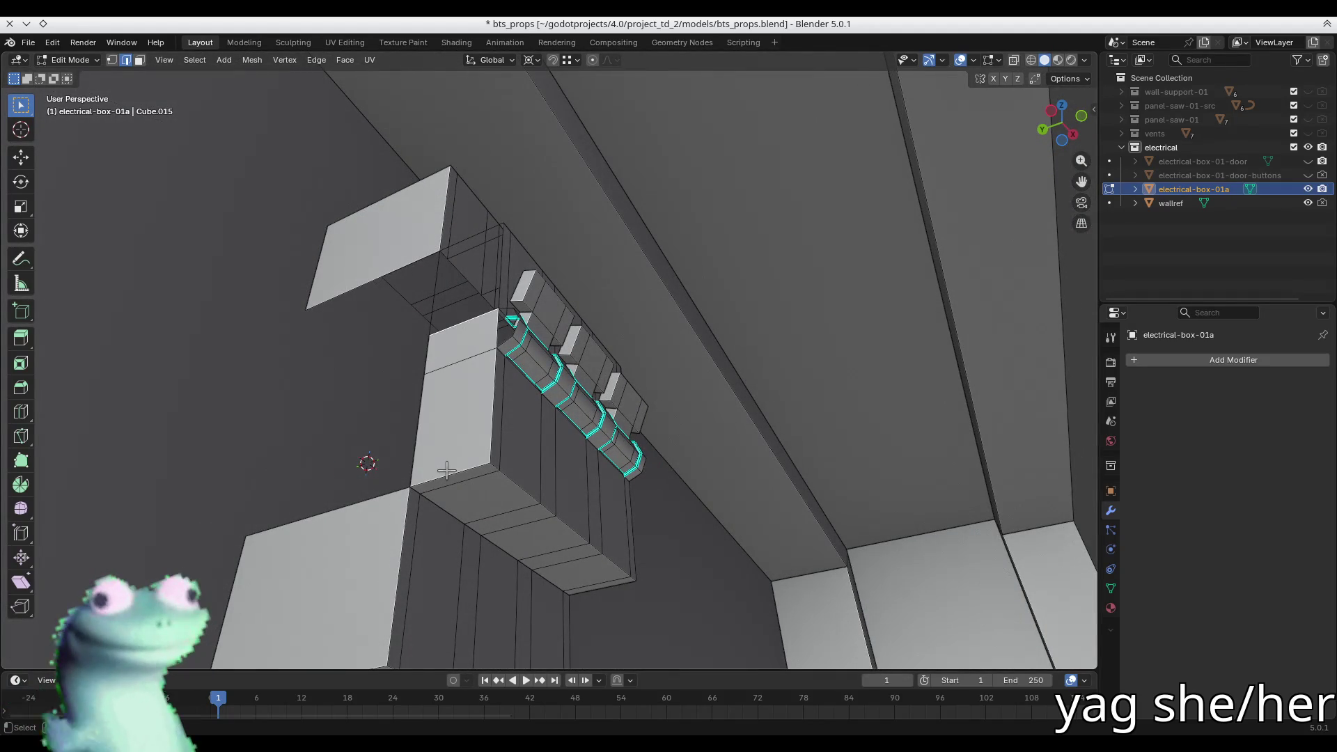
{"action": "mouse_move", "coordinate": [470, 241]}
{"action": "middle_mouse_down"}
{"action": "mouse_move", "coordinate": [477, 307]}
{"action": "mouse_move", "coordinate": [462, 370]}
{"action": "mouse_move", "coordinate": [513, 352]}
{"action": "mouse_move", "coordinate": [412, 352]}
{"action": "mouse_move", "coordinate": [348, 391]}
{"action": "mouse_move", "coordinate": [619, 437]}
{"action": "mouse_move", "coordinate": [599, 440]}
{"action": "middle_mouse_up"}
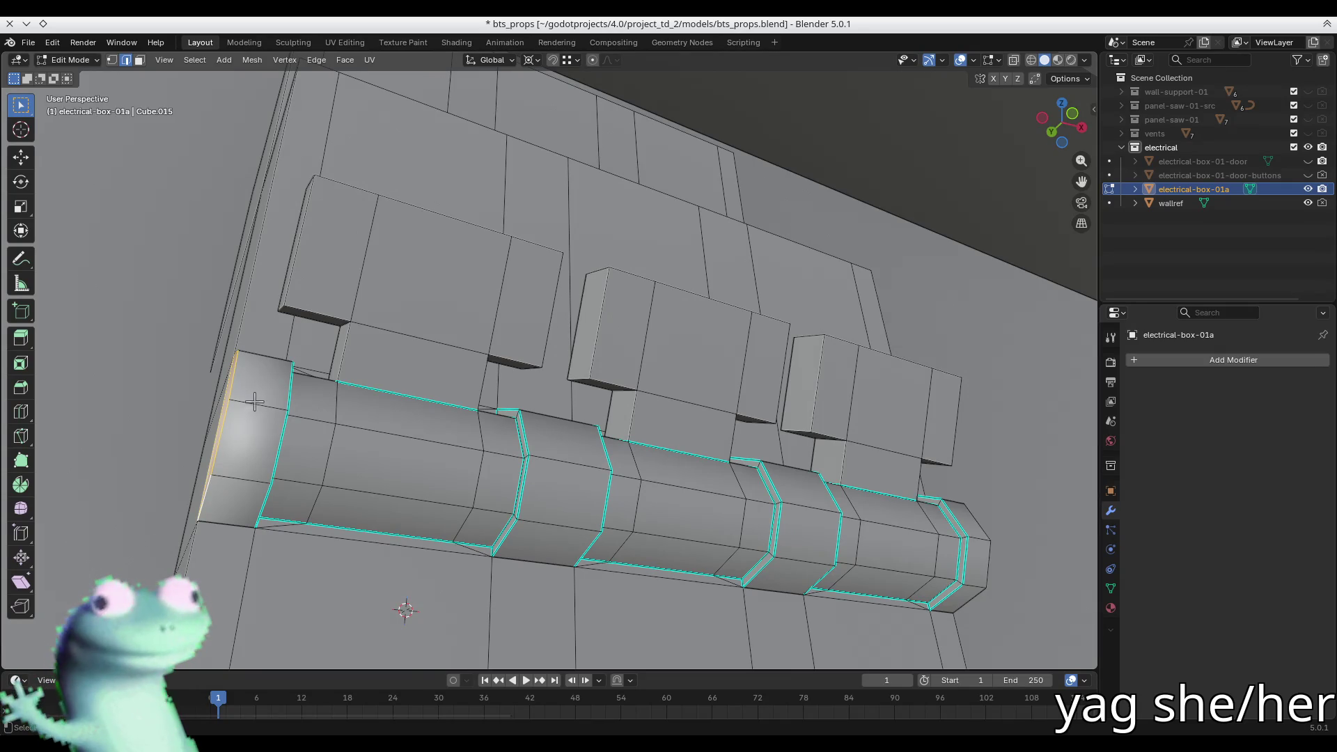
{"action": "mouse_move", "coordinate": [236, 378]}
{"action": "middle_mouse_down"}
{"action": "mouse_move", "coordinate": [268, 405]}
{"action": "mouse_move", "coordinate": [277, 394]}
{"action": "mouse_move", "coordinate": [418, 431]}
{"action": "mouse_move", "coordinate": [539, 482]}
{"action": "mouse_move", "coordinate": [501, 462]}
{"action": "mouse_move", "coordinate": [472, 397]}
{"action": "middle_mouse_up"}
{"action": "key", "text": "ctrl+e"}
{"action": "left_click", "coordinate": [277, 394]}
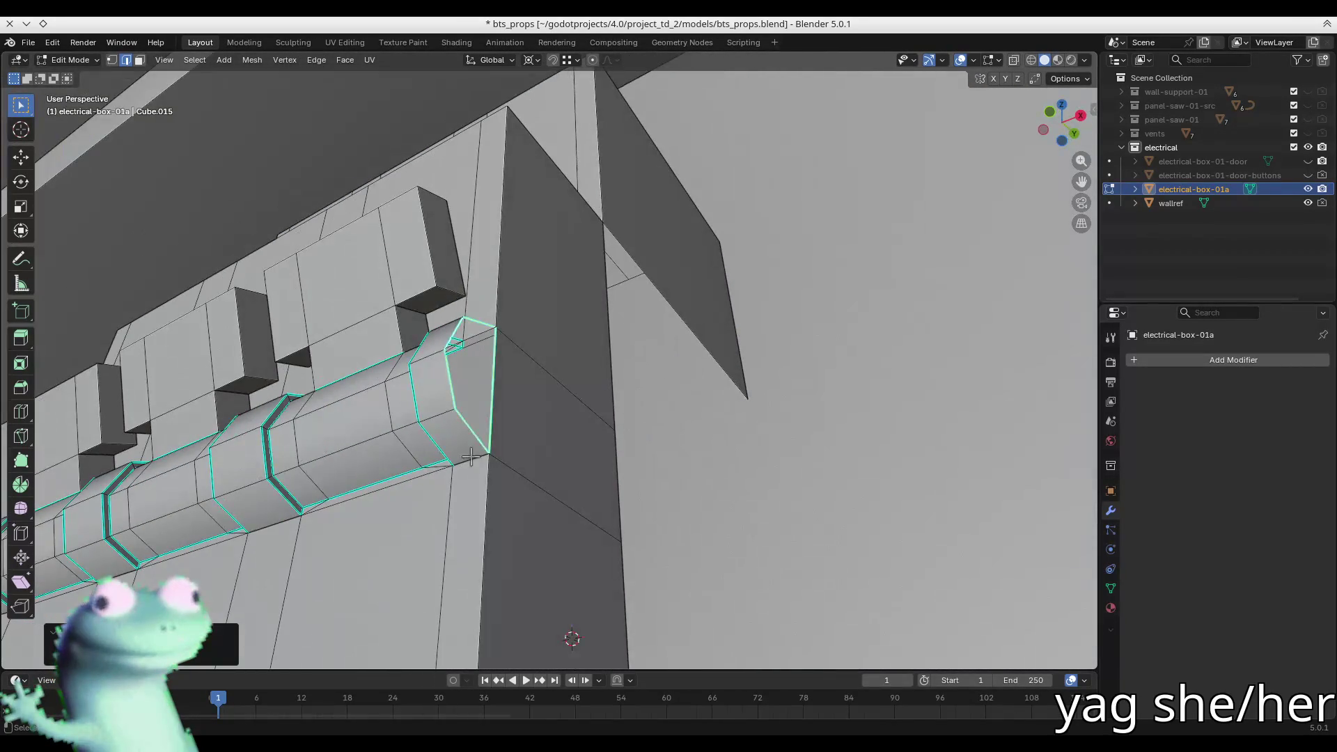
- Extrude a new face strip off the box side from a single edge with Ctrl+right-click
{"action": "key", "text": "3"}
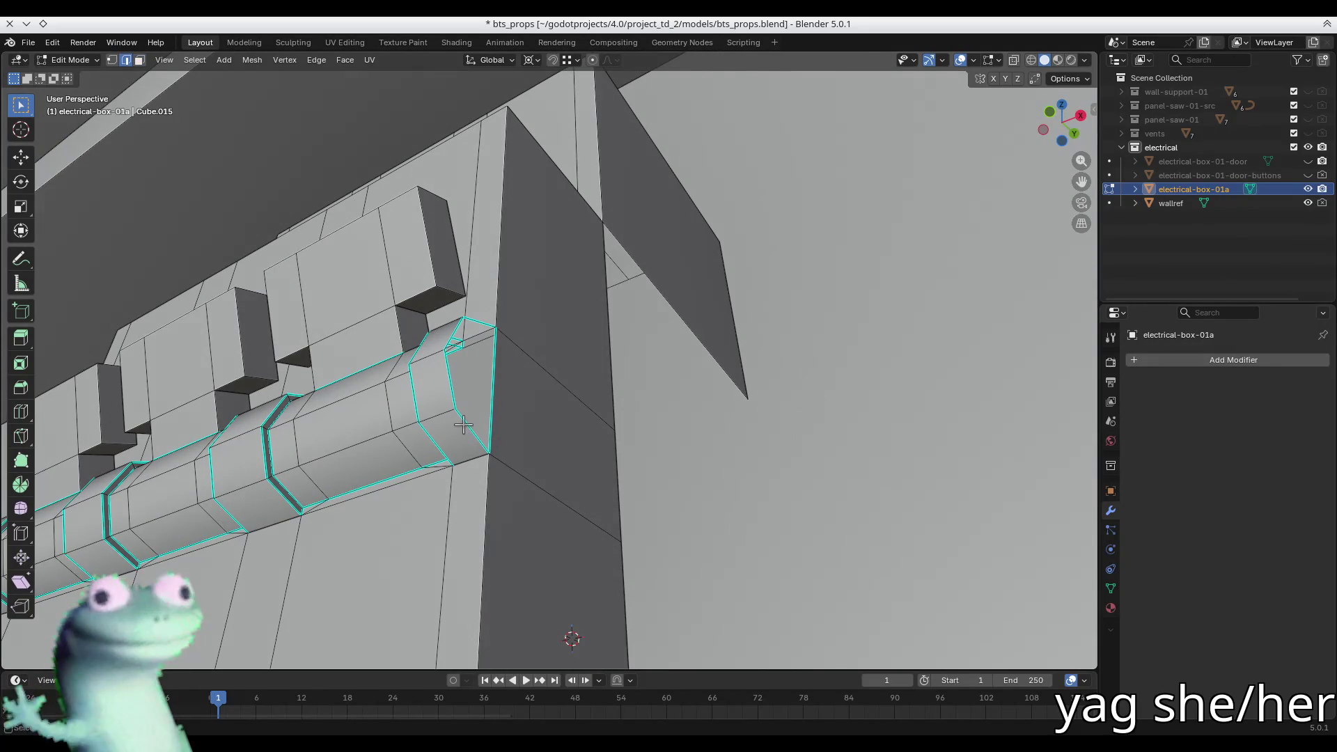
{"action": "left_click", "coordinate": [463, 425]}
{"action": "mouse_move", "coordinate": [463, 424]}
{"action": "middle_mouse_down"}
{"action": "mouse_move", "coordinate": [410, 450]}
{"action": "mouse_move", "coordinate": [422, 427]}
{"action": "middle_mouse_up"}
{"action": "scroll", "coordinate": [410, 451], "scroll_direction": "down", "scroll_amount": 5}
{"action": "key", "text": "1"}
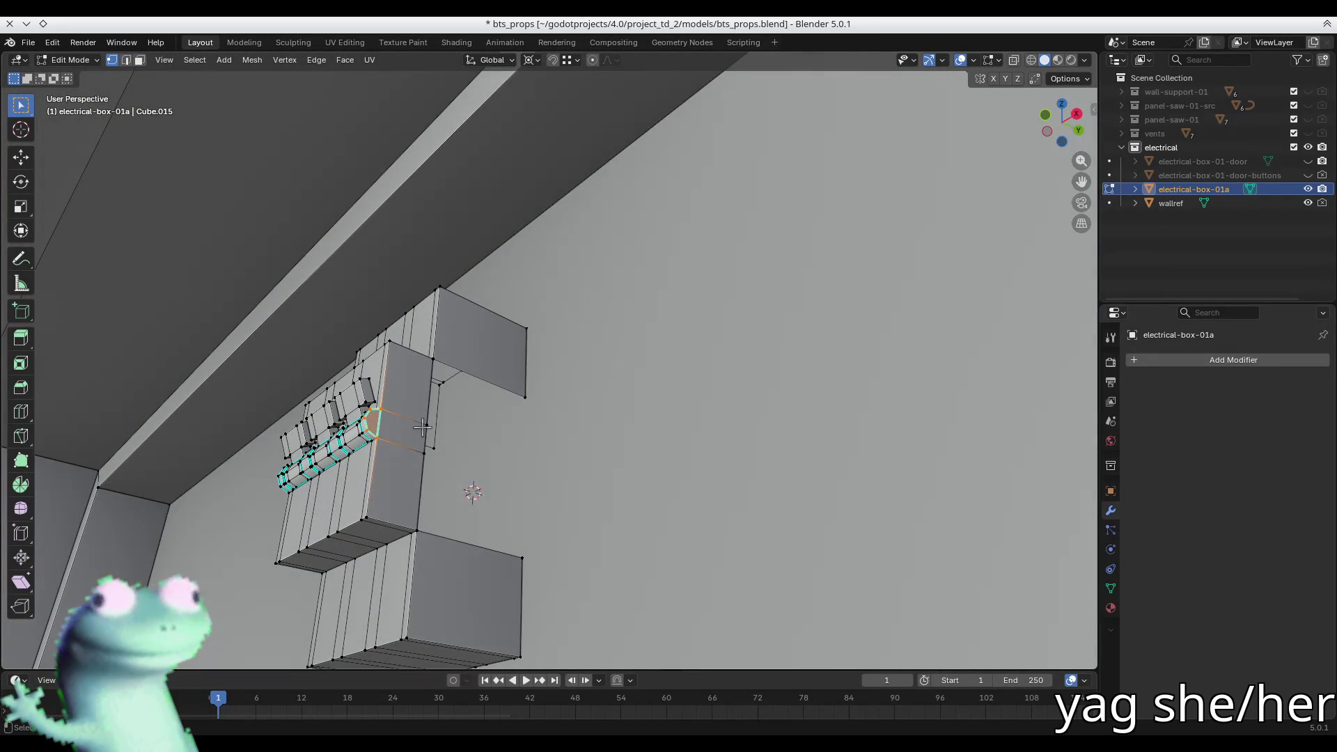
{"action": "key", "text": "alt+a"}
{"action": "key", "text": "2"}
{"action": "middle_click_drag", "start_coordinate": [418, 479], "coordinate": [659, 434]}
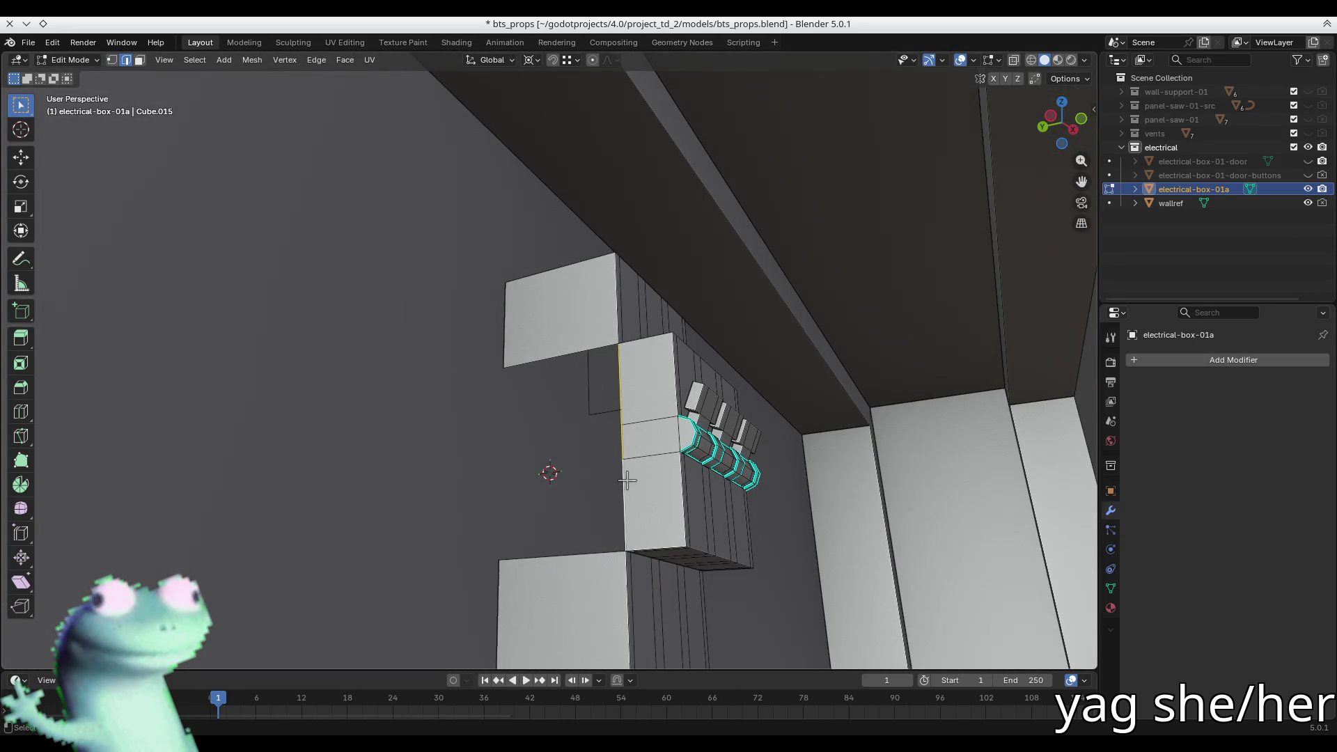
{"action": "right_click", "coordinate": [498, 367], "text": "ctrl"}
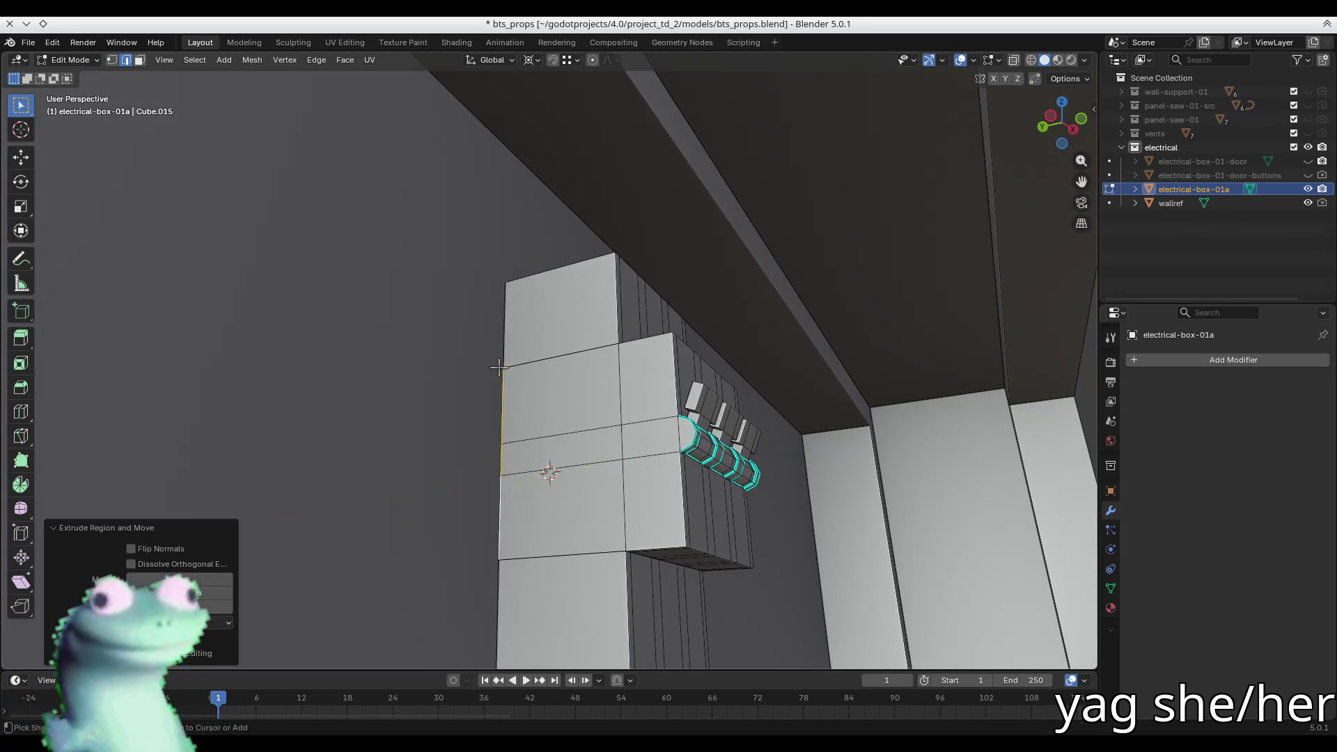
- Merge the strip's overlapping vertices by distance, then weld duplicates across the whole mesh
{"action": "key", "text": "alt+z"}
{"action": "key", "text": "1"}
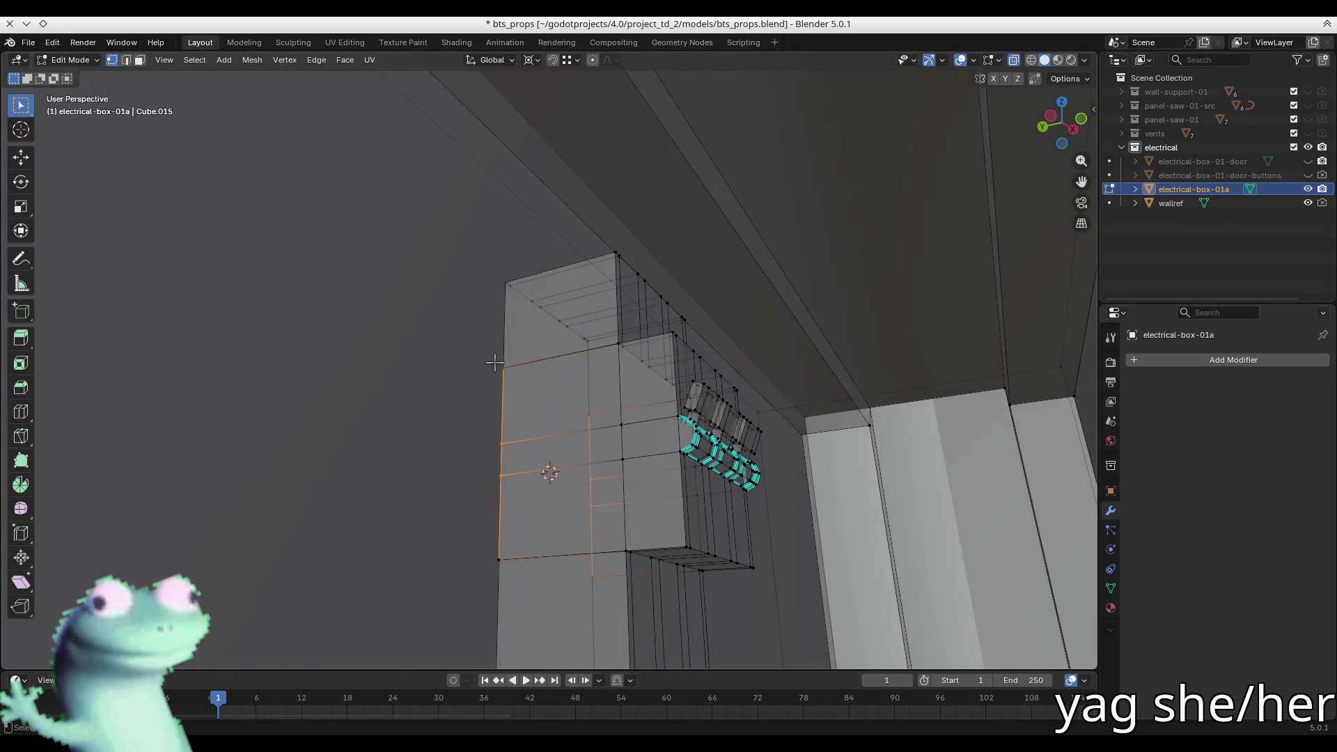
{"action": "key", "text": "ctrl+KP_3"}
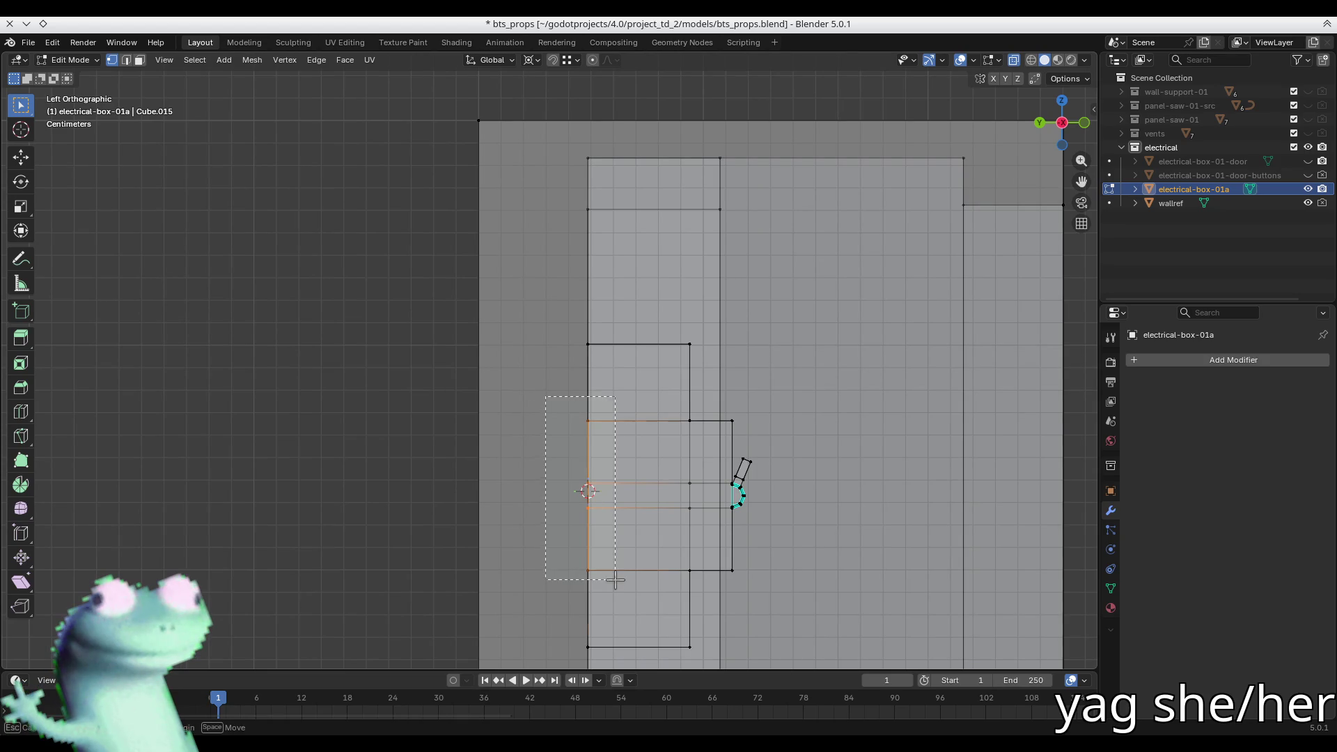
{"action": "left_click_drag", "start_coordinate": [615, 580], "coordinate": [612, 576]}
{"action": "key", "text": "m"}
{"action": "key", "text": "b"}
{"action": "mouse_move", "coordinate": [612, 576]}
{"action": "middle_mouse_down"}
{"action": "mouse_move", "coordinate": [446, 446]}
{"action": "mouse_move", "coordinate": [438, 499]}
{"action": "mouse_move", "coordinate": [452, 460]}
{"action": "mouse_move", "coordinate": [626, 429]}
{"action": "mouse_move", "coordinate": [519, 512]}
{"action": "mouse_move", "coordinate": [650, 421]}
{"action": "mouse_move", "coordinate": [611, 439]}
{"action": "mouse_move", "coordinate": [506, 387]}
{"action": "mouse_move", "coordinate": [621, 318]}
{"action": "mouse_move", "coordinate": [555, 350]}
{"action": "mouse_move", "coordinate": [581, 367]}
{"action": "mouse_move", "coordinate": [608, 339]}
{"action": "mouse_move", "coordinate": [590, 339]}
{"action": "middle_mouse_up"}
{"action": "key", "text": "a"}
{"action": "key", "text": "m"}
{"action": "key", "text": "b"}
{"action": "key", "text": "alt+a"}
{"action": "key", "text": "alt+z"}
{"action": "key", "text": "3"}
- Save bts_props.blend from Object Mode, then select the strip below the cylinder and save again
{"action": "key", "text": "Tab"}
{"action": "key", "text": "ctrl+s"}
{"action": "key", "text": "Tab"}
{"action": "left_click", "coordinate": [555, 350]}
{"action": "key", "text": "ctrl+s"}
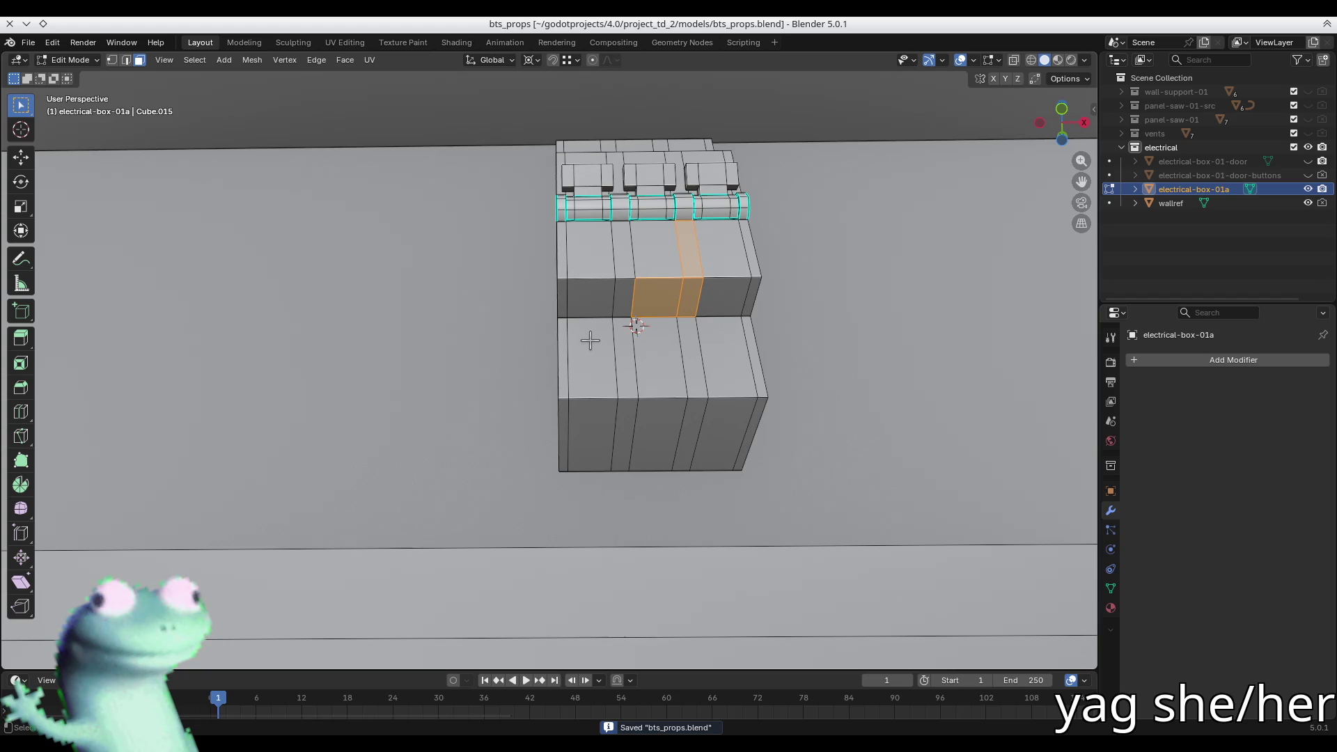
- Pick faces on the upper breaker module and grow the selection to its whole linked mesh
{"action": "scroll", "coordinate": [590, 340], "scroll_direction": "down", "scroll_amount": 6}
{"action": "mouse_move", "coordinate": [590, 340]}
{"action": "middle_mouse_down"}
{"action": "mouse_move", "coordinate": [612, 417]}
{"action": "mouse_move", "coordinate": [585, 392]}
{"action": "middle_mouse_up"}
{"action": "scroll", "coordinate": [612, 418], "scroll_direction": "up", "scroll_amount": 4}
{"action": "left_click", "coordinate": [585, 392]}
{"action": "middle_click_drag", "start_coordinate": [576, 538], "coordinate": [529, 436]}
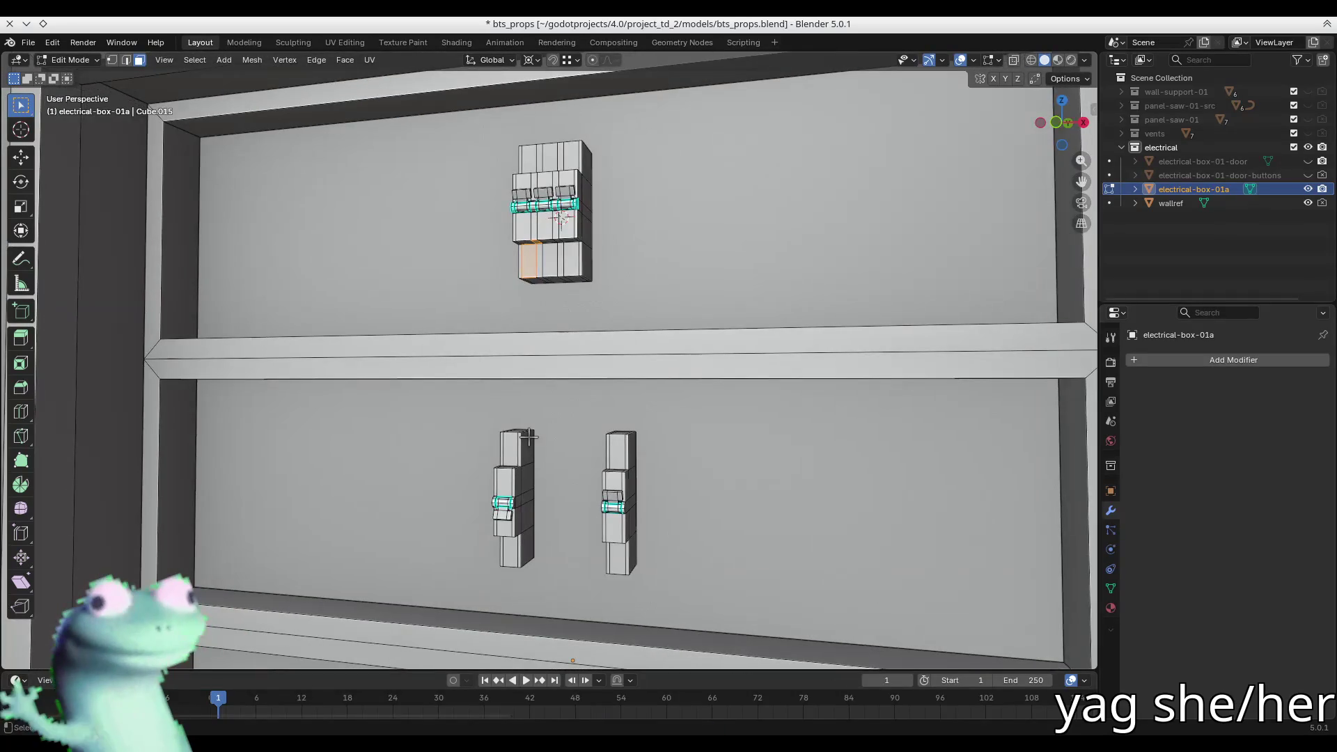
{"action": "left_click", "coordinate": [558, 243]}
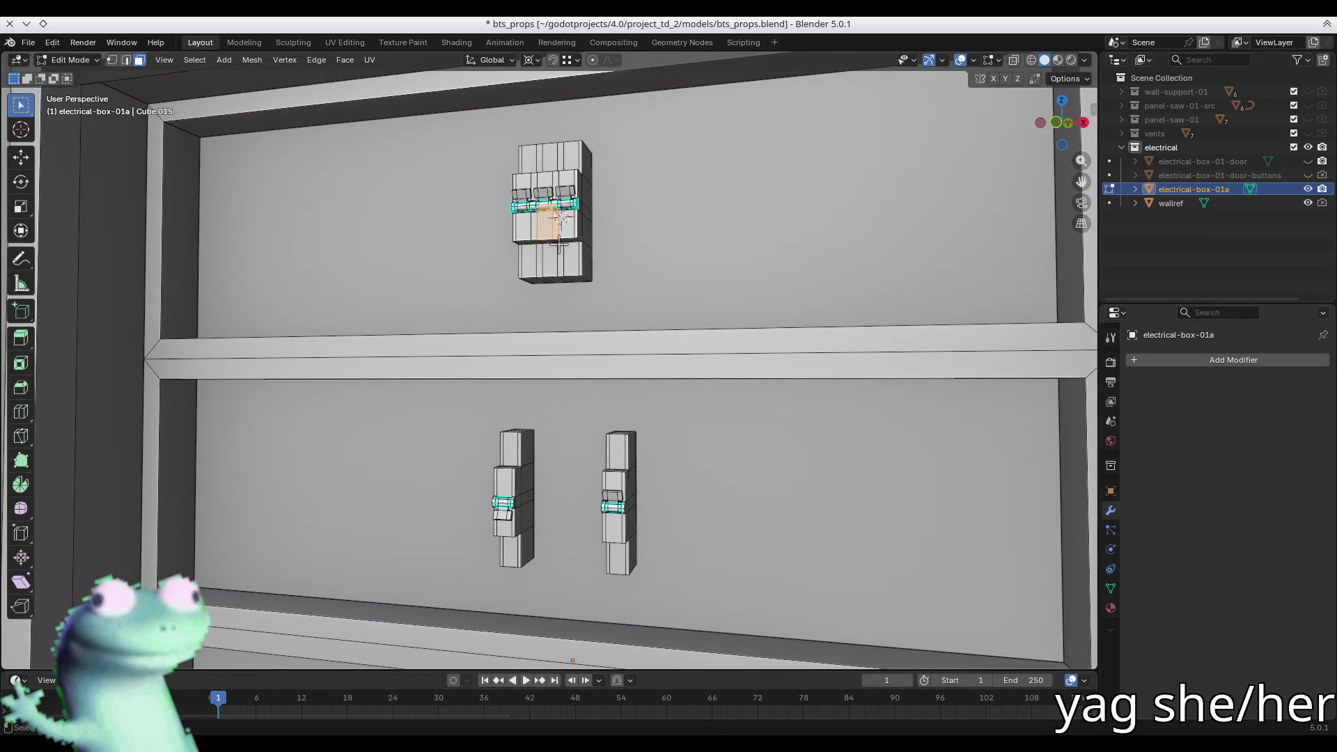
{"action": "left_click", "coordinate": [504, 528]}
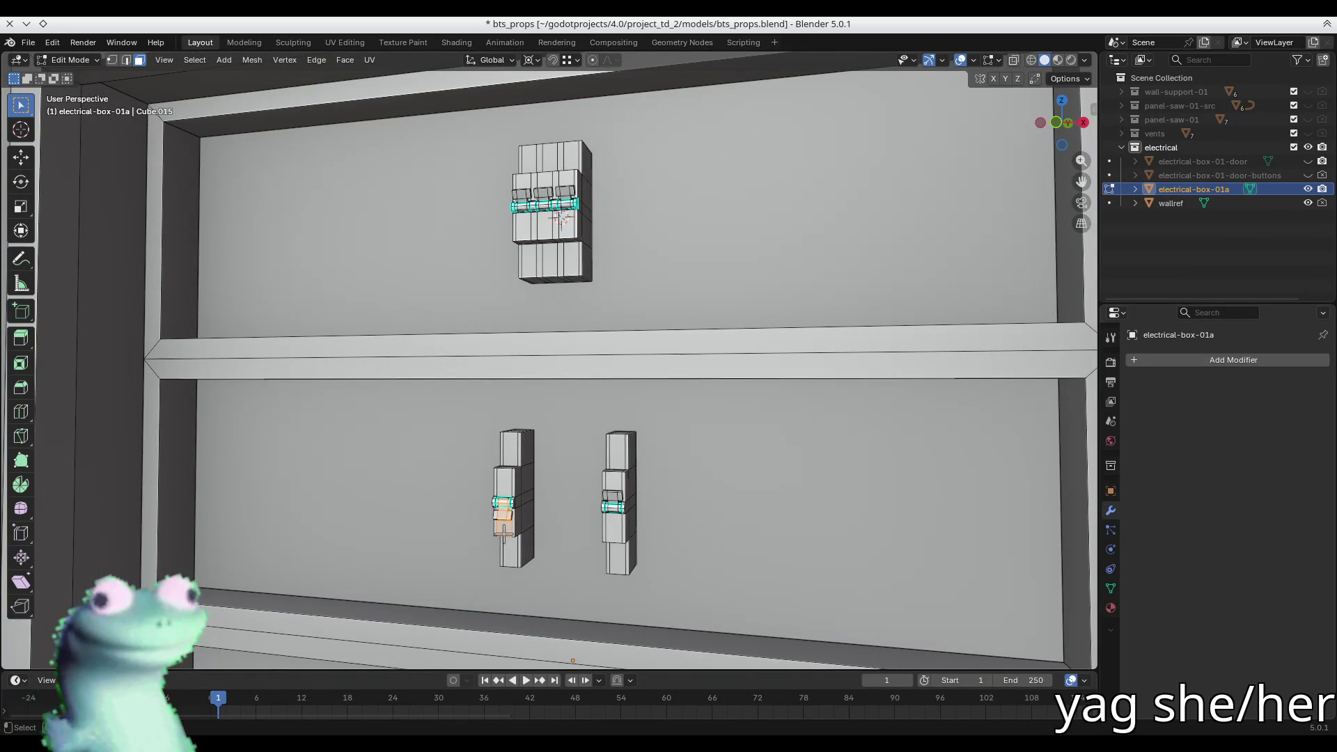
{"action": "left_click", "coordinate": [544, 266], "text": "alt"}
{"action": "key", "text": "ctrl+s"}
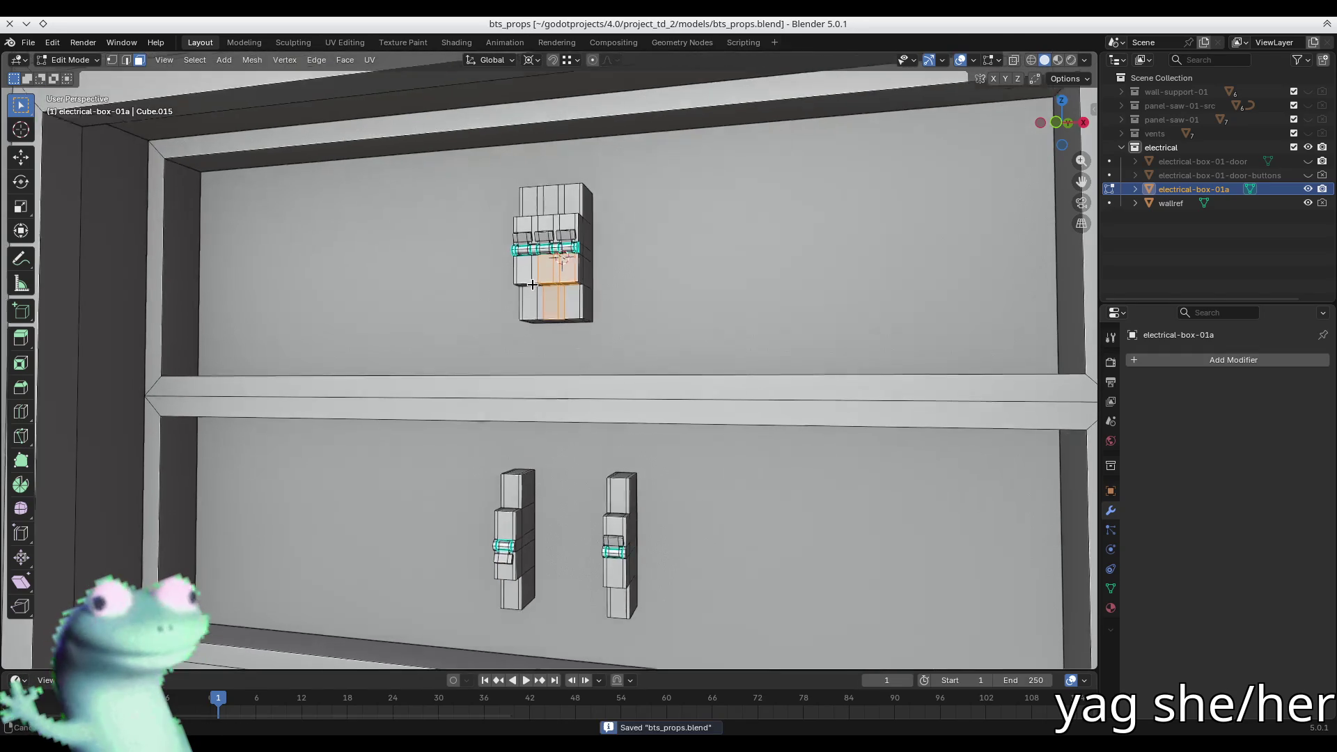
{"action": "key", "text": "KP_Decimal"}
{"action": "scroll", "coordinate": [618, 378], "scroll_direction": "down", "scroll_amount": 10}
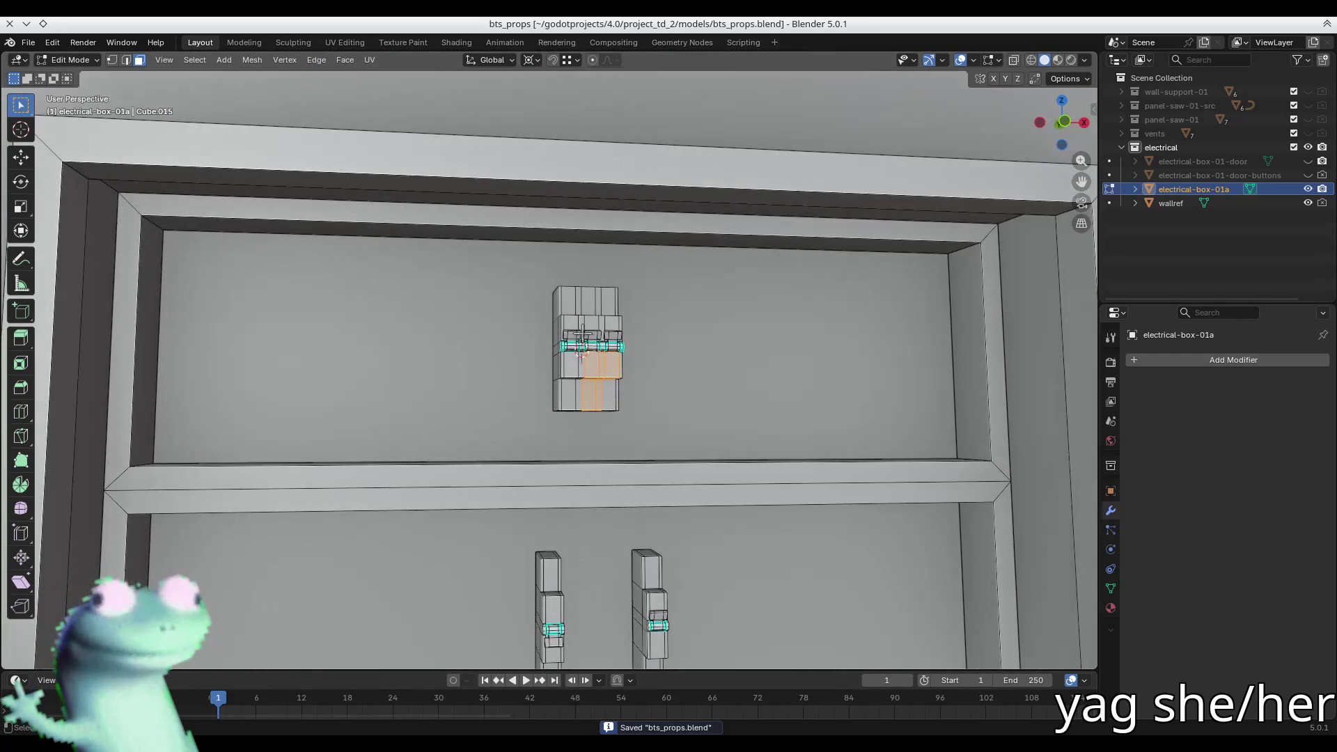
{"action": "key", "text": "ctrl+l"}
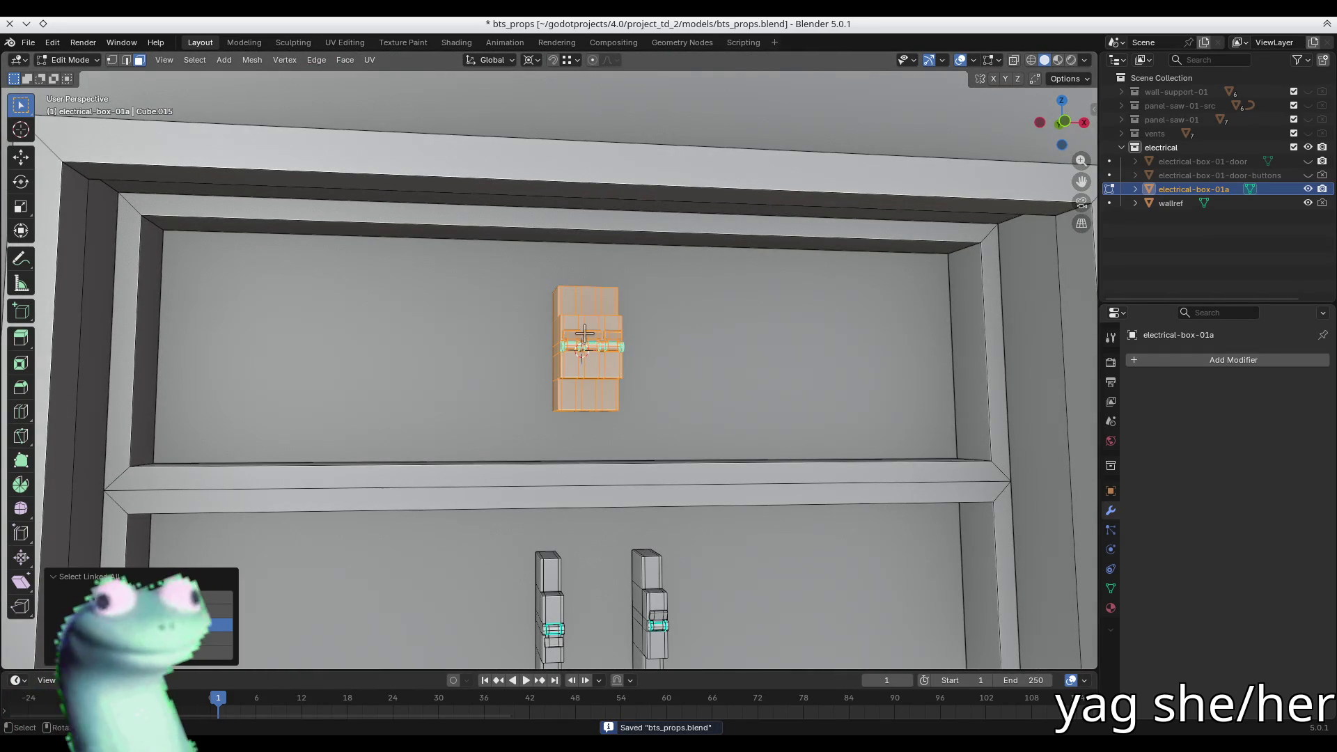
- Move the breaker module along X to the shelf's left end
{"action": "key", "text": "g"}
{"action": "key", "text": "y"}
{"action": "key", "text": "x"}
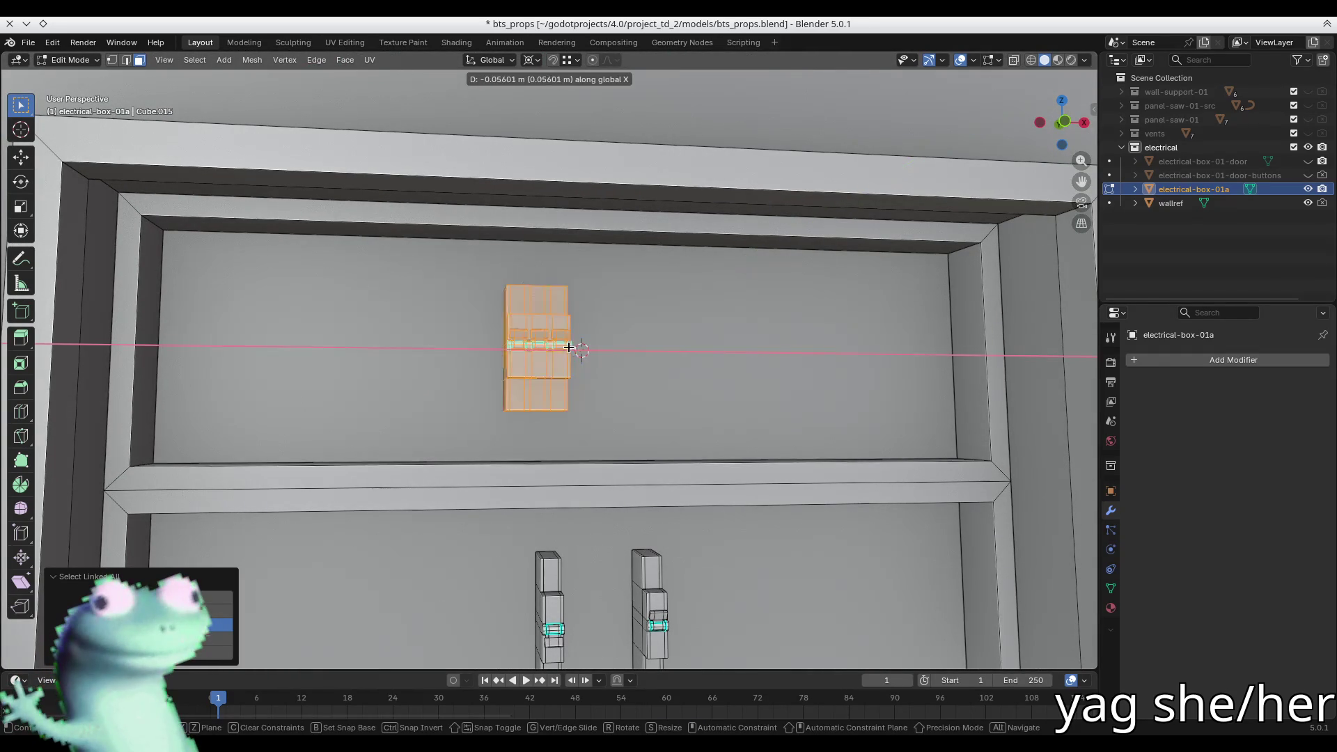
{"action": "left_click", "coordinate": [268, 367]}
- Duplicate the module along X into a row of three, undoing the extra copies
{"action": "key", "text": "shift+d"}
{"action": "key", "text": "x"}
{"action": "left_click", "coordinate": [318, 352]}
{"action": "key", "text": "shift+d"}
{"action": "key", "text": "x"}
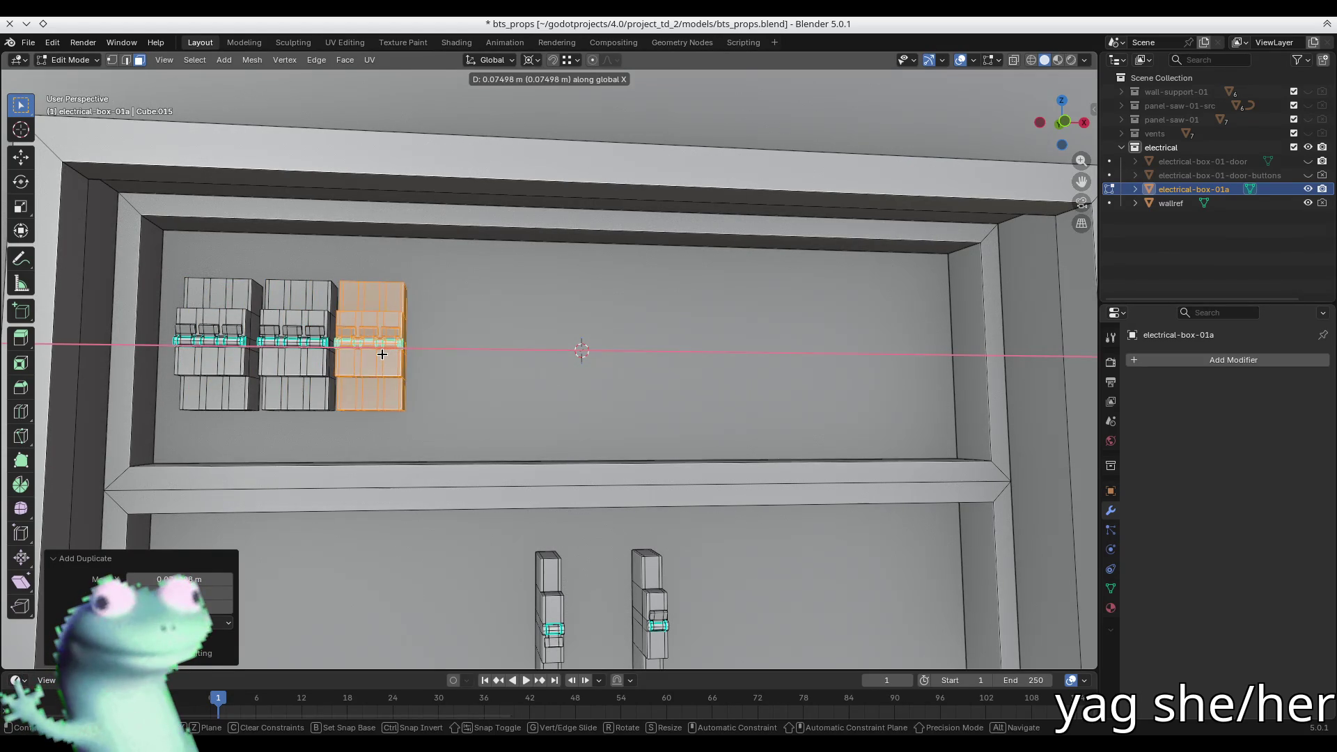
{"action": "left_click", "coordinate": [384, 353]}
{"action": "key", "text": "shift+d"}
{"action": "key", "text": "x"}
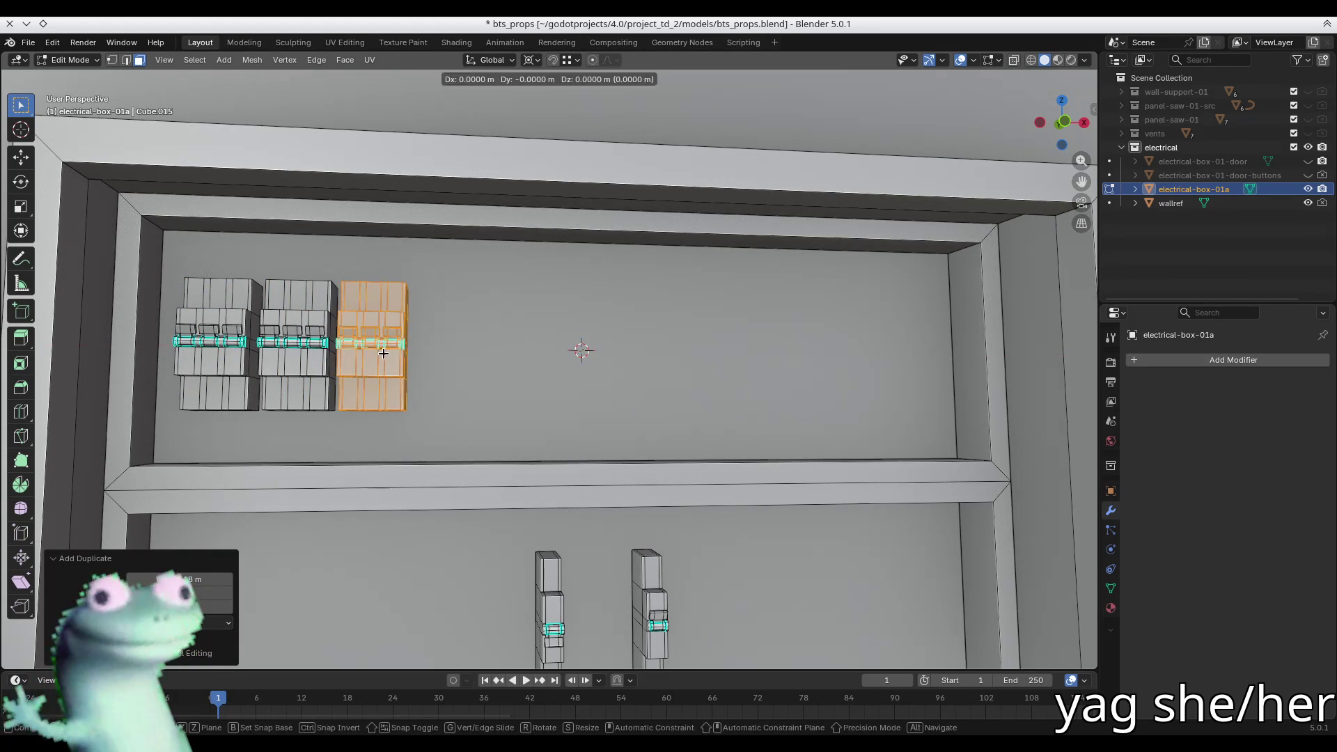
{"action": "left_click", "coordinate": [471, 374]}
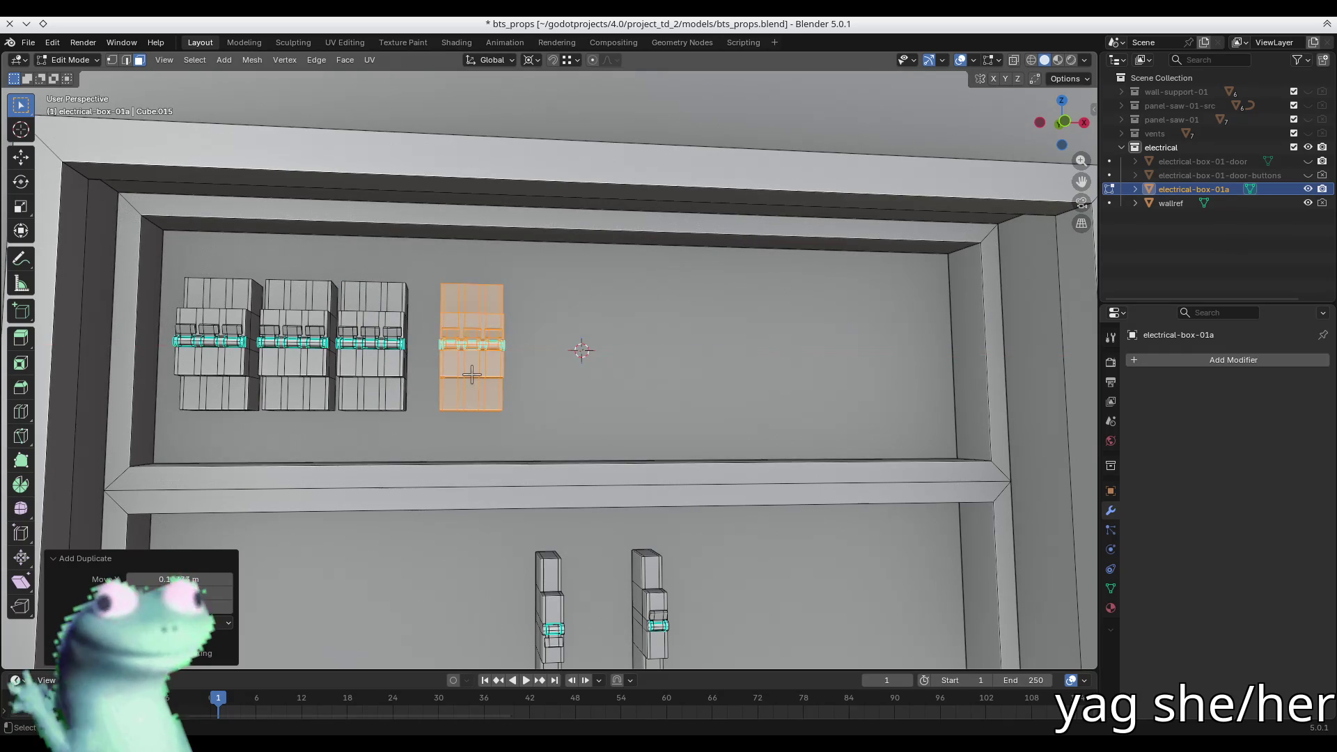
{"action": "key", "text": "shift+d"}
{"action": "key", "text": "x"}
{"action": "key", "text": "Escape"}
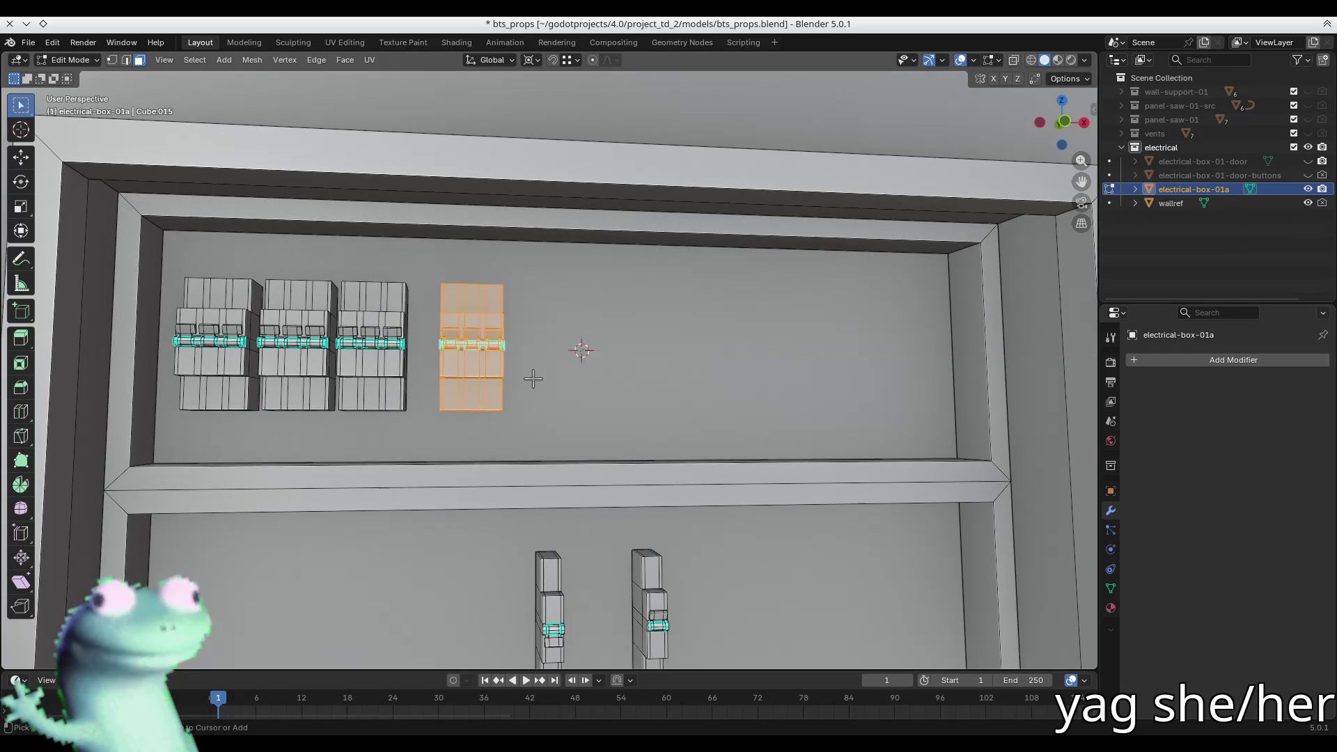
{"action": "key", "text": "ctrl+z"}
{"action": "key", "text": "ctrl+z"}
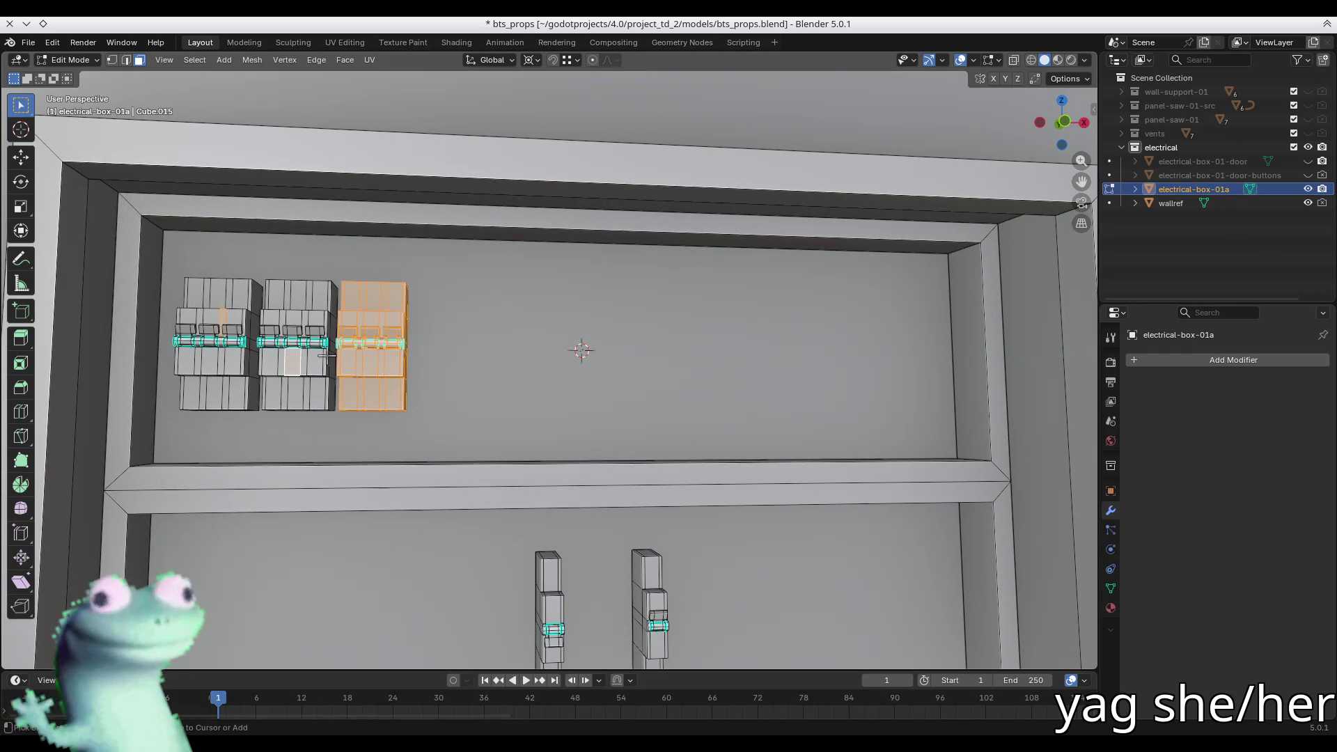
- Copy the three-module group twice along X so three groups span the shelf
{"action": "key", "text": "ctrl+l"}
{"action": "key", "text": "shift+d"}
{"action": "key", "text": "x"}
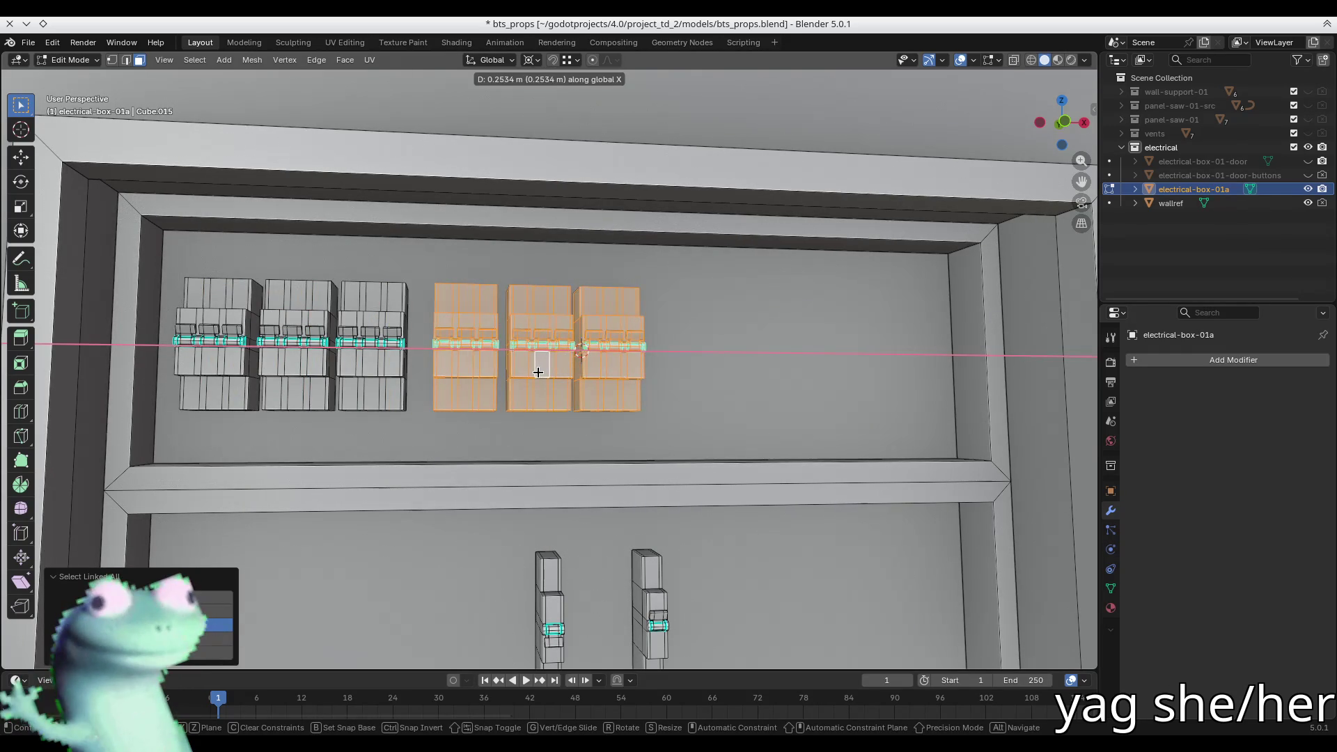
{"action": "left_click", "coordinate": [540, 369]}
{"action": "middle_click_drag", "start_coordinate": [633, 388], "coordinate": [627, 385]}
{"action": "key", "text": "KP_1"}
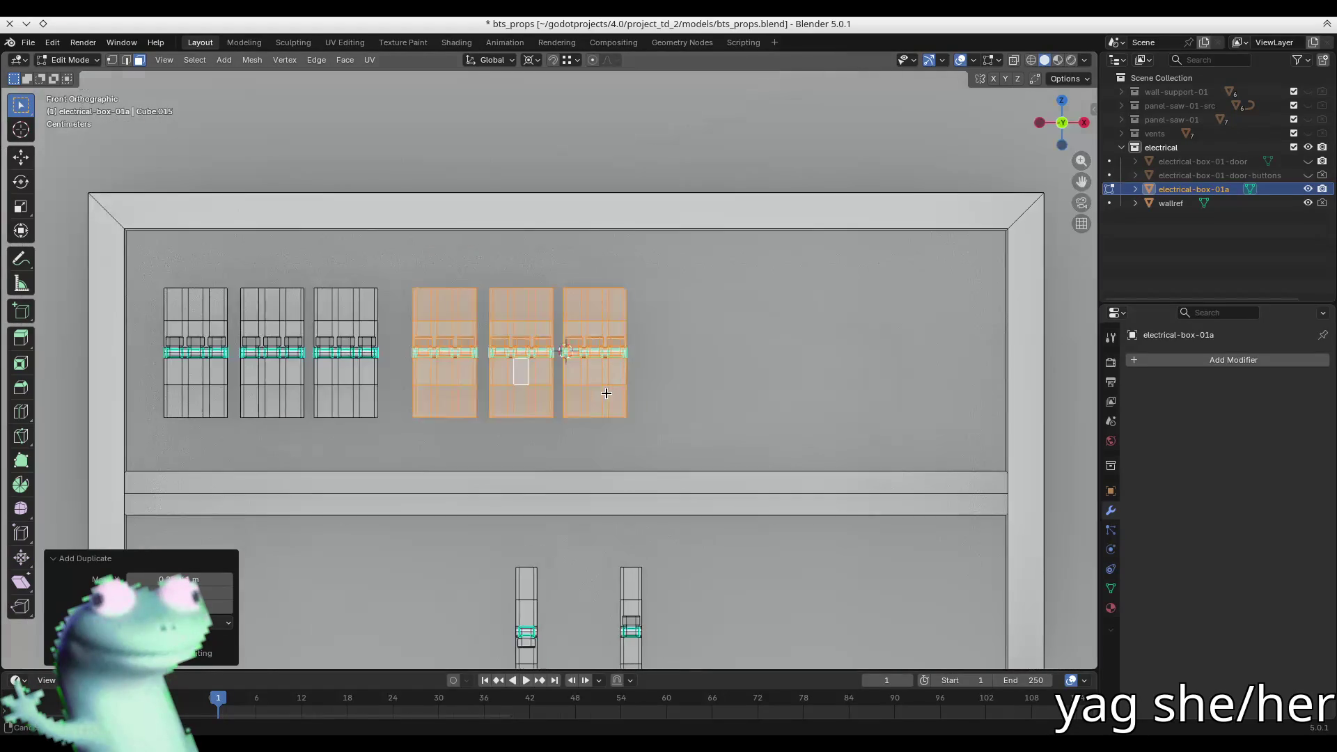
{"action": "scroll", "coordinate": [552, 349], "scroll_direction": "up", "scroll_amount": 3}
{"action": "scroll", "coordinate": [576, 352], "scroll_direction": "down", "scroll_amount": 3}
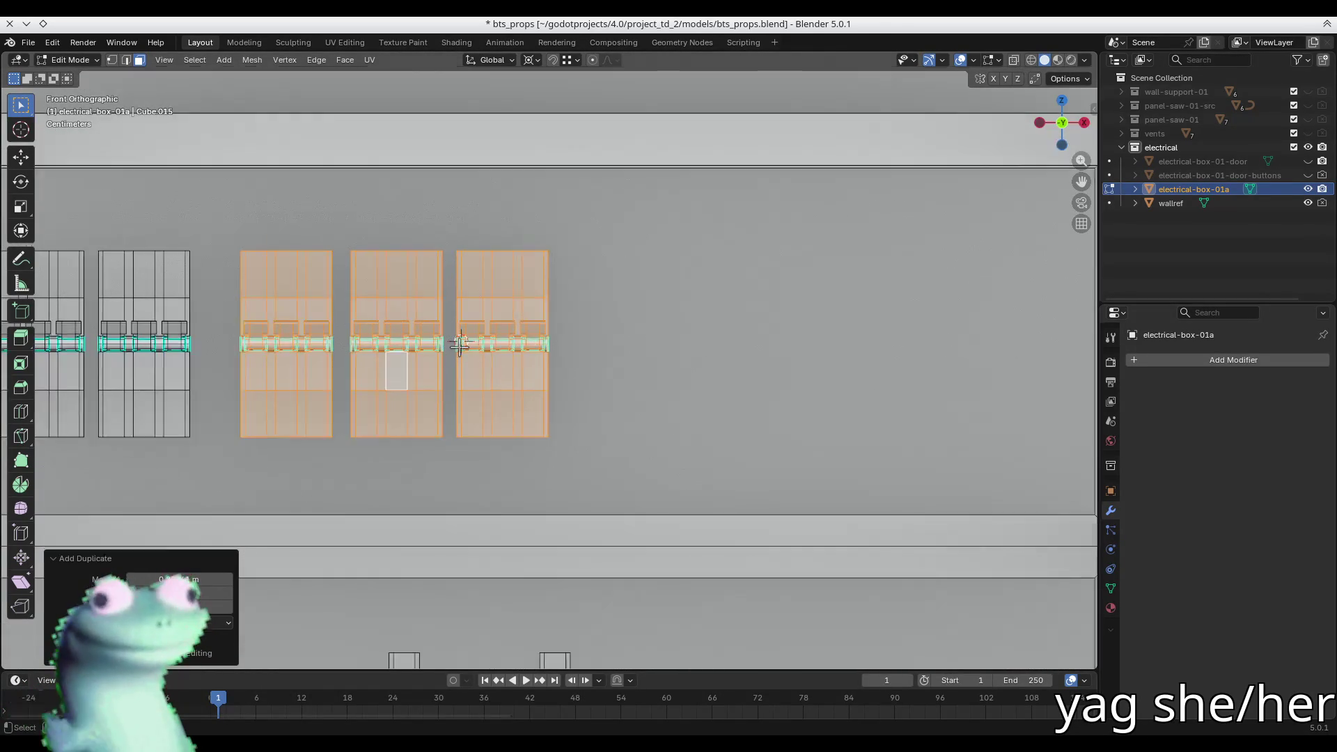
{"action": "middle_click_drag", "start_coordinate": [576, 352], "coordinate": [482, 342], "text": "shift"}
{"action": "key", "text": "shift+d"}
{"action": "key", "text": "x"}
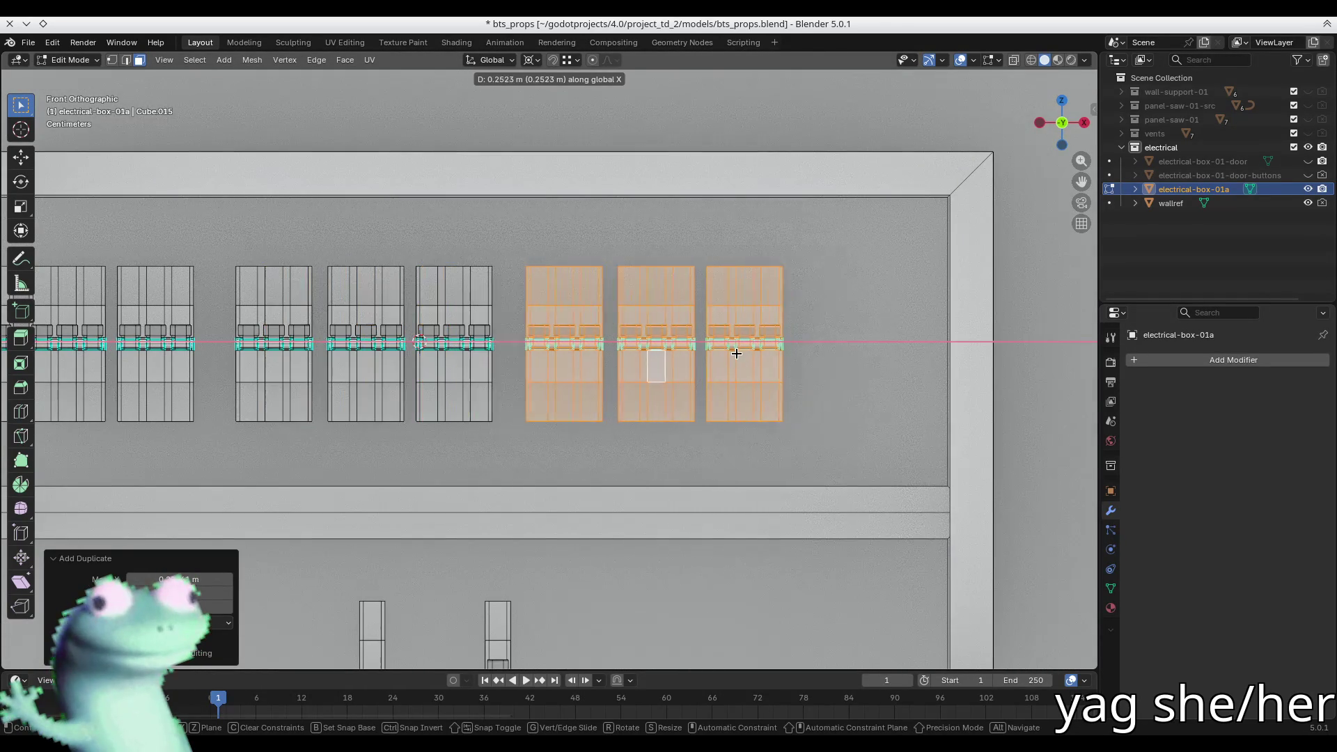
{"action": "left_click", "coordinate": [839, 349]}
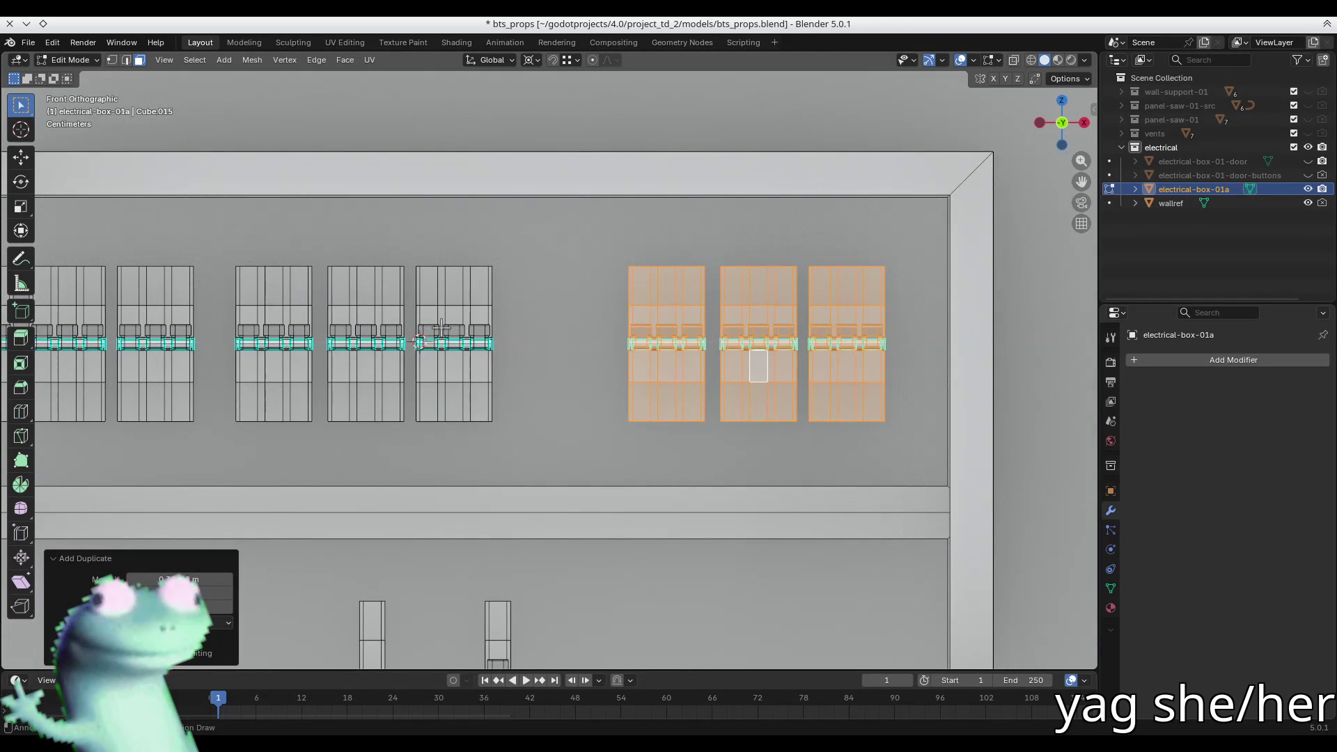
- Shift the middle group along X to even the spacing, then leave Edit Mode
{"action": "left_click", "coordinate": [367, 355]}
{"action": "key", "text": "b"}
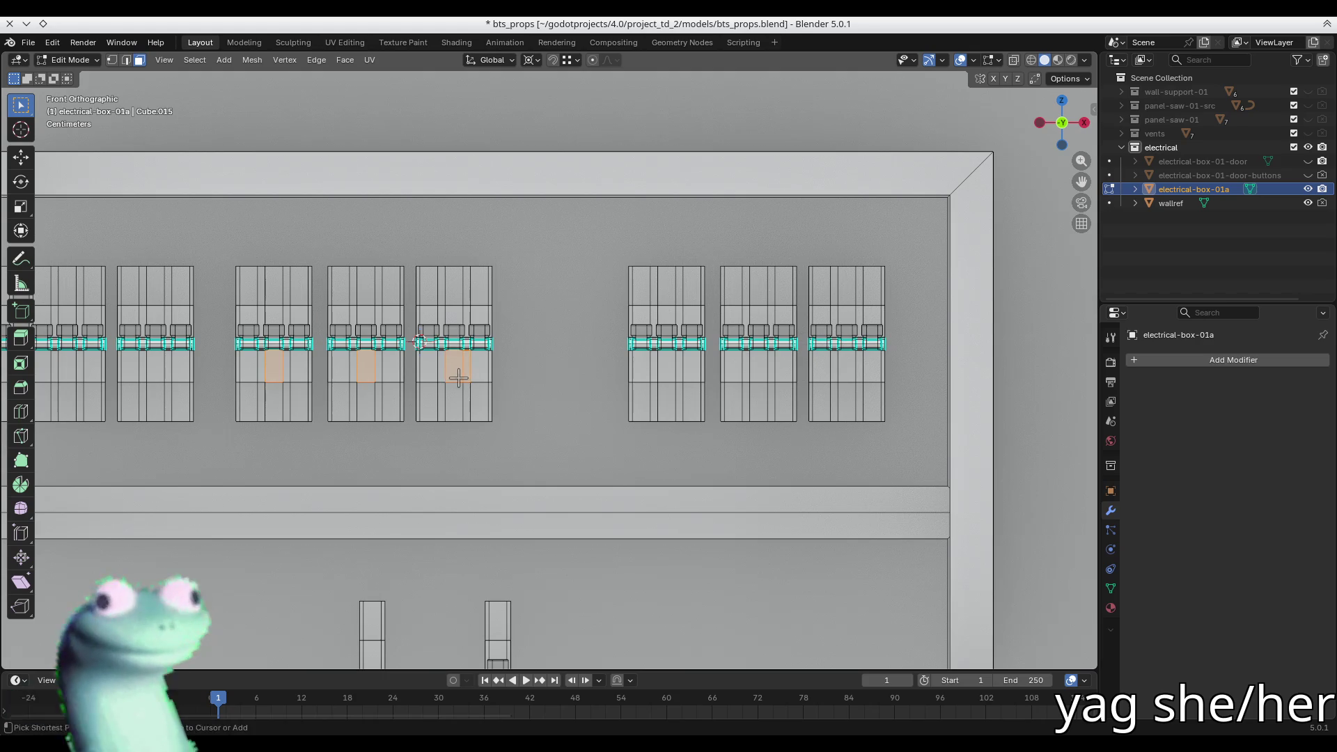
{"action": "key", "text": "ctrl+l"}
{"action": "key", "text": "g"}
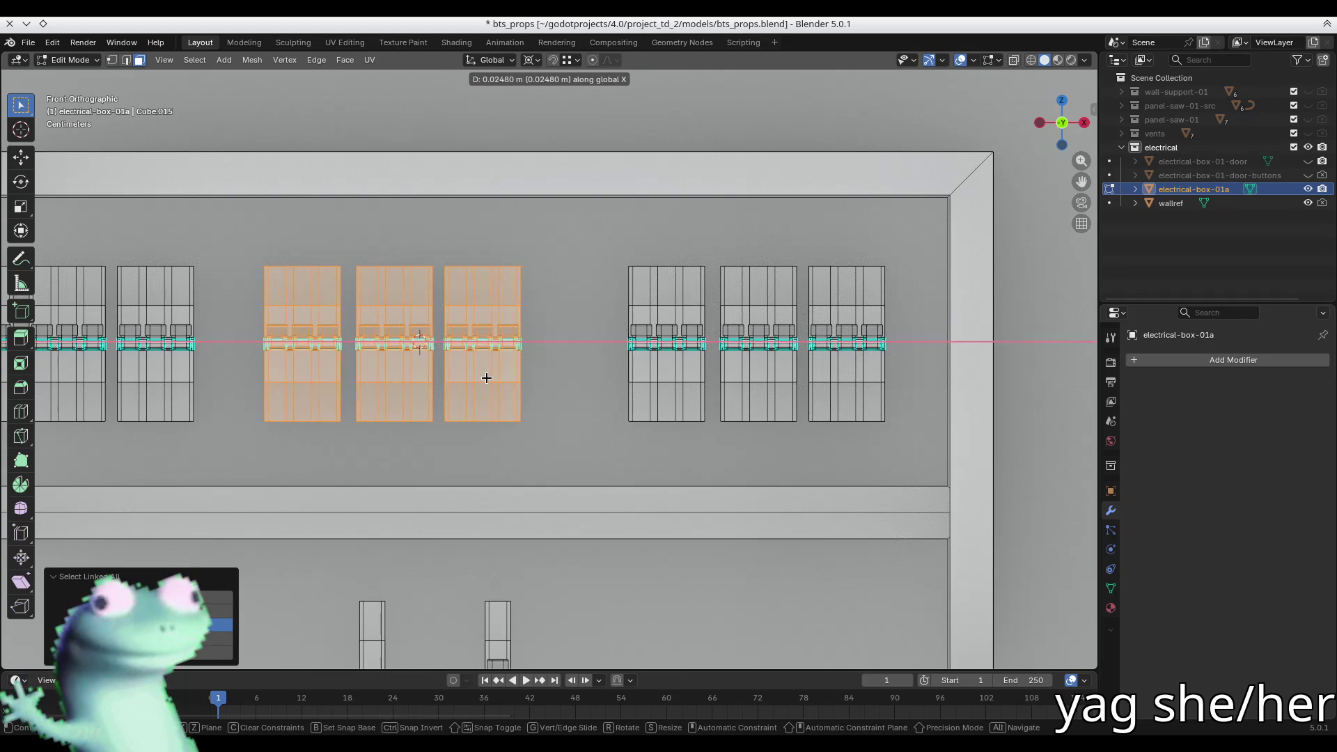
{"action": "left_click", "coordinate": [487, 376]}
{"action": "scroll", "coordinate": [527, 362], "scroll_direction": "down", "scroll_amount": 4}
{"action": "key", "text": "alt+a"}
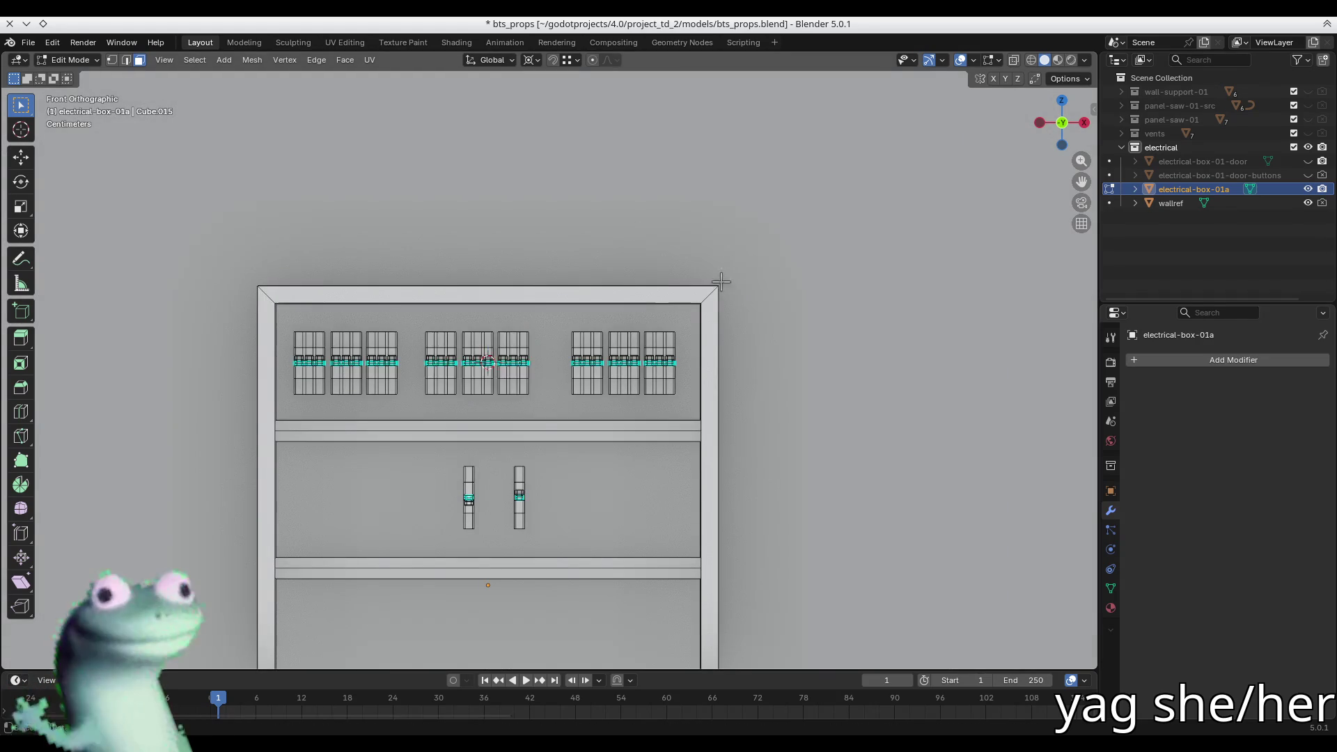
{"action": "scroll", "coordinate": [526, 359], "scroll_direction": "down", "scroll_amount": 3}
{"action": "key", "text": "Tab"}
{"action": "mouse_move", "coordinate": [526, 358]}
{"action": "middle_mouse_down"}
{"action": "mouse_move", "coordinate": [585, 447]}
{"action": "mouse_move", "coordinate": [515, 447]}
{"action": "middle_mouse_up"}
- Unhide the cabinet door in the Outliner and save the file
{"action": "left_click", "coordinate": [1307, 161]}
{"action": "mouse_move", "coordinate": [696, 432]}
{"action": "middle_mouse_down"}
{"action": "mouse_move", "coordinate": [942, 441]}
{"action": "mouse_move", "coordinate": [586, 574]}
{"action": "mouse_move", "coordinate": [352, 424]}
{"action": "mouse_move", "coordinate": [474, 416]}
{"action": "mouse_move", "coordinate": [491, 318]}
{"action": "mouse_move", "coordinate": [474, 244]}
{"action": "middle_mouse_up"}
{"action": "left_click", "coordinate": [943, 440]}
{"action": "scroll", "coordinate": [491, 318], "scroll_direction": "up", "scroll_amount": 5}
{"action": "key", "text": "ctrl+s"}
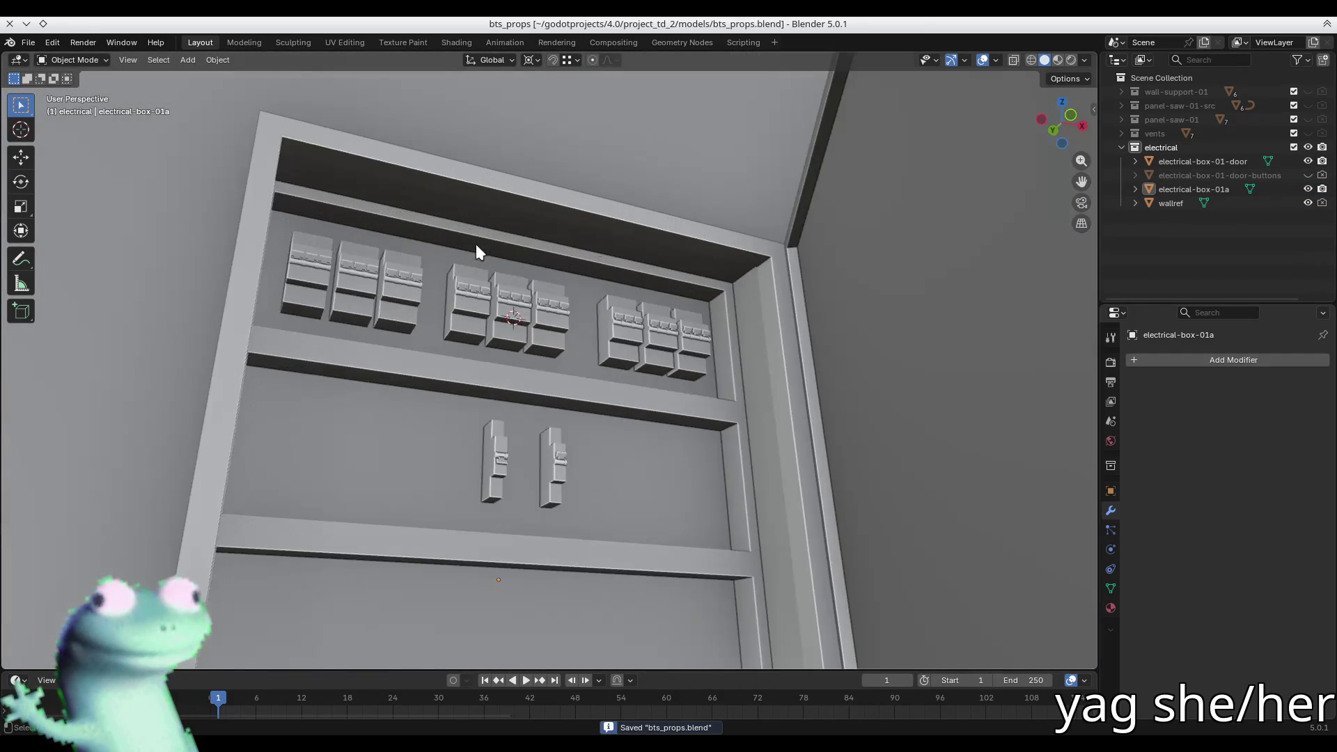
- Orbit around the cabinet to inspect the open door, saving again
{"action": "left_click", "coordinate": [639, 328]}
{"action": "scroll", "coordinate": [550, 368], "scroll_direction": "up", "scroll_amount": 2}
{"action": "scroll", "coordinate": [550, 369], "scroll_direction": "down", "scroll_amount": 3}
{"action": "mouse_move", "coordinate": [550, 369]}
{"action": "middle_mouse_down"}
{"action": "mouse_move", "coordinate": [597, 387]}
{"action": "mouse_move", "coordinate": [540, 397]}
{"action": "mouse_move", "coordinate": [578, 418]}
{"action": "middle_mouse_up"}
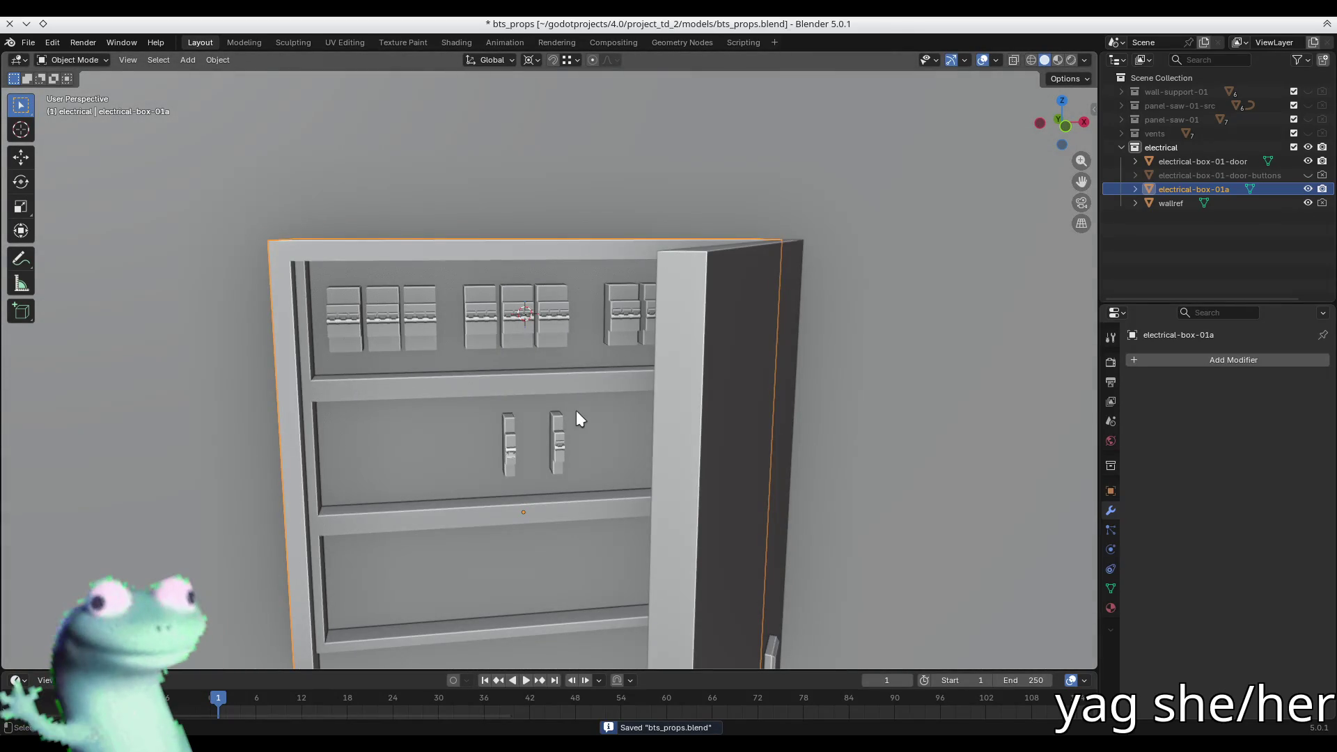
{"action": "middle_click_drag", "start_coordinate": [575, 411], "coordinate": [672, 406]}
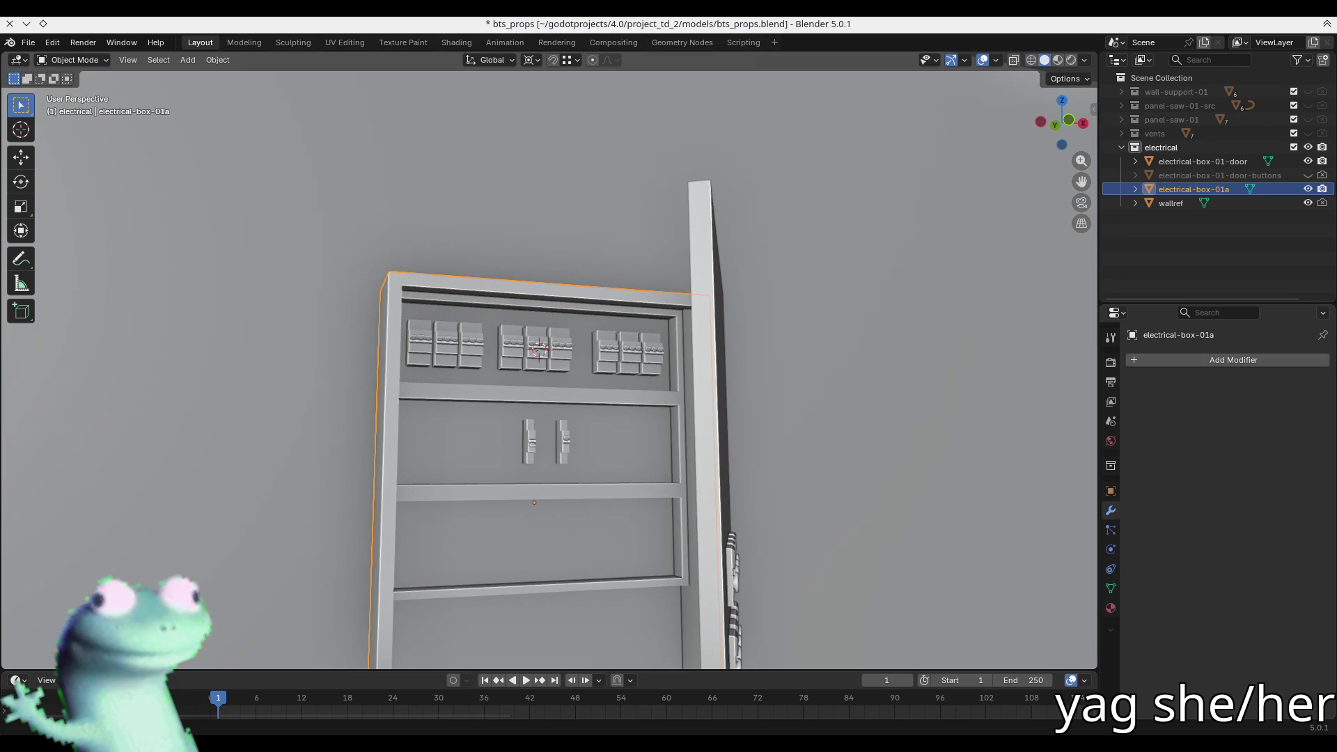
{"action": "key", "text": "ctrl+s"}
{"action": "middle_click_drag", "start_coordinate": [428, 150], "coordinate": [433, 142]}
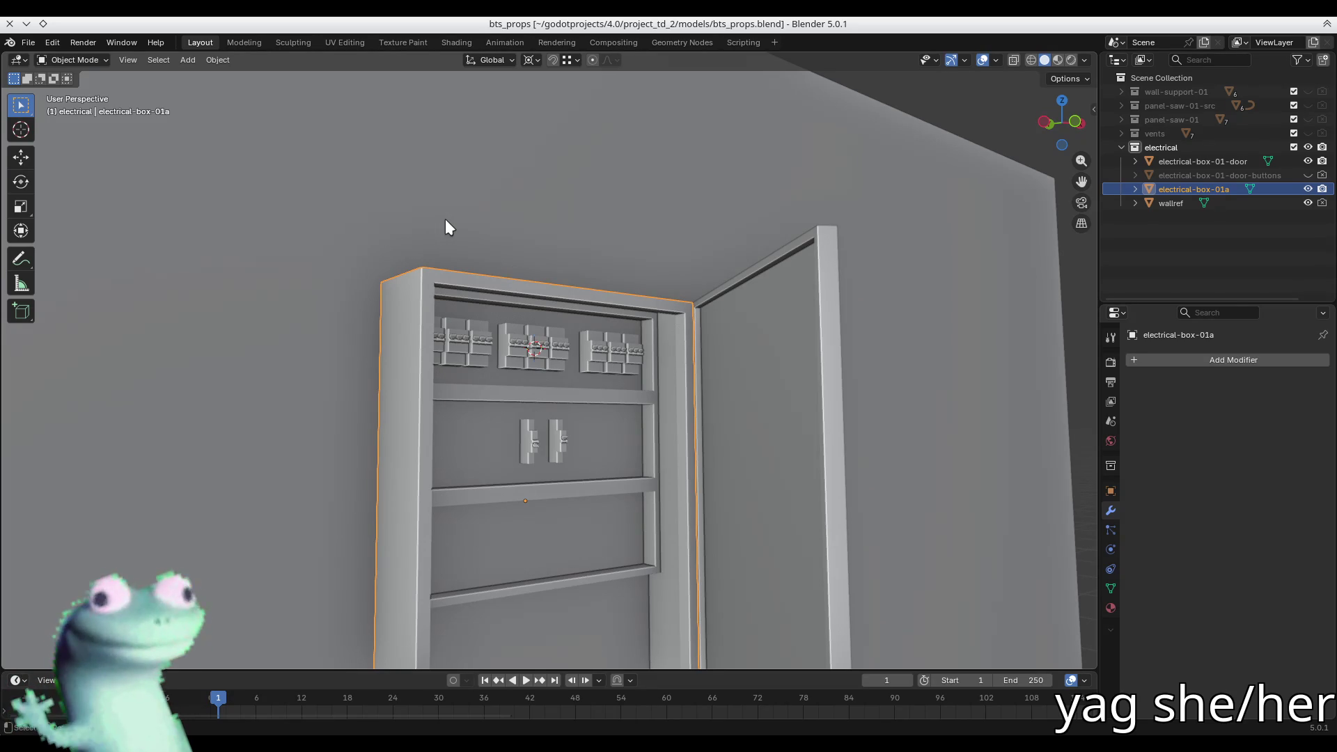
{"action": "mouse_move", "coordinate": [445, 227]}
{"action": "middle_mouse_down"}
{"action": "mouse_move", "coordinate": [521, 294]}
{"action": "mouse_move", "coordinate": [501, 359]}
{"action": "mouse_move", "coordinate": [515, 385]}
{"action": "middle_mouse_up"}
- Inspect the breaker shelves from a higher angle, then hide the cabinet door in the Outliner
{"action": "middle_click_drag", "start_coordinate": [413, 381], "coordinate": [473, 371]}
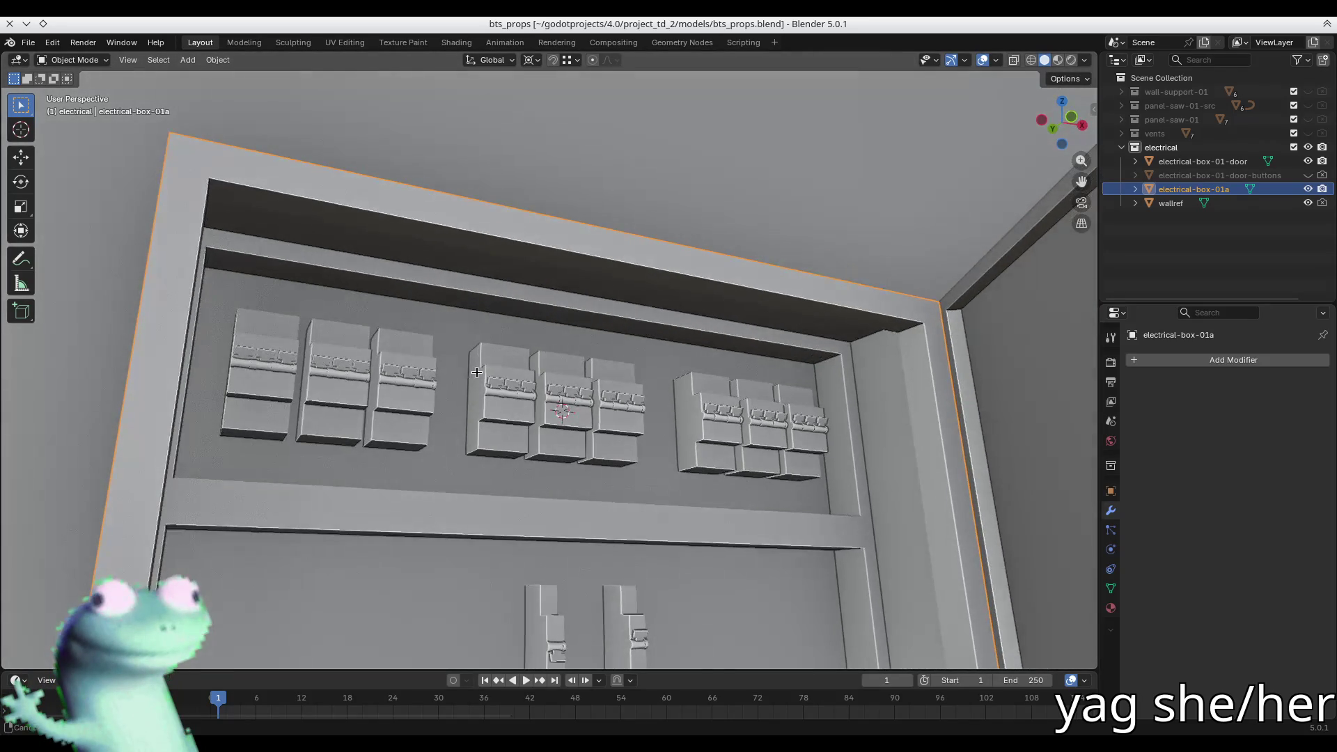
{"action": "scroll", "coordinate": [479, 386], "scroll_direction": "down", "scroll_amount": 3}
{"action": "mouse_move", "coordinate": [805, 439]}
{"action": "middle_mouse_down"}
{"action": "mouse_move", "coordinate": [696, 404]}
{"action": "mouse_move", "coordinate": [795, 407]}
{"action": "middle_mouse_up"}
{"action": "scroll", "coordinate": [668, 390], "scroll_direction": "up", "scroll_amount": 5}
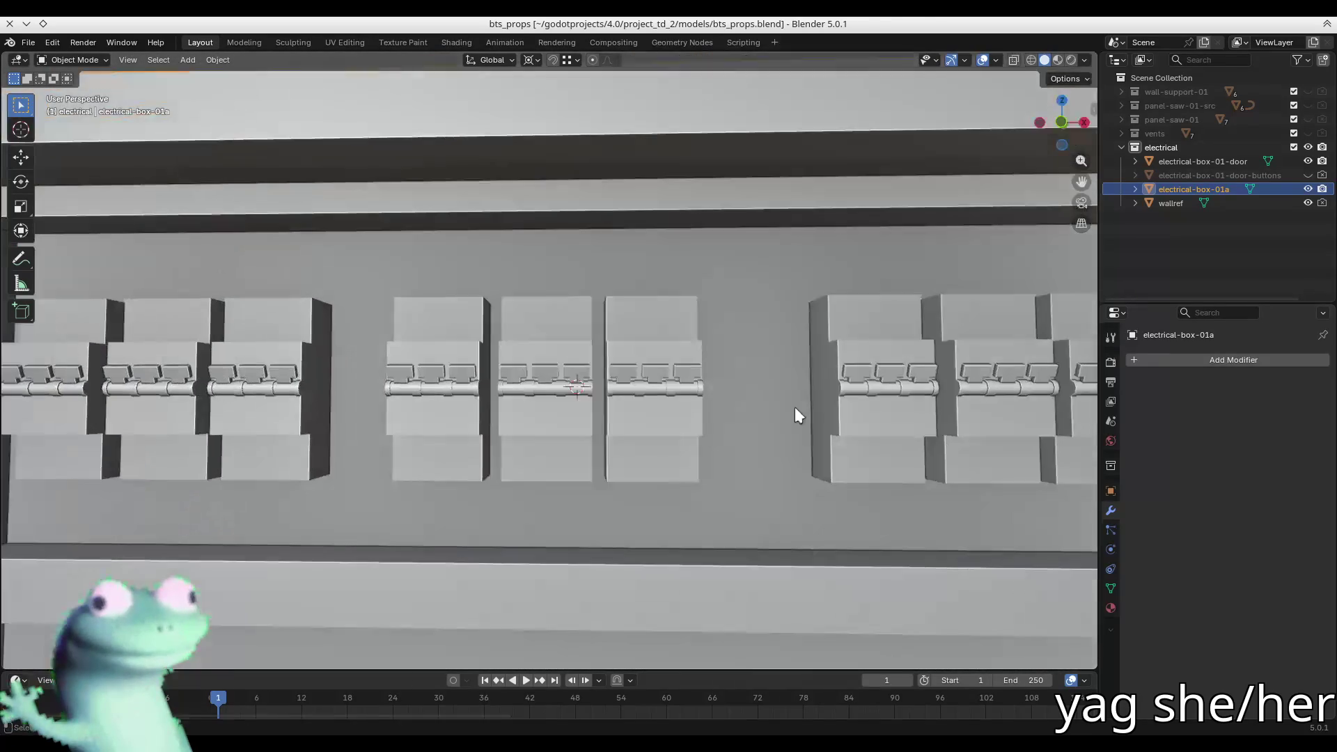
{"action": "left_click", "coordinate": [1307, 161]}
- Check electrical-box-01a against the wall panel from an angled view and save bts_props.blend
{"action": "scroll", "coordinate": [541, 402], "scroll_direction": "down", "scroll_amount": 2}
{"action": "mouse_move", "coordinate": [542, 402]}
{"action": "middle_mouse_down"}
{"action": "mouse_move", "coordinate": [610, 366]}
{"action": "mouse_move", "coordinate": [599, 414]}
{"action": "middle_mouse_up"}
{"action": "scroll", "coordinate": [627, 398], "scroll_direction": "down", "scroll_amount": 4}
{"action": "scroll", "coordinate": [596, 415], "scroll_direction": "down", "scroll_amount": 2}
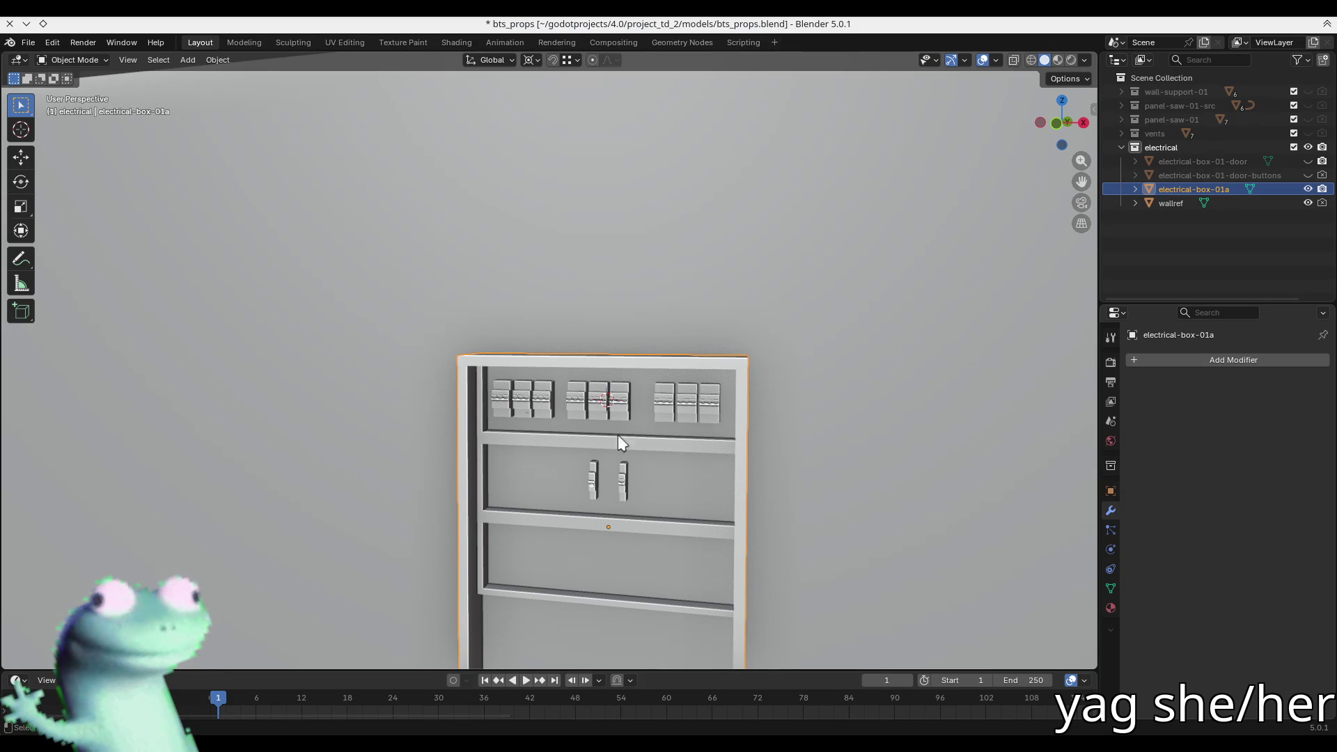
{"action": "middle_click_drag", "start_coordinate": [621, 442], "coordinate": [707, 447]}
{"action": "scroll", "coordinate": [709, 447], "scroll_direction": "down", "scroll_amount": 3}
{"action": "key", "text": "ctrl+s"}
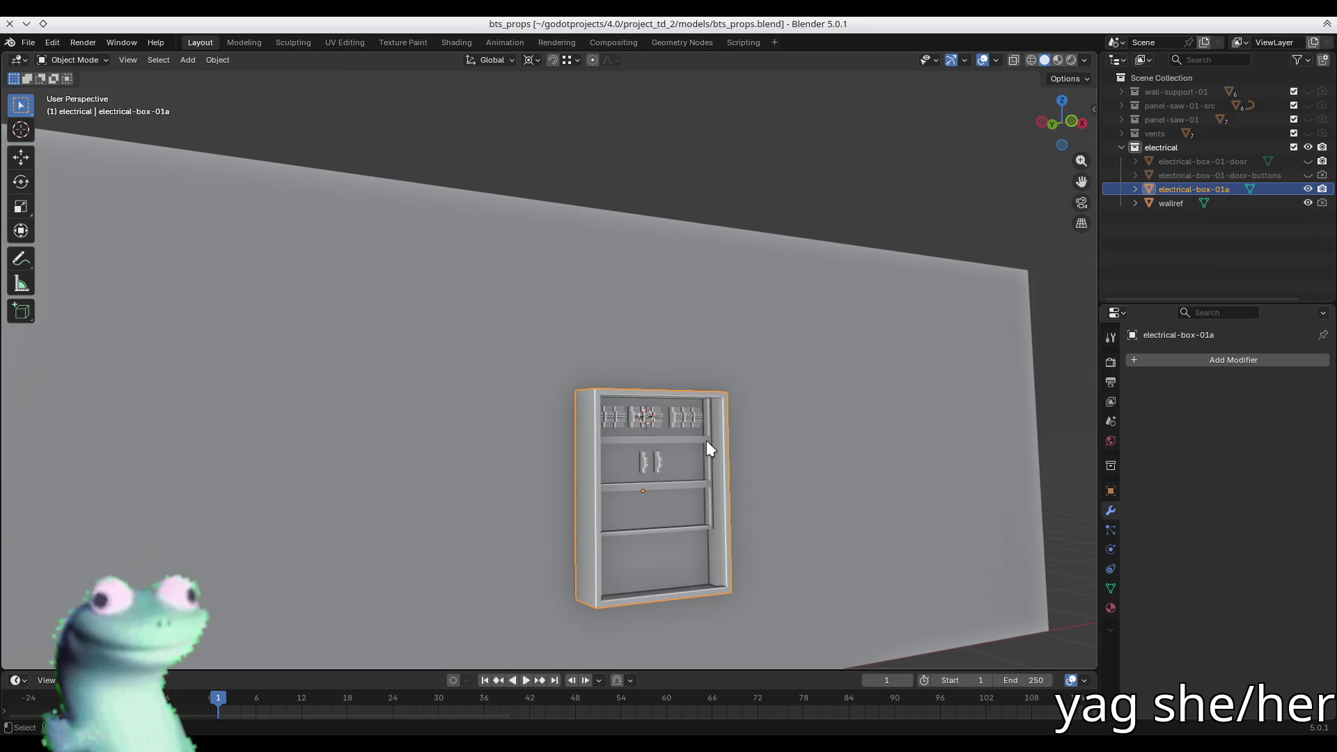